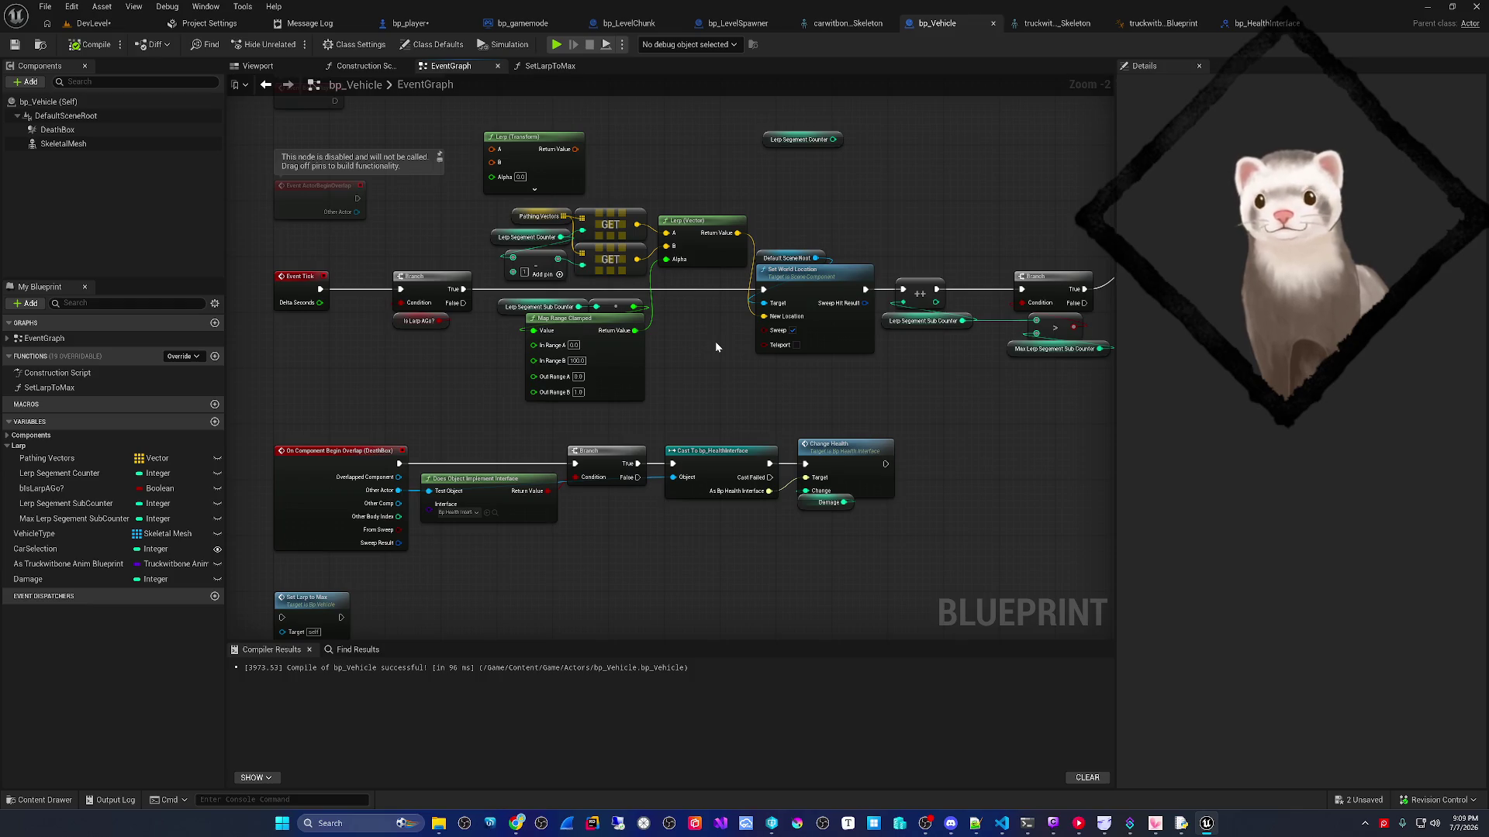
- Add a Break Vector node on the Lerp (Vector) Return Value, then switch to the DevLevel editor
{"action": "left_click_drag", "start_coordinate": [664, 391], "coordinate": [634, 423]}
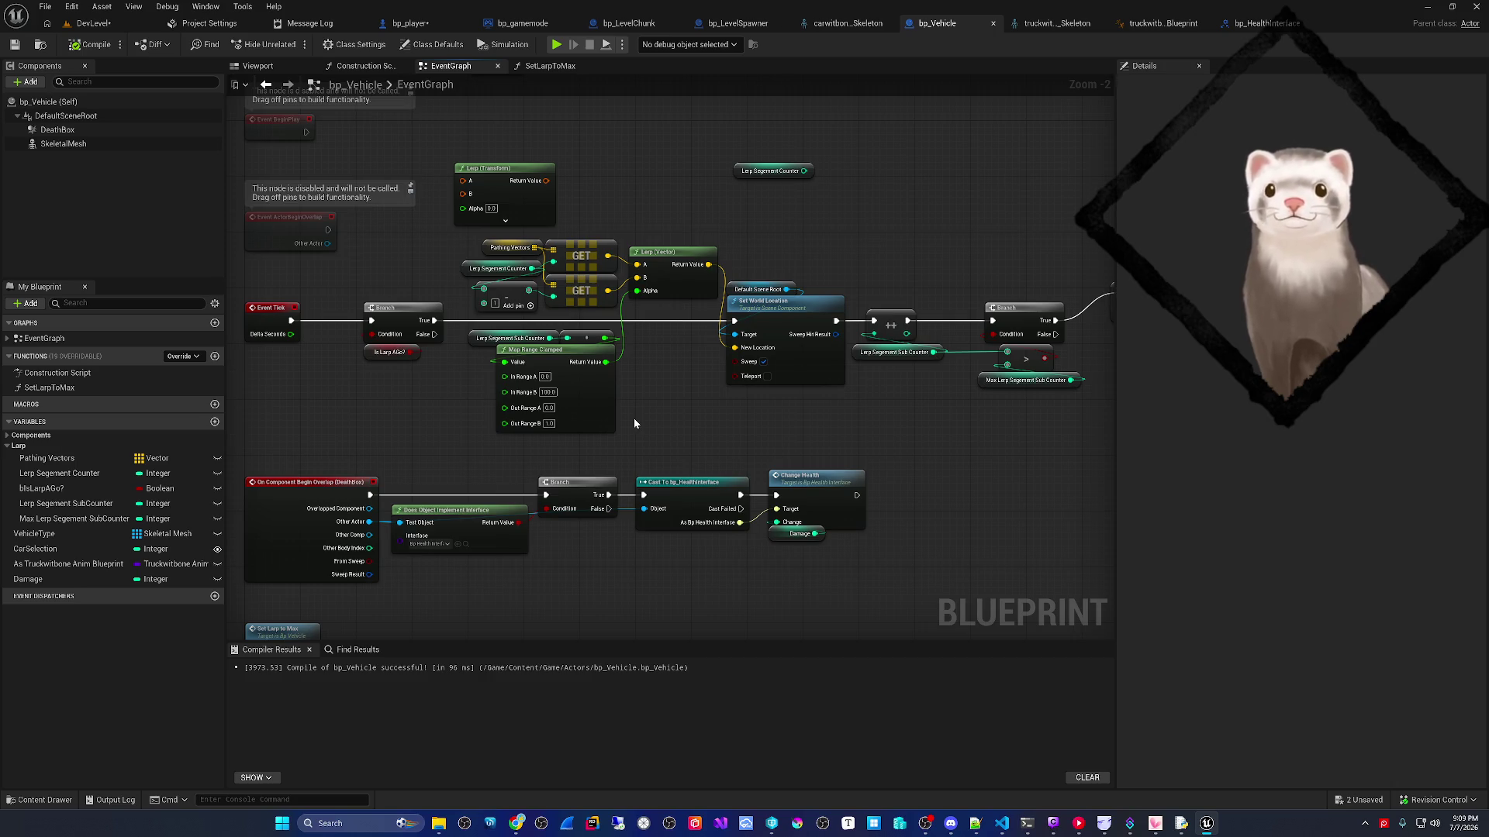
{"action": "mouse_move", "coordinate": [673, 400]}
{"action": "left_mouse_down"}
{"action": "mouse_move", "coordinate": [737, 404]}
{"action": "mouse_move", "coordinate": [740, 430]}
{"action": "left_mouse_up"}
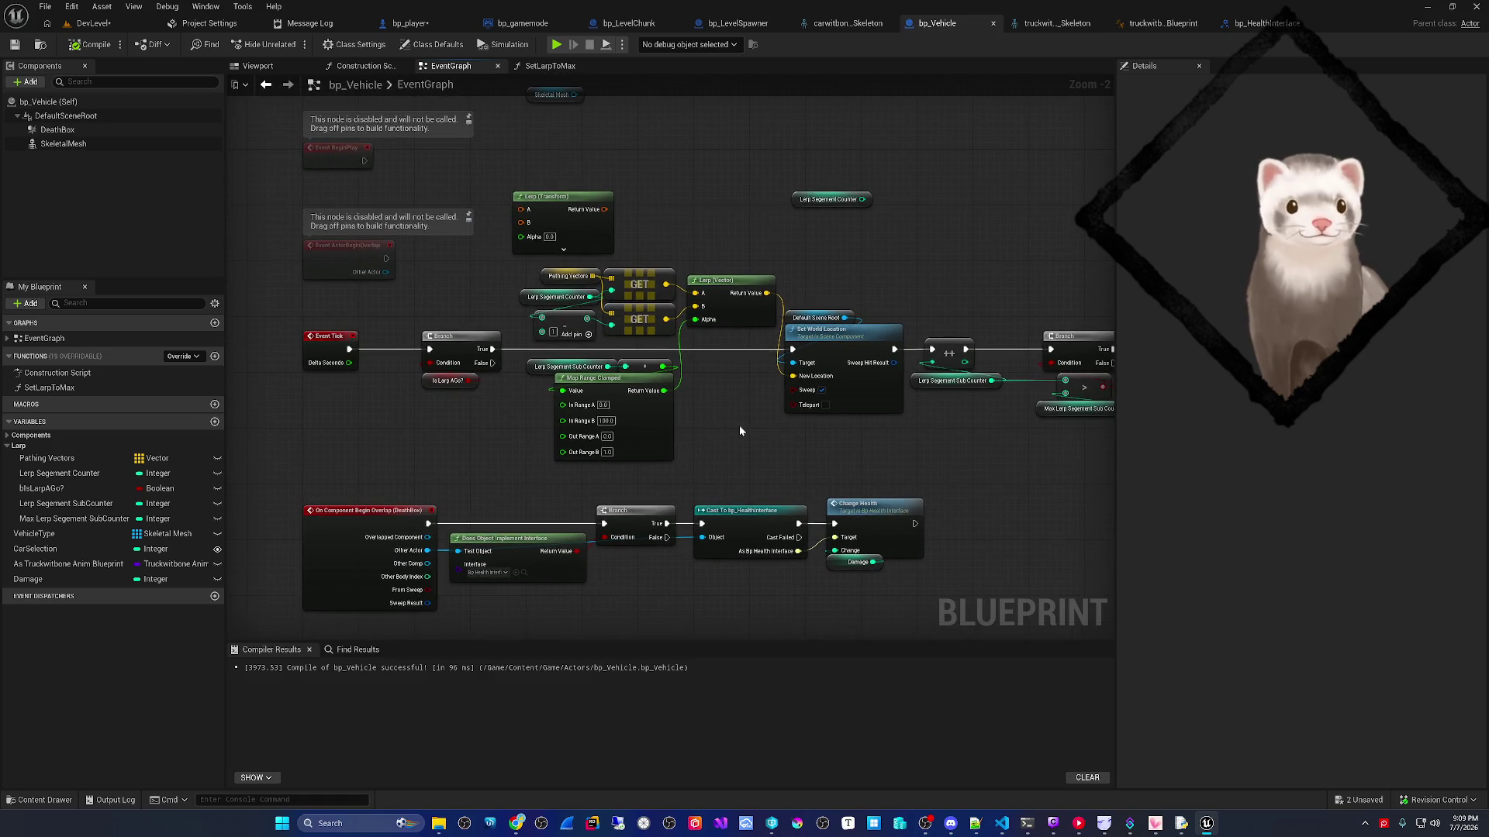
{"action": "mouse_move", "coordinate": [737, 428]}
{"action": "left_mouse_down"}
{"action": "mouse_move", "coordinate": [675, 432]}
{"action": "mouse_move", "coordinate": [783, 463]}
{"action": "mouse_move", "coordinate": [695, 445]}
{"action": "left_mouse_up"}
{"action": "scroll", "coordinate": [671, 441], "scroll_direction": "up", "scroll_amount": 2}
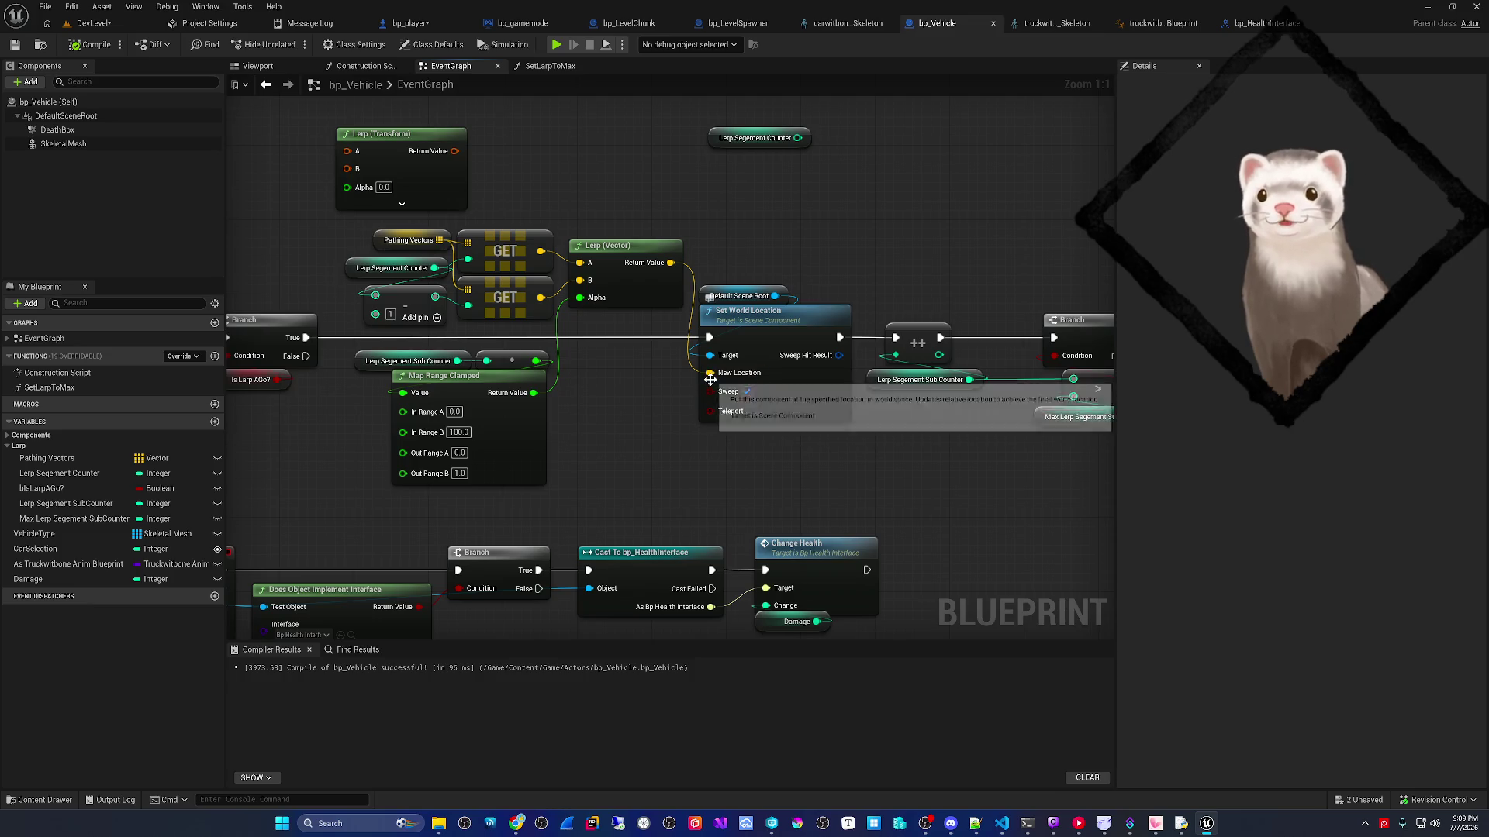
{"action": "mouse_move", "coordinate": [711, 379]}
{"action": "left_mouse_down"}
{"action": "mouse_move", "coordinate": [709, 298]}
{"action": "mouse_move", "coordinate": [673, 271]}
{"action": "mouse_move", "coordinate": [685, 459]}
{"action": "left_mouse_up"}
{"action": "type", "text": "break"}
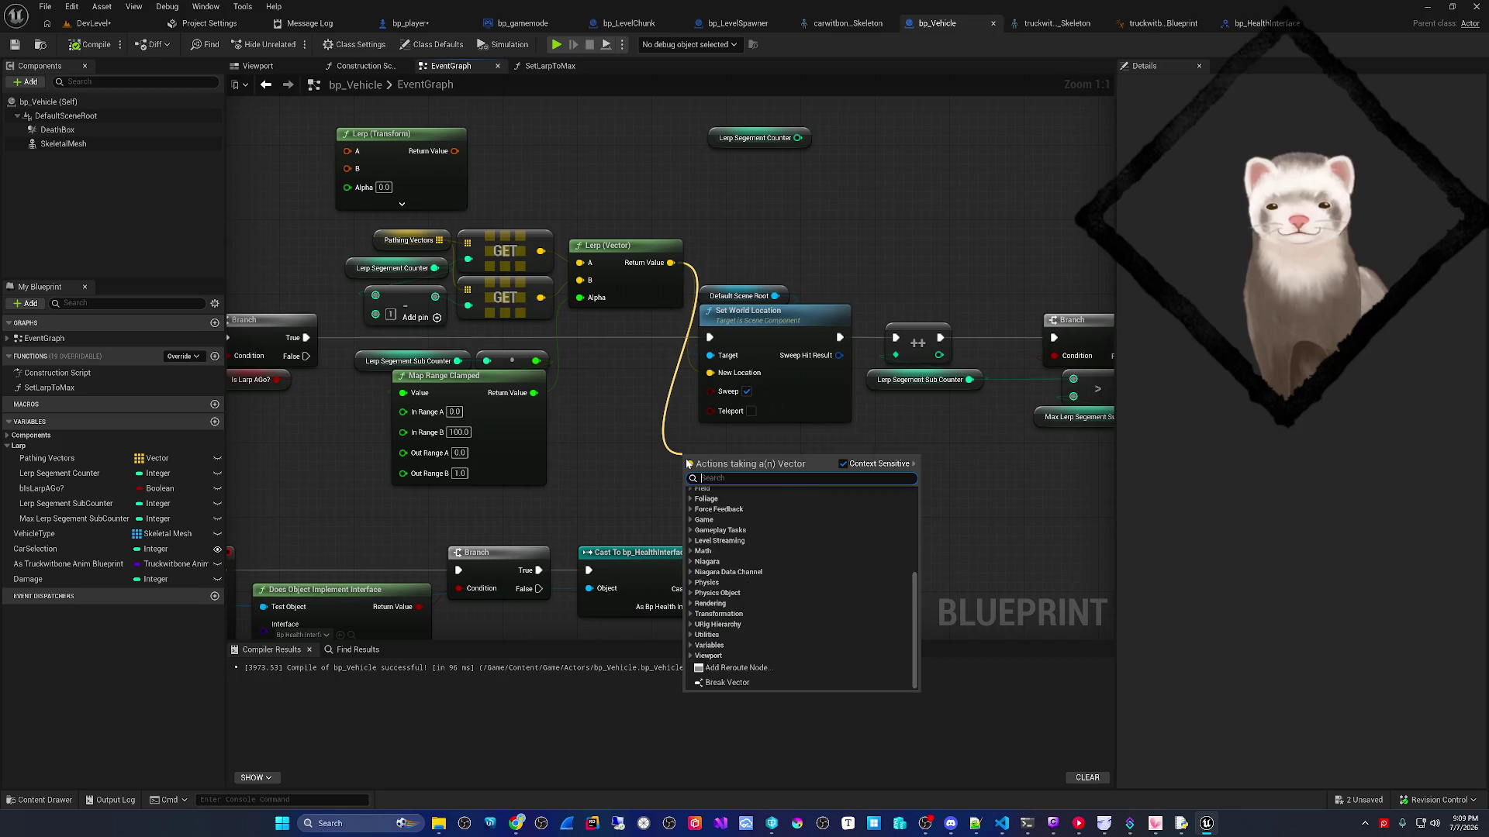
{"action": "key", "text": "Return"}
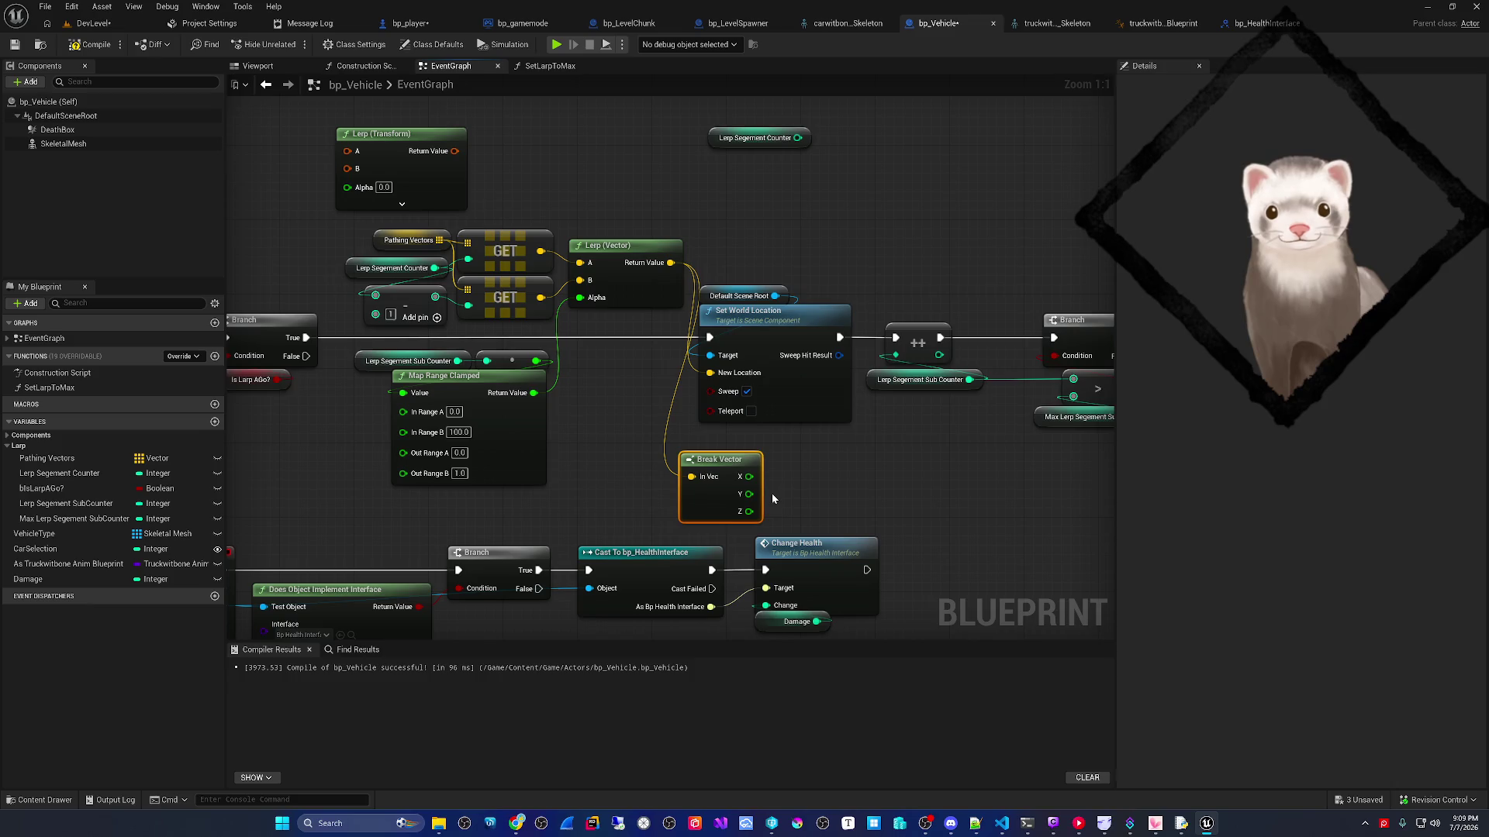
{"action": "left_click", "coordinate": [93, 24]}
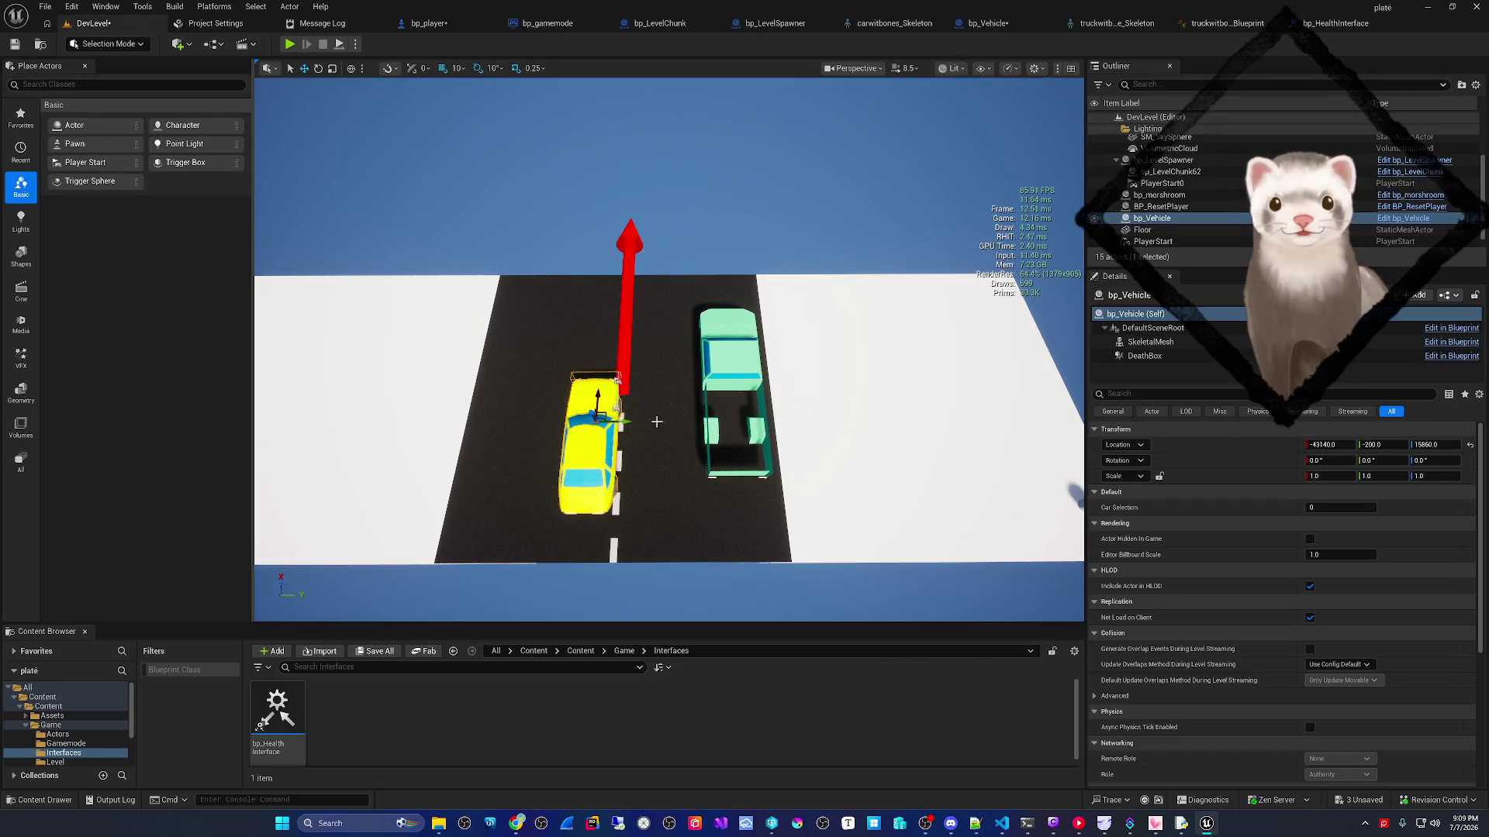
- Undo the yellow car's move back to Y 0 and return to the bp_Vehicle event graph
{"action": "key", "text": "ctrl+z"}
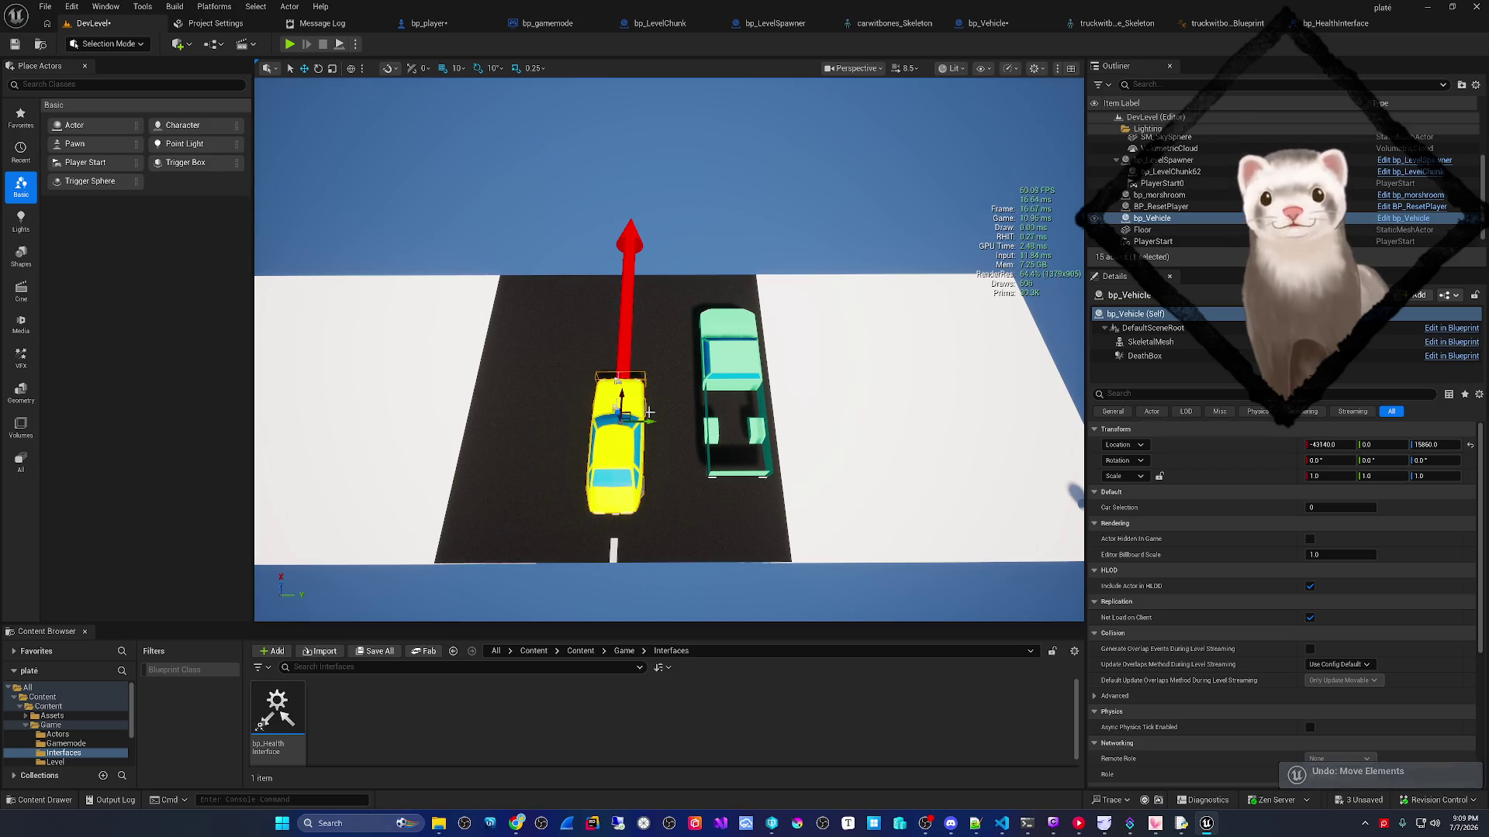
{"action": "left_click", "coordinate": [987, 23]}
{"action": "mouse_move", "coordinate": [777, 436]}
{"action": "left_mouse_down"}
{"action": "mouse_move", "coordinate": [721, 380]}
{"action": "mouse_move", "coordinate": [609, 398]}
{"action": "left_mouse_up"}
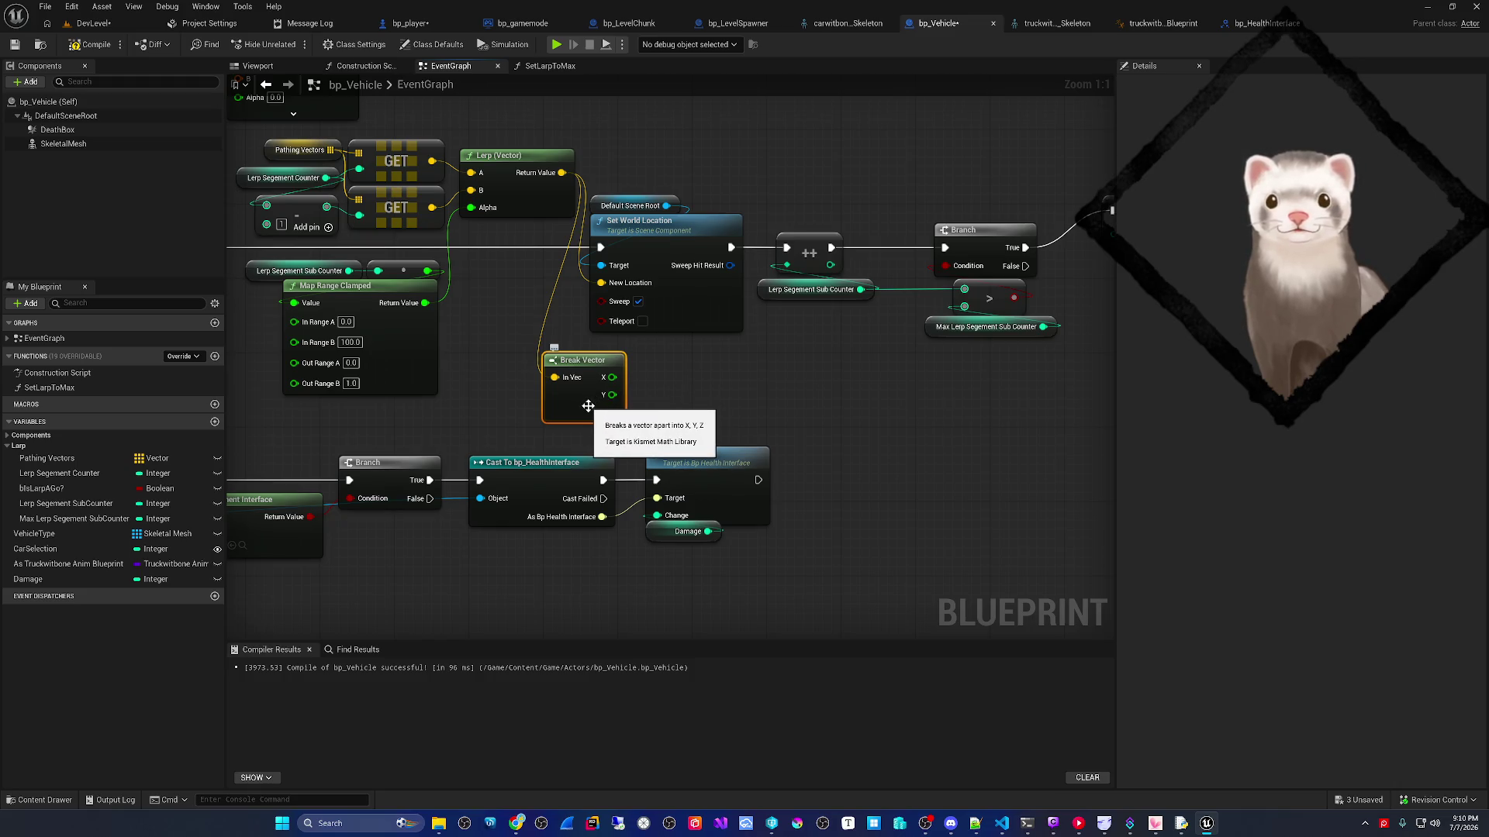
- Delete the stray Lerp Segement Counter getter node
{"action": "mouse_move", "coordinate": [588, 406]}
{"action": "left_mouse_down"}
{"action": "mouse_move", "coordinate": [601, 486]}
{"action": "mouse_move", "coordinate": [561, 531]}
{"action": "mouse_move", "coordinate": [565, 604]}
{"action": "mouse_move", "coordinate": [662, 351]}
{"action": "left_mouse_up"}
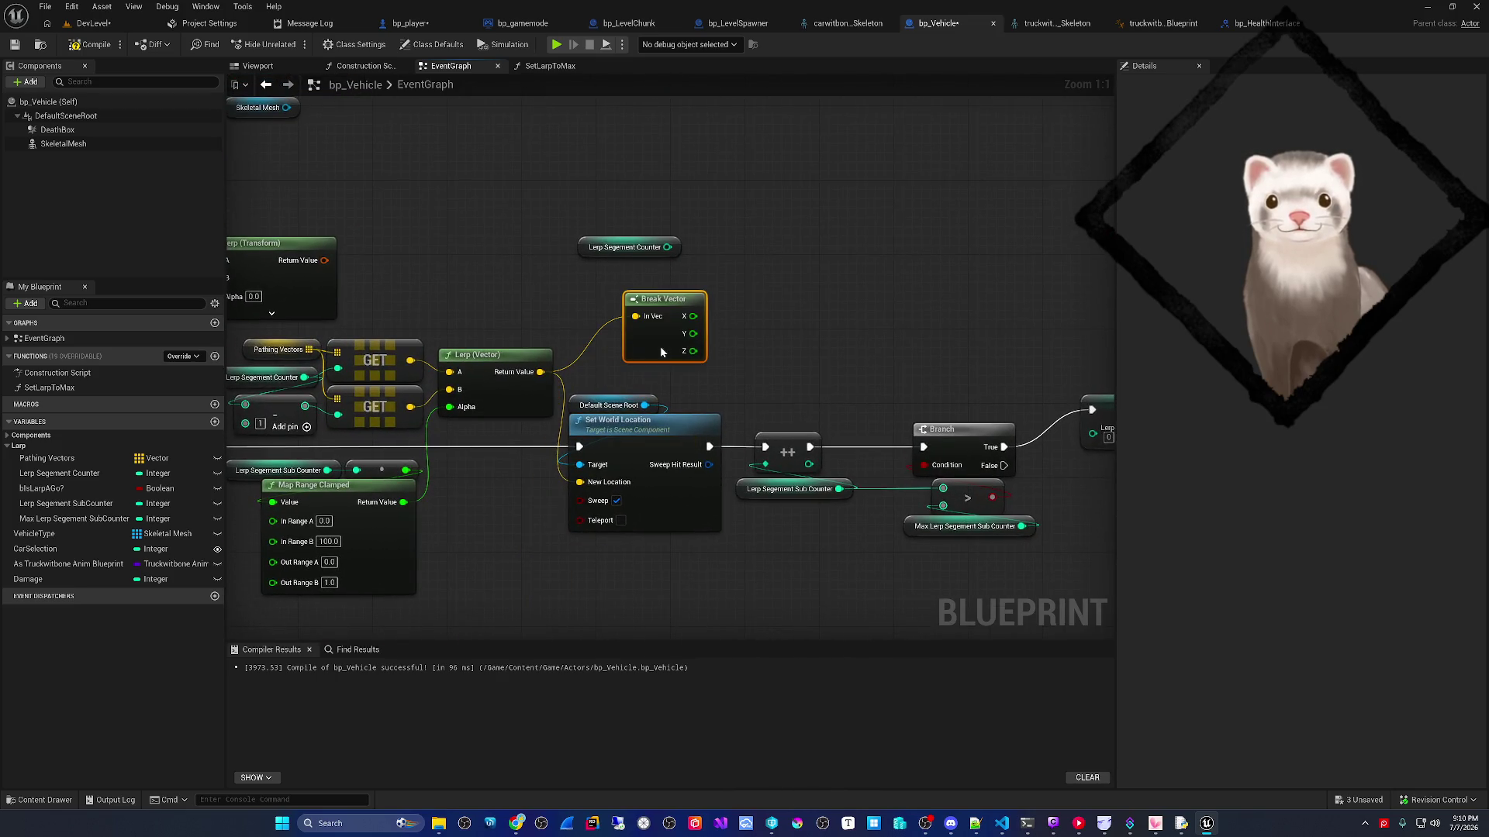
{"action": "left_click", "coordinate": [610, 248]}
{"action": "key", "text": "Delete"}
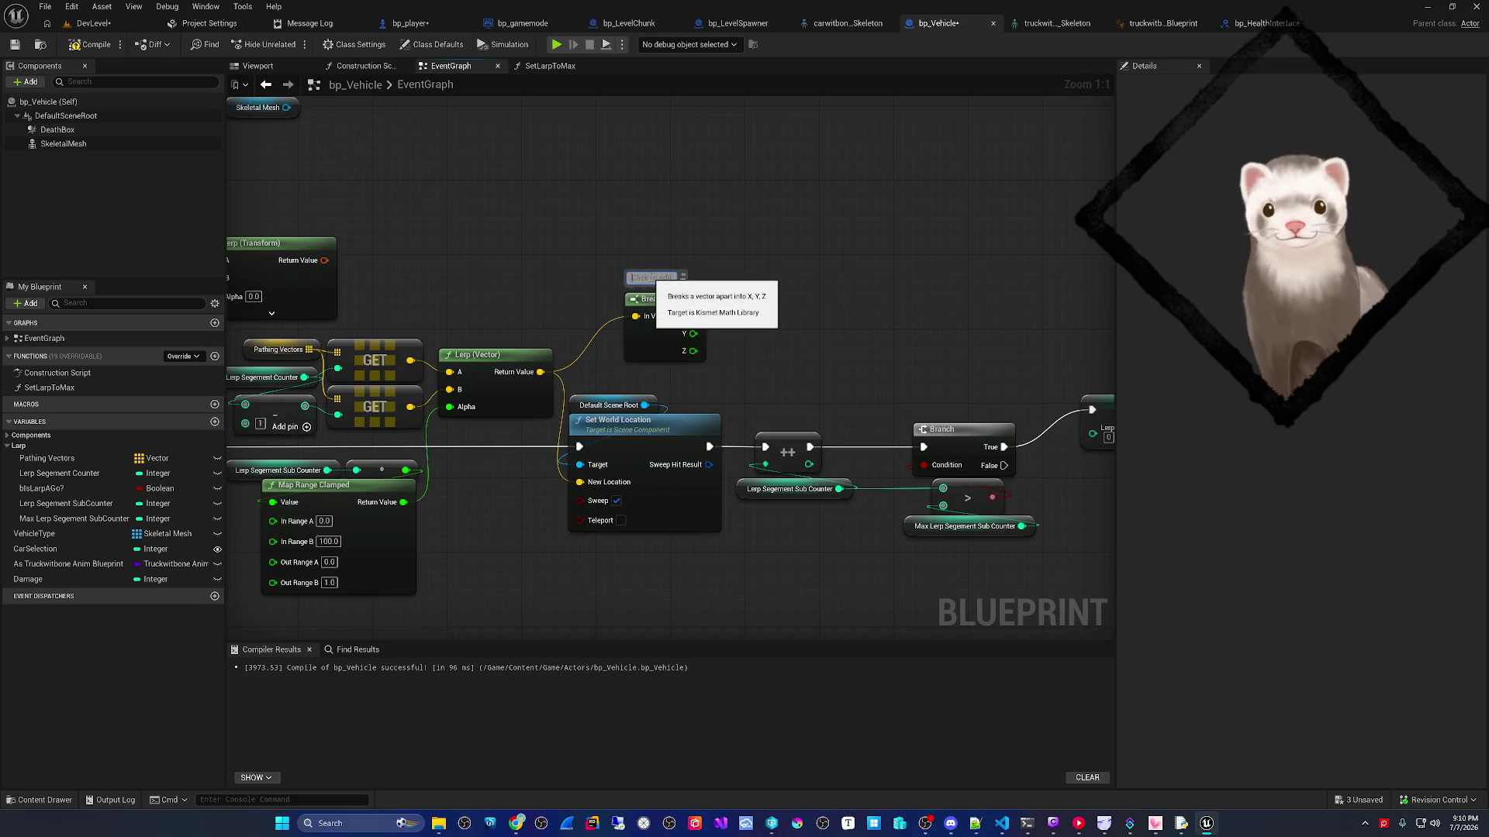
- Comment the Break Vector node 'Keep Car In lane' and reposition it, pulling a wire from Y
{"action": "left_click", "coordinate": [650, 278]}
{"action": "type", "text": "Keep Car l"}
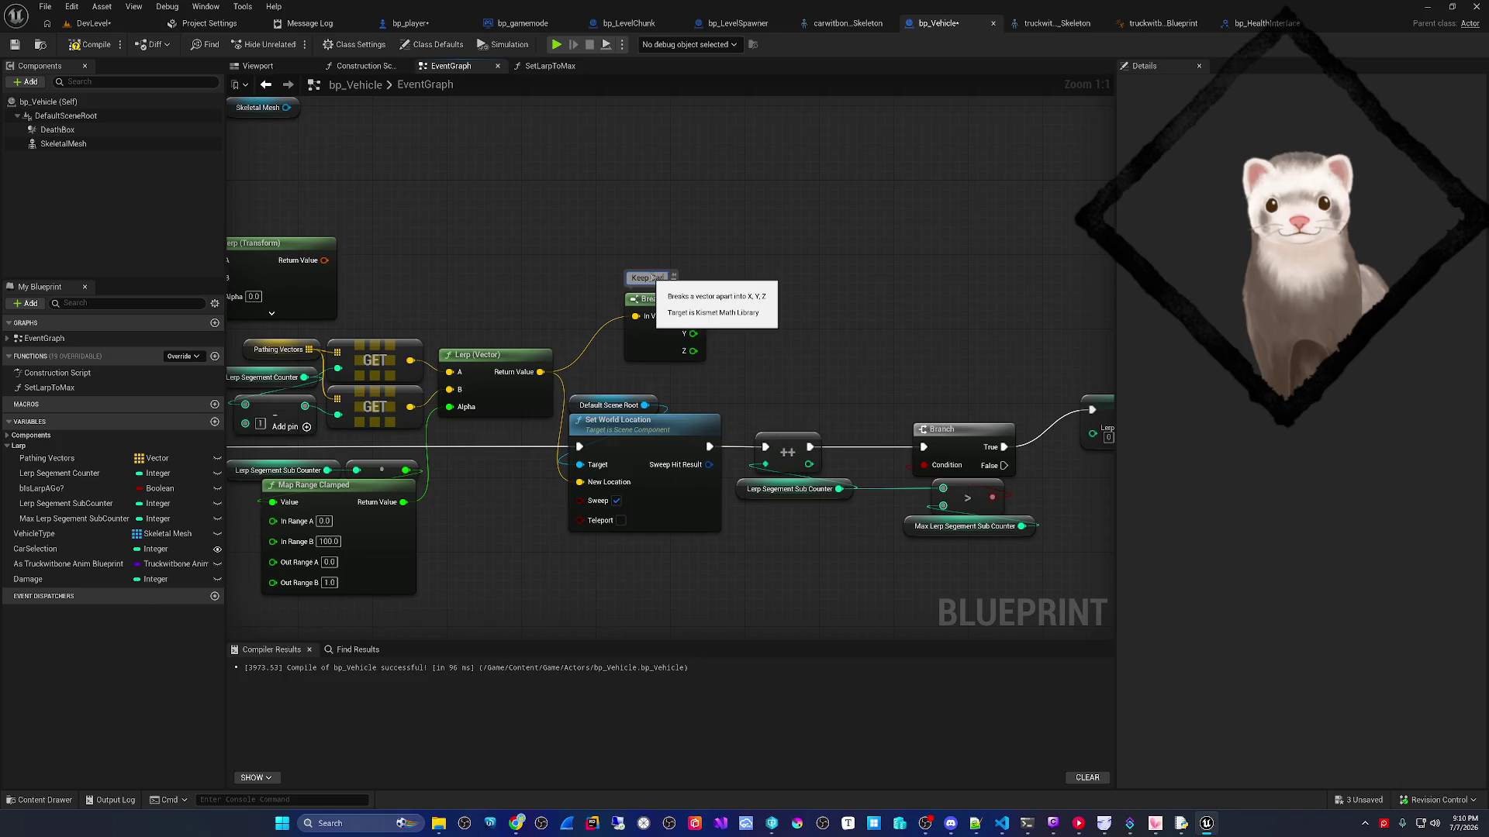
{"action": "type", "text": "n lane"}
{"action": "key", "text": "Return"}
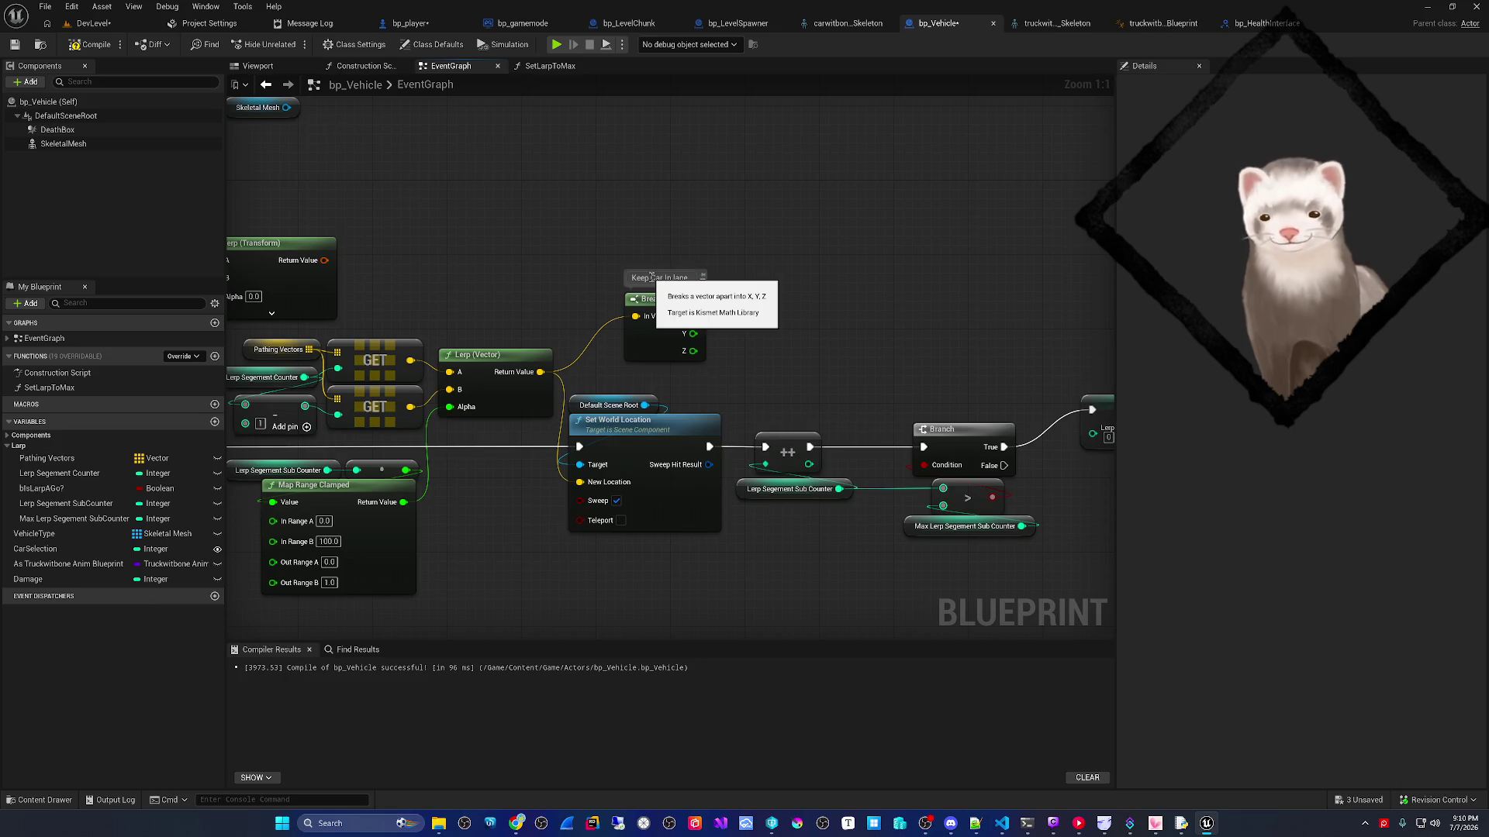
{"action": "mouse_move", "coordinate": [592, 296]}
{"action": "left_mouse_down"}
{"action": "mouse_move", "coordinate": [648, 264]}
{"action": "mouse_move", "coordinate": [807, 307]}
{"action": "mouse_move", "coordinate": [769, 271]}
{"action": "mouse_move", "coordinate": [719, 323]}
{"action": "mouse_move", "coordinate": [709, 303]}
{"action": "left_mouse_up"}
{"action": "right_click", "coordinate": [711, 303]}
- Add a Get World Location node for Default Scene Root beside Break Vector
{"action": "type", "text": "get wo"}
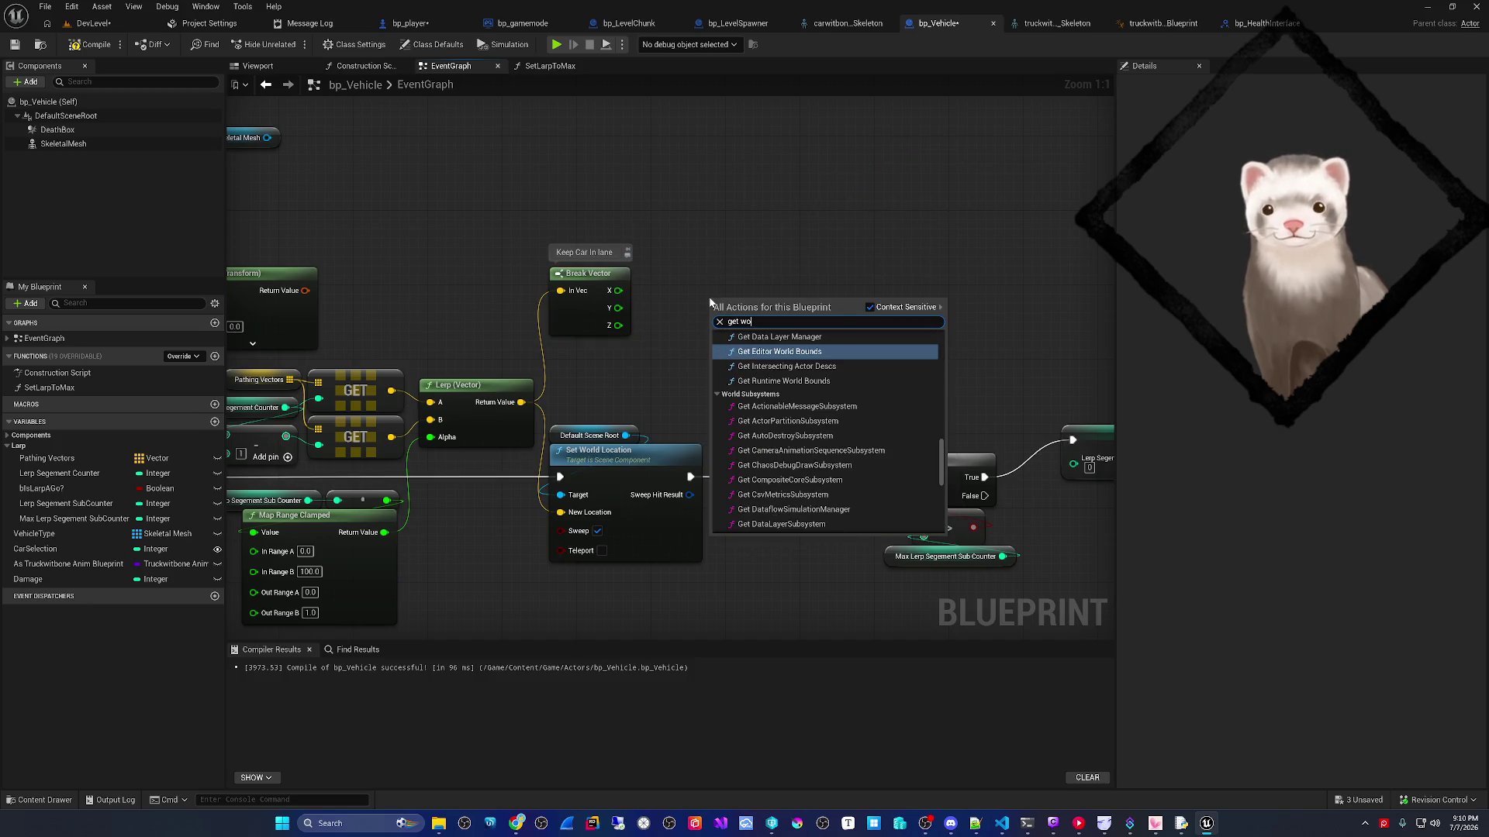
{"action": "type", "text": "rld location"}
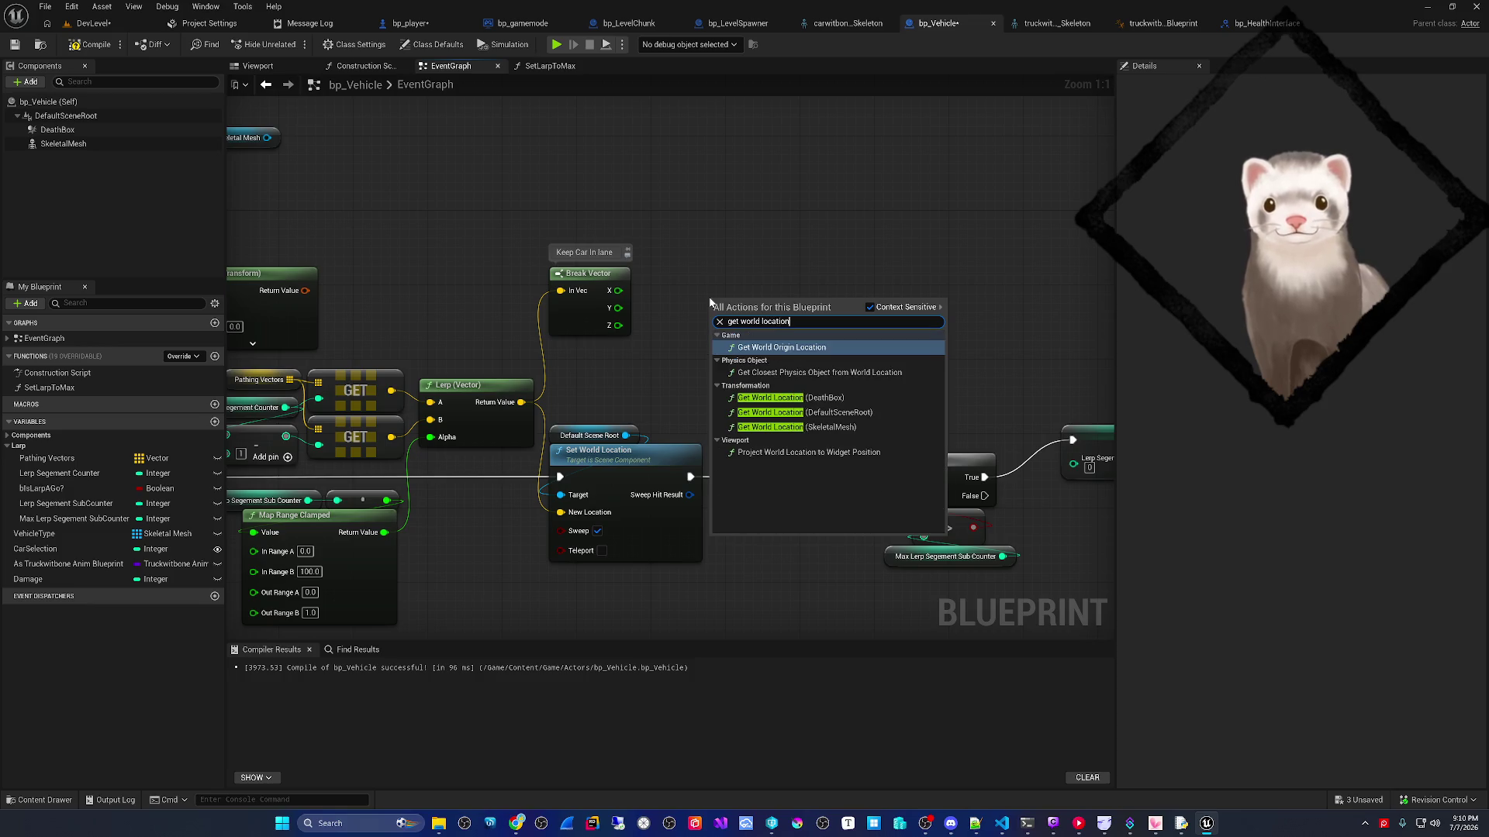
{"action": "left_click", "coordinate": [780, 414]}
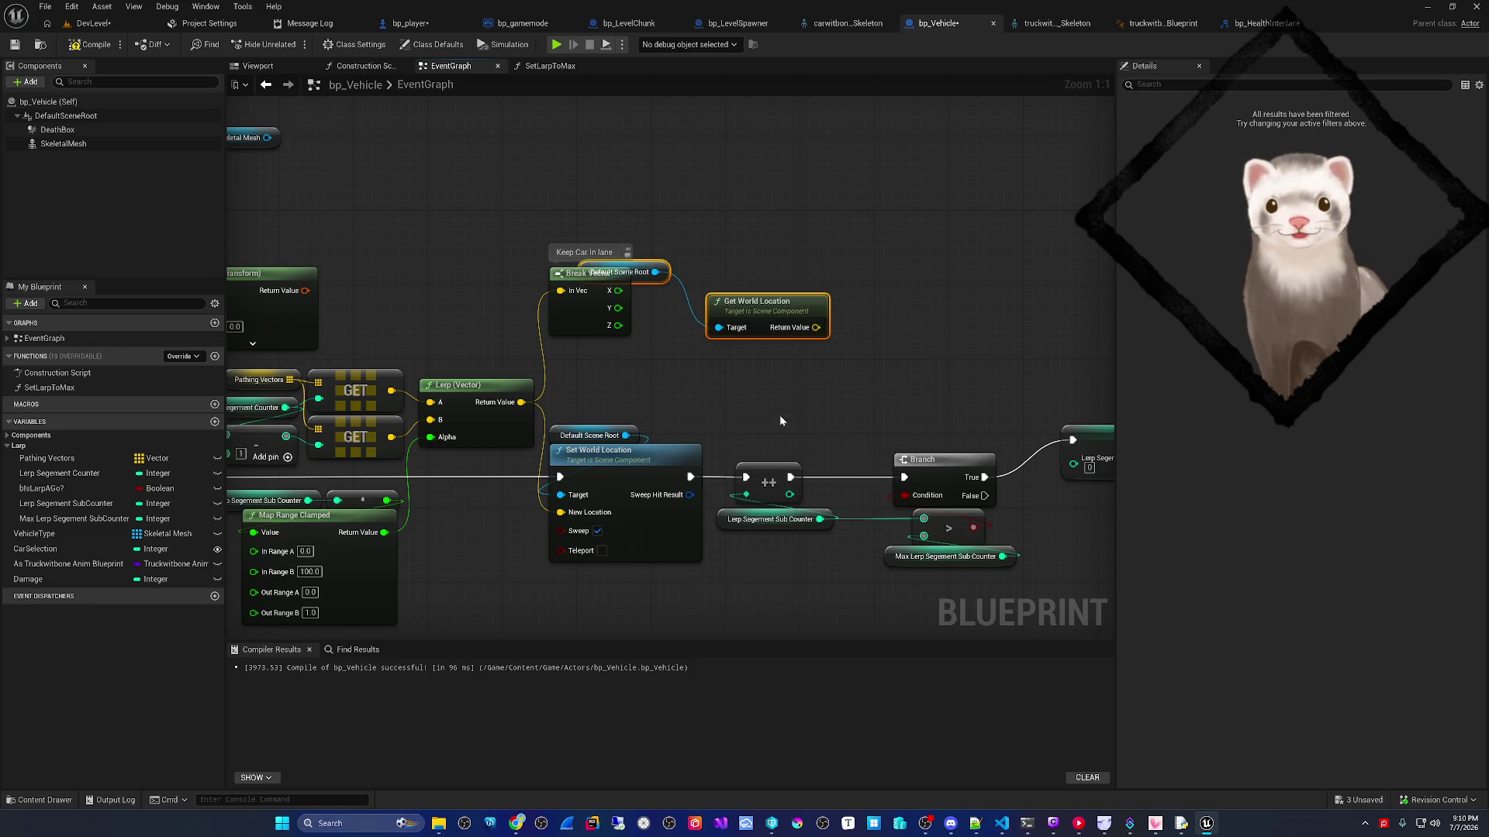
{"action": "mouse_move", "coordinate": [780, 310]}
{"action": "left_mouse_down"}
{"action": "mouse_move", "coordinate": [857, 255]}
{"action": "mouse_move", "coordinate": [707, 245]}
{"action": "mouse_move", "coordinate": [726, 245]}
{"action": "left_mouse_up"}
{"action": "left_click", "coordinate": [857, 254]}
- Search for actor world functions, then cancel without adding a node
{"action": "right_click", "coordinate": [668, 341]}
{"action": "type", "text": "actor world"}
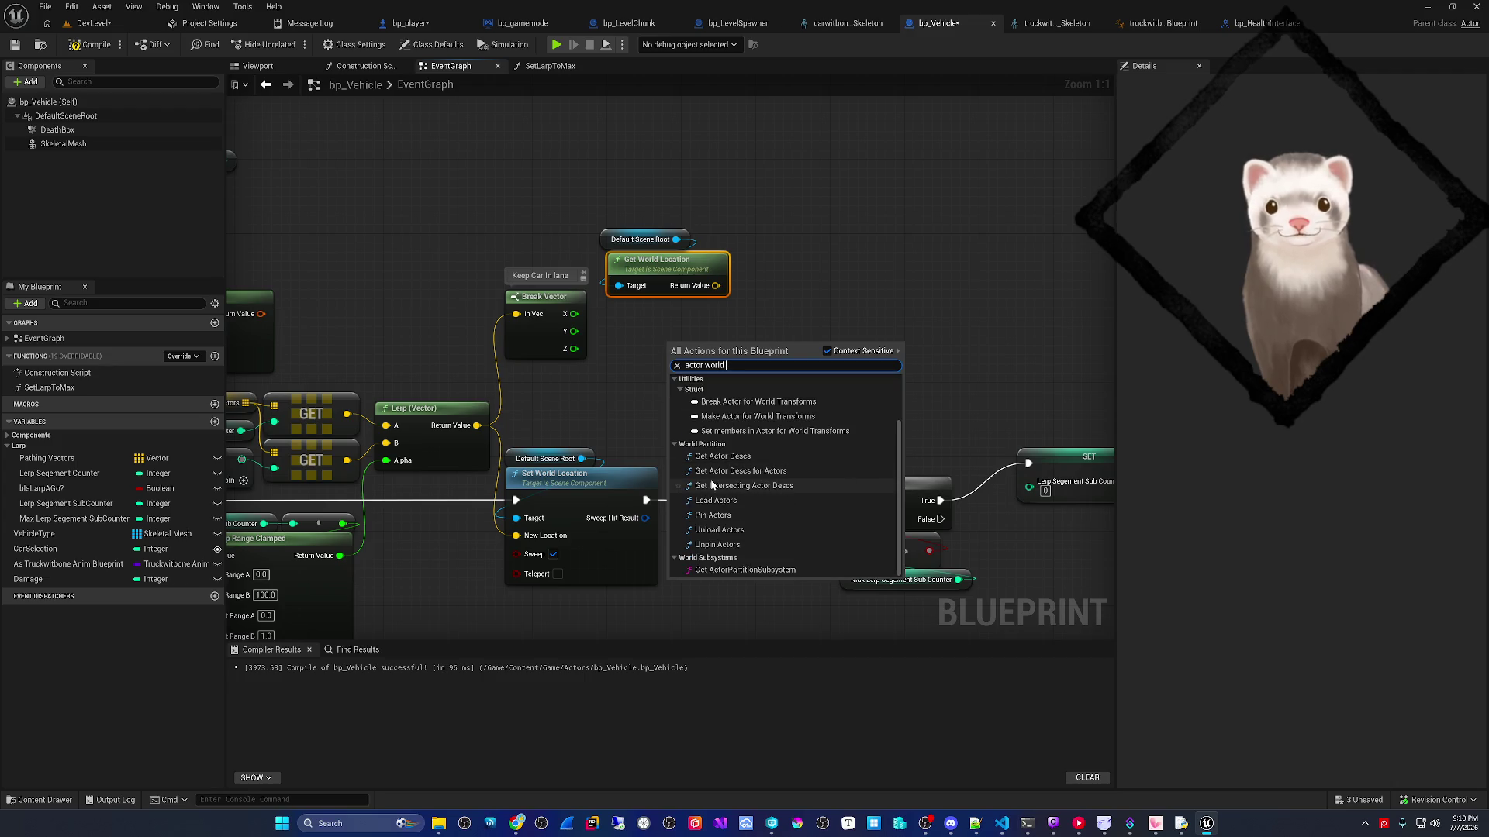
{"action": "key", "text": "BackSpace"}
{"action": "key", "text": "BackSpace"}
{"action": "key", "text": "BackSpace"}
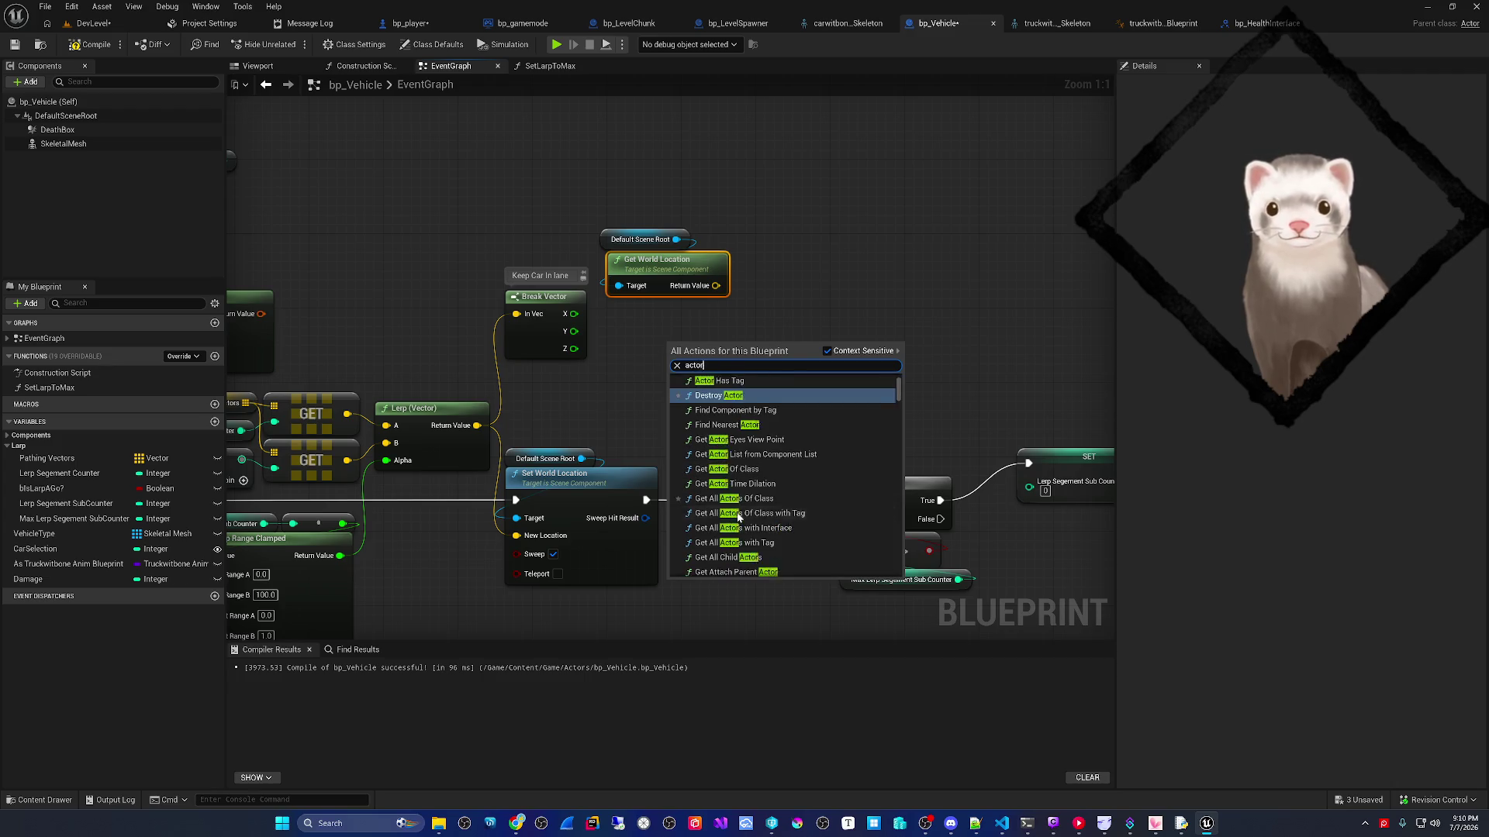
{"action": "key", "text": "Escape"}
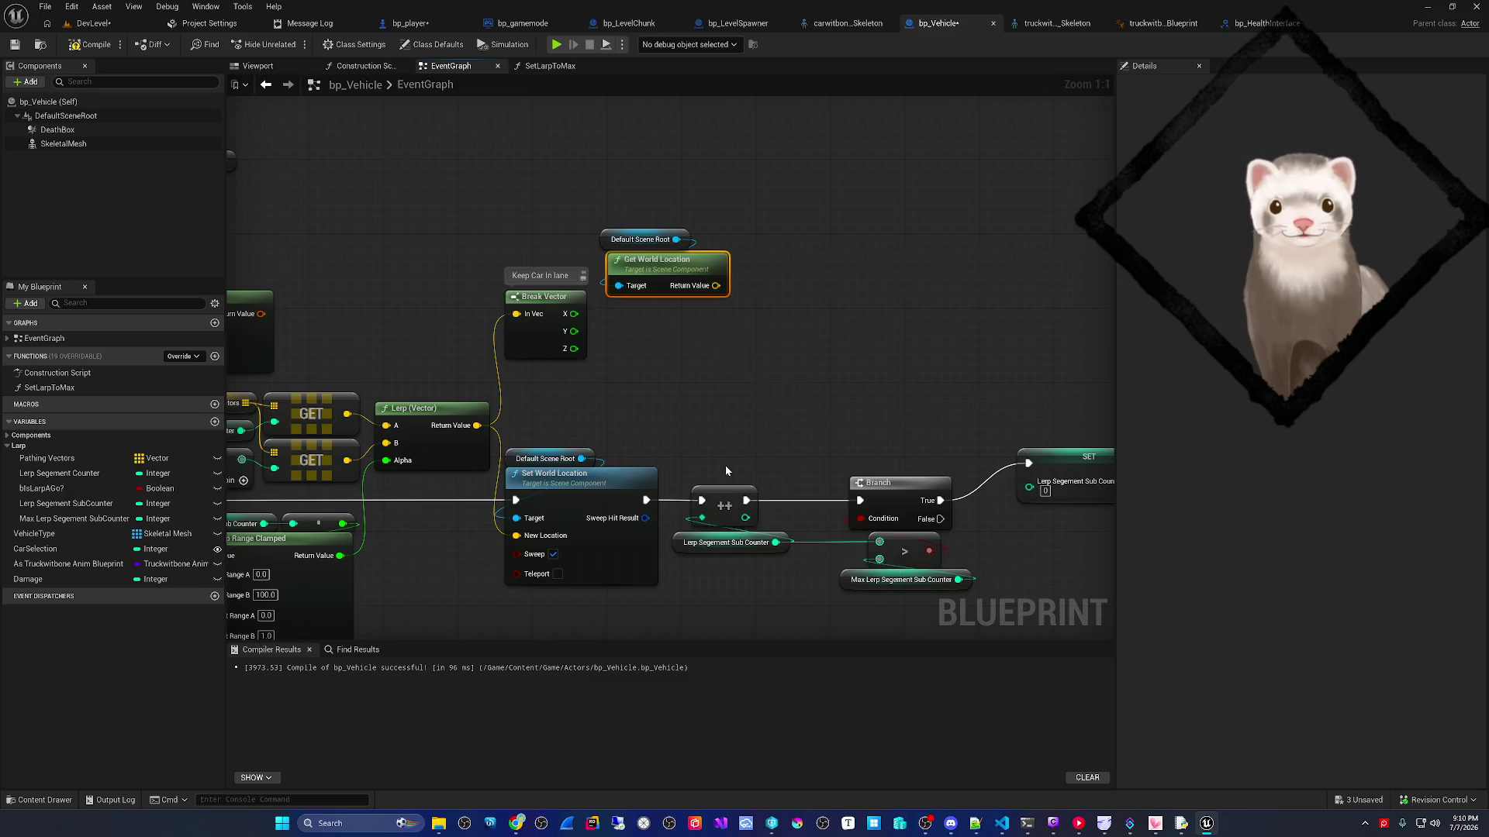
- Replace Get World Location with Get Actor Location and split its pin into X, Y, Z
{"action": "left_click", "coordinate": [667, 260]}
{"action": "key", "text": "Delete"}
{"action": "left_click_drag", "start_coordinate": [742, 369], "coordinate": [695, 250]}
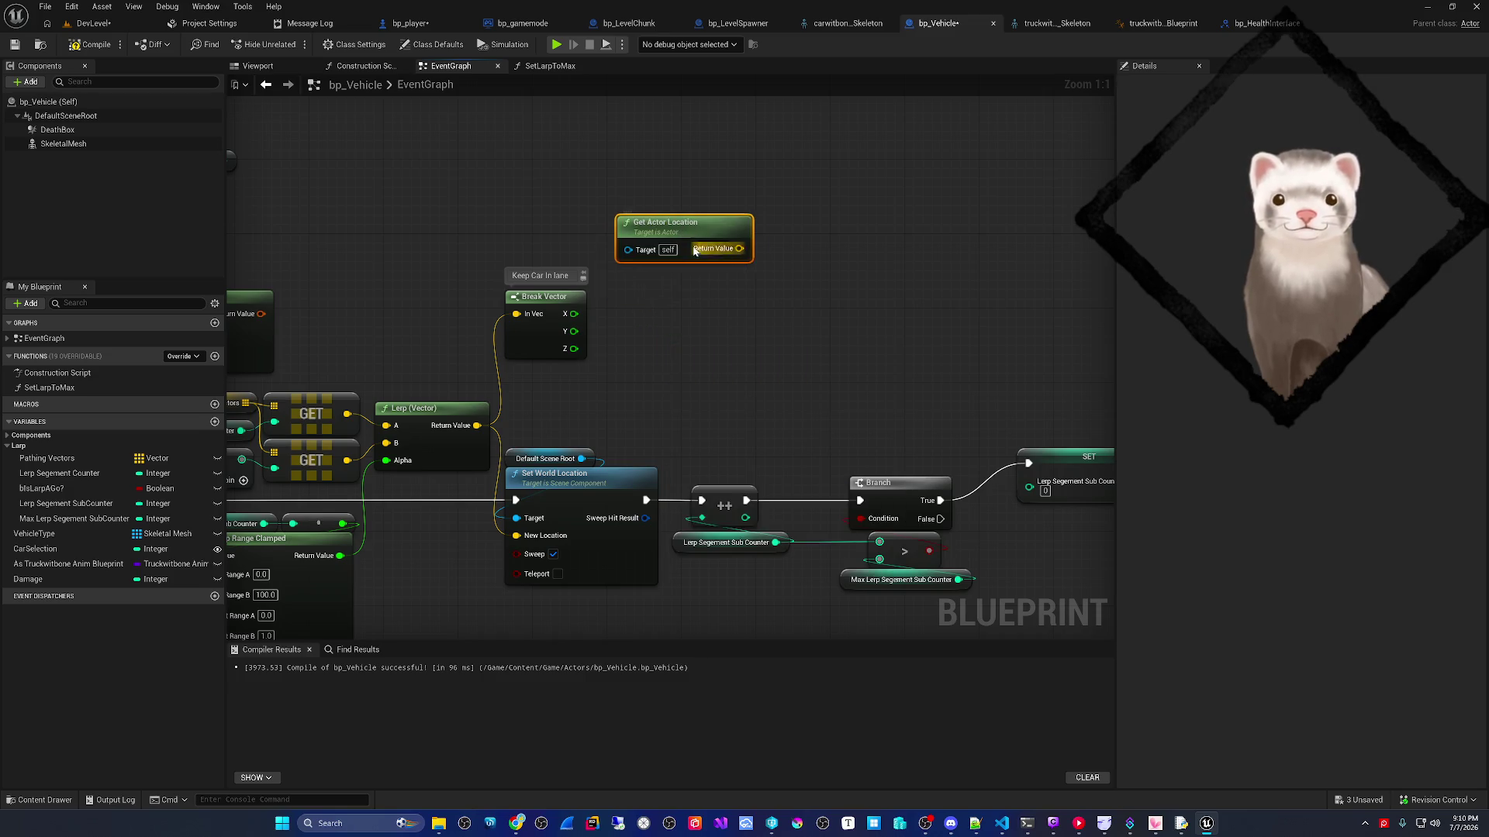
{"action": "right_click", "coordinate": [737, 250]}
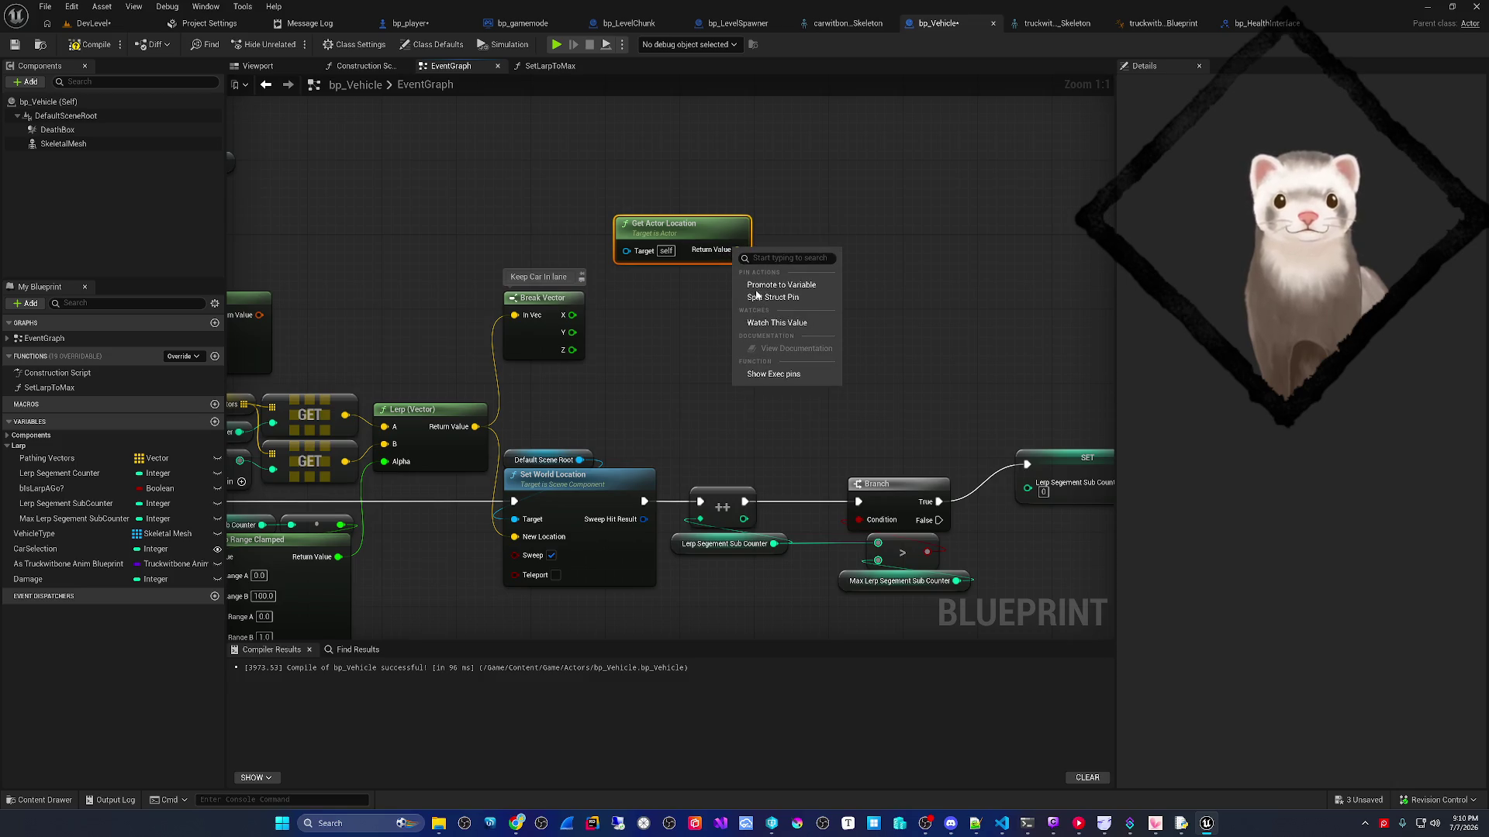
{"action": "left_click", "coordinate": [756, 297]}
{"action": "mouse_move", "coordinate": [717, 231]}
{"action": "left_mouse_down"}
{"action": "mouse_move", "coordinate": [550, 203]}
{"action": "mouse_move", "coordinate": [587, 397]}
{"action": "mouse_move", "coordinate": [595, 332]}
{"action": "mouse_move", "coordinate": [556, 203]}
{"action": "mouse_move", "coordinate": [692, 284]}
{"action": "left_mouse_up"}
- Add a Make Vector from actor Y and Break Vector Z, feed New Location, and compile
{"action": "type", "text": "make ave"}
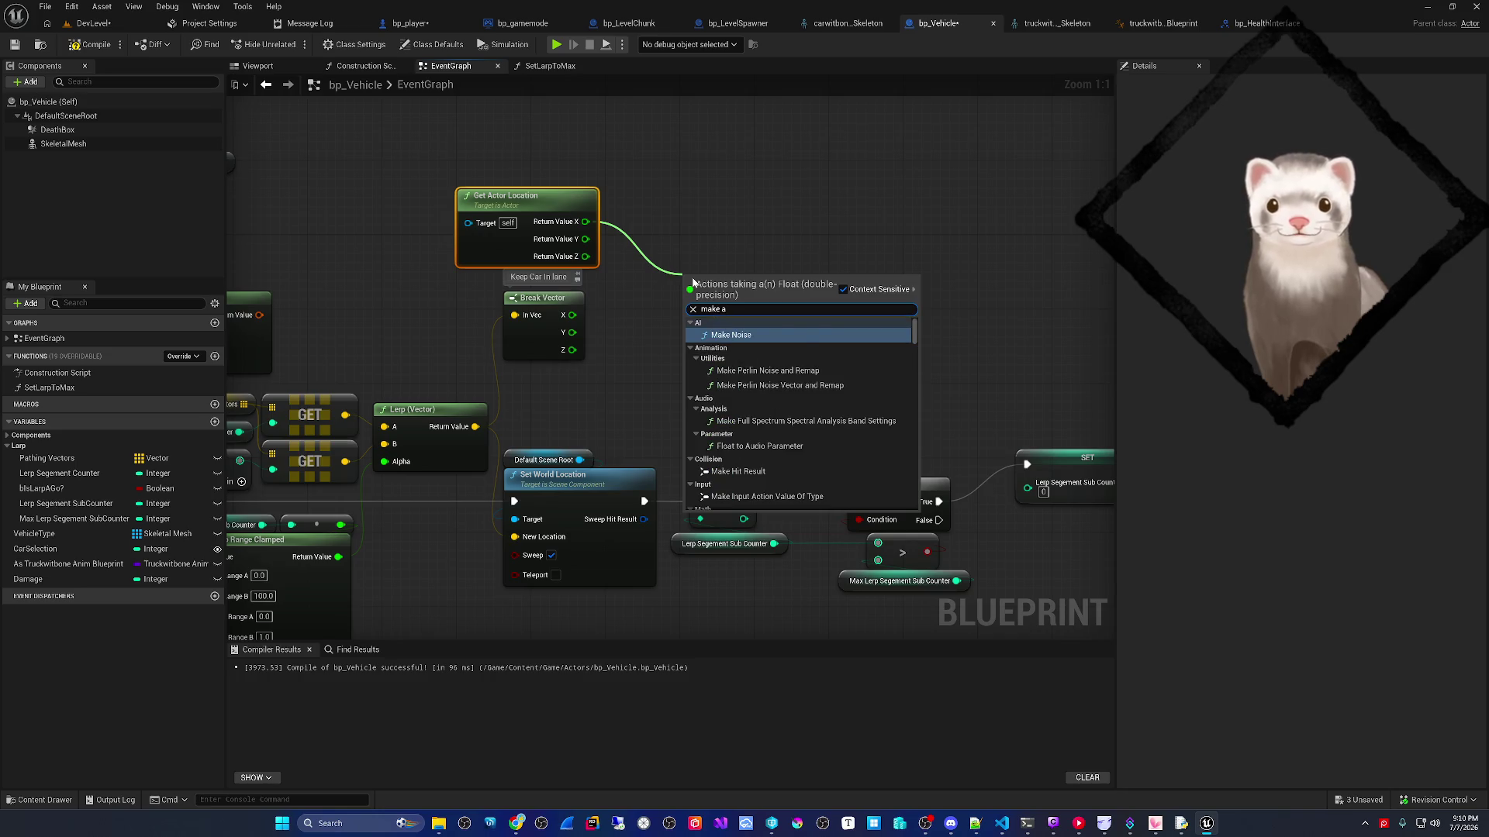
{"action": "key", "text": "BackSpace"}
{"action": "key", "text": "BackSpace"}
{"action": "key", "text": "BackSpace"}
{"action": "type", "text": "vector"}
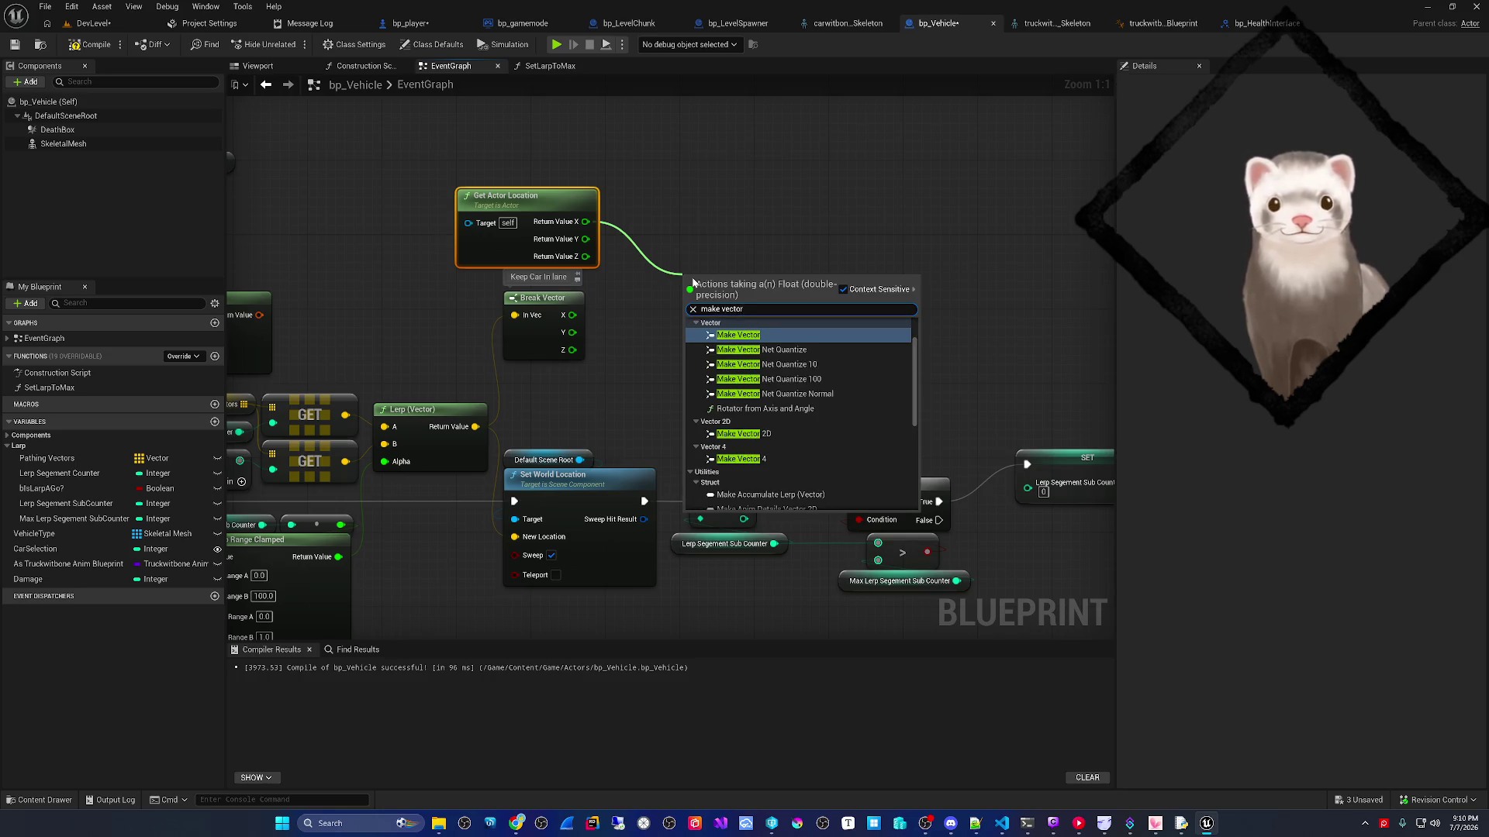
{"action": "key", "text": "Return"}
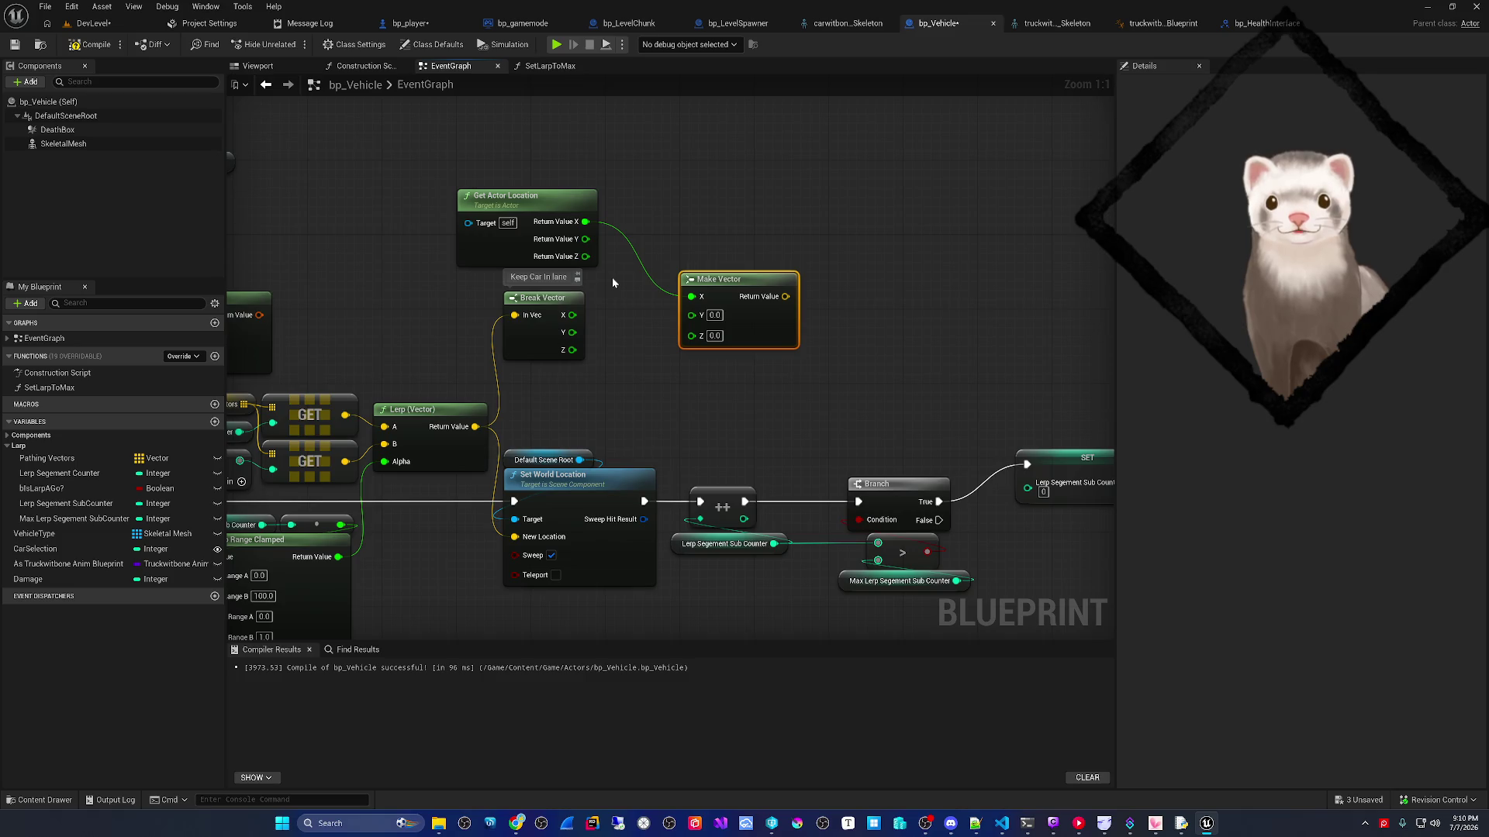
{"action": "mouse_move", "coordinate": [585, 238]}
{"action": "left_mouse_down"}
{"action": "mouse_move", "coordinate": [698, 314]}
{"action": "mouse_move", "coordinate": [513, 352]}
{"action": "mouse_move", "coordinate": [620, 341]}
{"action": "mouse_move", "coordinate": [594, 319]}
{"action": "mouse_move", "coordinate": [608, 324]}
{"action": "mouse_move", "coordinate": [608, 361]}
{"action": "left_mouse_up"}
{"action": "mouse_move", "coordinate": [643, 307]}
{"action": "left_mouse_down"}
{"action": "mouse_move", "coordinate": [653, 298]}
{"action": "mouse_move", "coordinate": [515, 537]}
{"action": "left_mouse_up"}
{"action": "left_click", "coordinate": [91, 44]}
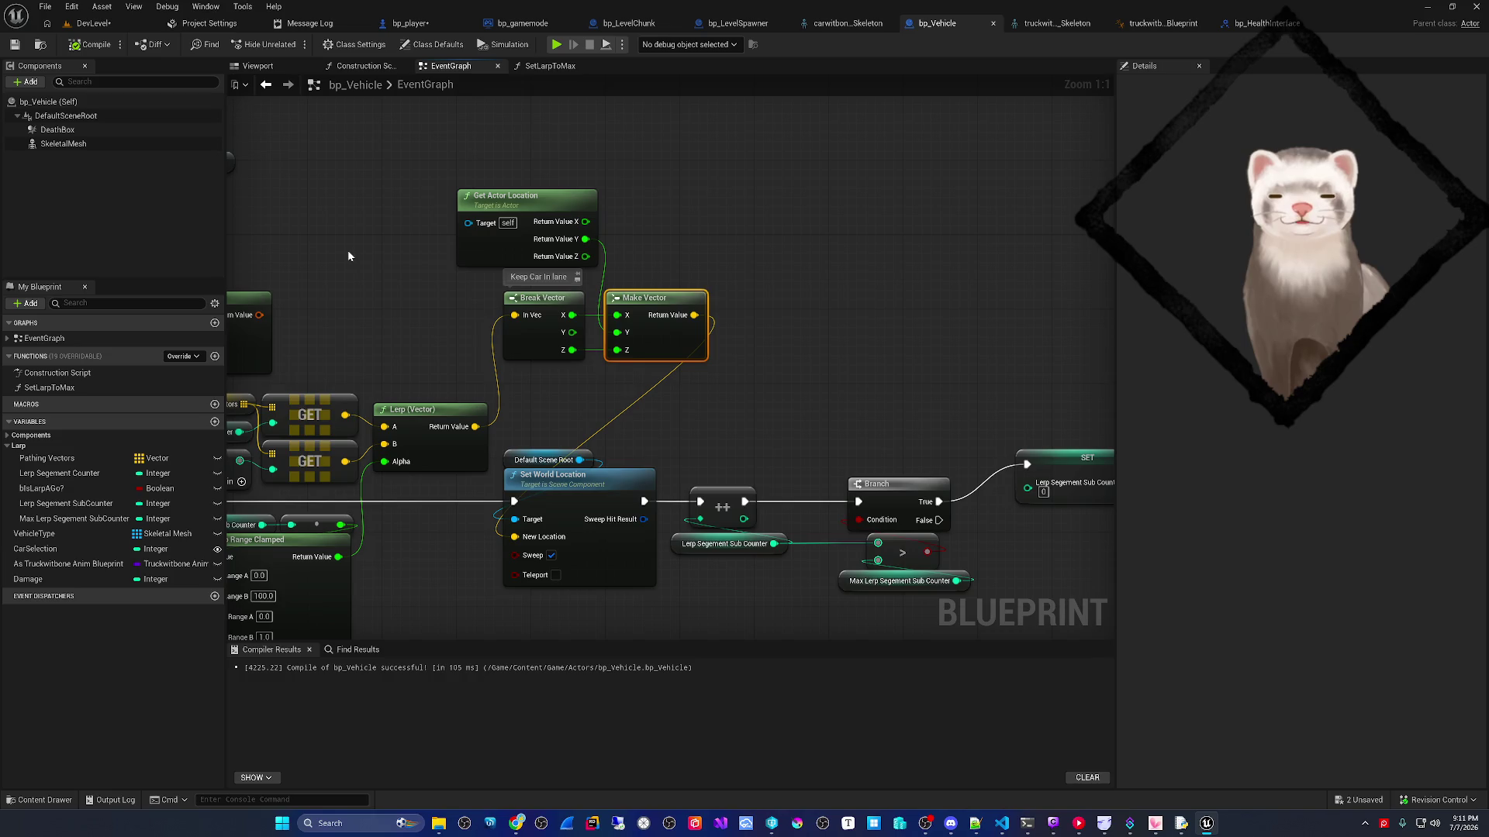
{"action": "left_click", "coordinate": [626, 24]}
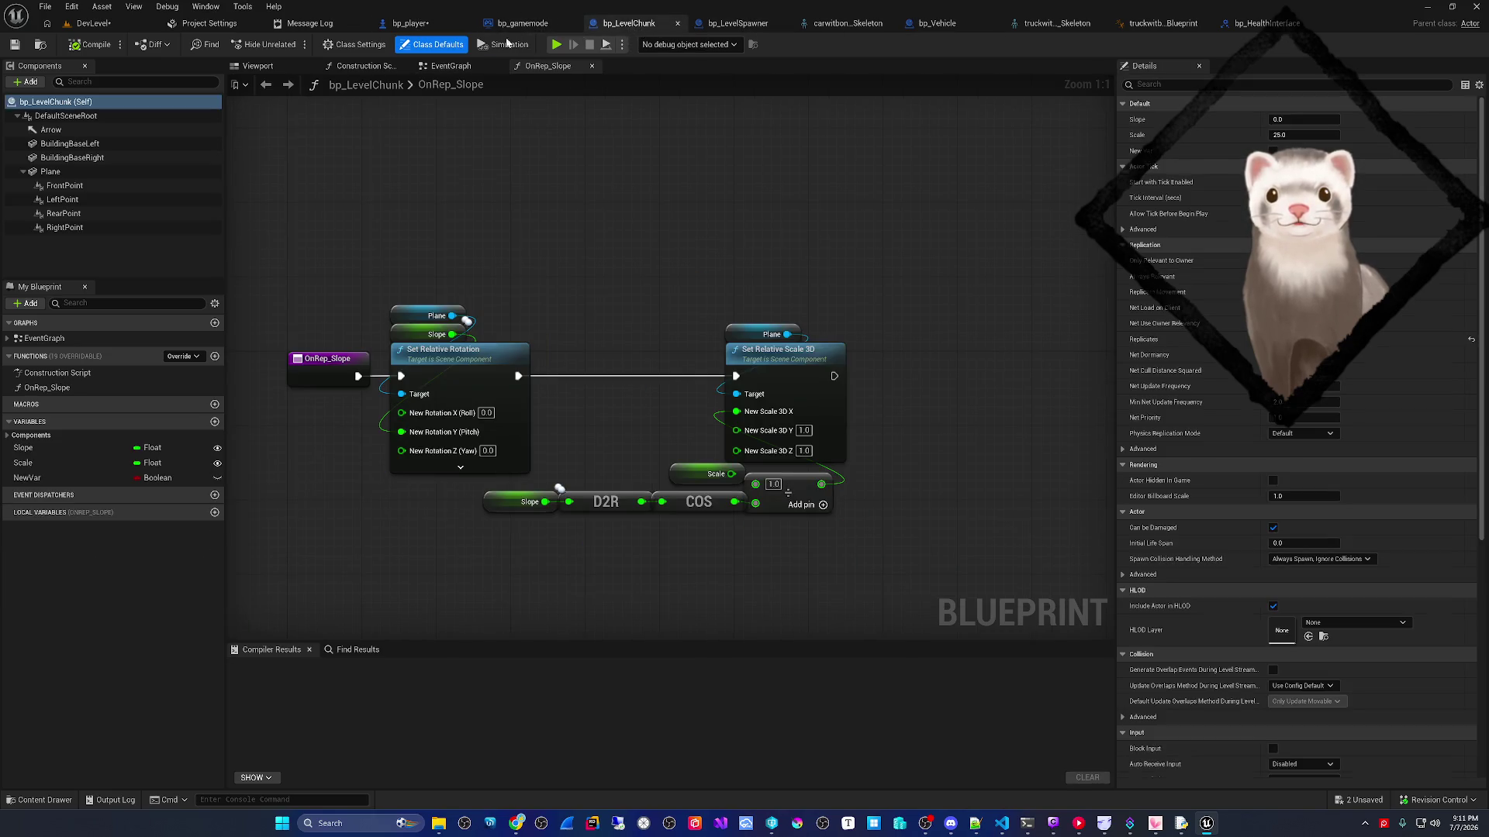
- In SpawnObstical, add a Break Vector on the Pathing Vector GET output
{"action": "left_click", "coordinate": [718, 24]}
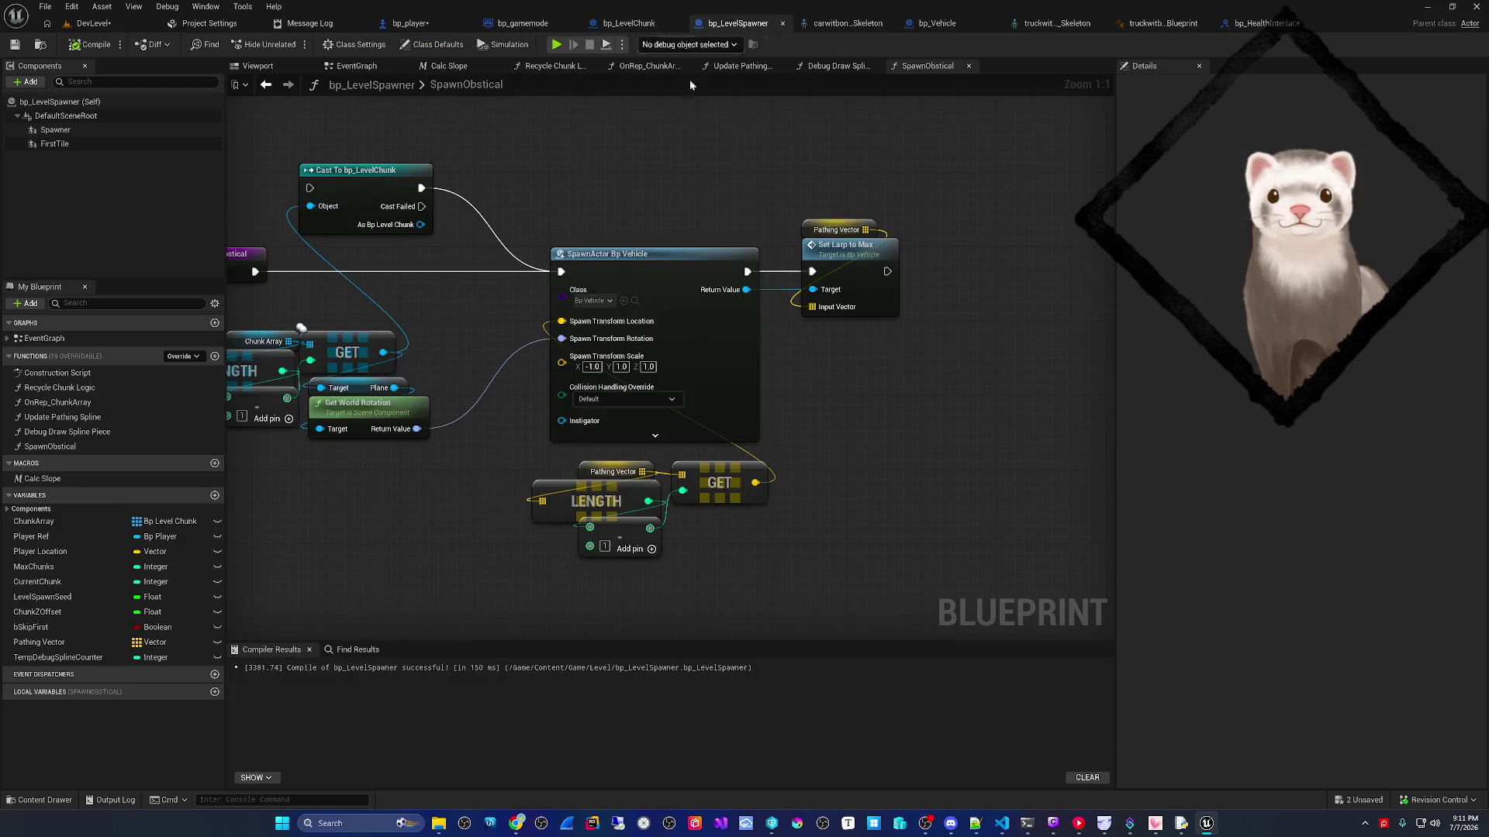
{"action": "left_click_drag", "start_coordinate": [607, 234], "coordinate": [629, 245]}
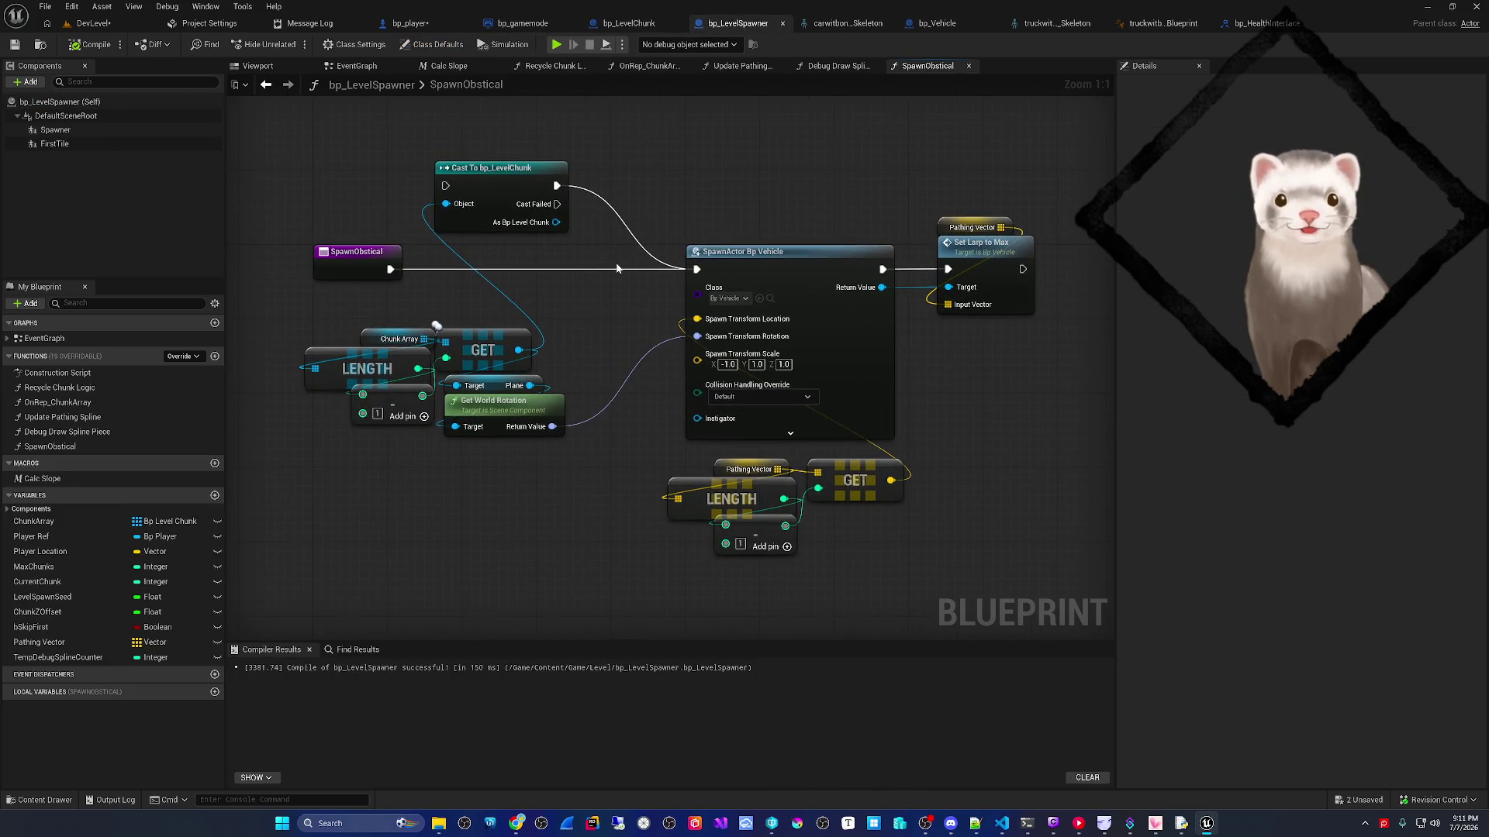
{"action": "mouse_move", "coordinate": [983, 385]}
{"action": "left_mouse_down"}
{"action": "mouse_move", "coordinate": [794, 393]}
{"action": "mouse_move", "coordinate": [762, 336]}
{"action": "left_mouse_up"}
{"action": "mouse_move", "coordinate": [633, 481]}
{"action": "left_mouse_down"}
{"action": "mouse_move", "coordinate": [571, 455]}
{"action": "mouse_move", "coordinate": [680, 414]}
{"action": "left_mouse_up"}
{"action": "type", "text": "vector"}
{"action": "key", "text": "Return"}
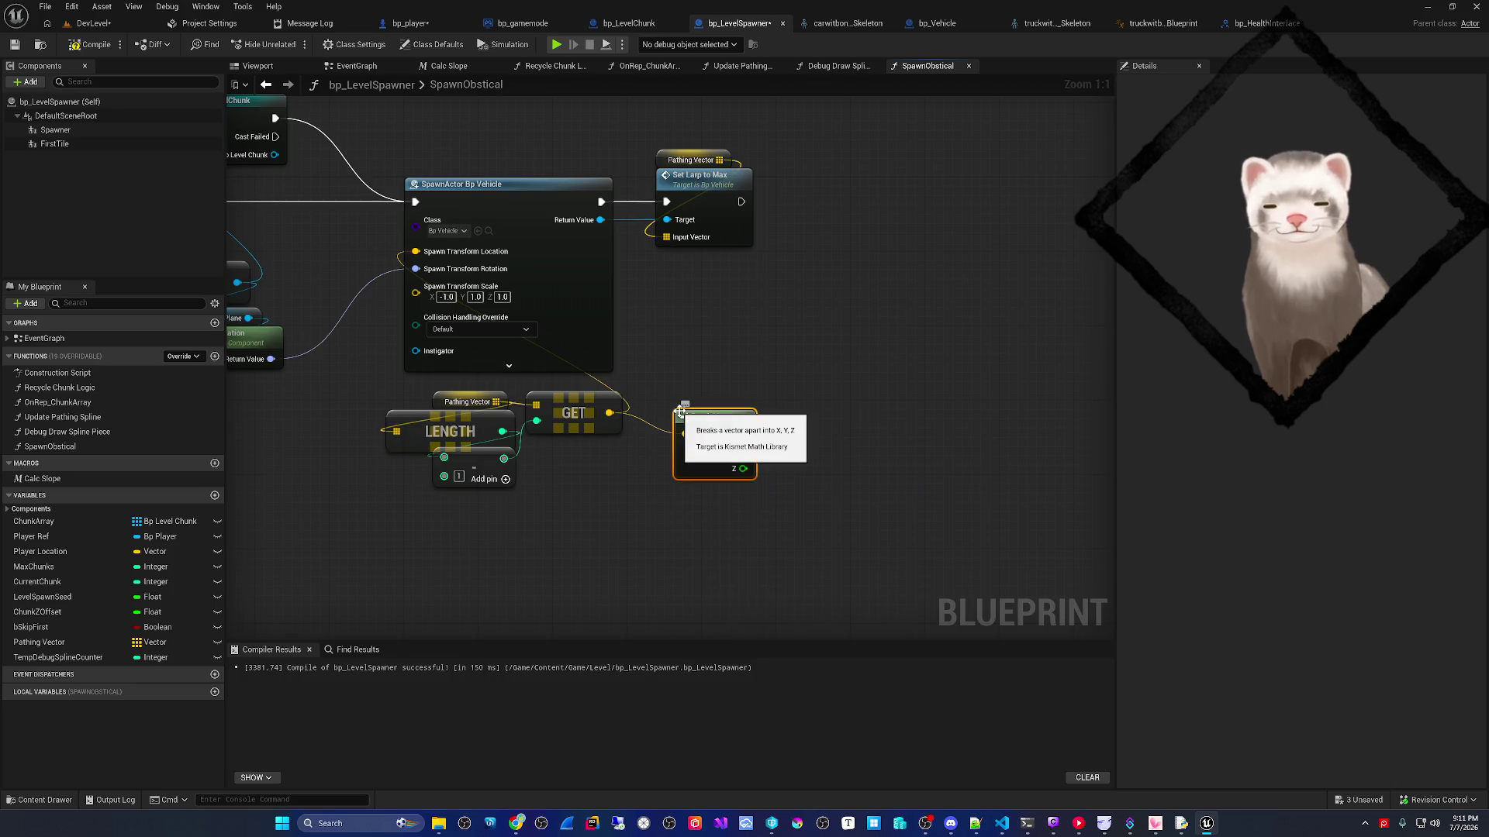
{"action": "mouse_move", "coordinate": [754, 429]}
{"action": "left_mouse_down"}
{"action": "mouse_move", "coordinate": [725, 415]}
{"action": "mouse_move", "coordinate": [779, 410]}
{"action": "left_mouse_up"}
- Add a Make Vector taking Break Vector's X and Z, leaving Y unconnected
{"action": "type", "text": "make vector"}
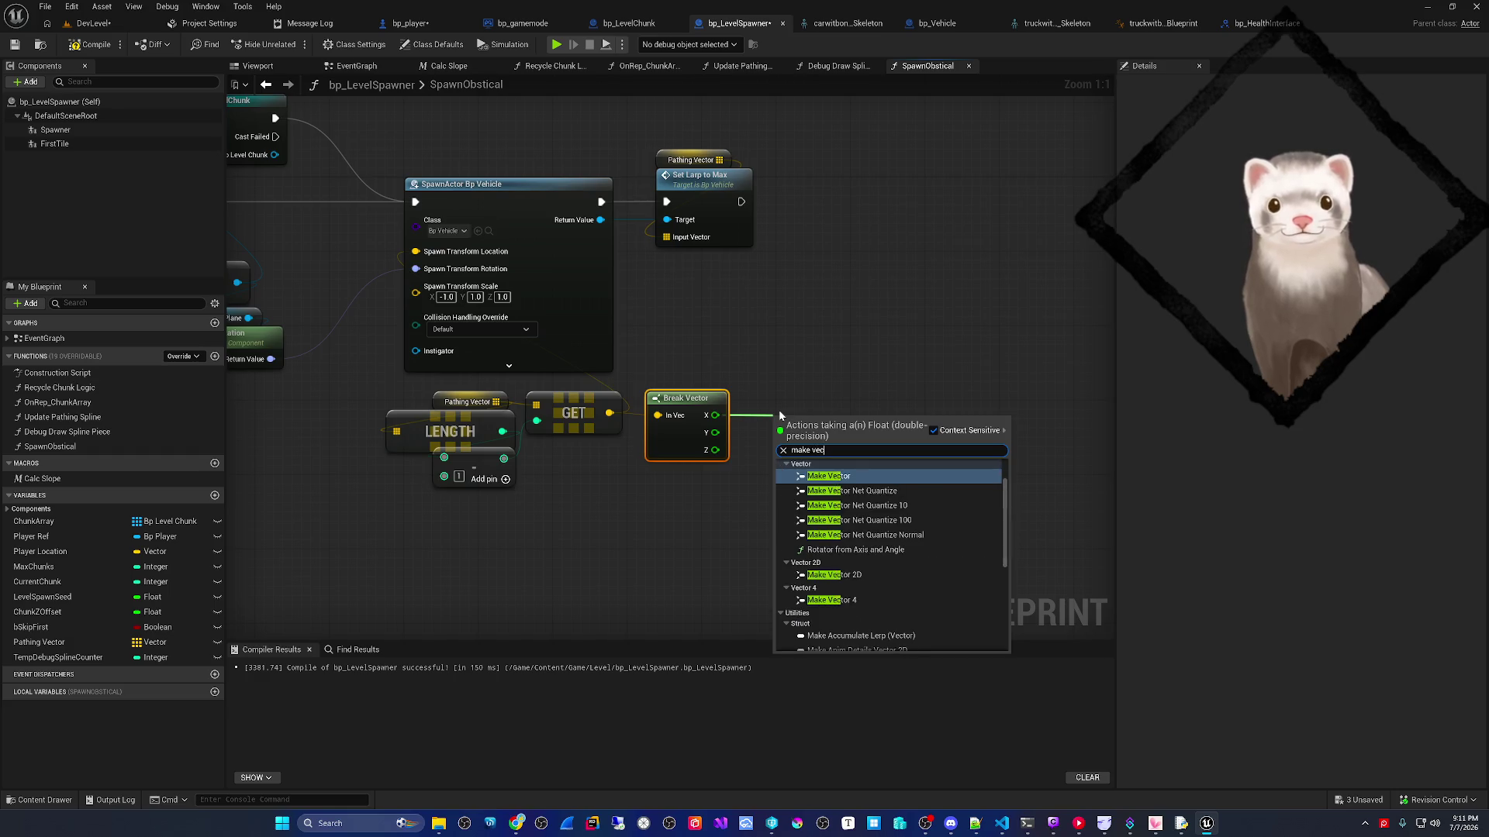
{"action": "key", "text": "Return"}
{"action": "left_click_drag", "start_coordinate": [709, 451], "coordinate": [778, 473]}
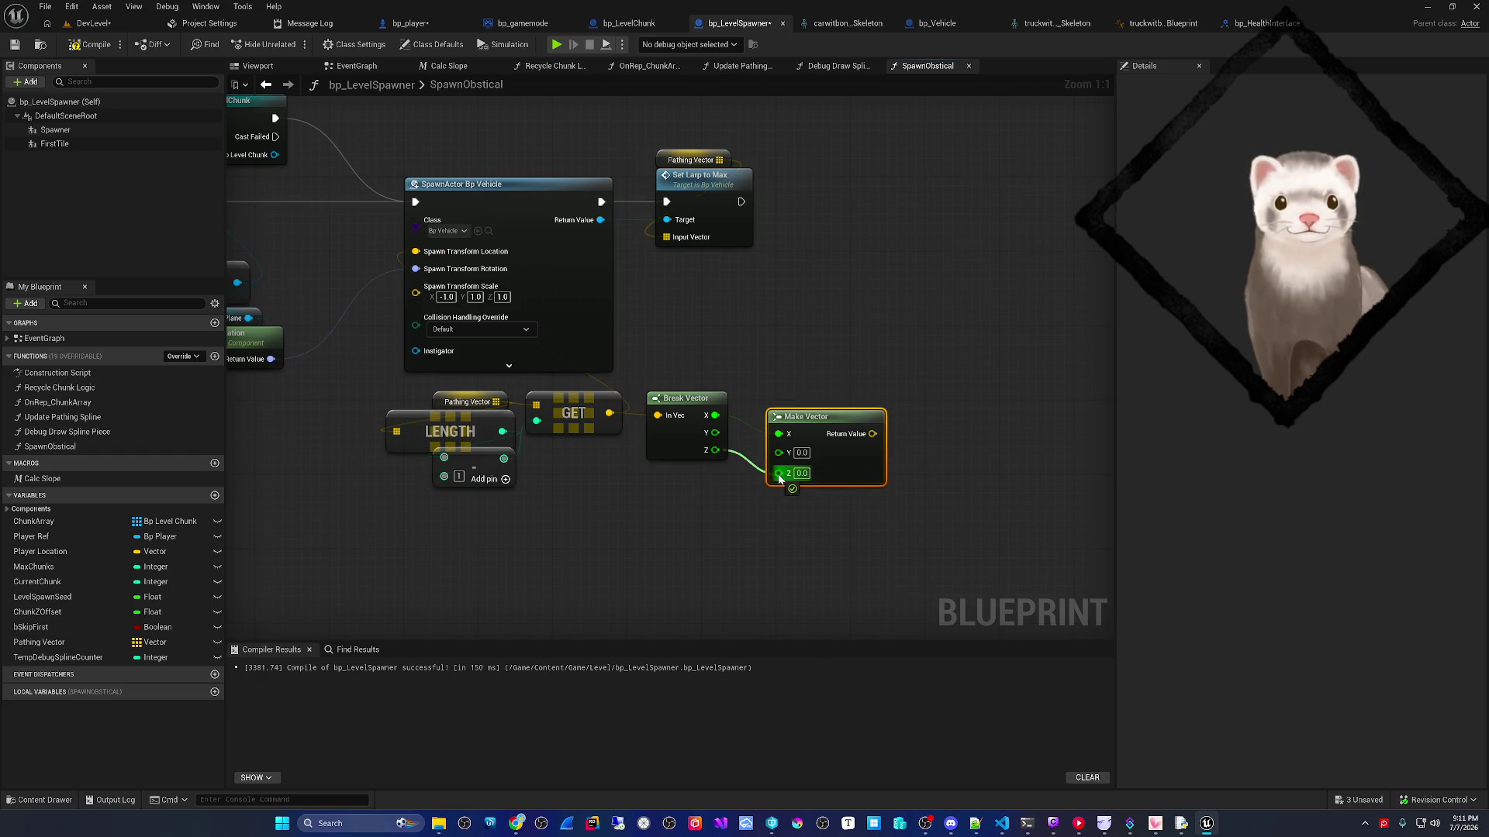
{"action": "left_click_drag", "start_coordinate": [810, 421], "coordinate": [819, 403]}
{"action": "left_click_drag", "start_coordinate": [729, 441], "coordinate": [686, 498]}
{"action": "type", "text": "ran"}
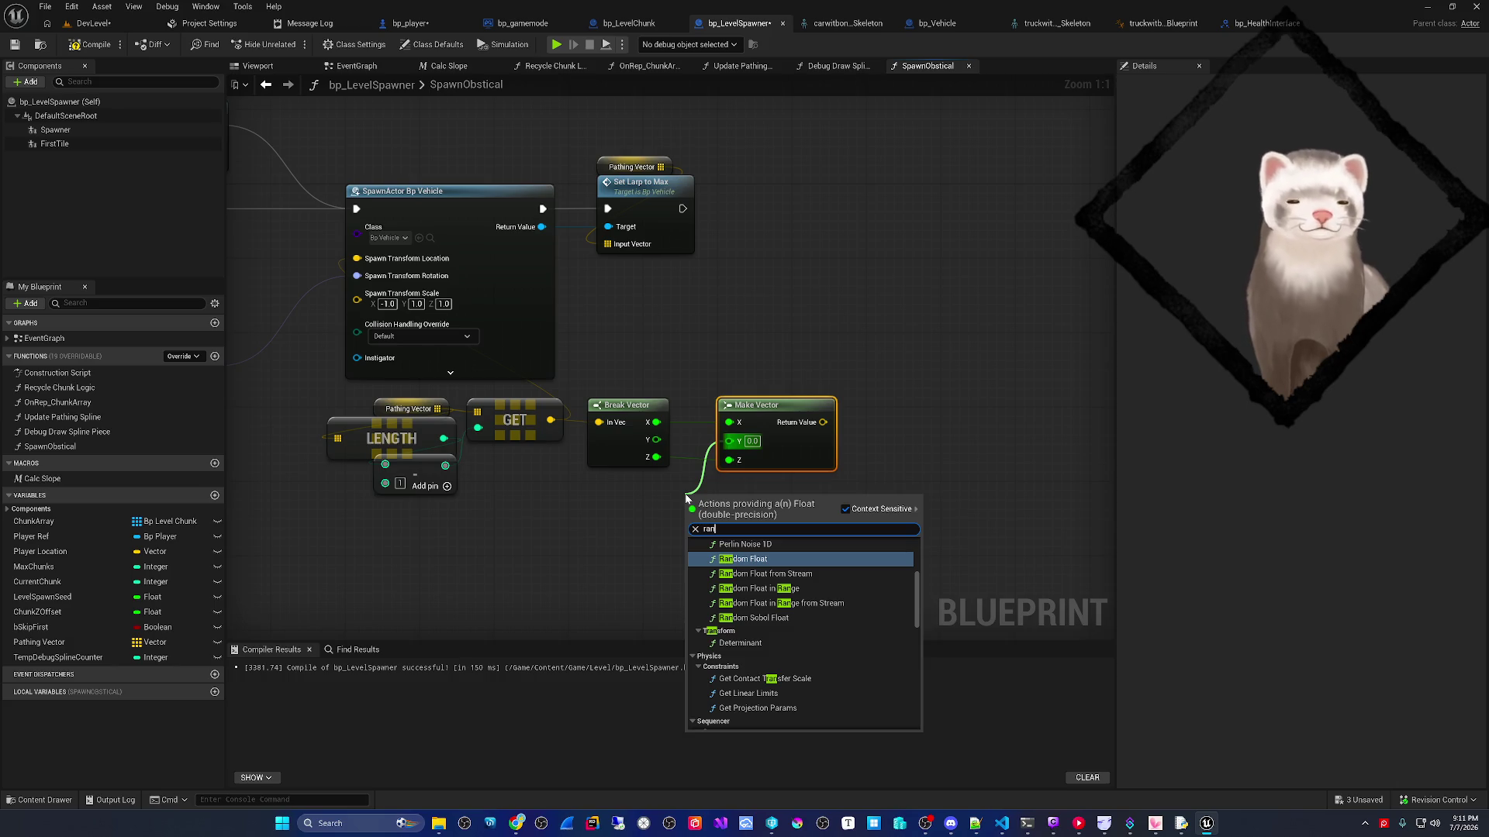
{"action": "left_click", "coordinate": [559, 493]}
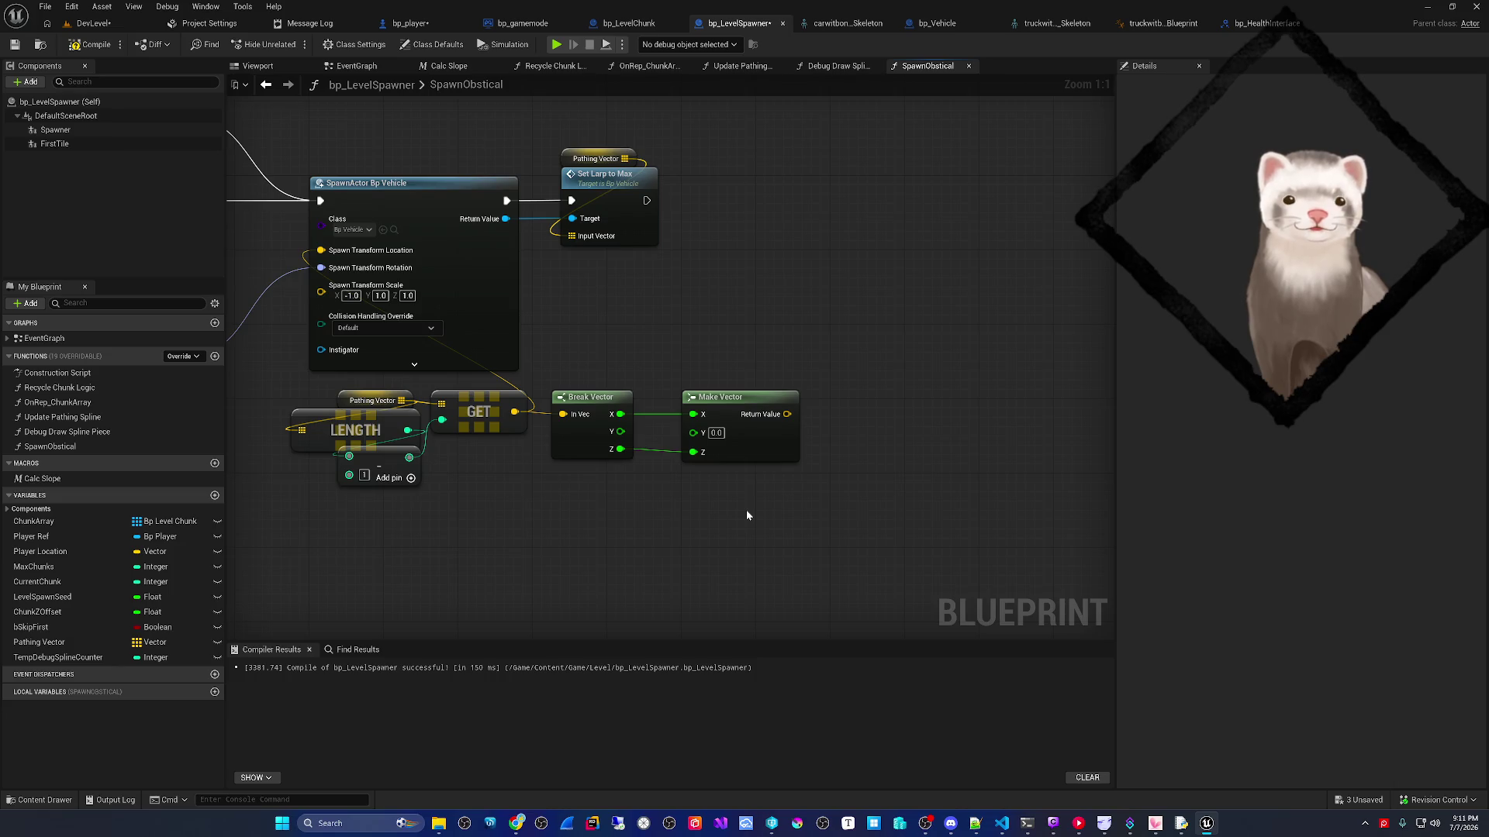
- Add a Random Integer in Range node with Min 0 and Max 1, removing the plain Random Integer
{"action": "right_click", "coordinate": [699, 519]}
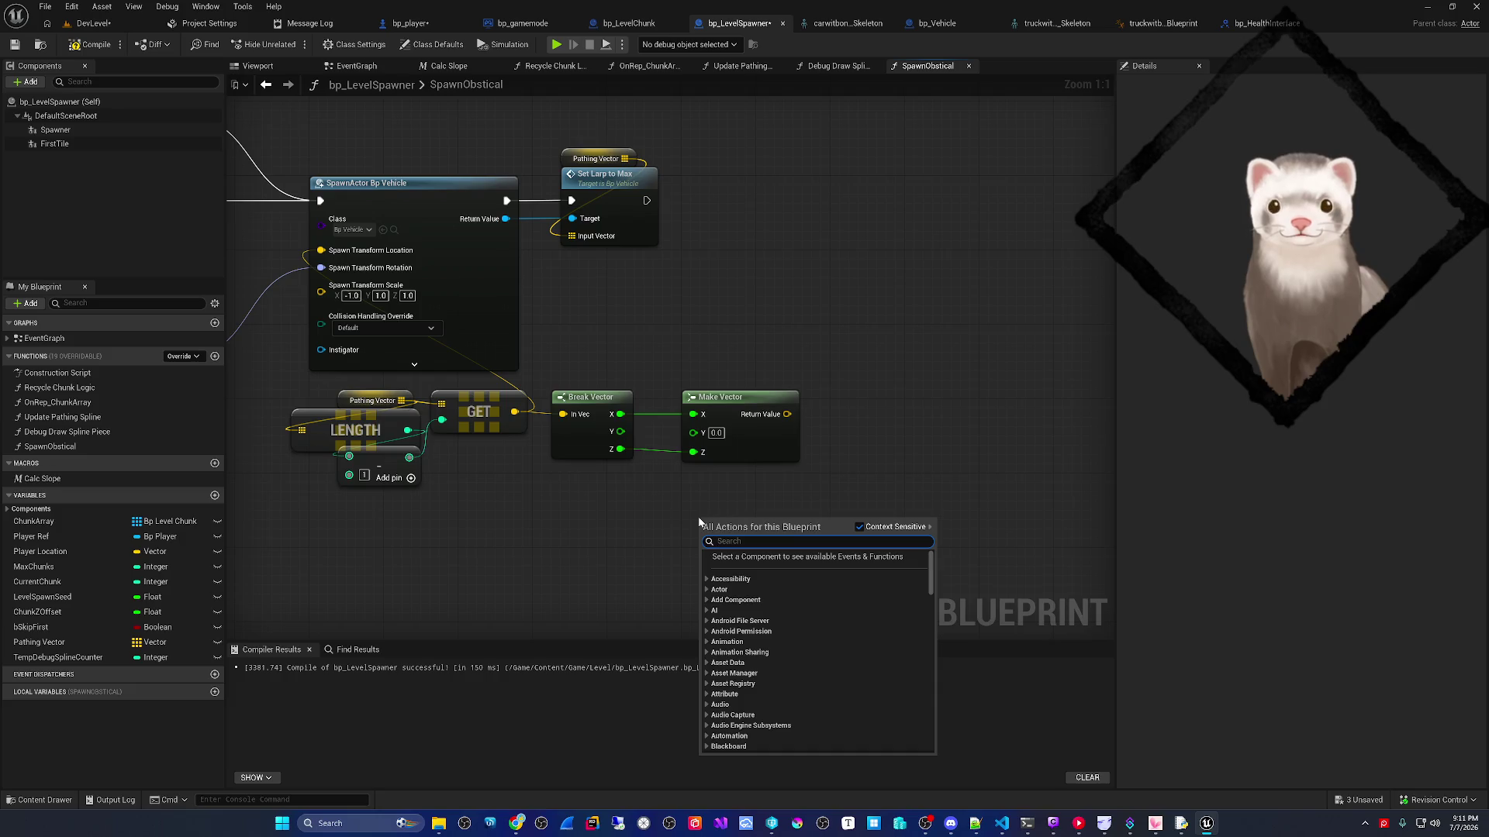
{"action": "type", "text": "random int"}
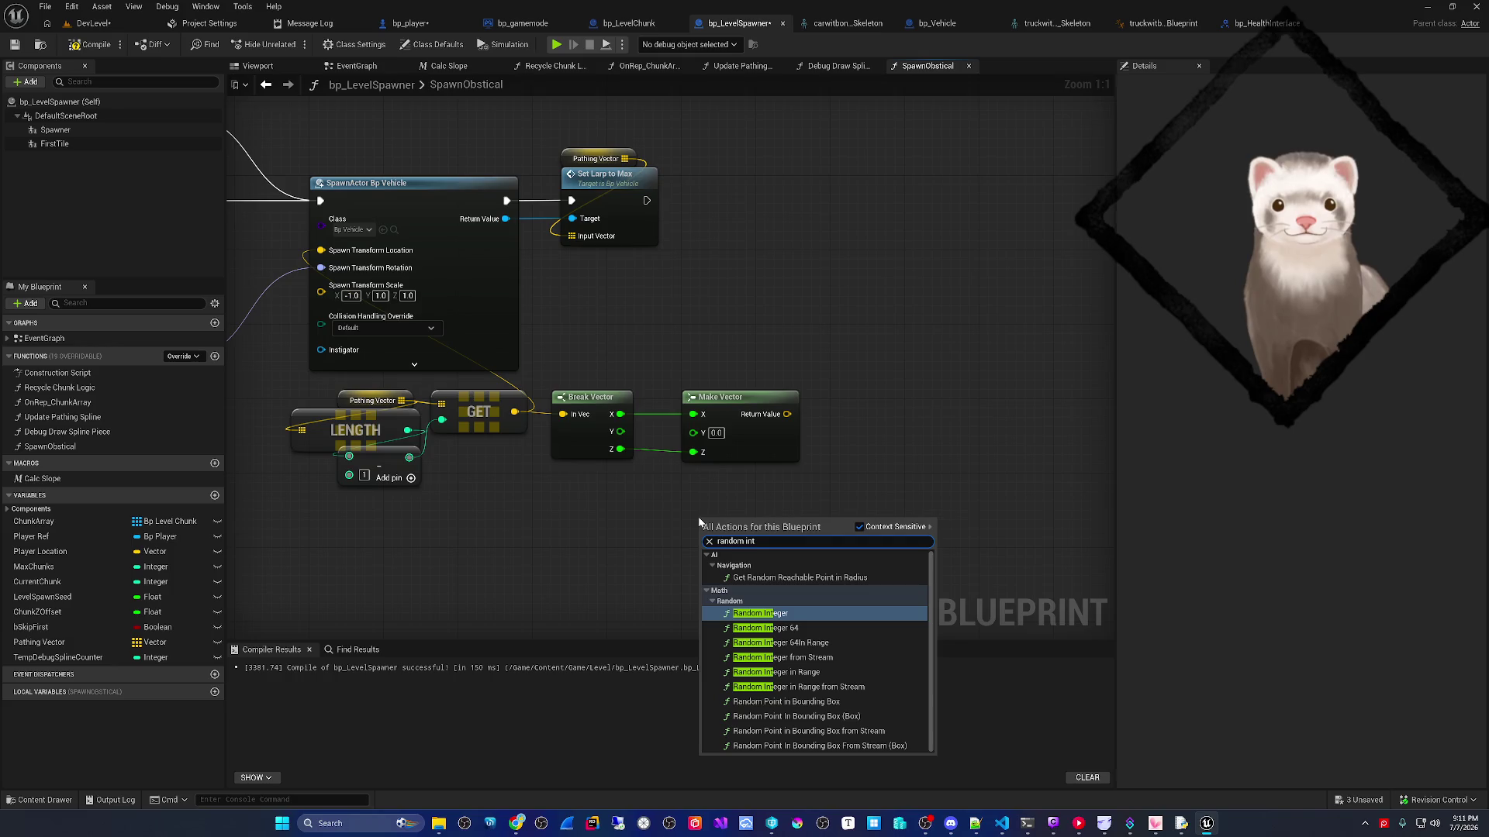
{"action": "key", "text": "Return"}
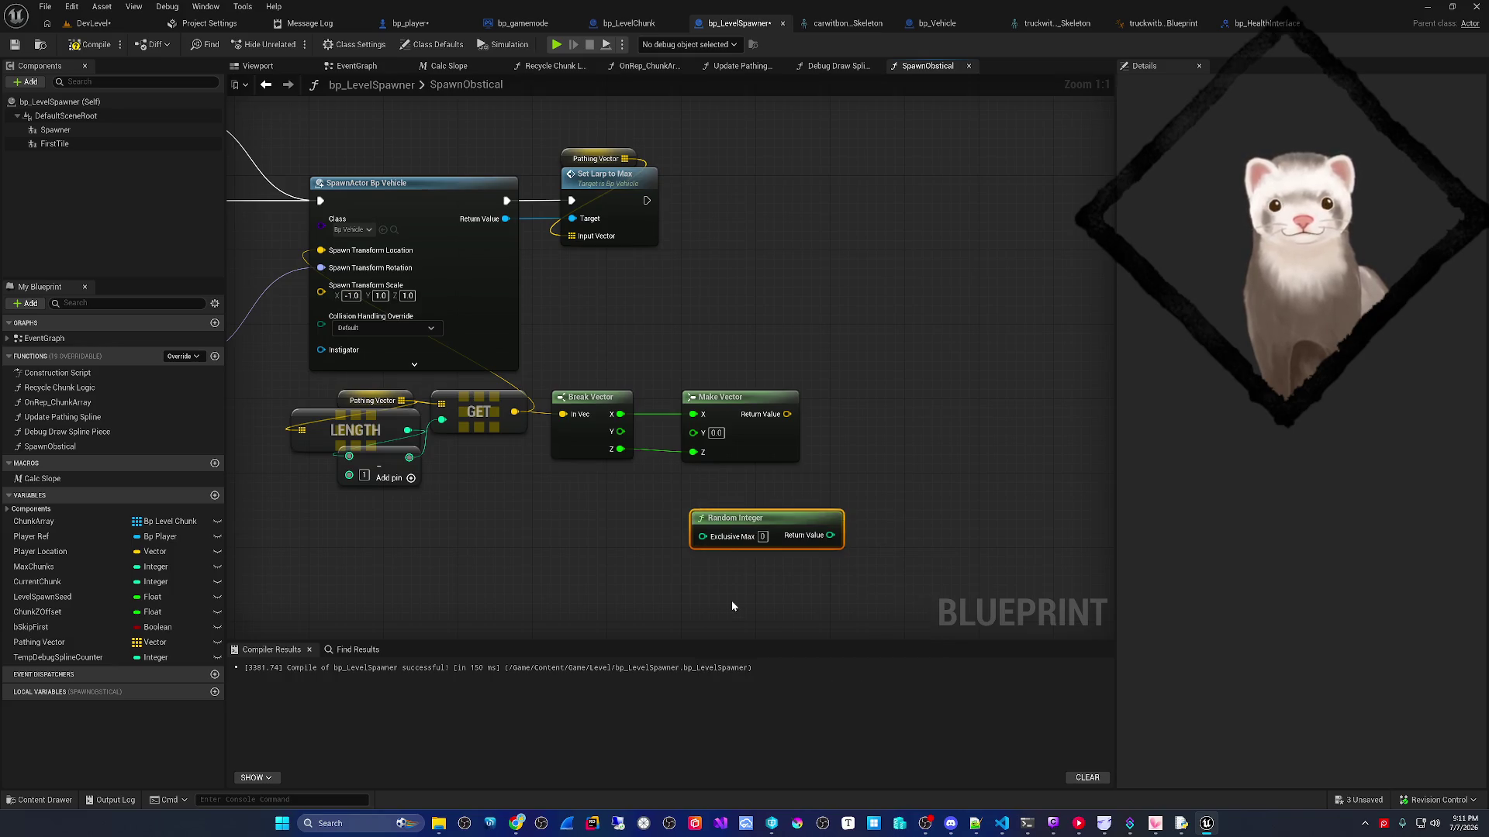
{"action": "right_click", "coordinate": [693, 522]}
{"action": "type", "text": "random in"}
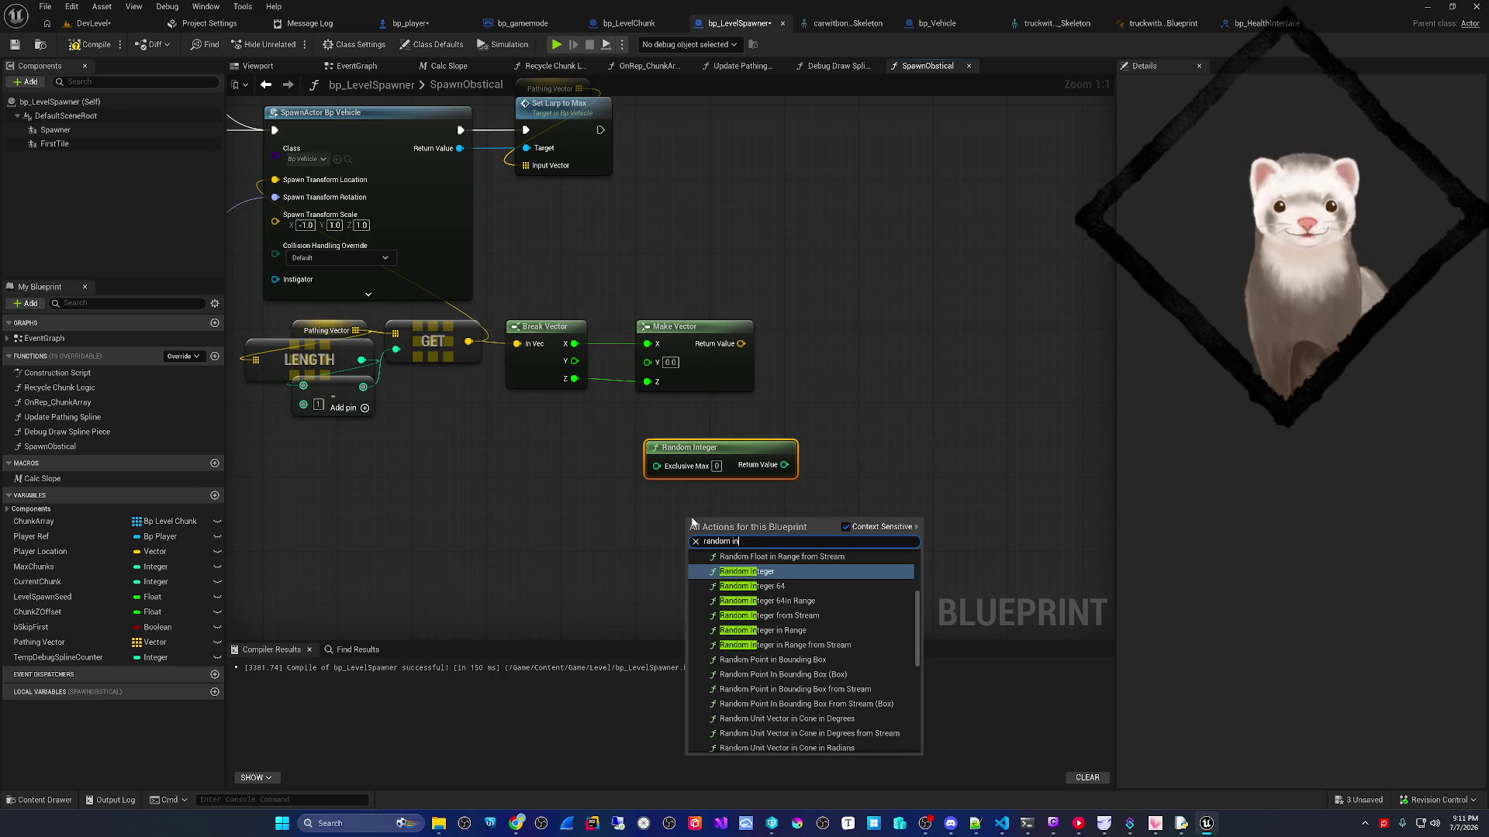
{"action": "key", "text": "Down"}
{"action": "key", "text": "Down"}
{"action": "key", "text": "Down"}
{"action": "key", "text": "Return"}
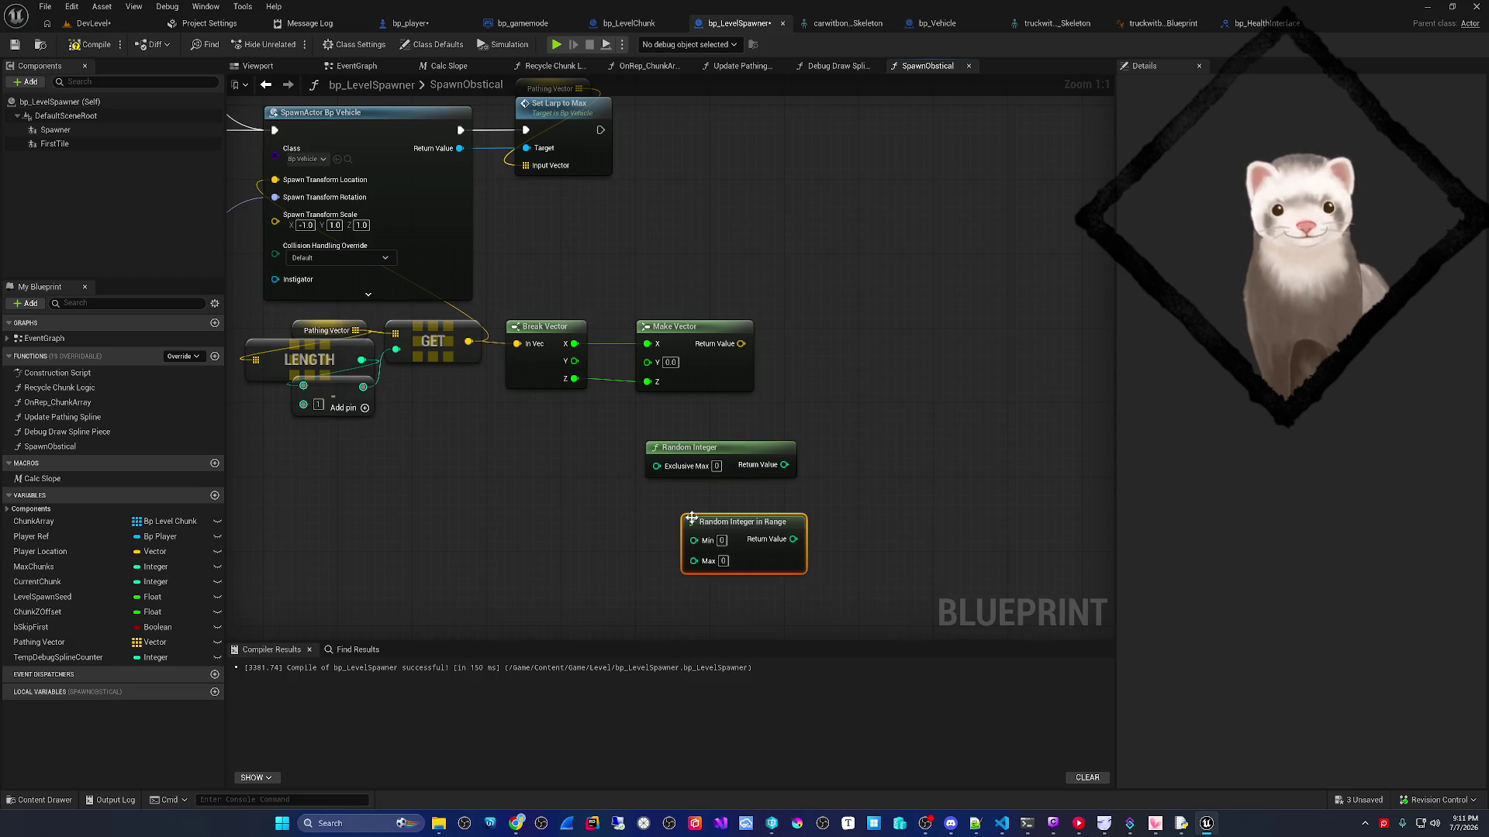
{"action": "left_click", "coordinate": [723, 454]}
{"action": "key", "text": "Delete"}
{"action": "left_click_drag", "start_coordinate": [732, 519], "coordinate": [648, 435]}
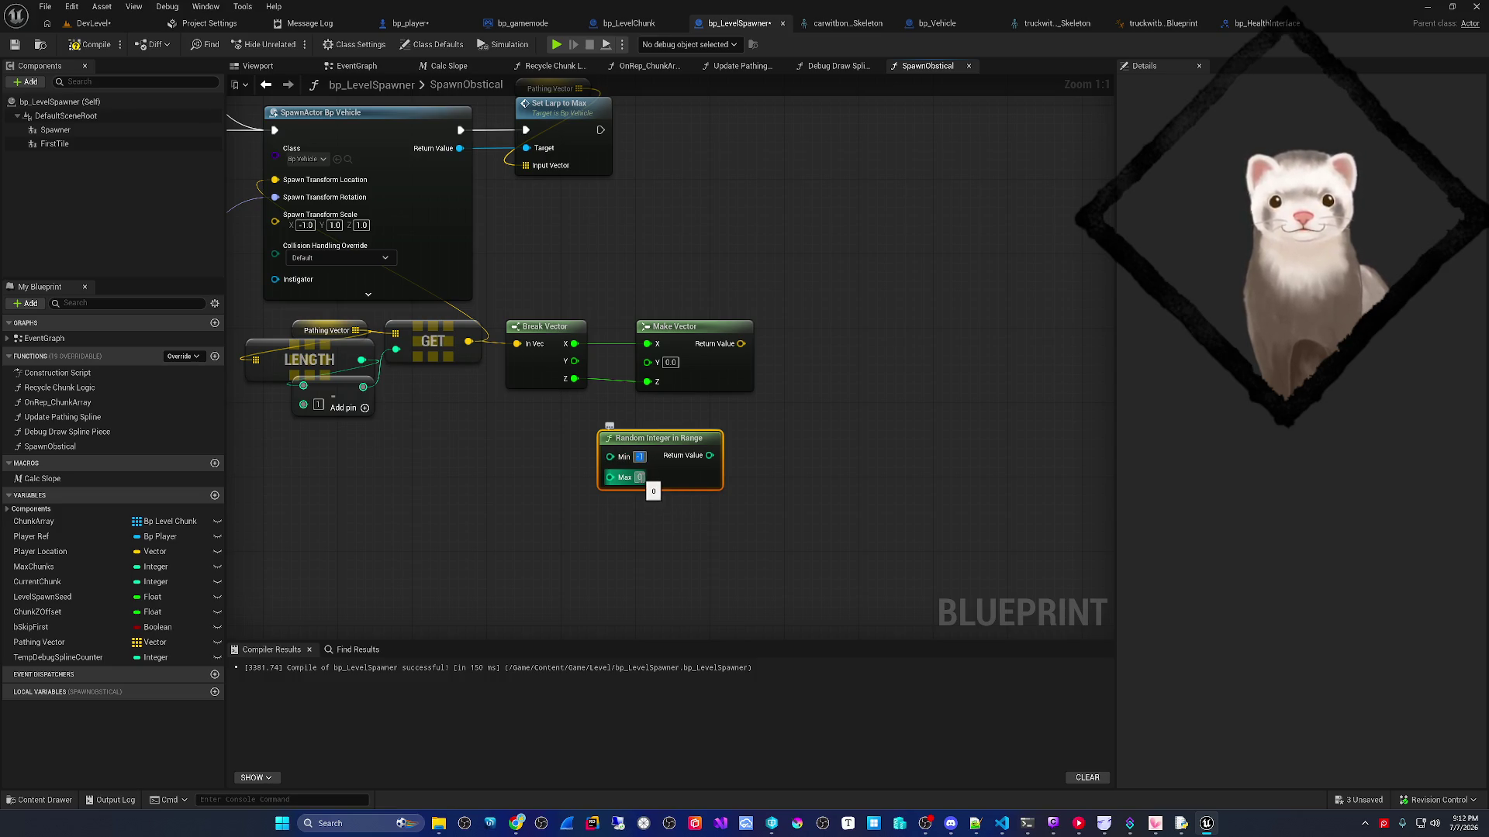
{"action": "key", "text": "Escape"}
{"action": "key", "text": "Tab"}
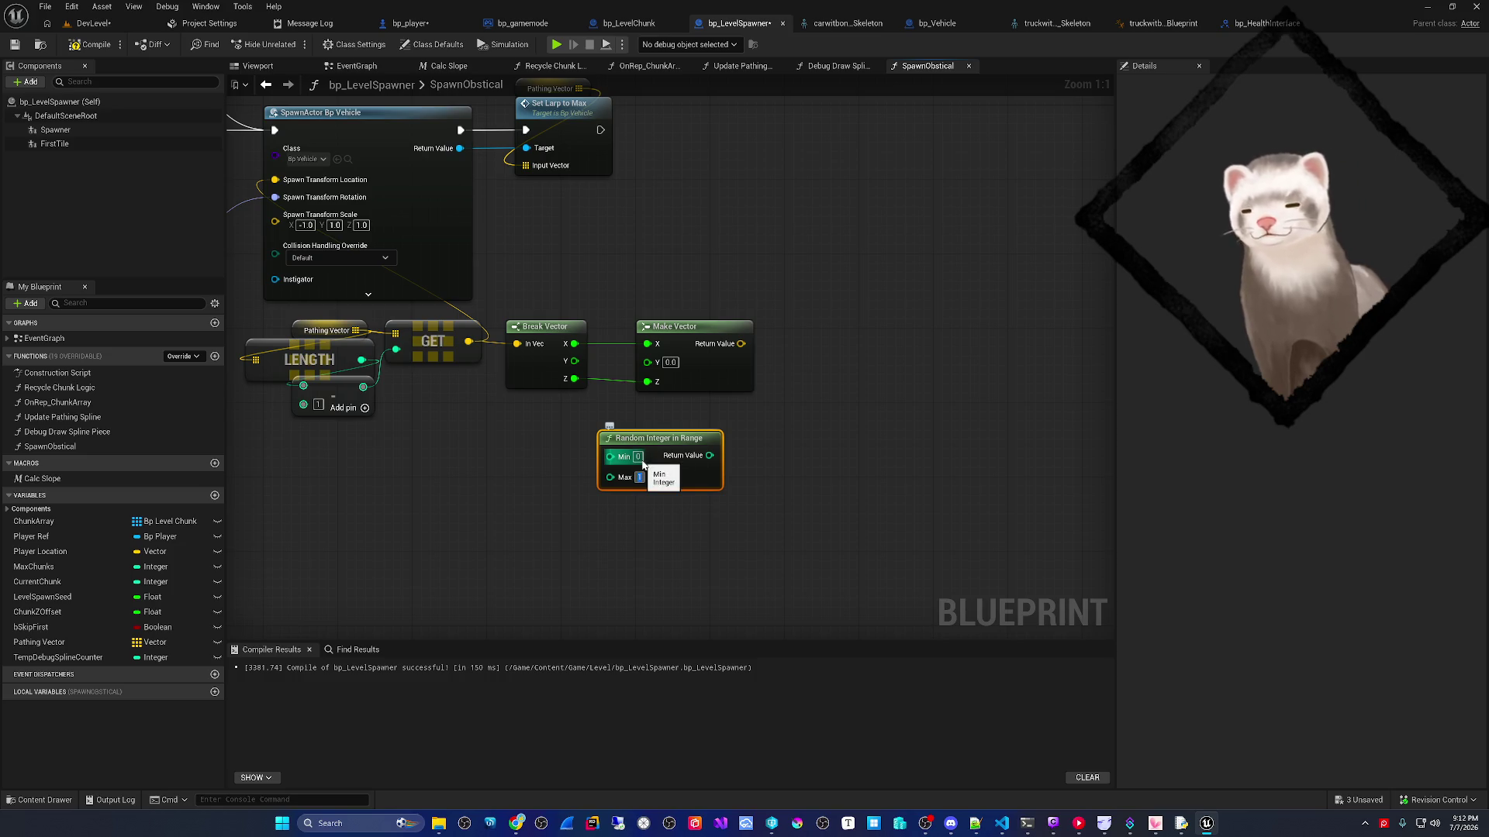
{"action": "key", "text": "Escape"}
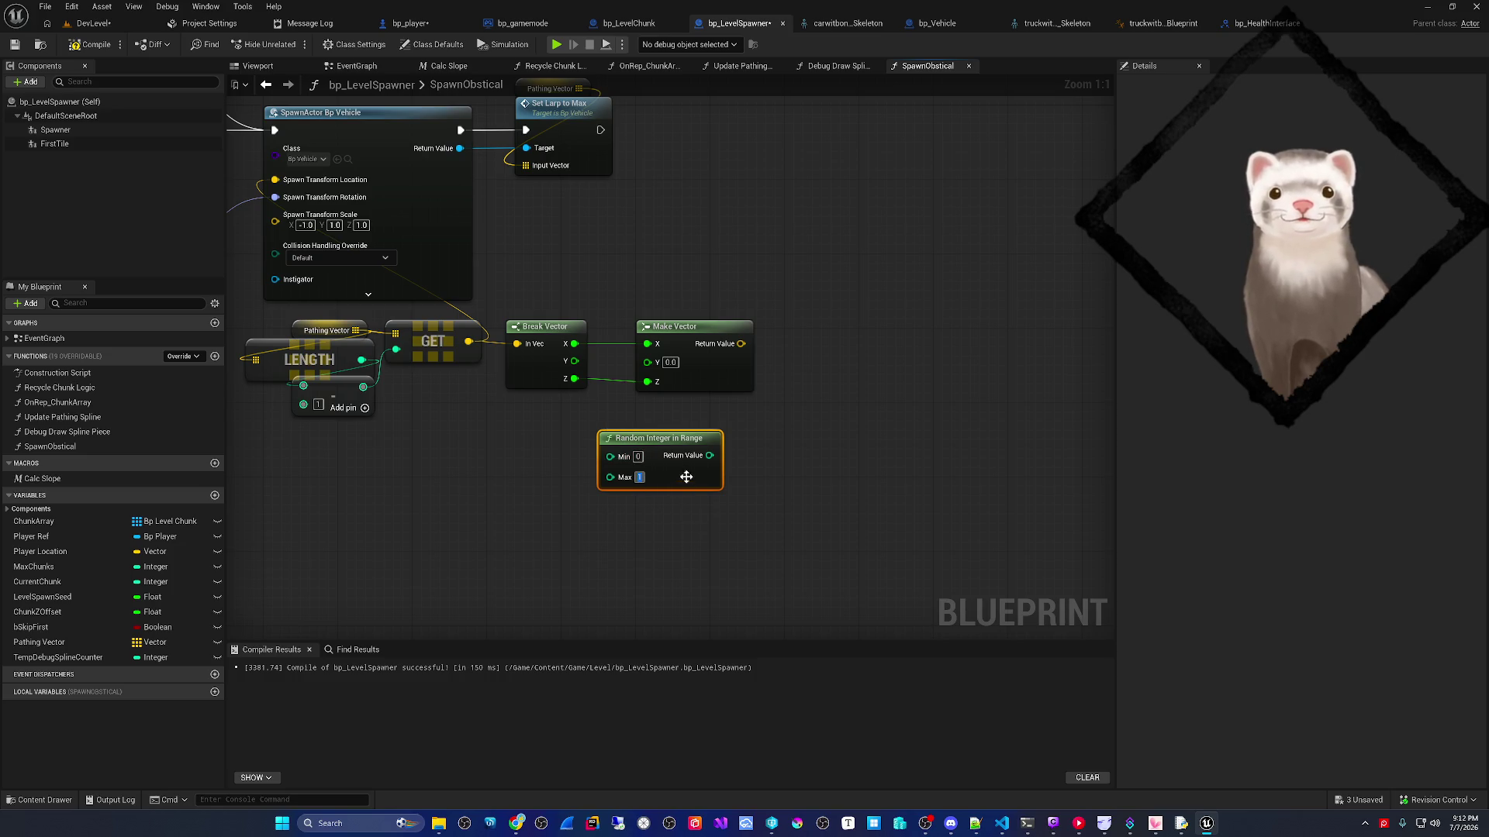
{"action": "key", "text": "ctrl+z"}
- Convert the random integer result to a float
{"action": "left_click_drag", "start_coordinate": [759, 474], "coordinate": [760, 475]}
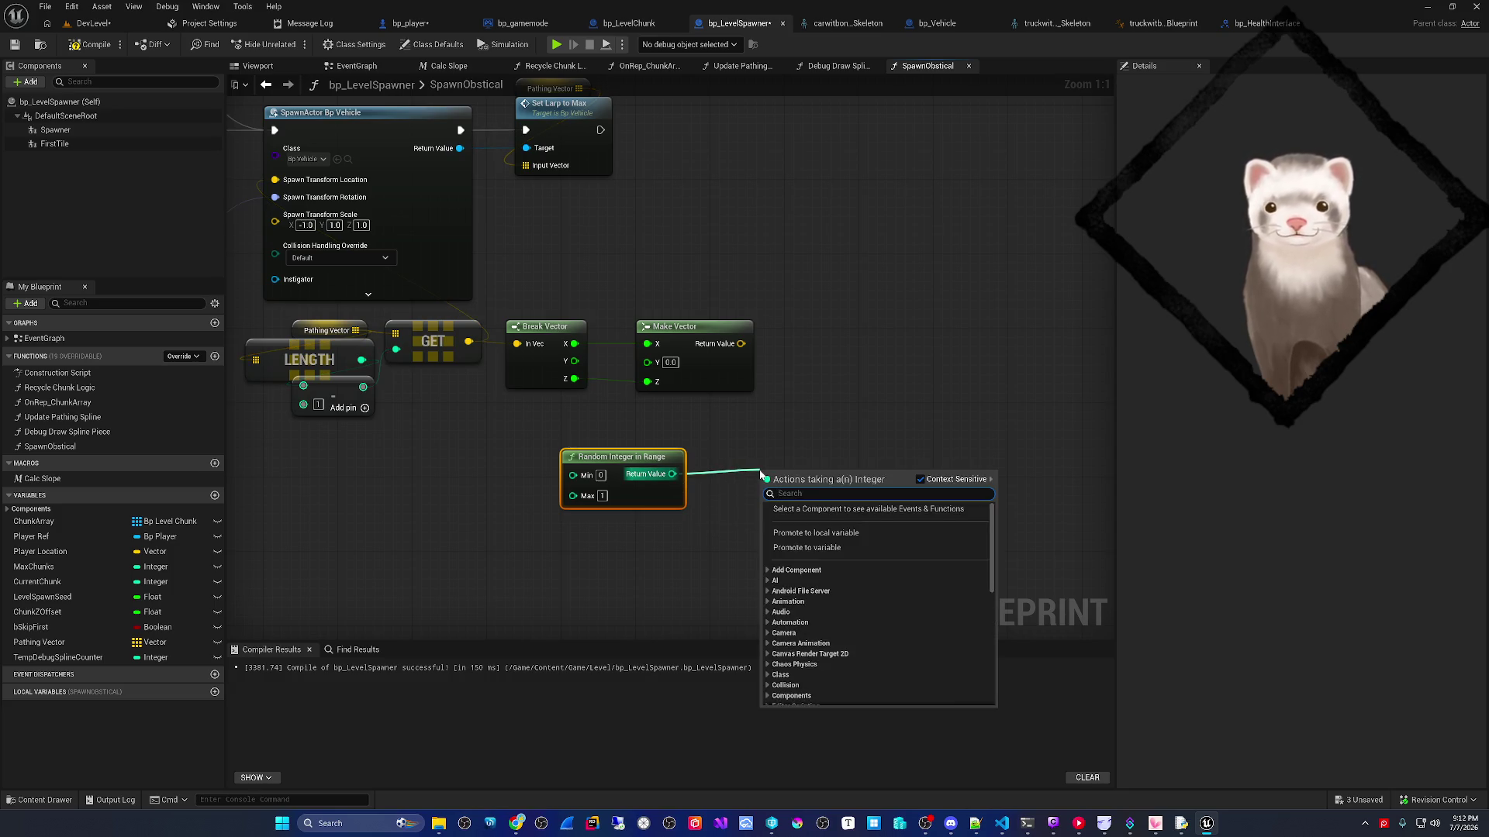
{"action": "type", "text": "float"}
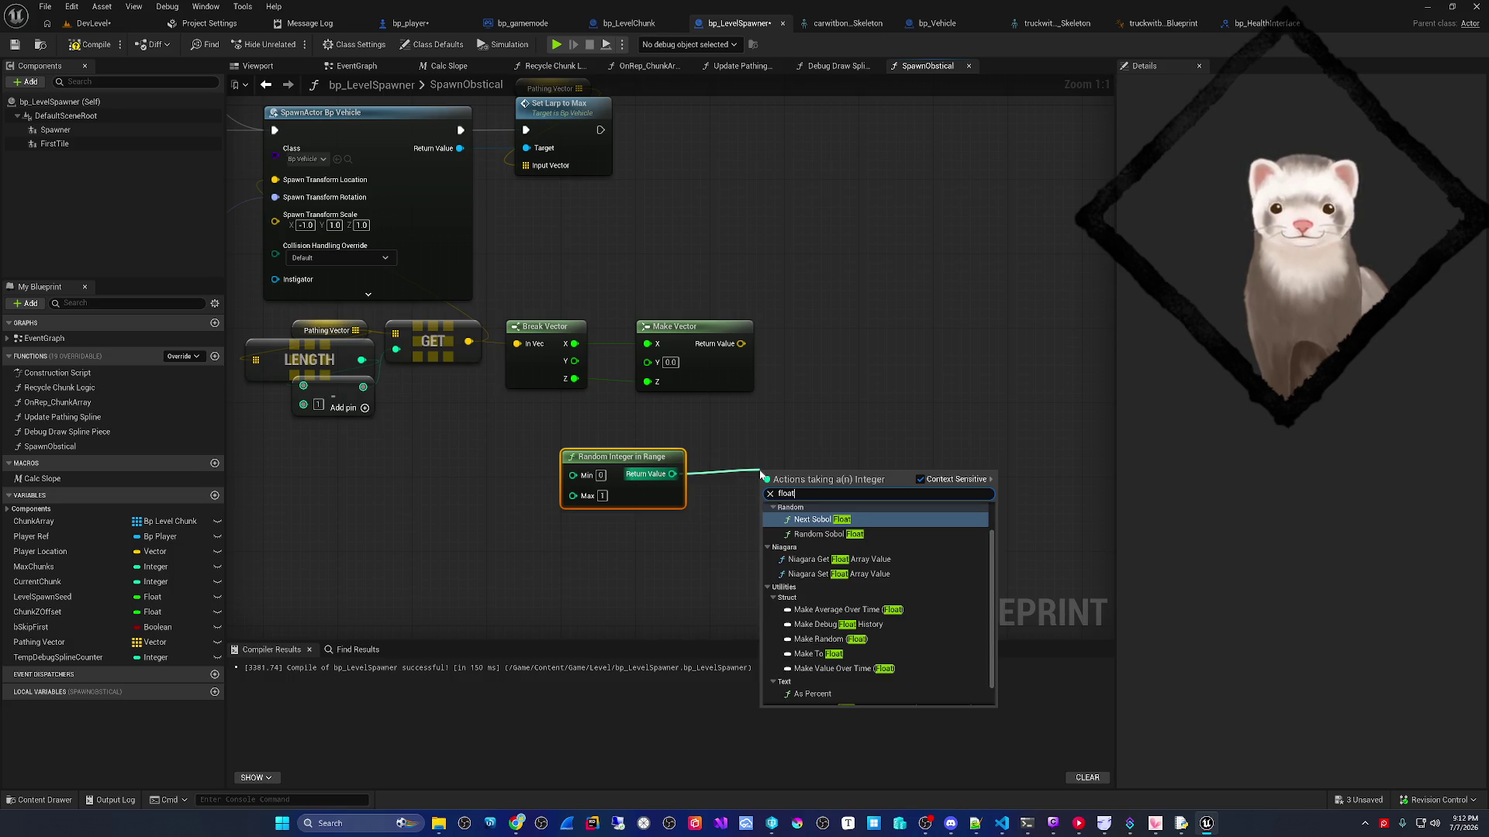
{"action": "type", "text": "covert"}
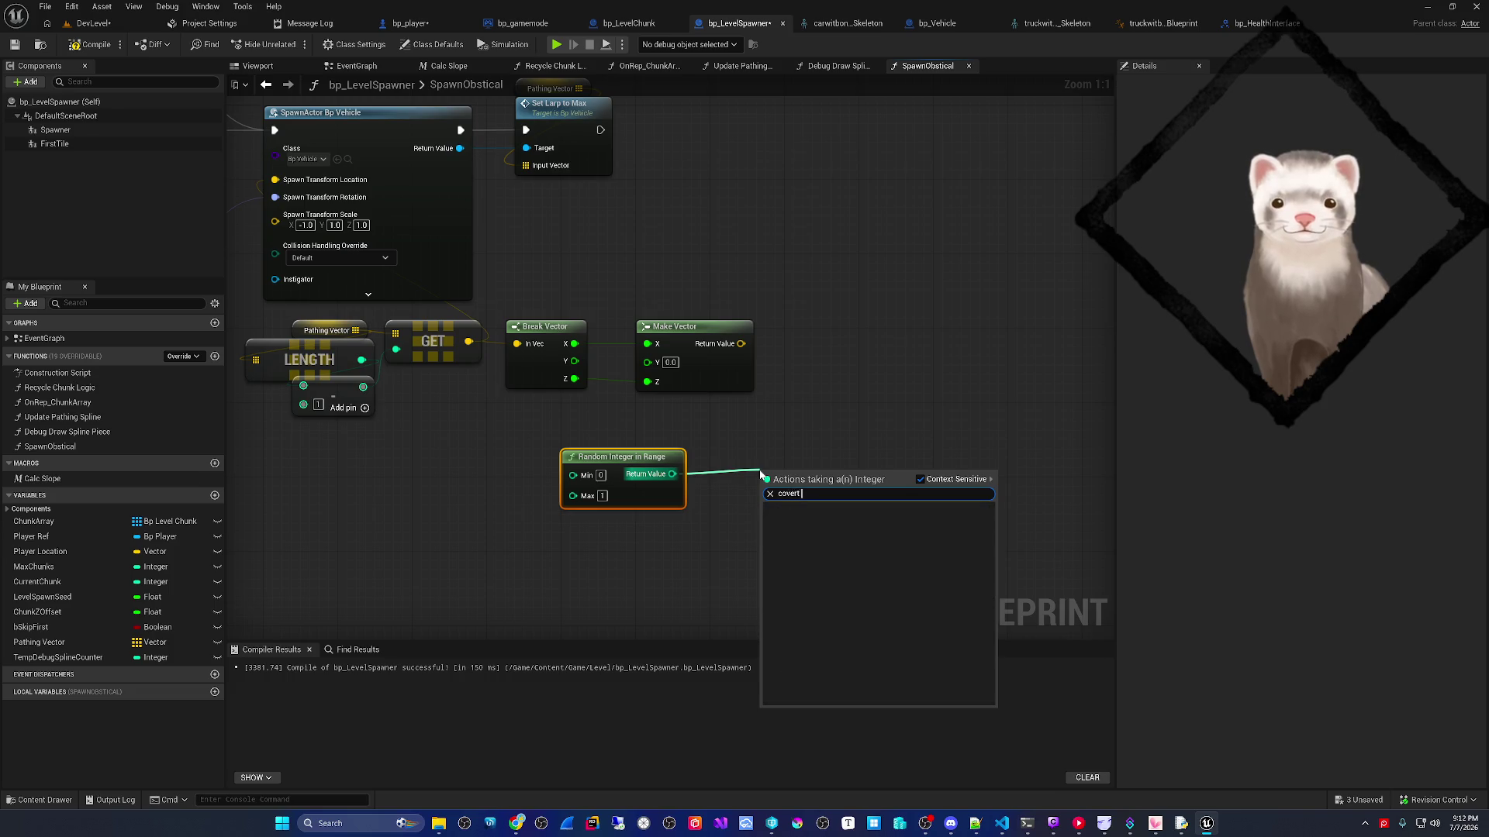
{"action": "key", "text": "BackSpace"}
{"action": "key", "text": "BackSpace"}
{"action": "key", "text": "BackSpace"}
{"action": "type", "text": "floa"}
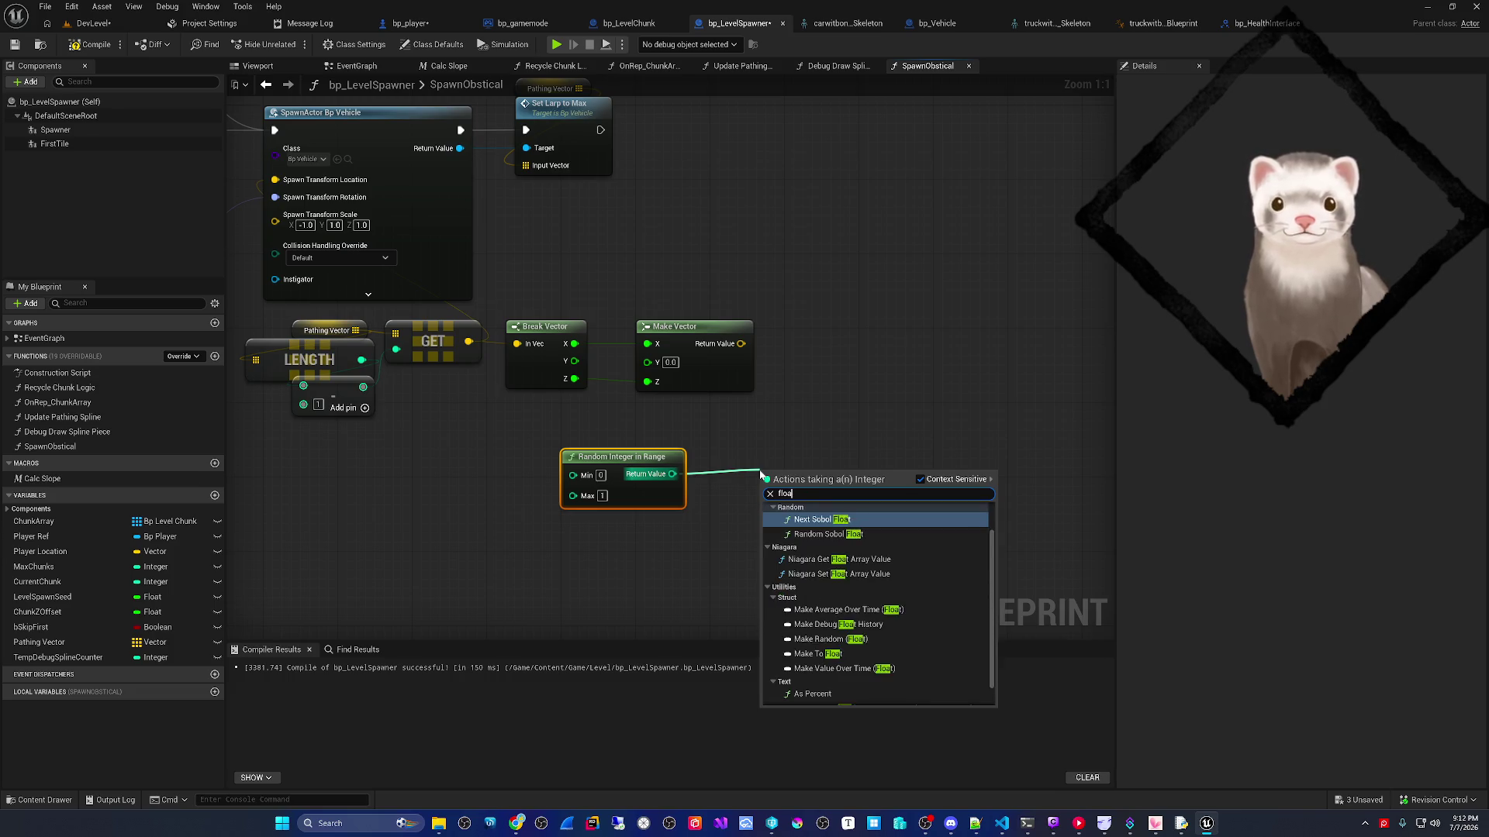
{"action": "scroll", "coordinate": [879, 558], "scroll_direction": "down", "scroll_amount": 2}
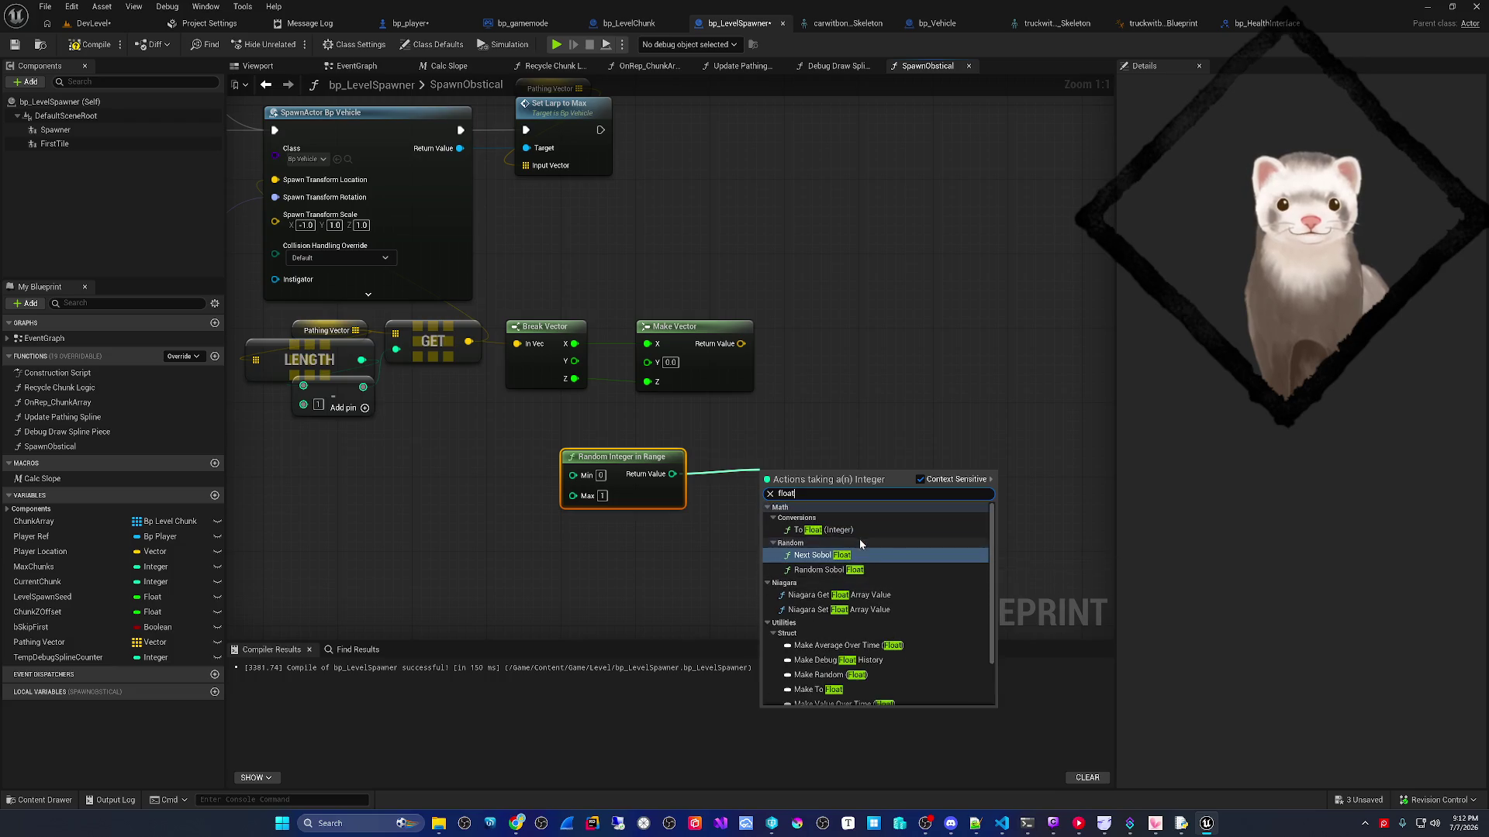
{"action": "left_click", "coordinate": [859, 538]}
- Map the float through Map Range Clamped (0–1 to -610–610) into Make Vector's Y
{"action": "left_click_drag", "start_coordinate": [797, 509], "coordinate": [690, 550]}
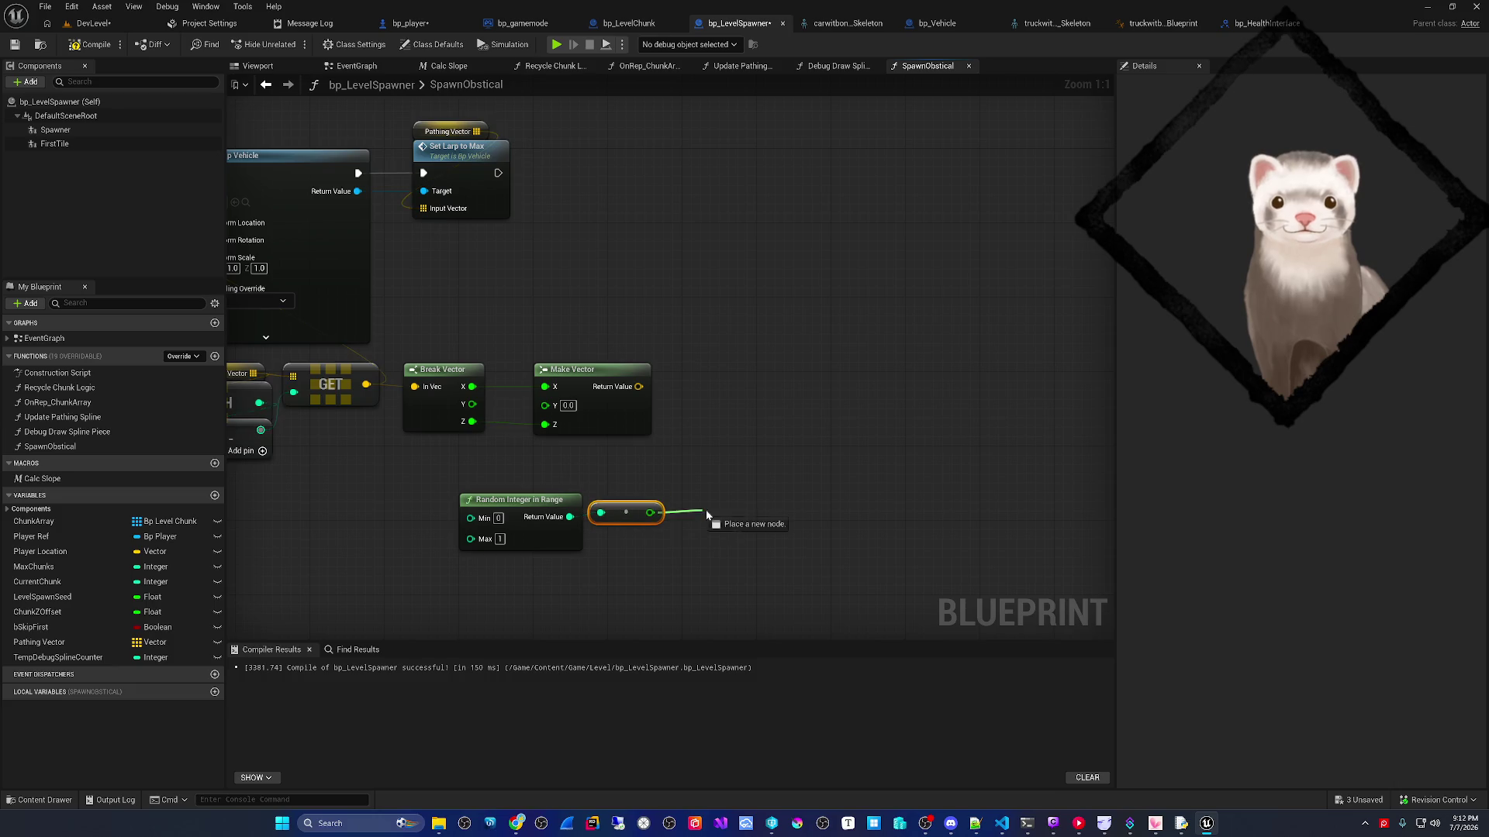
{"action": "left_click_drag", "start_coordinate": [707, 514], "coordinate": [706, 514]}
{"action": "type", "text": "map range"}
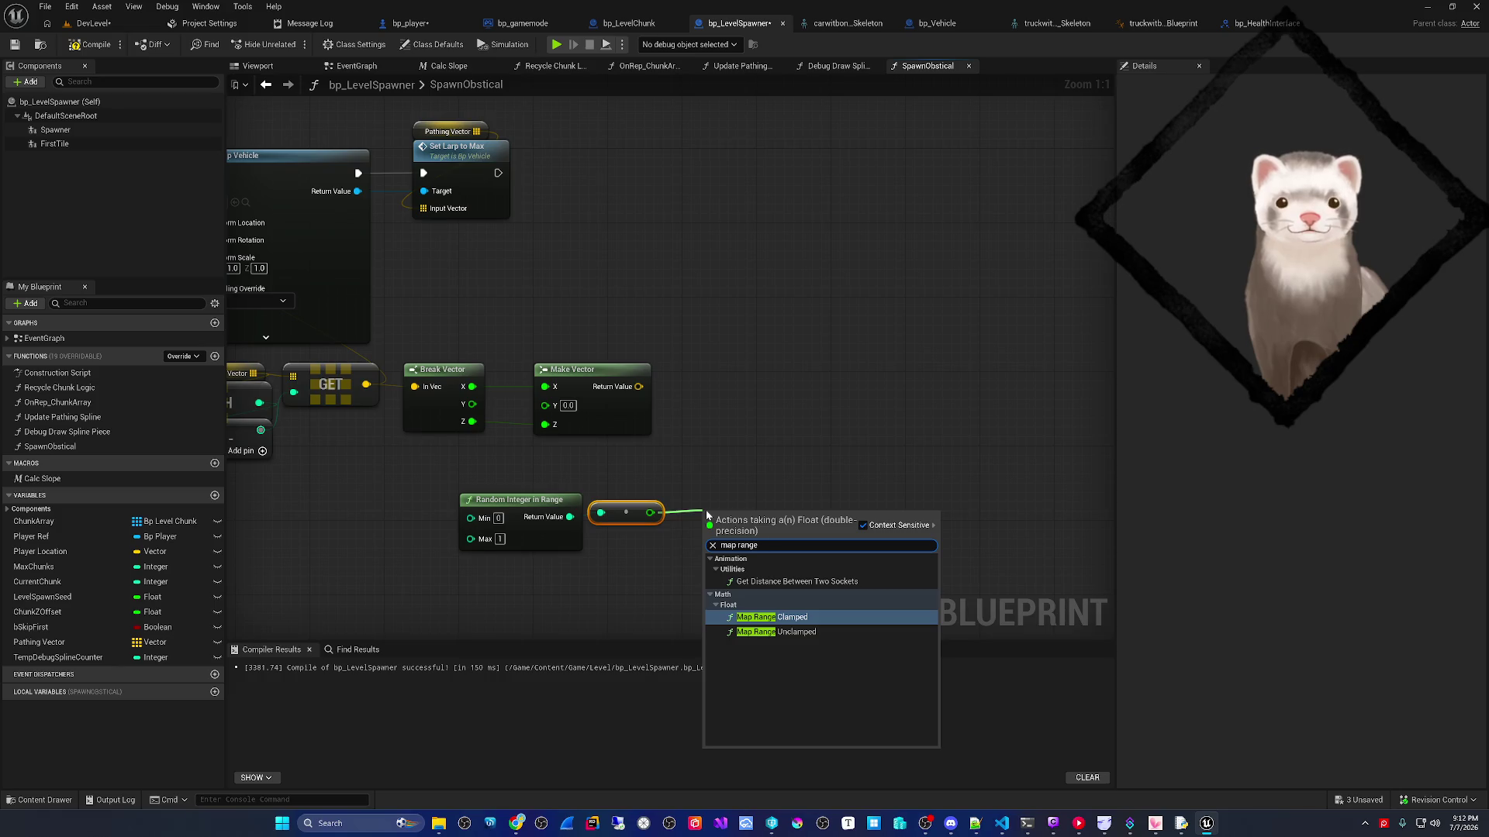
{"action": "key", "text": "Return"}
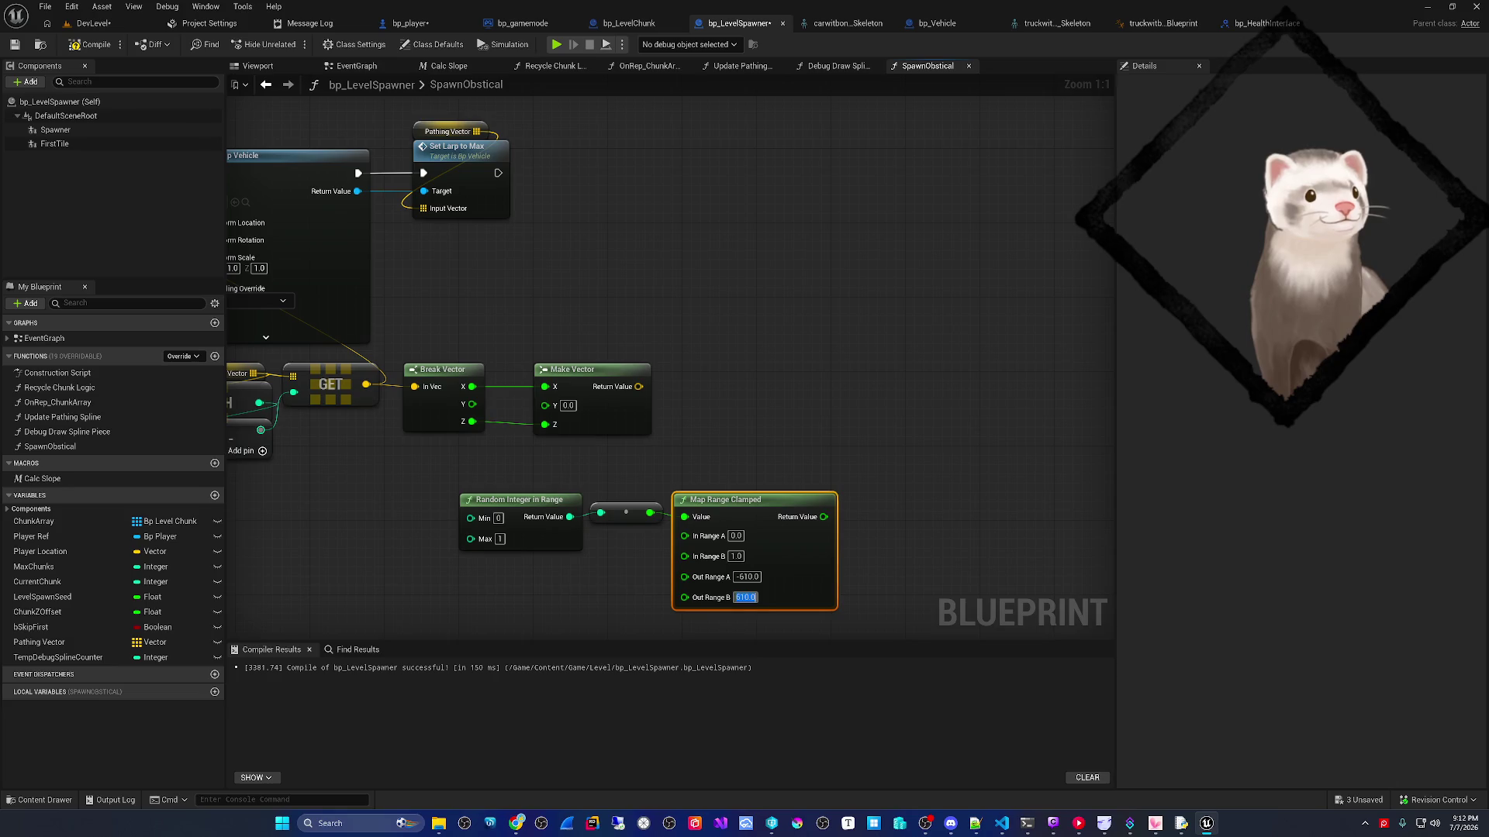
{"action": "mouse_move", "coordinate": [790, 573]}
{"action": "left_mouse_down"}
{"action": "mouse_move", "coordinate": [810, 559]}
{"action": "mouse_move", "coordinate": [942, 554]}
{"action": "left_mouse_up"}
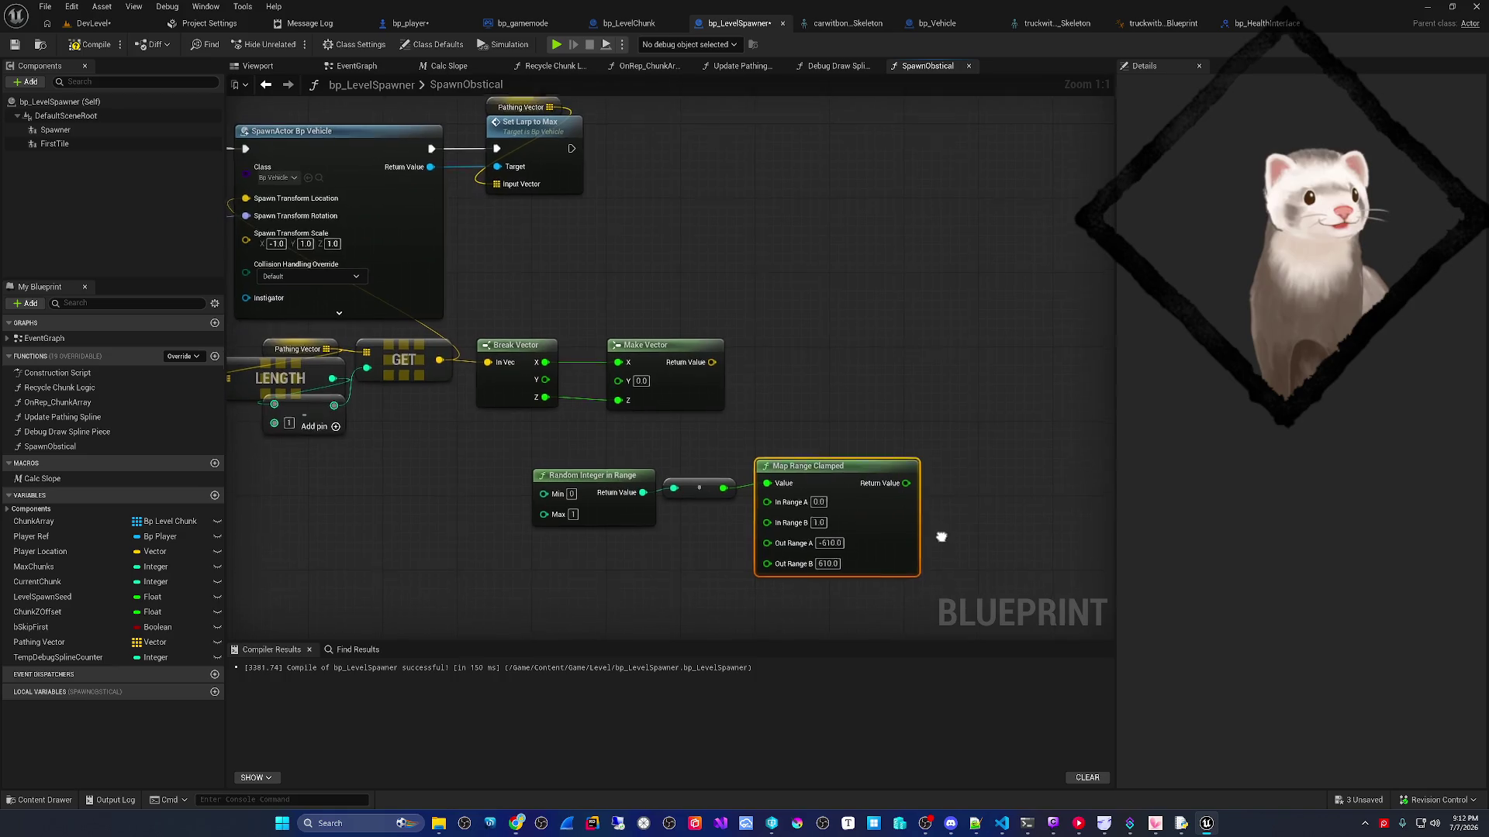
{"action": "mouse_move", "coordinate": [906, 481]}
{"action": "left_mouse_down"}
{"action": "mouse_move", "coordinate": [583, 342]}
{"action": "mouse_move", "coordinate": [625, 380]}
{"action": "left_mouse_up"}
{"action": "mouse_move", "coordinate": [732, 381]}
{"action": "left_mouse_down"}
{"action": "mouse_move", "coordinate": [873, 398]}
{"action": "mouse_move", "coordinate": [393, 213]}
{"action": "left_mouse_up"}
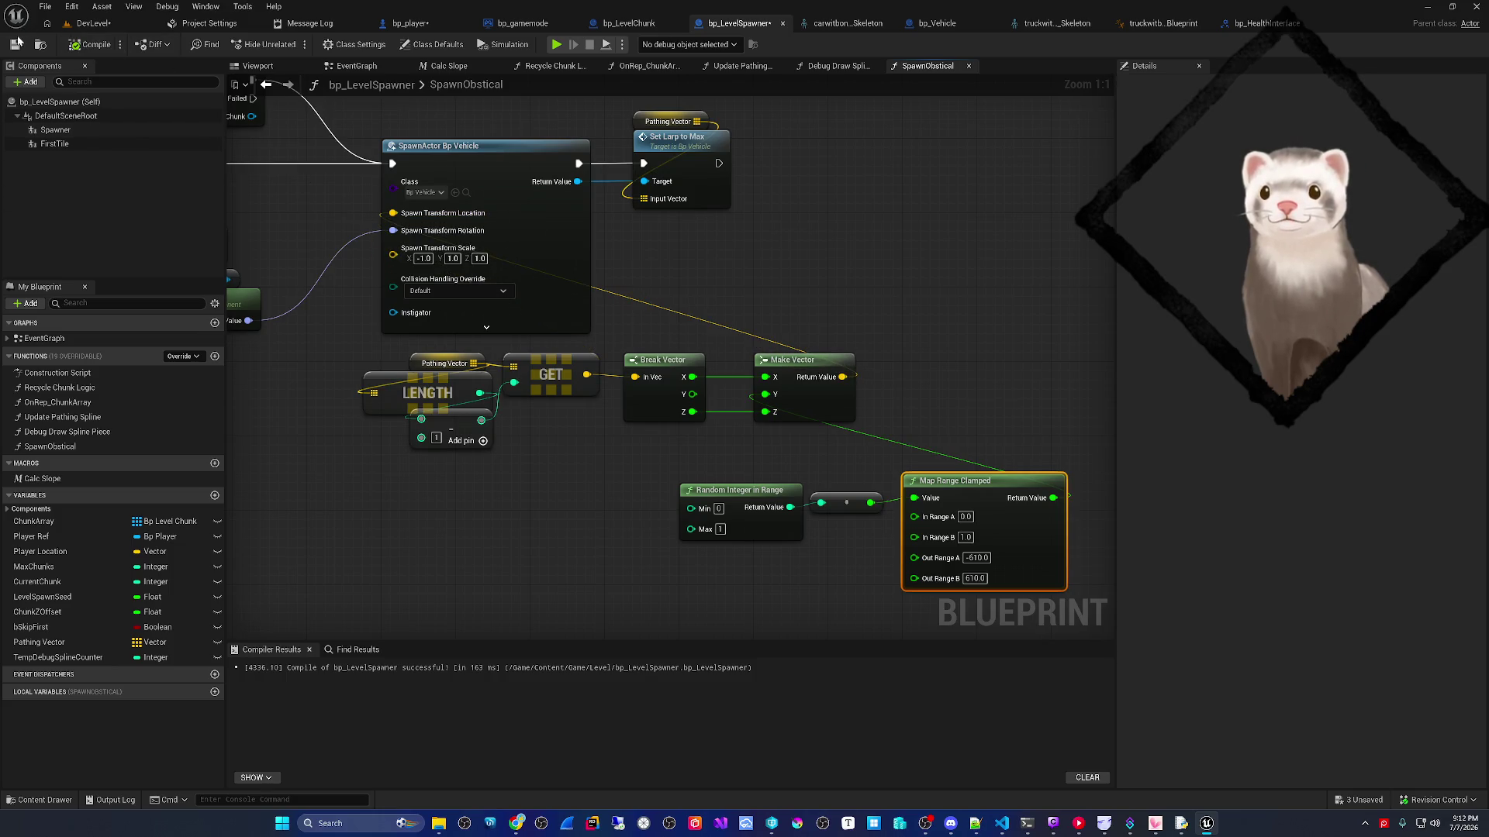
{"action": "left_click", "coordinate": [345, 67]}
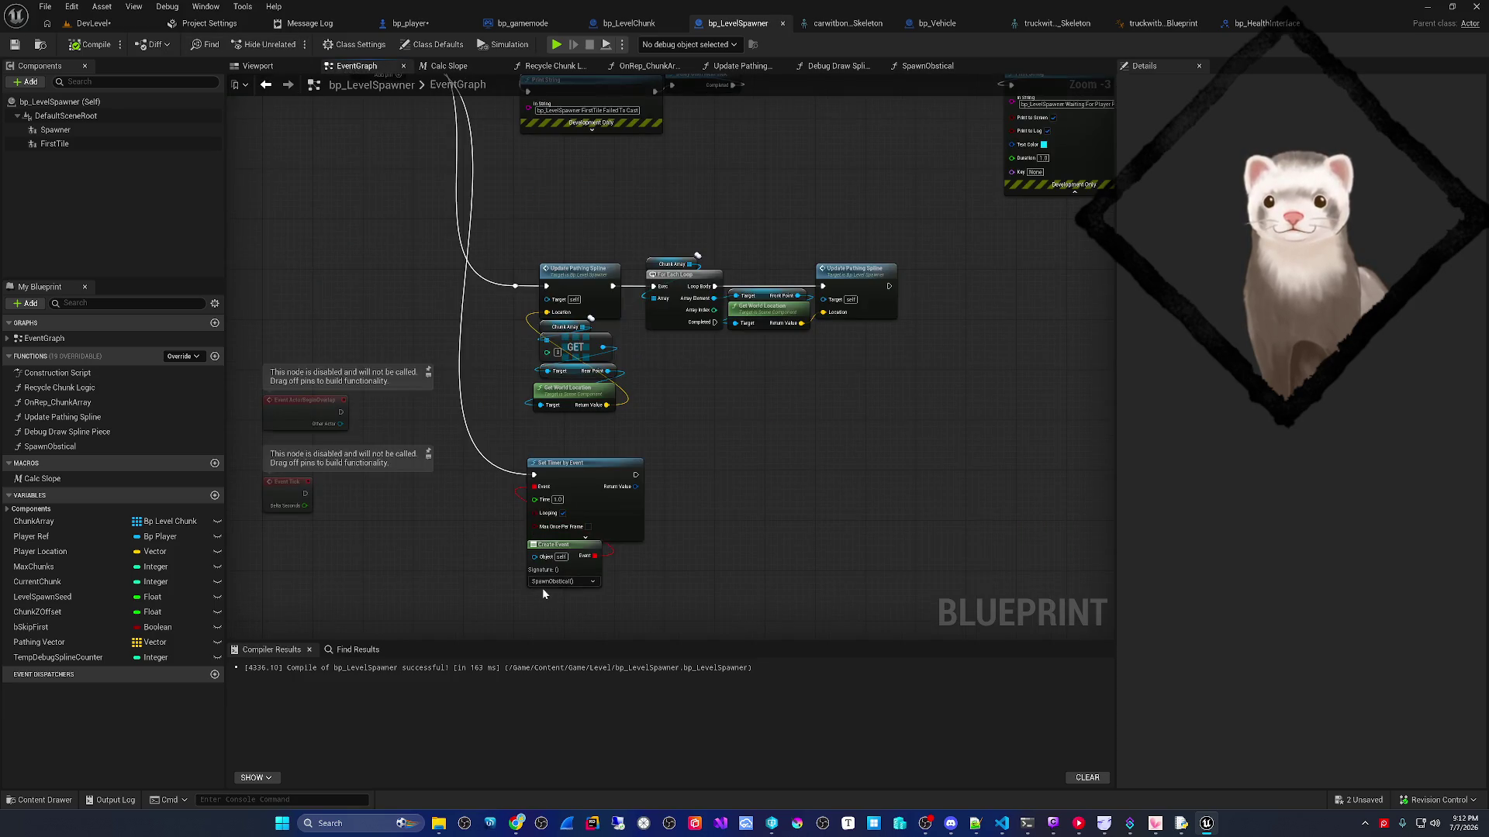
- Tick Looping on the SpawnObstical timer, save bp_LevelSpawner, and return to DevLevel
{"action": "scroll", "coordinate": [542, 593], "scroll_direction": "up", "scroll_amount": 3}
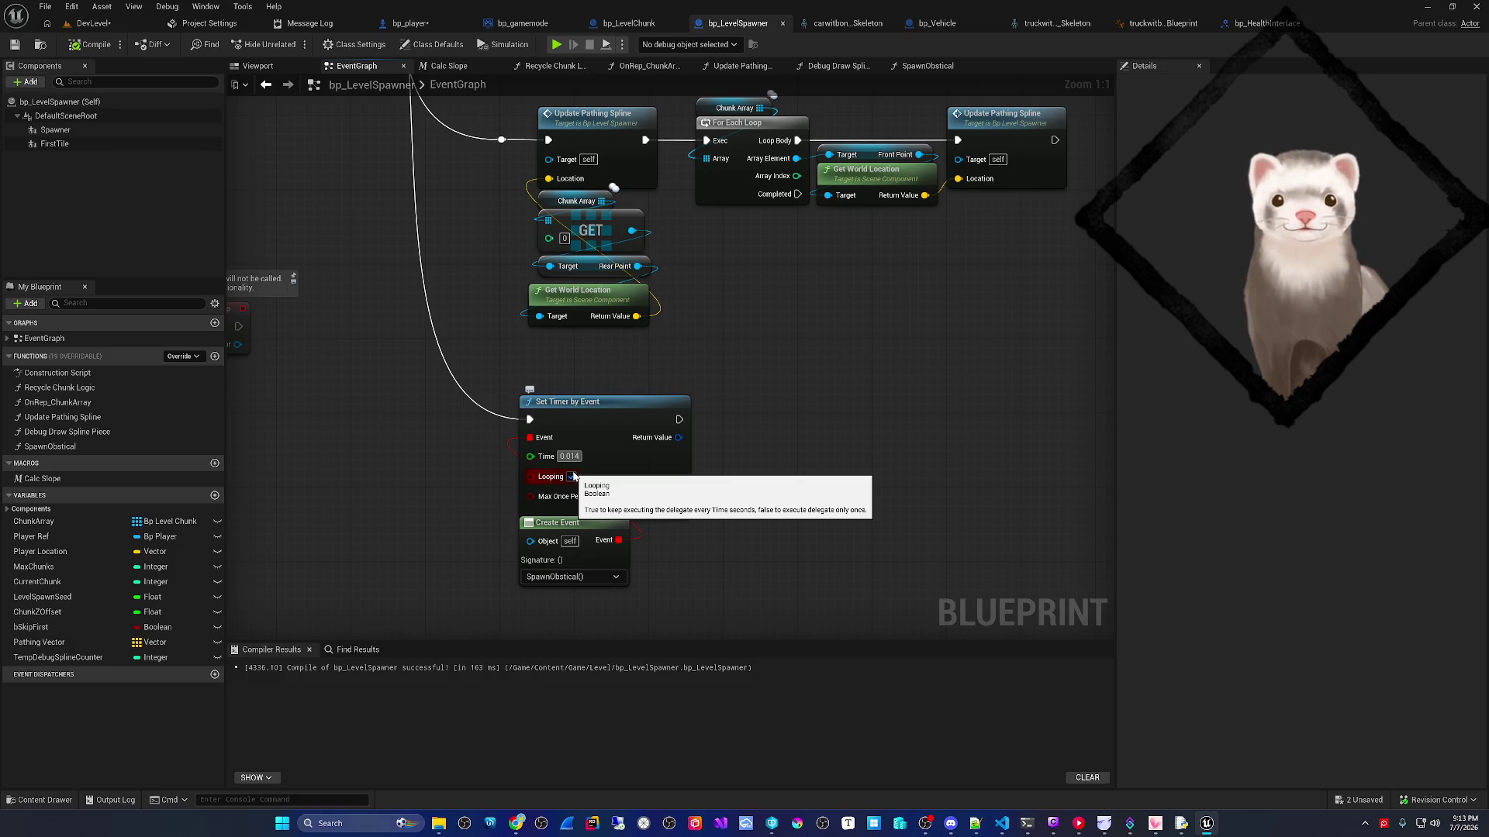
{"action": "left_click", "coordinate": [572, 477]}
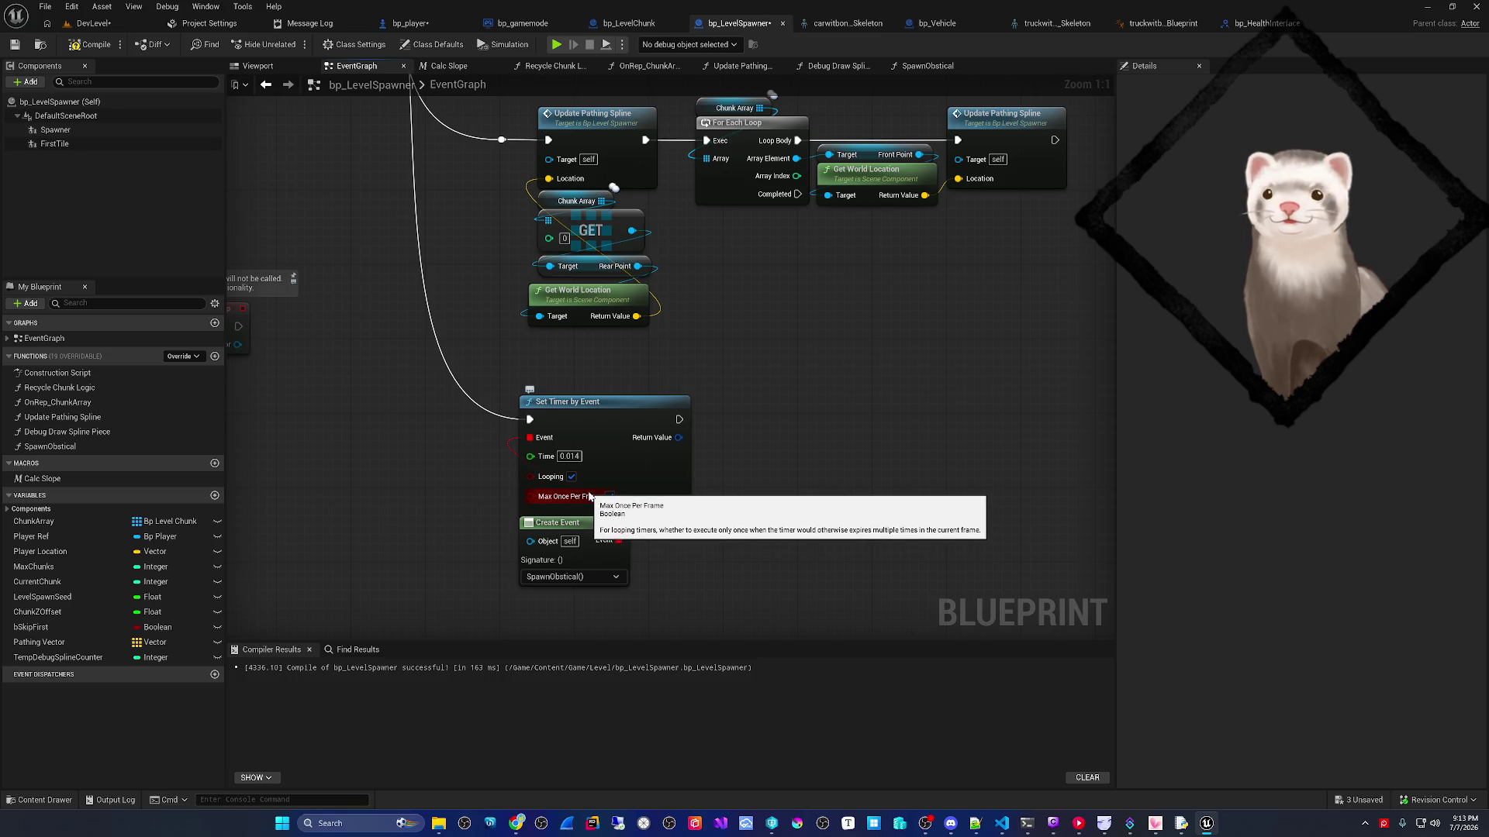
{"action": "left_click", "coordinate": [14, 45]}
{"action": "left_click", "coordinate": [93, 24]}
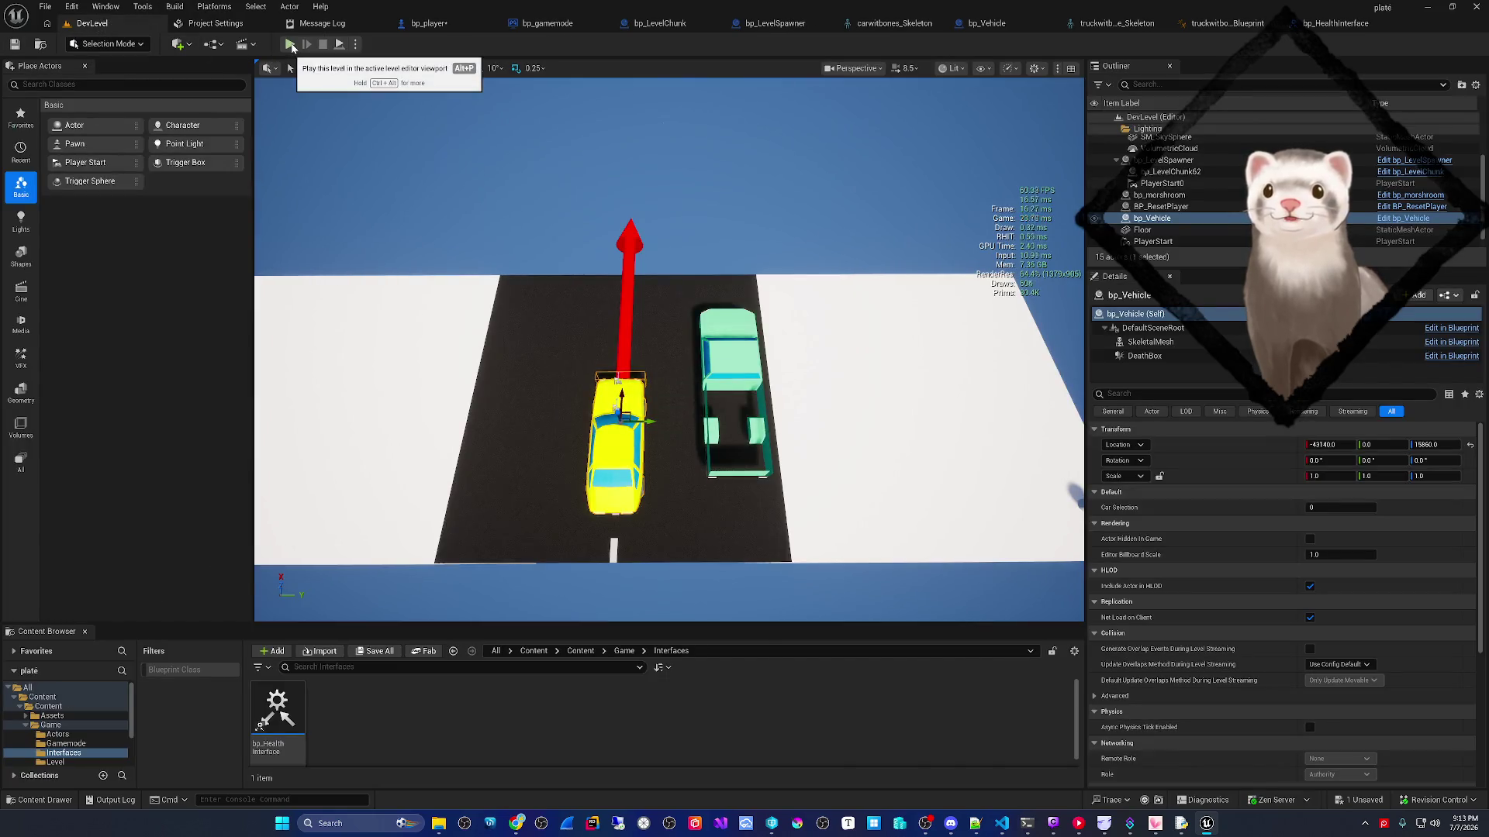
{"action": "left_click", "coordinate": [291, 44]}
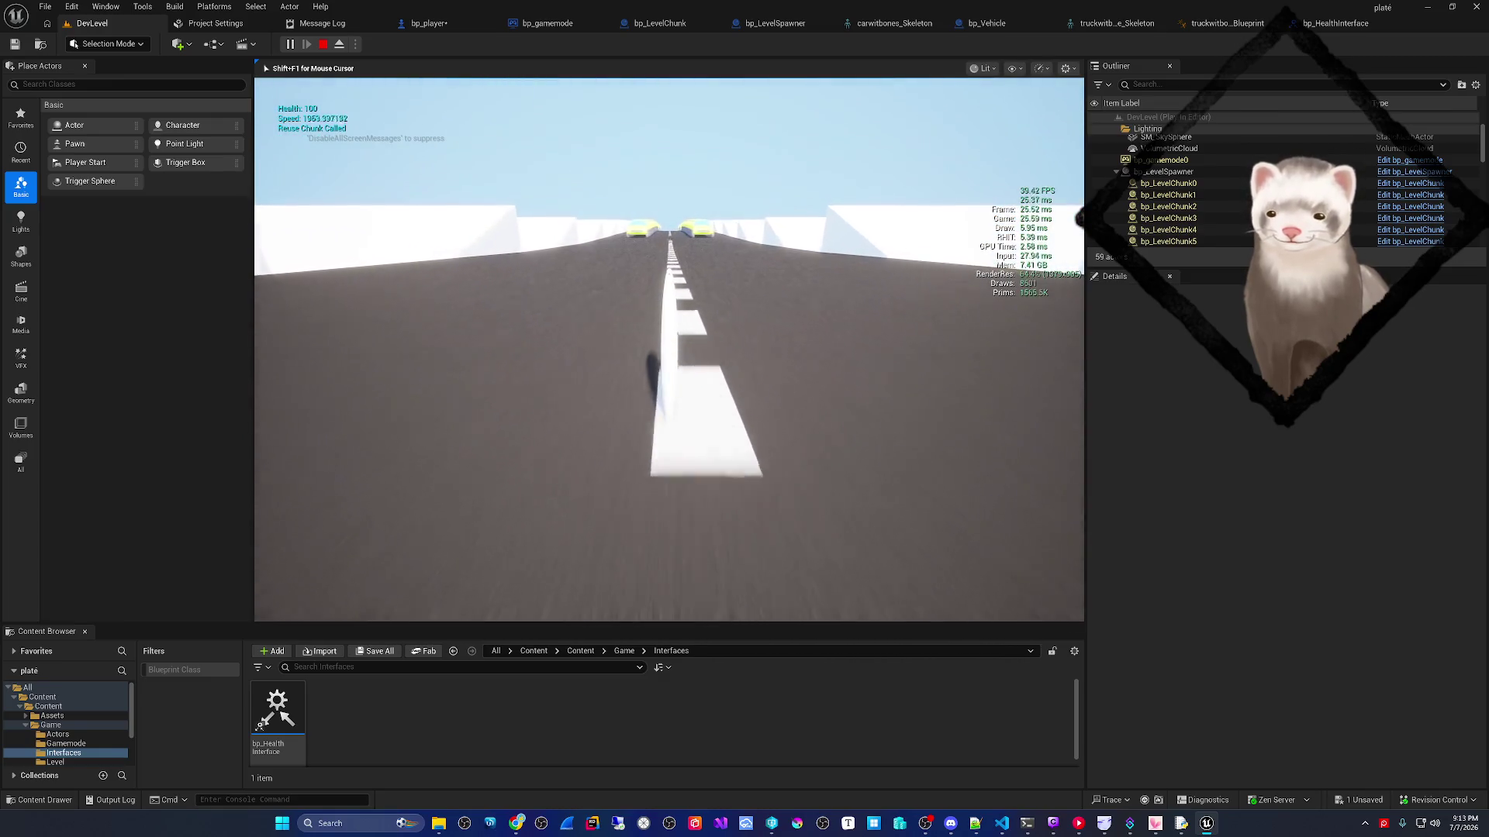
{"action": "key", "text": "F8"}
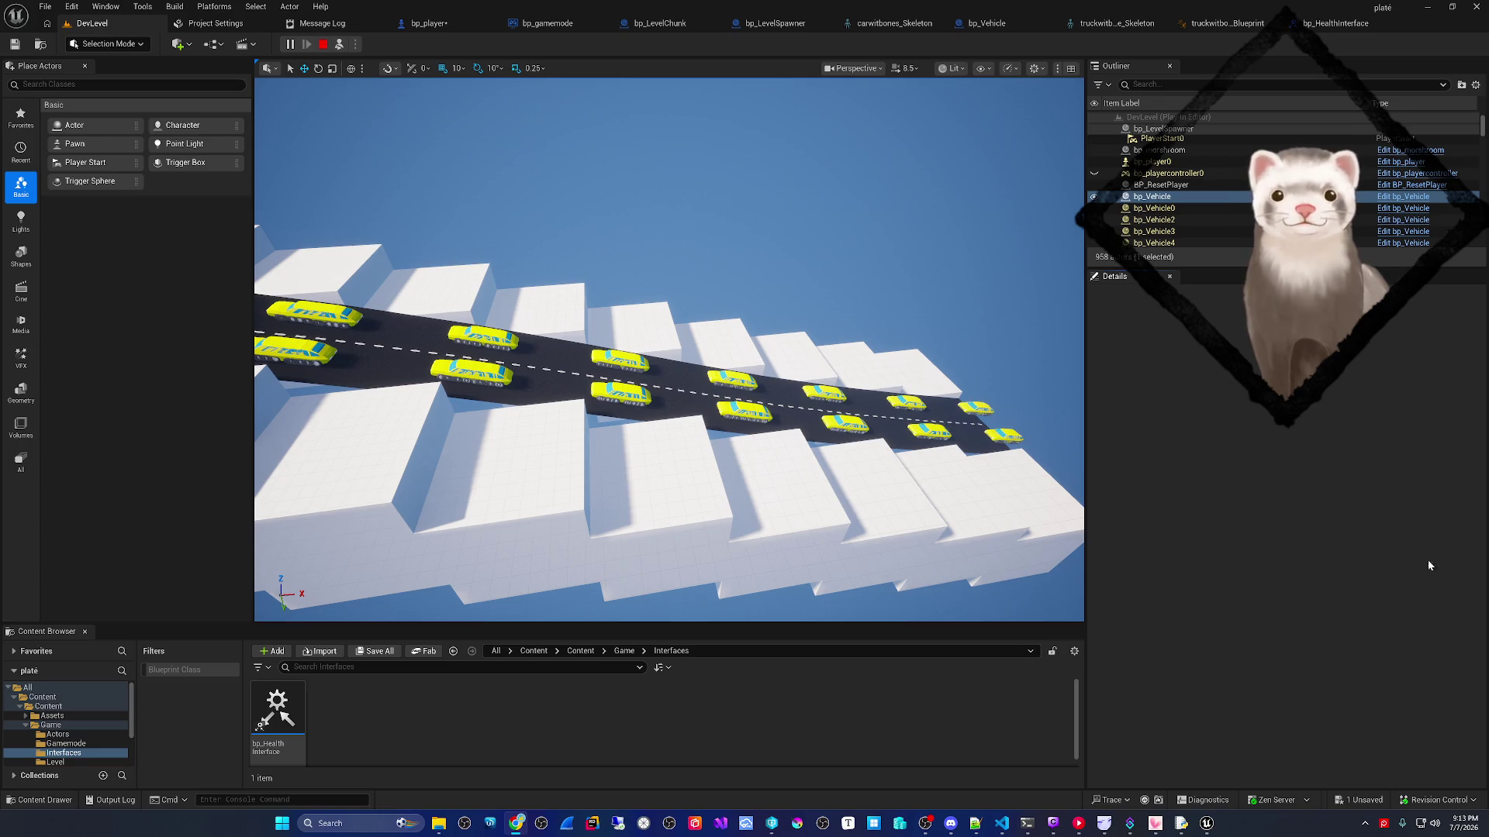
{"action": "right_click", "coordinate": [760, 190]}
{"action": "key", "text": "Escape"}
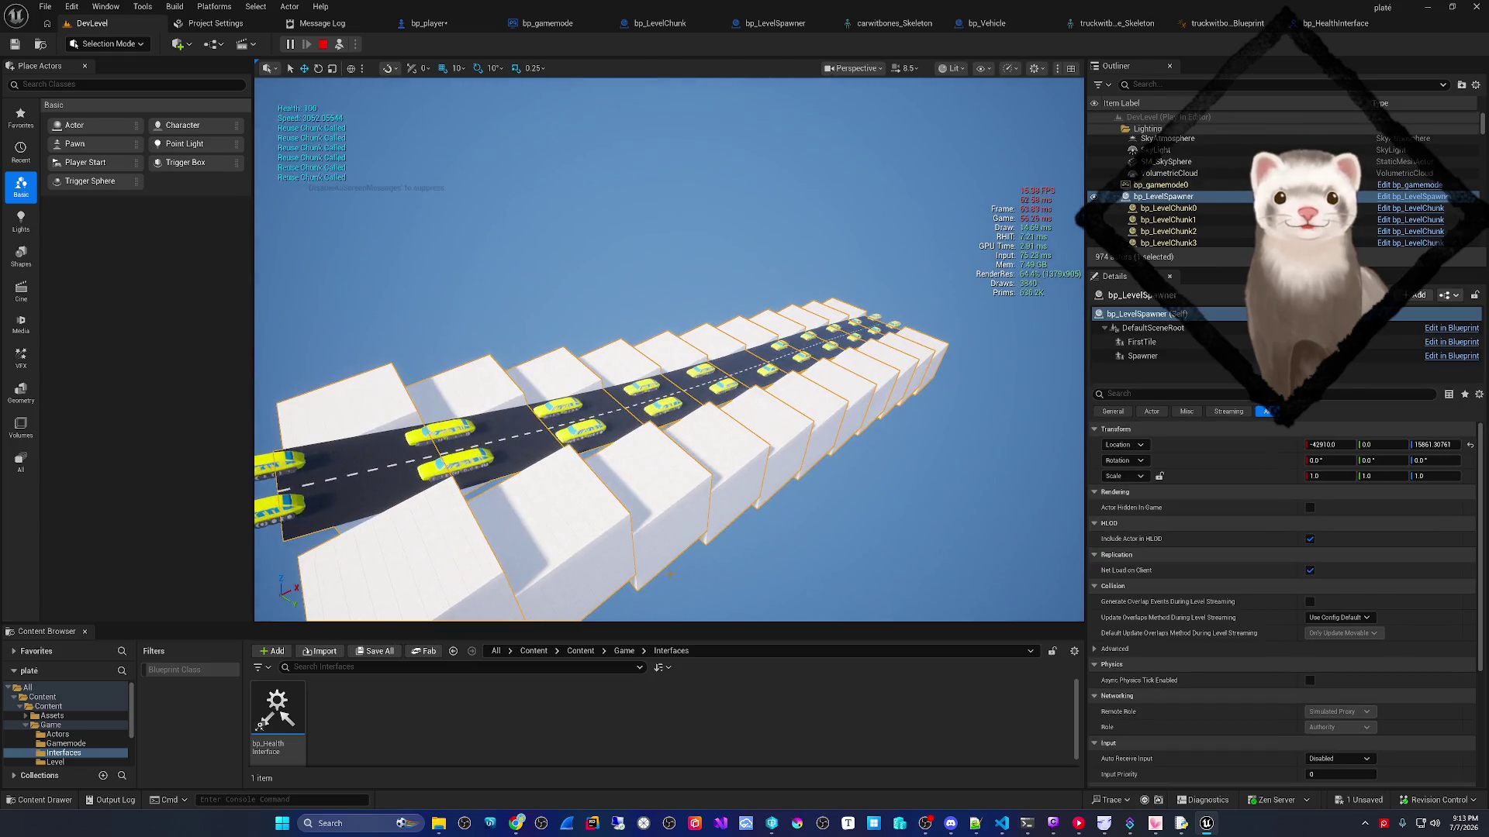
{"action": "left_click", "coordinate": [543, 125]}
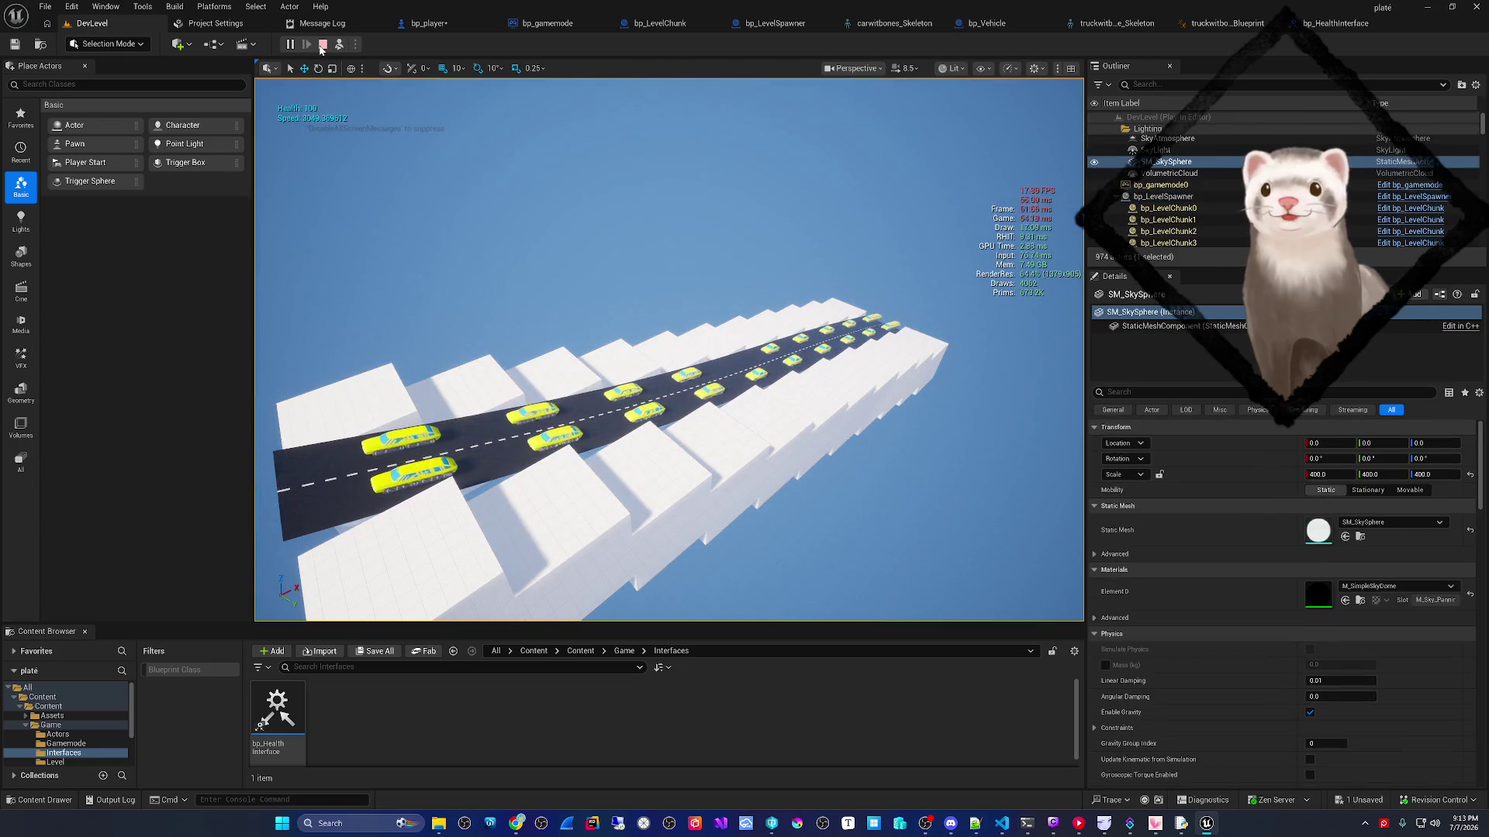
{"action": "left_click", "coordinate": [323, 45]}
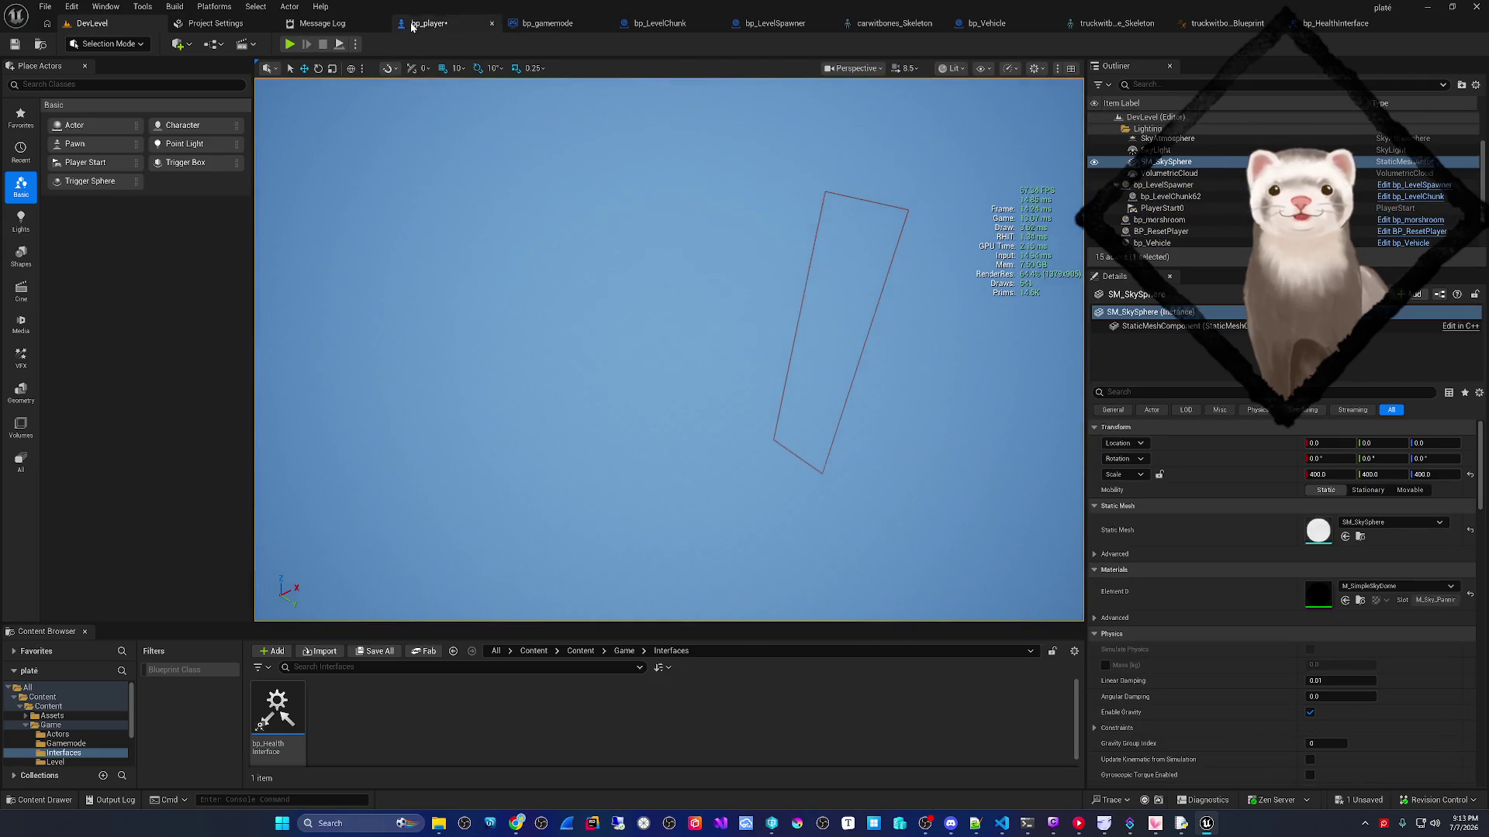
- Set the bp_LevelSpawner timer Time to 1.0
{"action": "left_click", "coordinate": [413, 25]}
{"action": "left_click", "coordinate": [729, 25]}
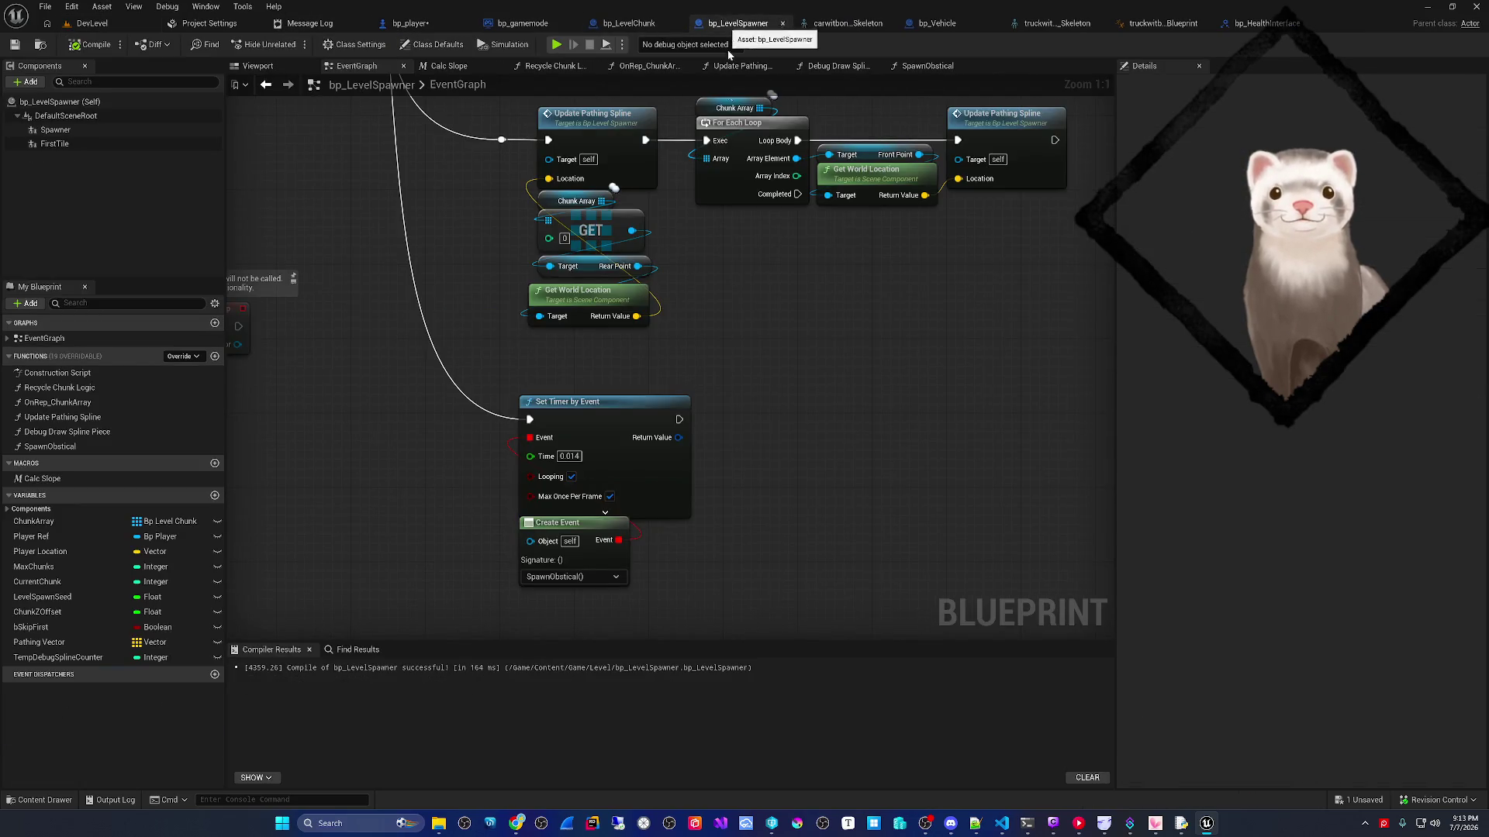
{"action": "type", "text": "1"}
{"action": "key", "text": "Return"}
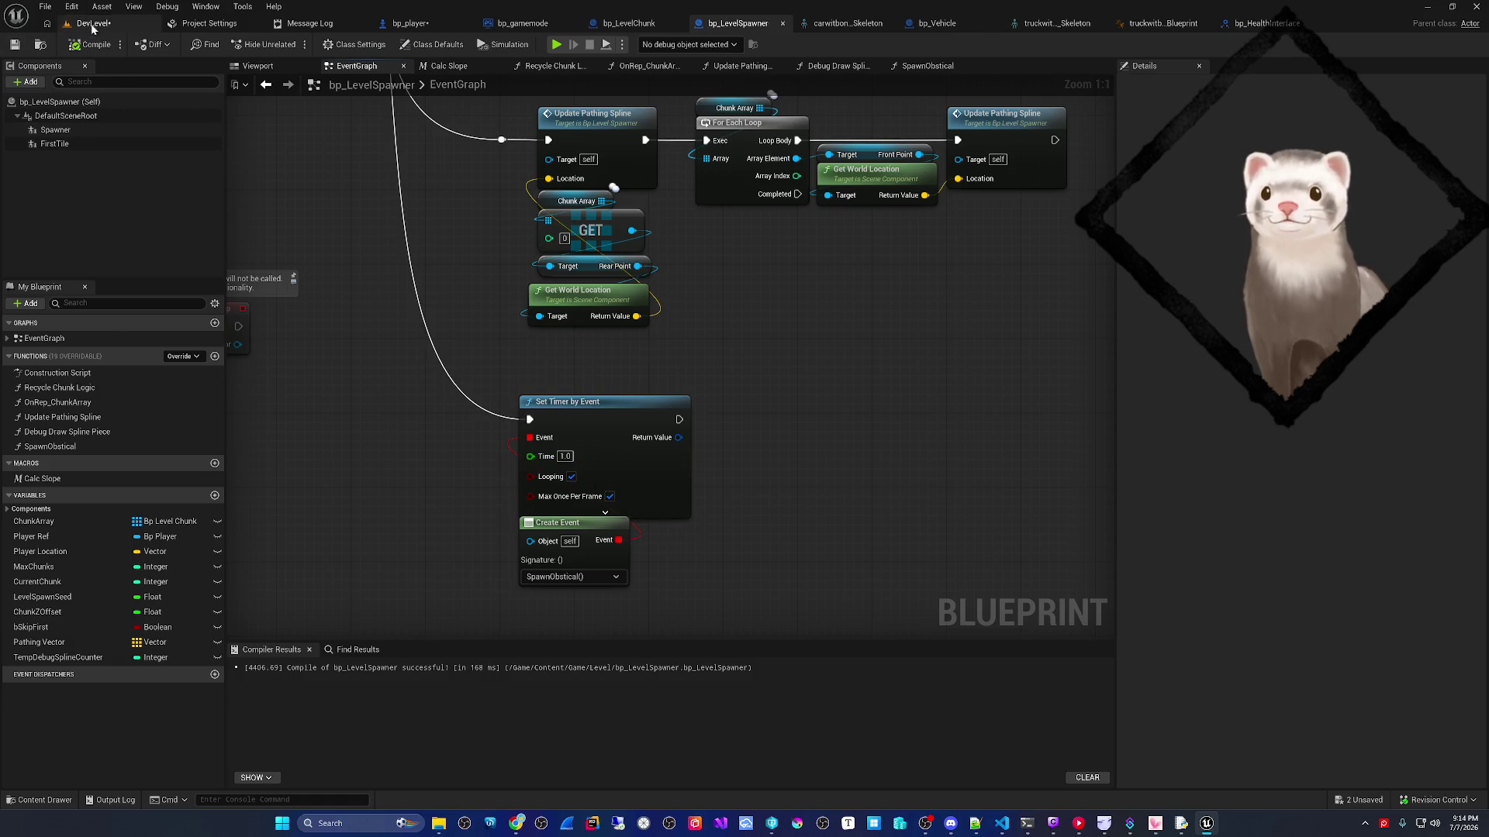
- Play-test DevLevel, eject with F8 to fly the camera, then stop the session
{"action": "left_click", "coordinate": [92, 25]}
{"action": "left_click", "coordinate": [289, 44]}
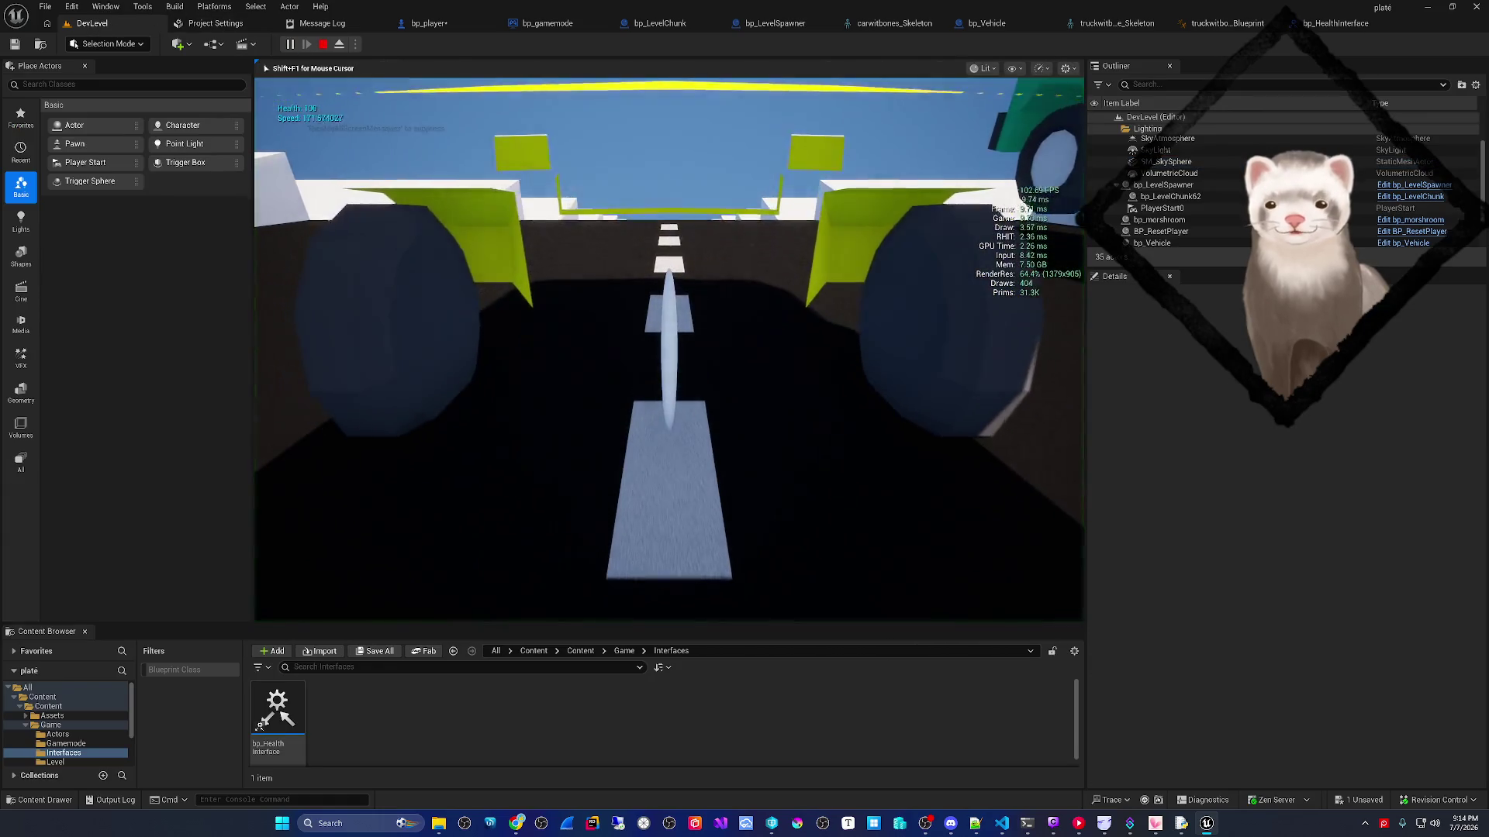
{"action": "key", "text": "F8"}
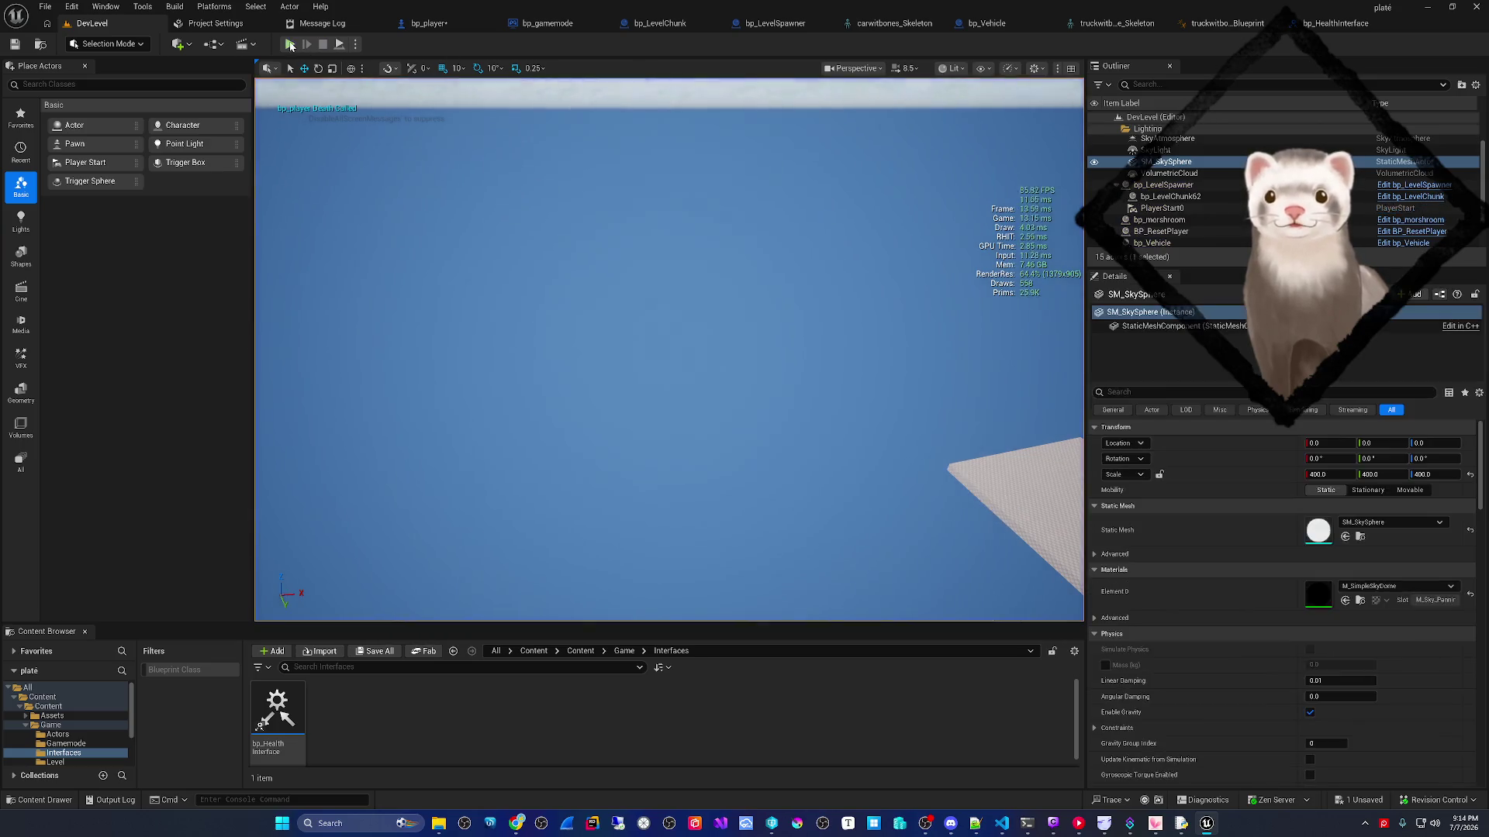
{"action": "key", "text": "Escape"}
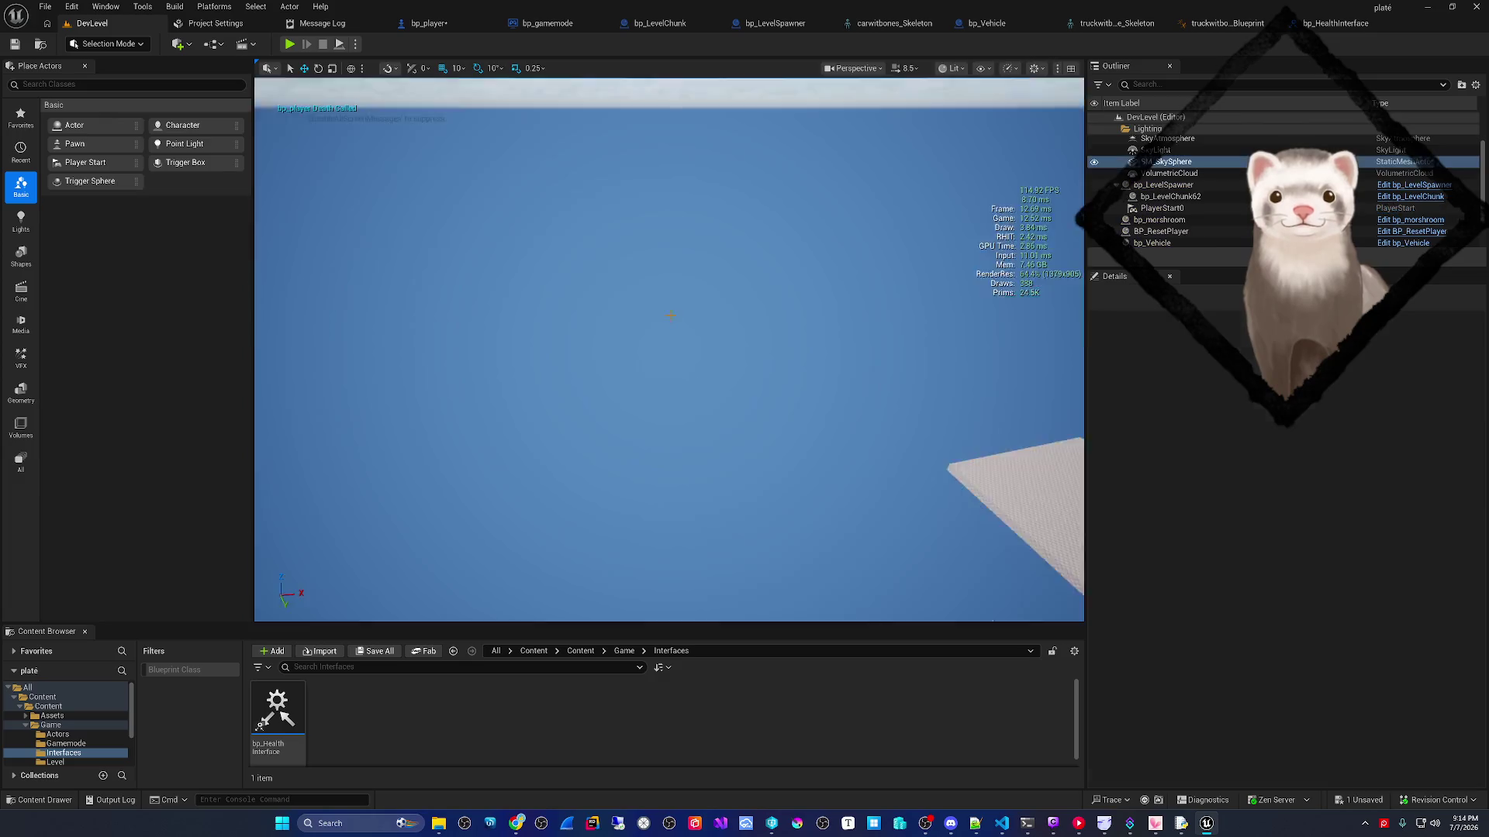
- Select the yellow car, play-test the level, stop it, and switch to the Game Planning board
{"action": "scroll", "coordinate": [671, 332], "scroll_direction": "up", "scroll_amount": 3}
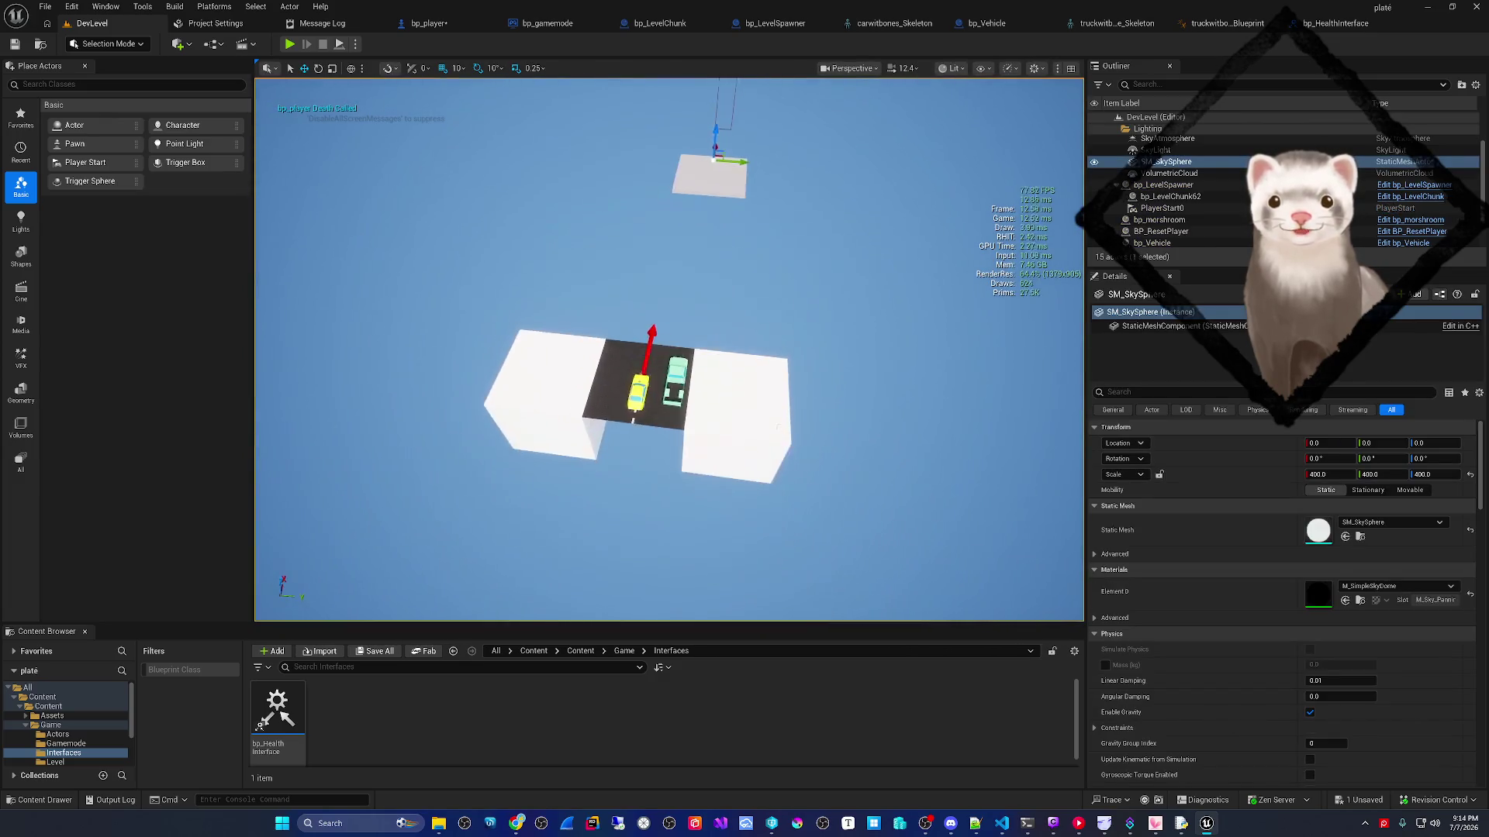
{"action": "left_click", "coordinate": [723, 304]}
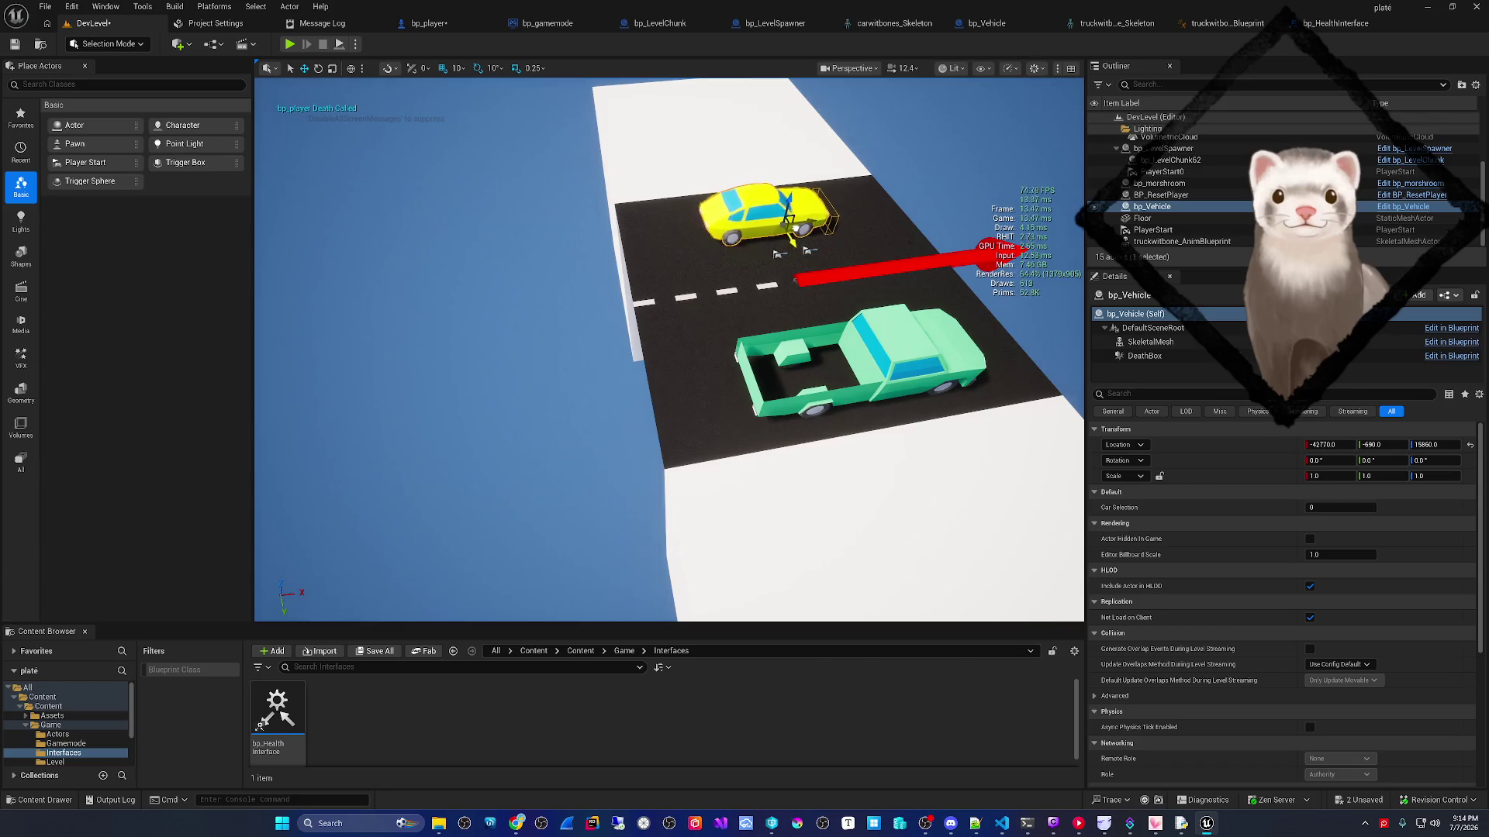
{"action": "left_click", "coordinate": [290, 44]}
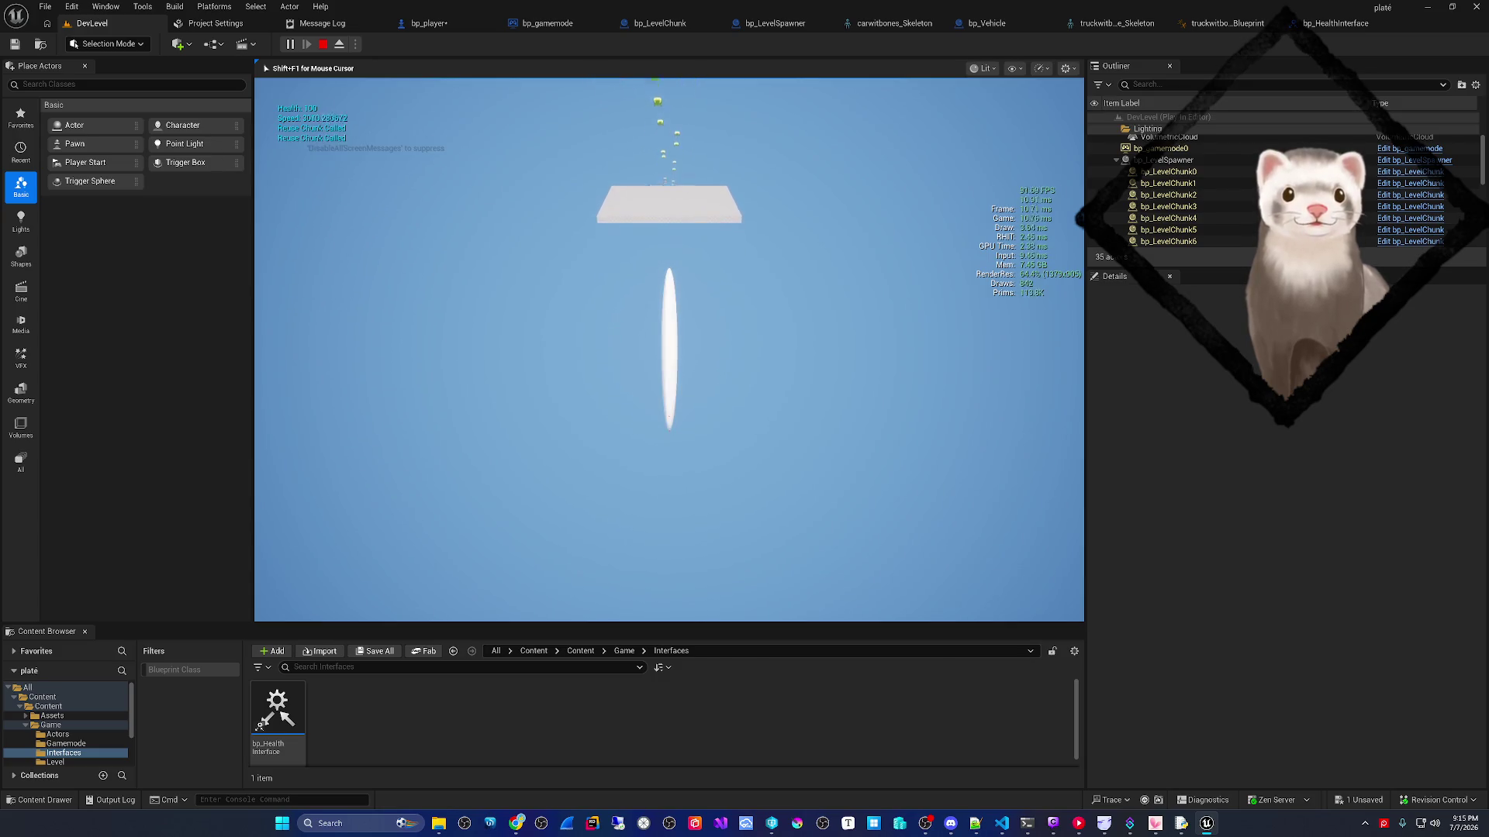
{"action": "key", "text": "Escape"}
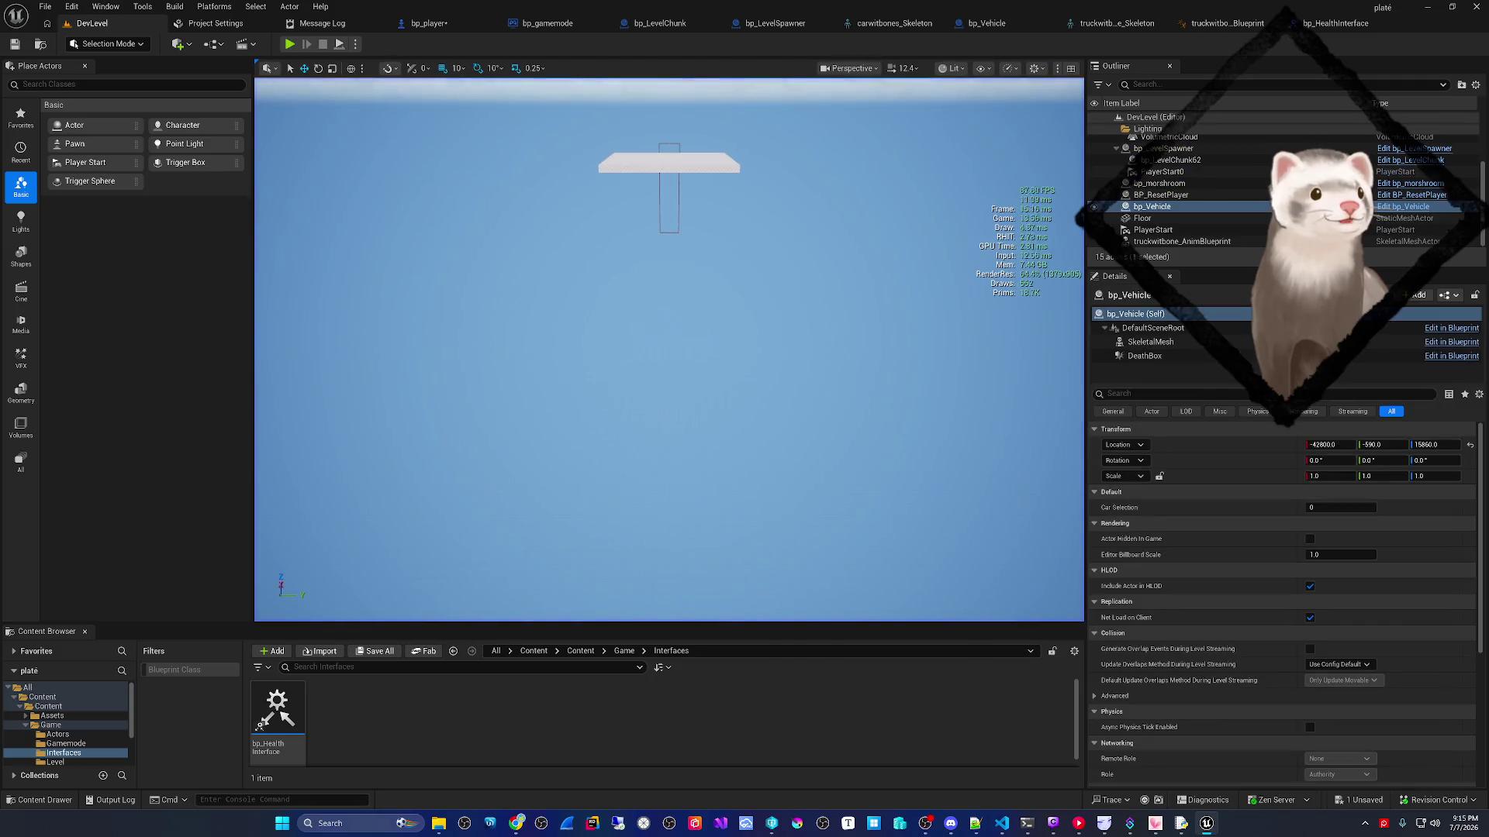
{"action": "key", "text": "alt+Tab"}
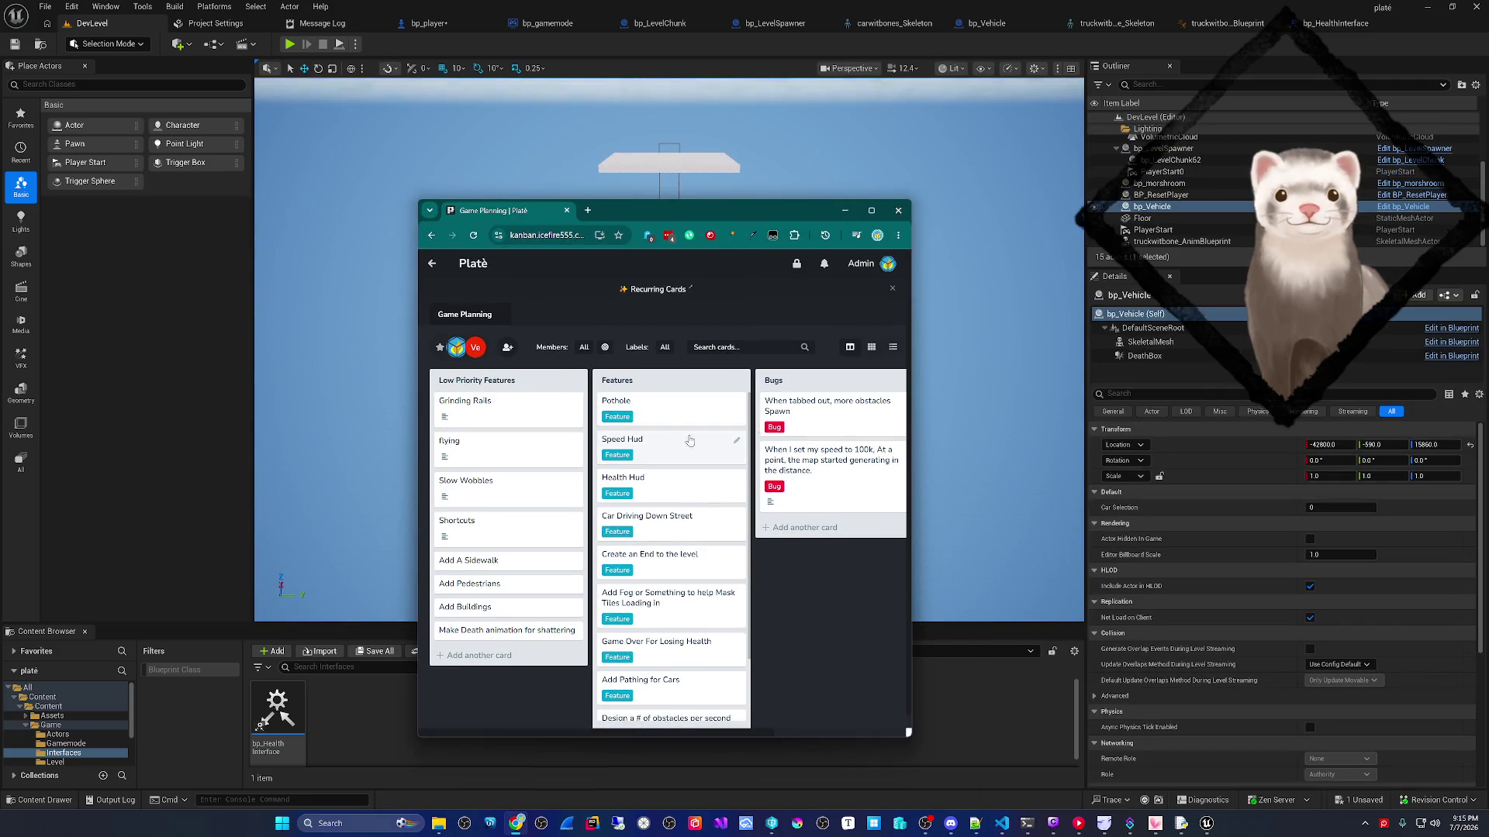
- Post 'This is not caused by speed' on the map-generation bug card, then return to Unreal
{"action": "left_click", "coordinate": [898, 451]}
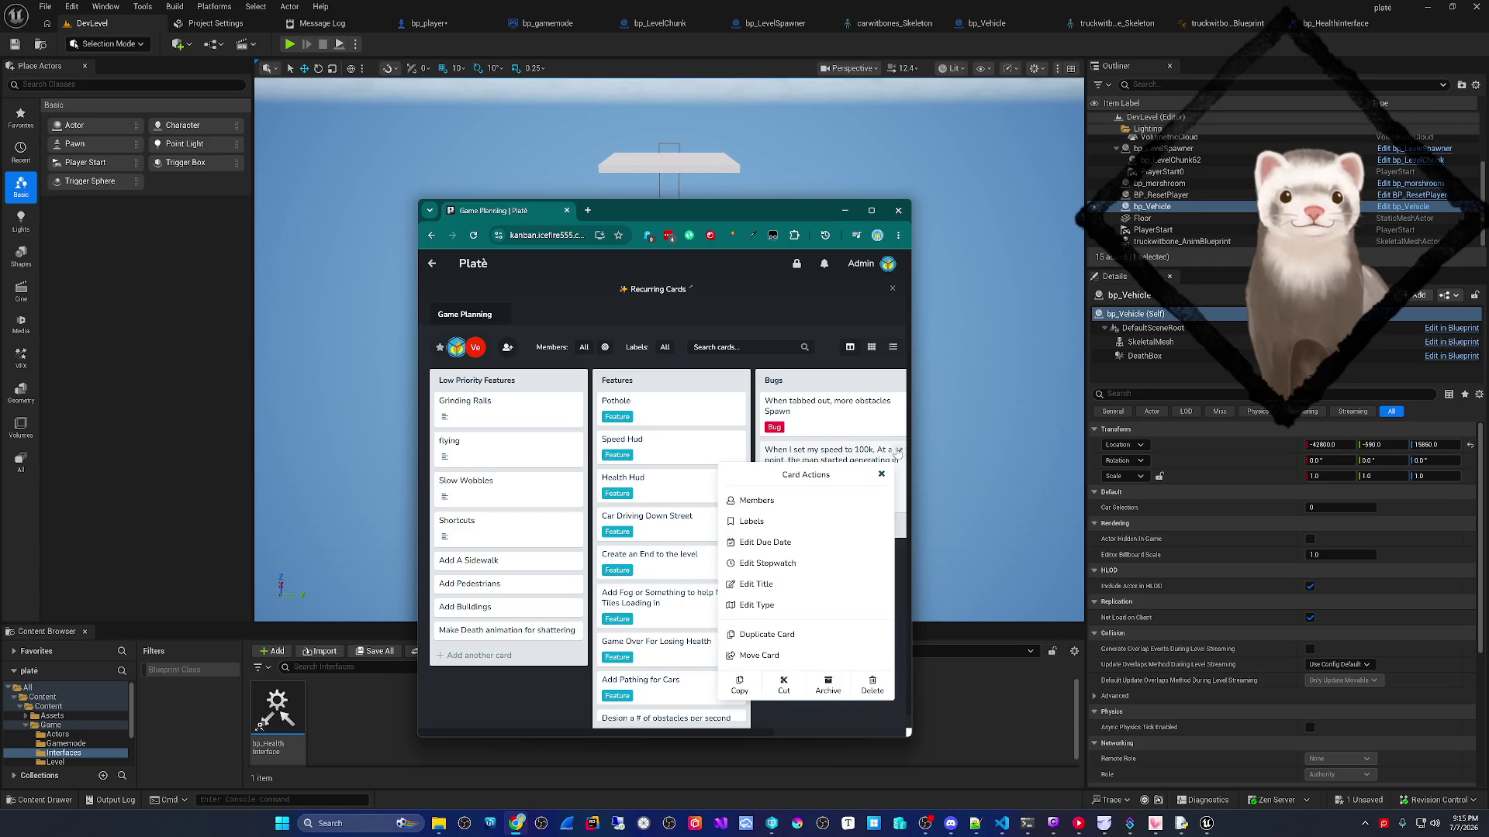
{"action": "left_click", "coordinate": [834, 450]}
{"action": "left_click", "coordinate": [512, 450]}
{"action": "type", "text": "This is not caused by speed"}
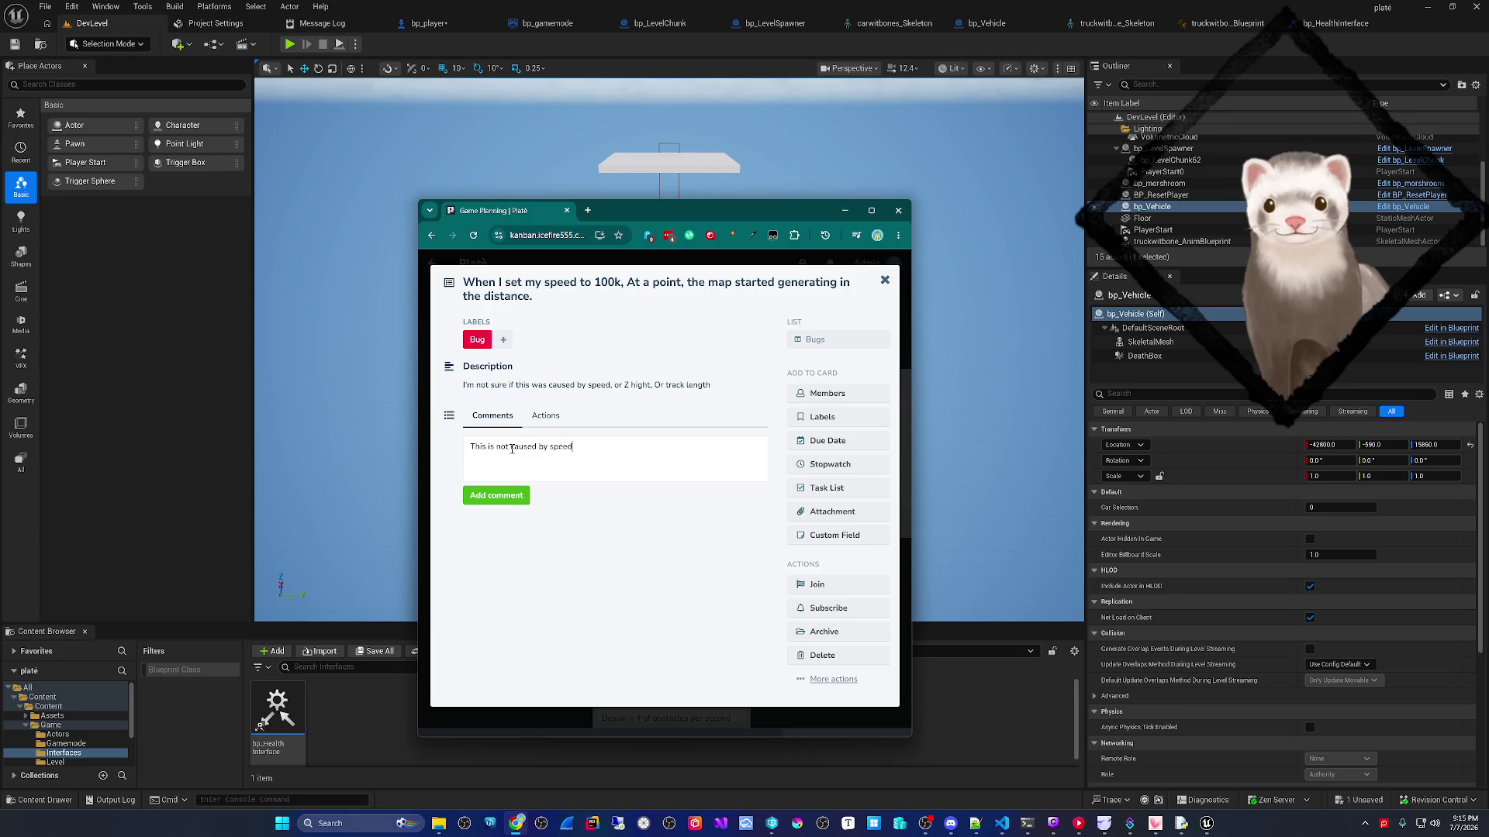
{"action": "left_click", "coordinate": [512, 497]}
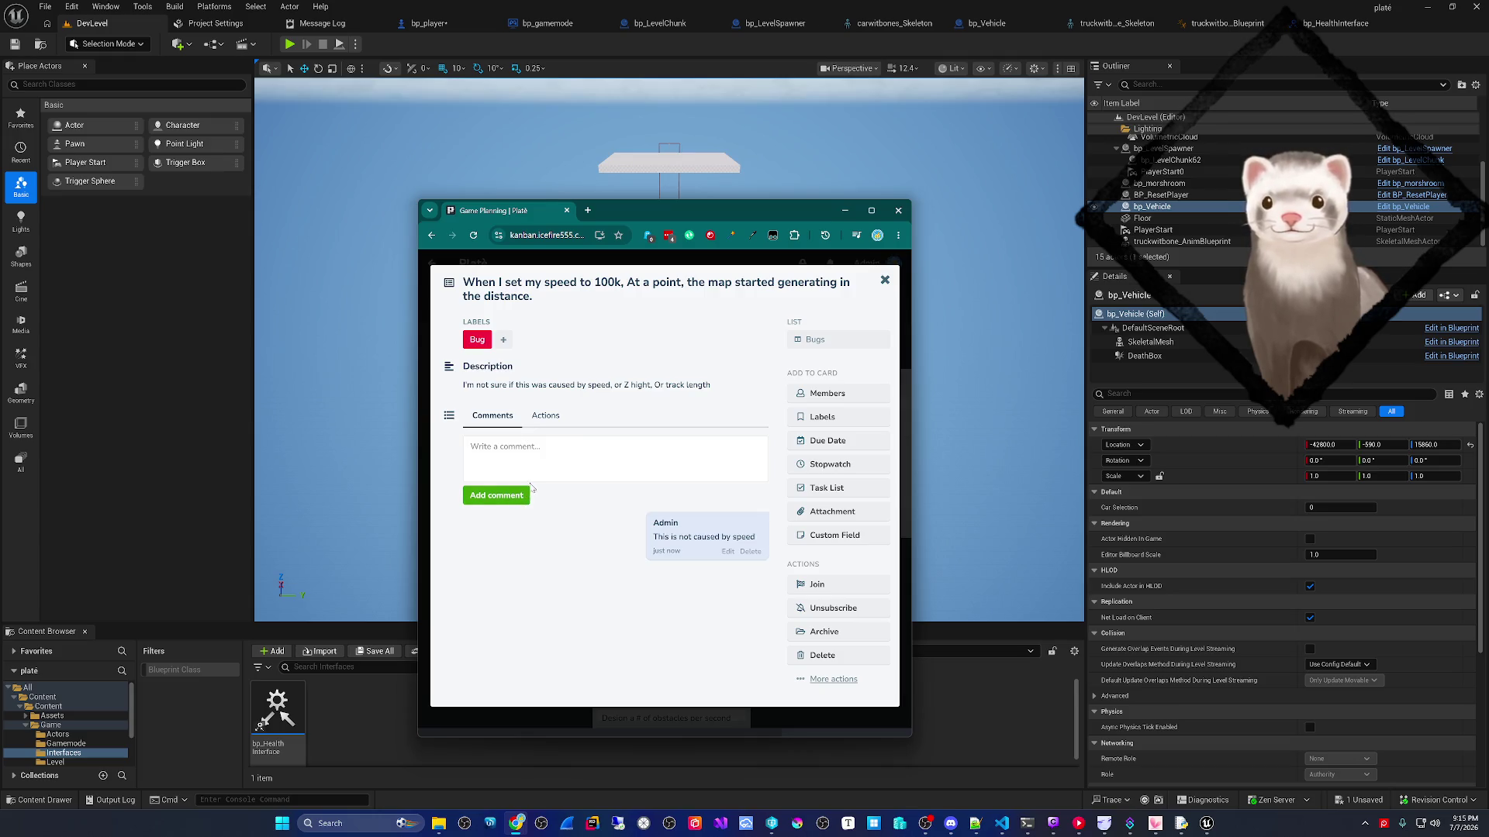
{"action": "key", "text": "alt+Tab"}
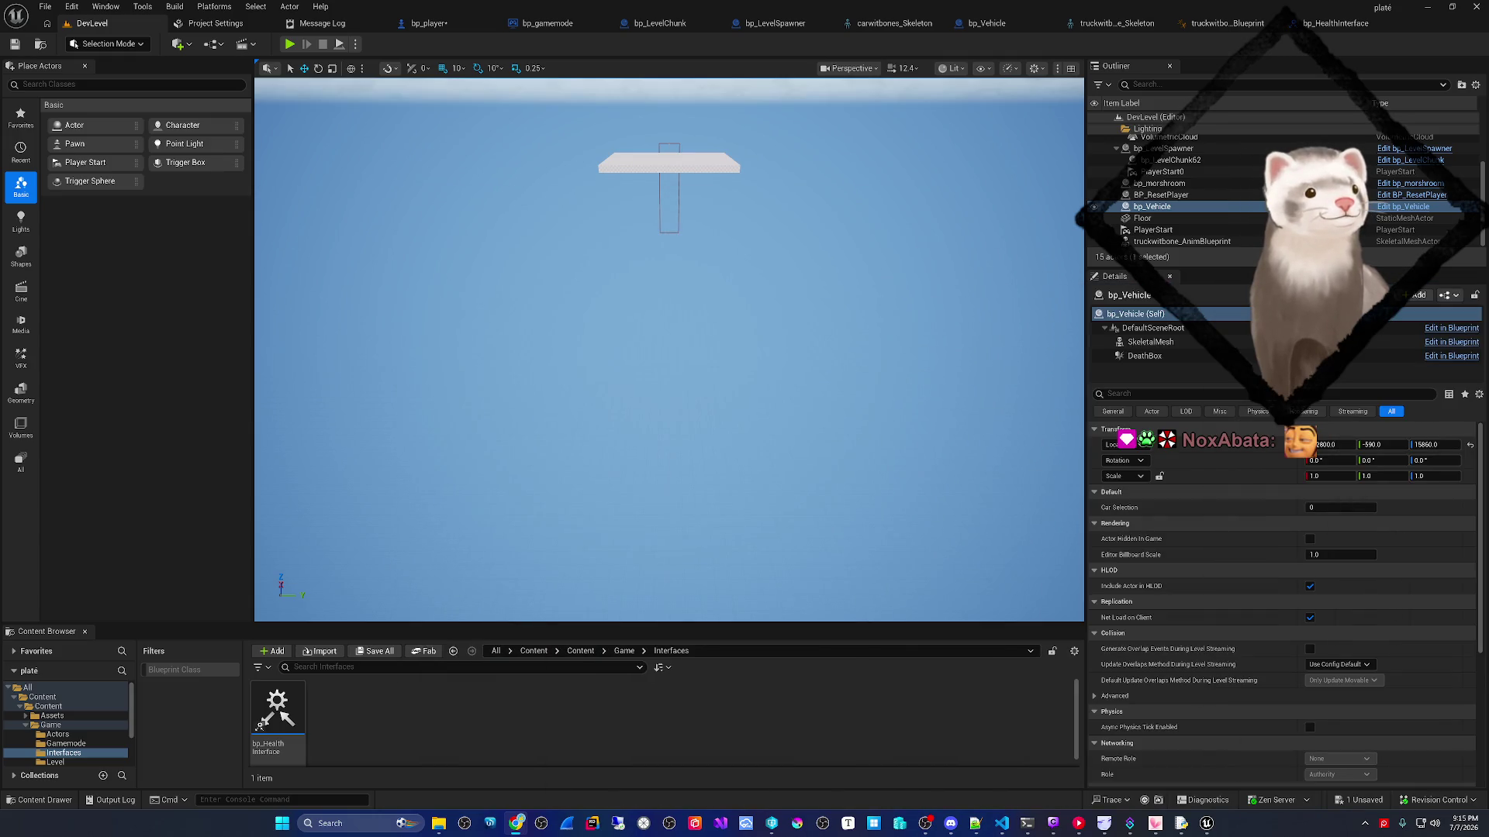
- Play-test the level, driving the car at speed along the road, then stop
{"action": "left_click", "coordinate": [288, 45]}
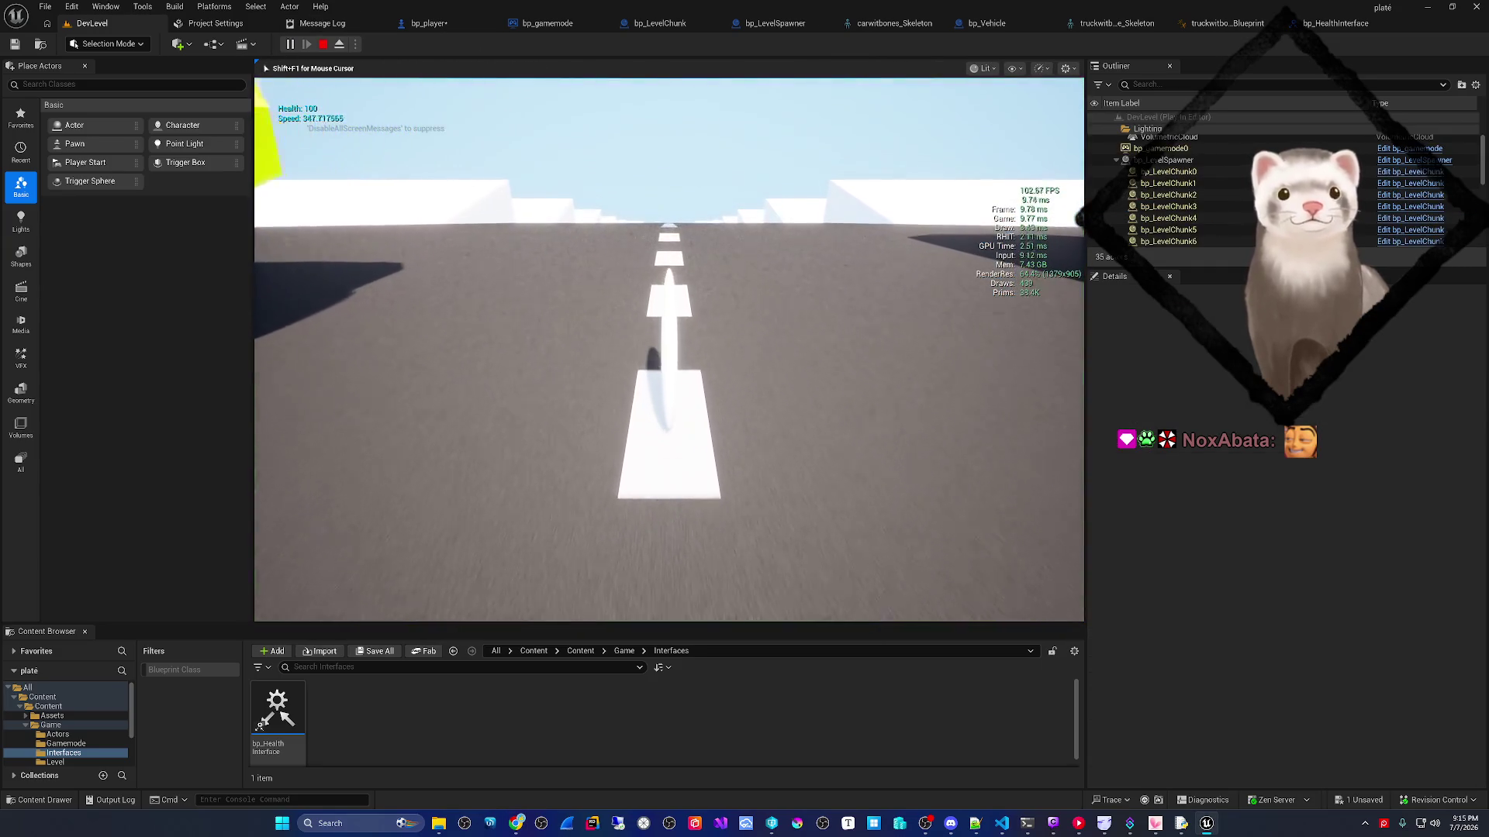
{"action": "key", "text": "w"}
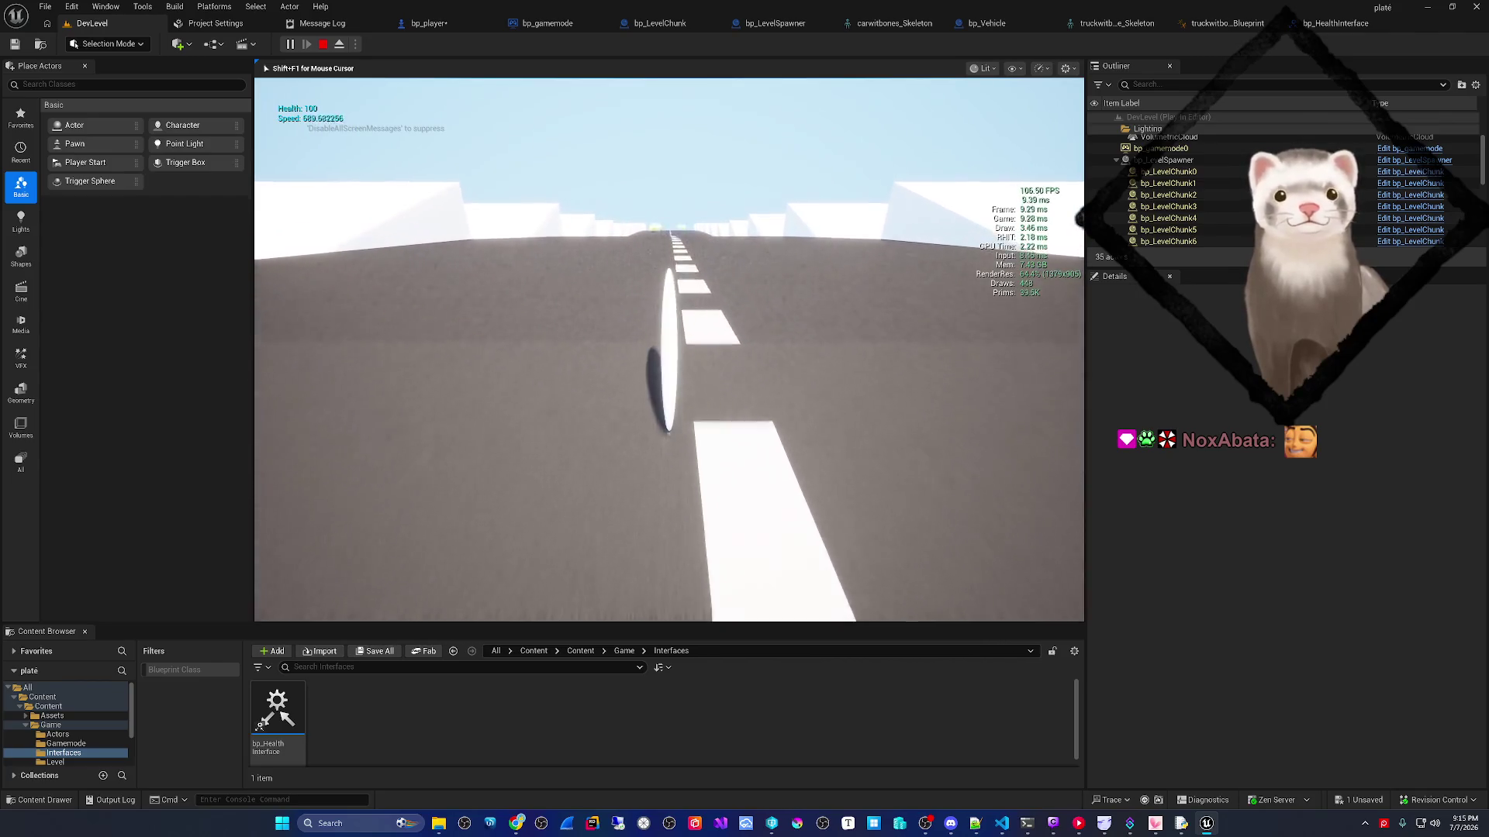
{"action": "key", "text": "d"}
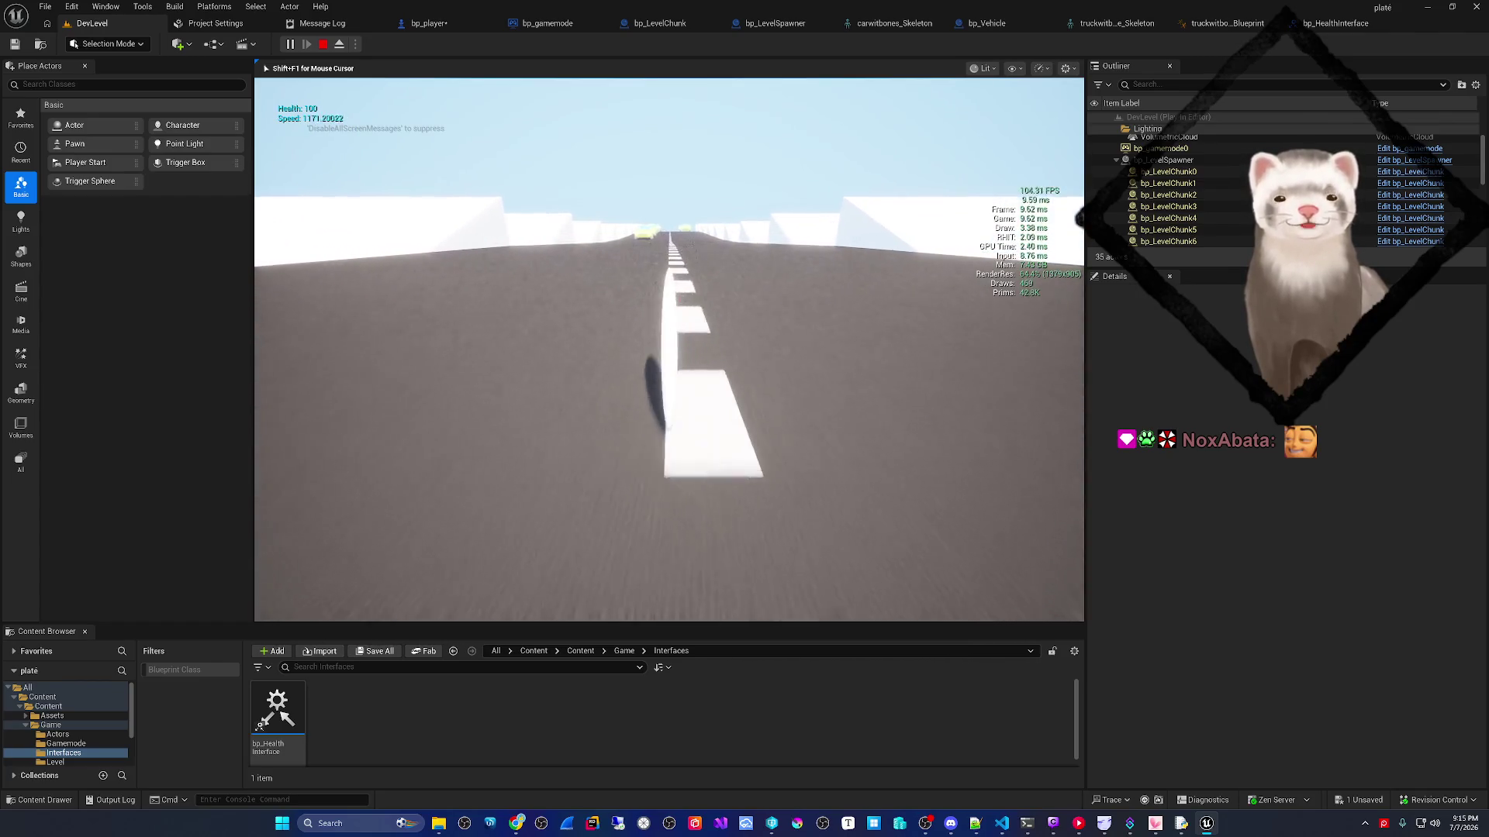
{"action": "key", "text": "Escape"}
- Bring up bp_LevelChunk's 3D viewport and zoom in on the road chunk
{"action": "left_click", "coordinate": [655, 24]}
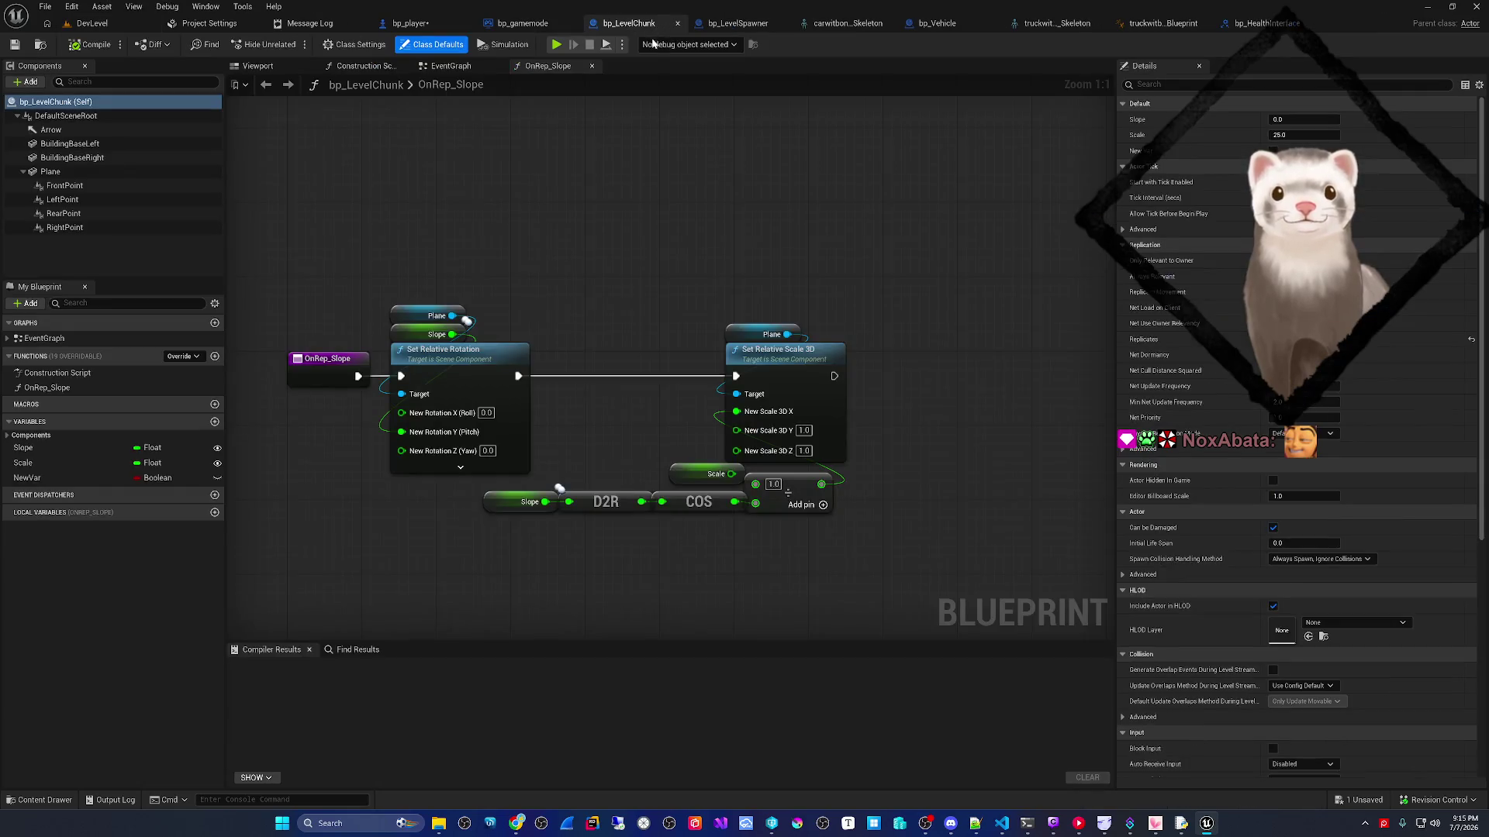
{"action": "left_click", "coordinate": [258, 65]}
{"action": "scroll", "coordinate": [464, 273], "scroll_direction": "up", "scroll_amount": 4}
{"action": "scroll", "coordinate": [670, 368], "scroll_direction": "up", "scroll_amount": 3}
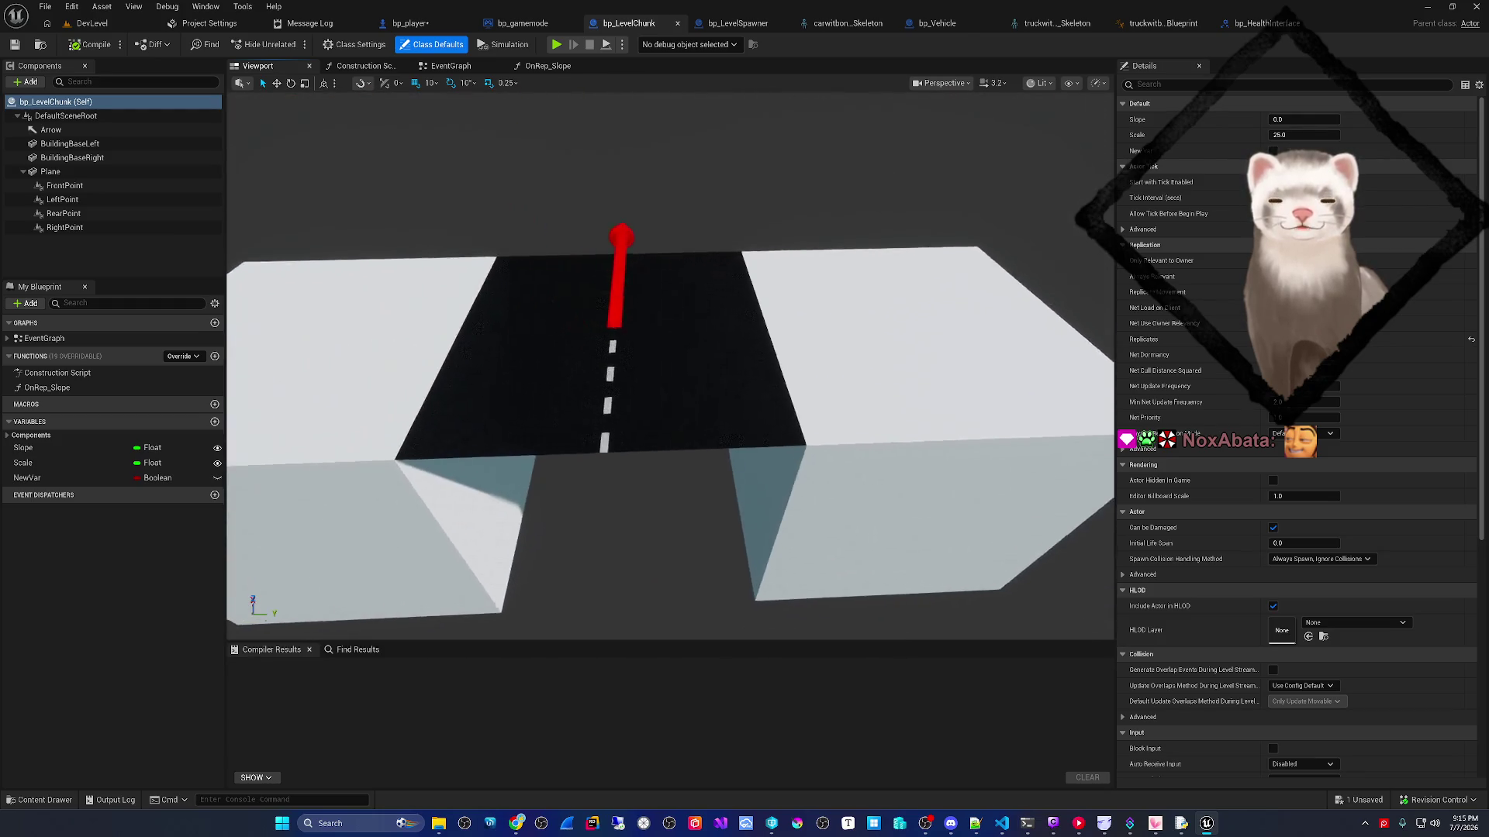
{"action": "scroll", "coordinate": [654, 406], "scroll_direction": "up", "scroll_amount": 2}
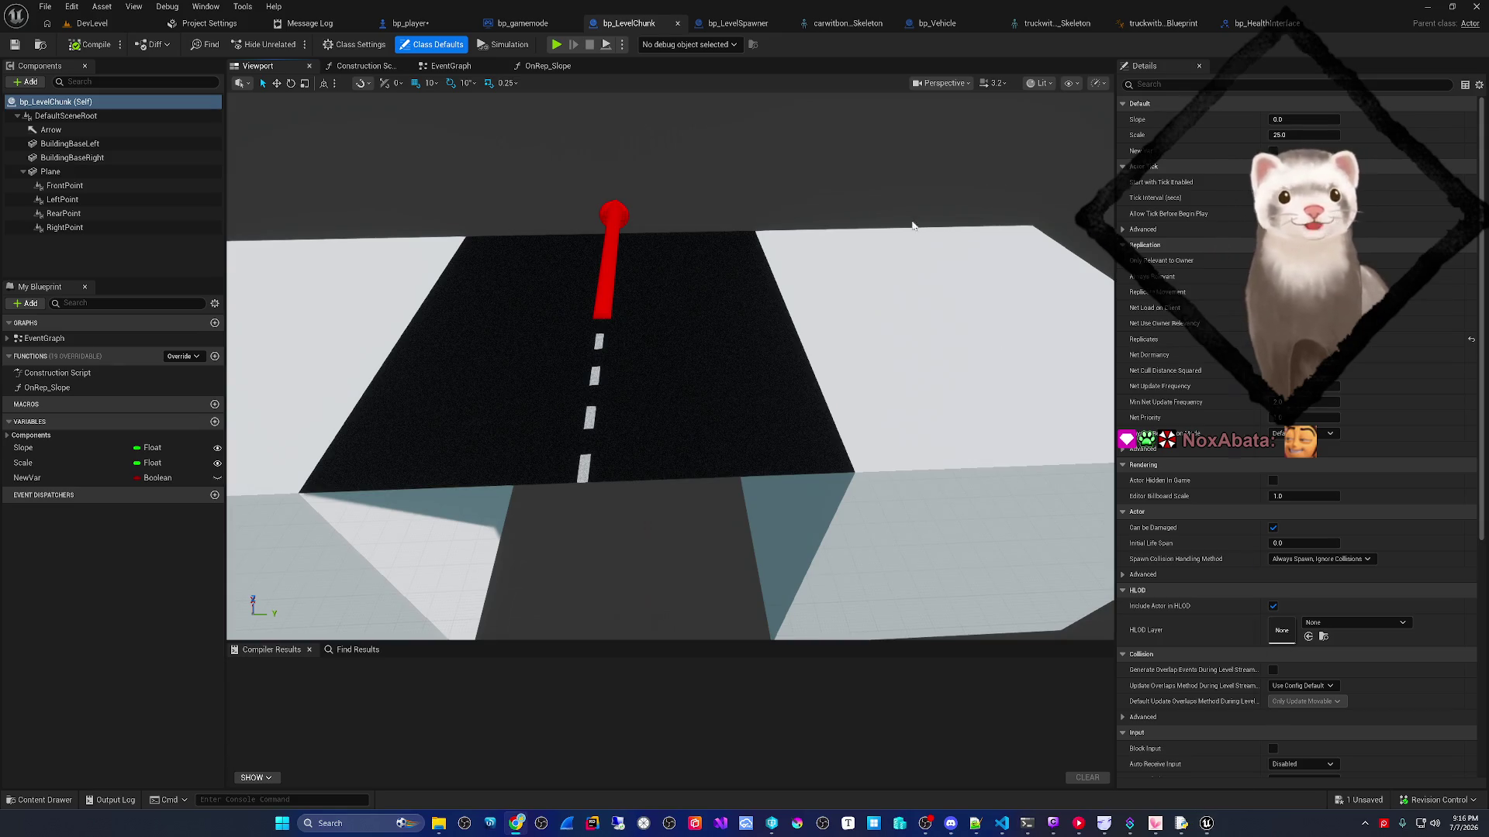
- Maximize the Game Planning board window, then return to the editor
{"action": "key", "text": "alt+Tab"}
{"action": "double_click", "coordinate": [725, 222]}
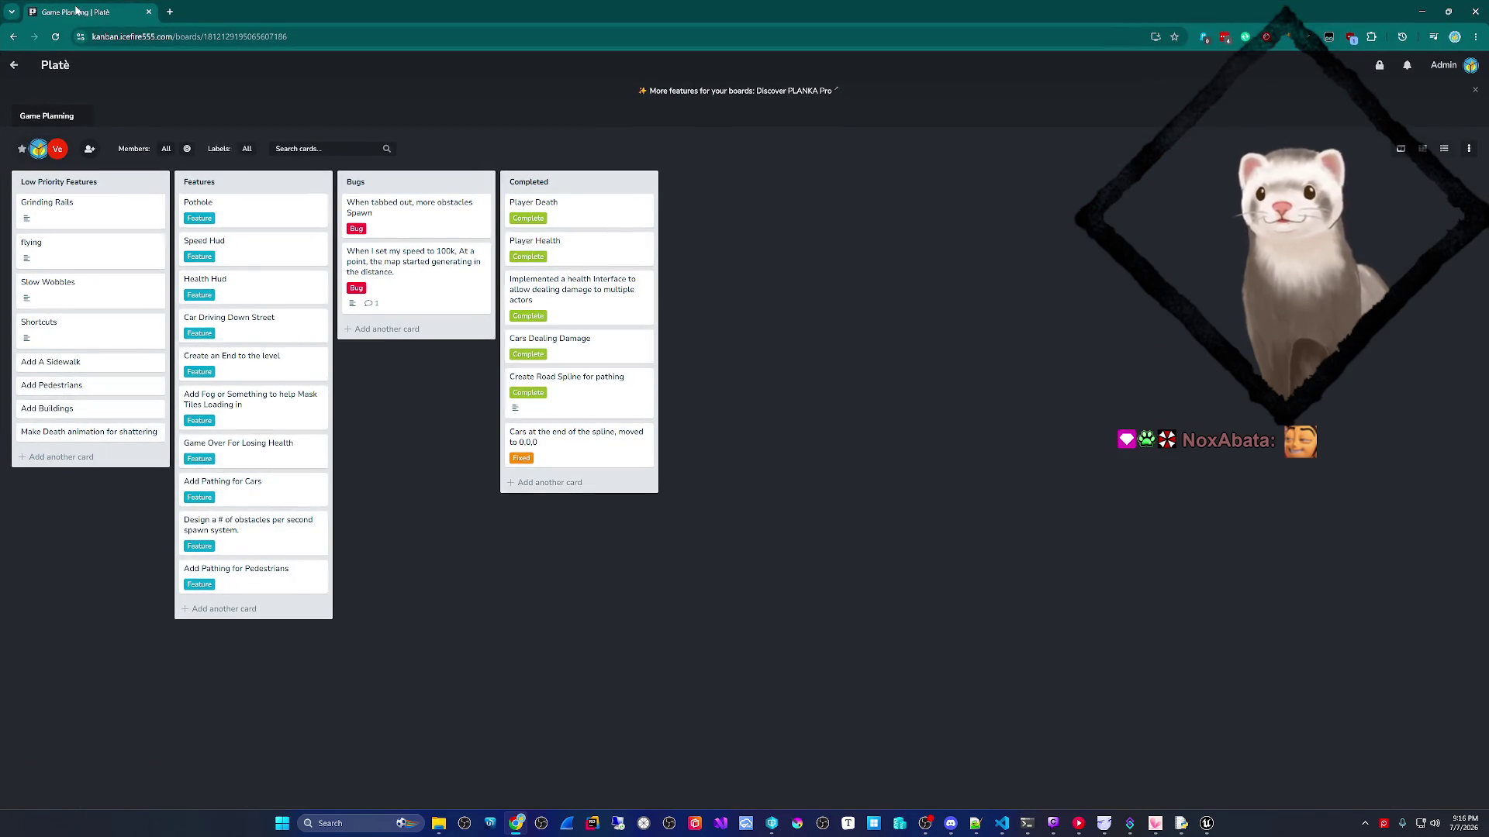
{"action": "key", "text": "alt+Tab"}
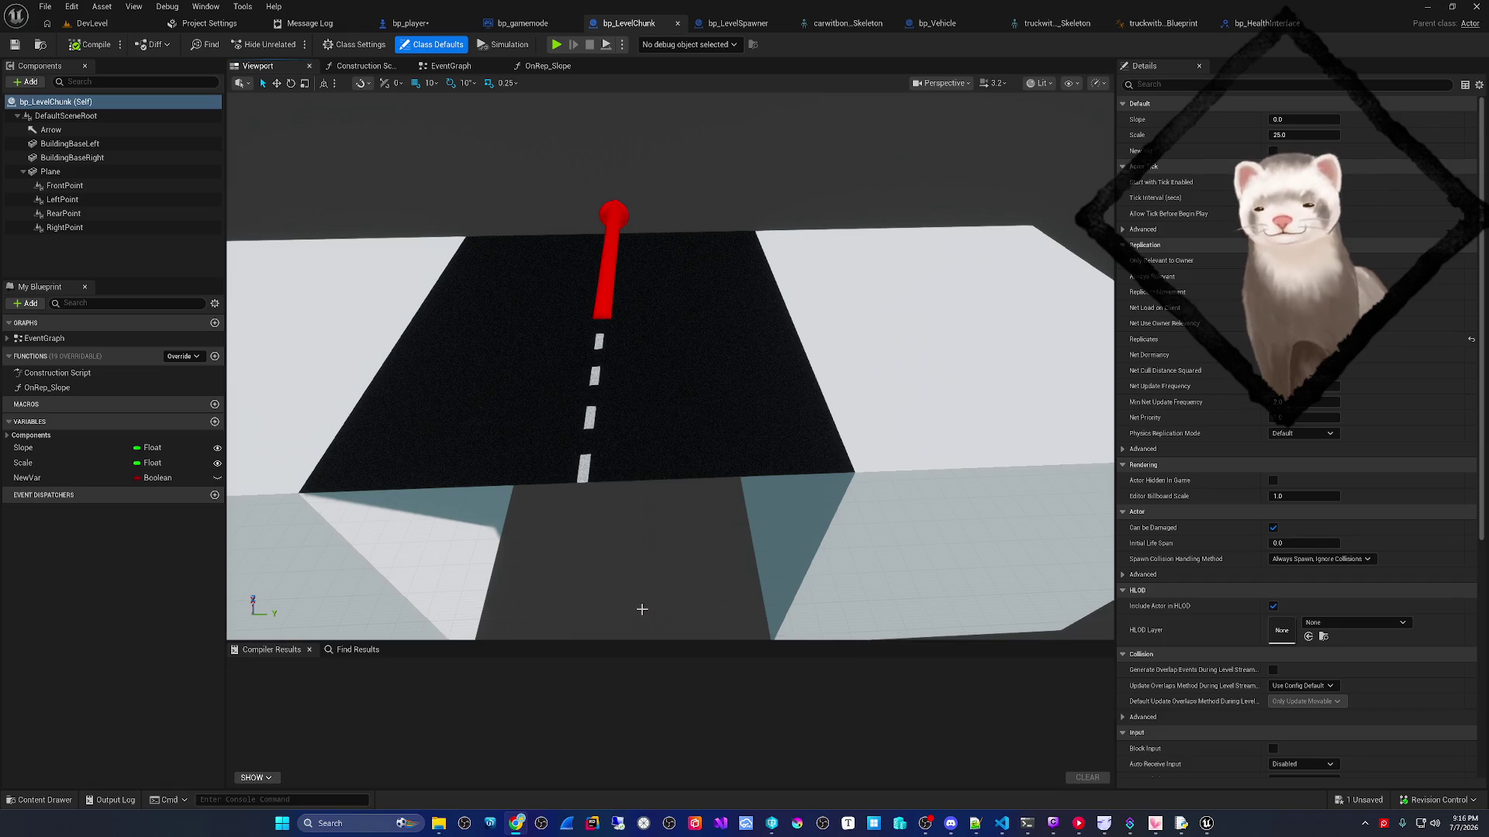
- Select the road Plane component, frame it, and scale it narrower sideways
{"action": "left_click", "coordinate": [628, 419]}
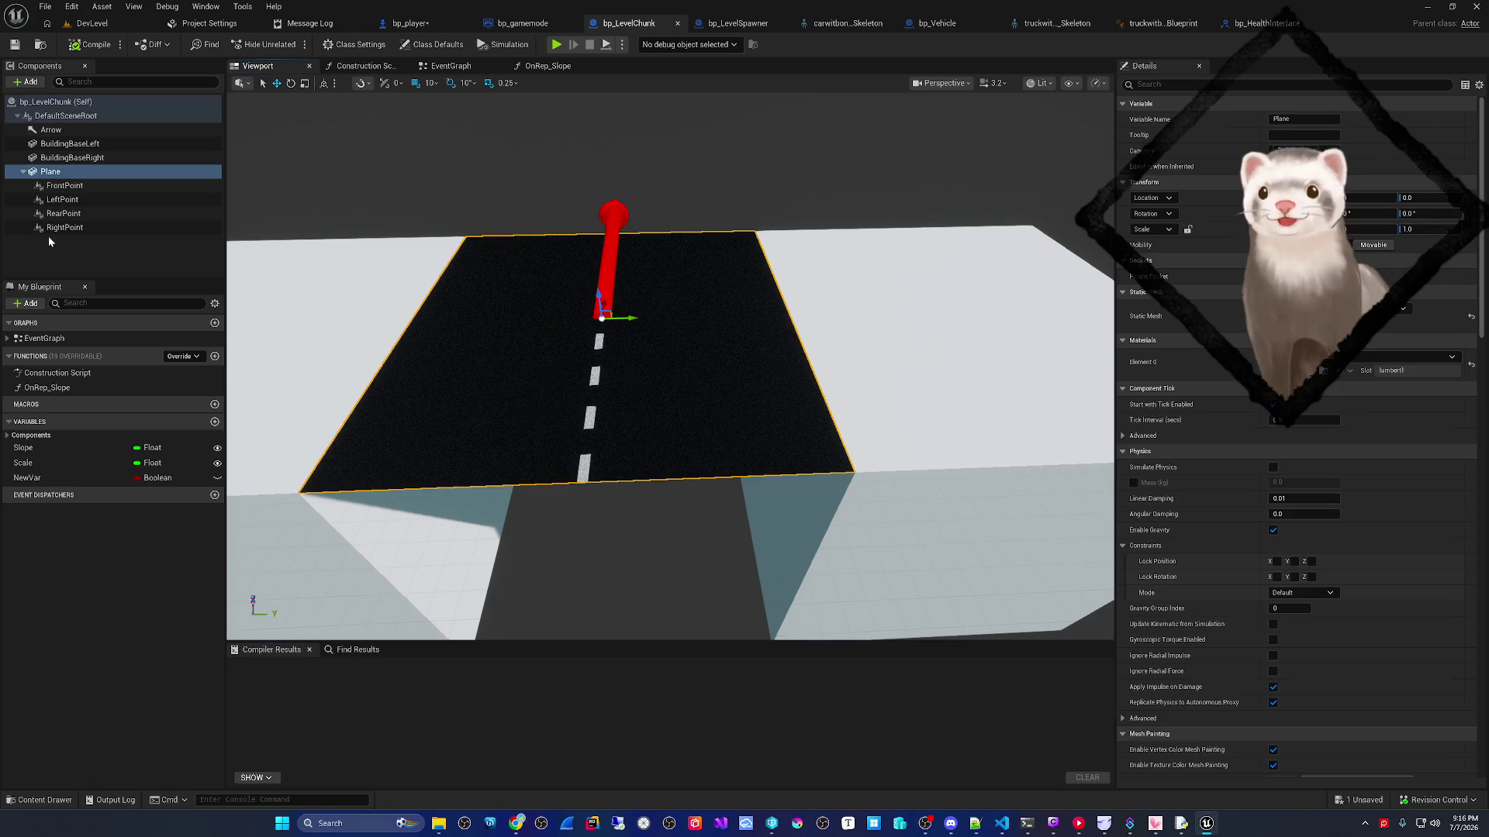
{"action": "key", "text": "f"}
{"action": "left_click_drag", "start_coordinate": [566, 336], "coordinate": [566, 336]}
{"action": "scroll", "coordinate": [475, 309], "scroll_direction": "up", "scroll_amount": 3}
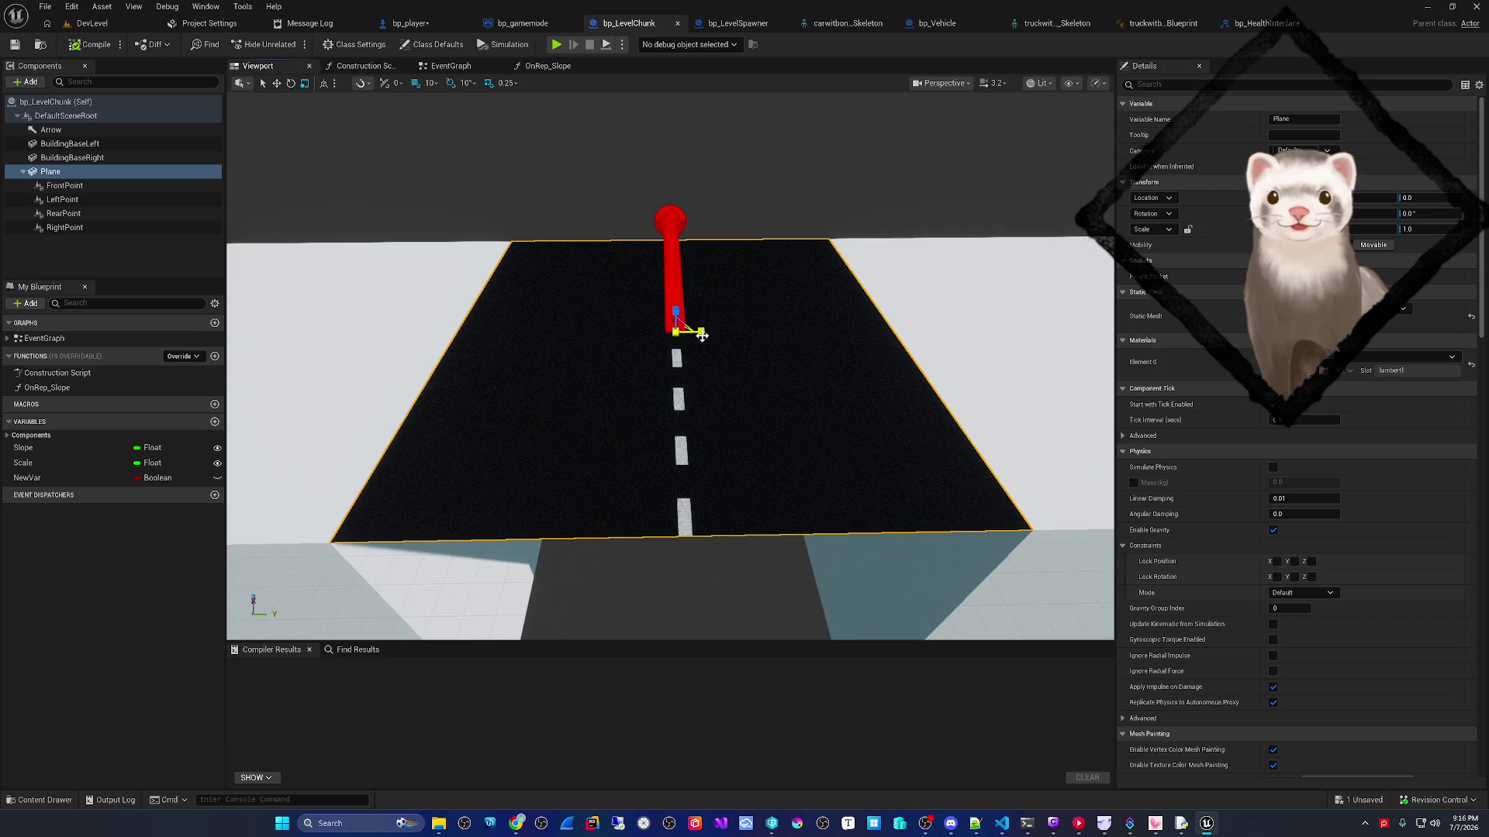
{"action": "mouse_move", "coordinate": [701, 332]}
{"action": "left_mouse_down"}
{"action": "mouse_move", "coordinate": [775, 334]}
{"action": "mouse_move", "coordinate": [682, 332]}
{"action": "mouse_move", "coordinate": [682, 287]}
{"action": "left_mouse_up"}
- Save bp_LevelChunk by checking it out, then go back to the DevLevel editor
{"action": "key", "text": "ctrl+s"}
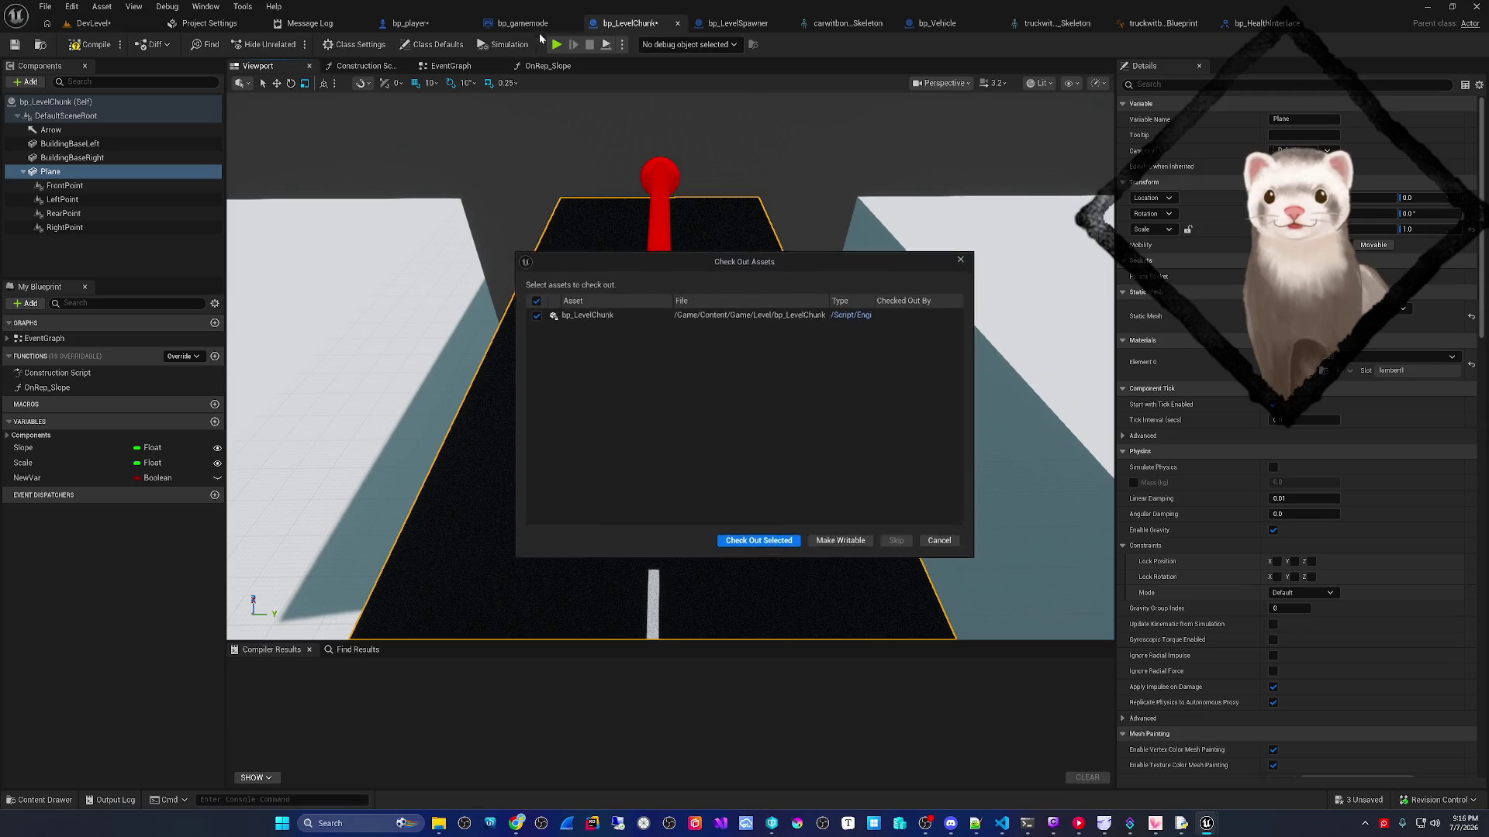
{"action": "left_click", "coordinate": [725, 540]}
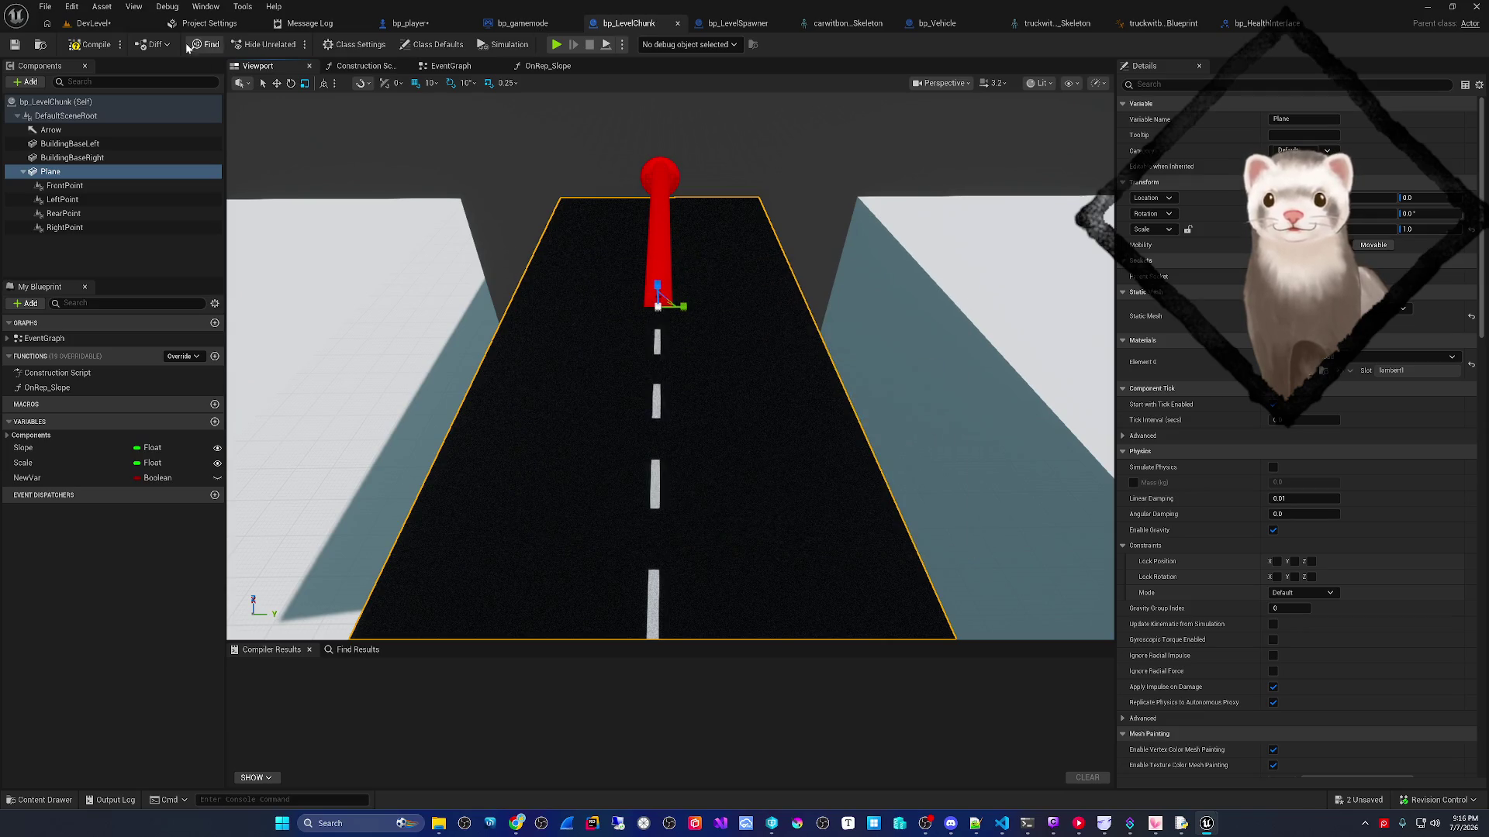
{"action": "key", "text": "ctrl+Tab"}
{"action": "left_click", "coordinate": [43, 9]}
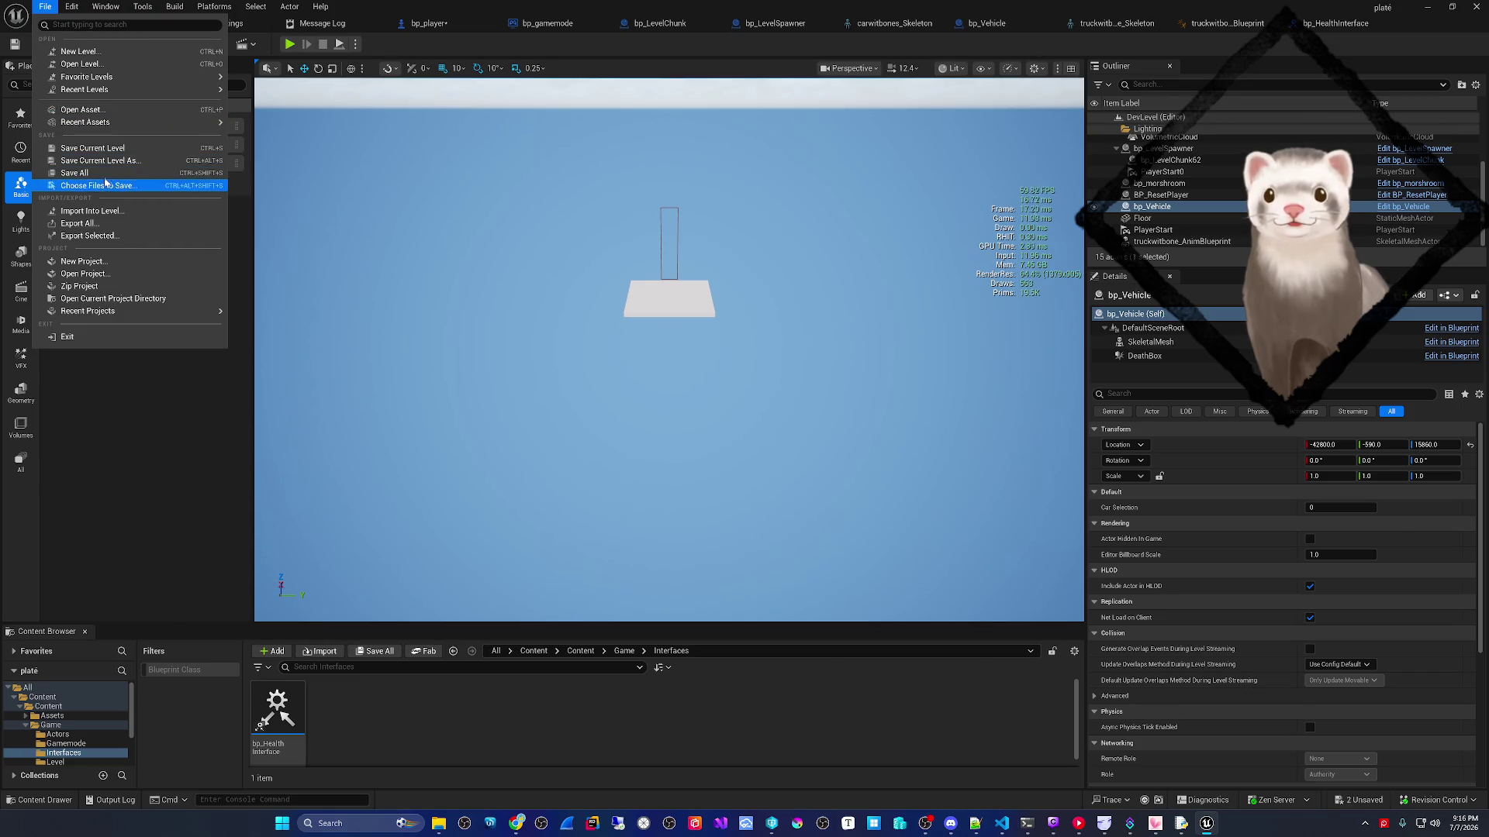
- Save all changes and run a quick play test of the narrower road
{"action": "left_click", "coordinate": [104, 173]}
{"action": "left_click", "coordinate": [290, 45]}
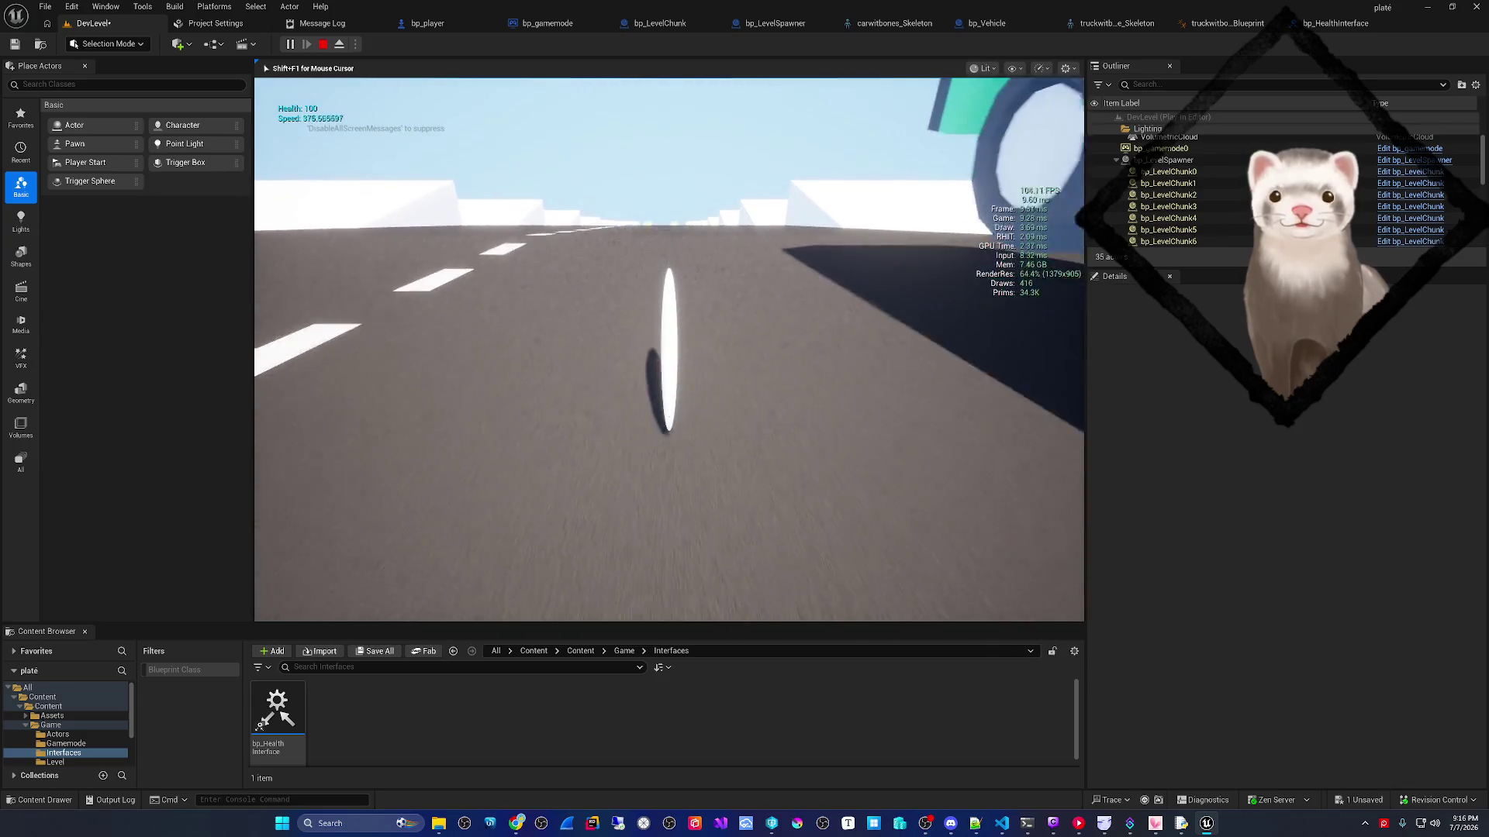
{"action": "key", "text": "Escape"}
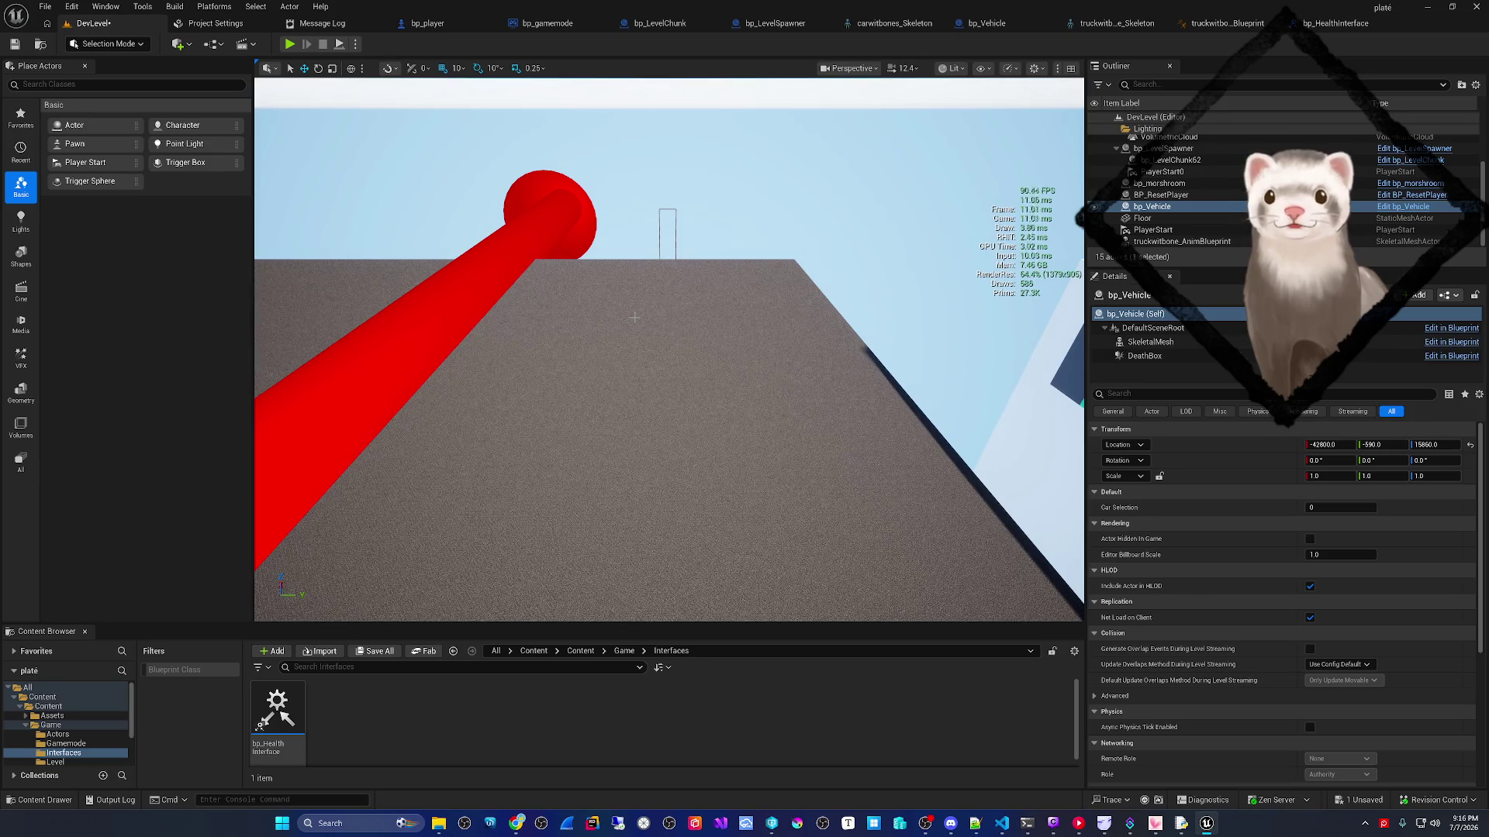
- Bring up bp_LevelSpawner's EventGraph and adjust the zoom
{"action": "left_click", "coordinate": [771, 22]}
{"action": "scroll", "coordinate": [710, 254], "scroll_direction": "down", "scroll_amount": 8}
{"action": "scroll", "coordinate": [492, 448], "scroll_direction": "up", "scroll_amount": 6}
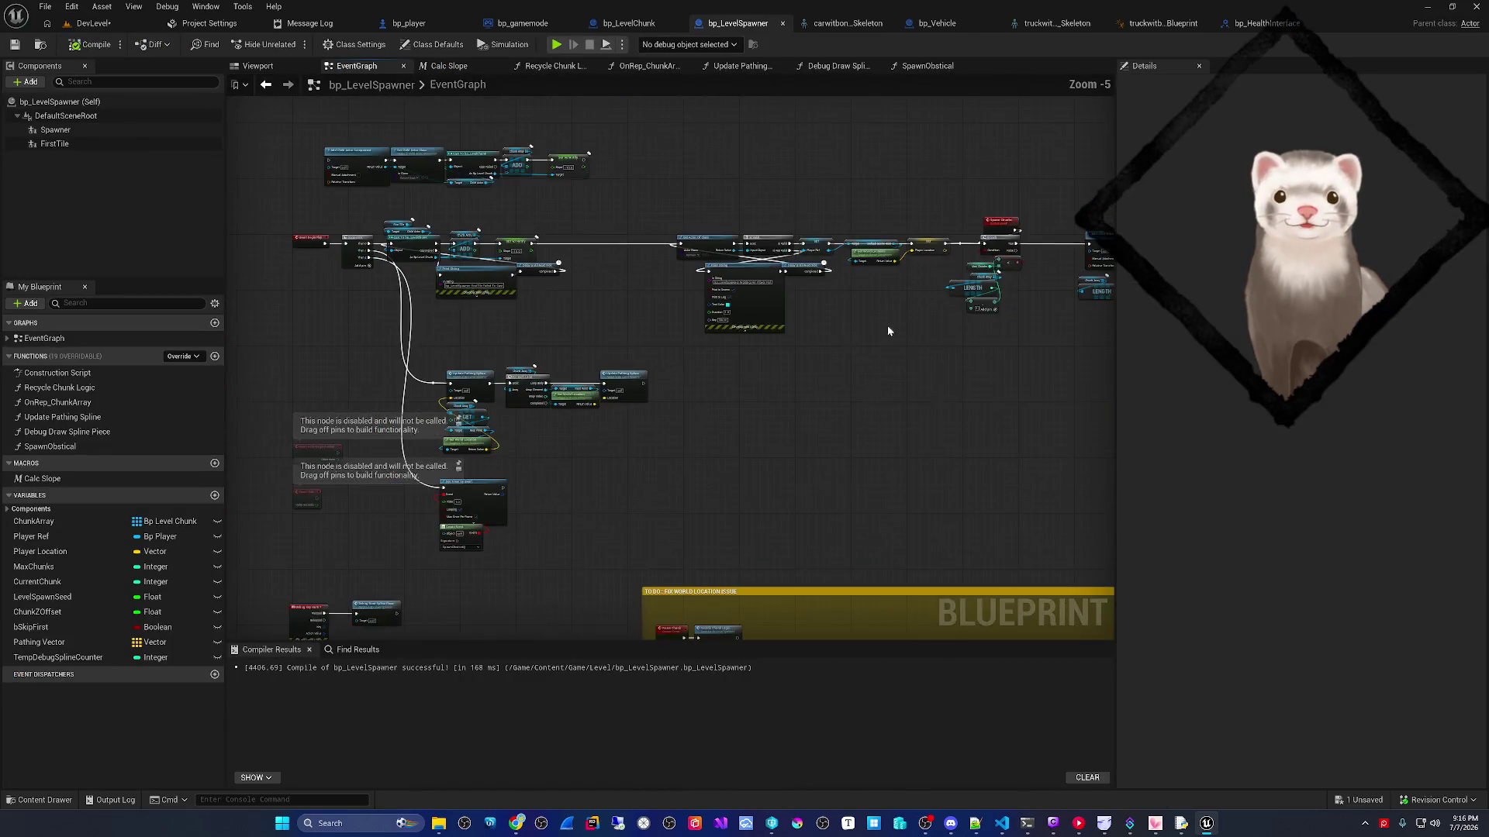
- Navigate bp_LevelSpawner's graph to the Spawn Chunks custom event
{"action": "mouse_move", "coordinate": [740, 375]}
{"action": "left_mouse_down"}
{"action": "mouse_move", "coordinate": [419, 387]}
{"action": "mouse_move", "coordinate": [856, 428]}
{"action": "mouse_move", "coordinate": [744, 409]}
{"action": "mouse_move", "coordinate": [613, 345]}
{"action": "mouse_move", "coordinate": [597, 320]}
{"action": "mouse_move", "coordinate": [548, 319]}
{"action": "mouse_move", "coordinate": [581, 329]}
{"action": "left_mouse_up"}
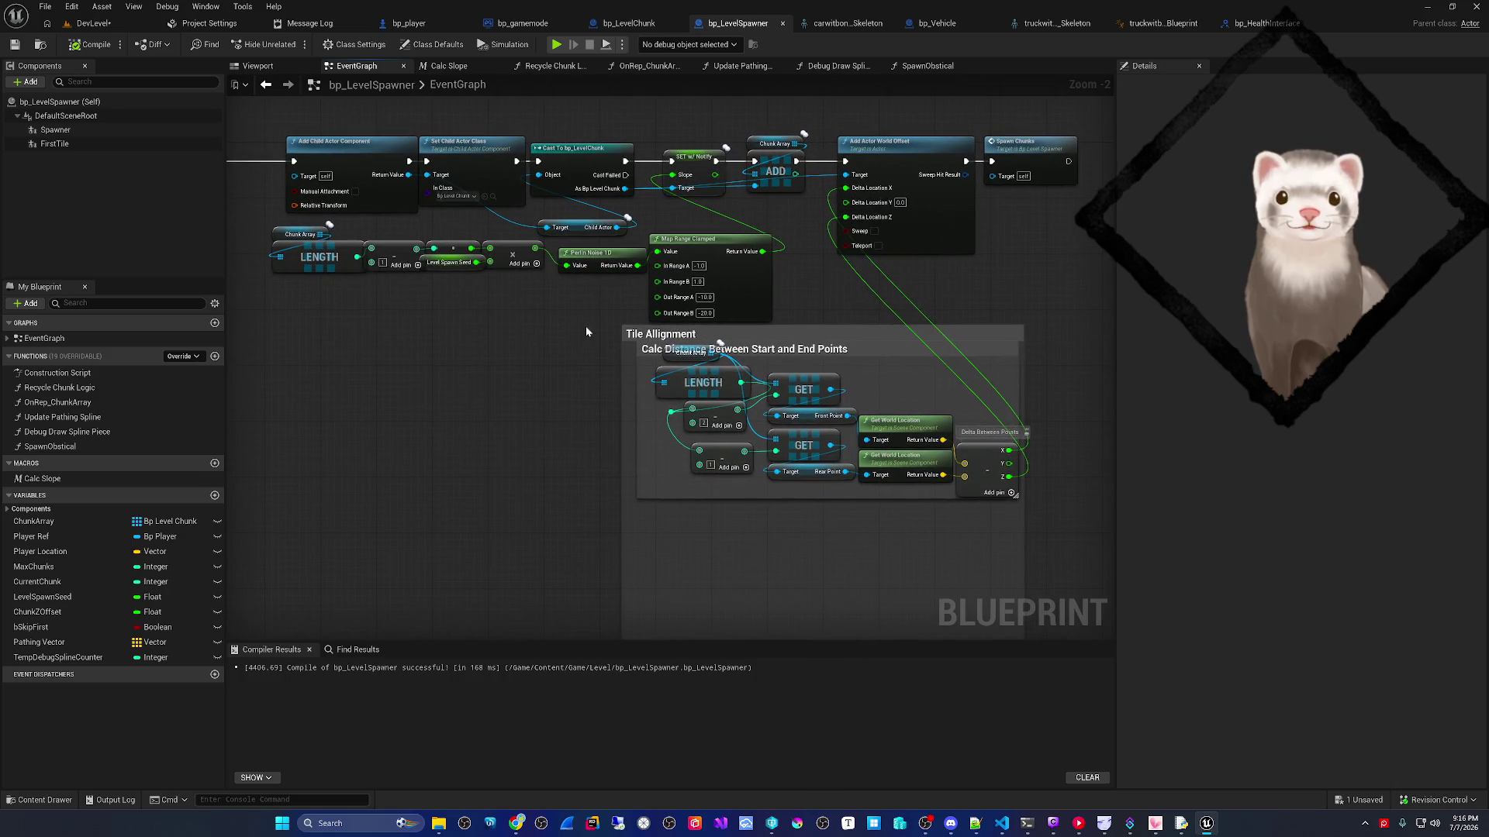
{"action": "mouse_move", "coordinate": [586, 330]}
{"action": "left_mouse_down"}
{"action": "mouse_move", "coordinate": [766, 358]}
{"action": "mouse_move", "coordinate": [299, 408]}
{"action": "left_mouse_up"}
{"action": "double_click", "coordinate": [733, 226]}
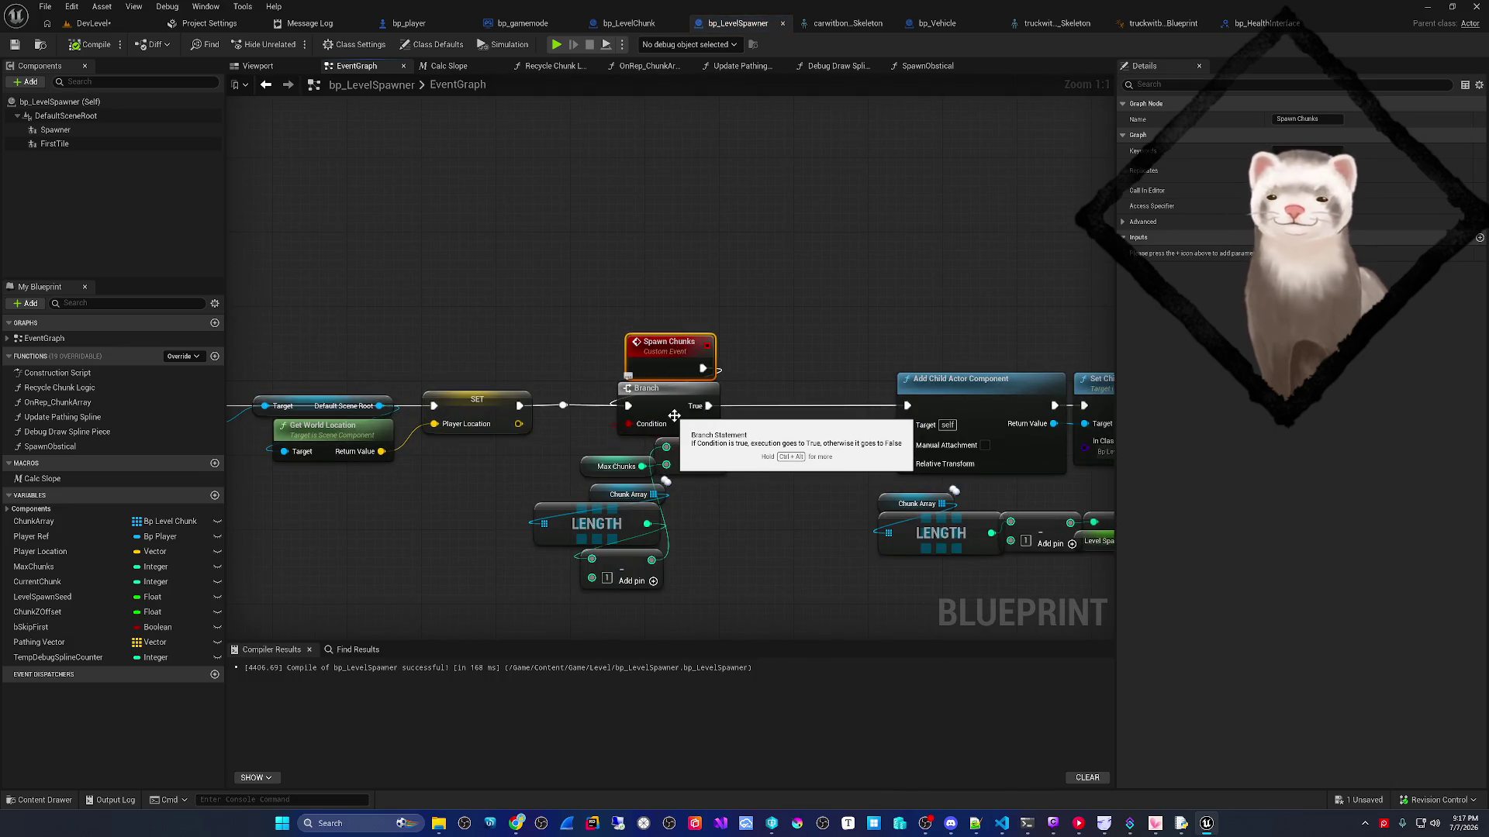
{"action": "scroll", "coordinate": [556, 442], "scroll_direction": "down", "scroll_amount": 4}
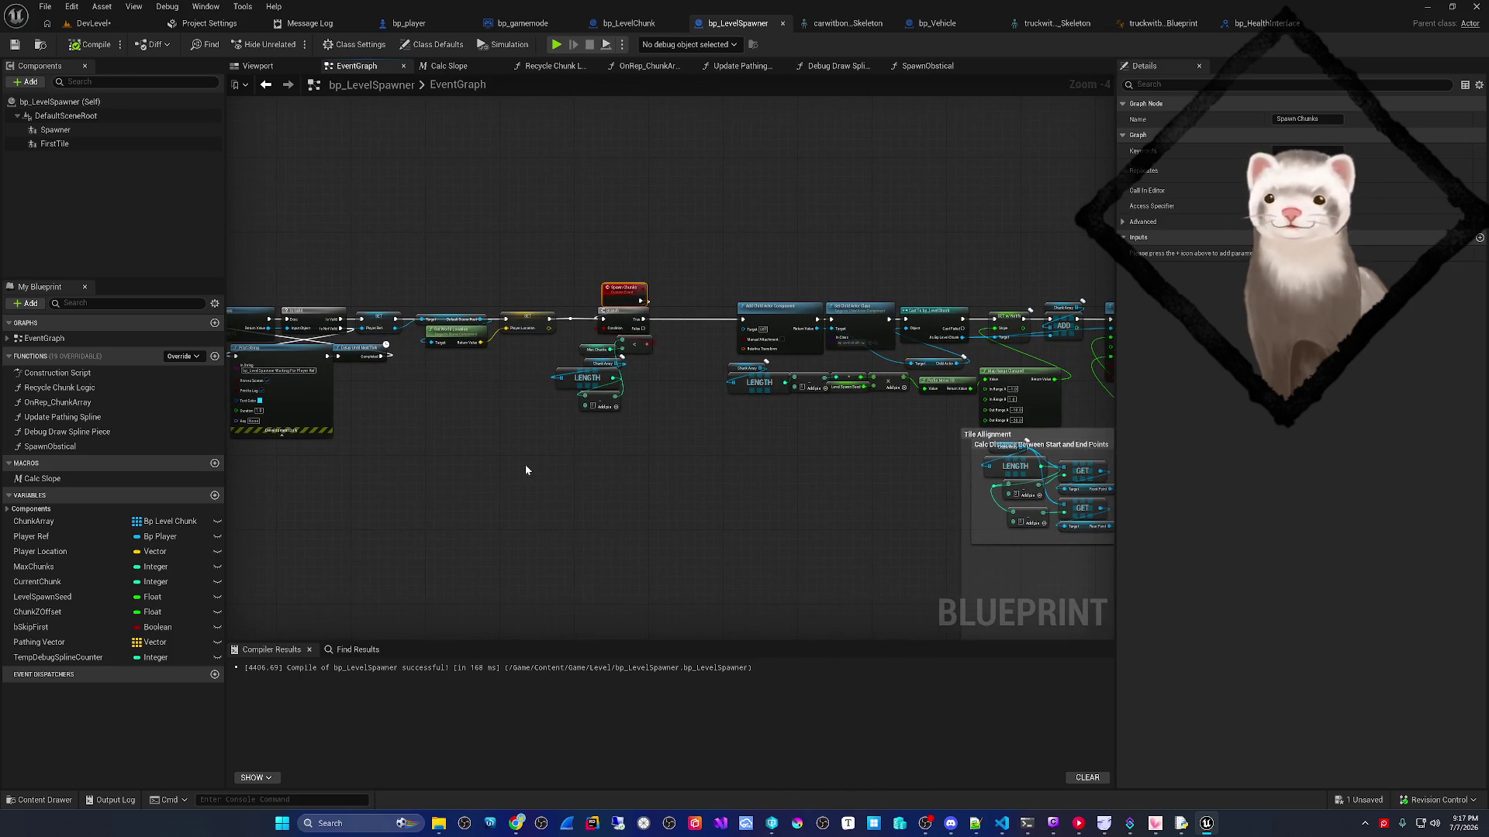
{"action": "scroll", "coordinate": [526, 471], "scroll_direction": "down", "scroll_amount": 1}
{"action": "scroll", "coordinate": [611, 442], "scroll_direction": "down", "scroll_amount": 1}
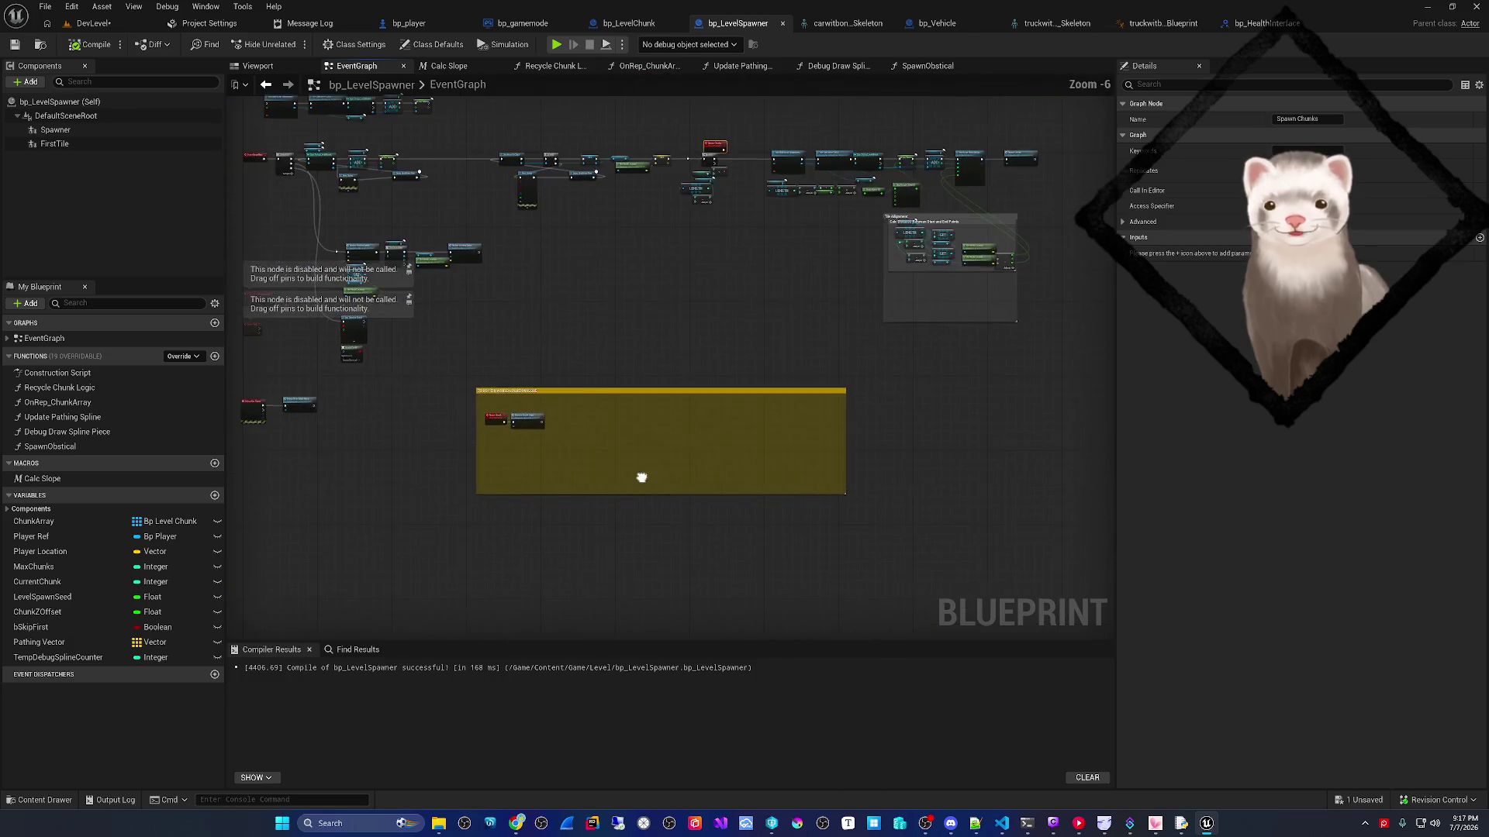
{"action": "scroll", "coordinate": [636, 375], "scroll_direction": "up", "scroll_amount": 4}
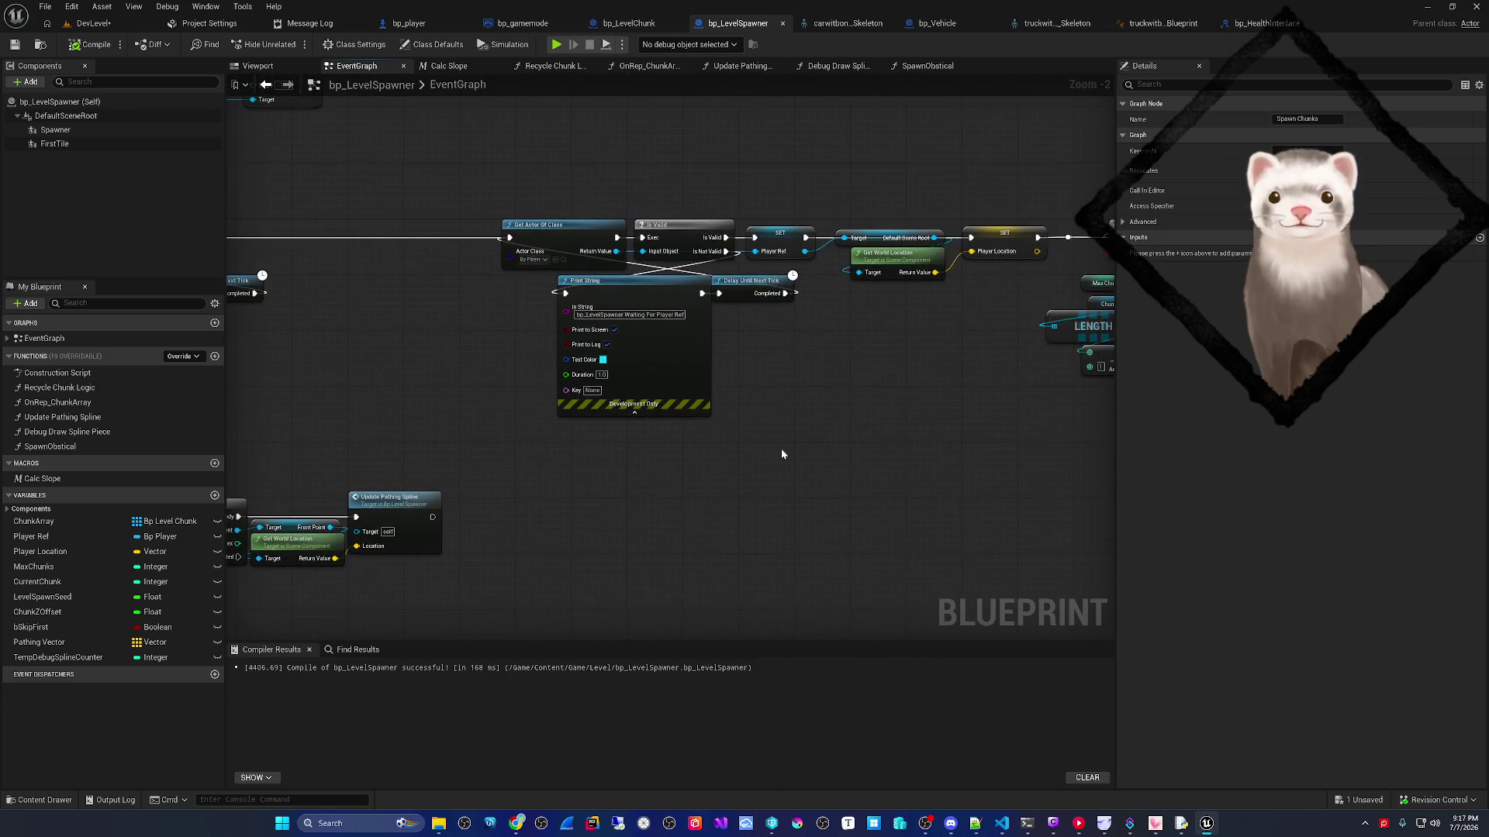
{"action": "scroll", "coordinate": [784, 454], "scroll_direction": "up", "scroll_amount": 1}
- Orbit around the road plane in bp_LevelChunk, then glance at the DevLevel editor
{"action": "left_click", "coordinate": [629, 23]}
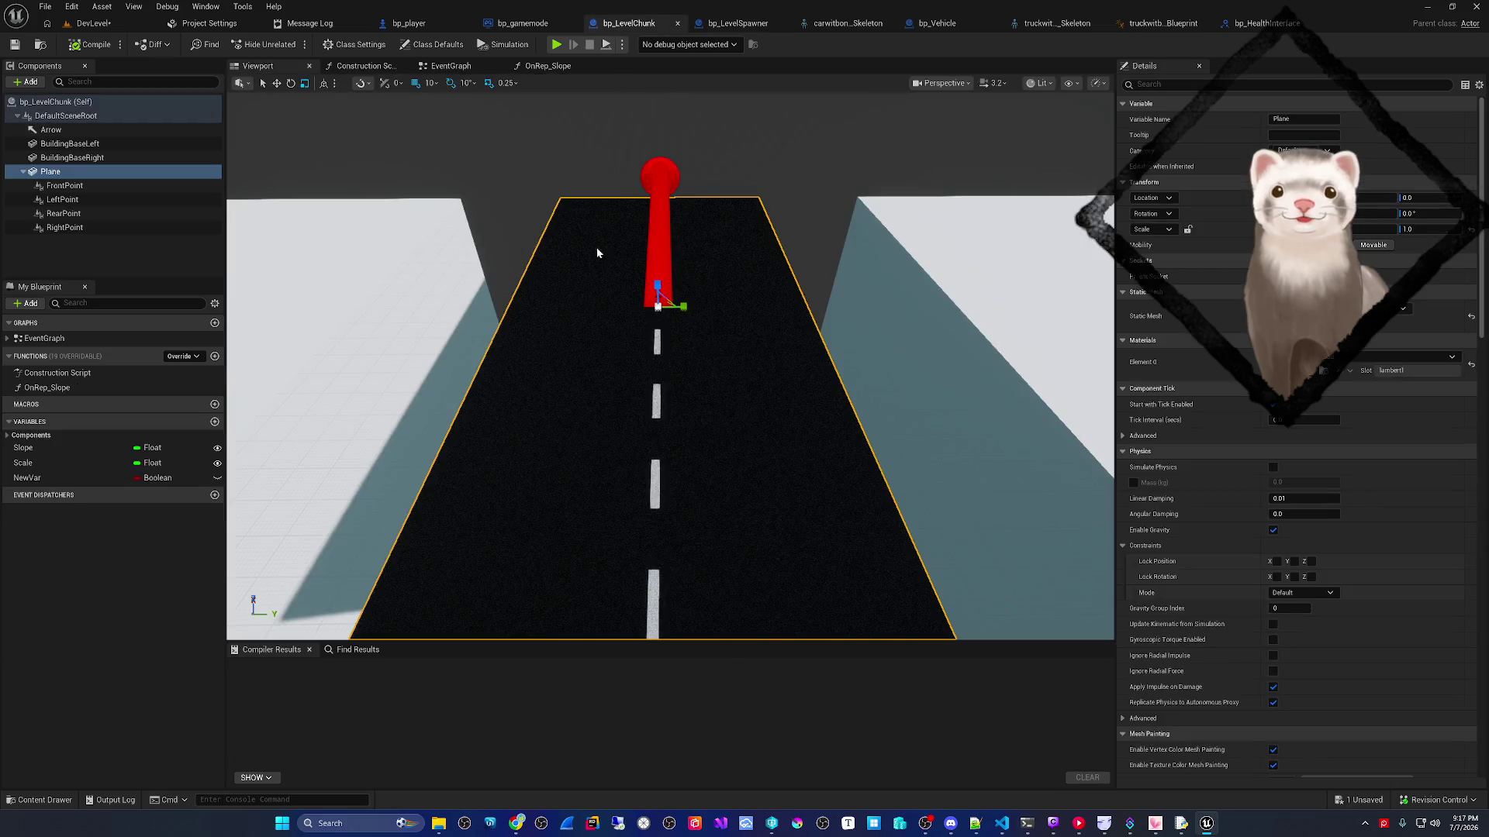
{"action": "mouse_move", "coordinate": [542, 389]}
{"action": "left_mouse_down"}
{"action": "mouse_move", "coordinate": [461, 348]}
{"action": "mouse_move", "coordinate": [345, 326]}
{"action": "left_mouse_up"}
{"action": "left_click", "coordinate": [93, 23]}
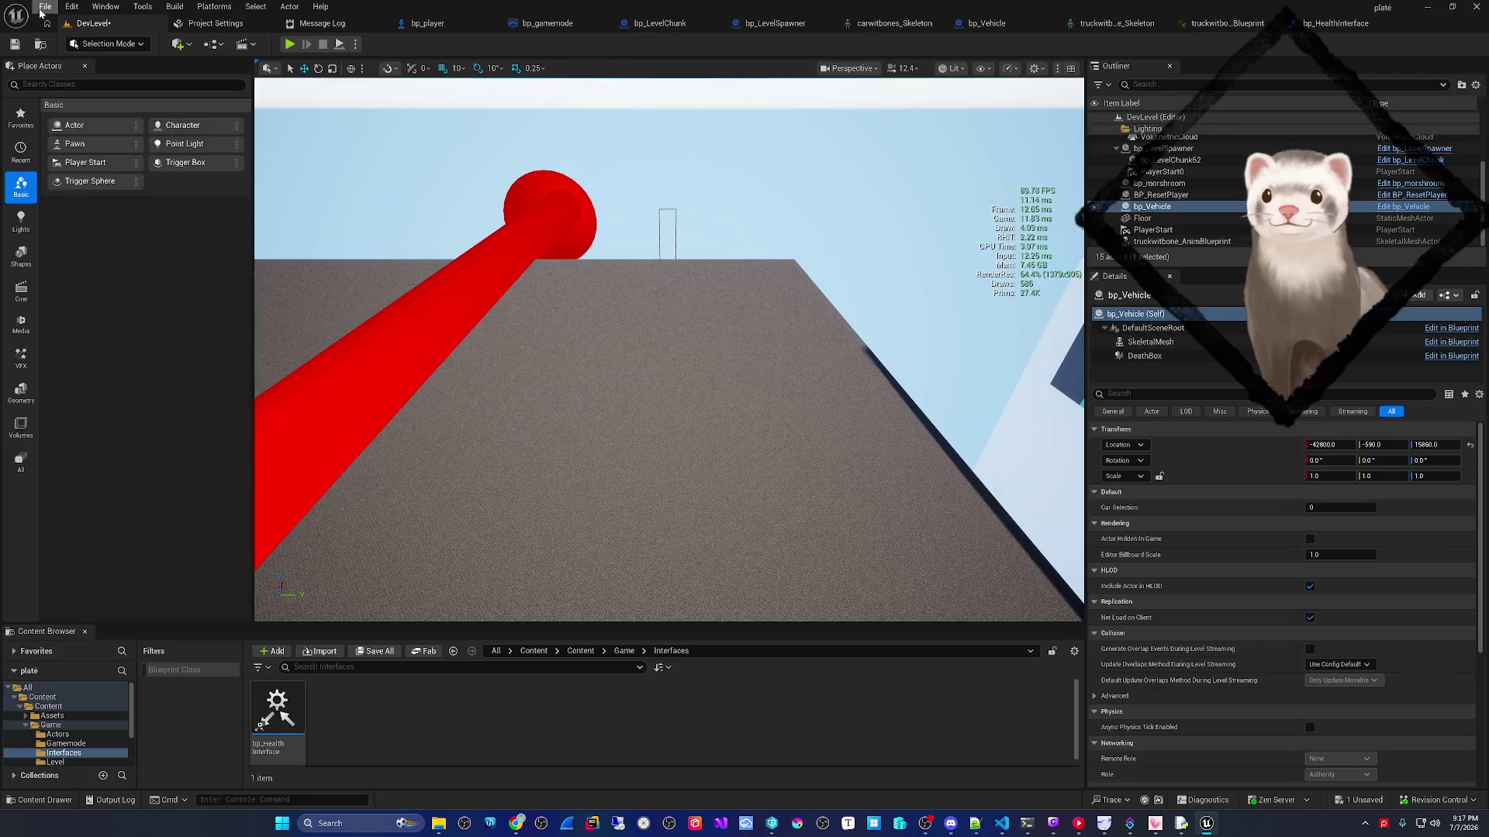
- Inspect Spawn Chunks' Set Child Actor Class and Add Actor World Offset nodes, then reopen bp_LevelChunk's preview
{"action": "left_click", "coordinate": [771, 24]}
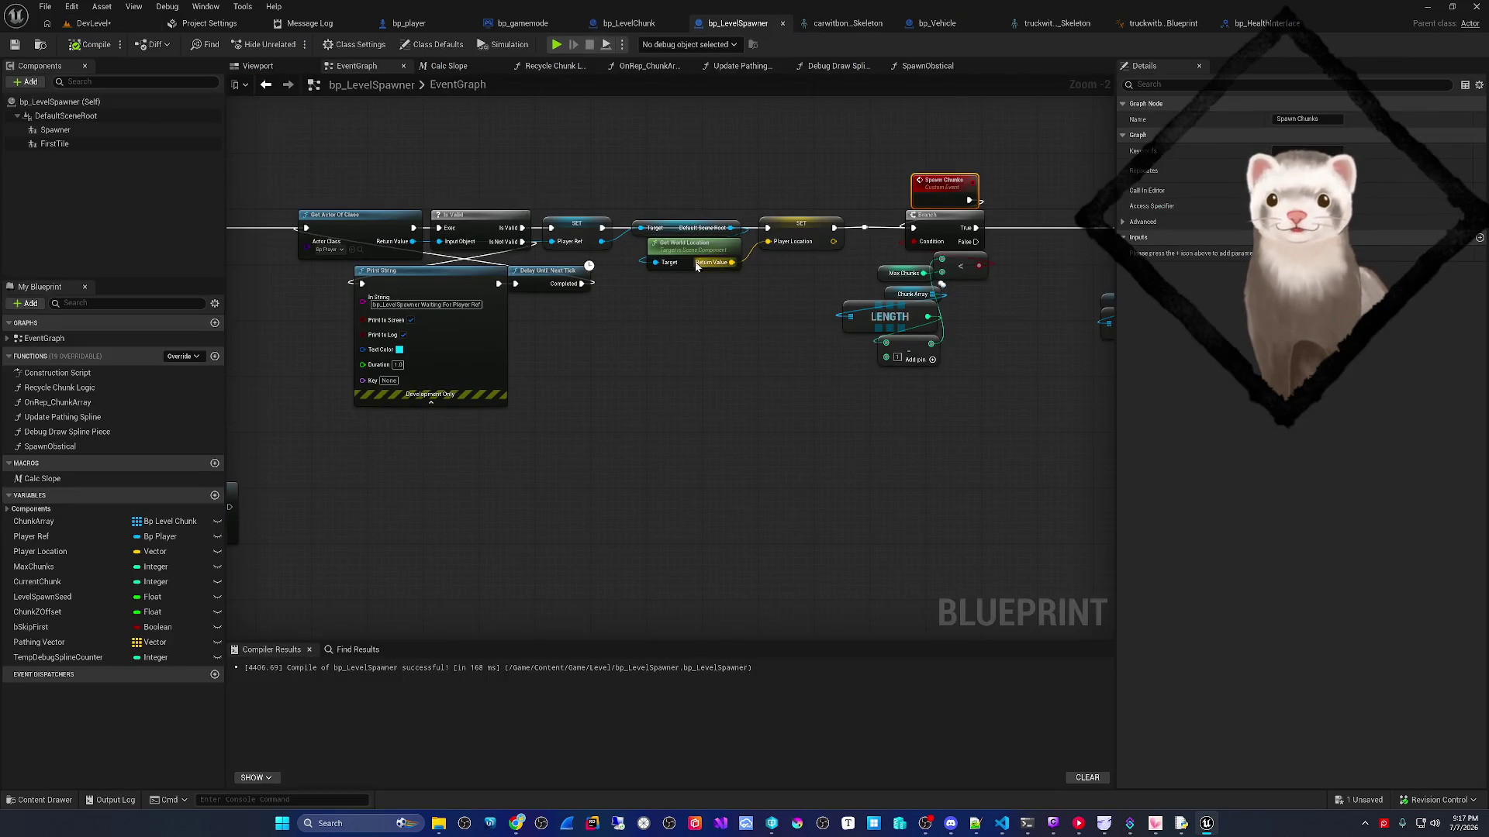
{"action": "scroll", "coordinate": [817, 312], "scroll_direction": "down", "scroll_amount": 3}
{"action": "scroll", "coordinate": [419, 298], "scroll_direction": "up", "scroll_amount": 2}
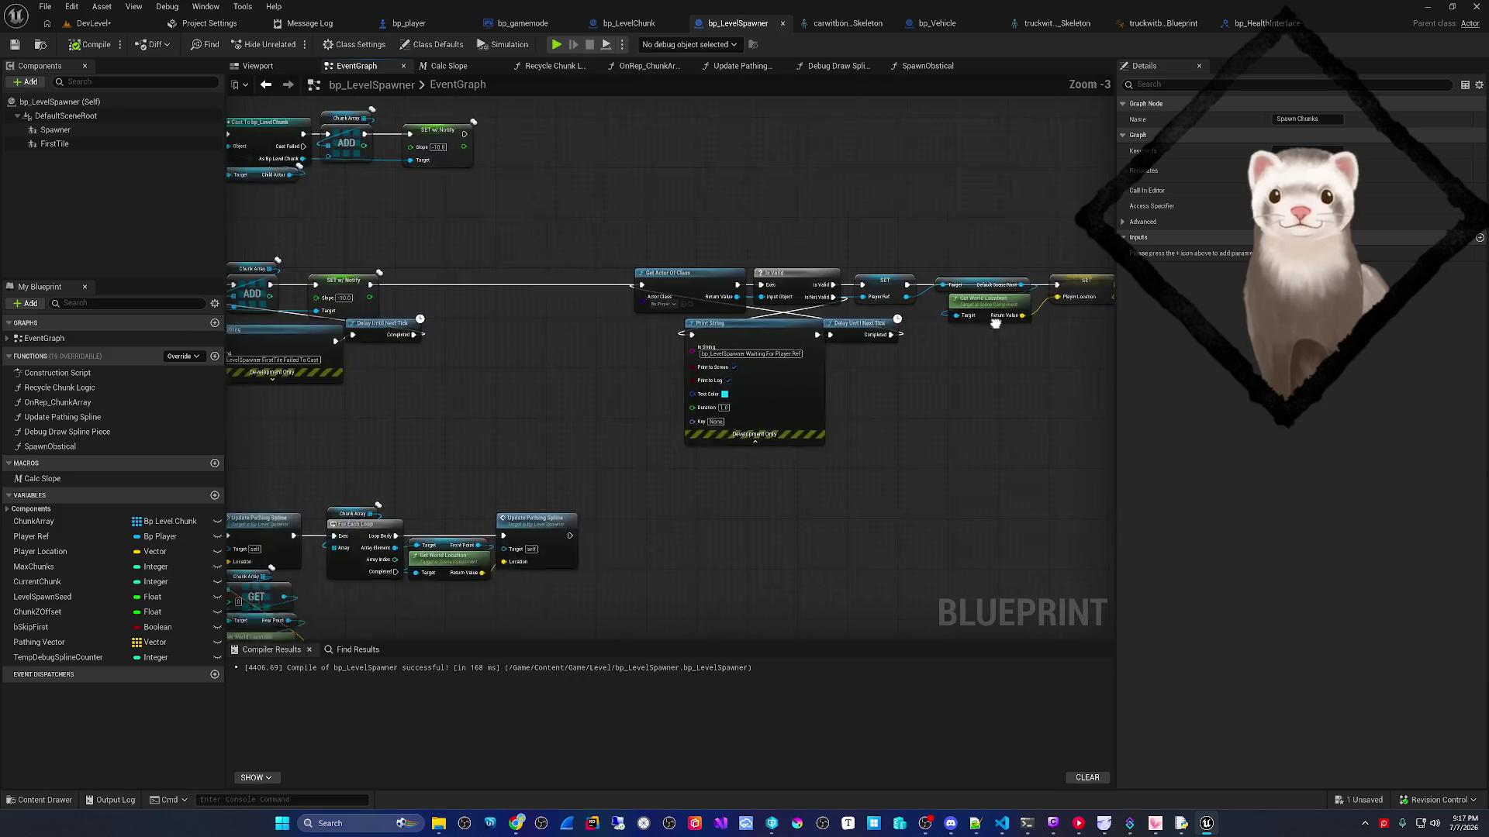
{"action": "mouse_move", "coordinate": [465, 388]}
{"action": "left_mouse_down"}
{"action": "mouse_move", "coordinate": [1008, 403]}
{"action": "mouse_move", "coordinate": [488, 425]}
{"action": "left_mouse_up"}
{"action": "scroll", "coordinate": [682, 408], "scroll_direction": "up", "scroll_amount": 2}
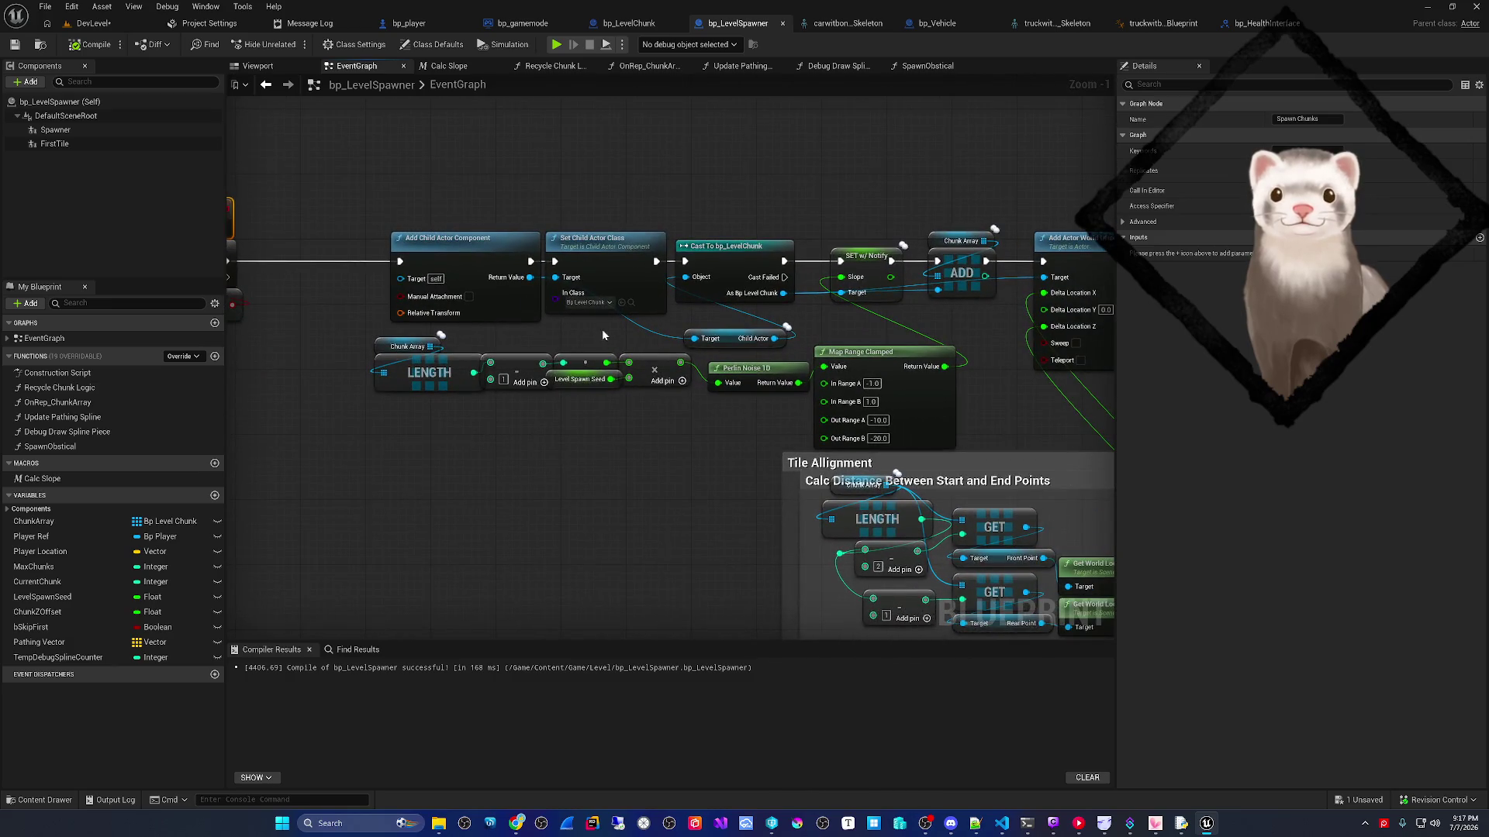
{"action": "scroll", "coordinate": [605, 328], "scroll_direction": "up", "scroll_amount": 1}
{"action": "left_click", "coordinate": [632, 272]}
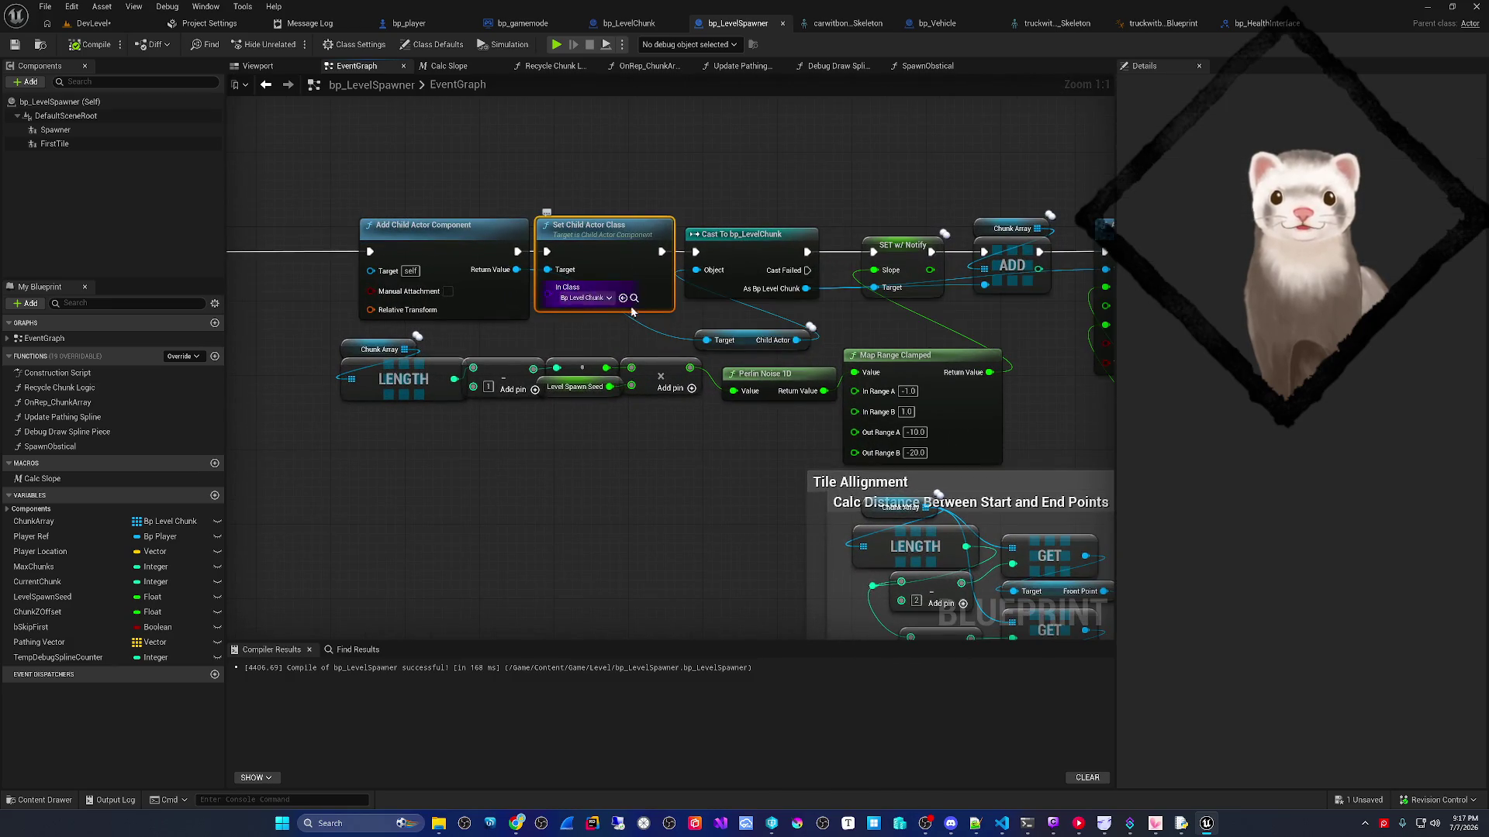
{"action": "left_click_drag", "start_coordinate": [610, 335], "coordinate": [467, 334]}
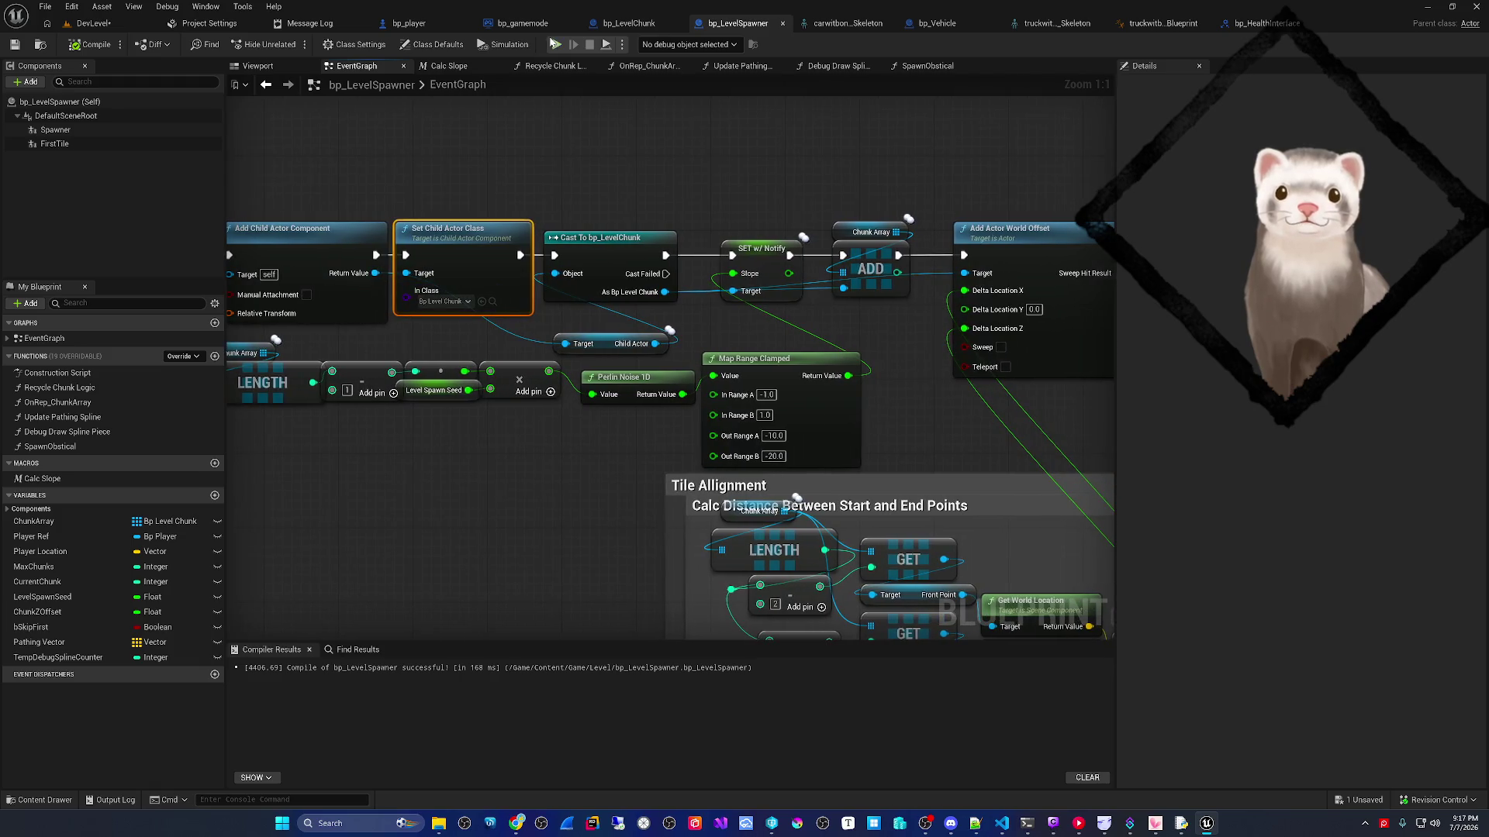
{"action": "left_click", "coordinate": [628, 23]}
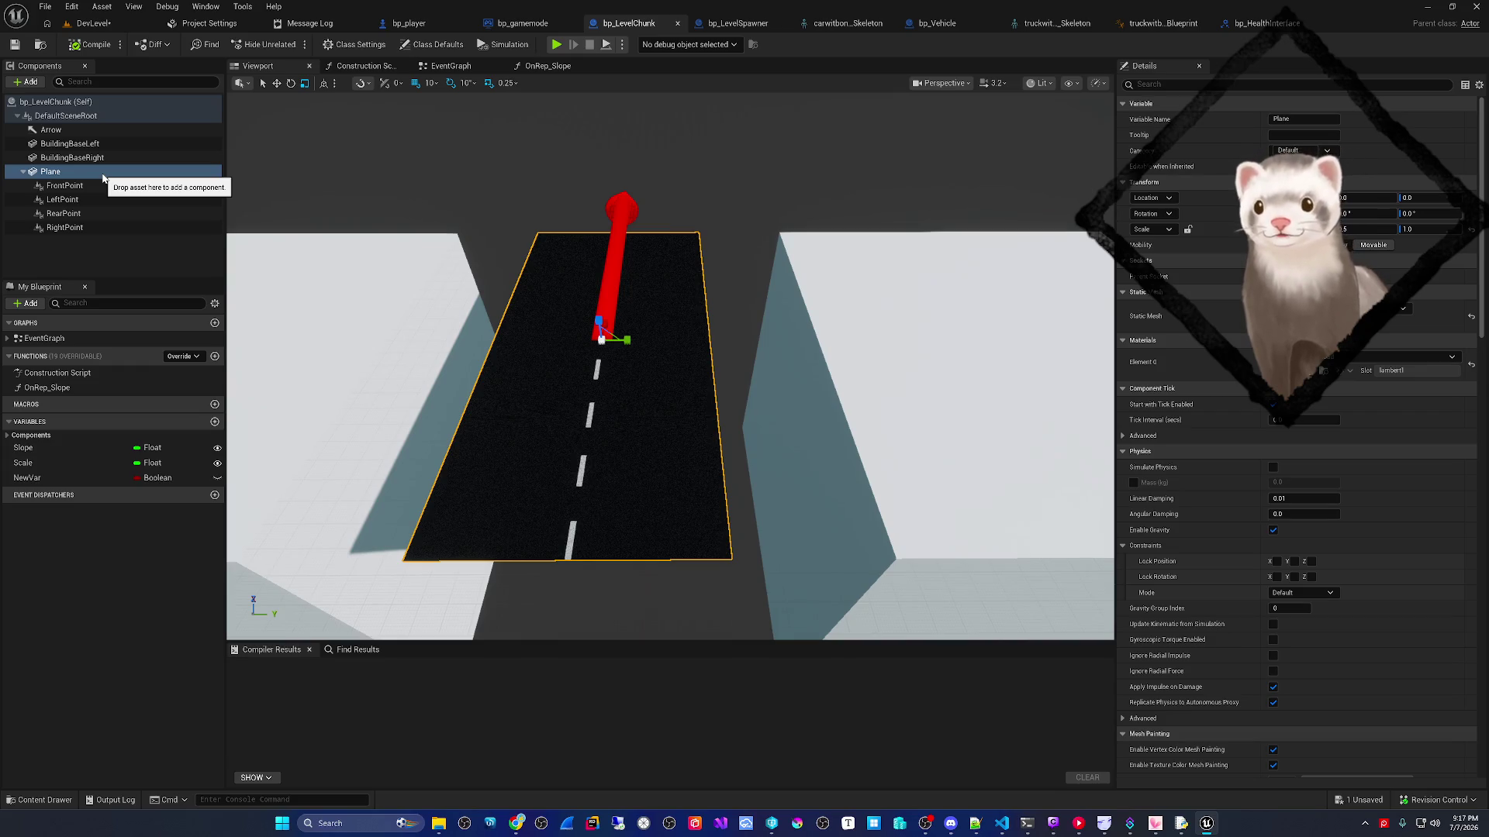
- Undo the scale edits on DefaultSceneRoot so the road chunk returns to scale 1.0
{"action": "left_click", "coordinate": [93, 117]}
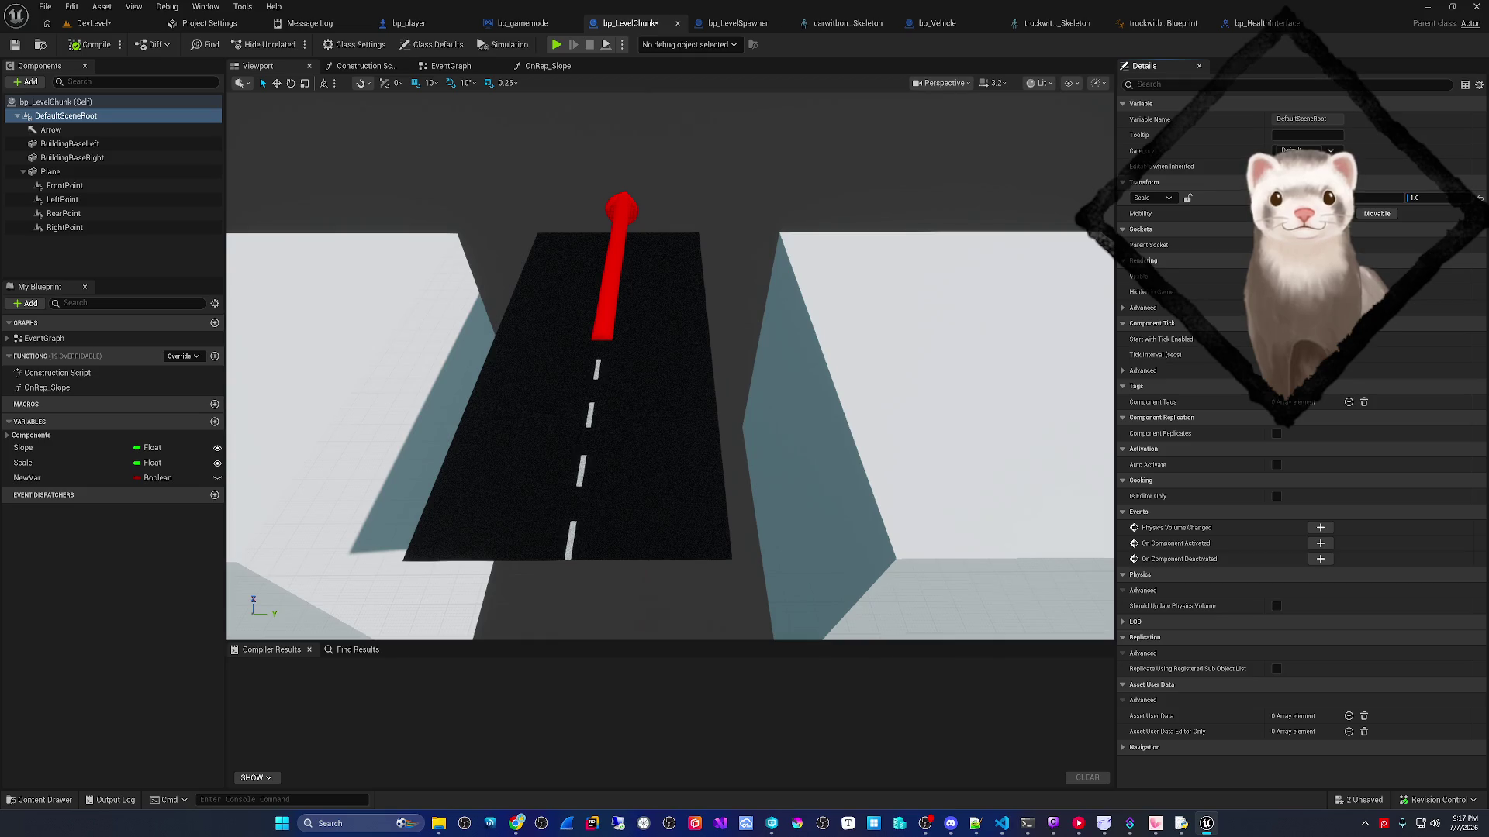
{"action": "key", "text": "ctrl+z"}
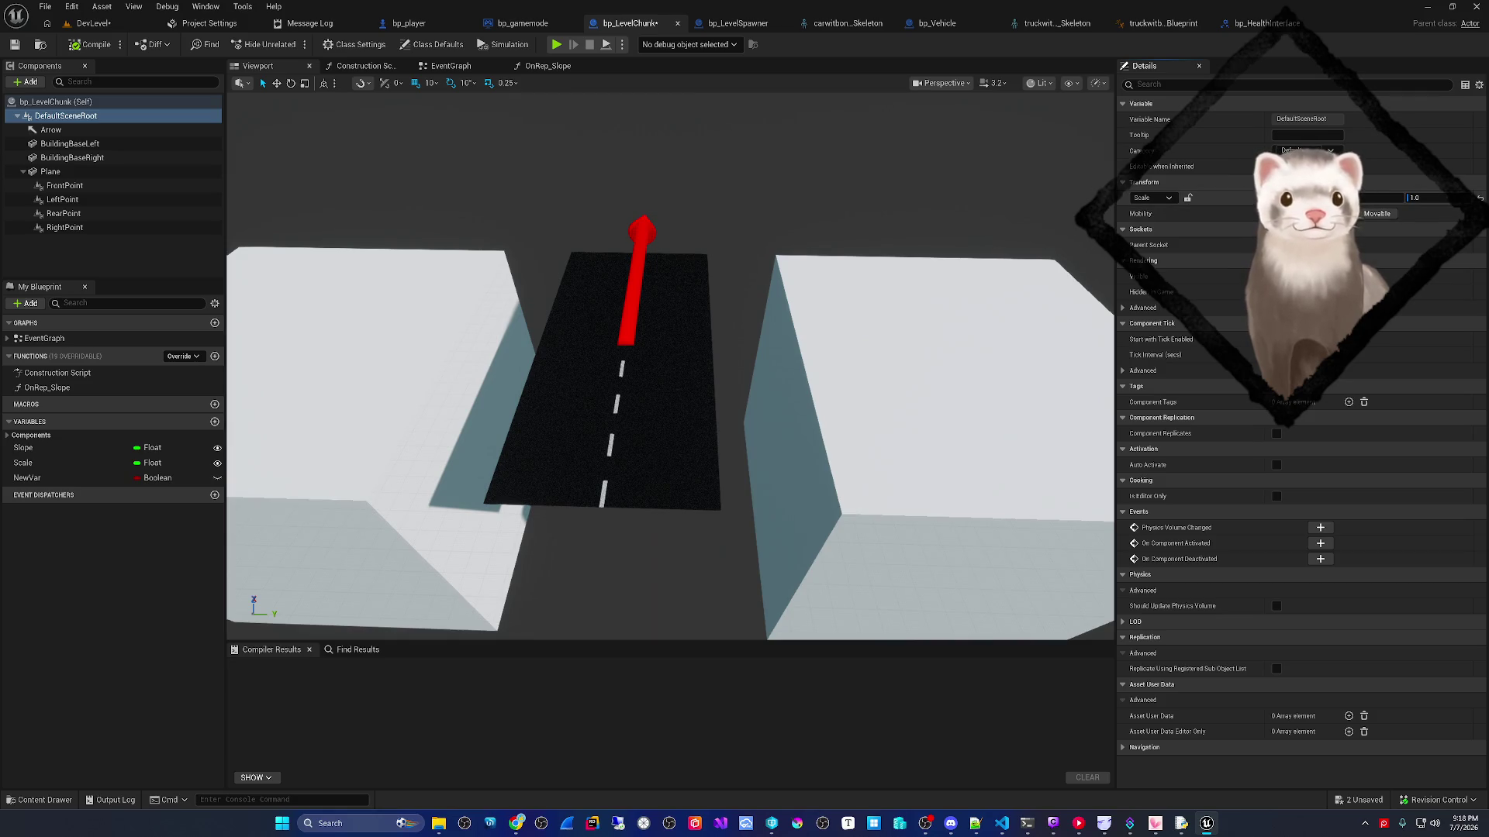
{"action": "left_click", "coordinate": [107, 172]}
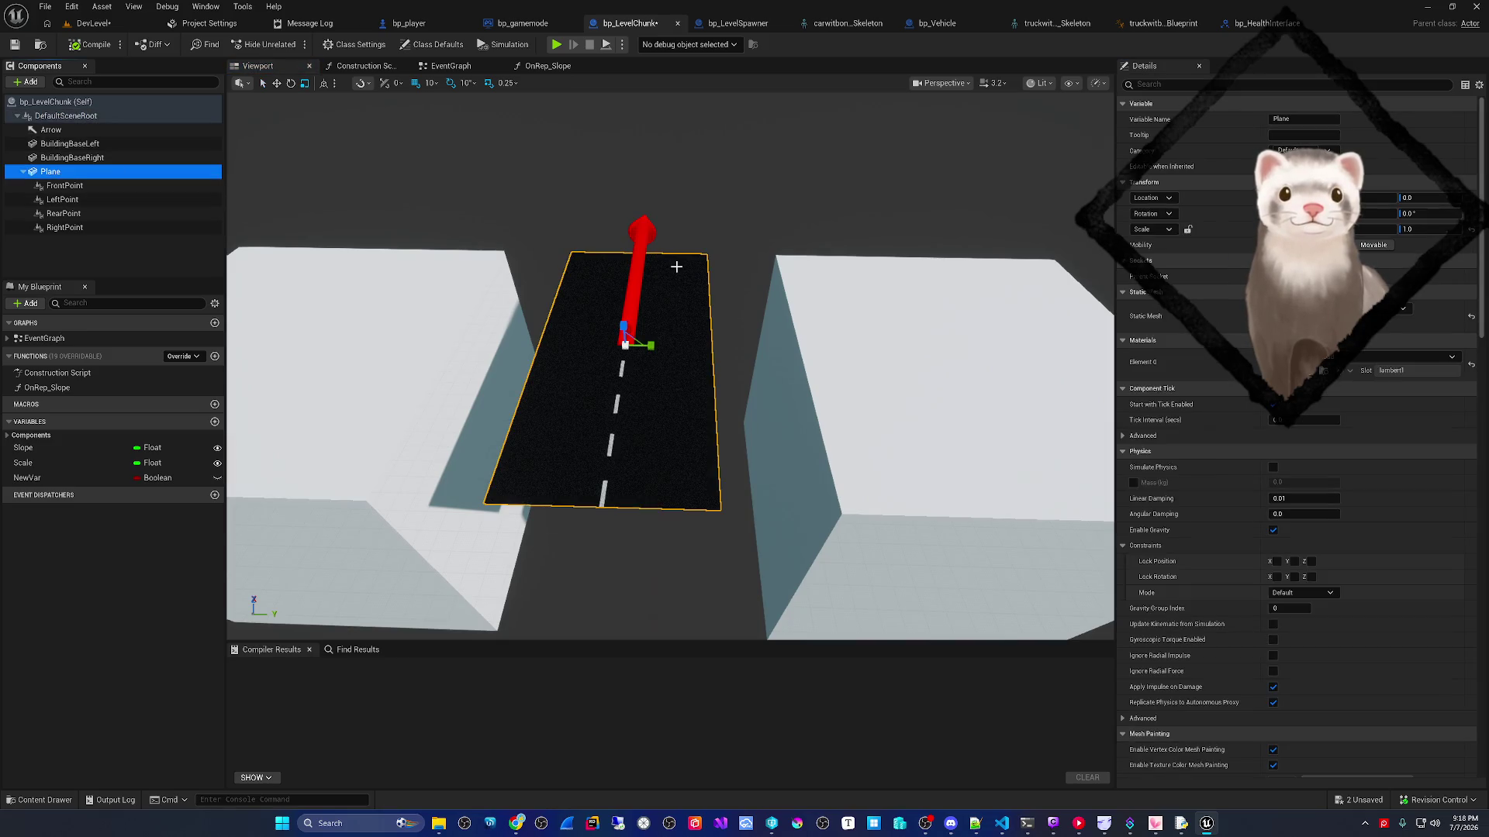
{"action": "left_click", "coordinate": [77, 116]}
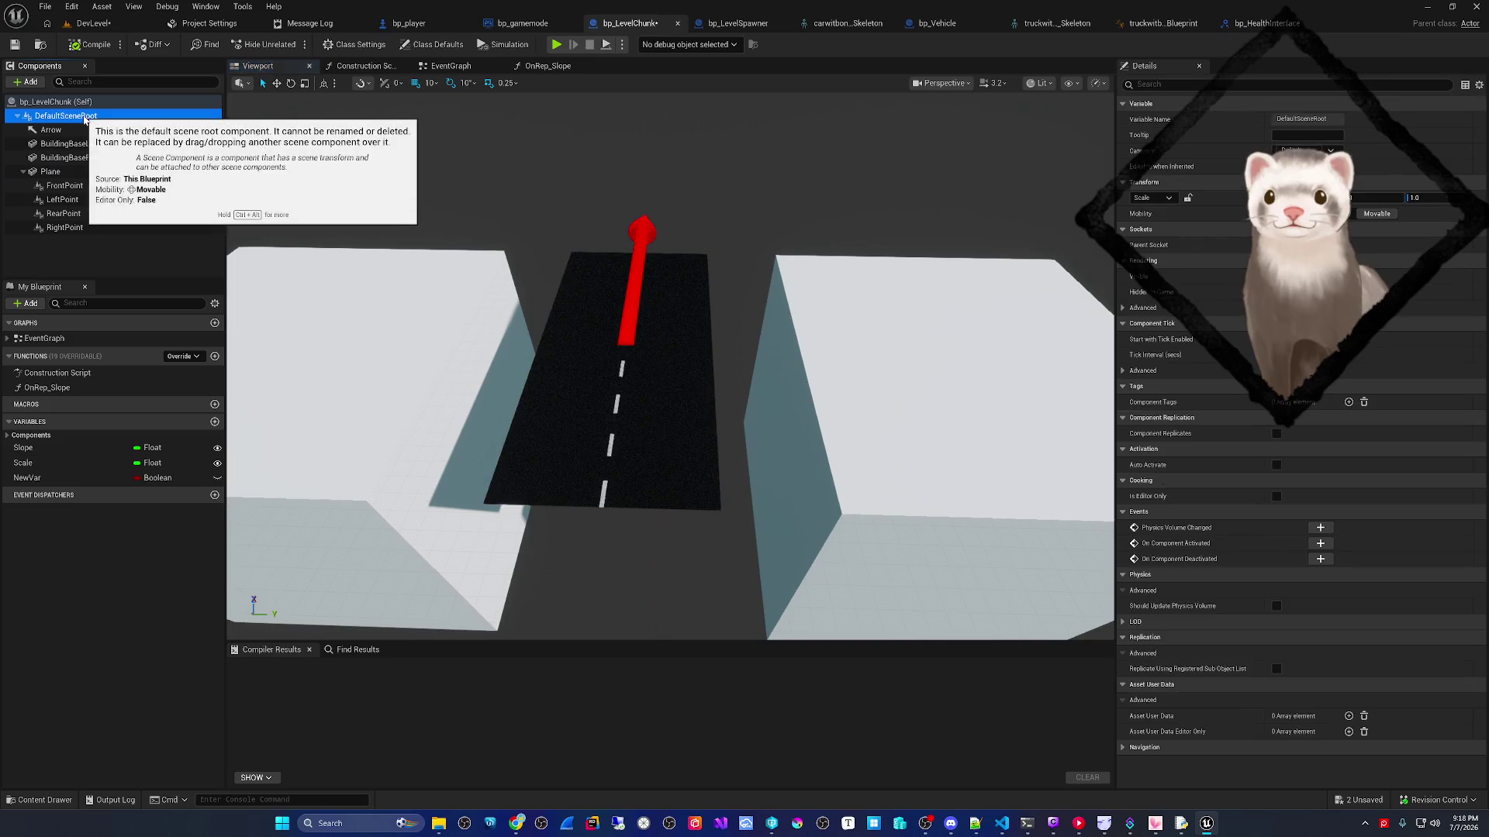
{"action": "left_click_drag", "start_coordinate": [439, 197], "coordinate": [333, 201]}
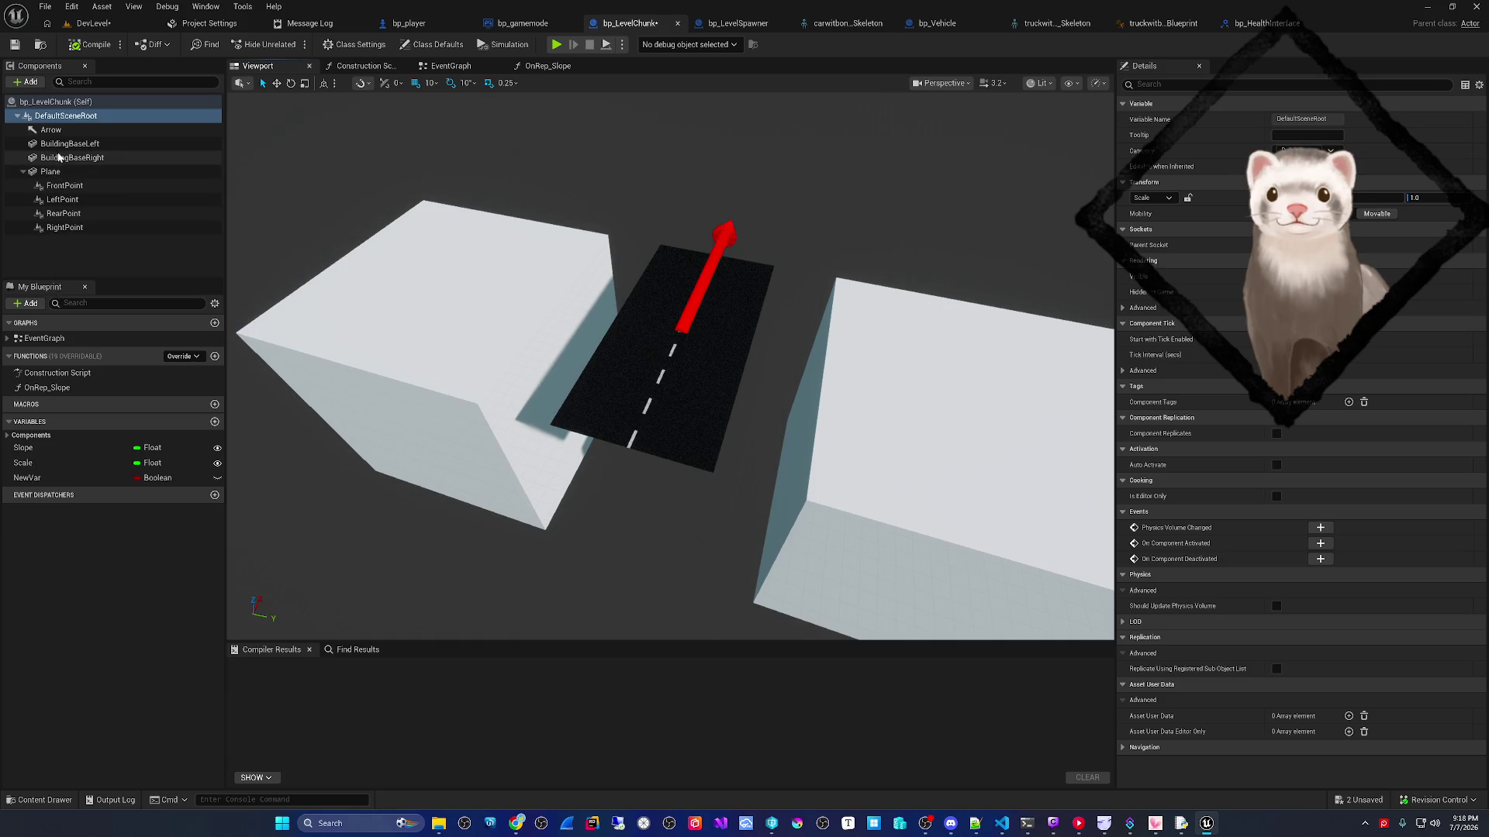
{"action": "left_click", "coordinate": [63, 186]}
{"action": "key", "text": "f"}
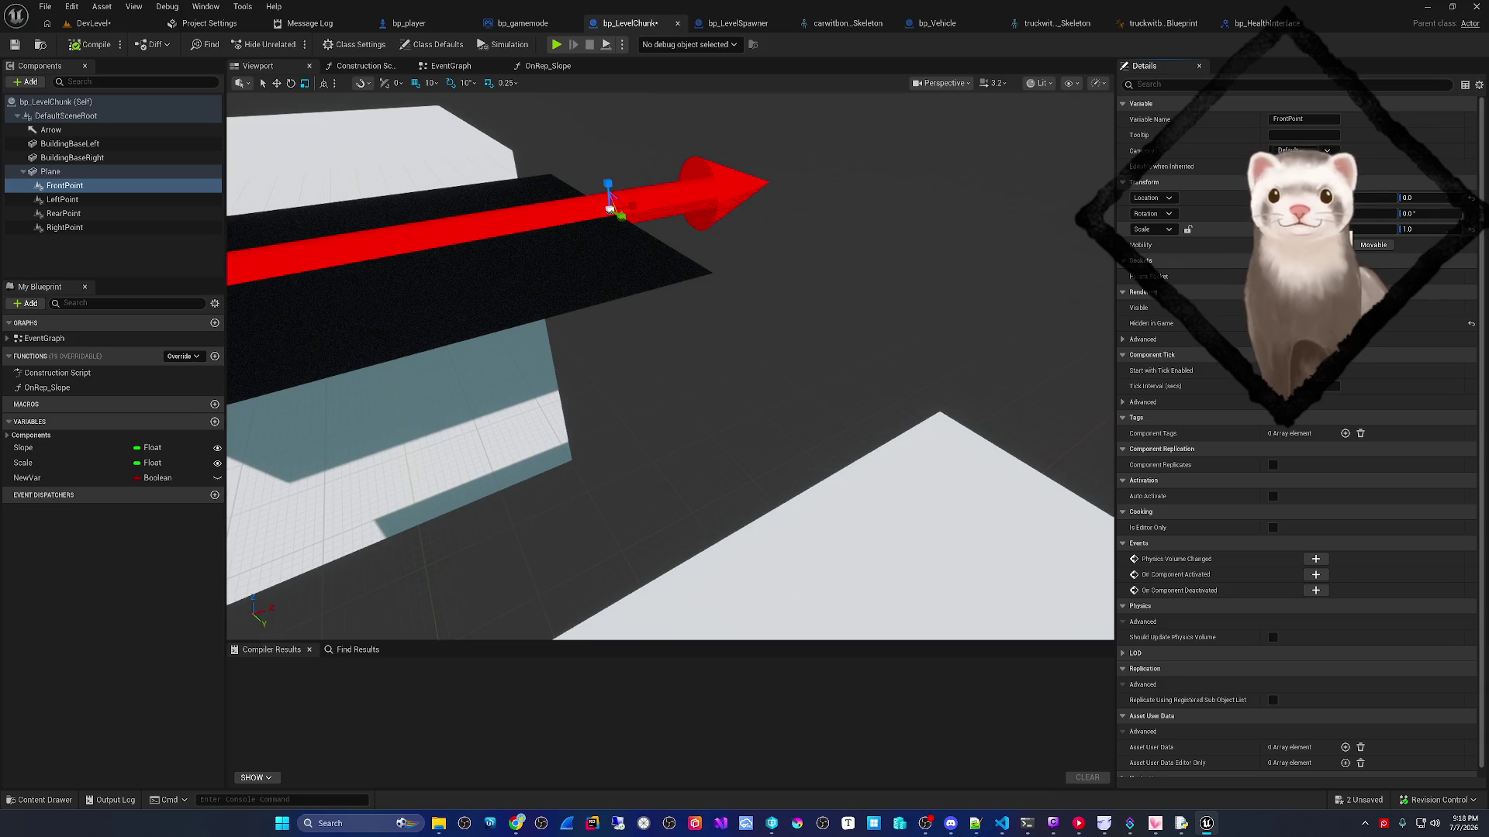
{"action": "left_click", "coordinate": [109, 116]}
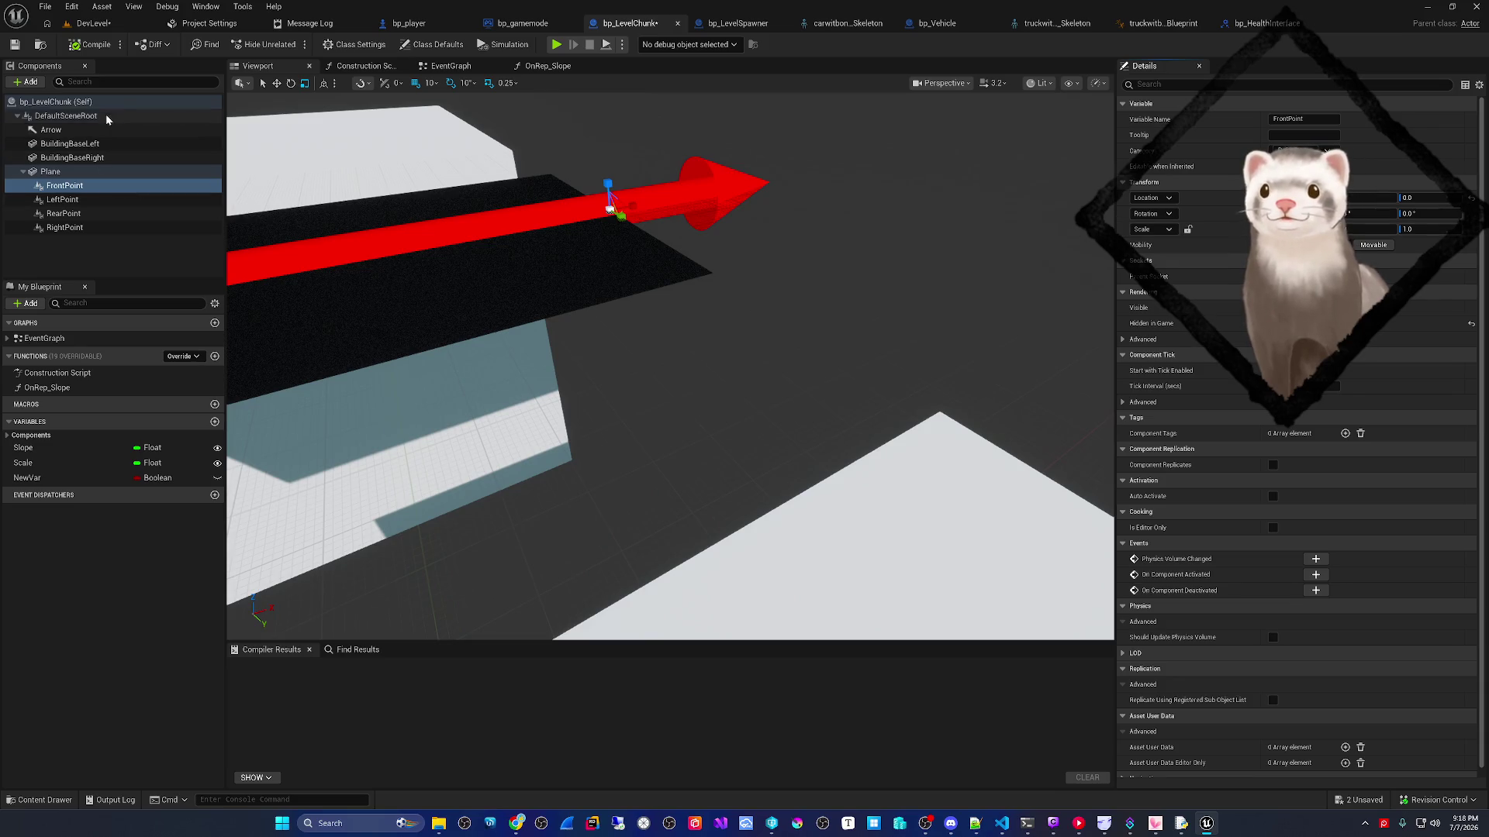
{"action": "key", "text": "f"}
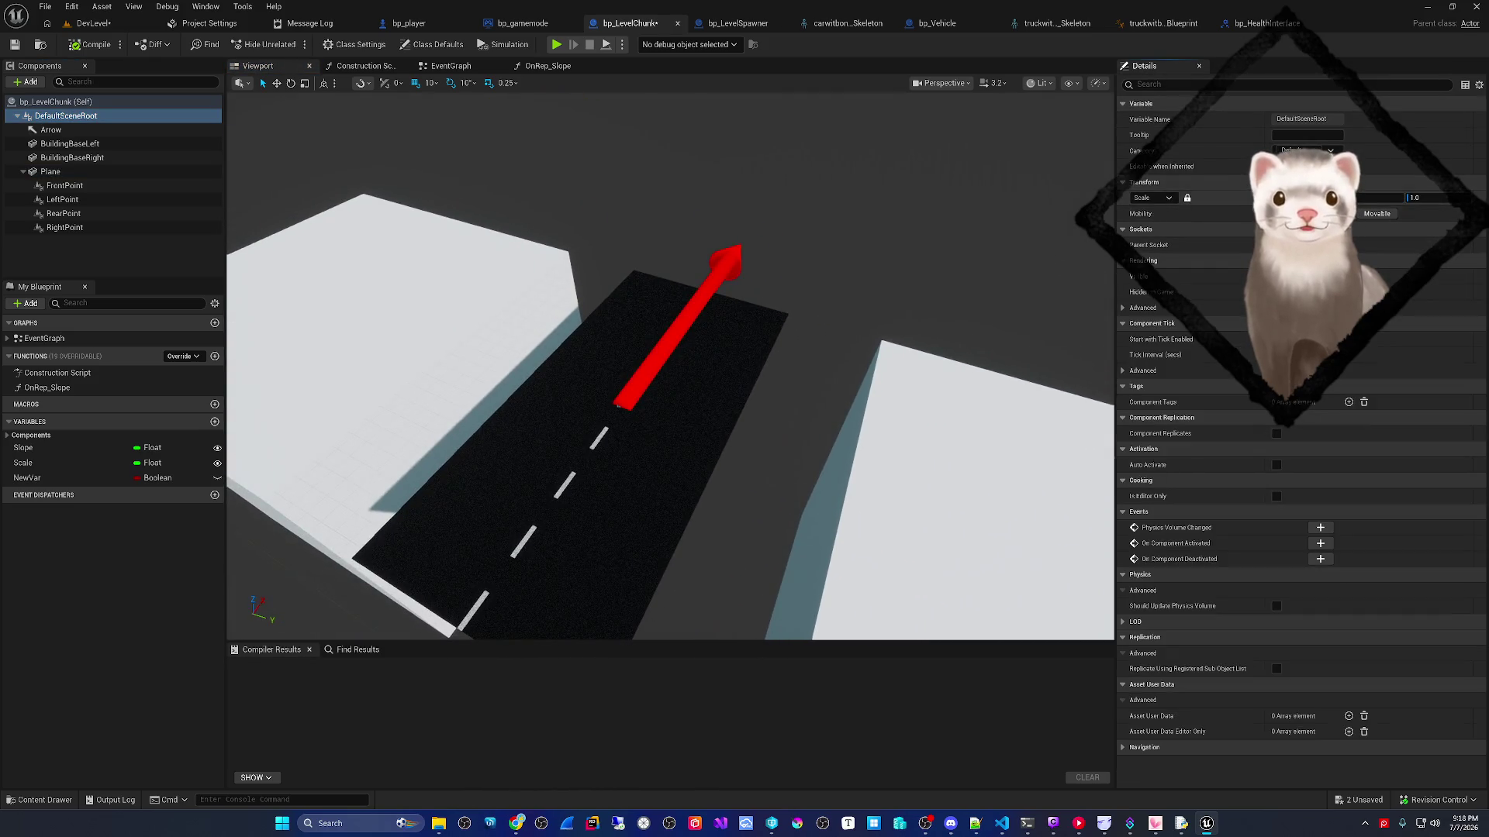
{"action": "key", "text": "ctrl+z"}
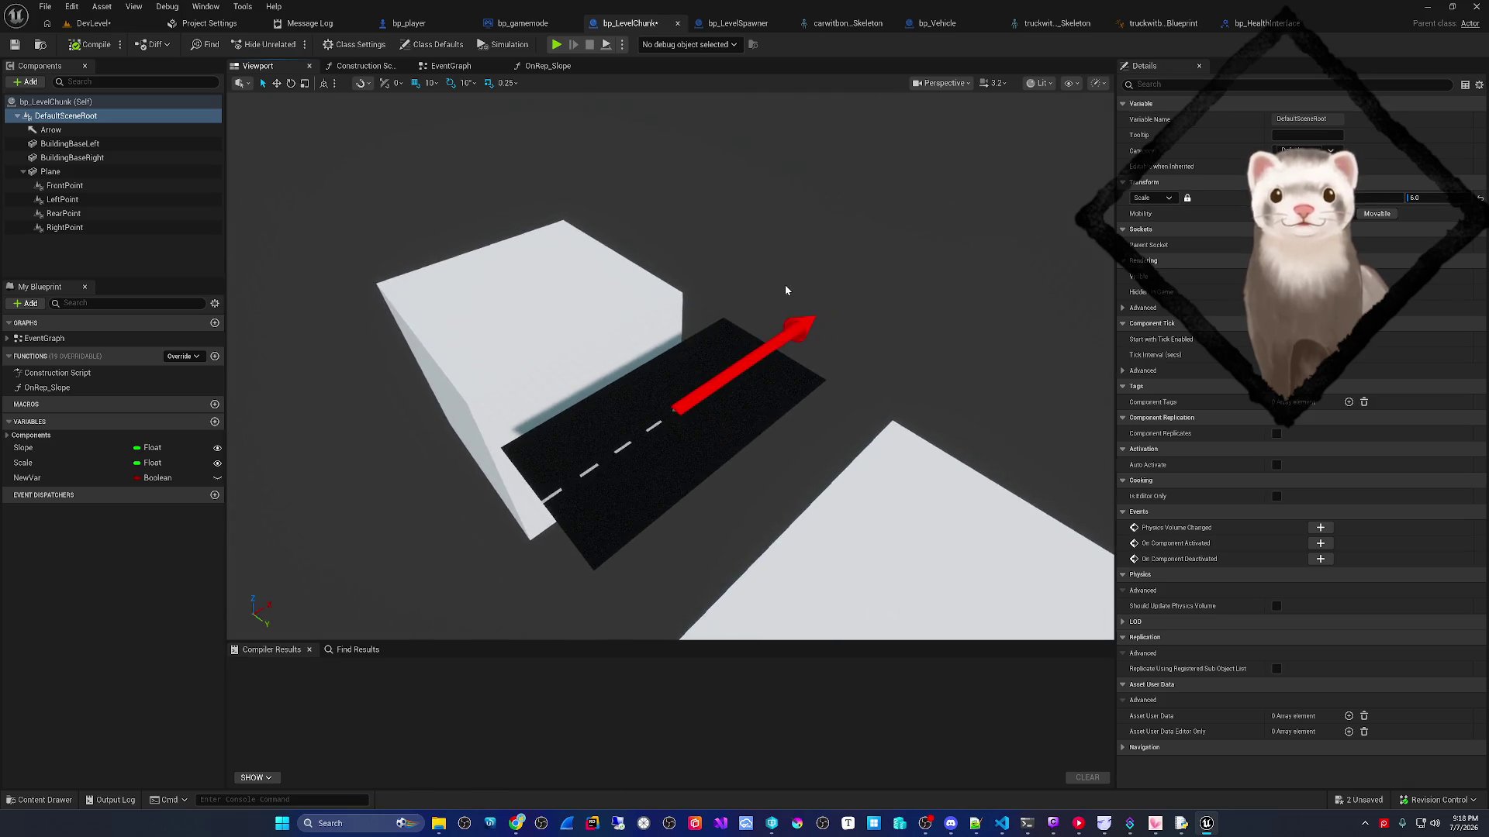
{"action": "key", "text": "f"}
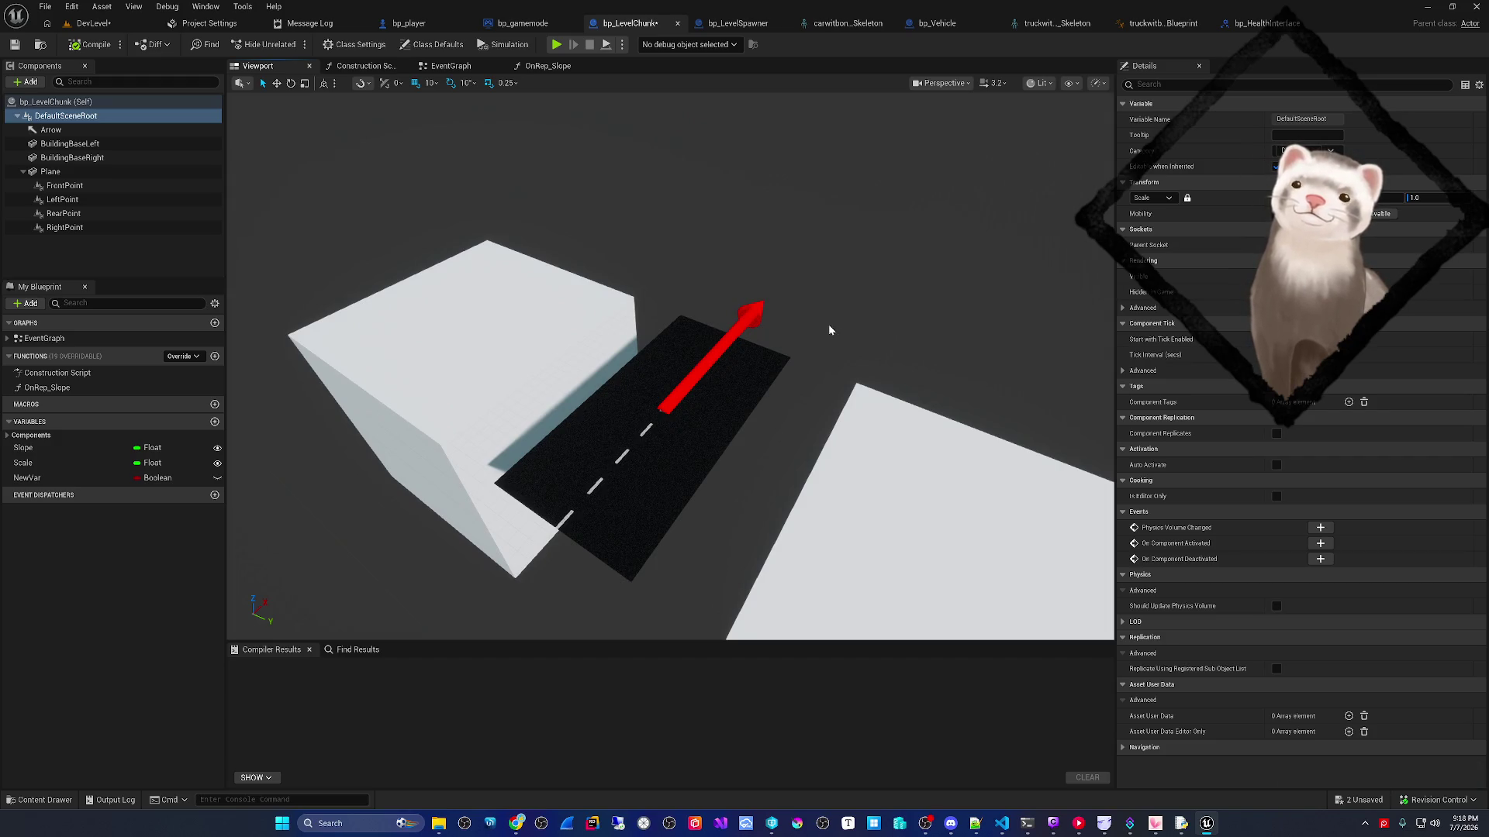
- Save all assets, check the Plane and BuildingBaseRight components, and open the Construction Script
{"action": "left_click", "coordinate": [45, 7]}
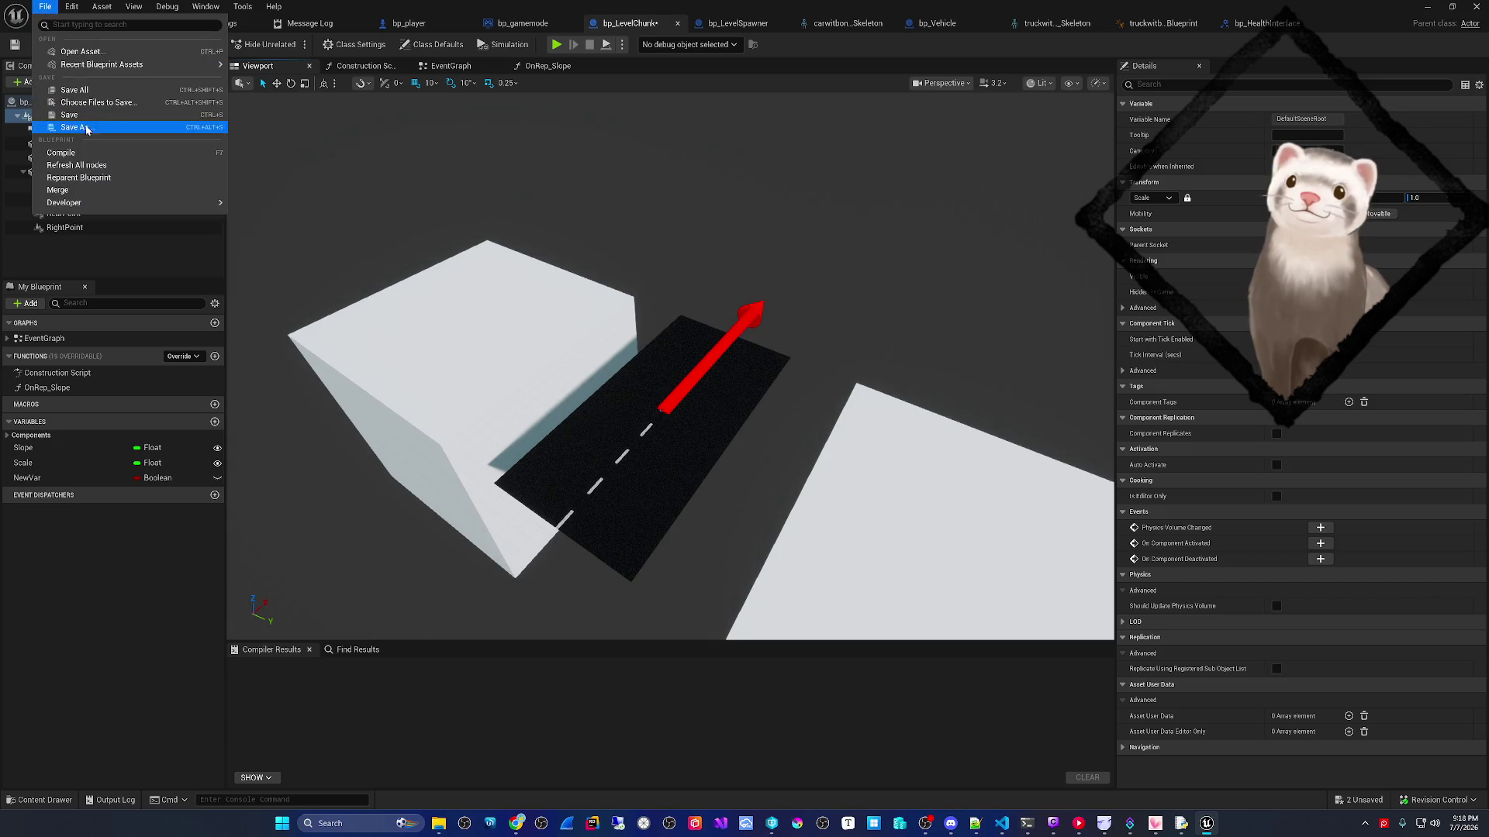
{"action": "left_click", "coordinate": [85, 93]}
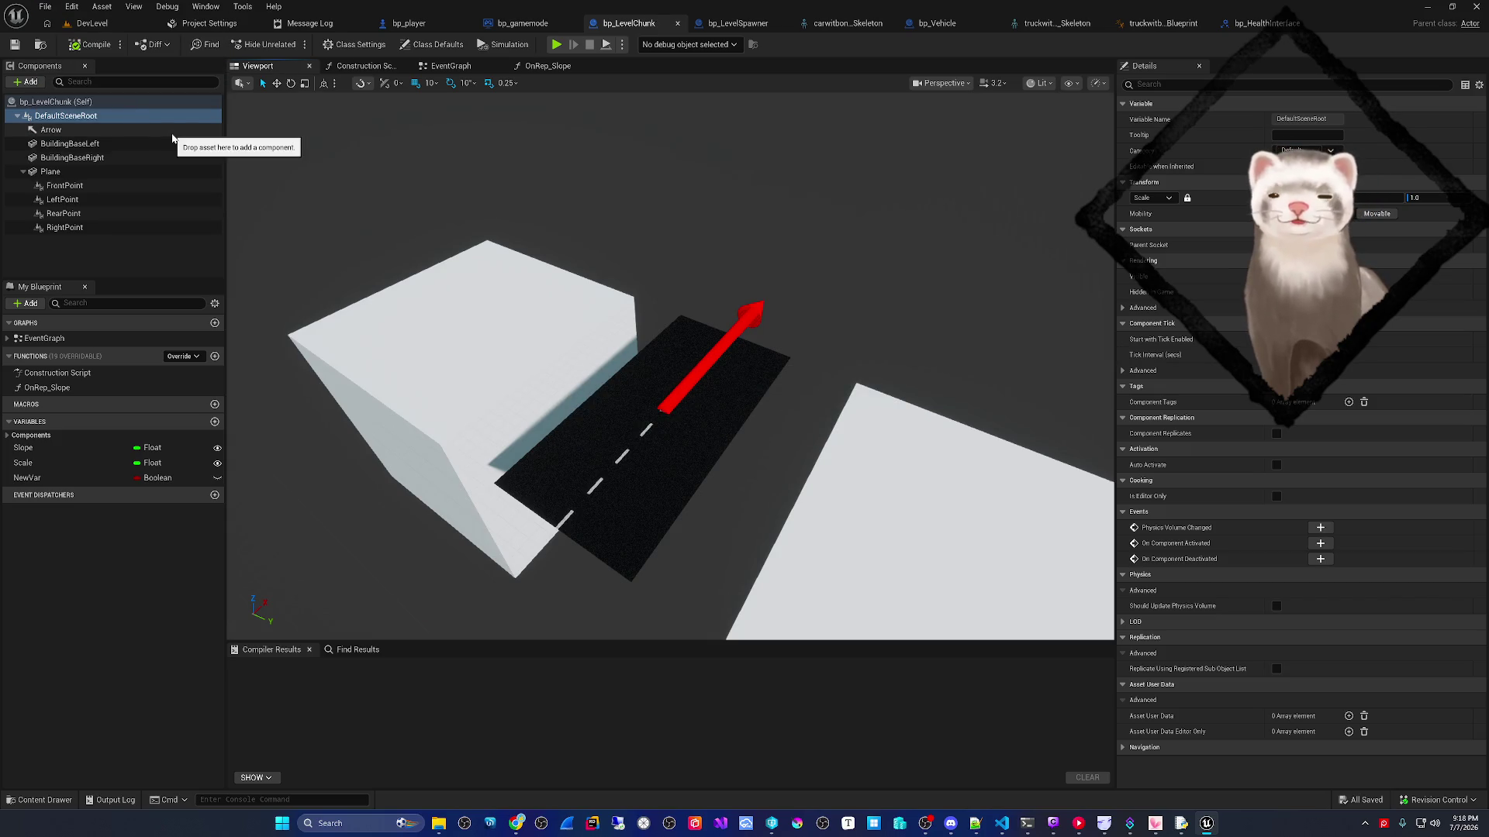
{"action": "mouse_move", "coordinate": [590, 372]}
{"action": "left_mouse_down"}
{"action": "mouse_move", "coordinate": [542, 364]}
{"action": "mouse_move", "coordinate": [605, 357]}
{"action": "mouse_move", "coordinate": [559, 357]}
{"action": "mouse_move", "coordinate": [399, 266]}
{"action": "left_mouse_up"}
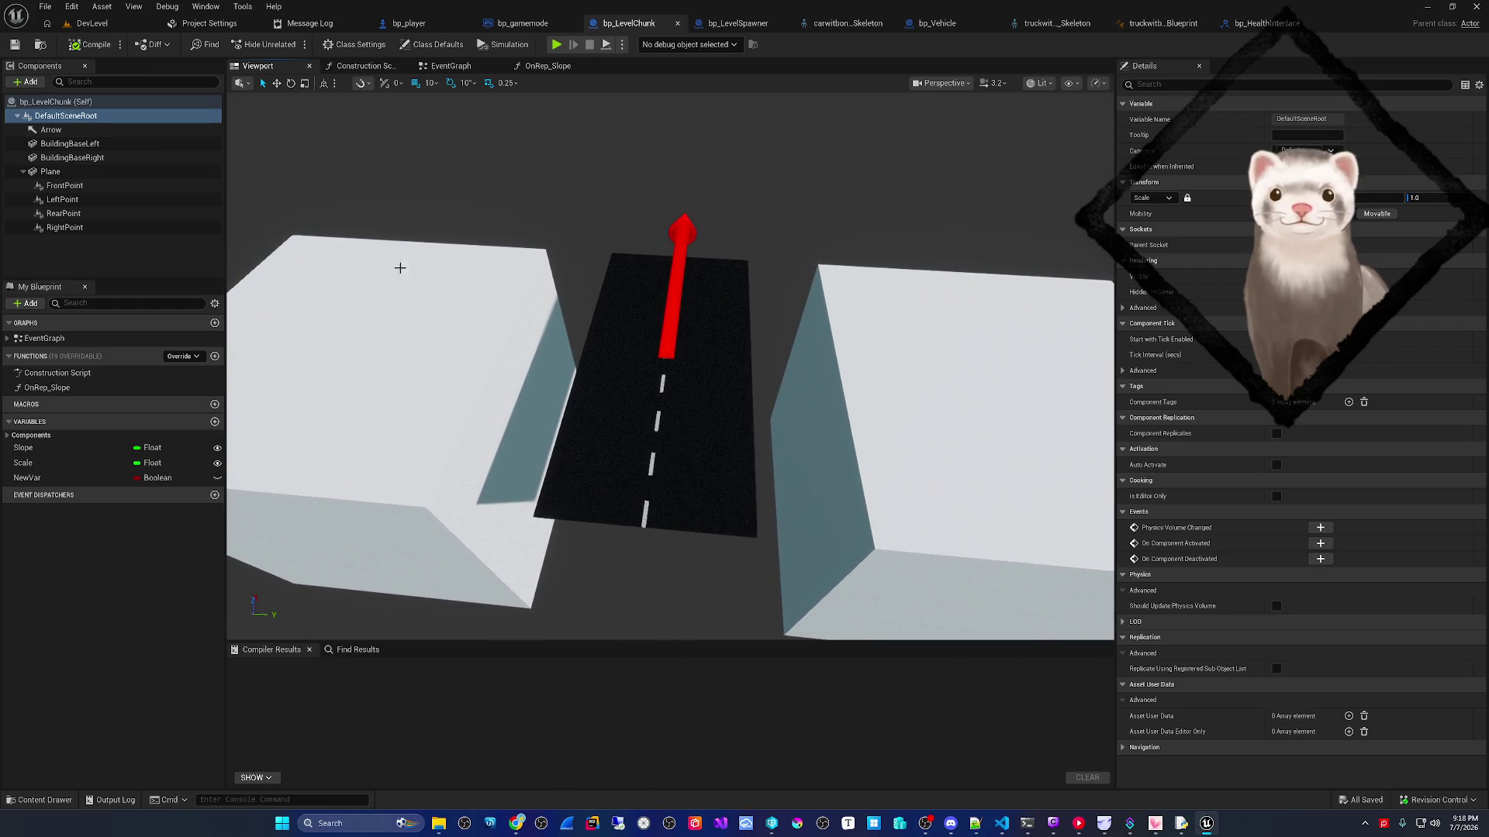
{"action": "left_click", "coordinate": [112, 173]}
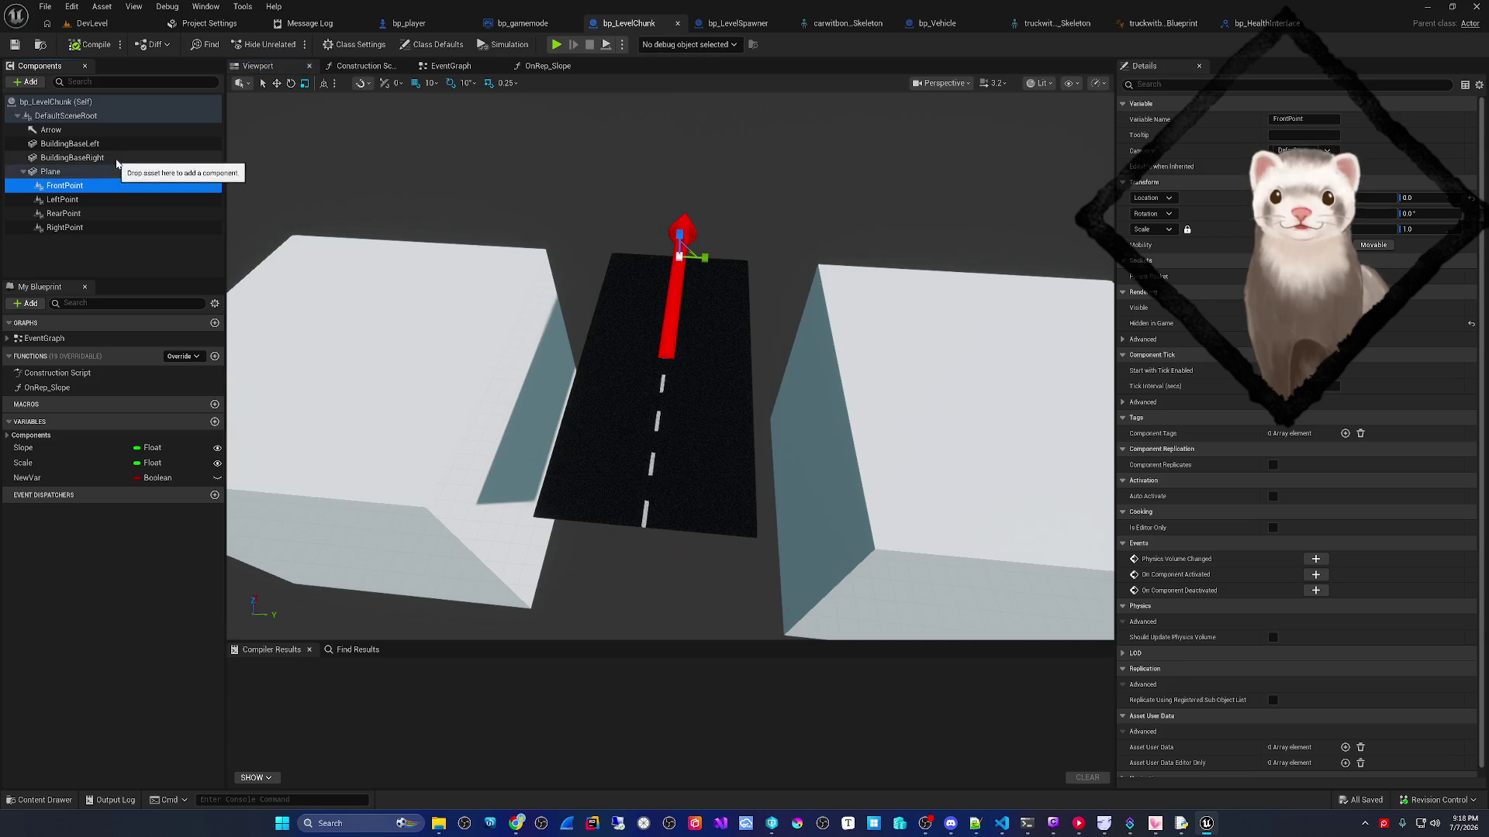
{"action": "left_click", "coordinate": [117, 158]}
{"action": "left_click", "coordinate": [112, 177]}
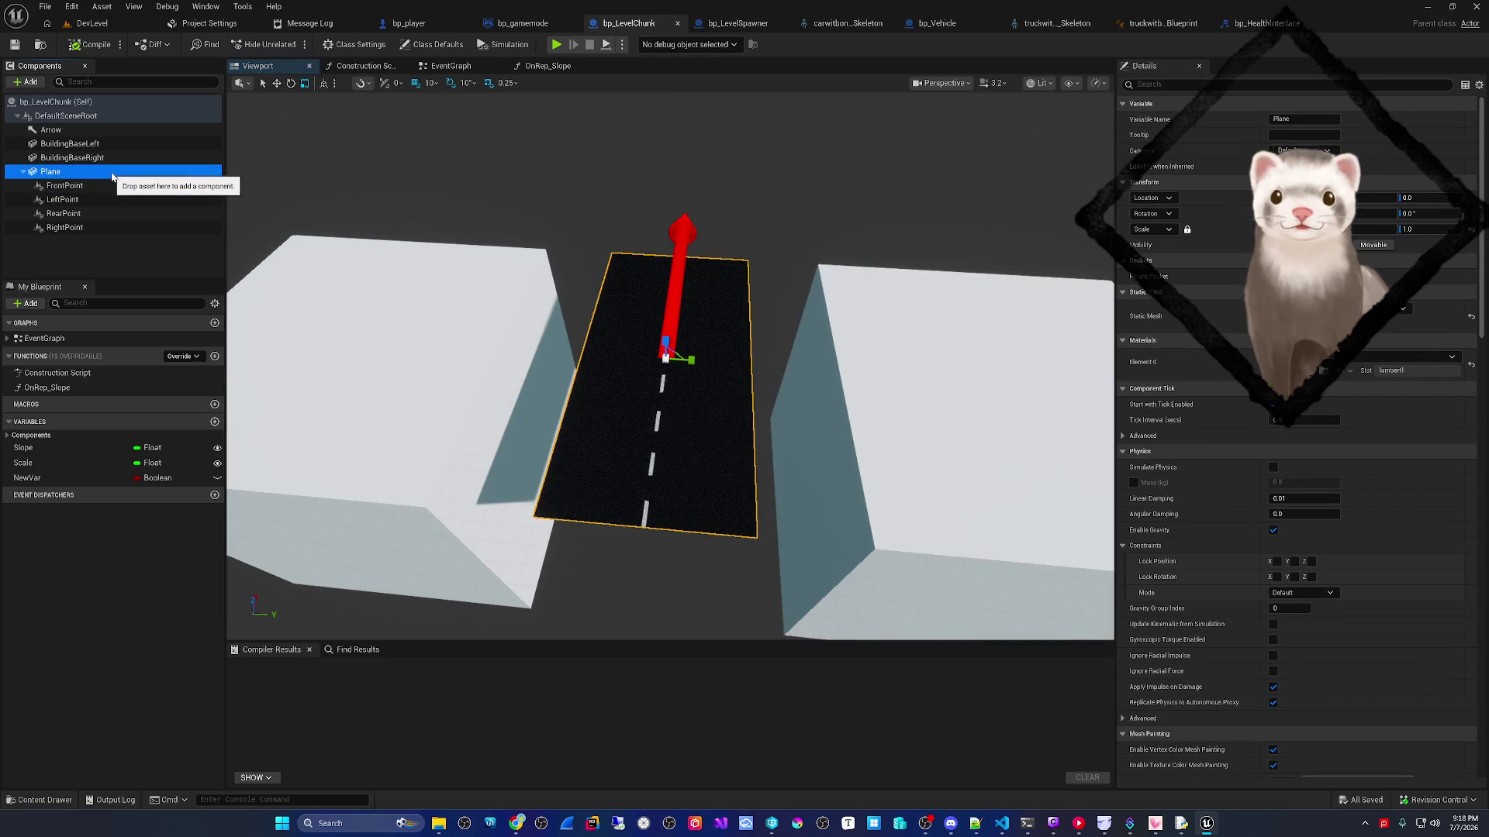
{"action": "left_click", "coordinate": [353, 65]}
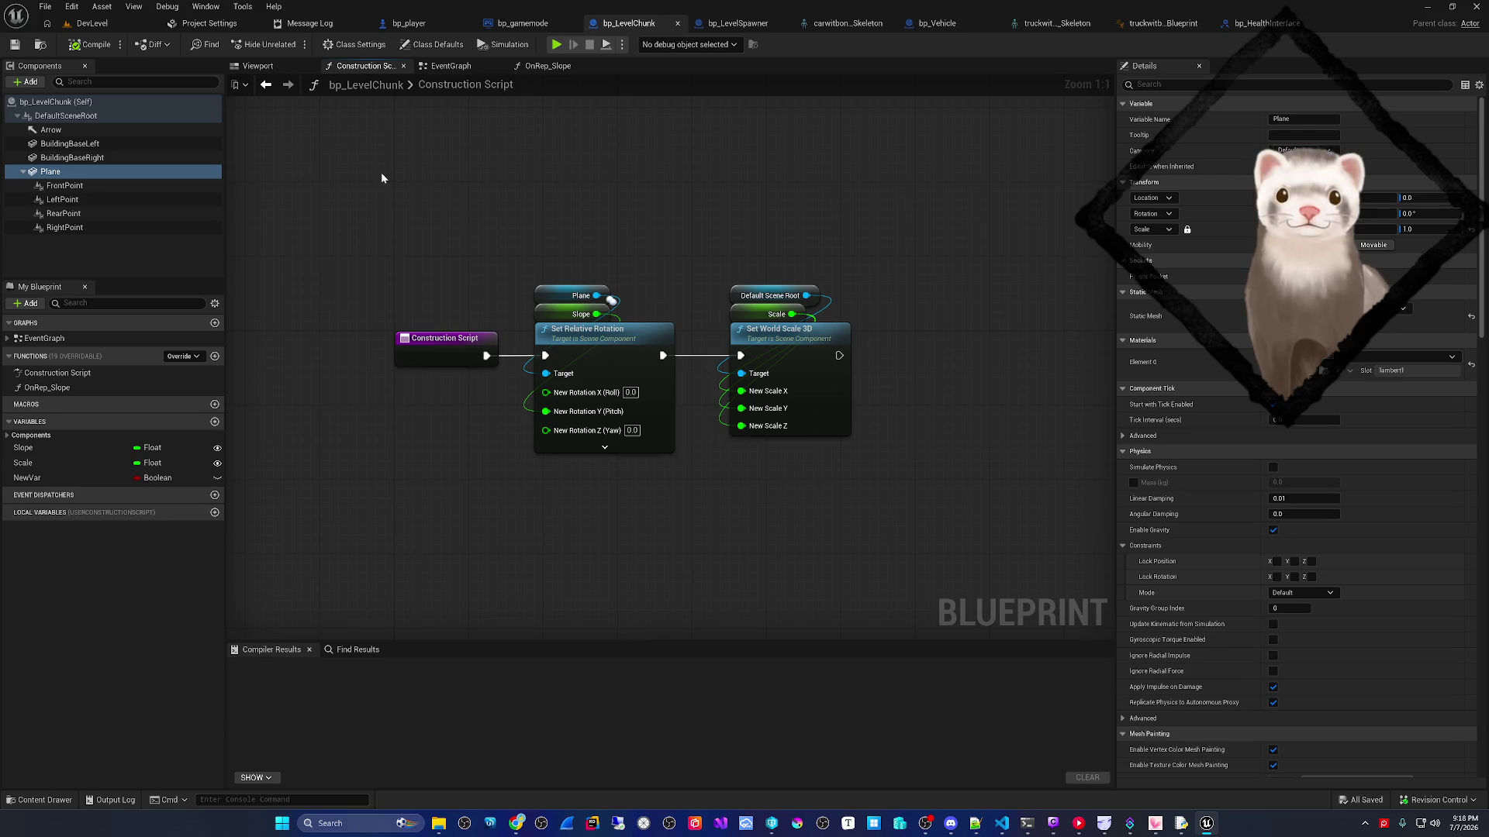
- Examine the Scale getter and Set World Scale 3D node, then compile bp_LevelChunk
{"action": "left_click", "coordinate": [756, 313]}
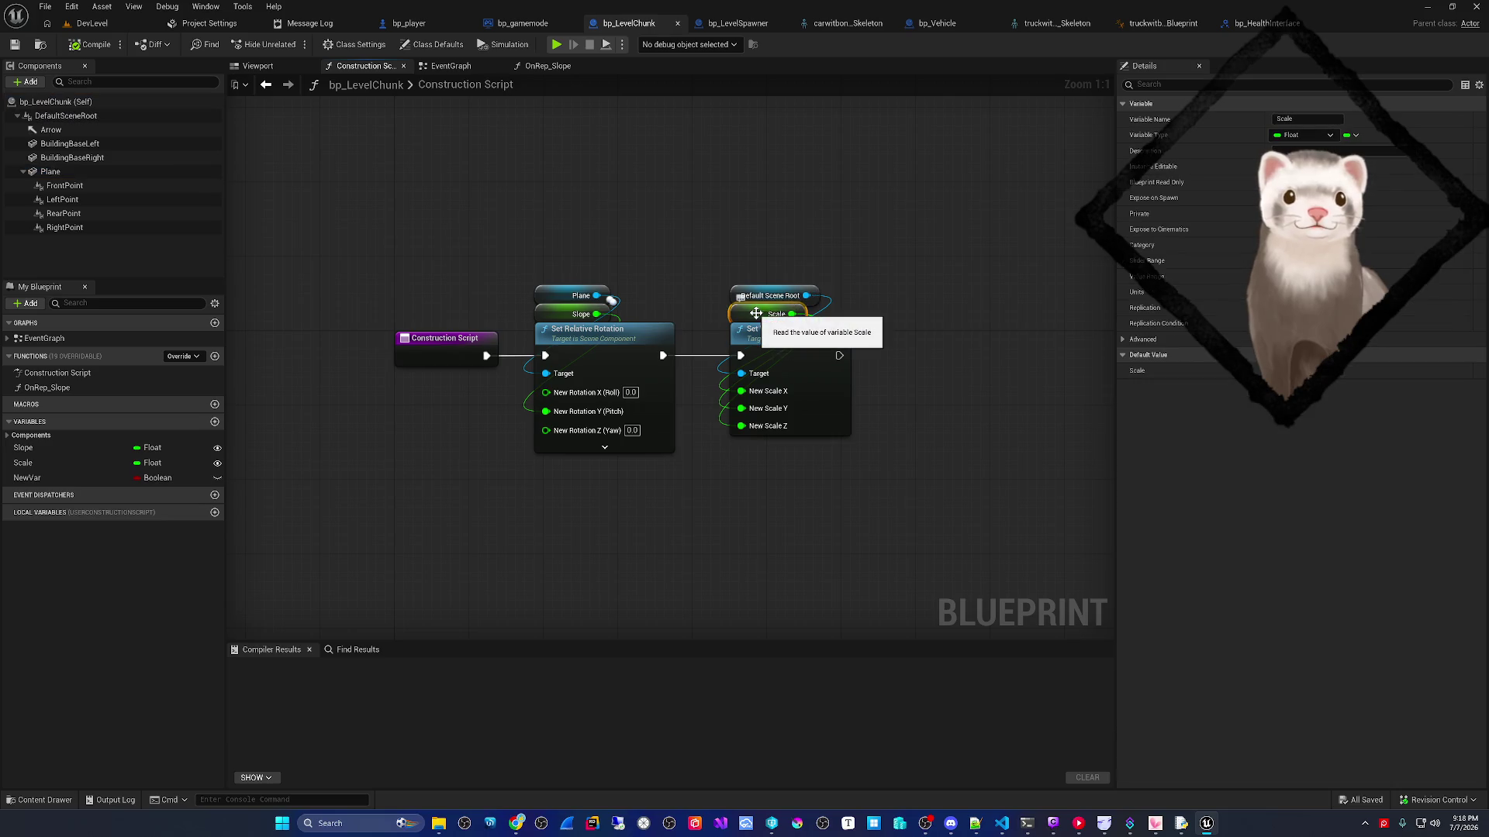
{"action": "left_click_drag", "start_coordinate": [696, 267], "coordinate": [624, 254]}
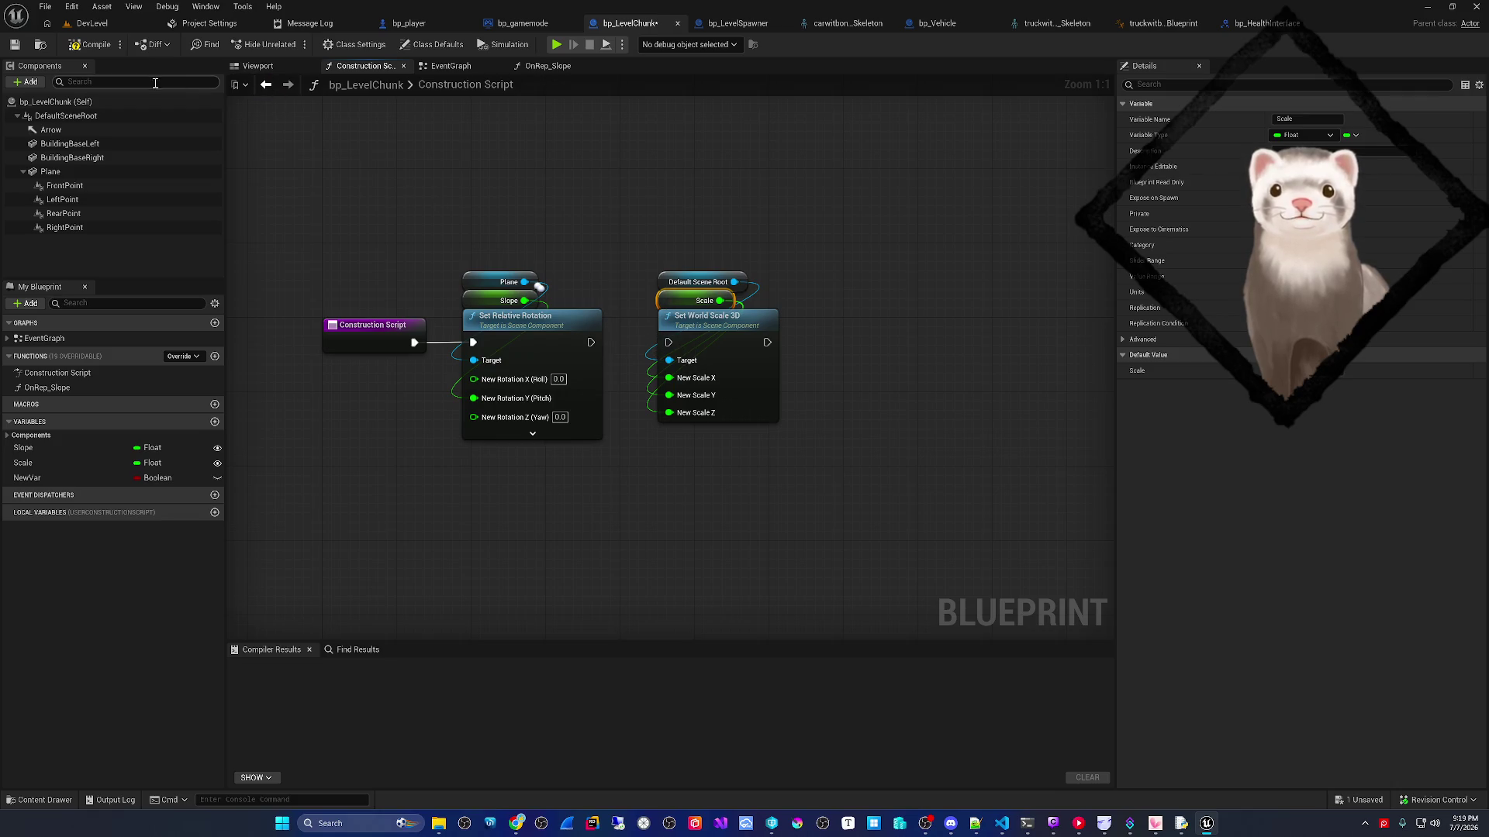
{"action": "left_click", "coordinate": [92, 44]}
- Raise DefaultSceneRoot's Z scale to about 1.095 in the preview and recompile
{"action": "left_click", "coordinate": [256, 66]}
{"action": "left_click_drag", "start_coordinate": [588, 263], "coordinate": [622, 276]}
{"action": "left_click", "coordinate": [149, 118]}
{"action": "left_click_drag", "start_coordinate": [1434, 198], "coordinate": [1444, 198]}
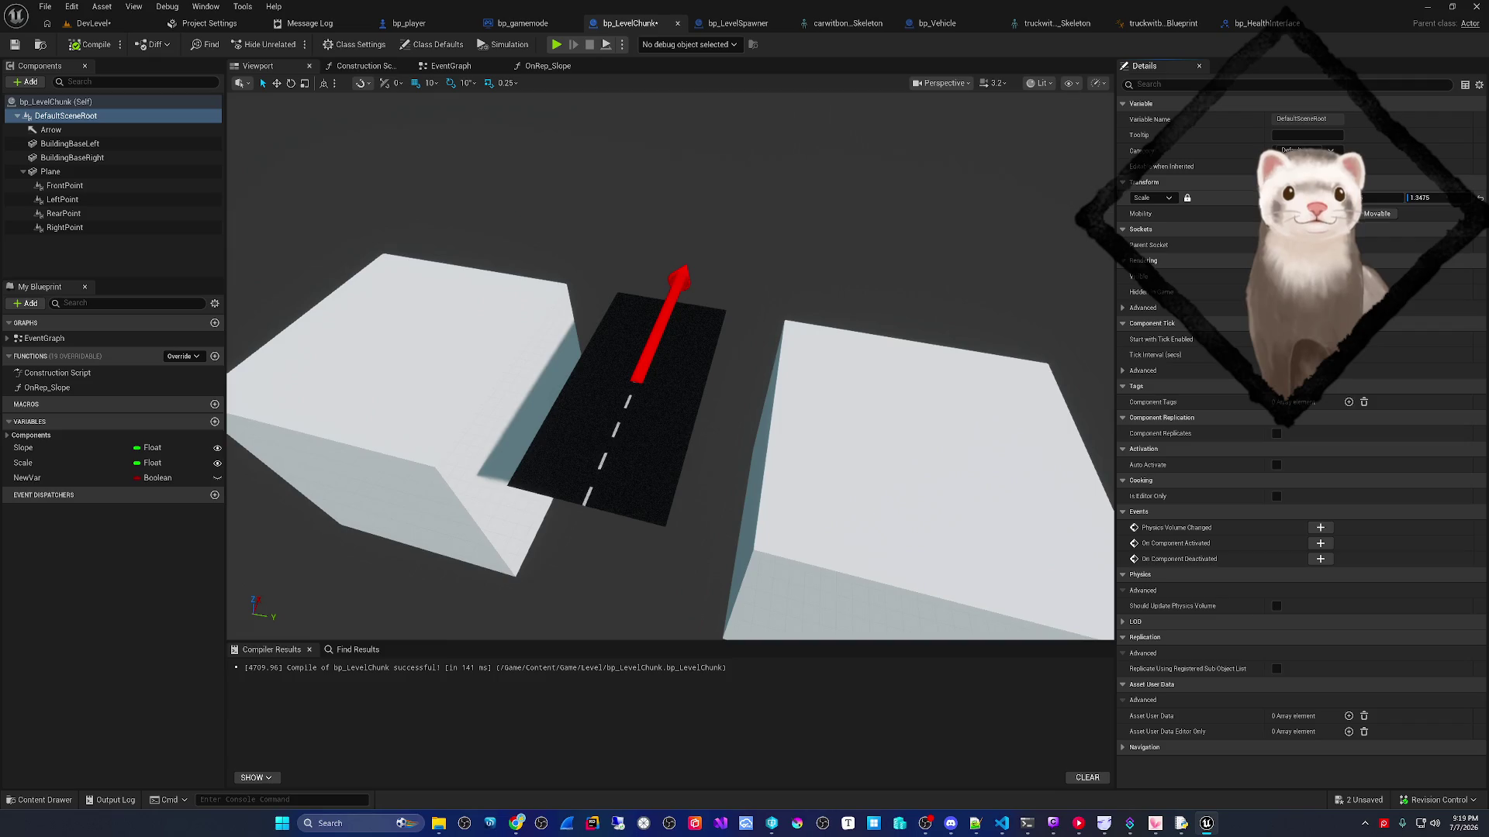
{"action": "left_click", "coordinate": [91, 44]}
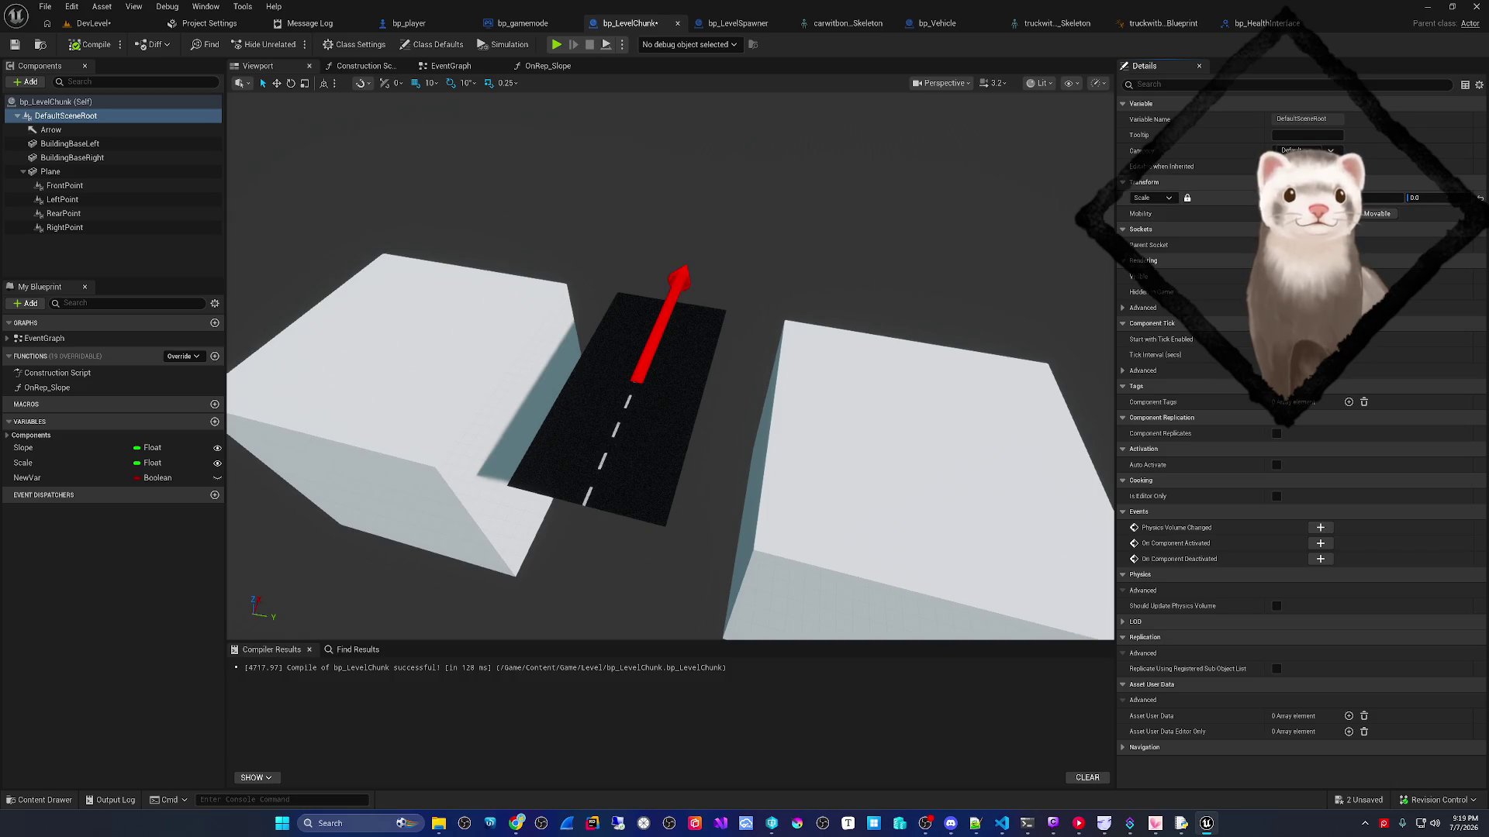
- Chain Set World Scale 3D after Set Relative Rotation in the Construction Script
{"action": "left_click", "coordinate": [446, 66]}
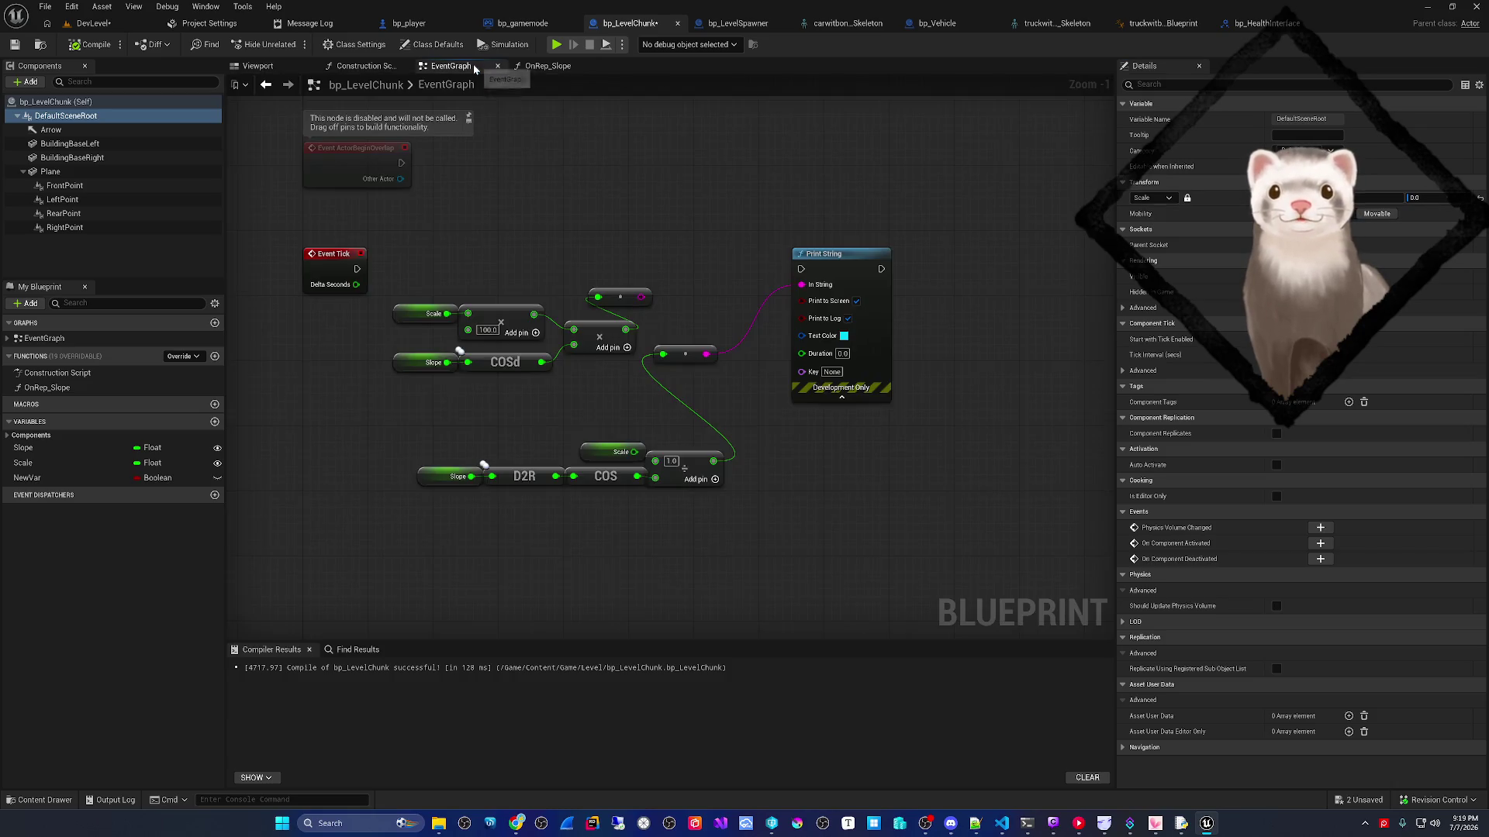
{"action": "left_click", "coordinate": [363, 66]}
{"action": "left_click_drag", "start_coordinate": [669, 342], "coordinate": [591, 342]}
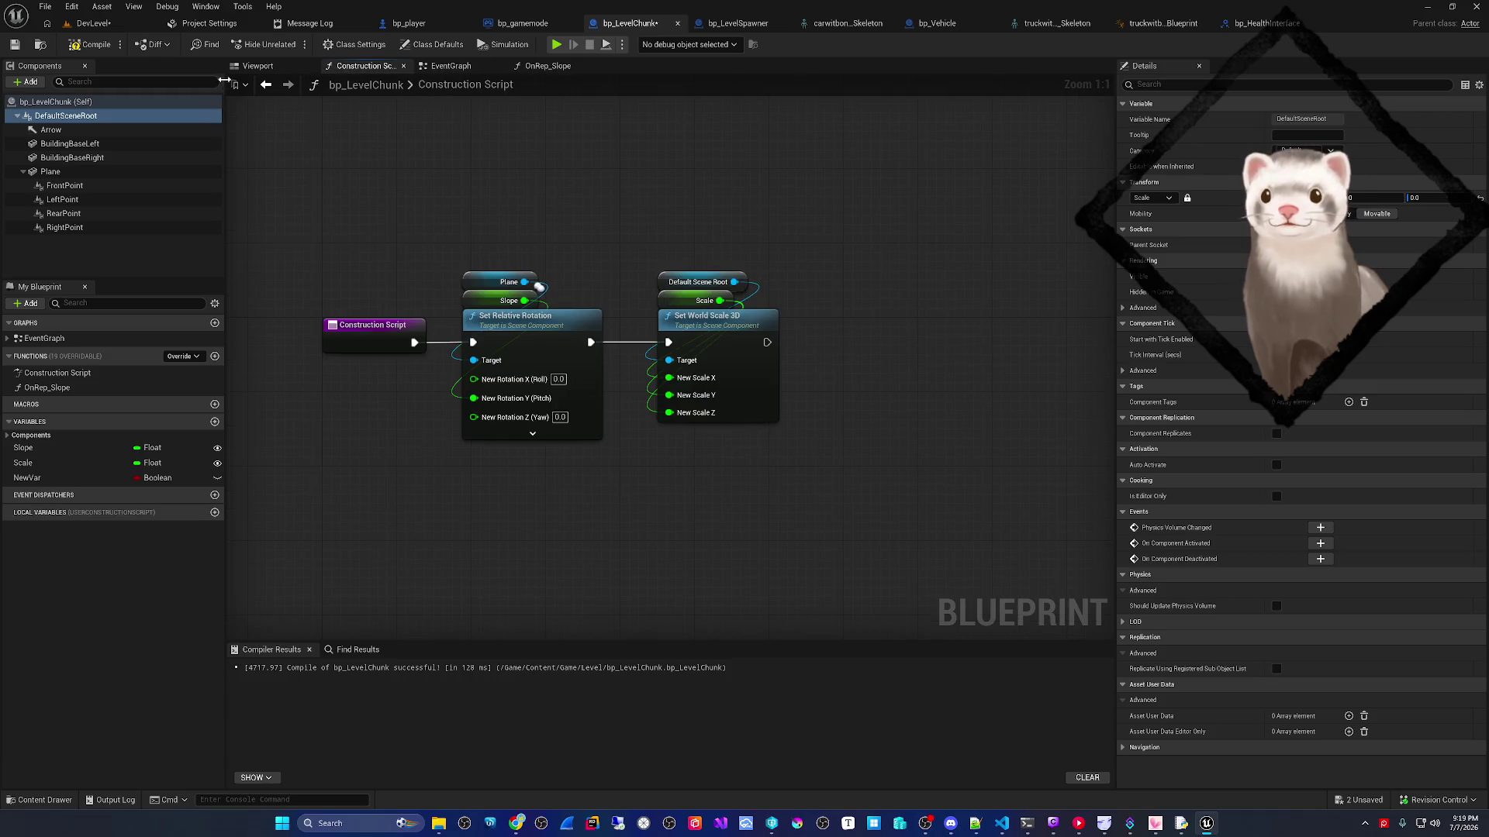
- Drag the Scale variable's default while watching the chunk, then open OnRep_Slope
{"action": "left_click", "coordinate": [448, 66]}
{"action": "left_click", "coordinate": [258, 66]}
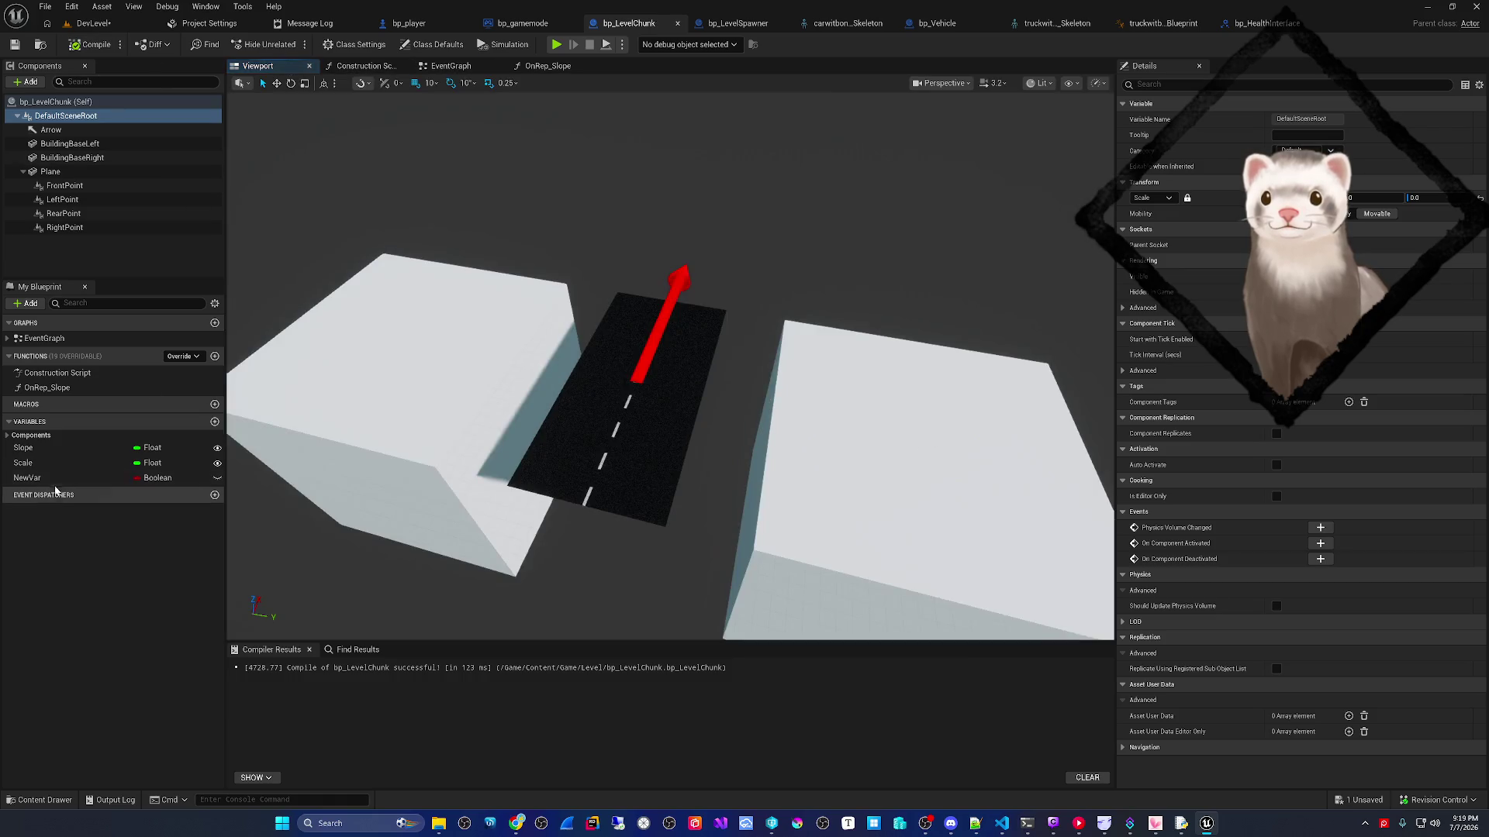
{"action": "left_click", "coordinate": [68, 464]}
{"action": "left_click_drag", "start_coordinate": [1310, 371], "coordinate": [1343, 371]}
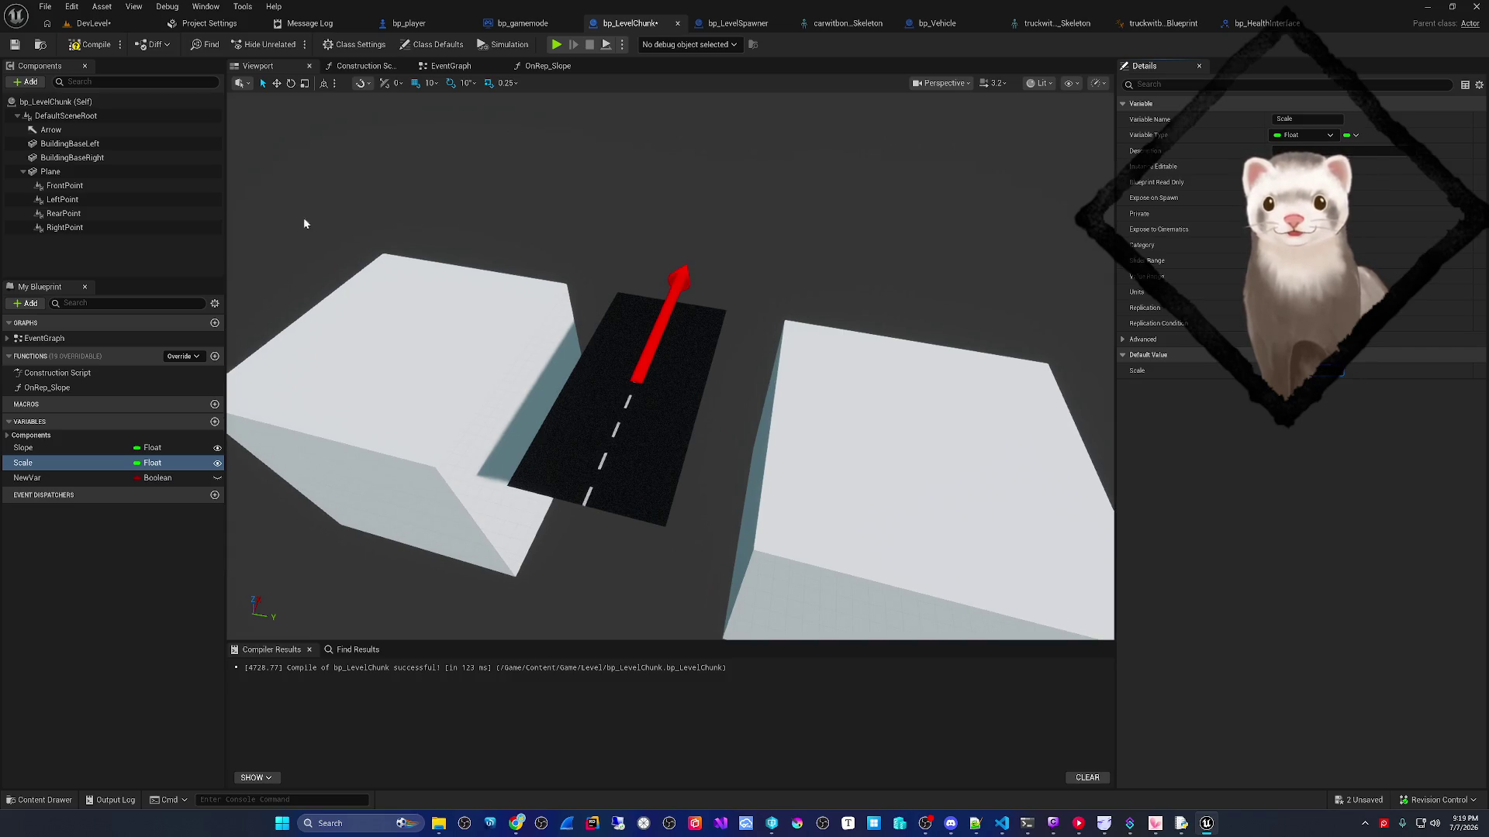
{"action": "left_click", "coordinate": [441, 67]}
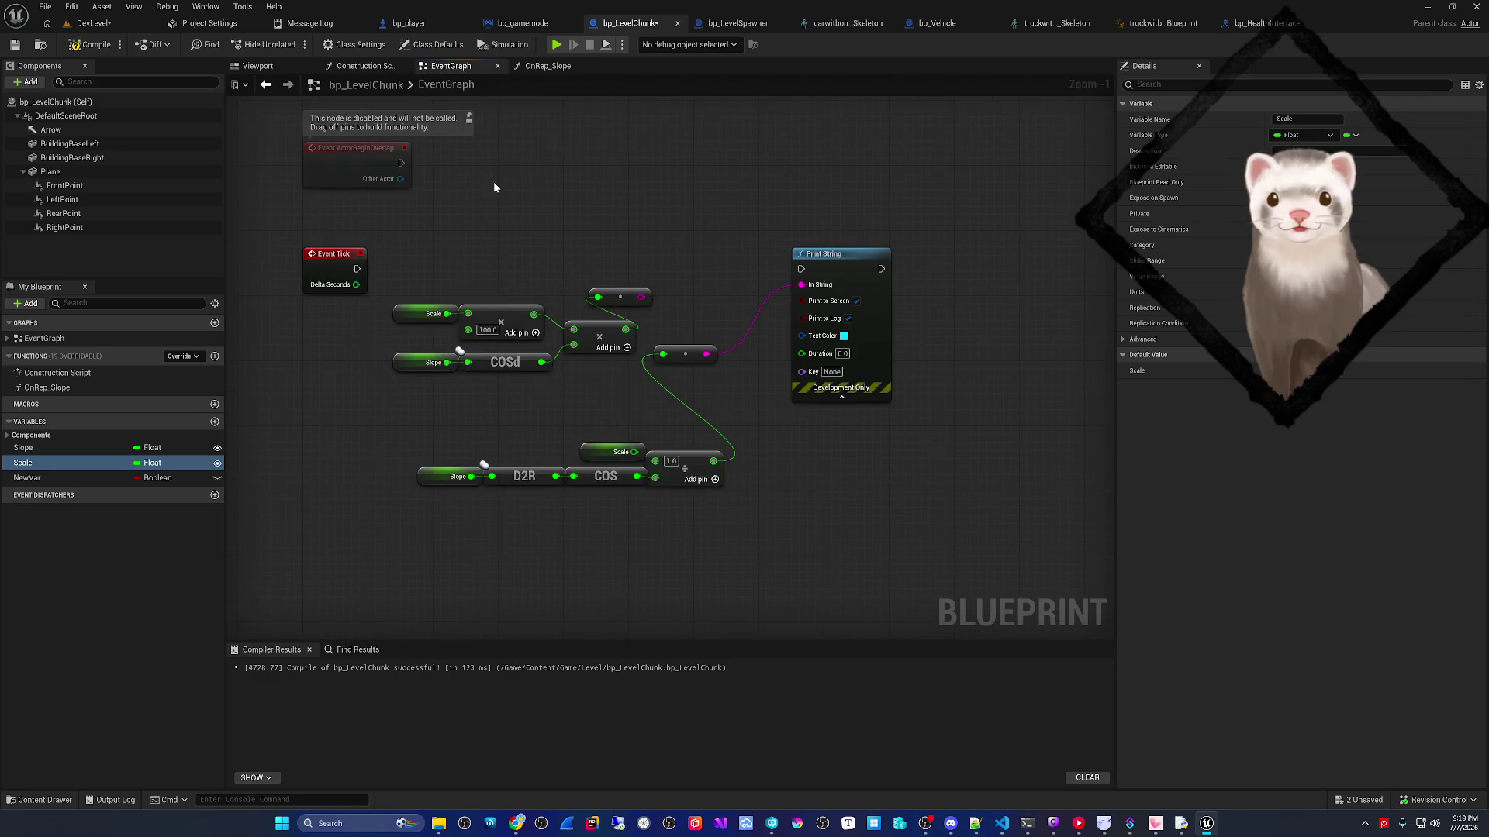
{"action": "left_click", "coordinate": [547, 66]}
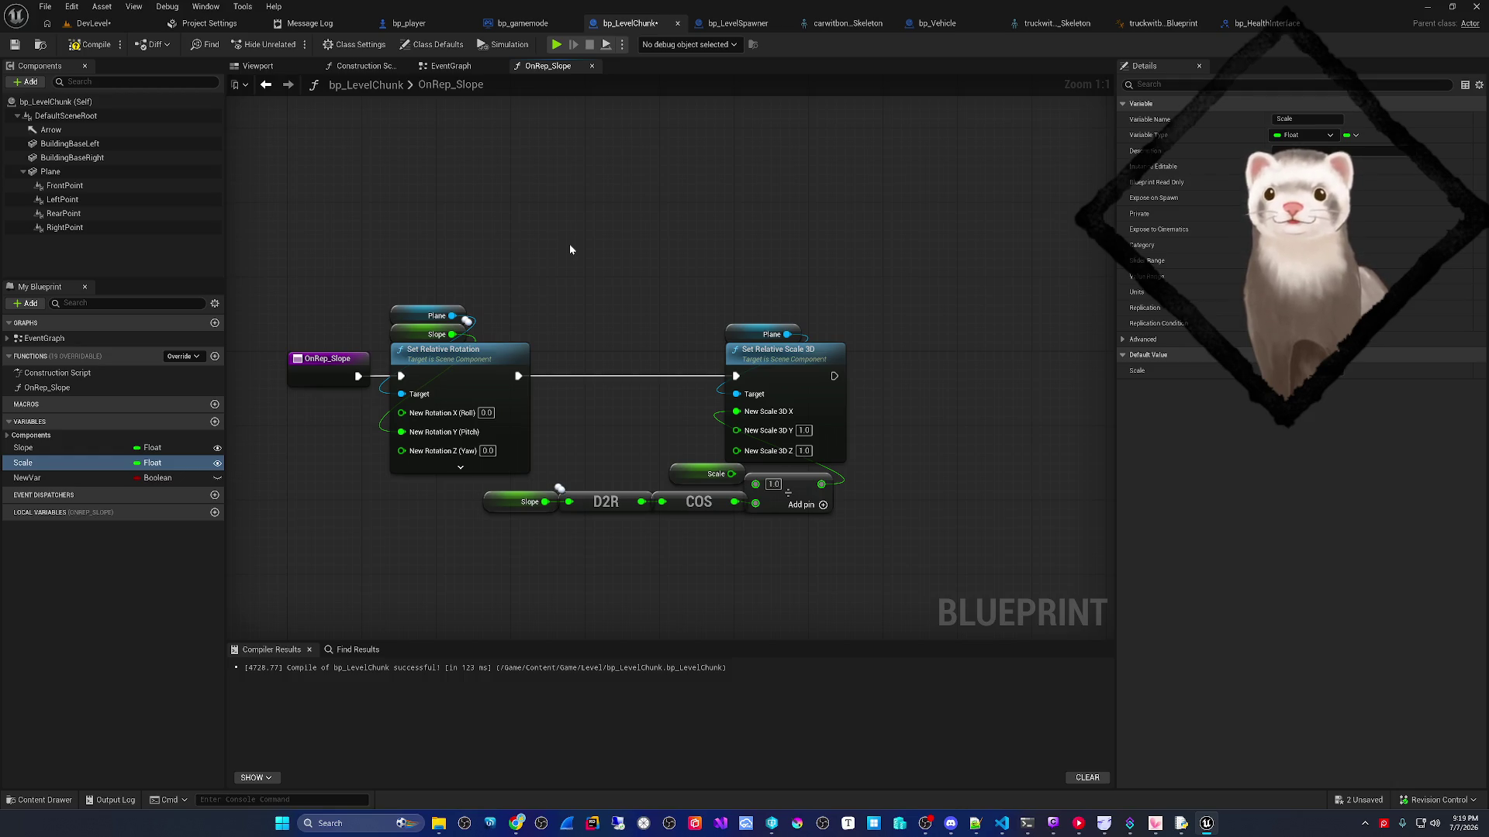
- Add a Plane Get World Scale node, split its output, and wire it into New Scale 3D
{"action": "left_click_drag", "start_coordinate": [546, 333], "coordinate": [579, 287]}
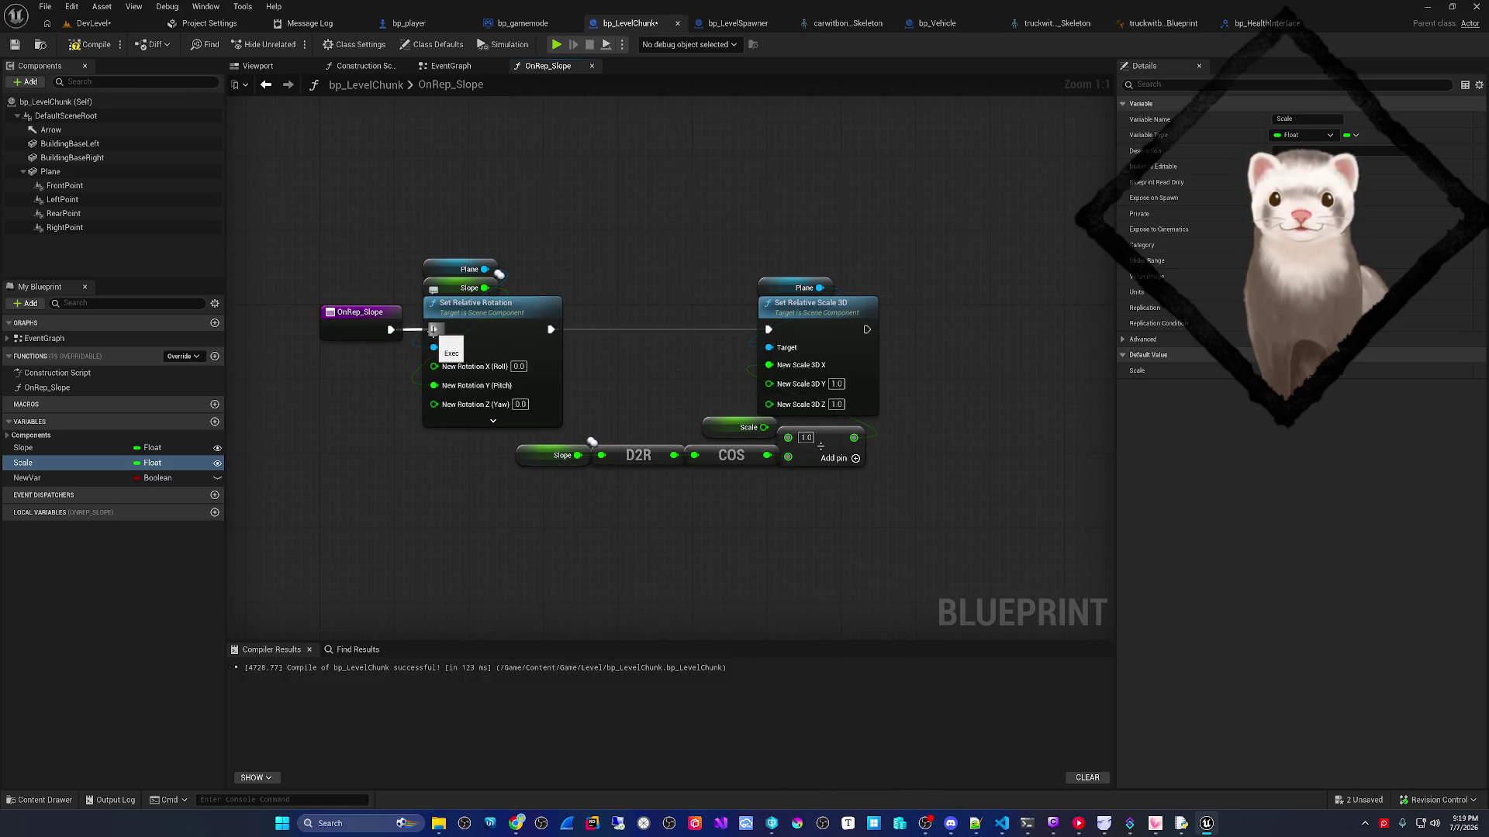
{"action": "left_click_drag", "start_coordinate": [727, 379], "coordinate": [601, 381]}
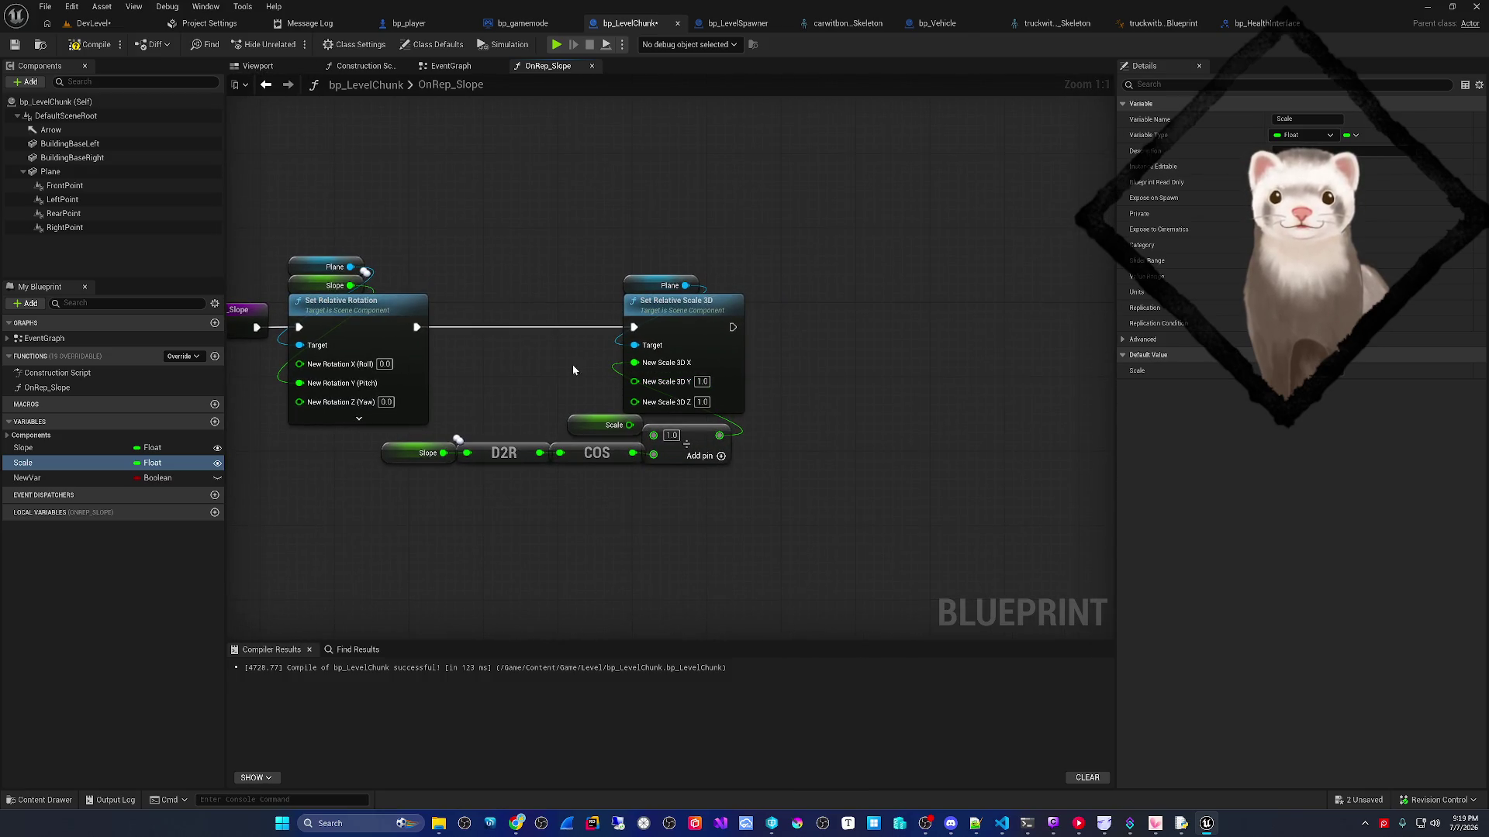
{"action": "mouse_move", "coordinate": [697, 338]}
{"action": "left_mouse_down"}
{"action": "mouse_move", "coordinate": [644, 385]}
{"action": "mouse_move", "coordinate": [712, 251]}
{"action": "left_mouse_up"}
{"action": "type", "text": "get"}
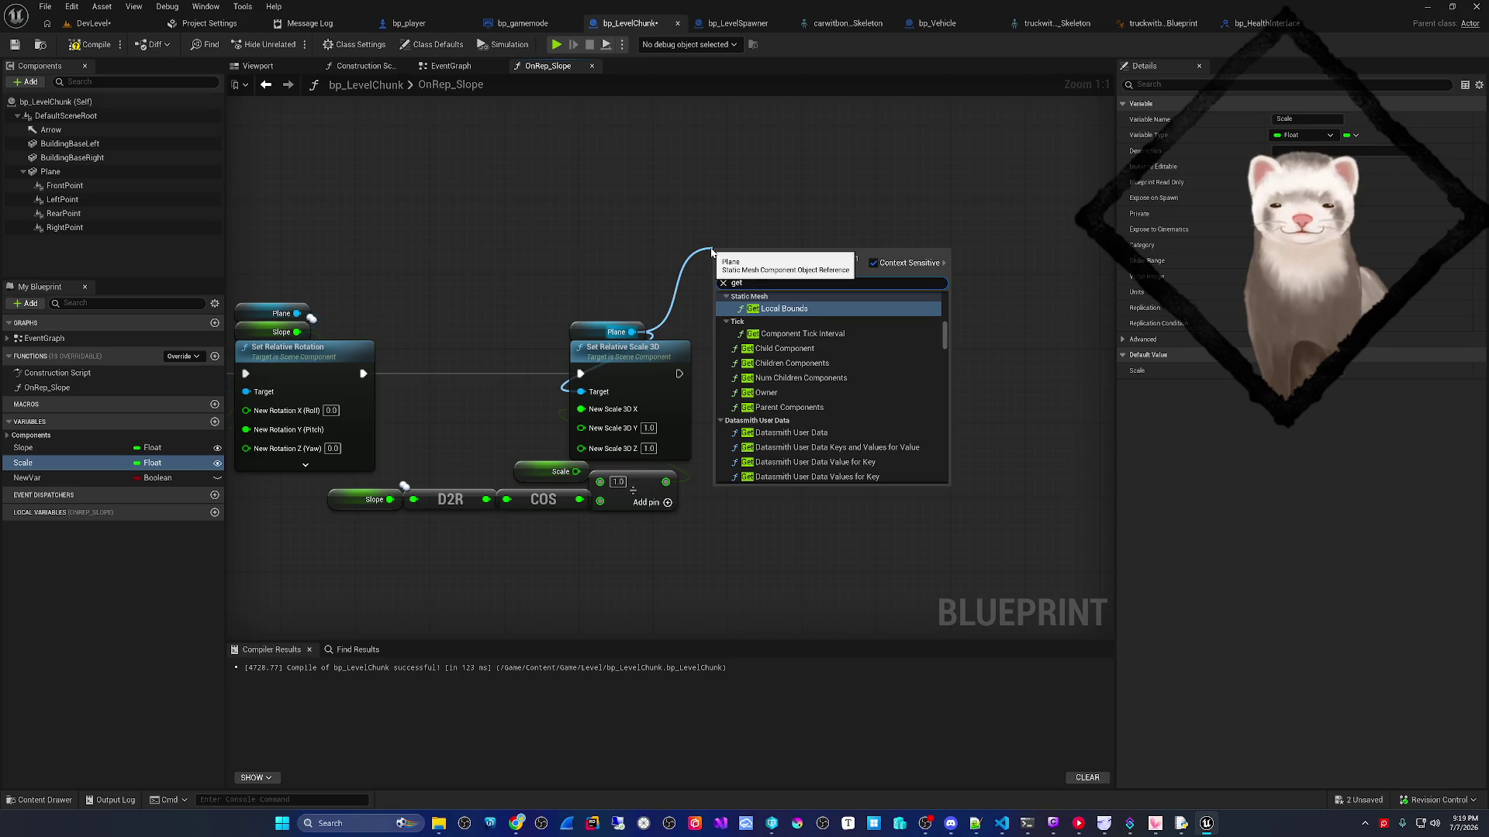
{"action": "type", "text": " scale"}
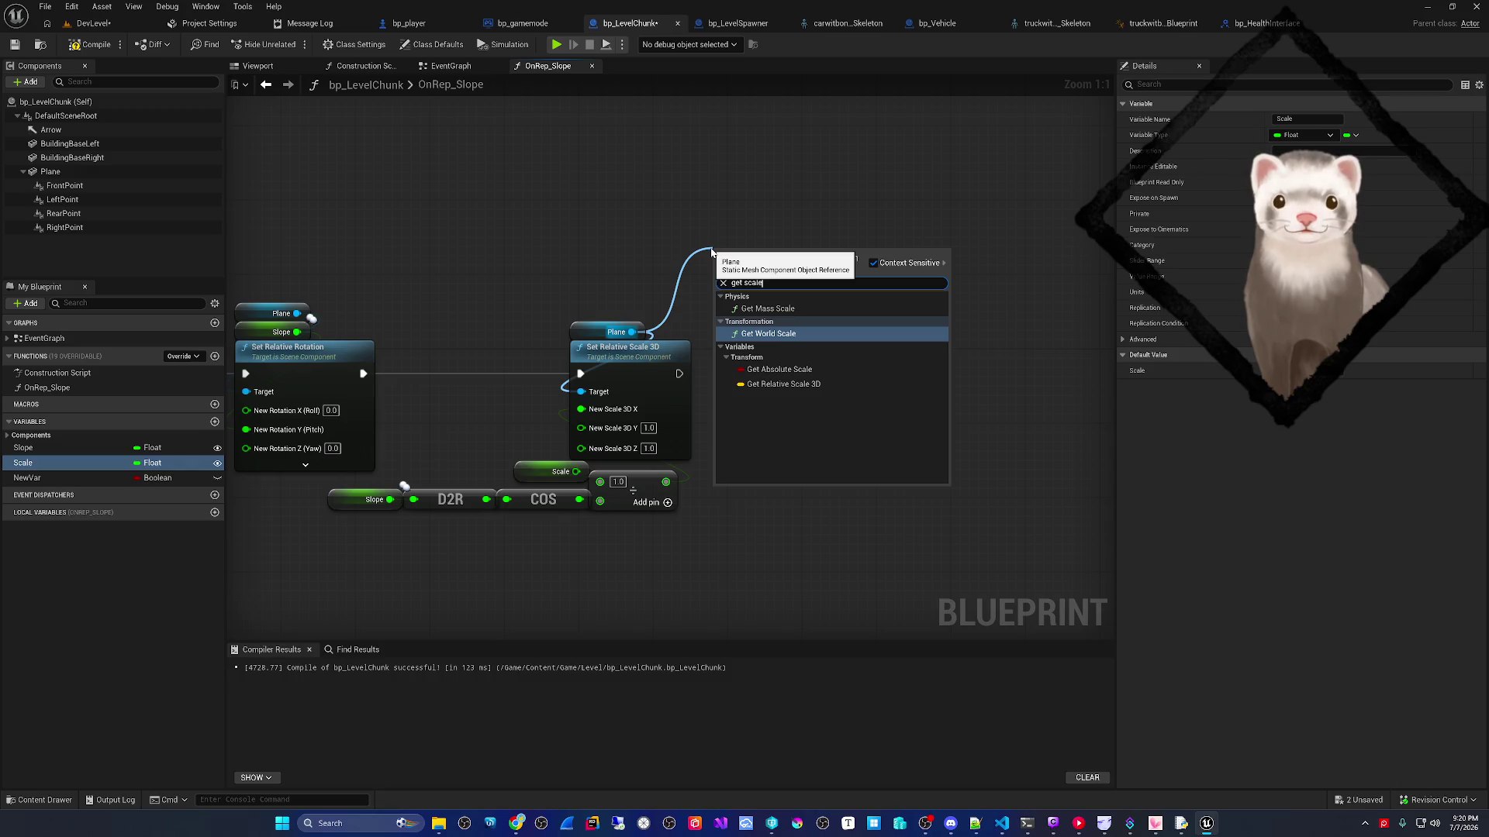
{"action": "key", "text": "Return"}
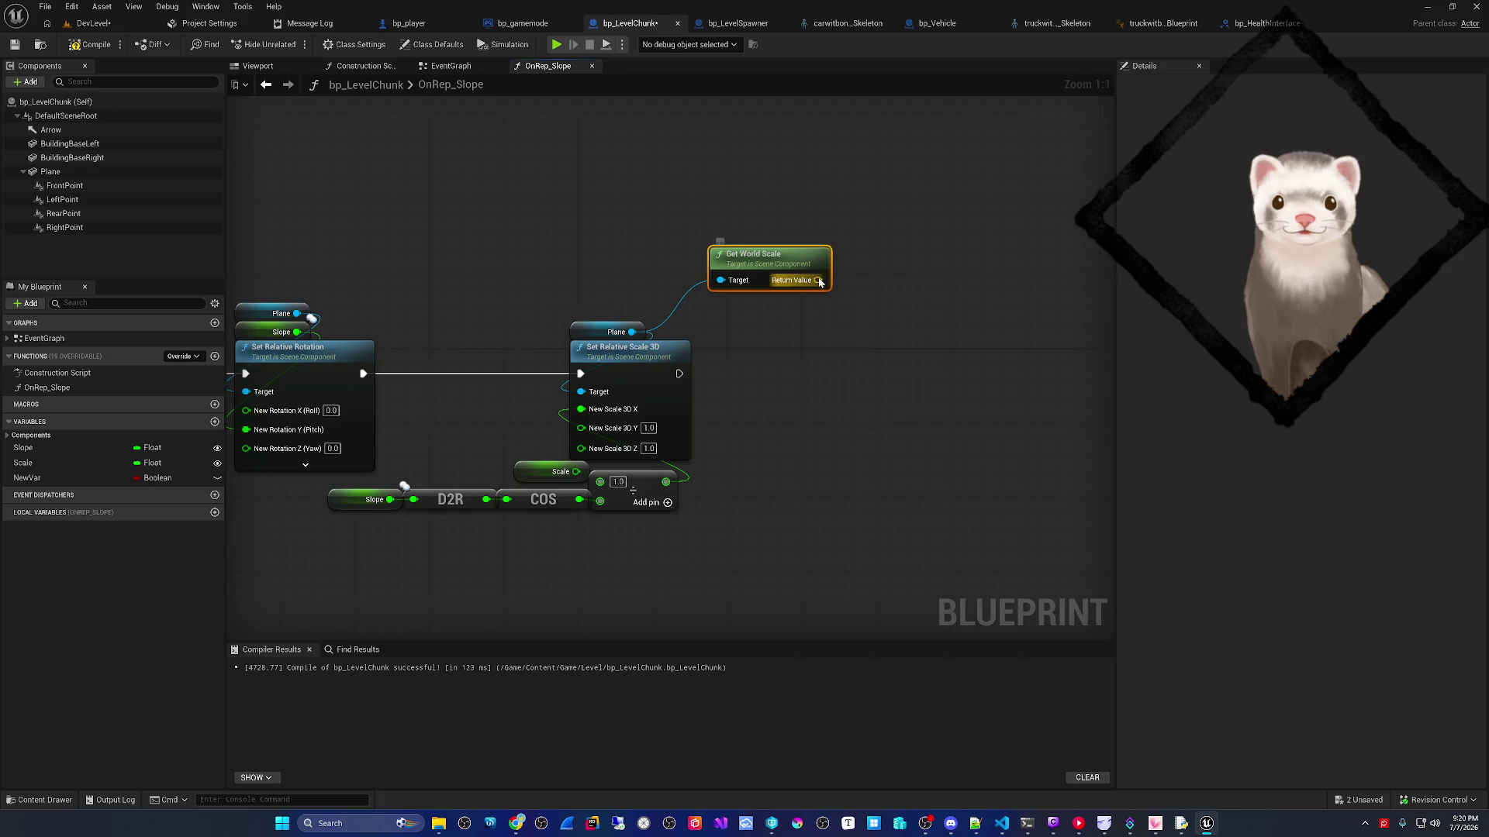
{"action": "right_click", "coordinate": [818, 280]}
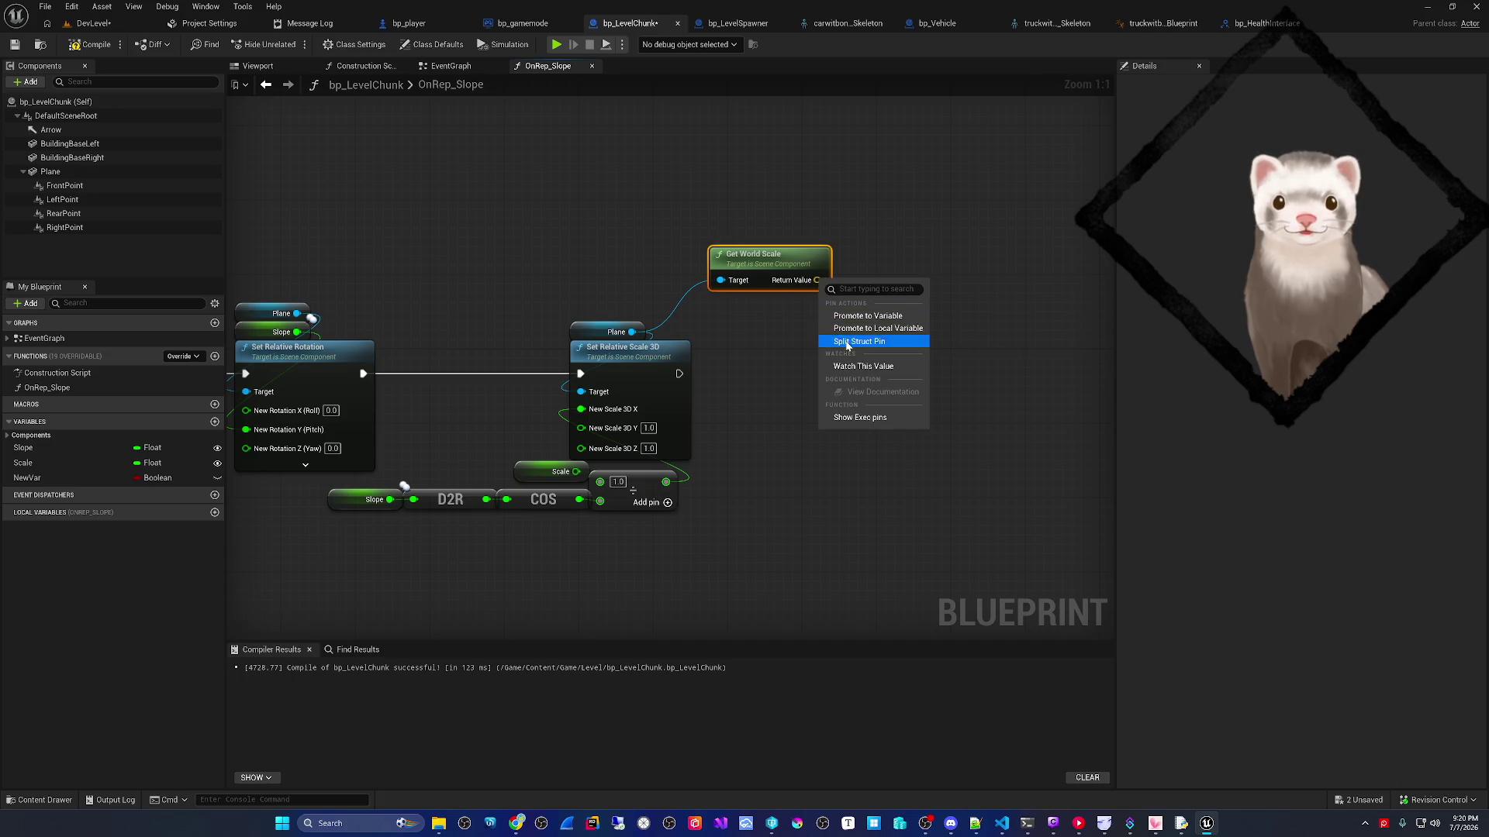
{"action": "left_click", "coordinate": [846, 342]}
{"action": "left_click_drag", "start_coordinate": [756, 254], "coordinate": [449, 255]}
{"action": "mouse_move", "coordinate": [512, 297]}
{"action": "left_mouse_down"}
{"action": "mouse_move", "coordinate": [604, 436]}
{"action": "mouse_move", "coordinate": [511, 314]}
{"action": "mouse_move", "coordinate": [581, 408]}
{"action": "left_mouse_up"}
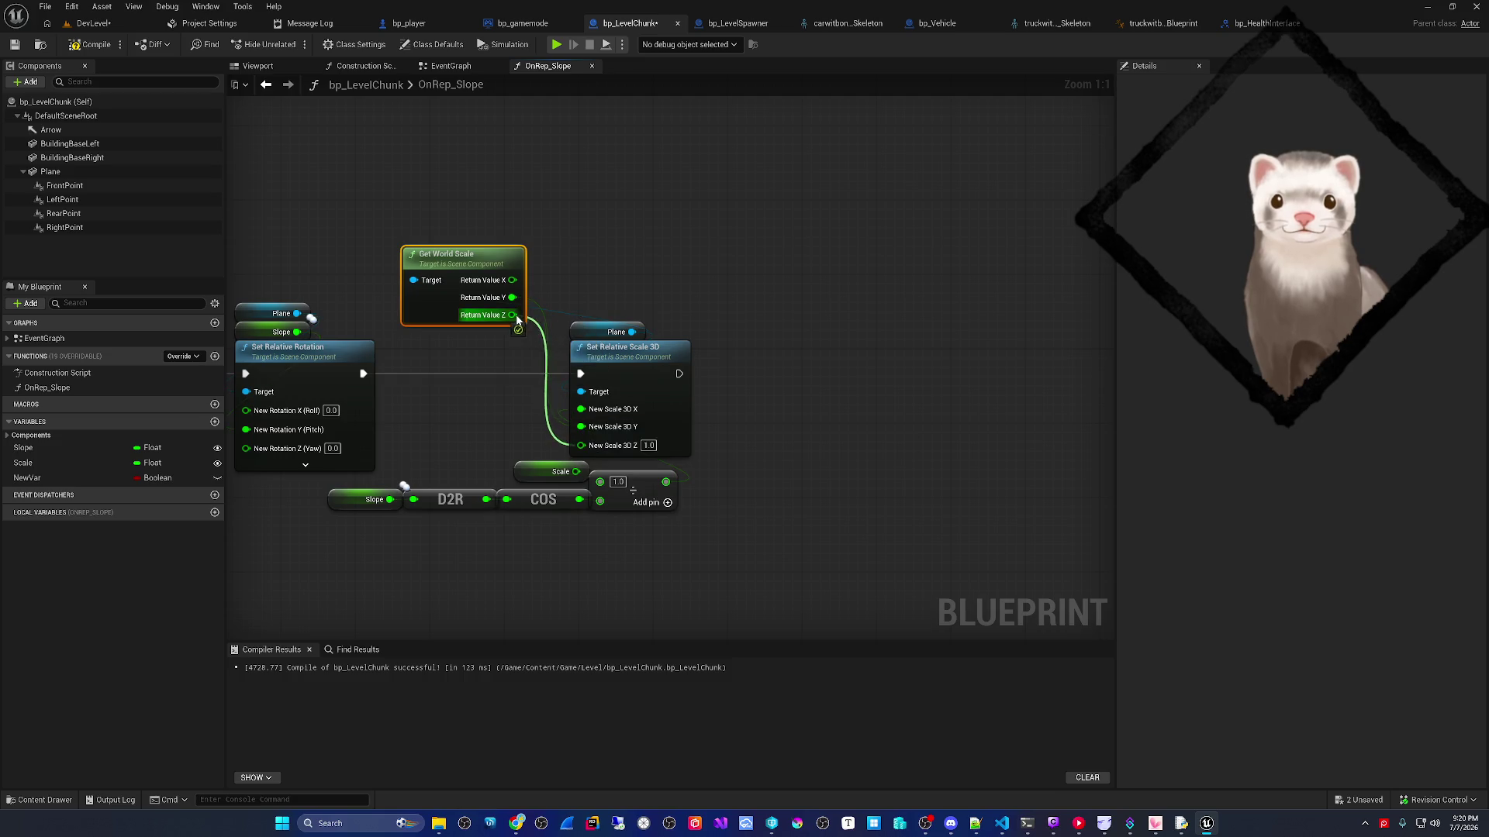
{"action": "left_click_drag", "start_coordinate": [444, 306], "coordinate": [462, 437]}
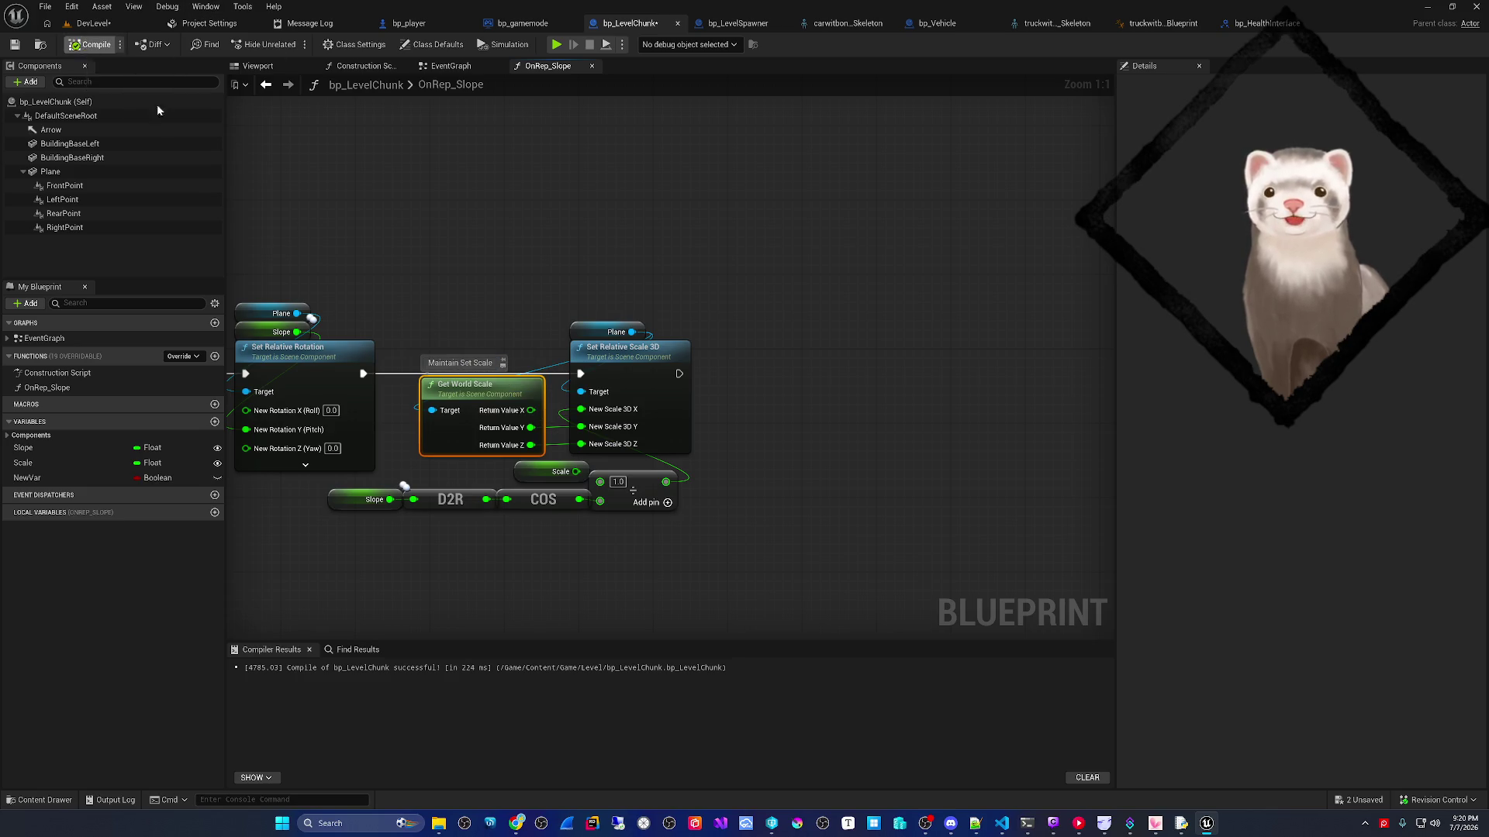
- Tidy the OnRep_Slope graph and save bp_LevelChunk
{"action": "left_click_drag", "start_coordinate": [425, 235], "coordinate": [612, 262]}
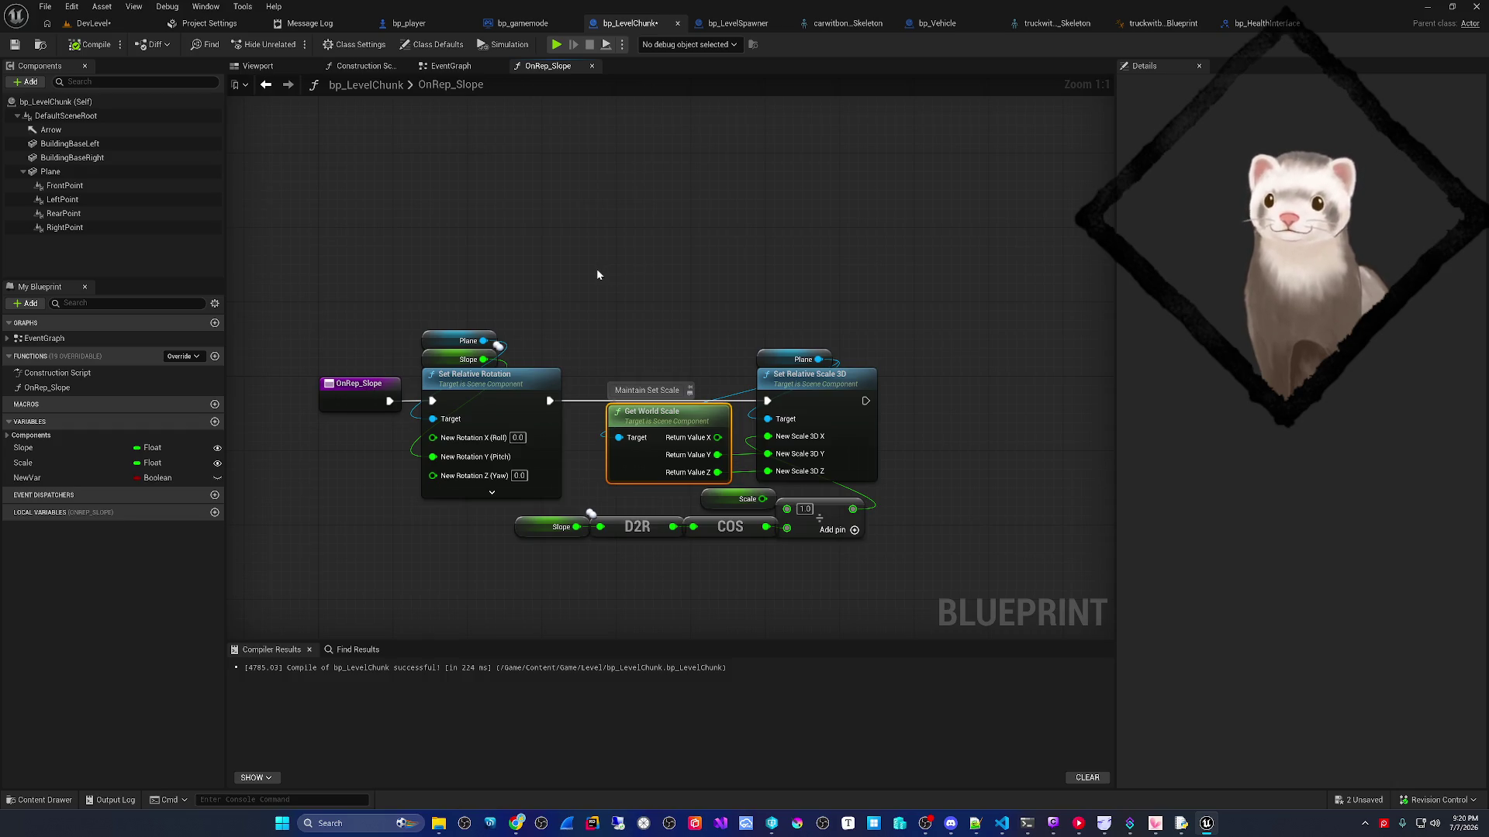
{"action": "left_click_drag", "start_coordinate": [612, 300], "coordinate": [623, 270]}
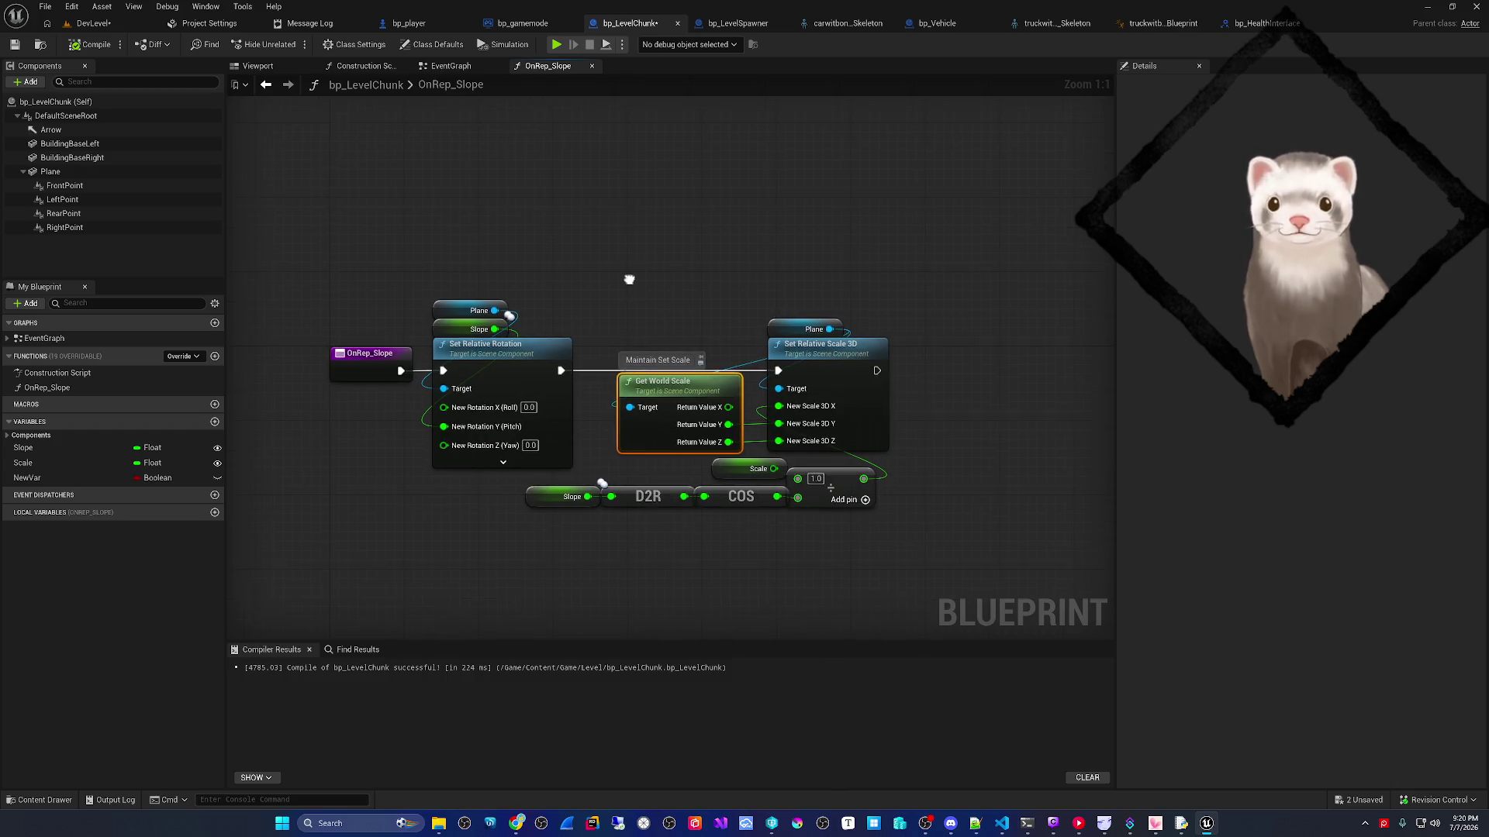
{"action": "left_click", "coordinate": [836, 384]}
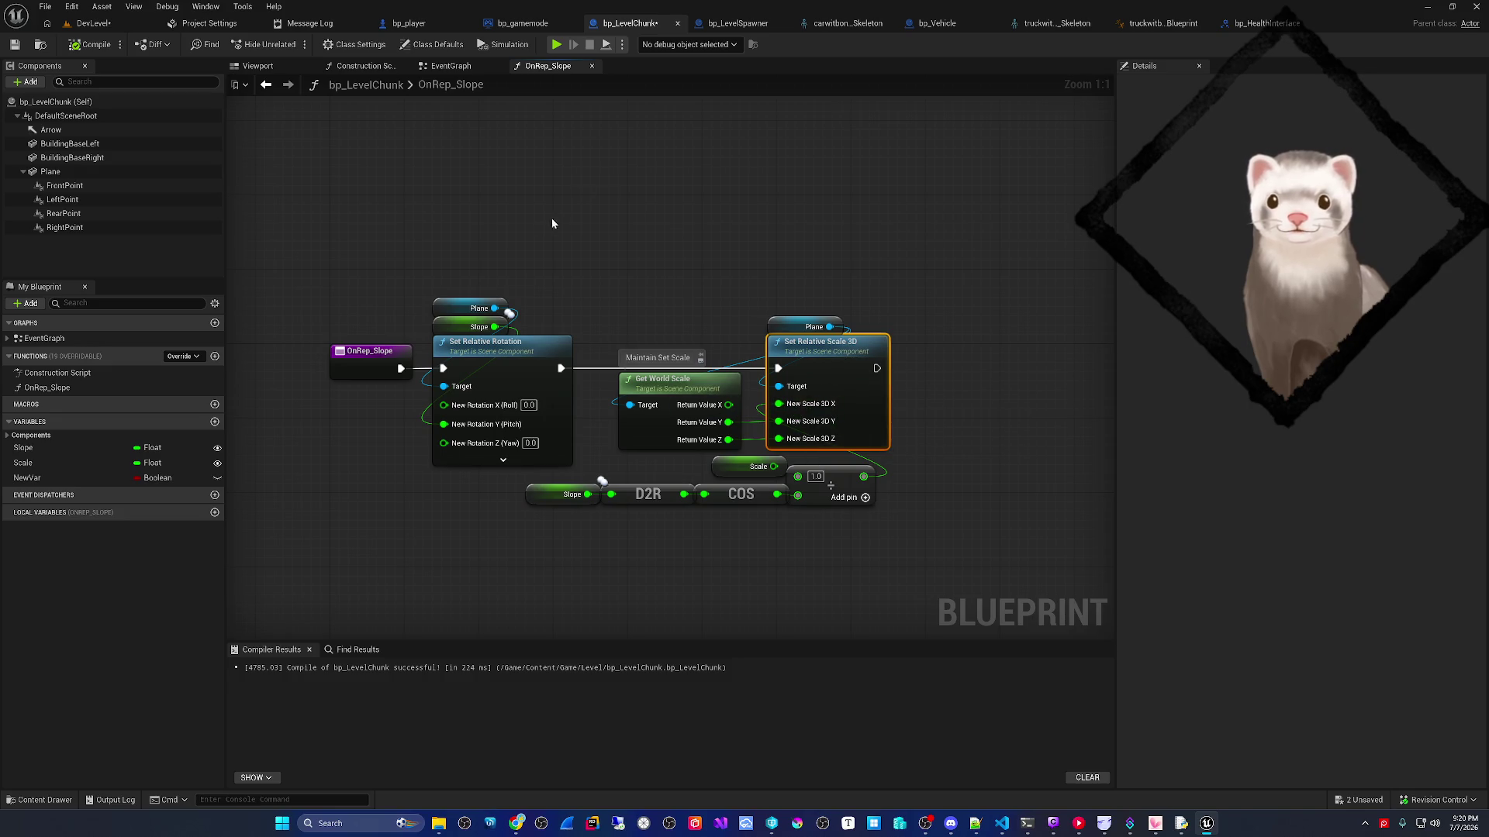
{"action": "left_click", "coordinate": [45, 6]}
{"action": "left_click", "coordinate": [77, 100]}
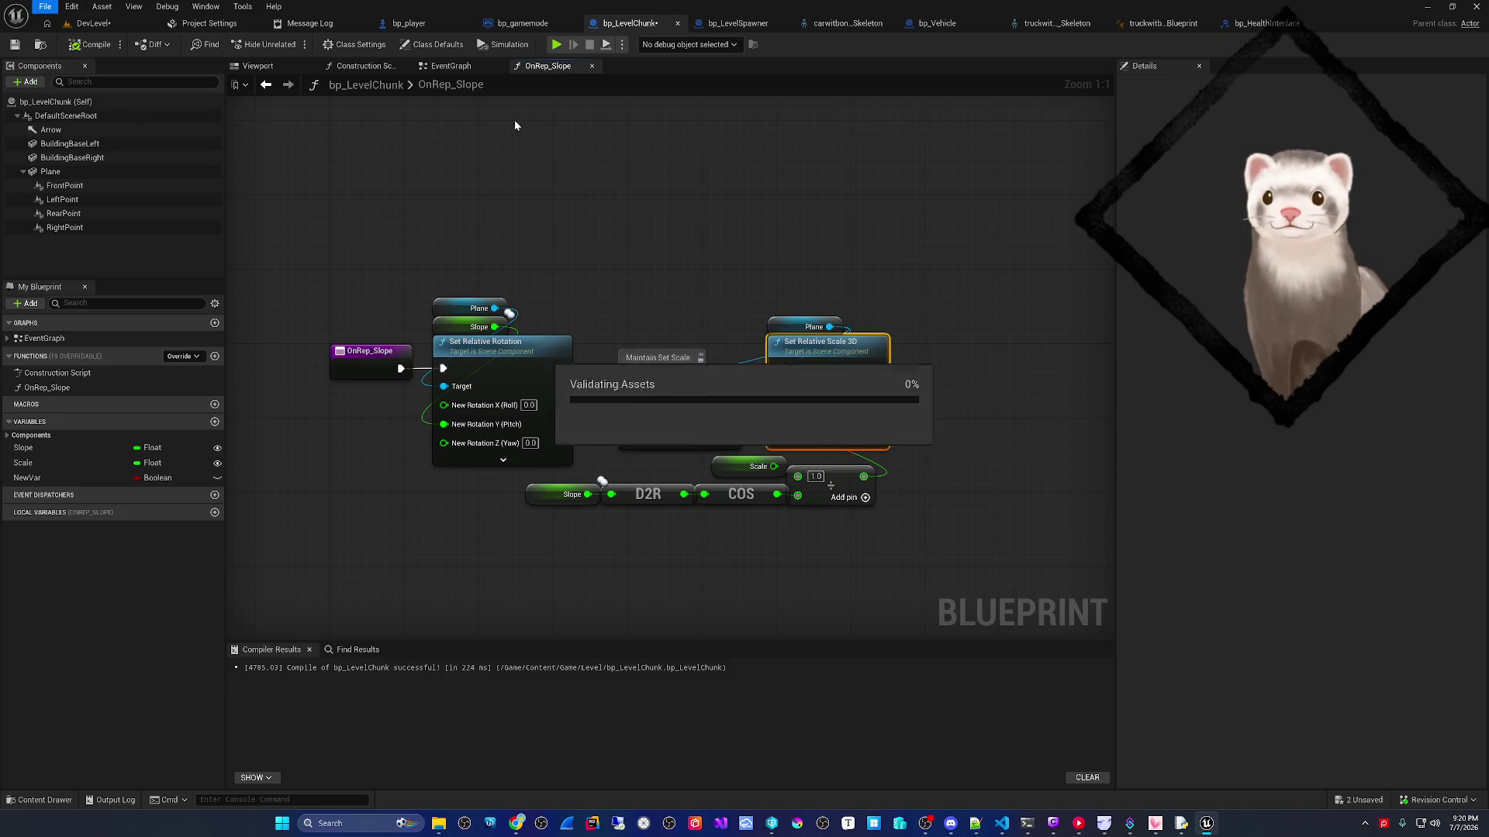
- Return to the DevLevel level and start a play test
{"action": "left_click", "coordinate": [446, 67]}
{"action": "left_click", "coordinate": [254, 68]}
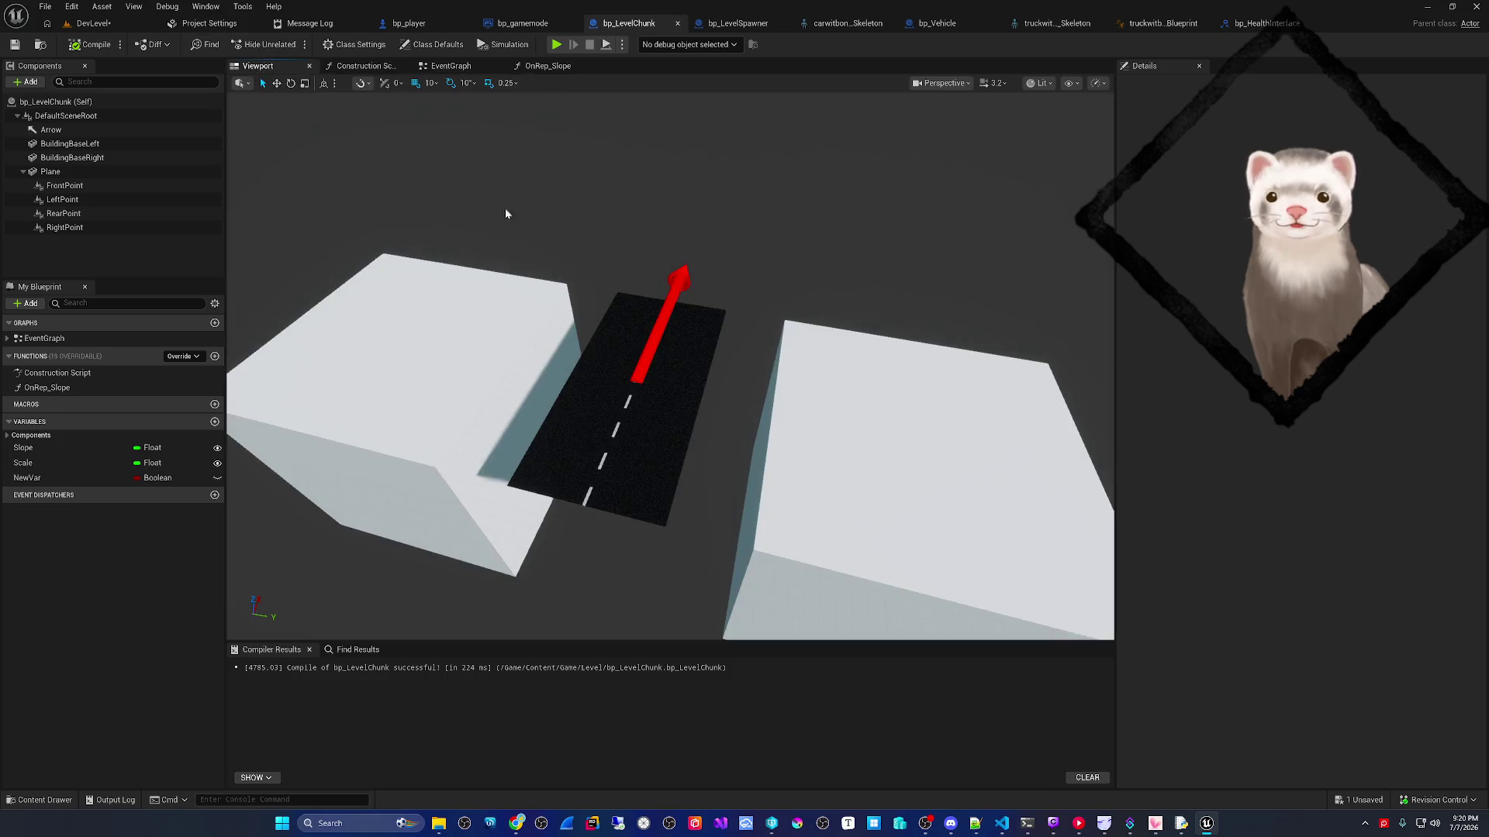
{"action": "left_click", "coordinate": [93, 23]}
{"action": "left_click", "coordinate": [288, 45]}
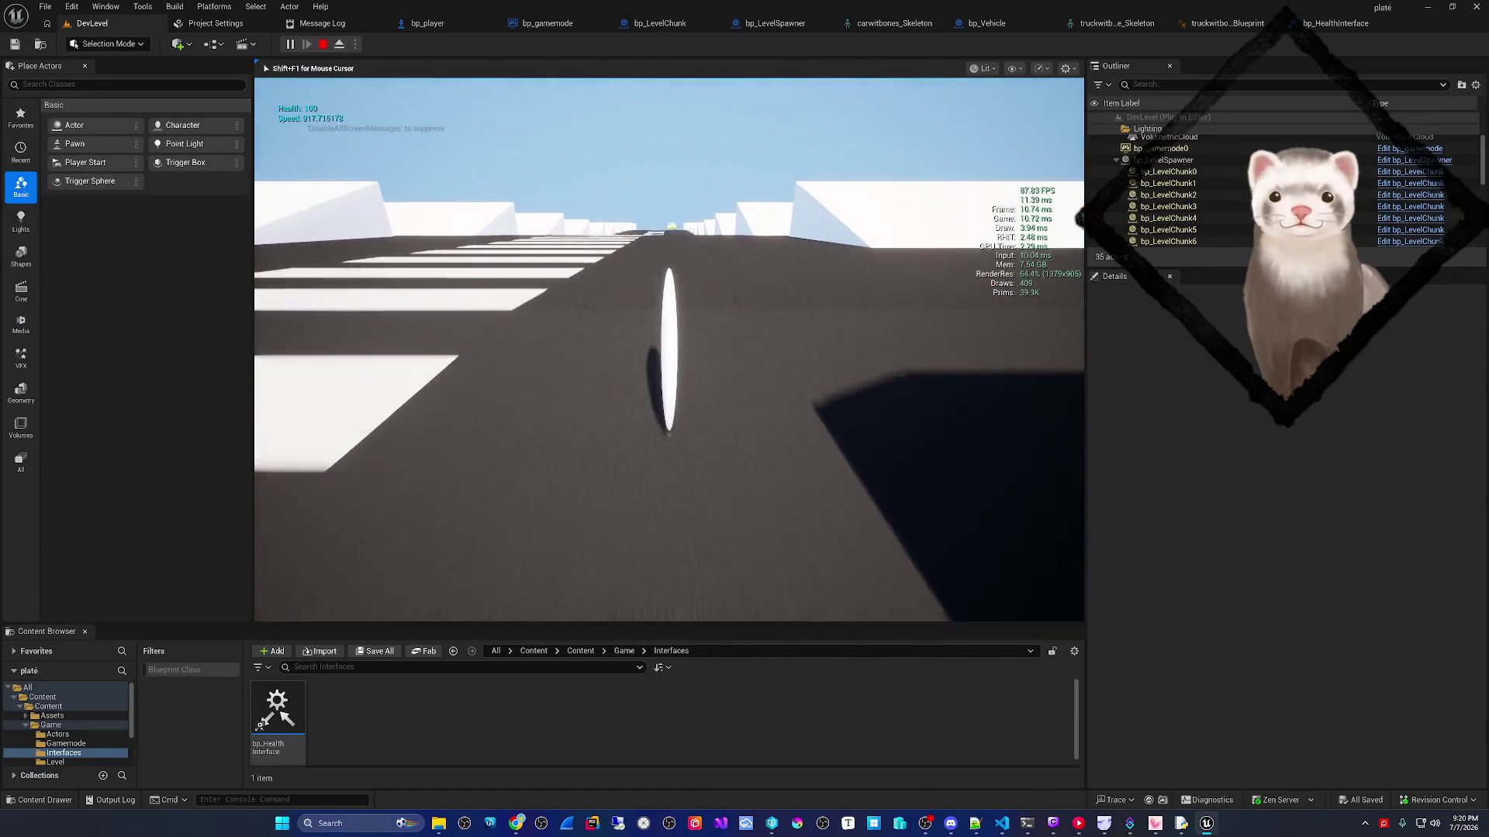
- Drive the car weaving right and left along the road, then end the session
{"action": "key", "text": "d"}
{"action": "key", "text": "a"}
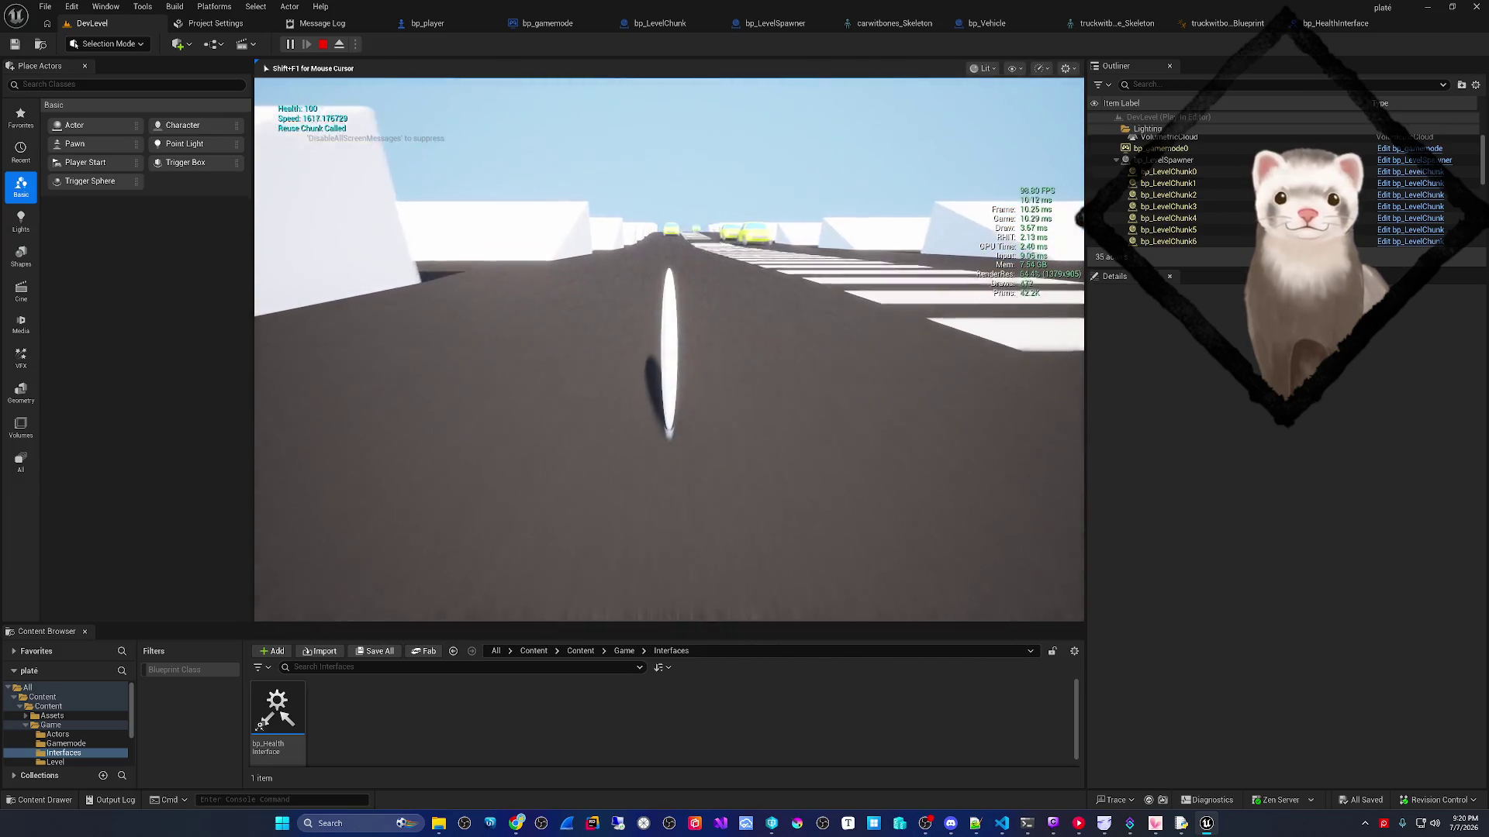
{"action": "key", "text": "d"}
{"action": "key", "text": "a"}
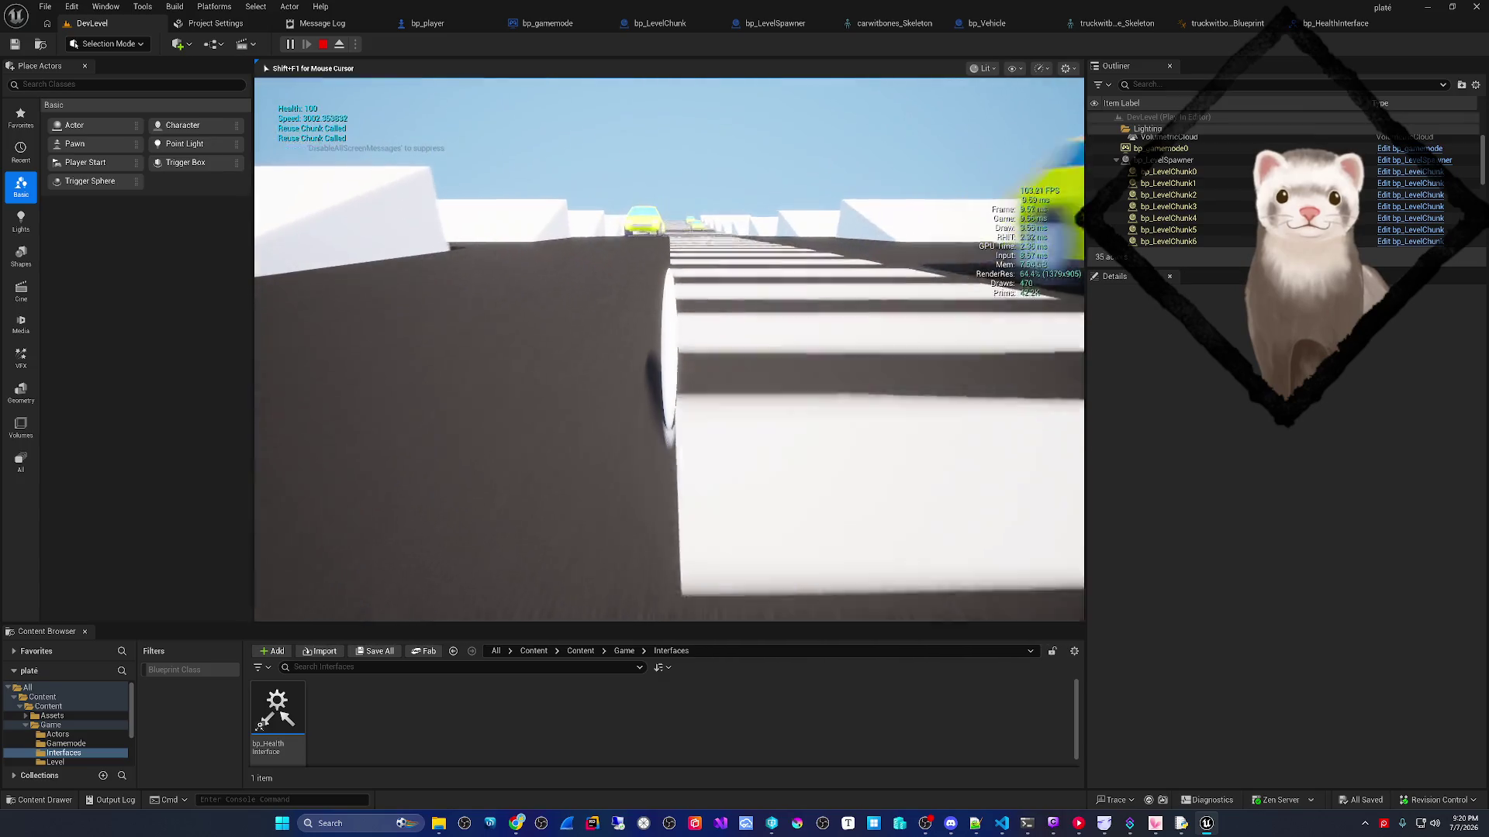
{"action": "key", "text": "Escape"}
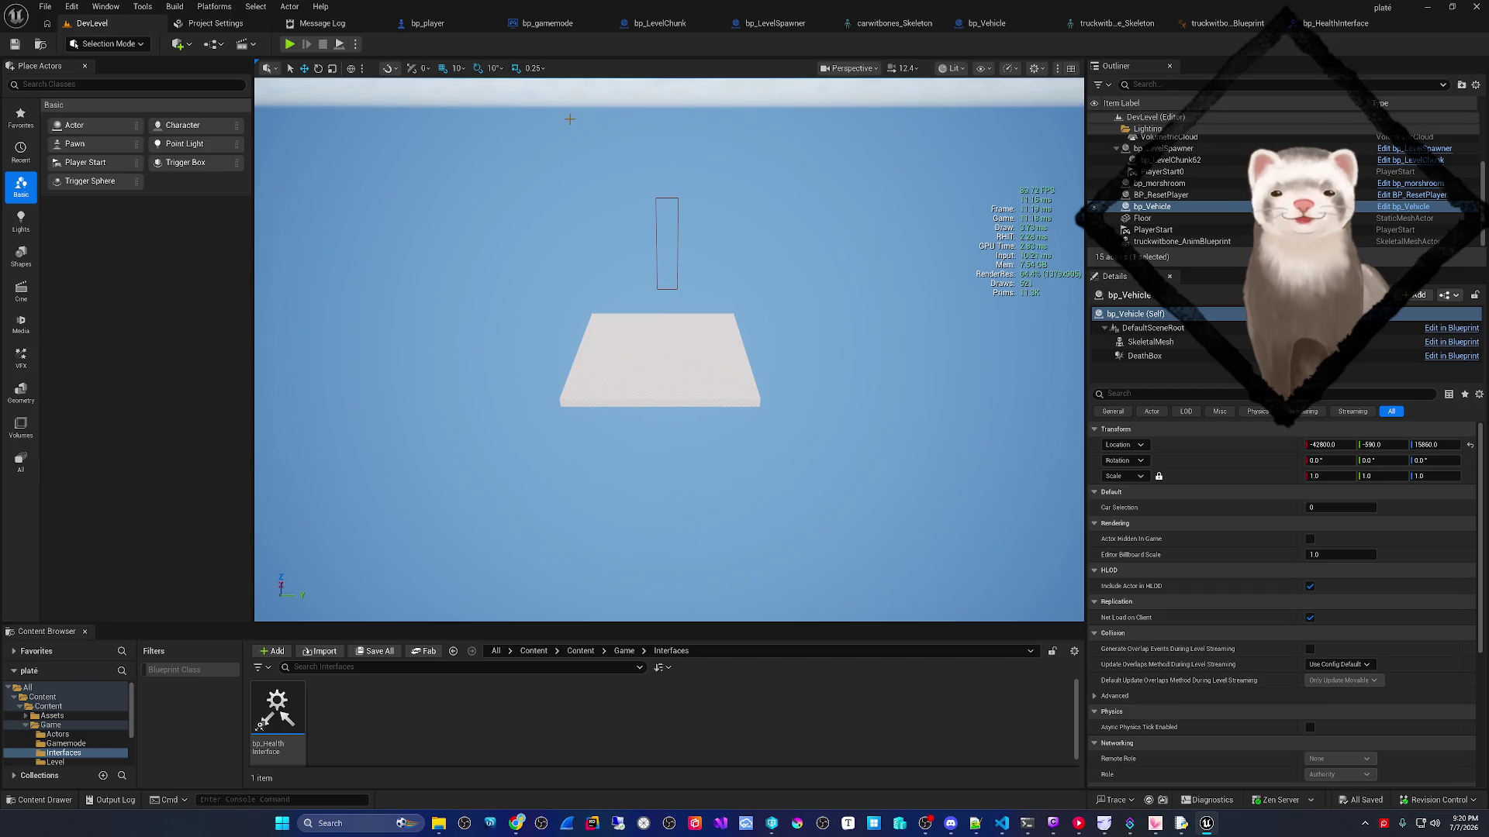
- Glance at bp_Vehicle, then open bp_LevelChunk's Construction Script graph
{"action": "left_click", "coordinate": [984, 24]}
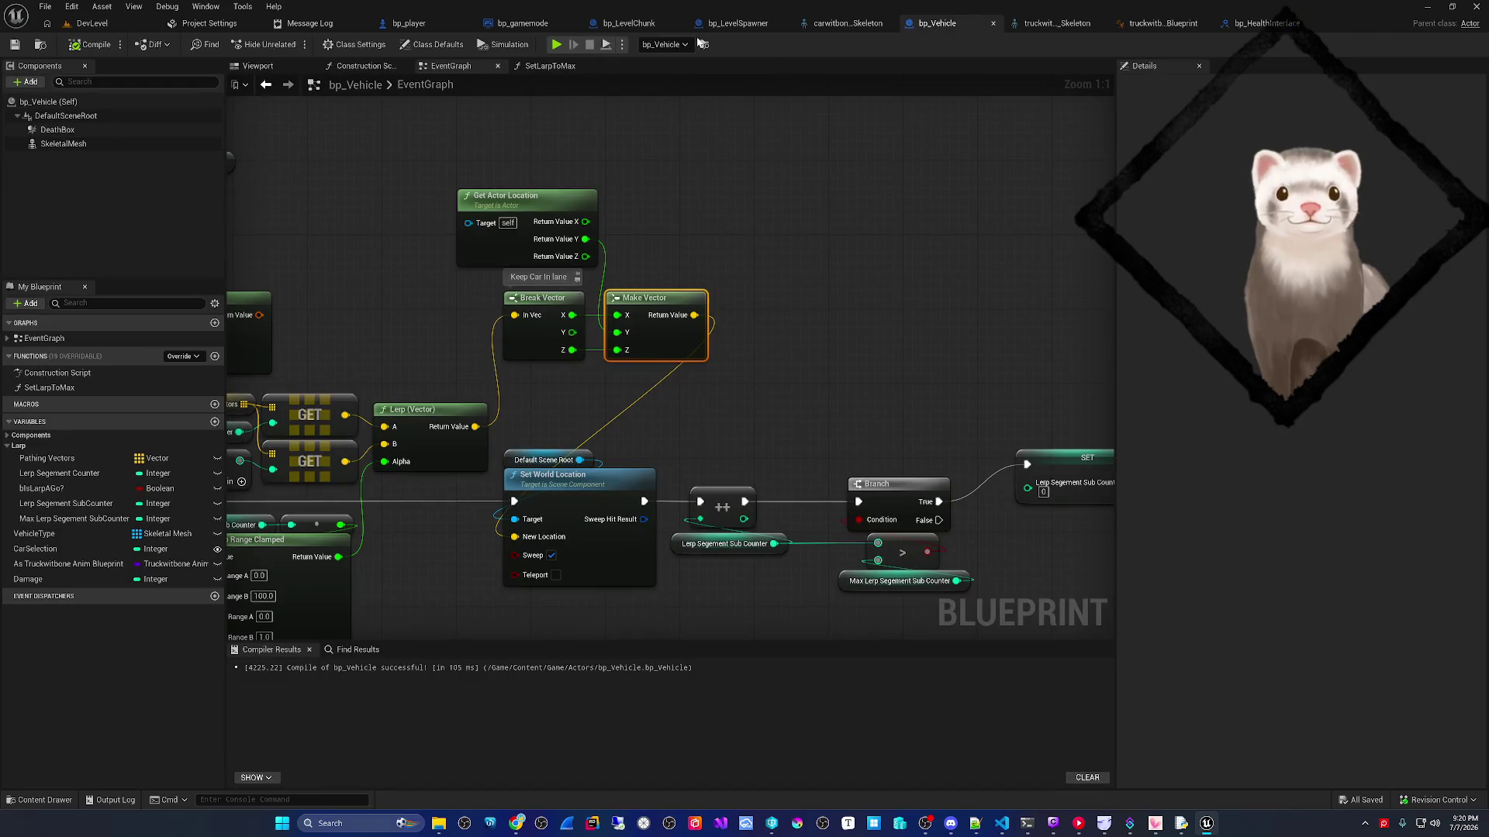
{"action": "left_click", "coordinate": [627, 25]}
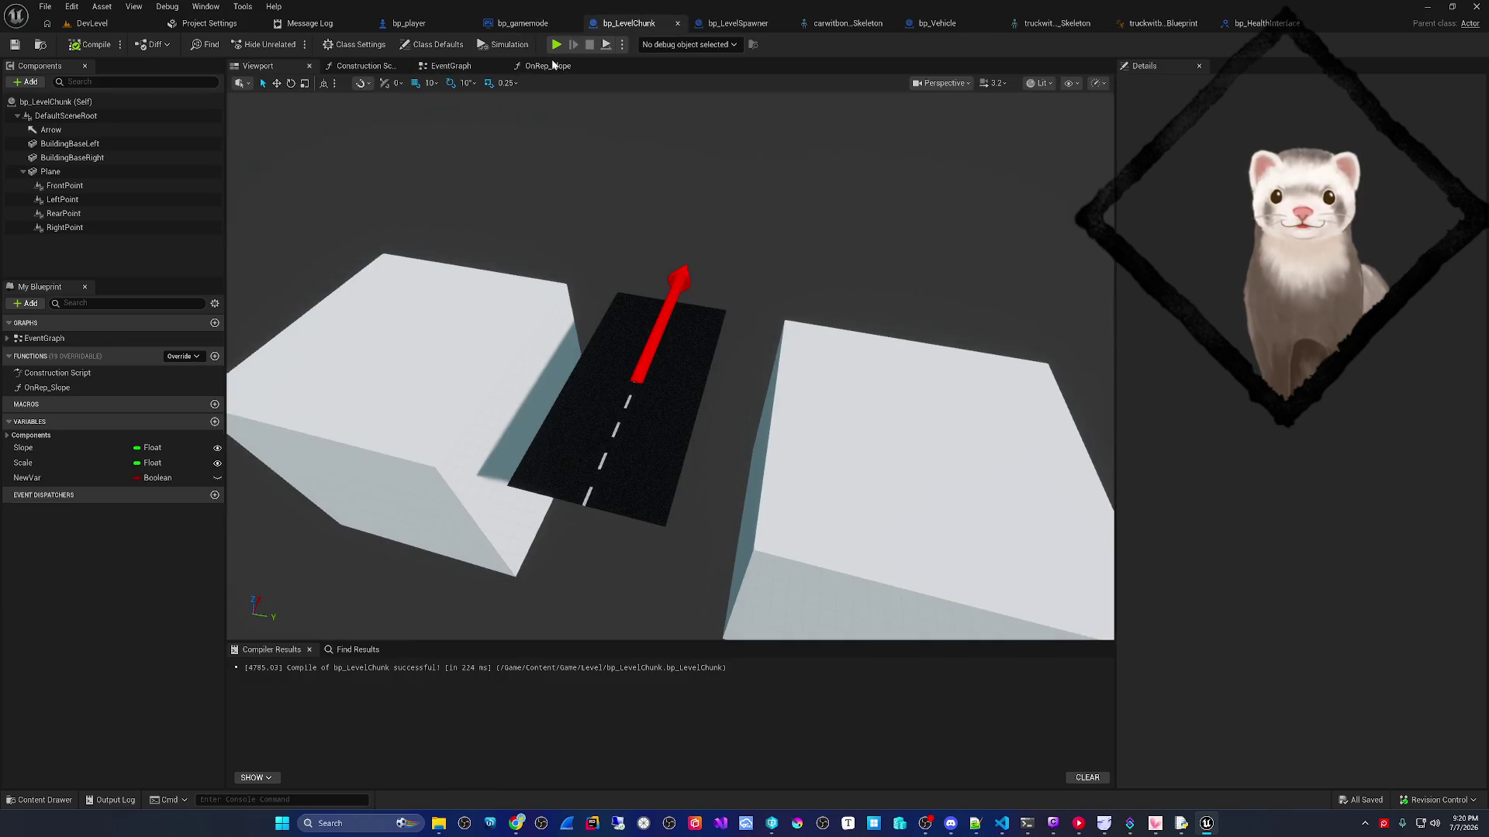
{"action": "left_click", "coordinate": [443, 67]}
{"action": "left_click", "coordinate": [358, 66]}
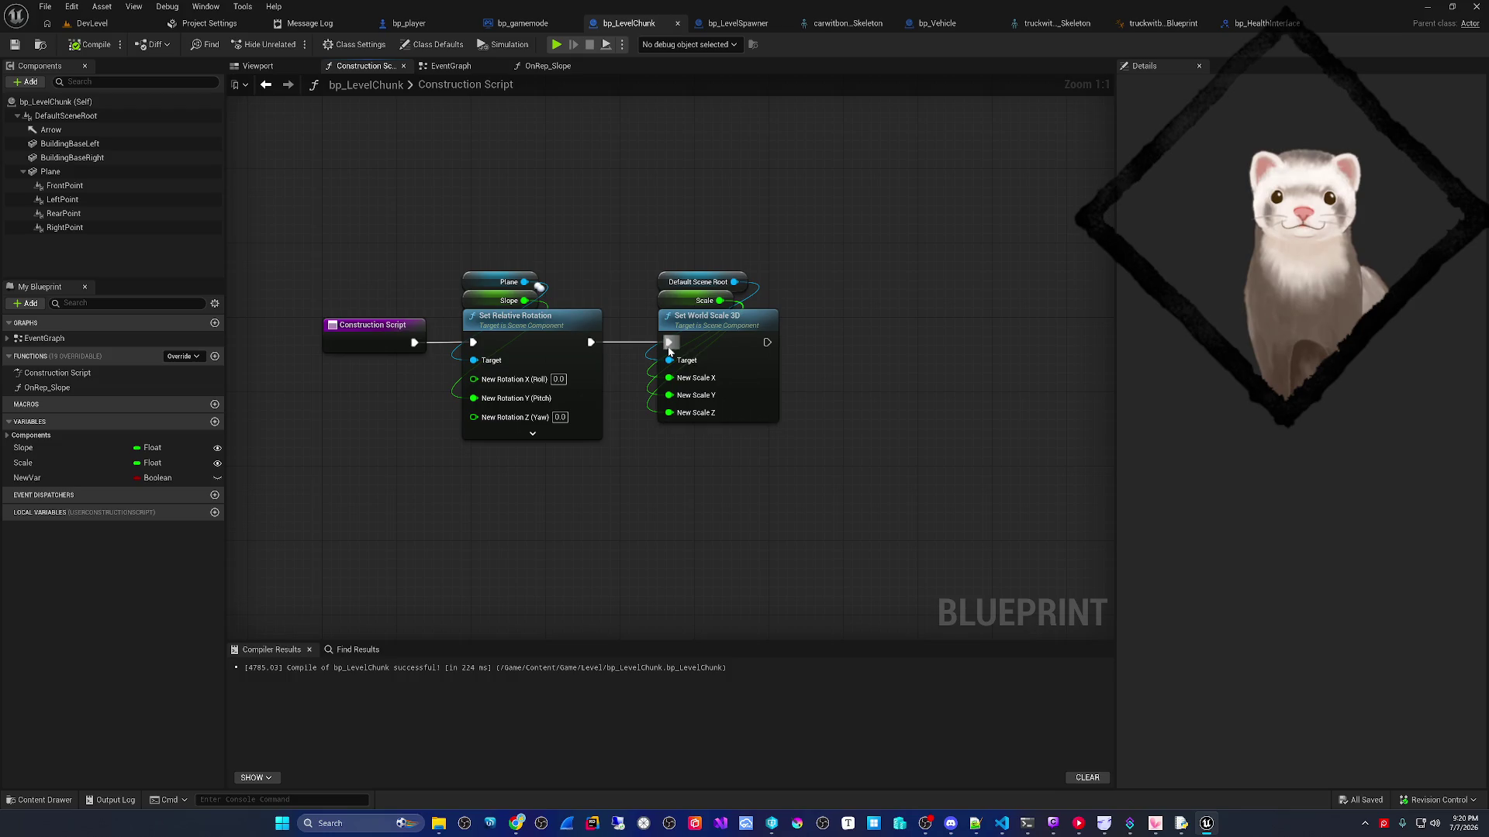
- Compile bp_LevelChunk and run a standalone play preview, then close it
{"action": "left_click", "coordinate": [86, 45]}
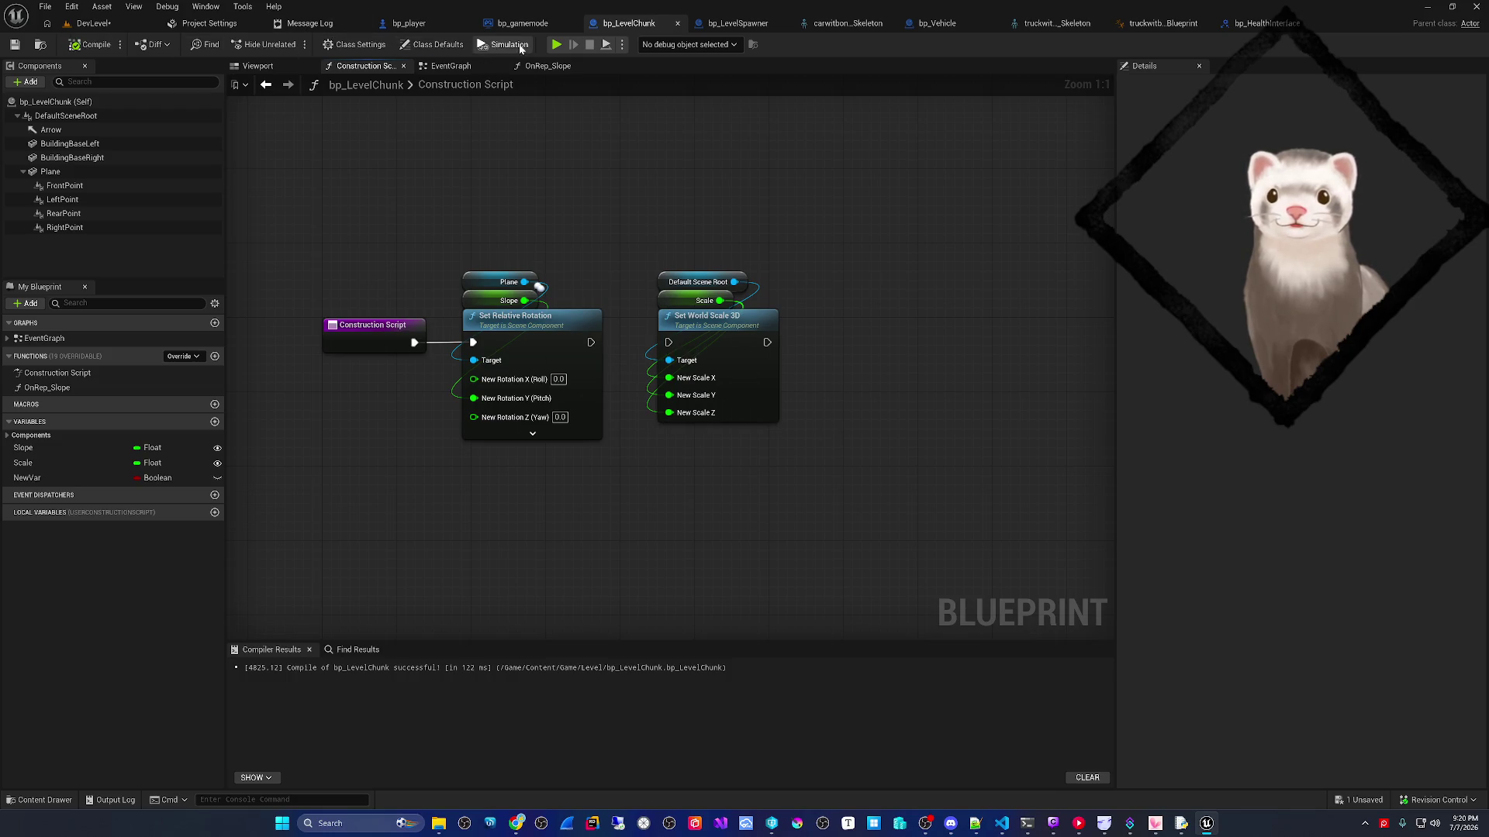
{"action": "left_click", "coordinate": [556, 45]}
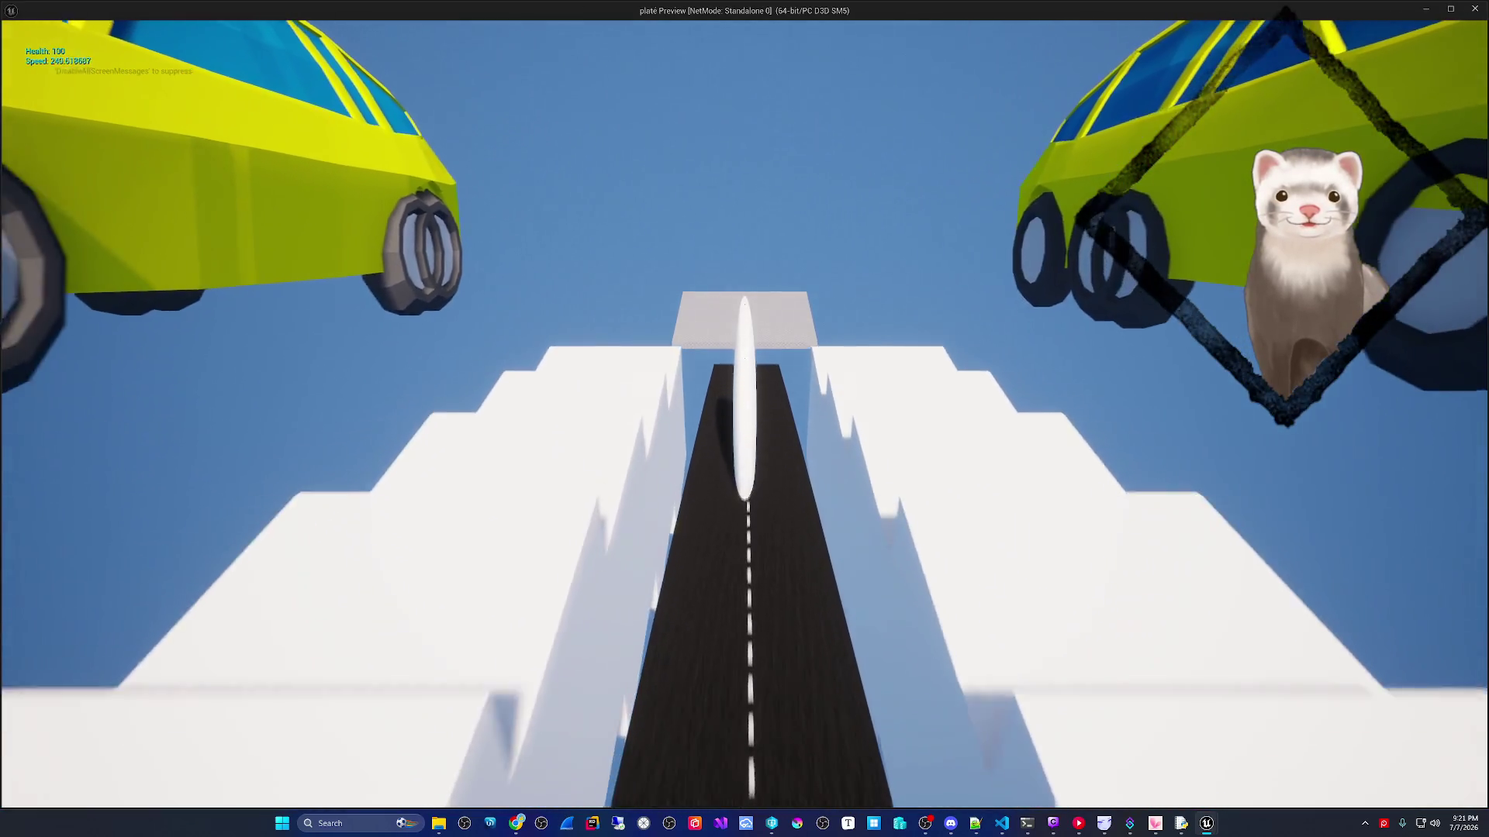
{"action": "key", "text": "Escape"}
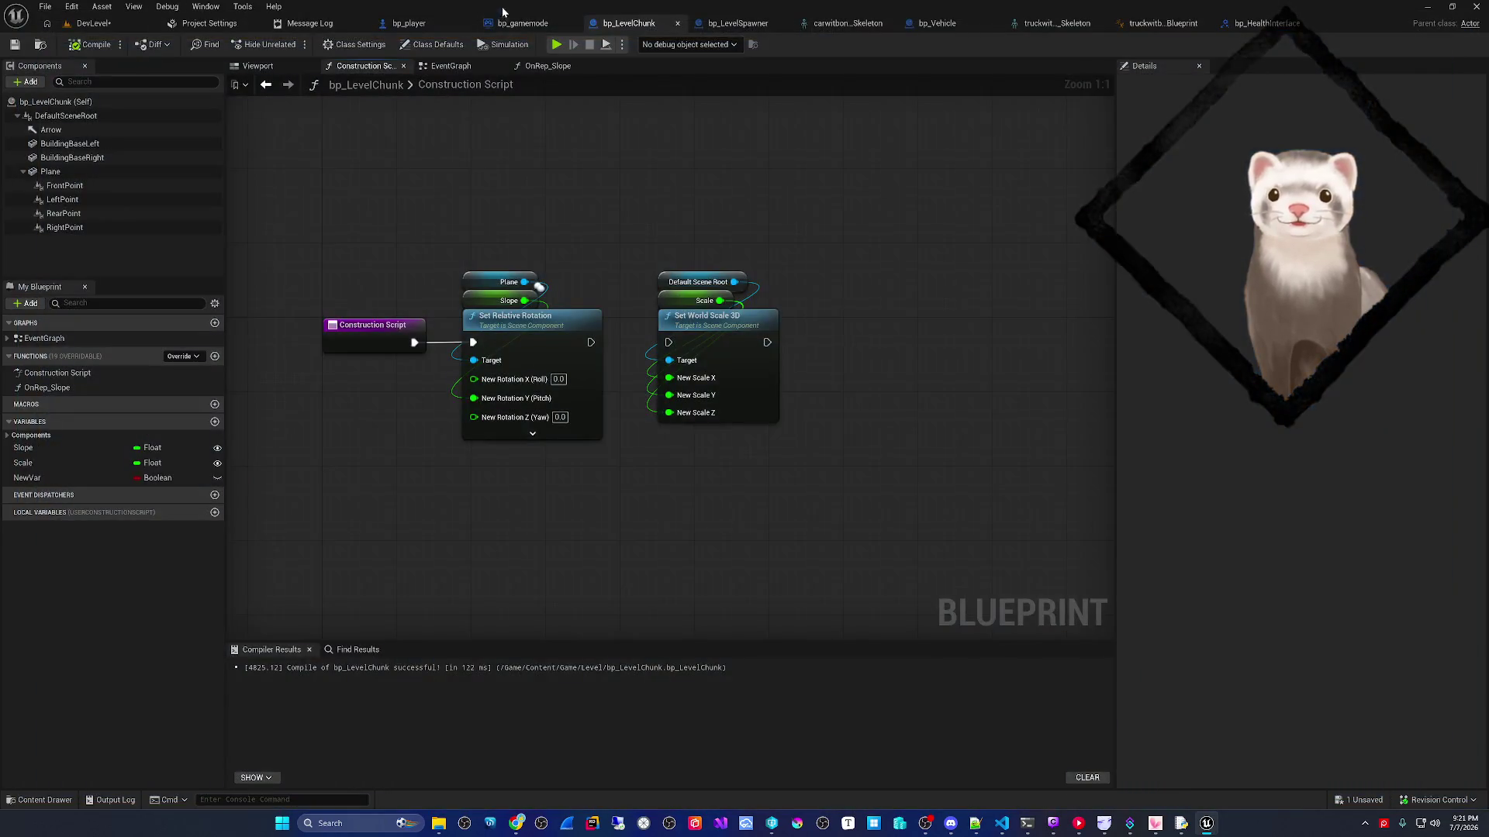
- Run two quick in-editor play tests of DevLevel
{"action": "left_click", "coordinate": [73, 24]}
{"action": "left_click", "coordinate": [289, 44]}
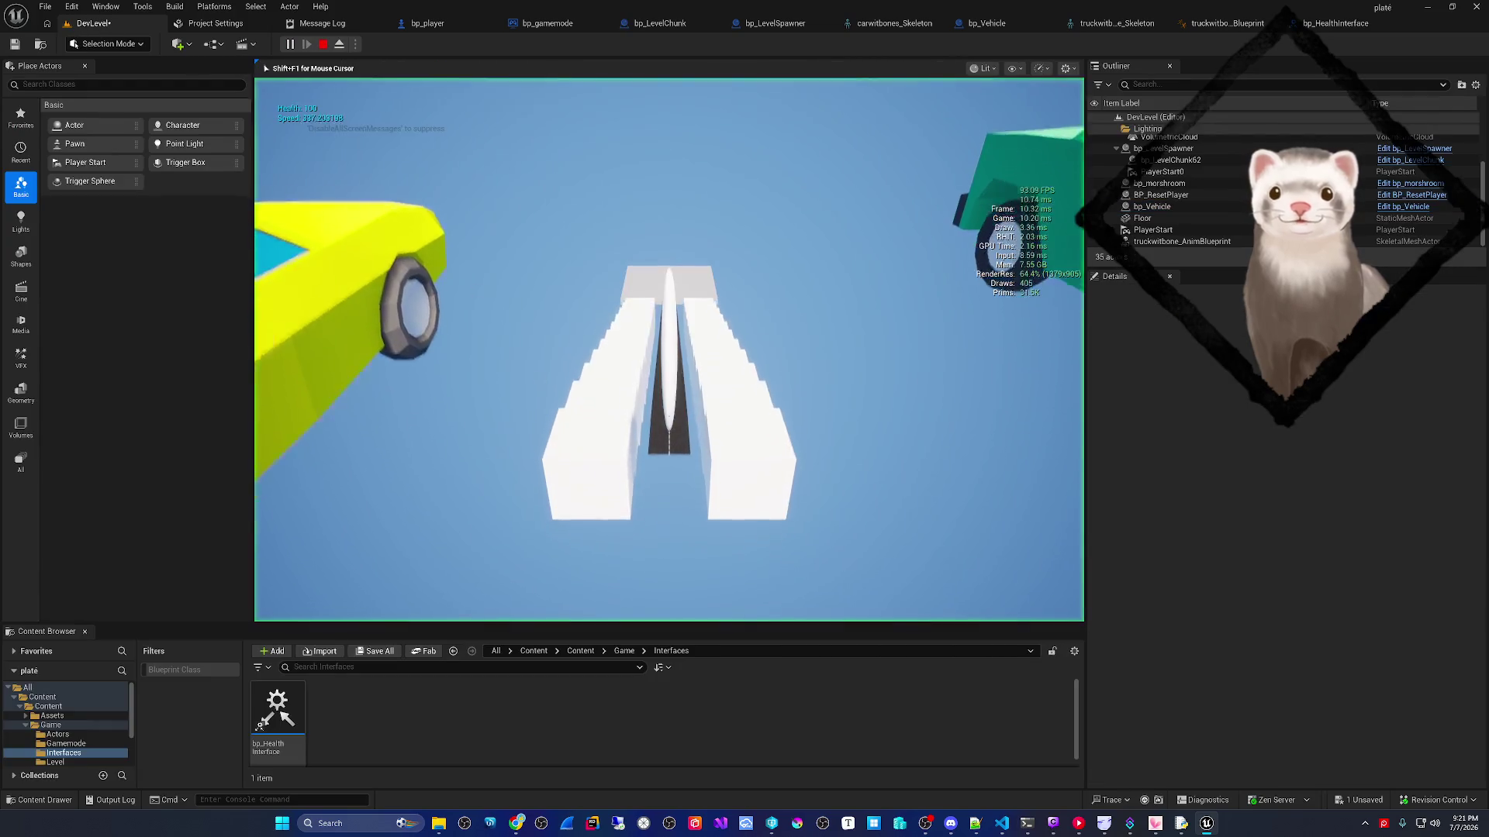
{"action": "key", "text": "Escape"}
{"action": "left_click", "coordinate": [289, 44]}
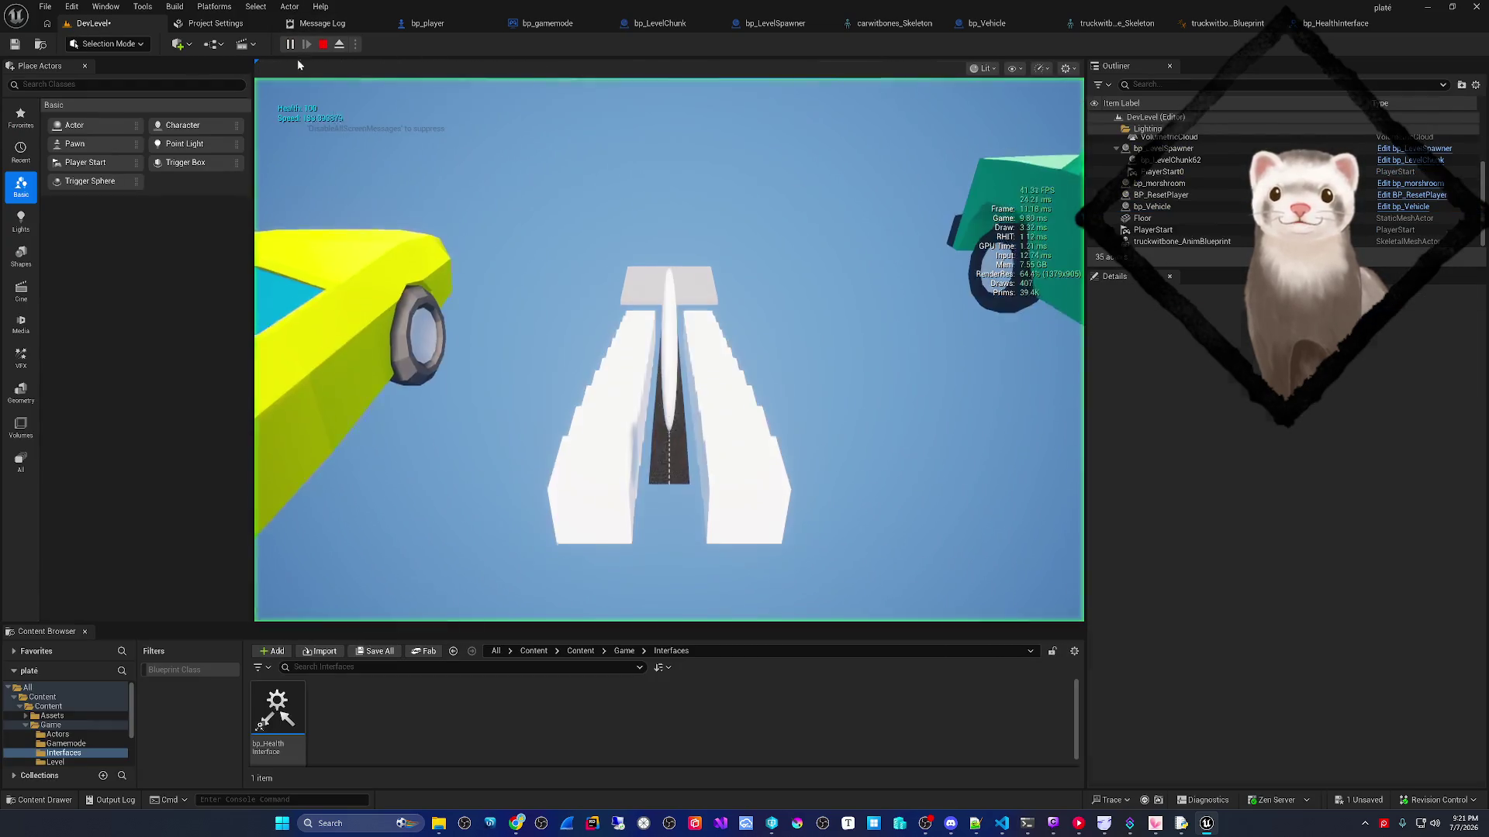
{"action": "key", "text": "Escape"}
- Look through bp_player and bp_gamemode, then come back to bp_LevelChunk
{"action": "left_click", "coordinate": [428, 24]}
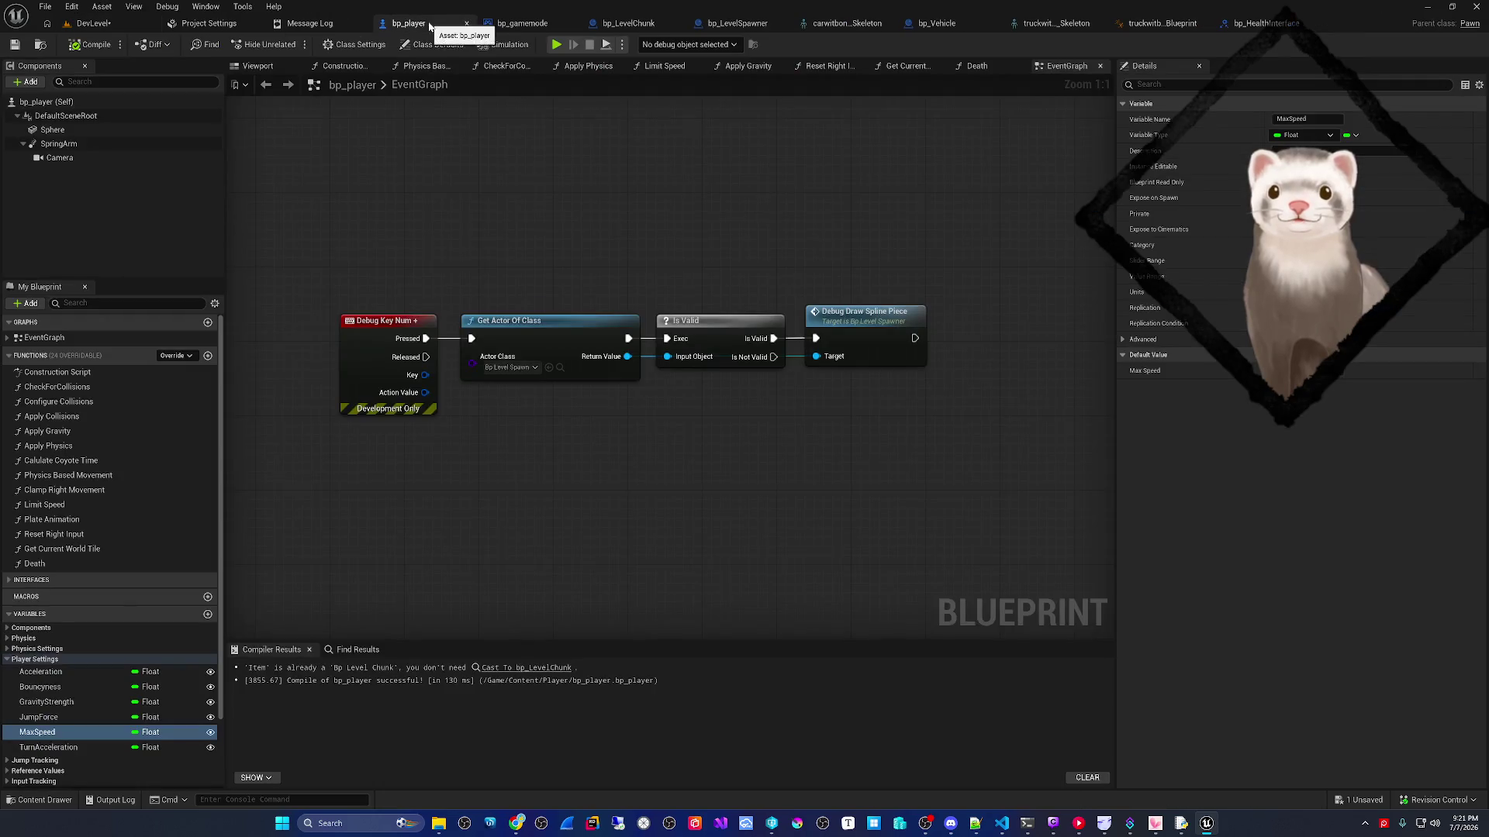
{"action": "left_click", "coordinate": [521, 24]}
{"action": "left_click", "coordinate": [625, 23]}
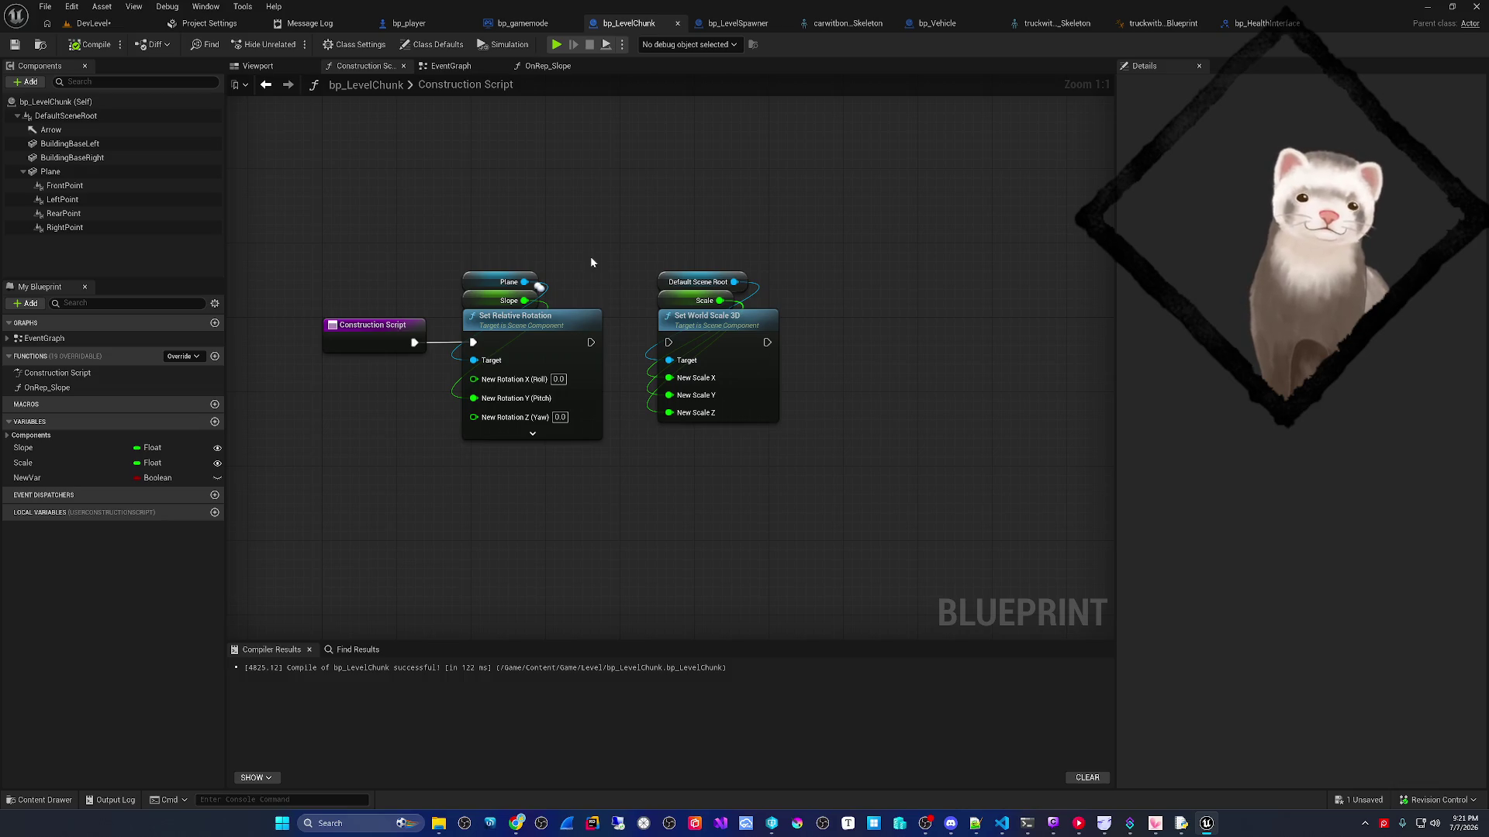
- Wire Set Relative Rotation's exec into Set World Scale 3D and save all modified assets
{"action": "left_click_drag", "start_coordinate": [590, 342], "coordinate": [669, 343]}
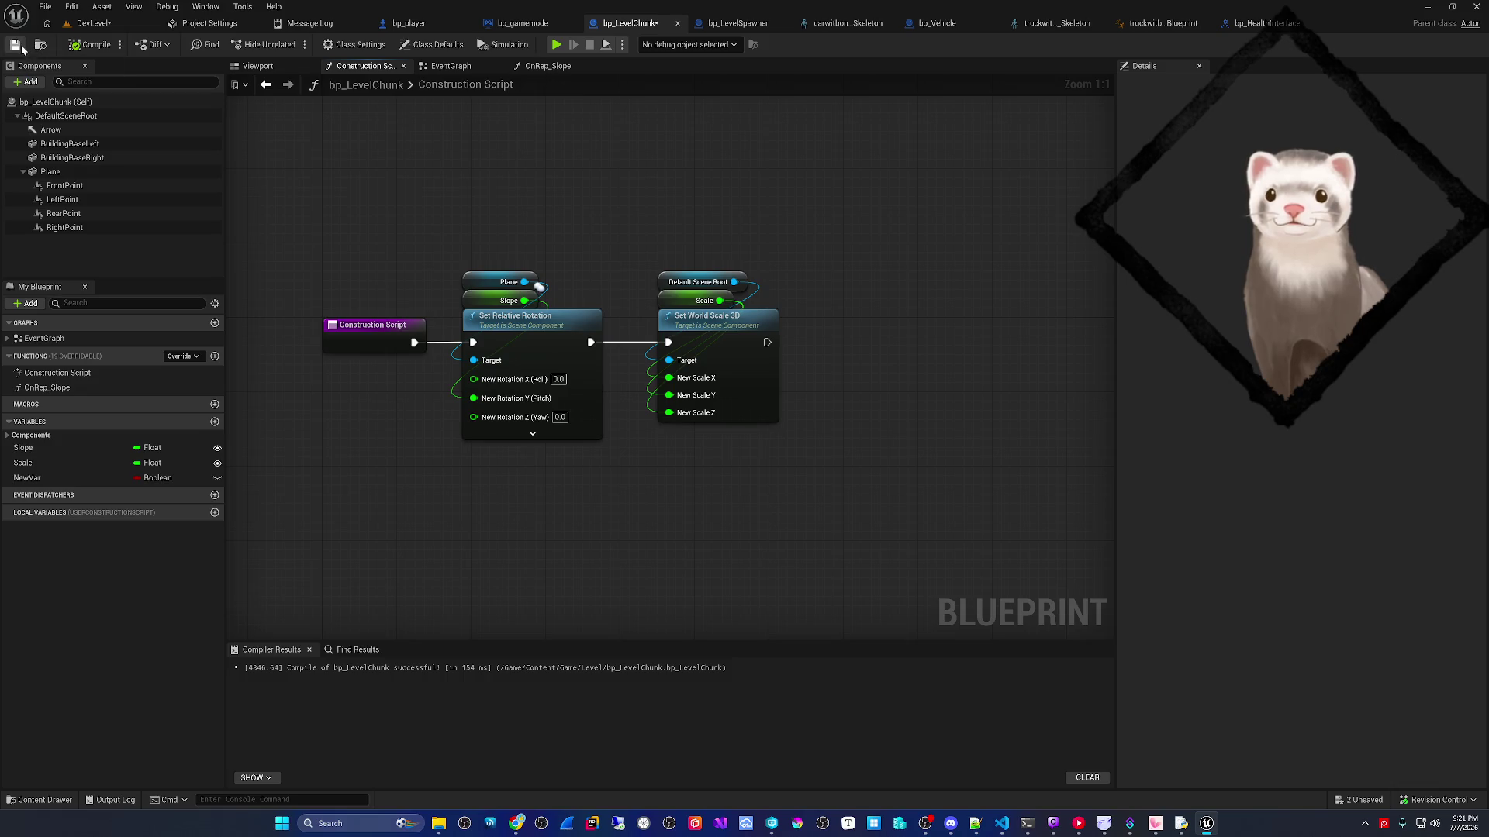
{"action": "left_click", "coordinate": [44, 10]}
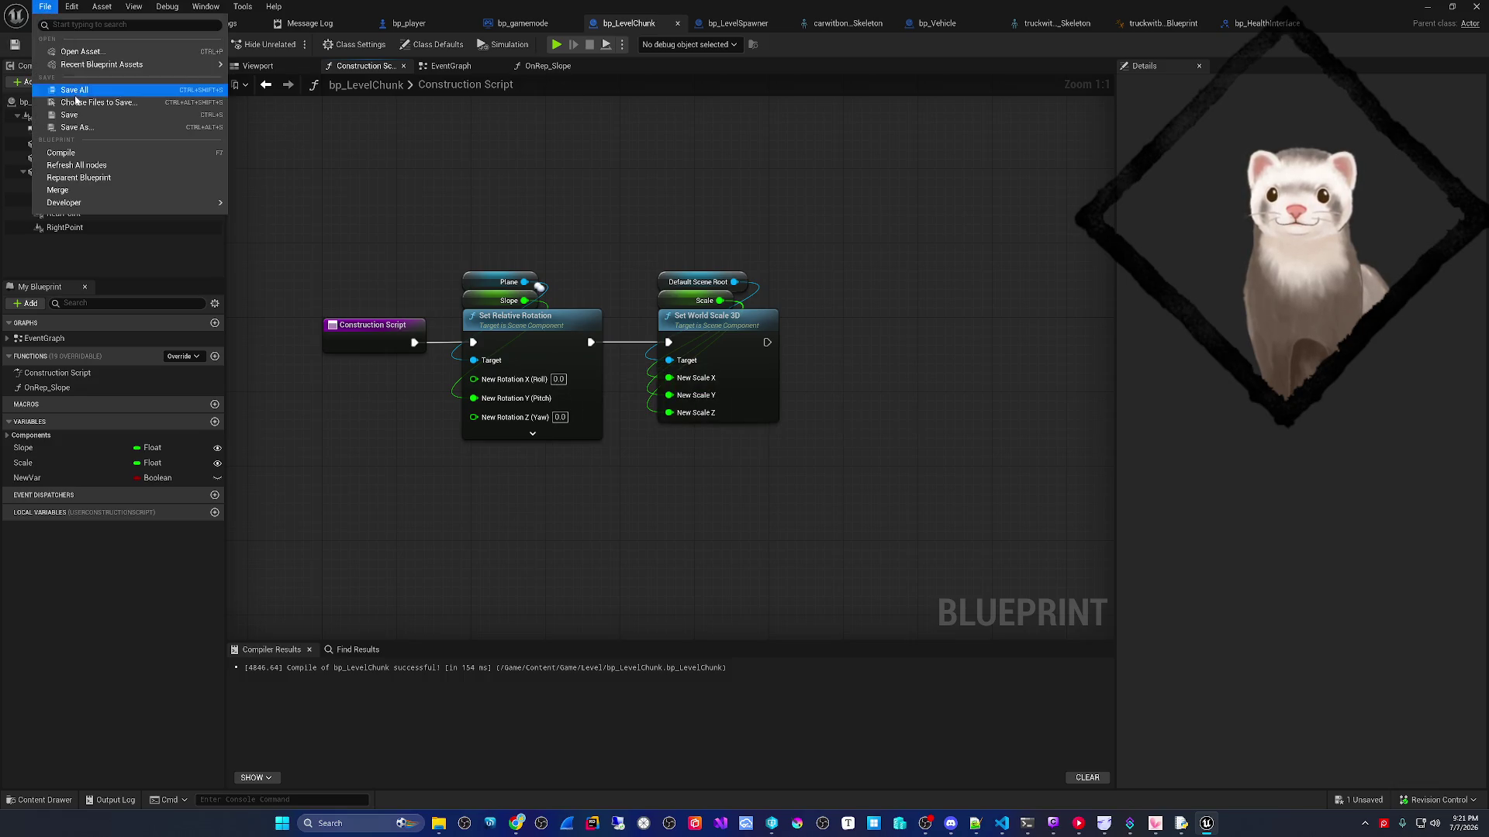
{"action": "left_click", "coordinate": [77, 90]}
- Show bp_LevelChunk's 3D viewport preview and inspect the Scale variable's settings
{"action": "left_click_drag", "start_coordinate": [456, 180], "coordinate": [427, 182]}
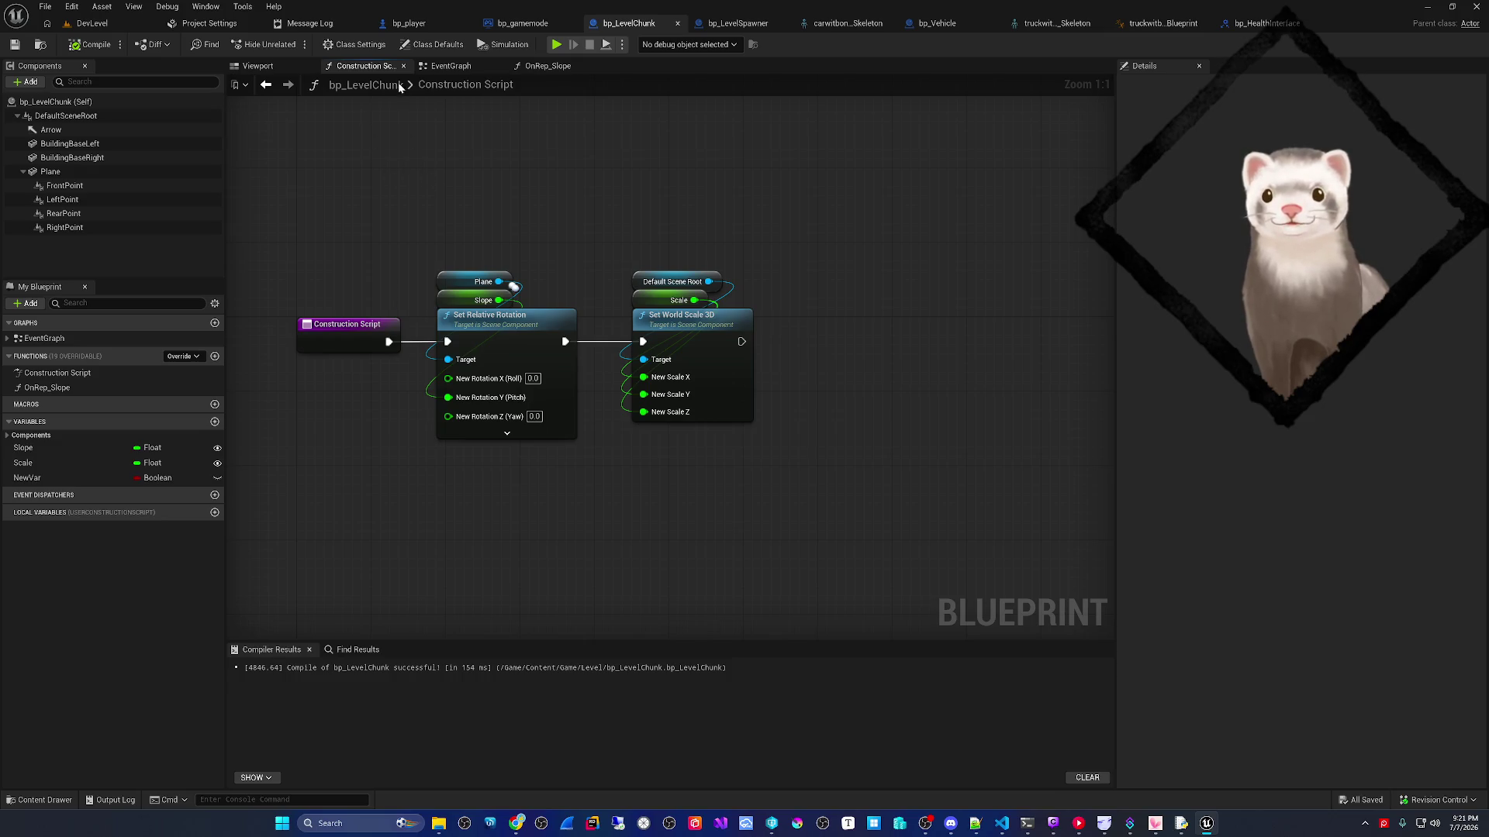
{"action": "left_click", "coordinate": [258, 66]}
{"action": "left_click", "coordinate": [74, 462]}
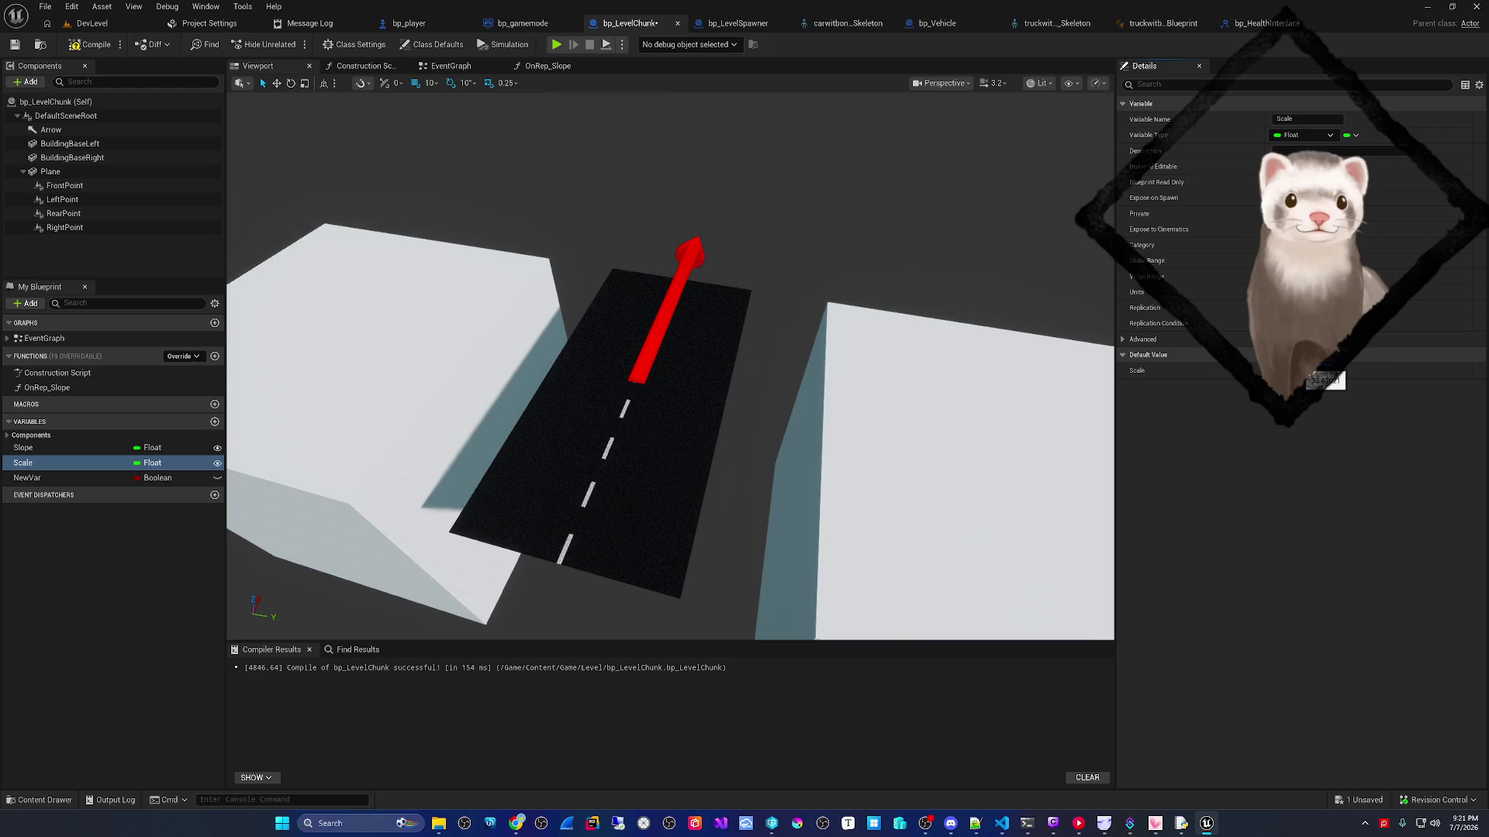
- In the OnRep_Slope graph, add a Get Relative Scale 3D node from the Plane reference
{"action": "left_click", "coordinate": [542, 66]}
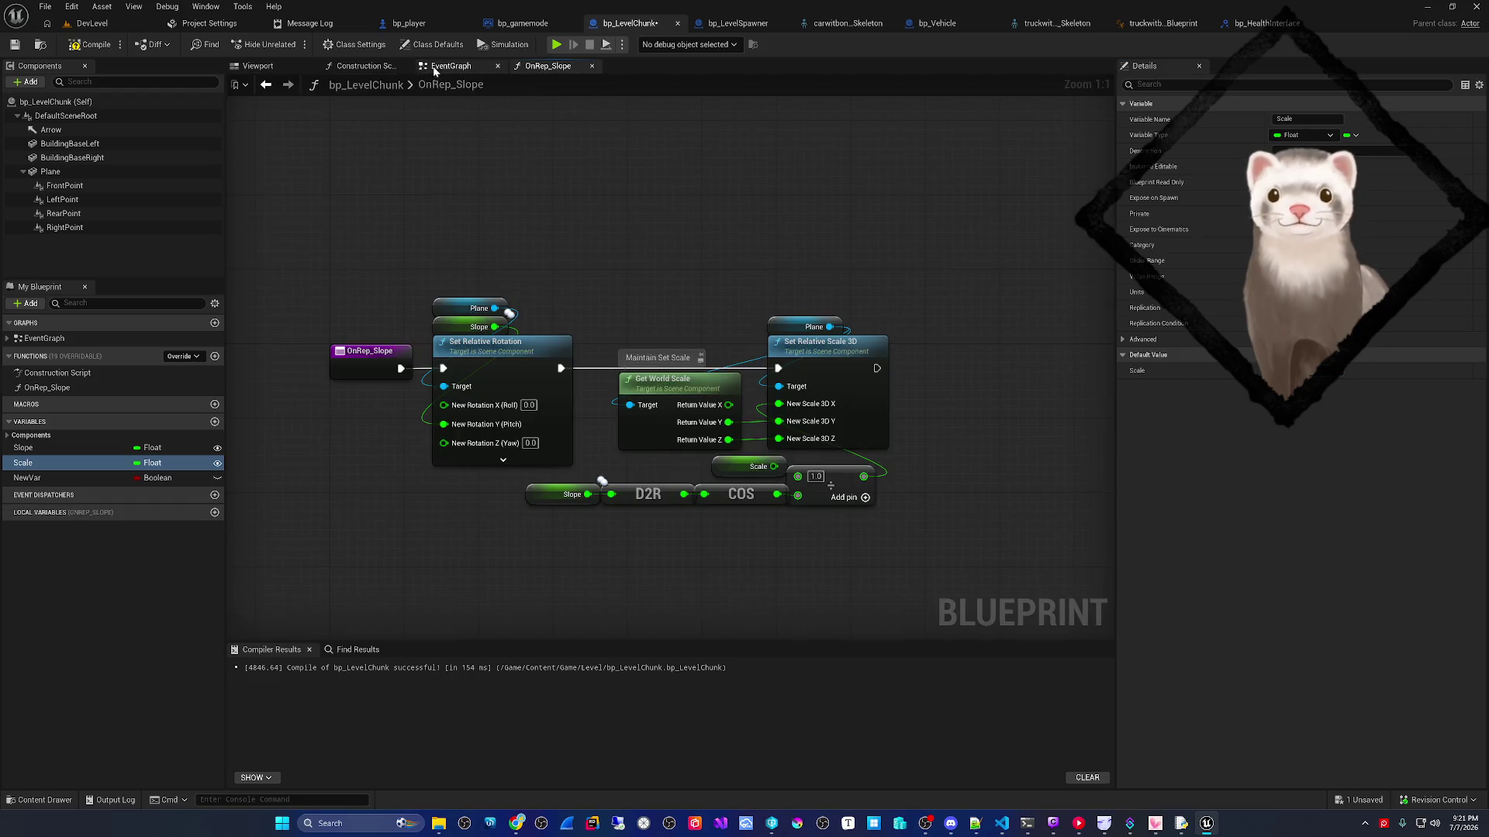
{"action": "mouse_move", "coordinate": [487, 217]}
{"action": "left_mouse_down"}
{"action": "mouse_move", "coordinate": [451, 196]}
{"action": "mouse_move", "coordinate": [464, 209]}
{"action": "mouse_move", "coordinate": [358, 196]}
{"action": "left_mouse_up"}
{"action": "left_click_drag", "start_coordinate": [666, 270], "coordinate": [723, 230]}
{"action": "type", "text": "get scale"}
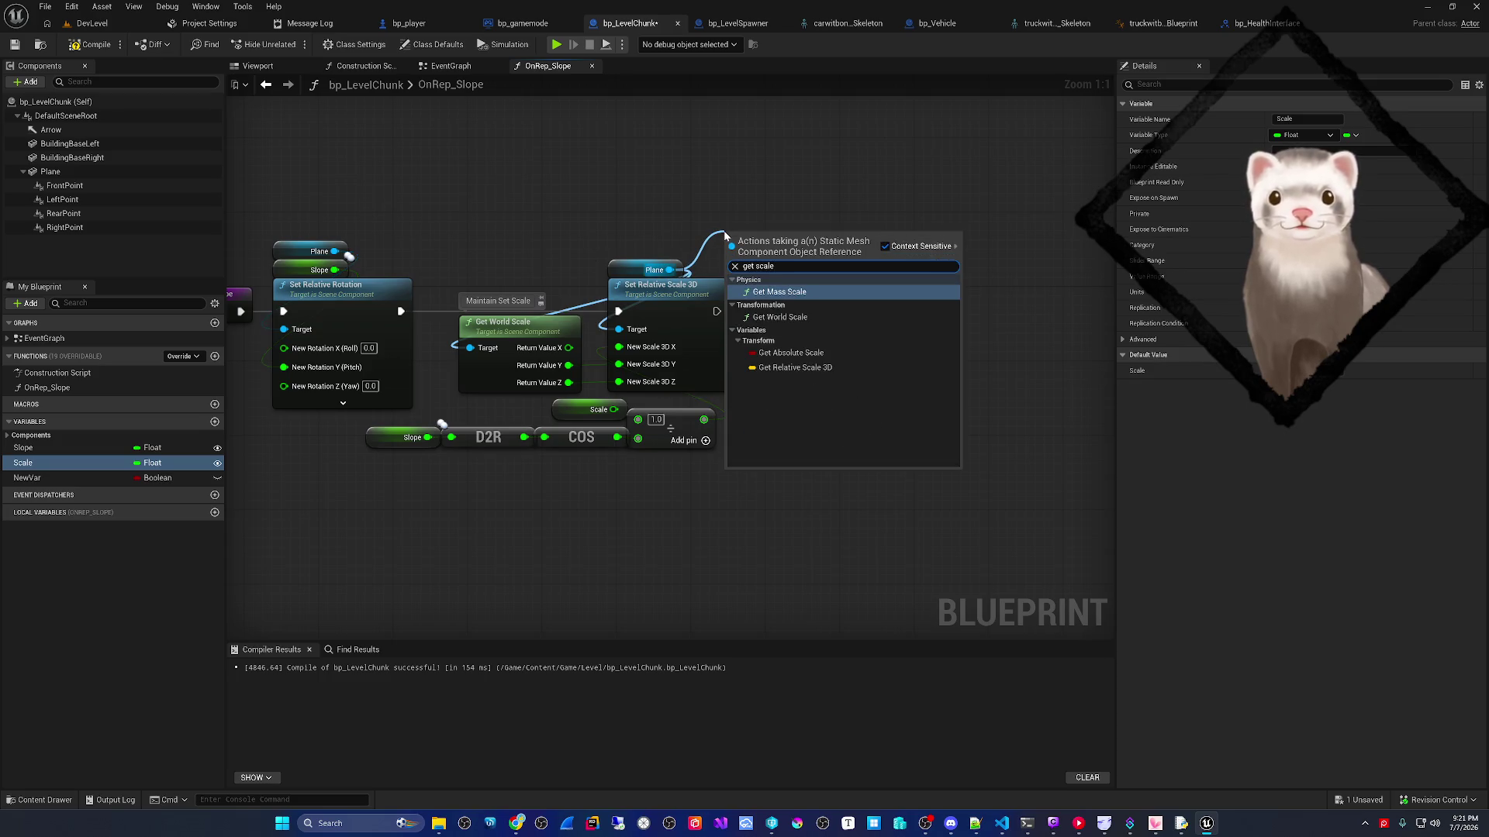
{"action": "left_click", "coordinate": [838, 368]}
- Split the Relative Scale 3D output, wire Y into New Scale 3D, then play DevLevel
{"action": "right_click", "coordinate": [841, 243]}
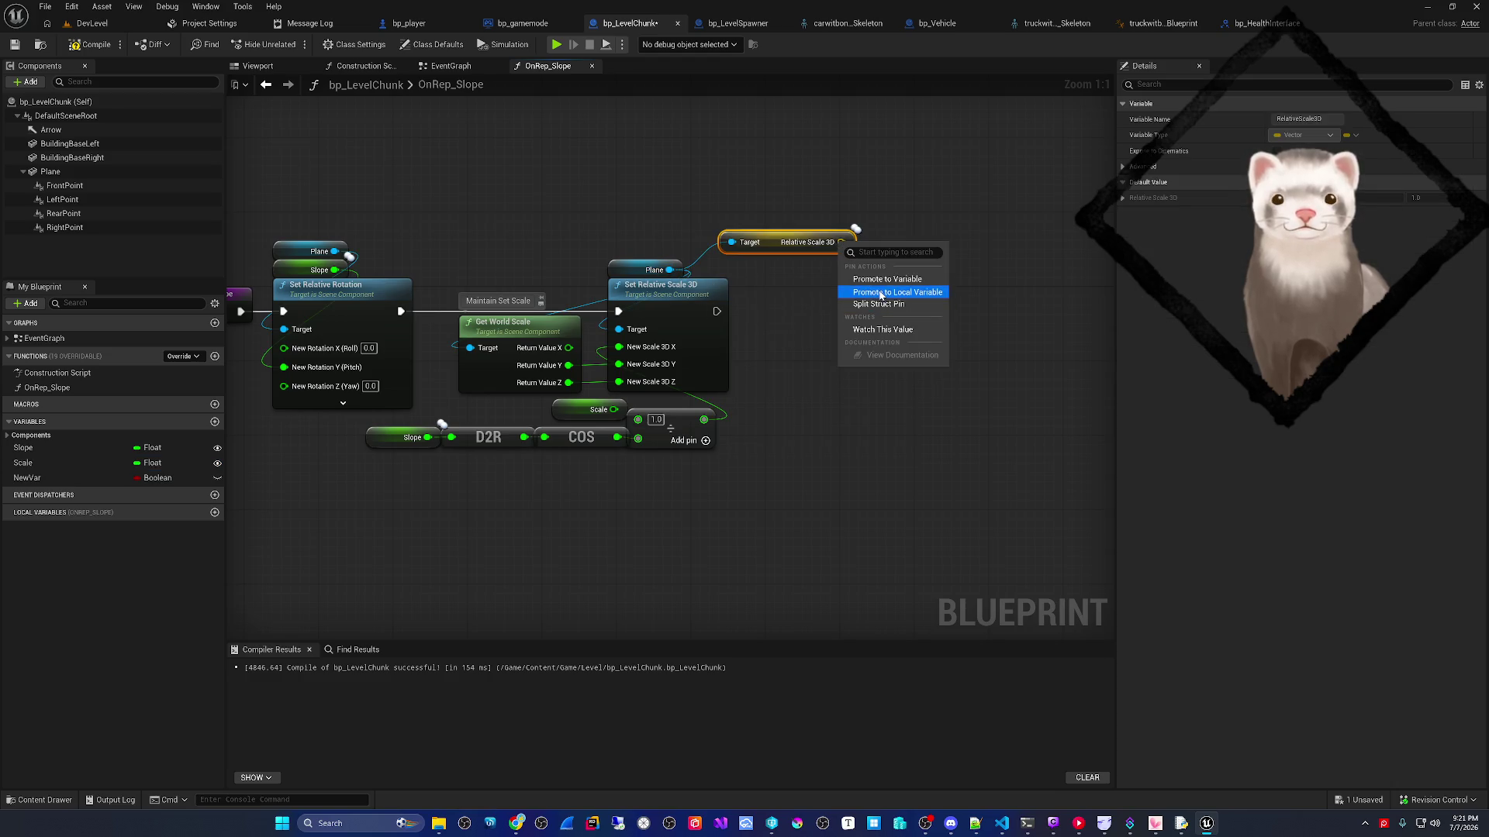
{"action": "left_click", "coordinate": [880, 293]}
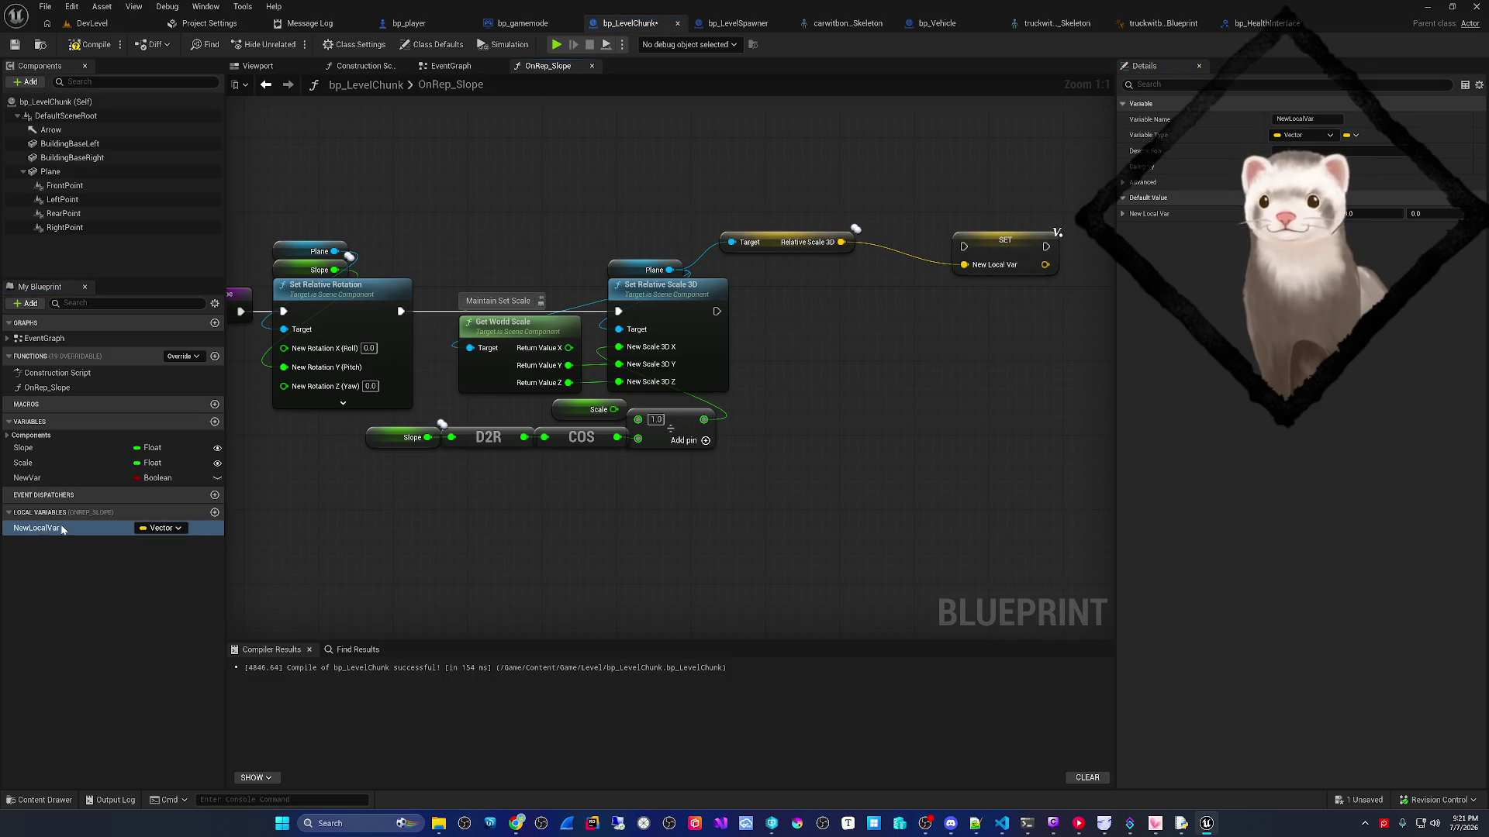
{"action": "key", "text": "ctrl+z"}
{"action": "right_click", "coordinate": [832, 242]}
{"action": "left_click", "coordinate": [857, 296]}
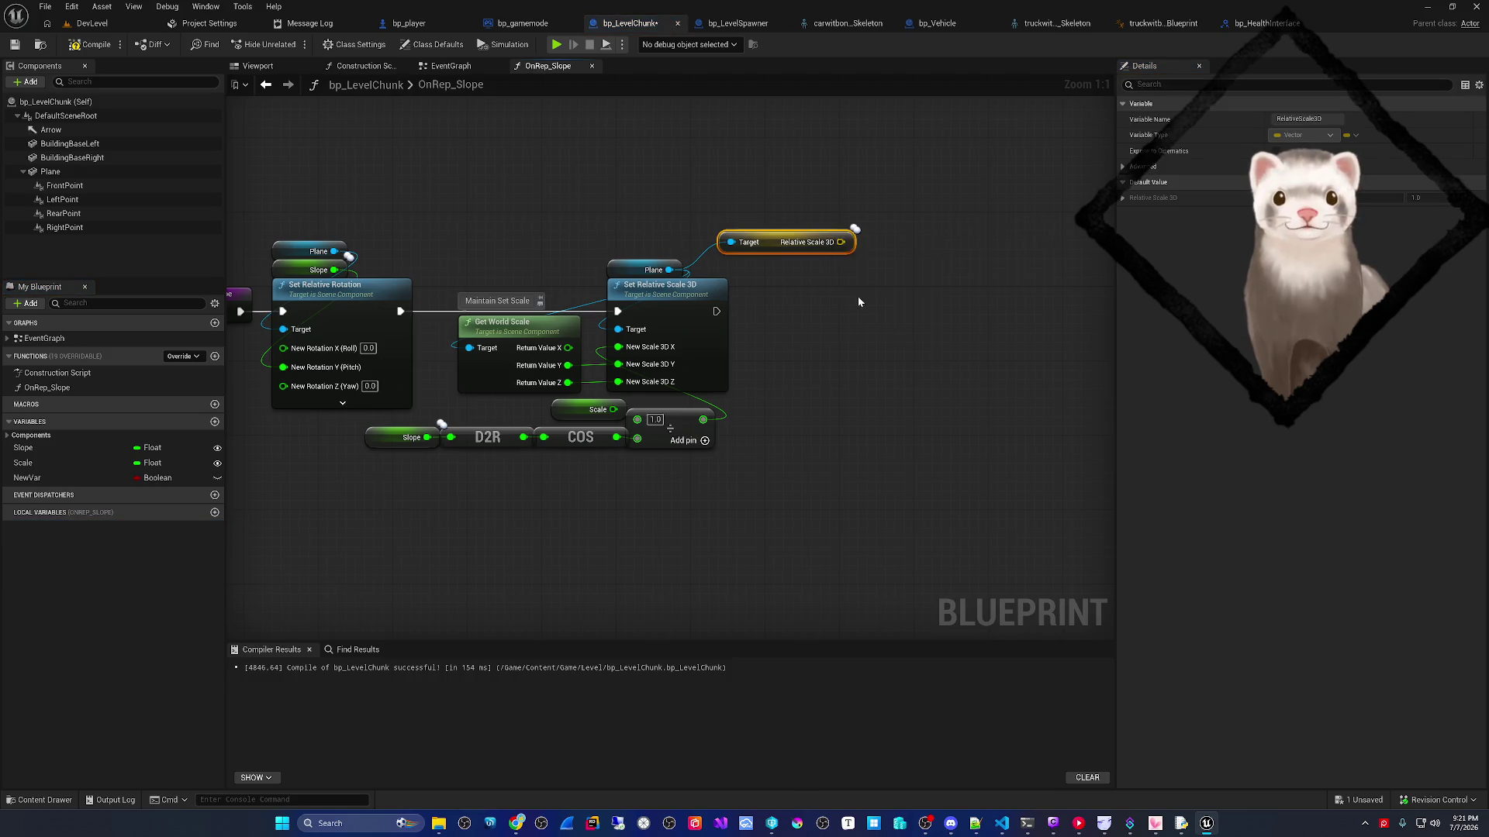
{"action": "mouse_move", "coordinate": [847, 260]}
{"action": "left_mouse_down"}
{"action": "mouse_move", "coordinate": [619, 364]}
{"action": "mouse_move", "coordinate": [619, 382]}
{"action": "left_mouse_up"}
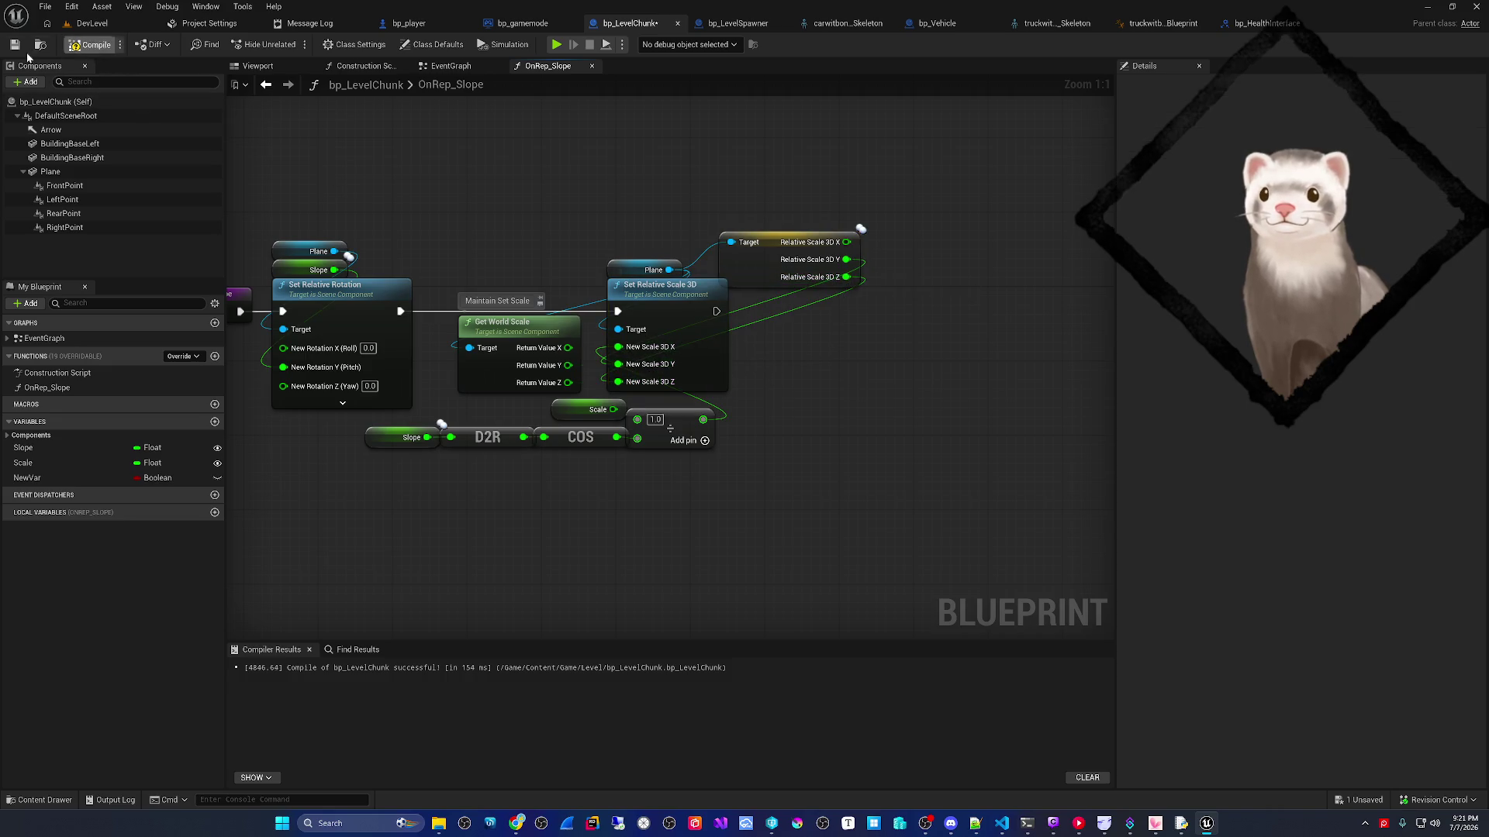
{"action": "left_click", "coordinate": [90, 23]}
{"action": "left_click", "coordinate": [289, 44]}
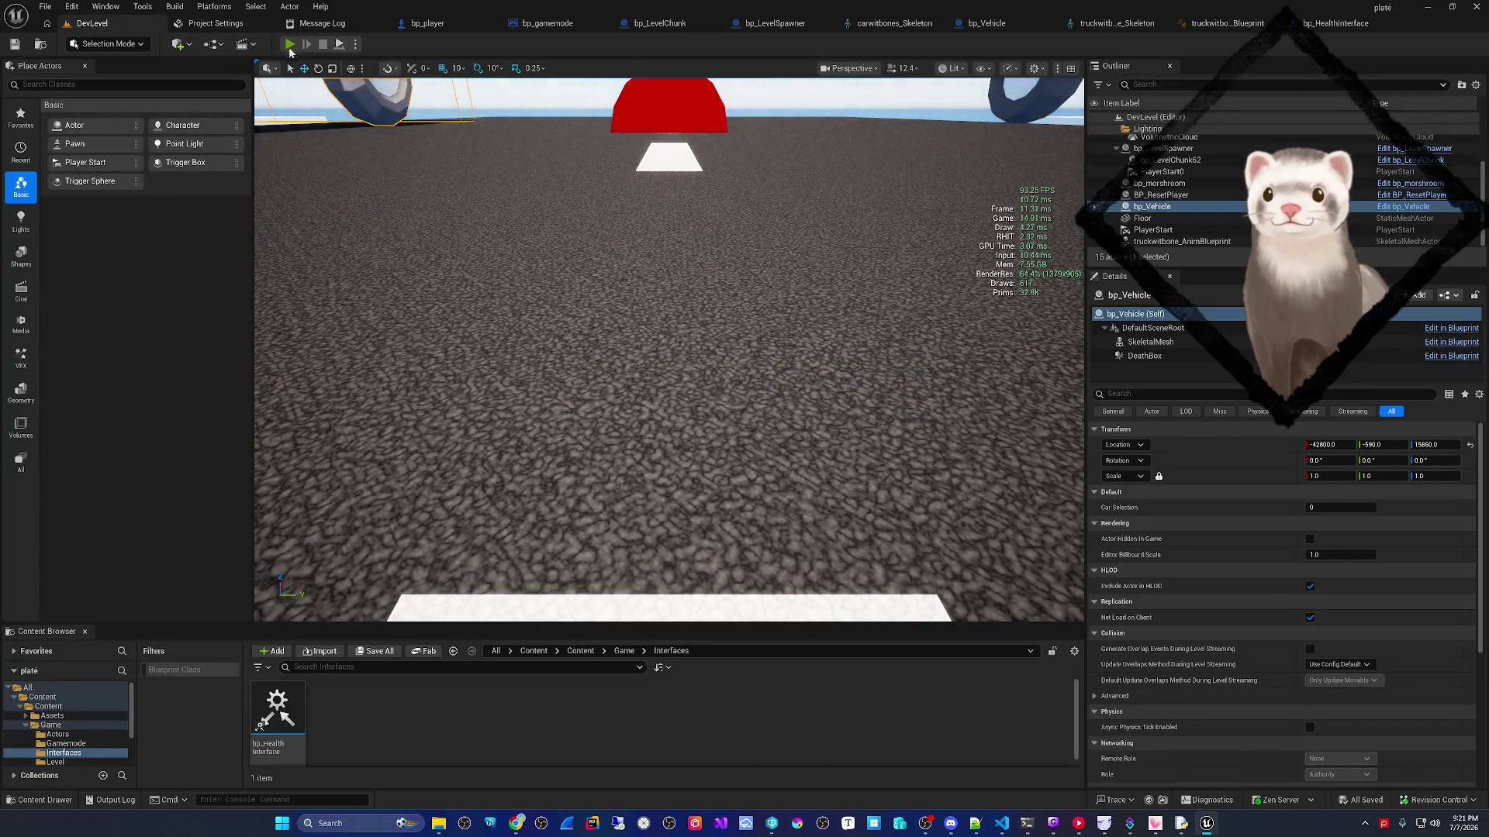
{"action": "key", "text": "w"}
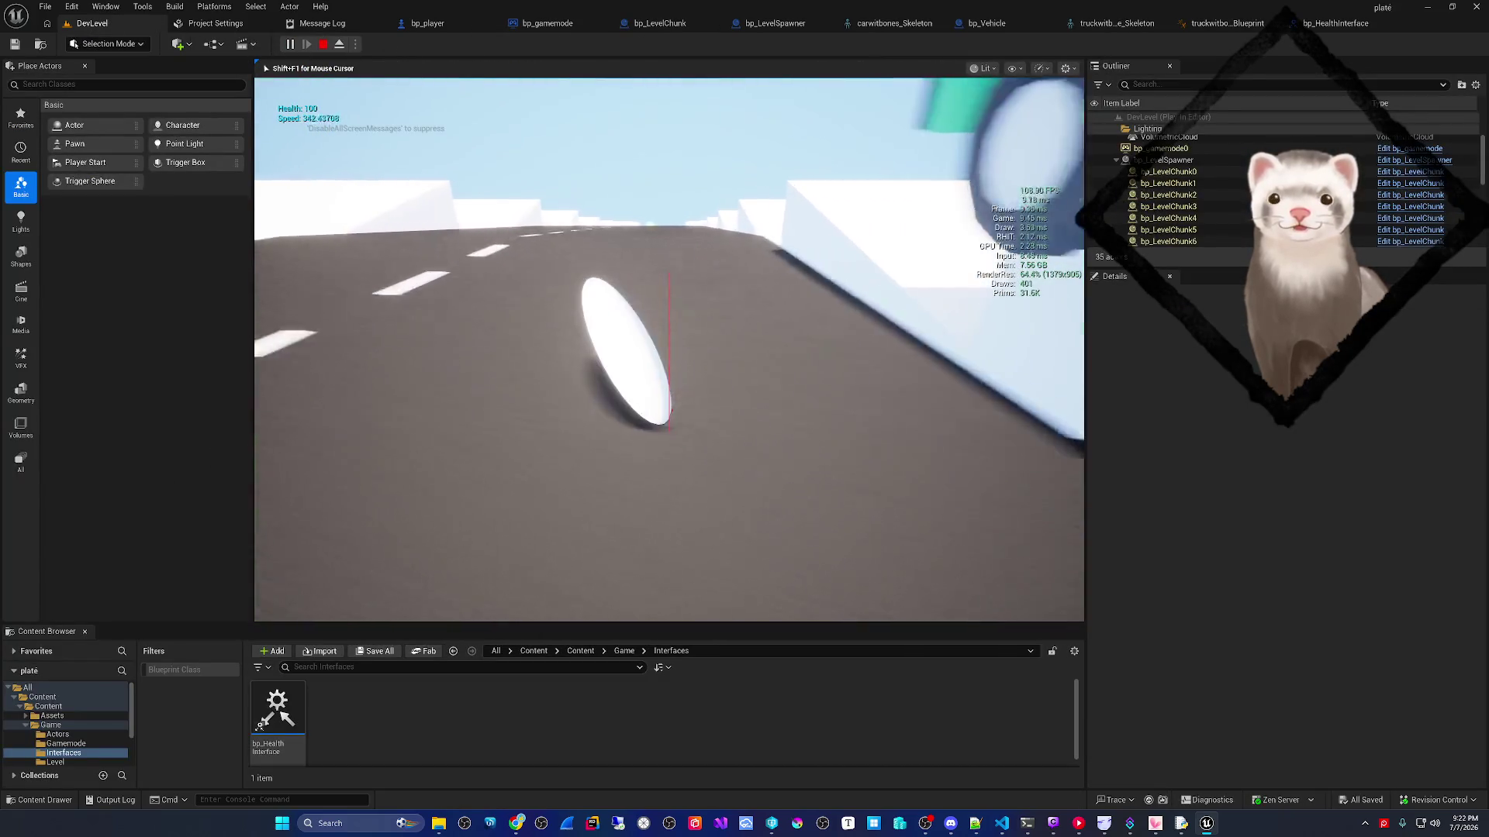
{"action": "key", "text": "d"}
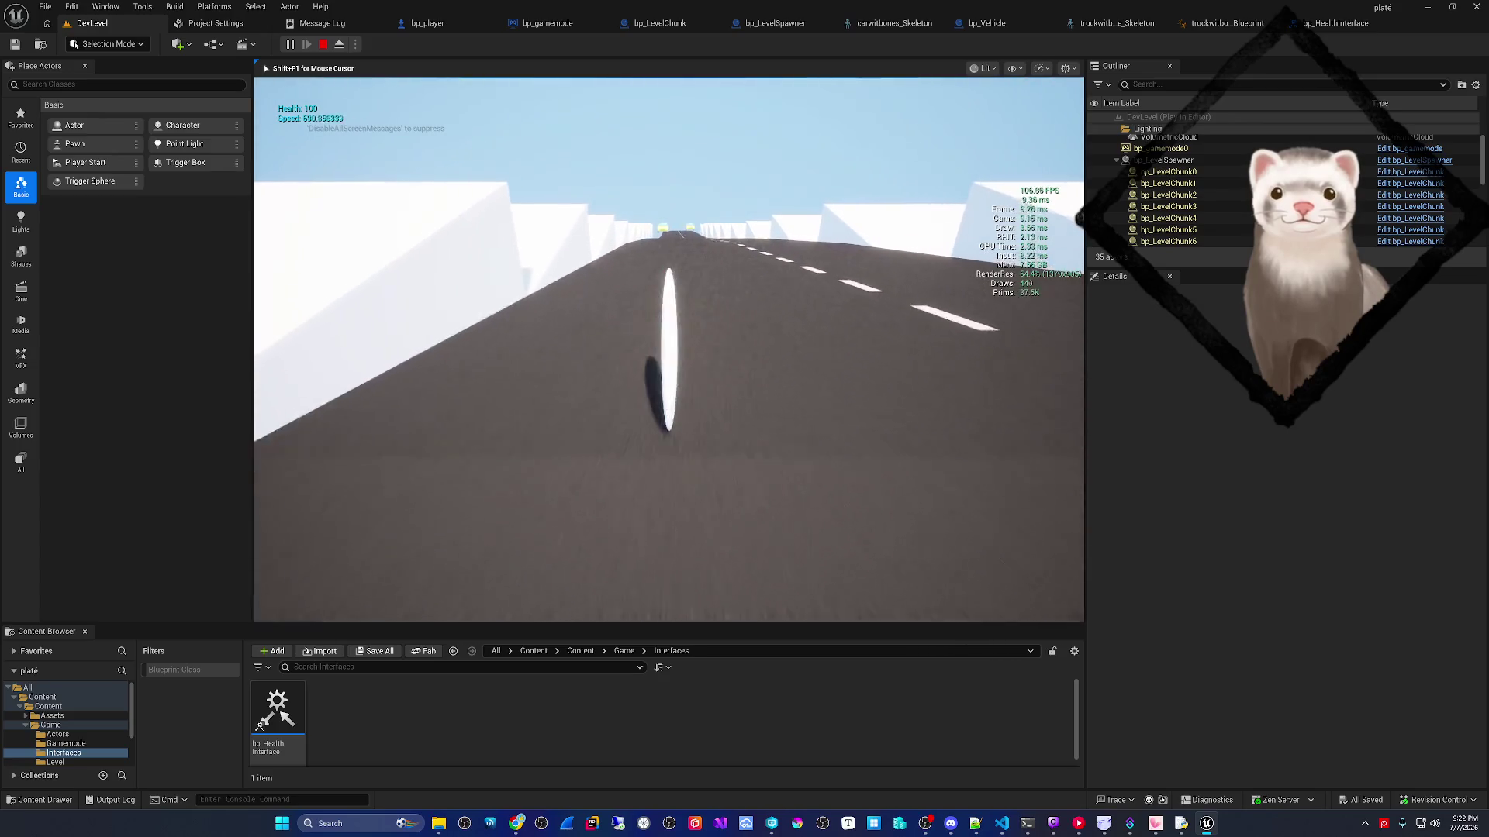
{"action": "key", "text": "d"}
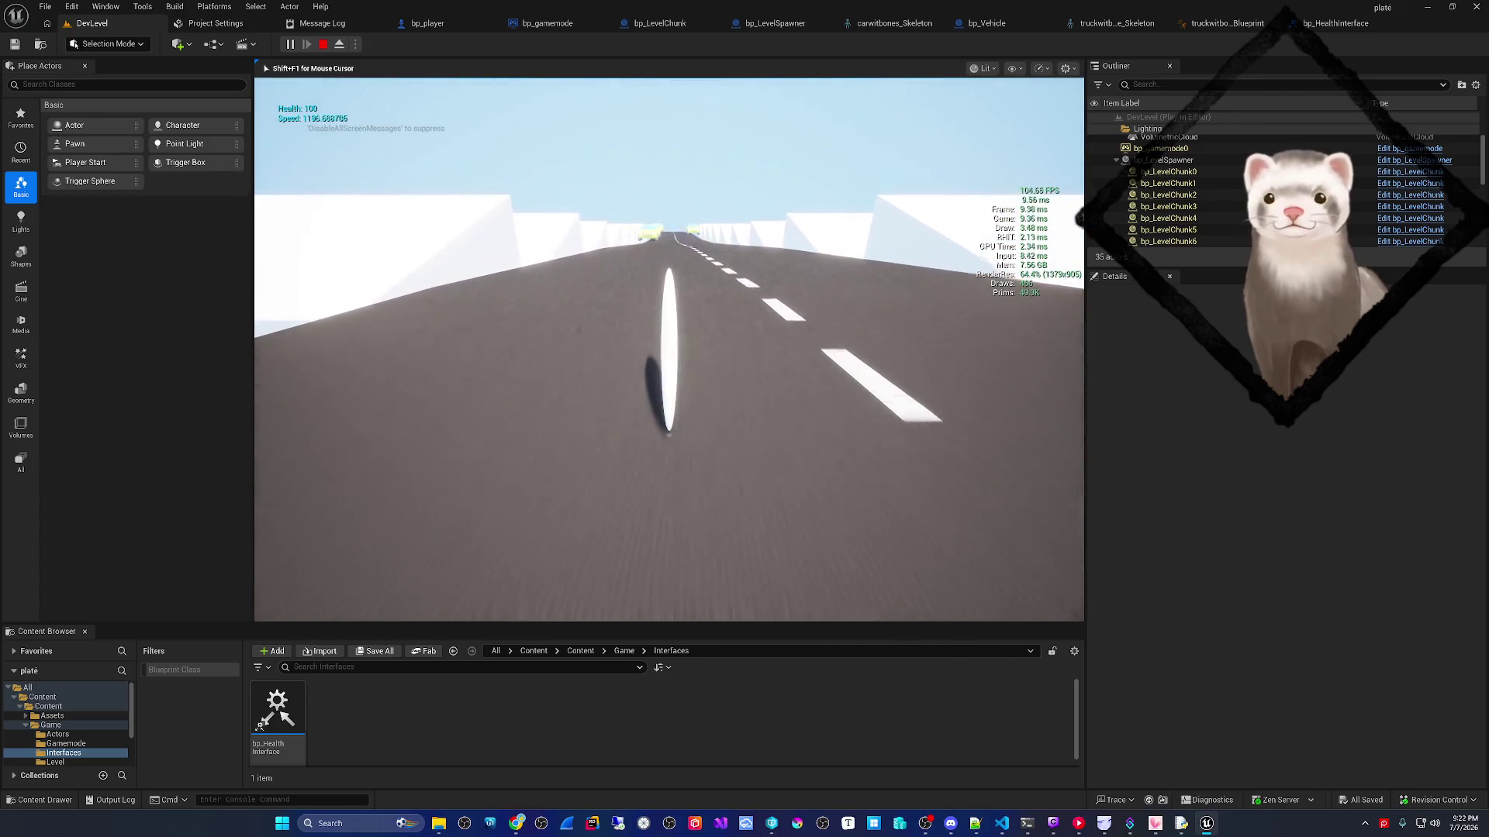
{"action": "key", "text": "w"}
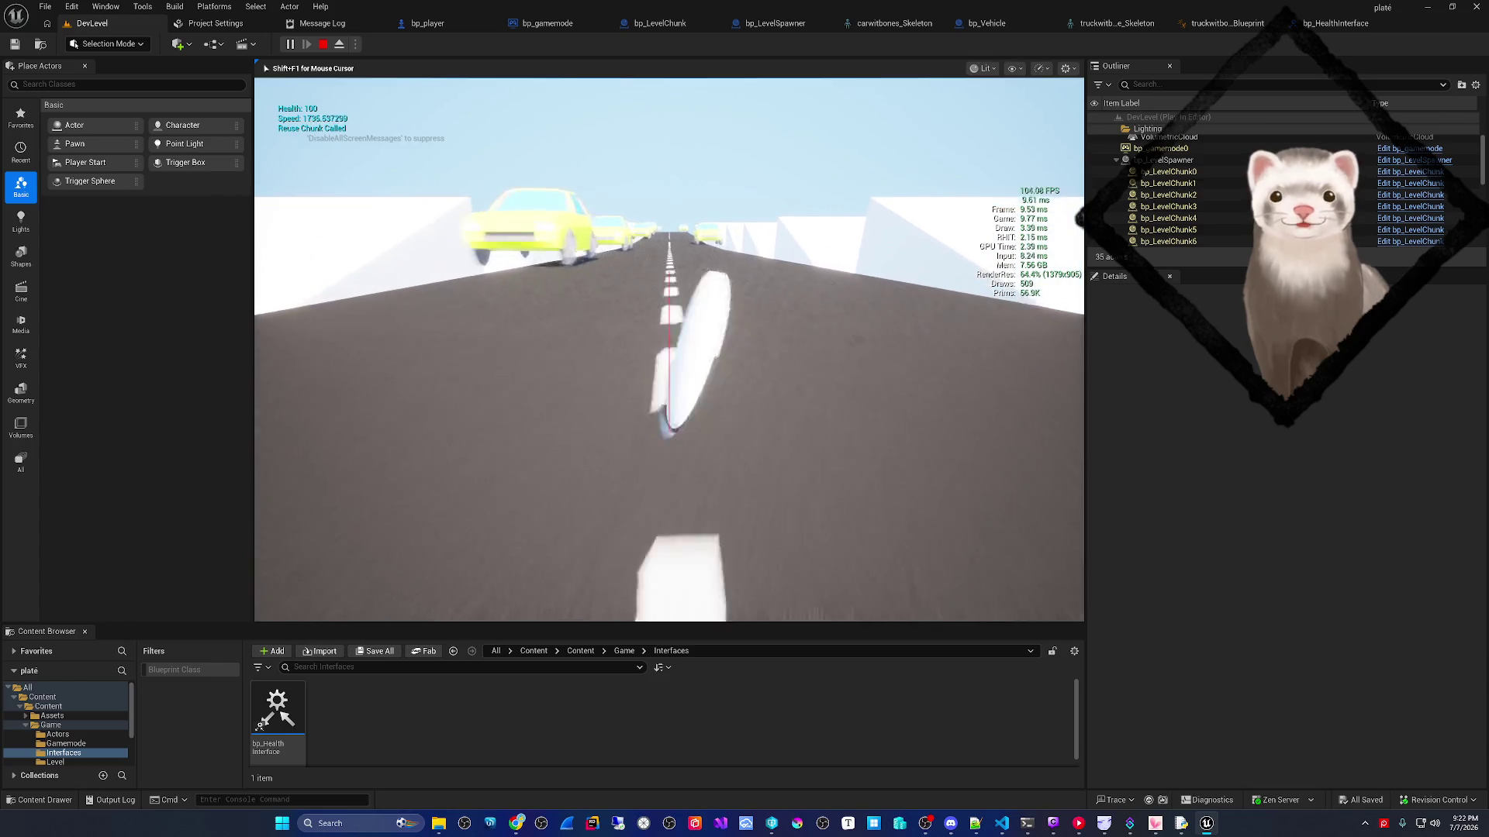
{"action": "key", "text": "a"}
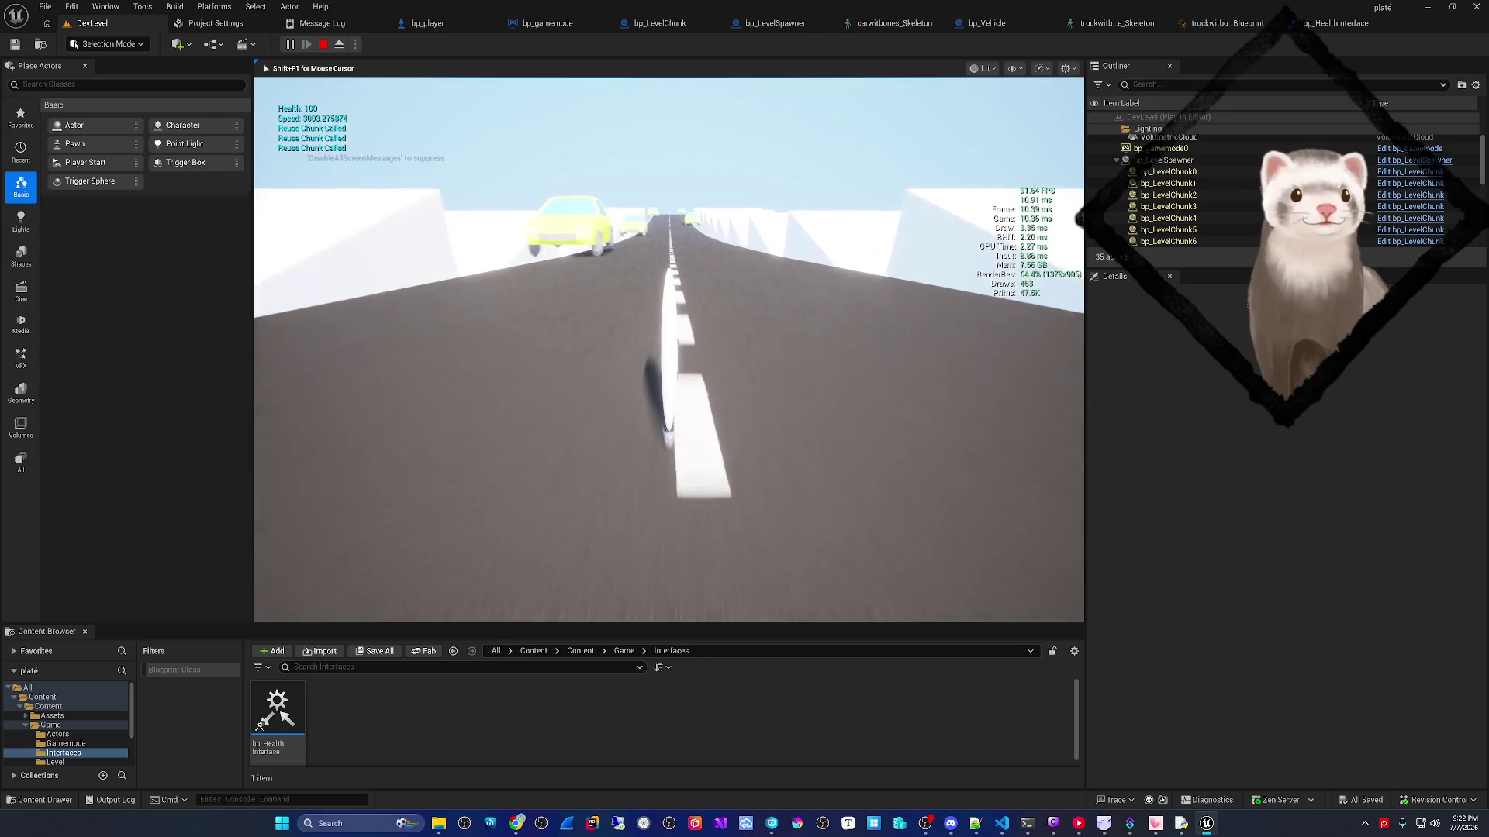
{"action": "key", "text": "Escape"}
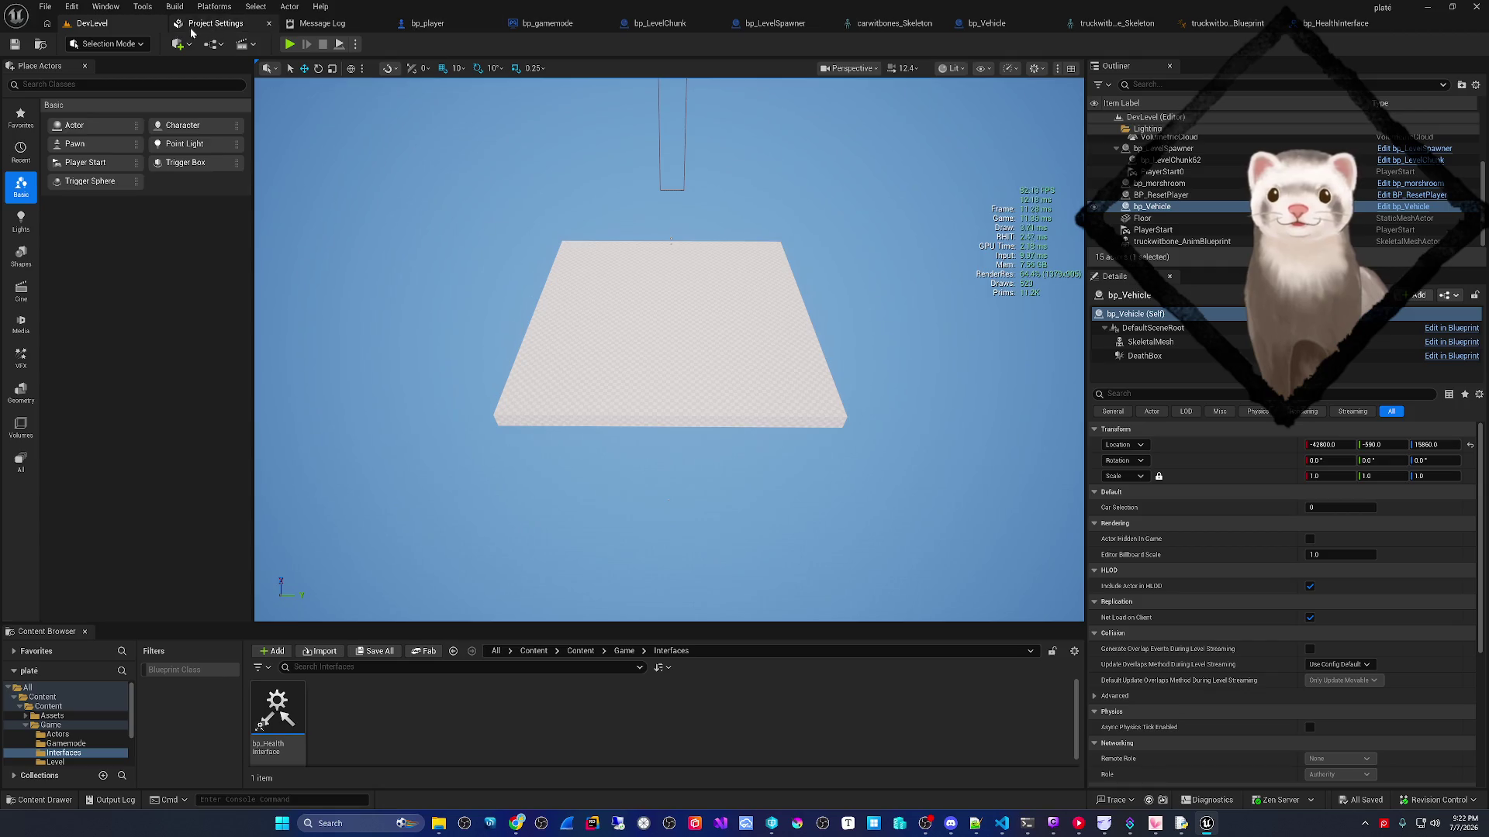
- Frame the yellow car and drag it right across the road
{"action": "scroll", "coordinate": [669, 348], "scroll_direction": "down", "scroll_amount": 5}
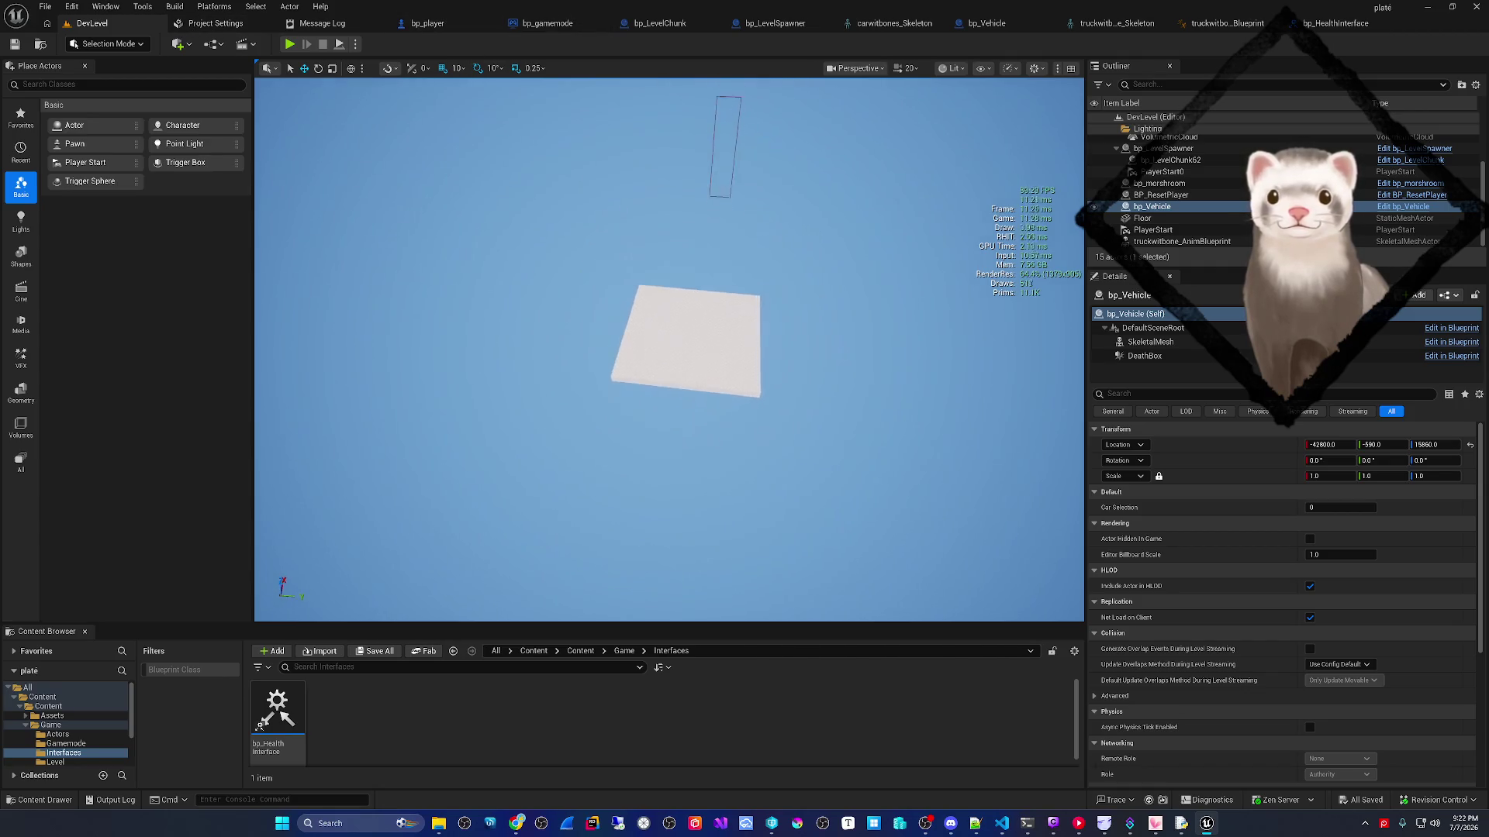
{"action": "key", "text": "f"}
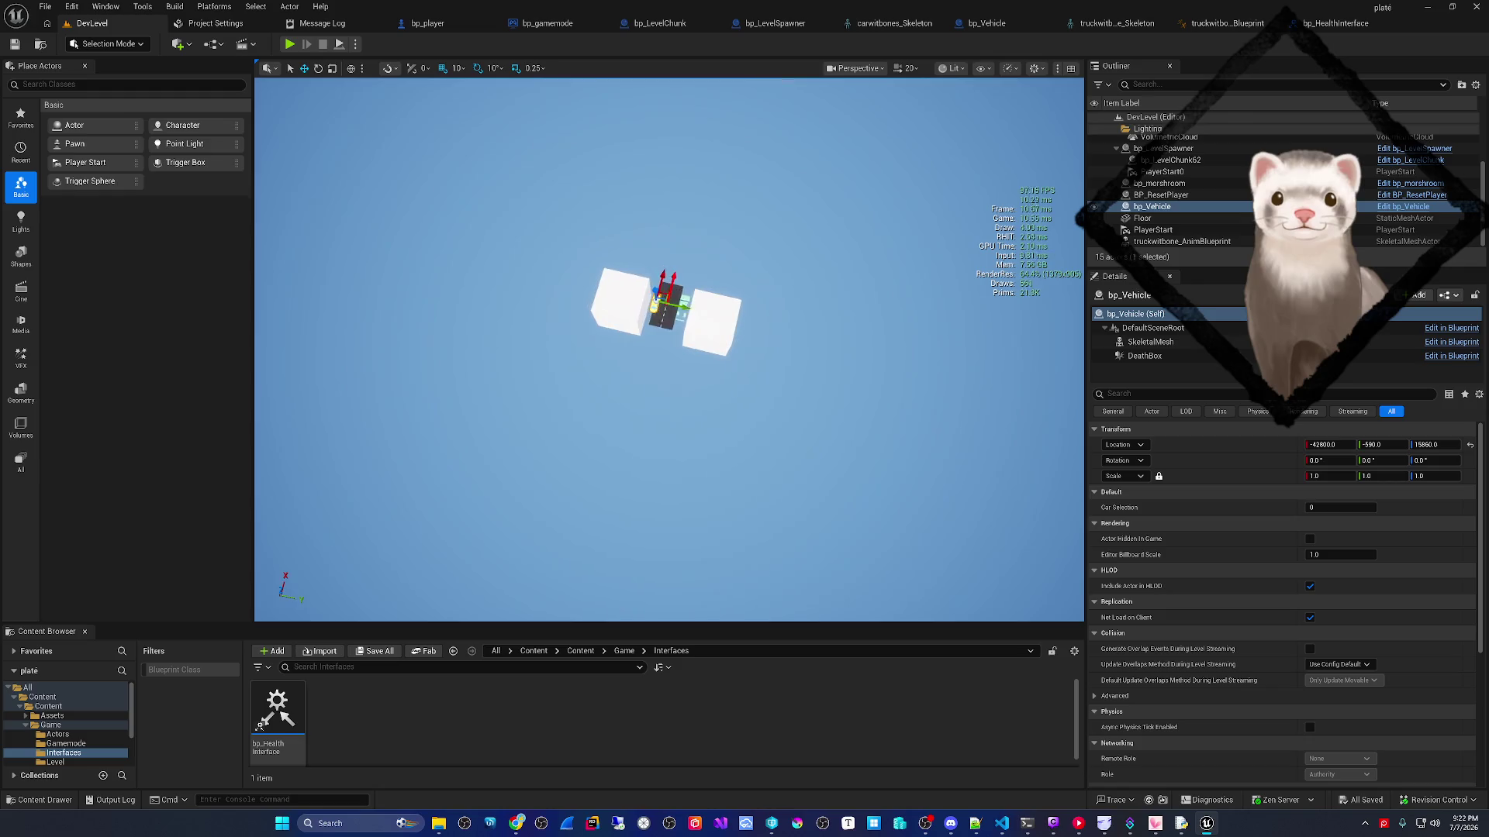
{"action": "scroll", "coordinate": [668, 349], "scroll_direction": "up", "scroll_amount": 5}
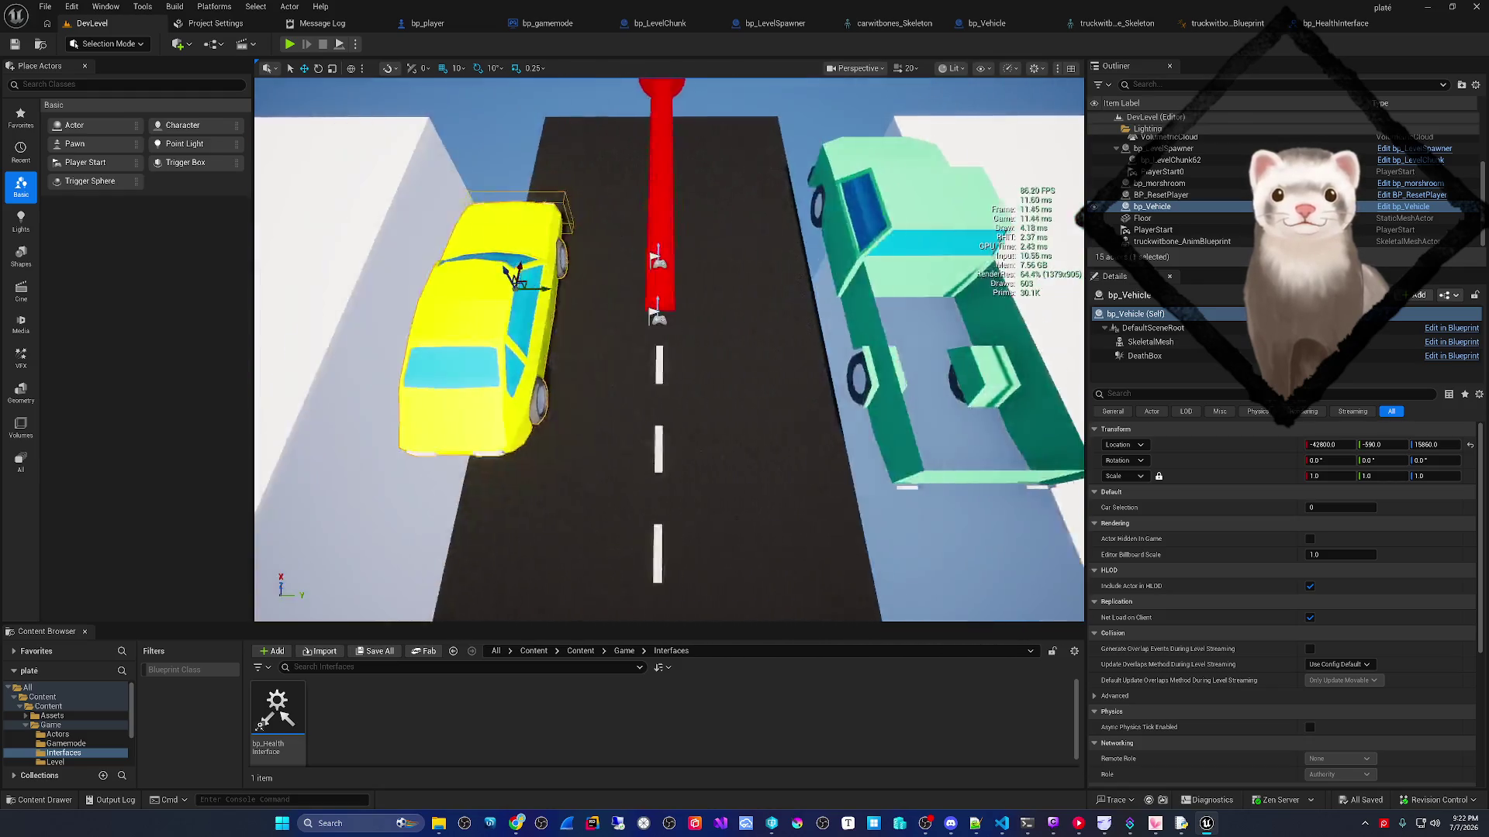
{"action": "key", "text": "Left"}
{"action": "mouse_move", "coordinate": [571, 282]}
{"action": "left_mouse_down"}
{"action": "mouse_move", "coordinate": [640, 298]}
{"action": "mouse_move", "coordinate": [640, 170]}
{"action": "mouse_move", "coordinate": [639, 256]}
{"action": "mouse_move", "coordinate": [640, 240]}
{"action": "left_mouse_up"}
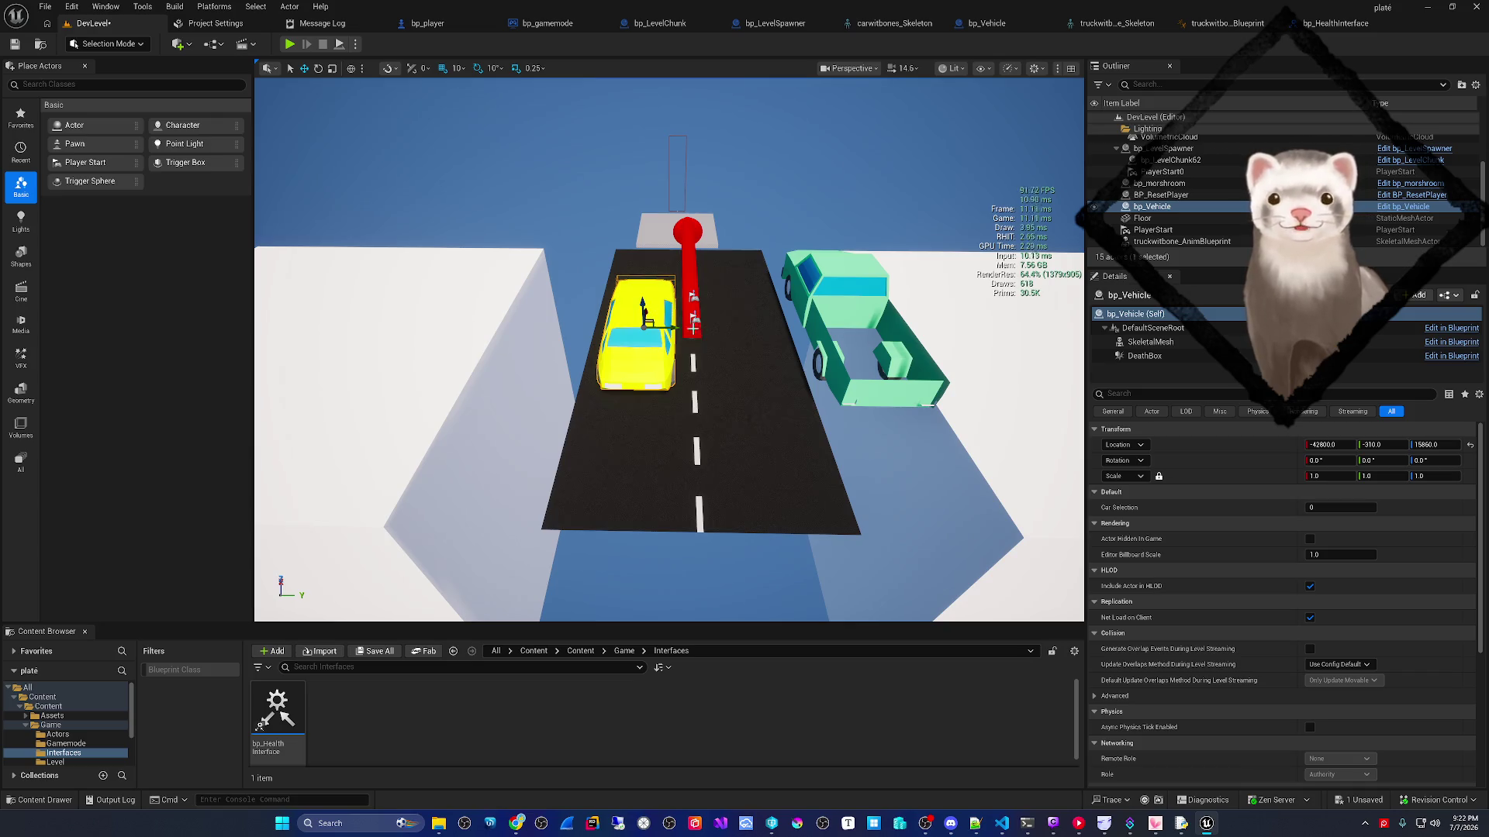
- Nudge the yellow car further right toward the pole
{"action": "scroll", "coordinate": [692, 329], "scroll_direction": "up", "scroll_amount": 3}
{"action": "scroll", "coordinate": [764, 323], "scroll_direction": "down", "scroll_amount": 1}
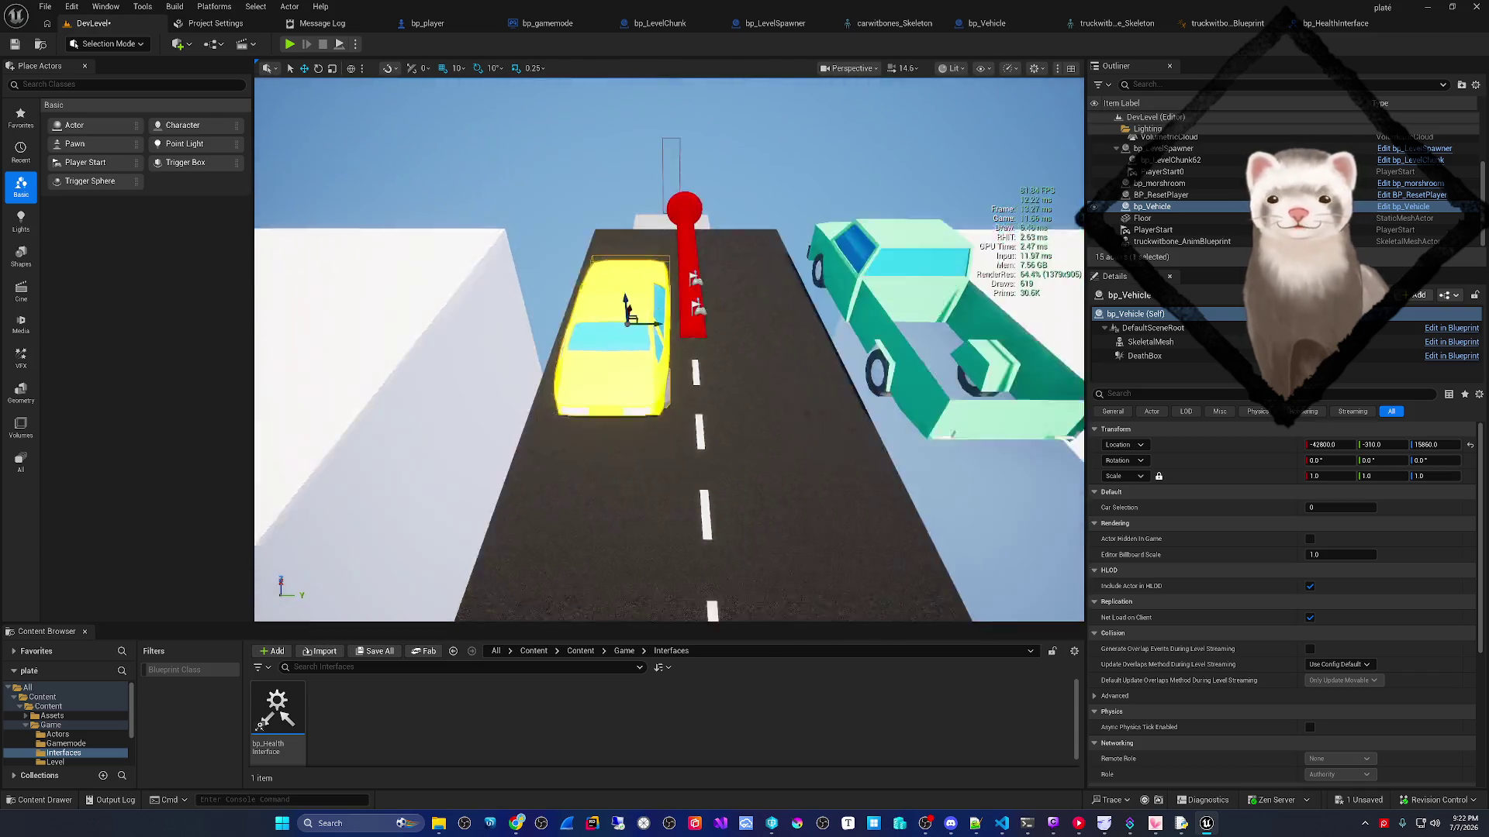
{"action": "scroll", "coordinate": [669, 349], "scroll_direction": "down", "scroll_amount": 3}
{"action": "scroll", "coordinate": [668, 349], "scroll_direction": "up", "scroll_amount": 3}
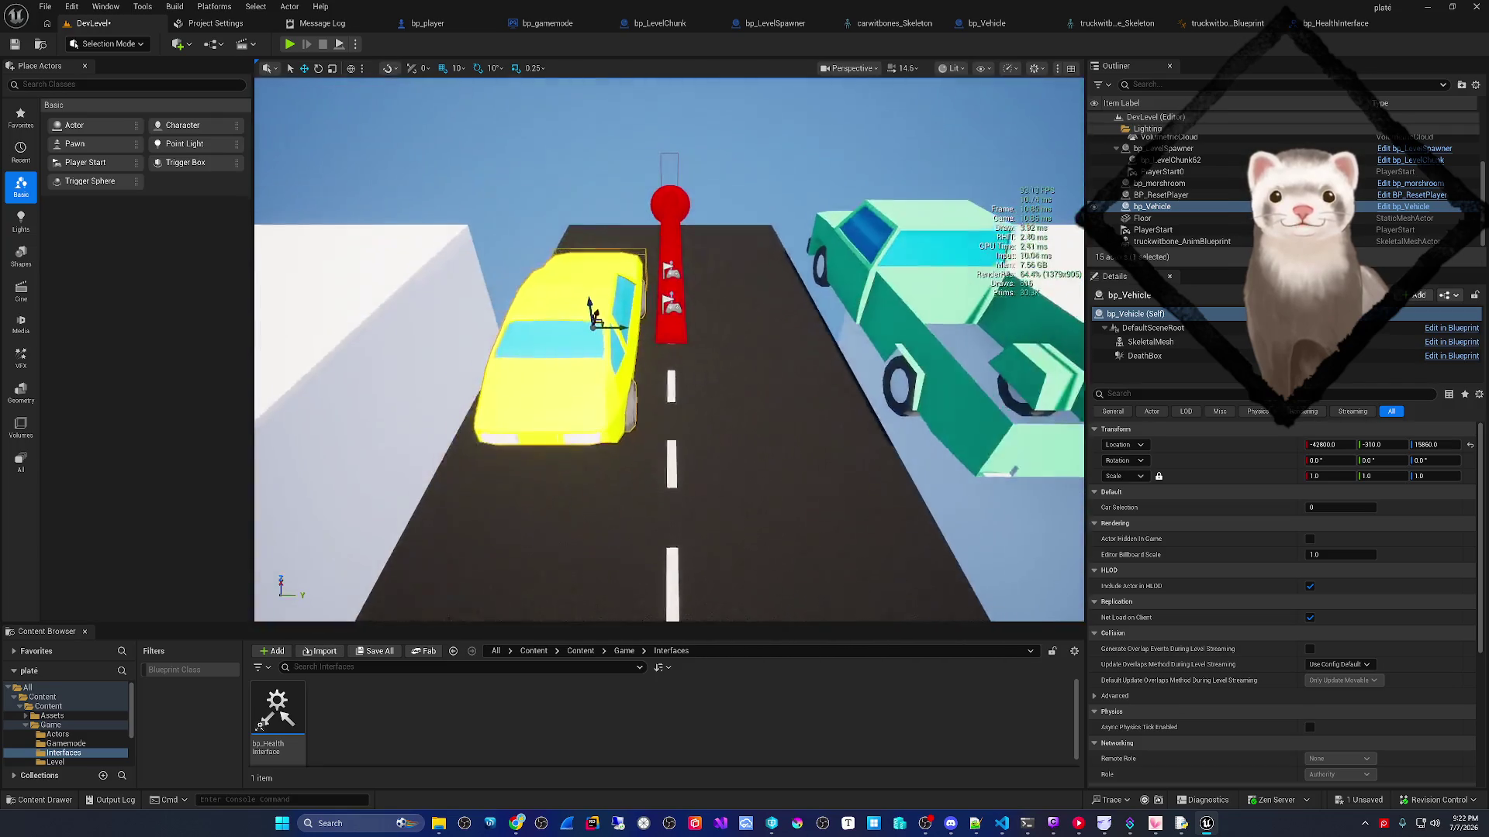
{"action": "scroll", "coordinate": [784, 265], "scroll_direction": "down", "scroll_amount": 1}
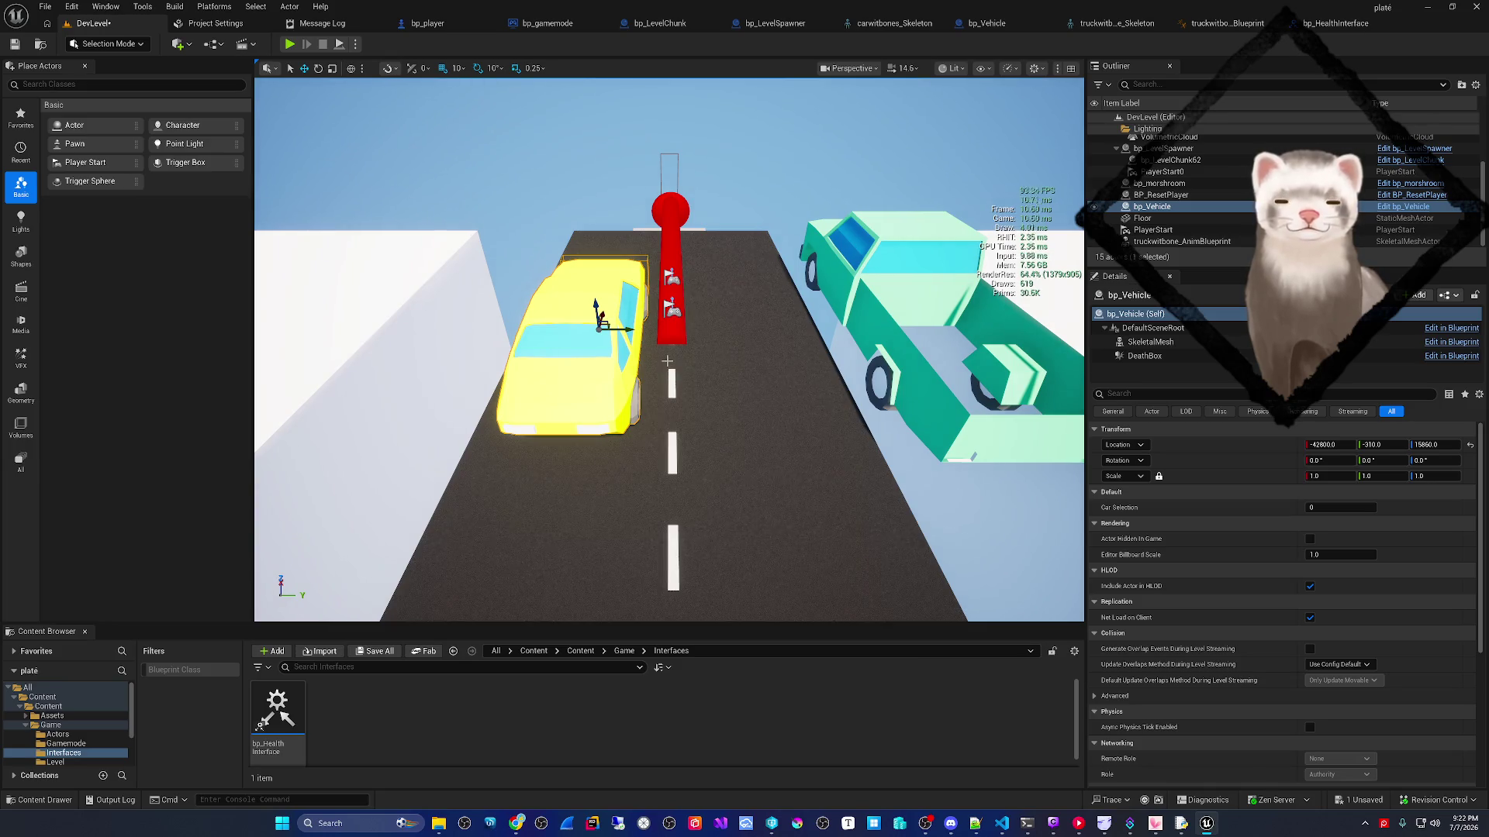
{"action": "scroll", "coordinate": [667, 403], "scroll_direction": "down", "scroll_amount": 4}
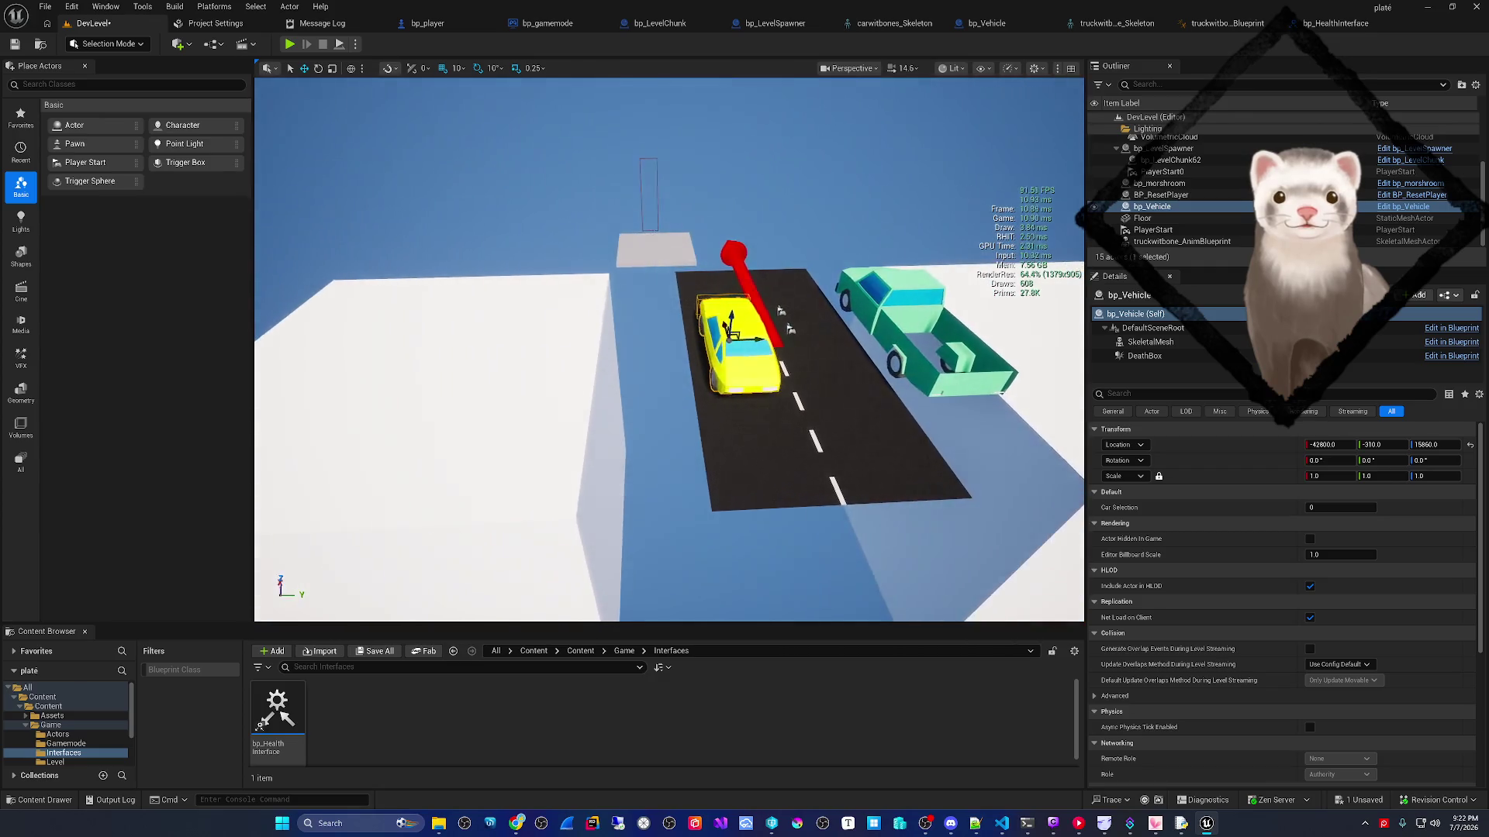
{"action": "scroll", "coordinate": [667, 403], "scroll_direction": "up", "scroll_amount": 4}
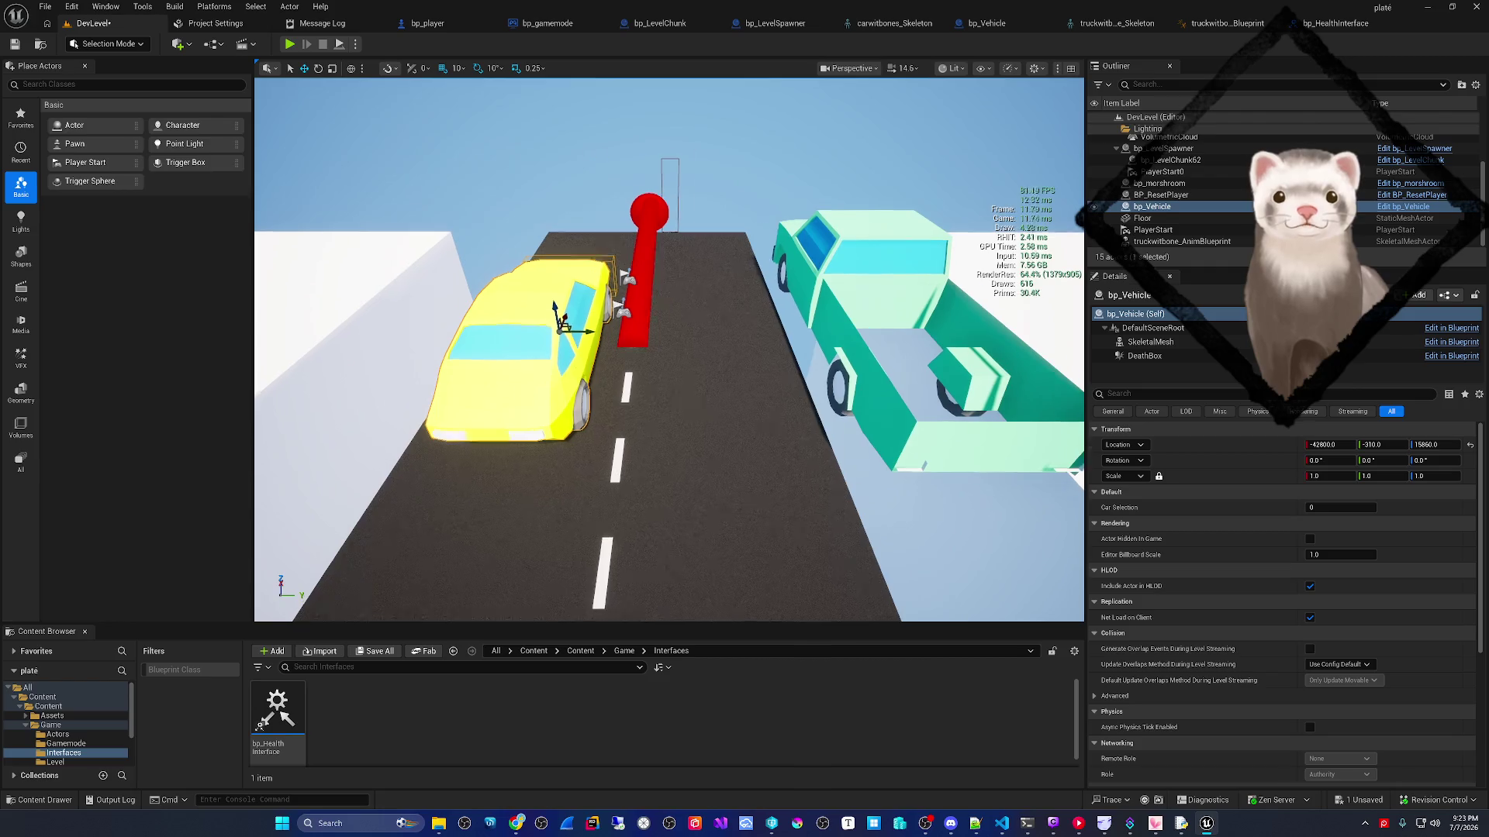
{"action": "scroll", "coordinate": [652, 347], "scroll_direction": "up", "scroll_amount": 5}
{"action": "scroll", "coordinate": [652, 347], "scroll_direction": "down", "scroll_amount": 5}
{"action": "scroll", "coordinate": [652, 347], "scroll_direction": "up", "scroll_amount": 5}
{"action": "scroll", "coordinate": [562, 382], "scroll_direction": "down", "scroll_amount": 5}
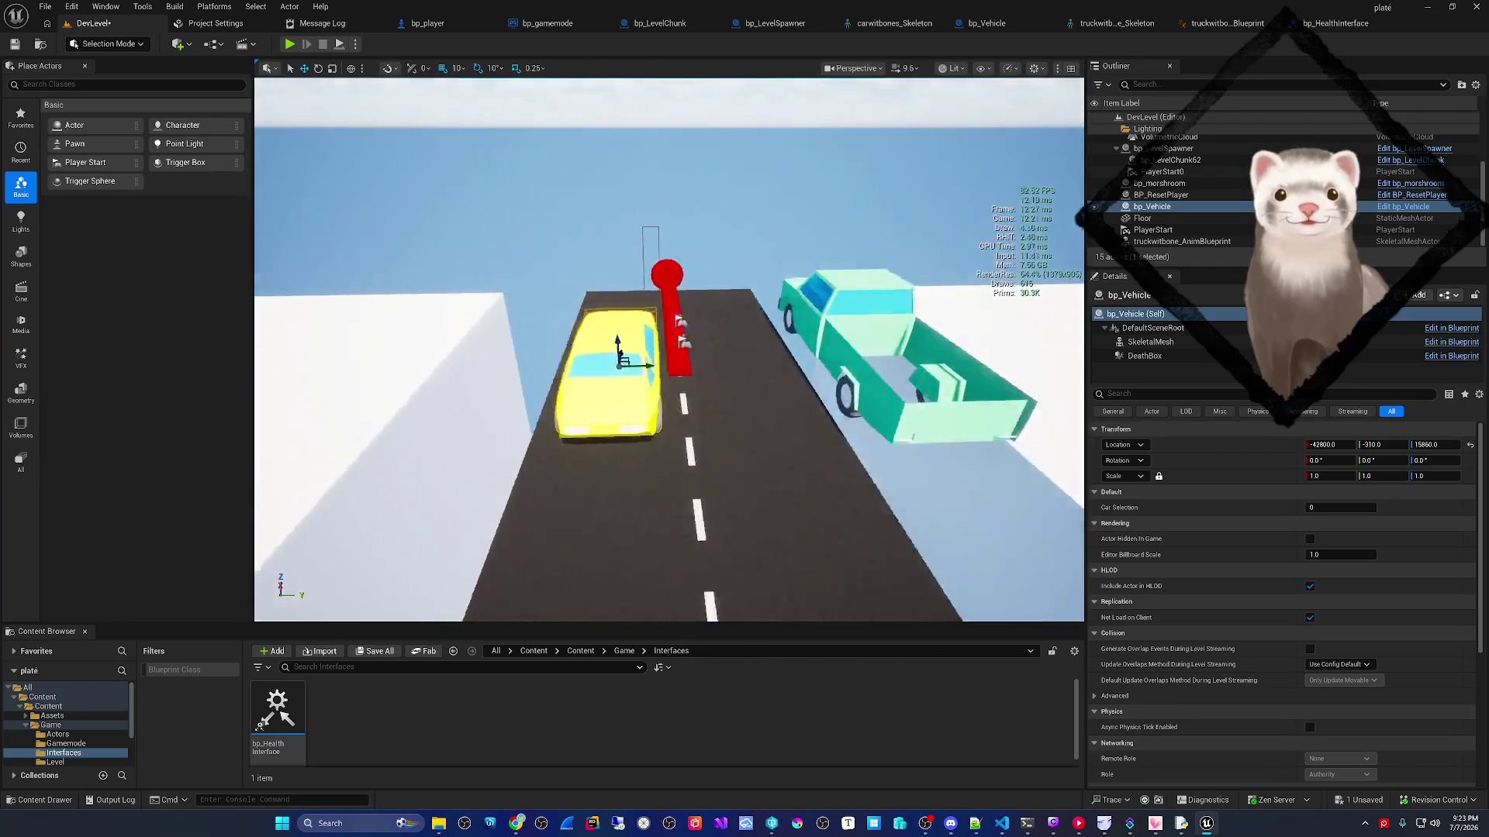
{"action": "scroll", "coordinate": [561, 382], "scroll_direction": "up", "scroll_amount": 5}
{"action": "mouse_move", "coordinate": [561, 382]}
{"action": "left_mouse_down"}
{"action": "mouse_move", "coordinate": [557, 360]}
{"action": "mouse_move", "coordinate": [631, 370]}
{"action": "left_mouse_up"}
- Slide the yellow car back left to Y -380.0, then return to bp_Vehicle's event graph
{"action": "scroll", "coordinate": [669, 349], "scroll_direction": "up", "scroll_amount": 3}
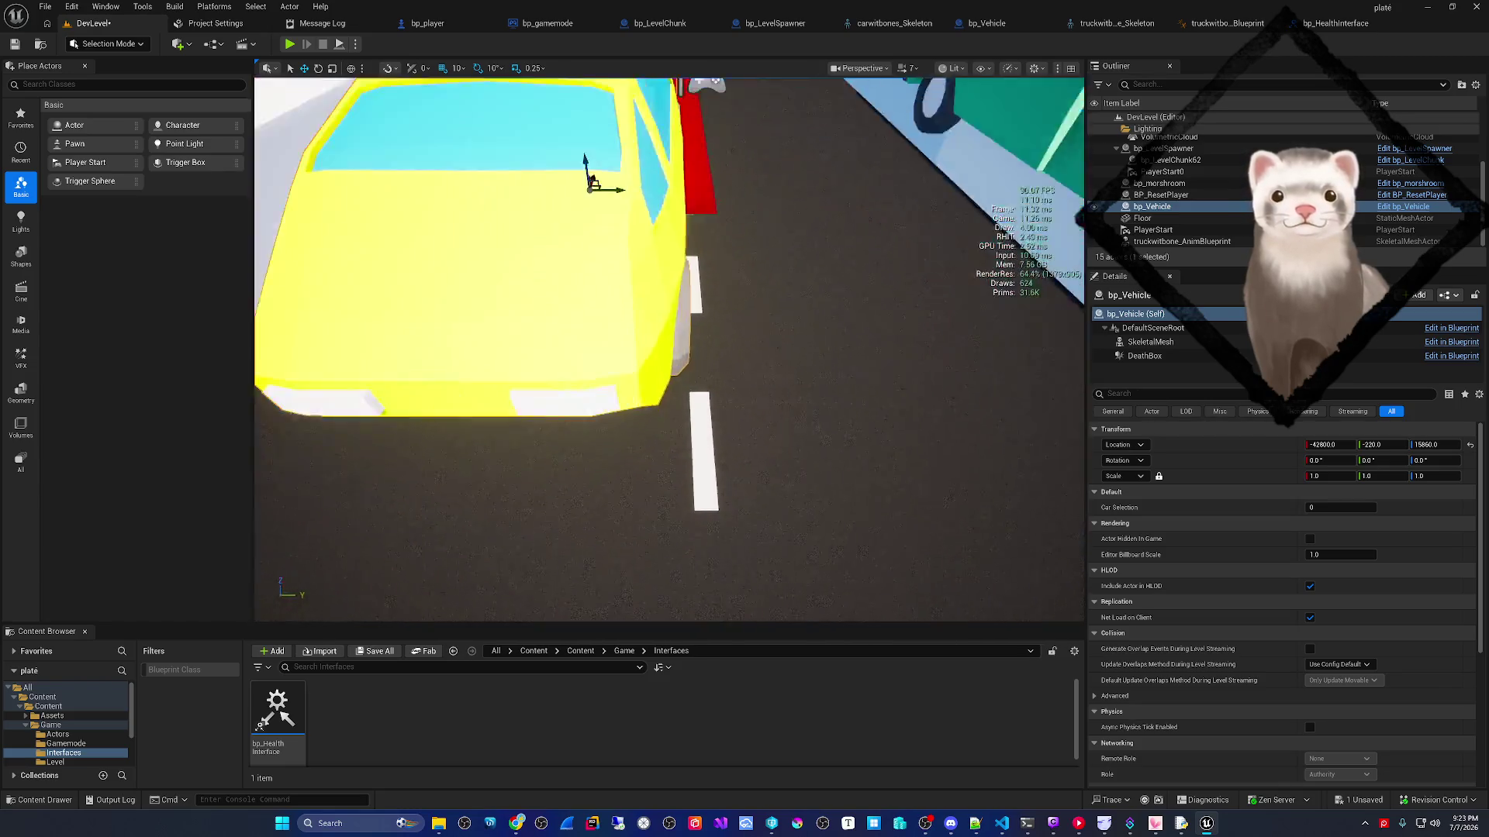
{"action": "scroll", "coordinate": [668, 349], "scroll_direction": "down", "scroll_amount": 5}
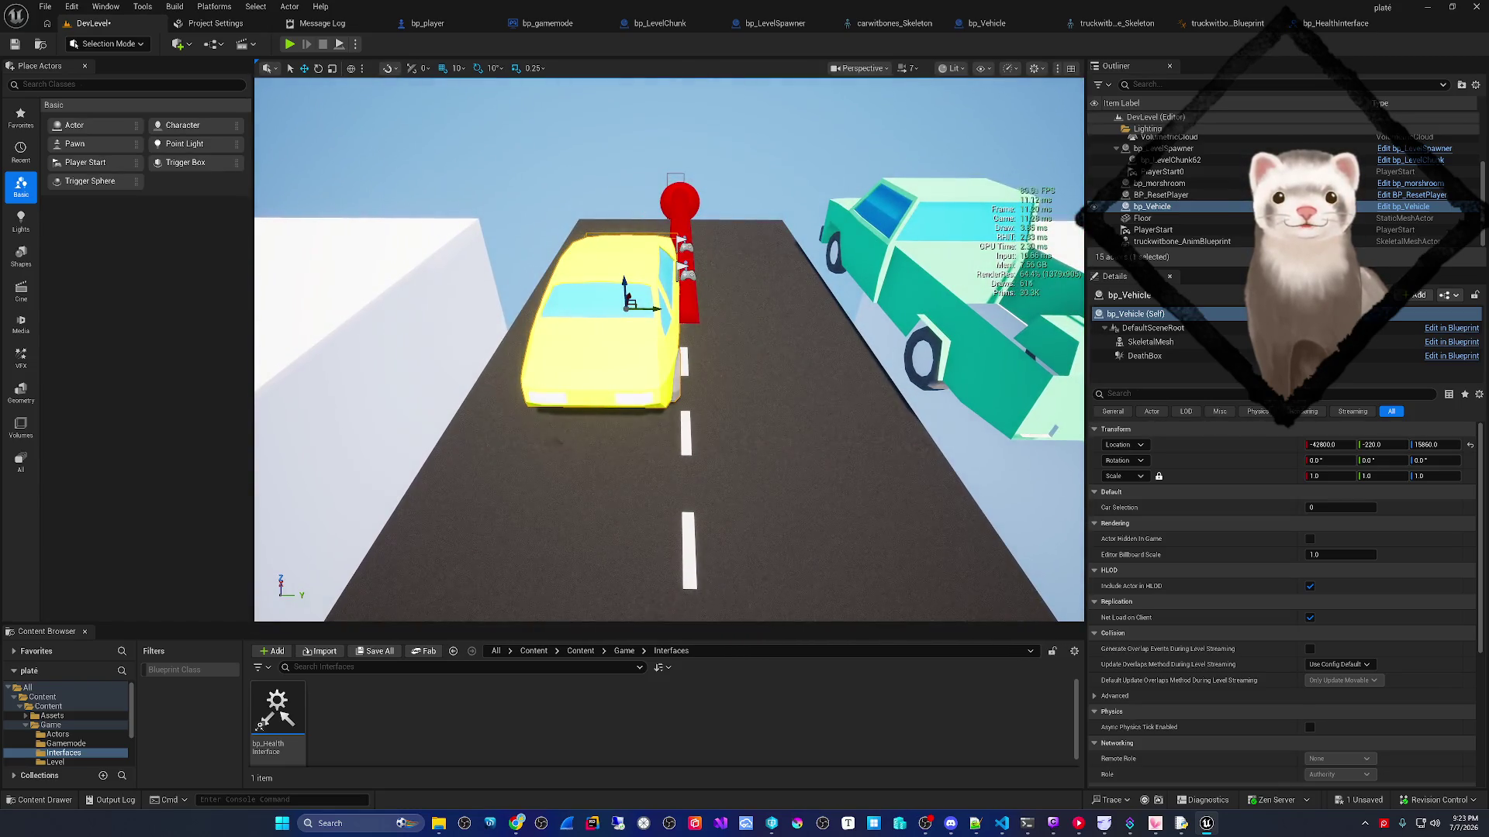
{"action": "left_click_drag", "start_coordinate": [668, 349], "coordinate": [659, 349]}
{"action": "mouse_move", "coordinate": [573, 383]}
{"action": "left_mouse_down"}
{"action": "mouse_move", "coordinate": [572, 411]}
{"action": "mouse_move", "coordinate": [566, 364]}
{"action": "mouse_move", "coordinate": [572, 383]}
{"action": "left_mouse_up"}
{"action": "left_click_drag", "start_coordinate": [654, 303], "coordinate": [652, 207]}
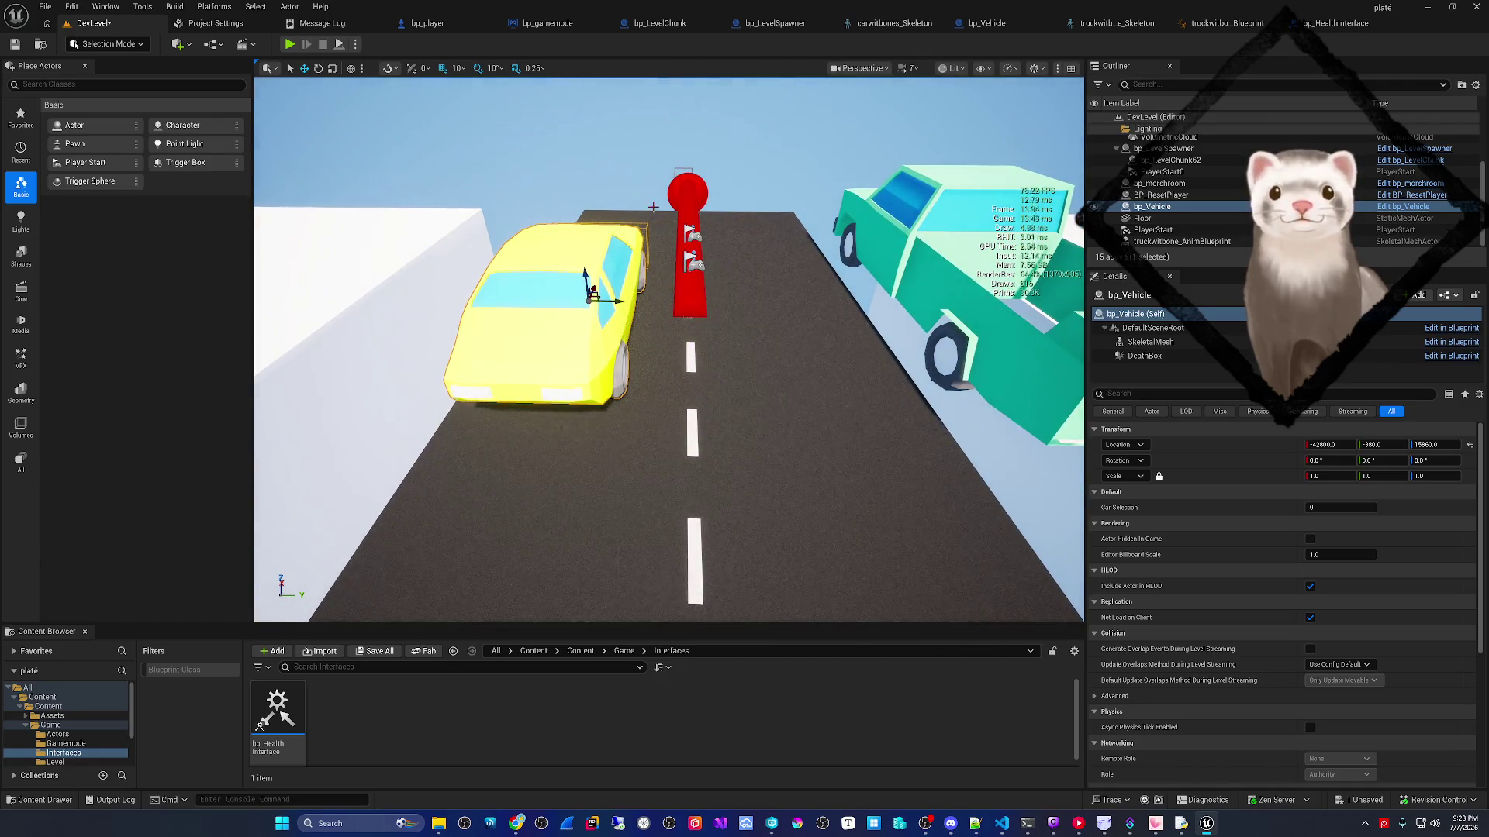
{"action": "left_click_drag", "start_coordinate": [613, 301], "coordinate": [562, 301]}
{"action": "left_click", "coordinate": [1006, 25]}
{"action": "left_click_drag", "start_coordinate": [770, 311], "coordinate": [764, 296]}
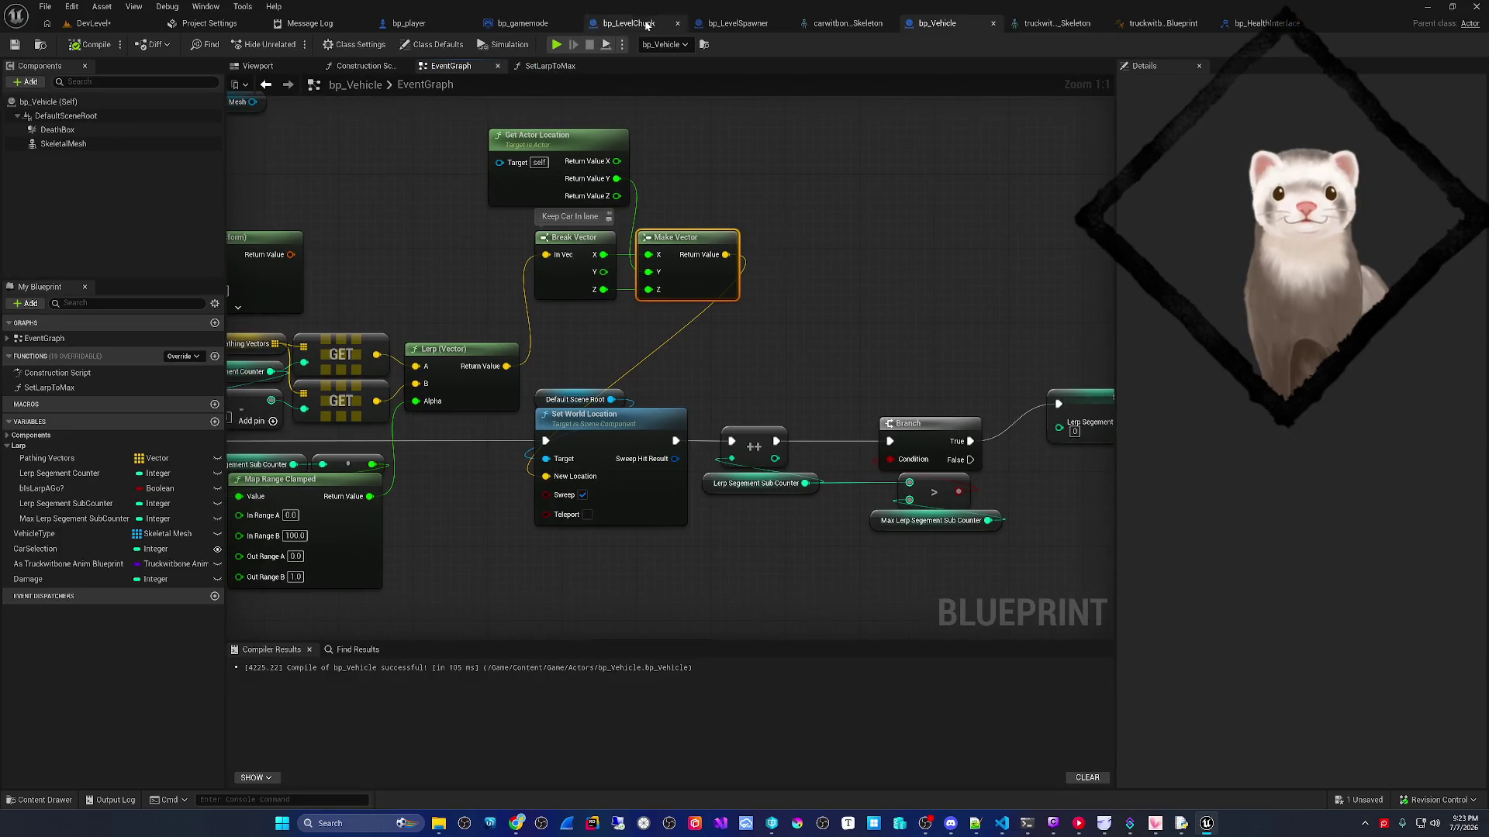
- Open the SpawnObstical function graph in bp_LevelSpawner
{"action": "left_click", "coordinate": [714, 26]}
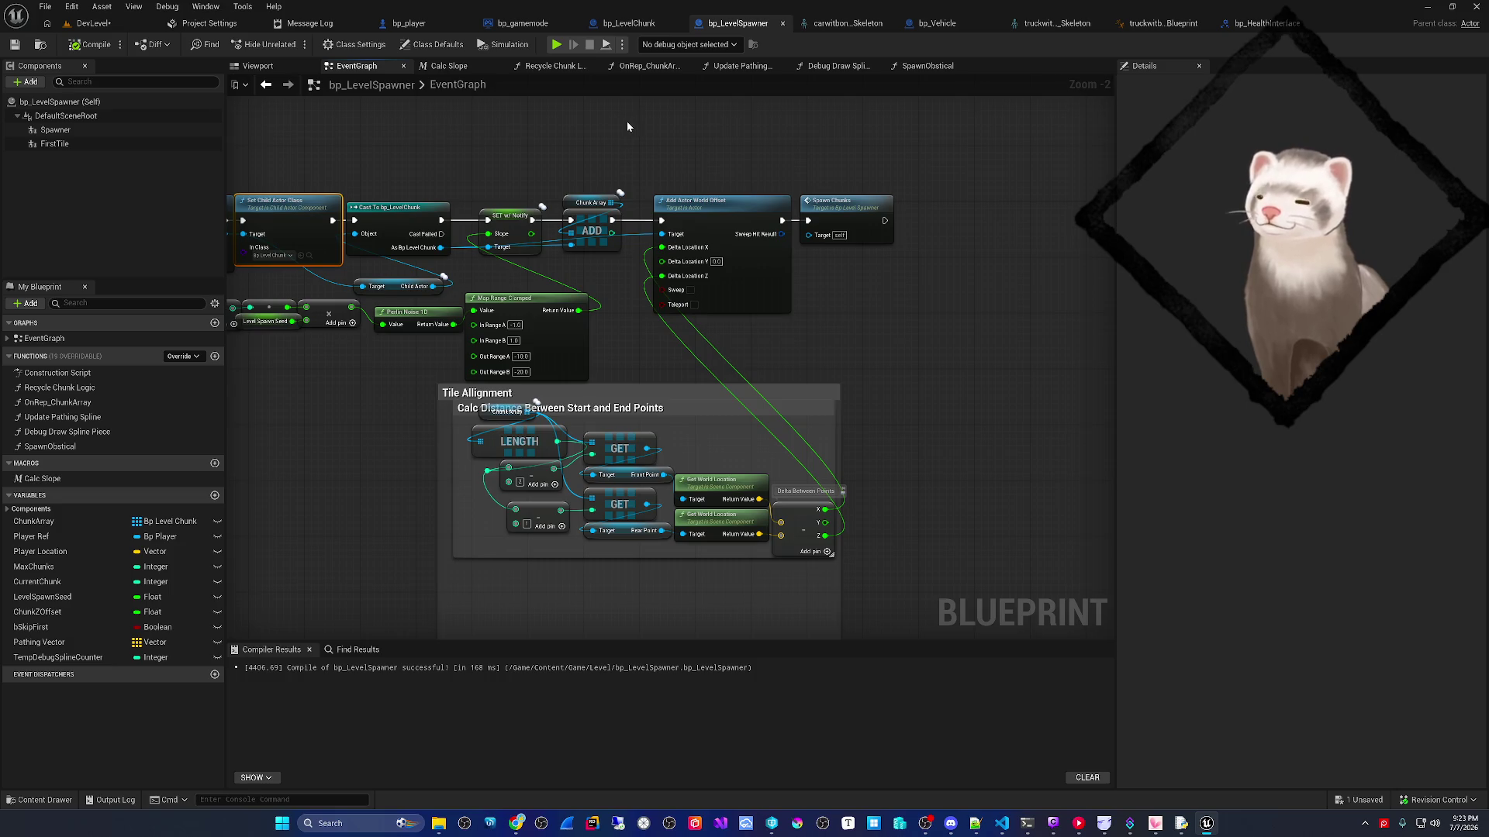
{"action": "left_click", "coordinate": [629, 28]}
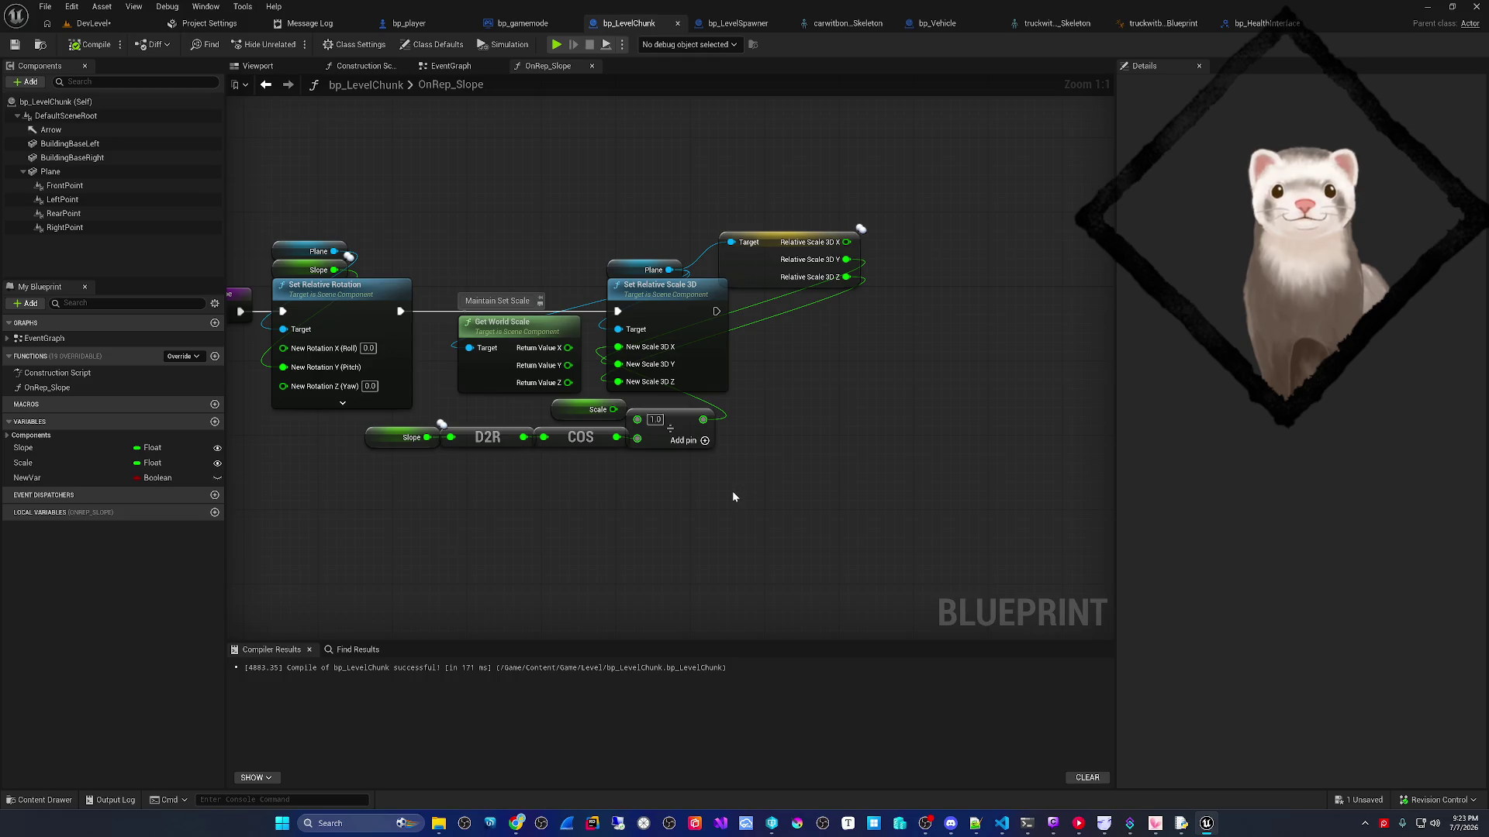
{"action": "key", "text": "ctrl+Tab"}
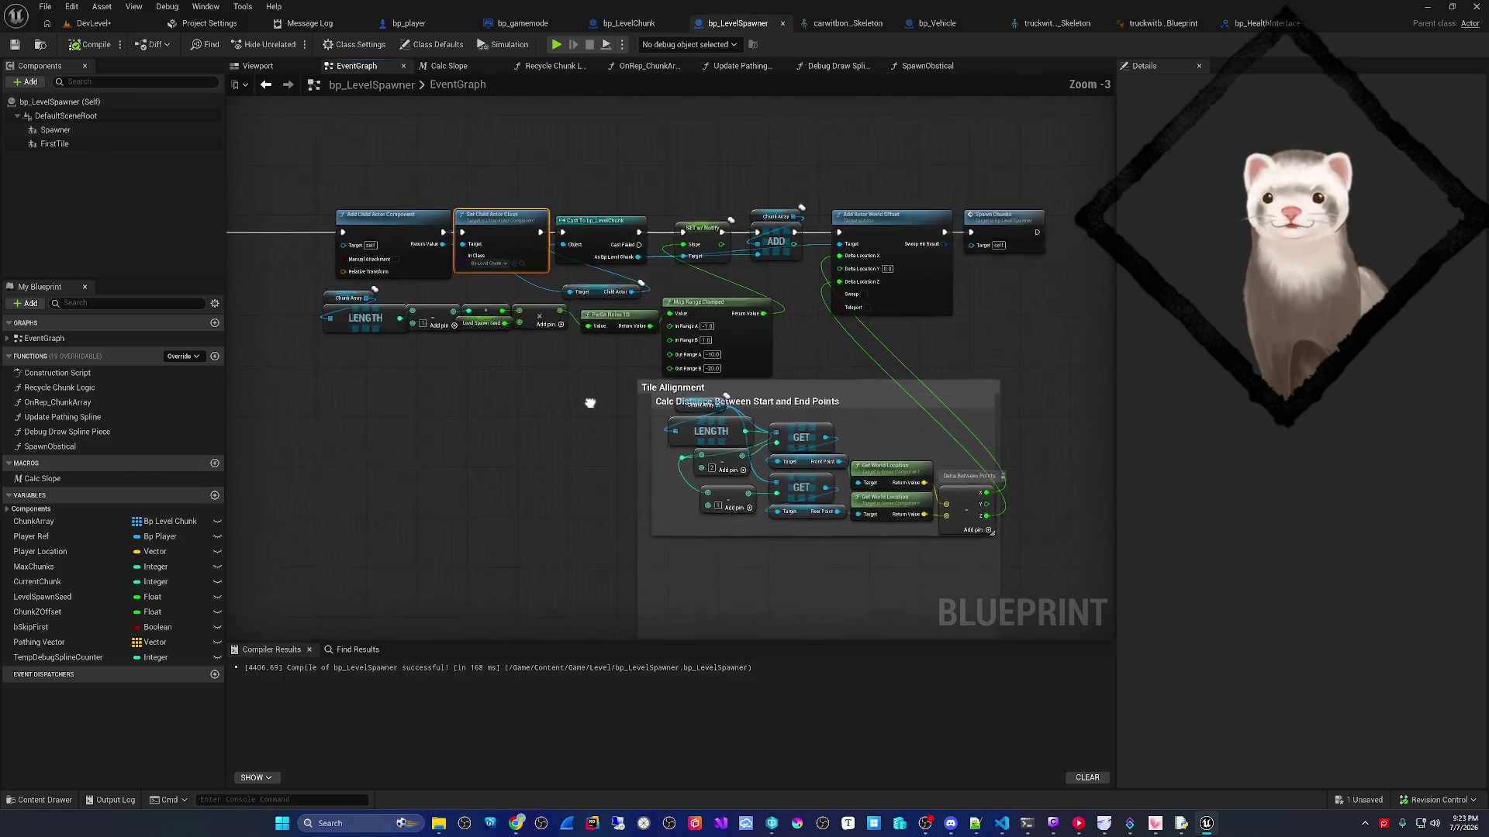
{"action": "left_click", "coordinate": [47, 448]}
{"action": "double_click", "coordinate": [46, 449]}
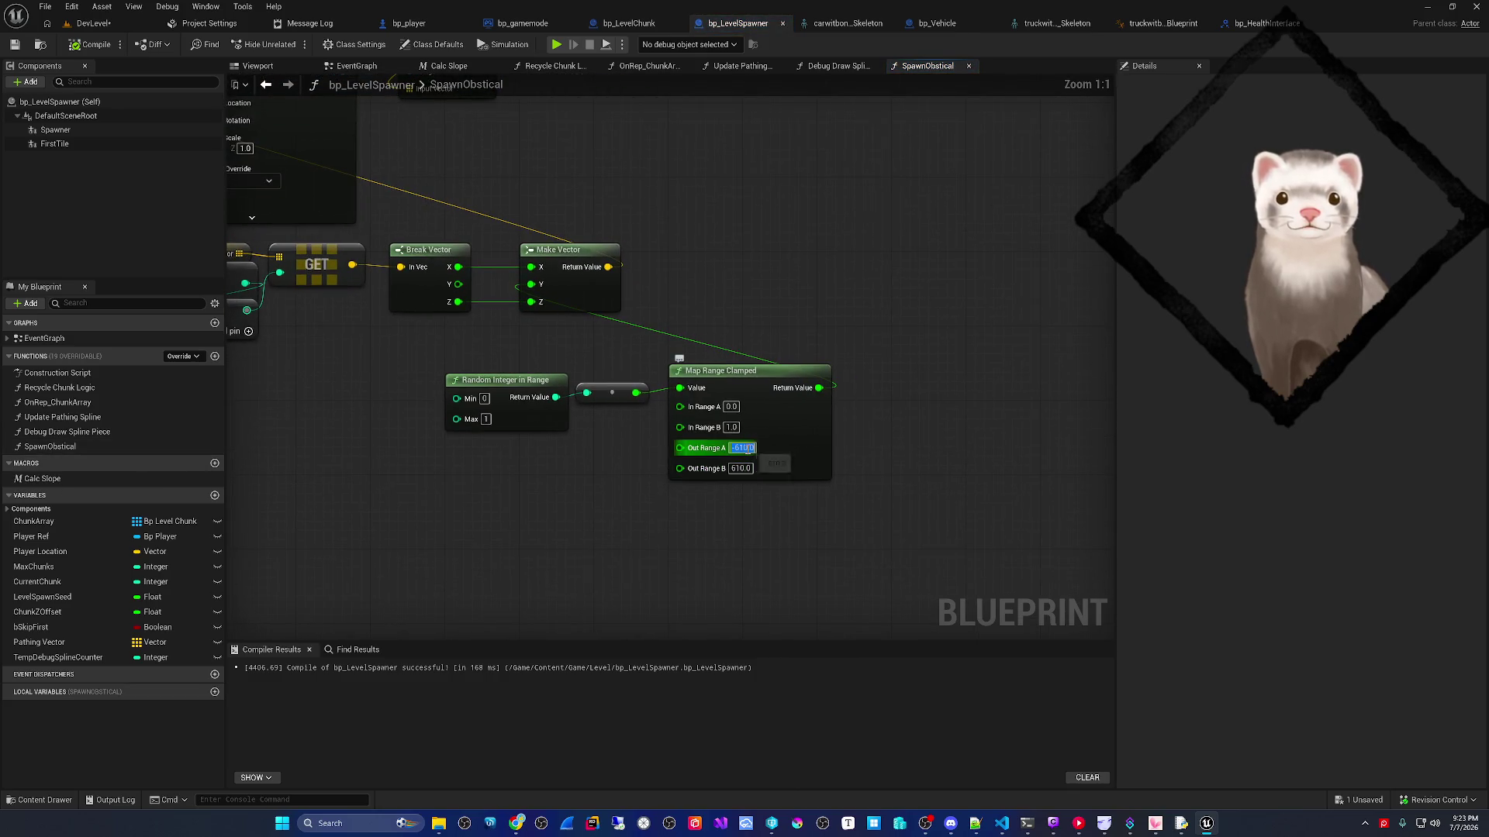
- Set Map Range Clamped's Out Range to -220 and 220, then play DevLevel
{"action": "type", "text": "-24"}
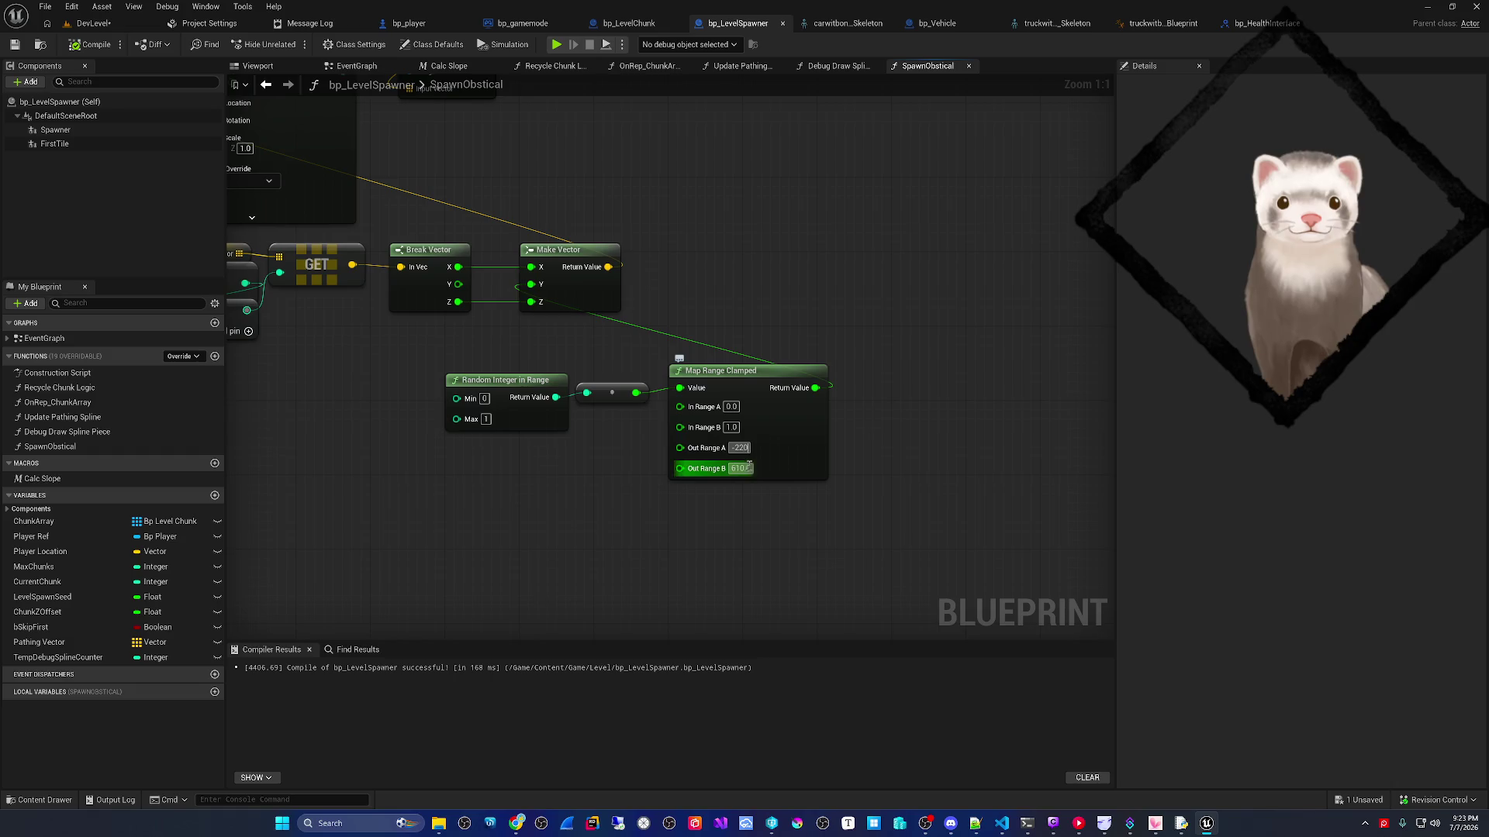
{"action": "type", "text": "220"}
{"action": "key", "text": "Return"}
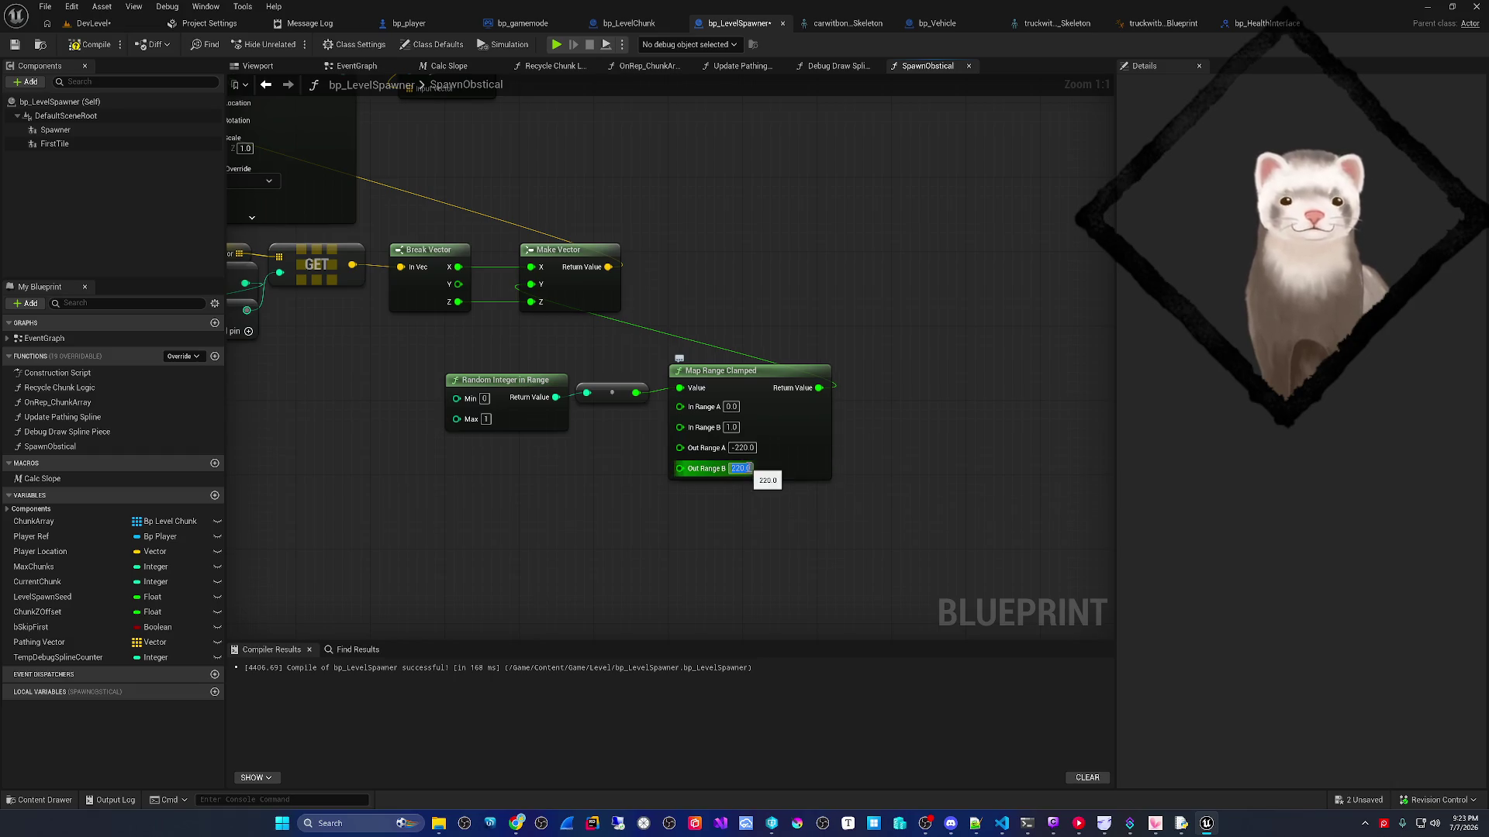
{"action": "left_click", "coordinate": [92, 24]}
{"action": "left_click", "coordinate": [246, 45]}
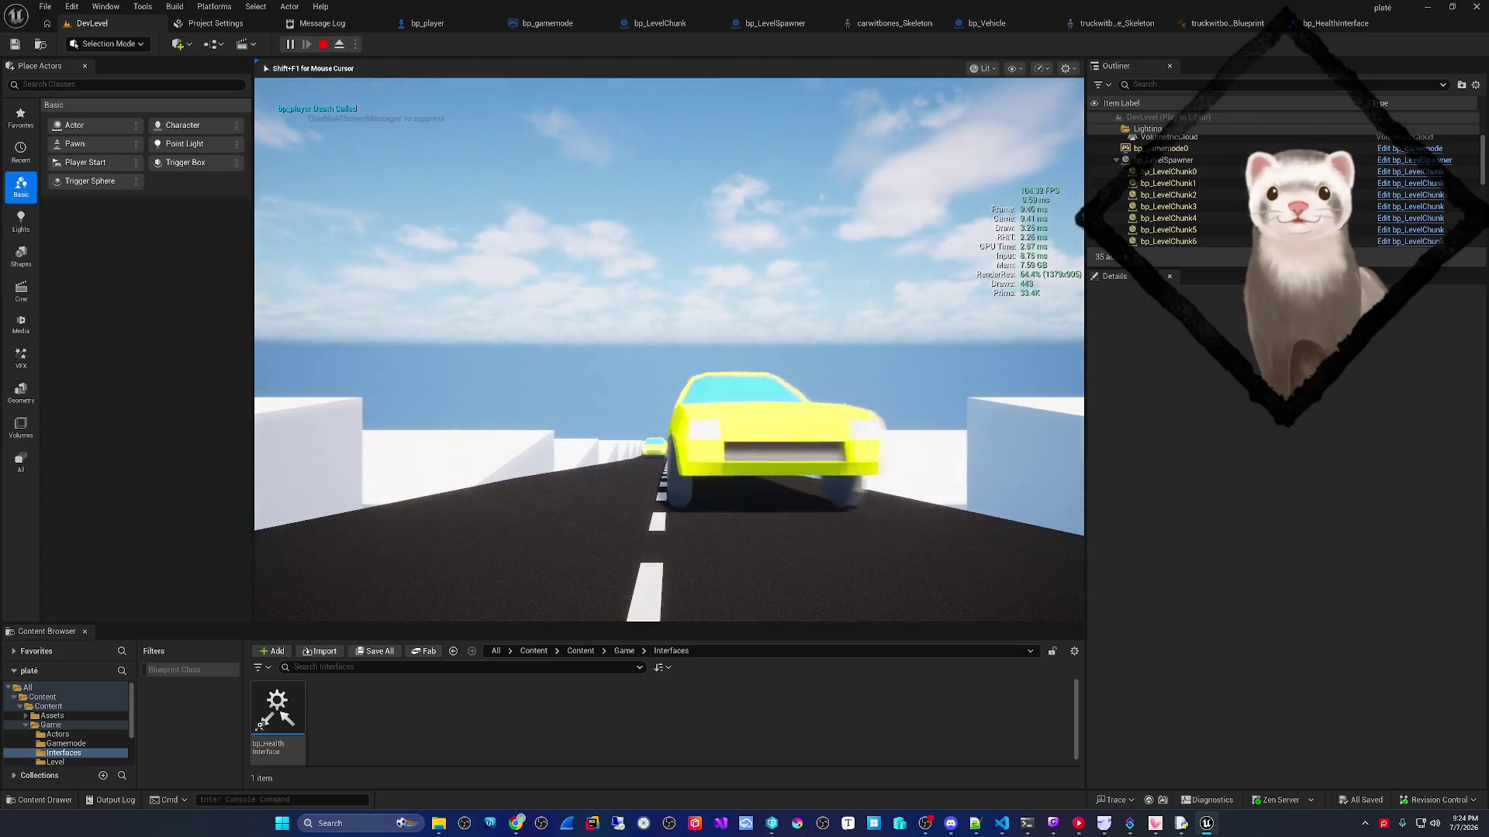
- Restart the DevLevel play session, then eject from the player with F8 to roam freely
{"action": "key", "text": "Escape"}
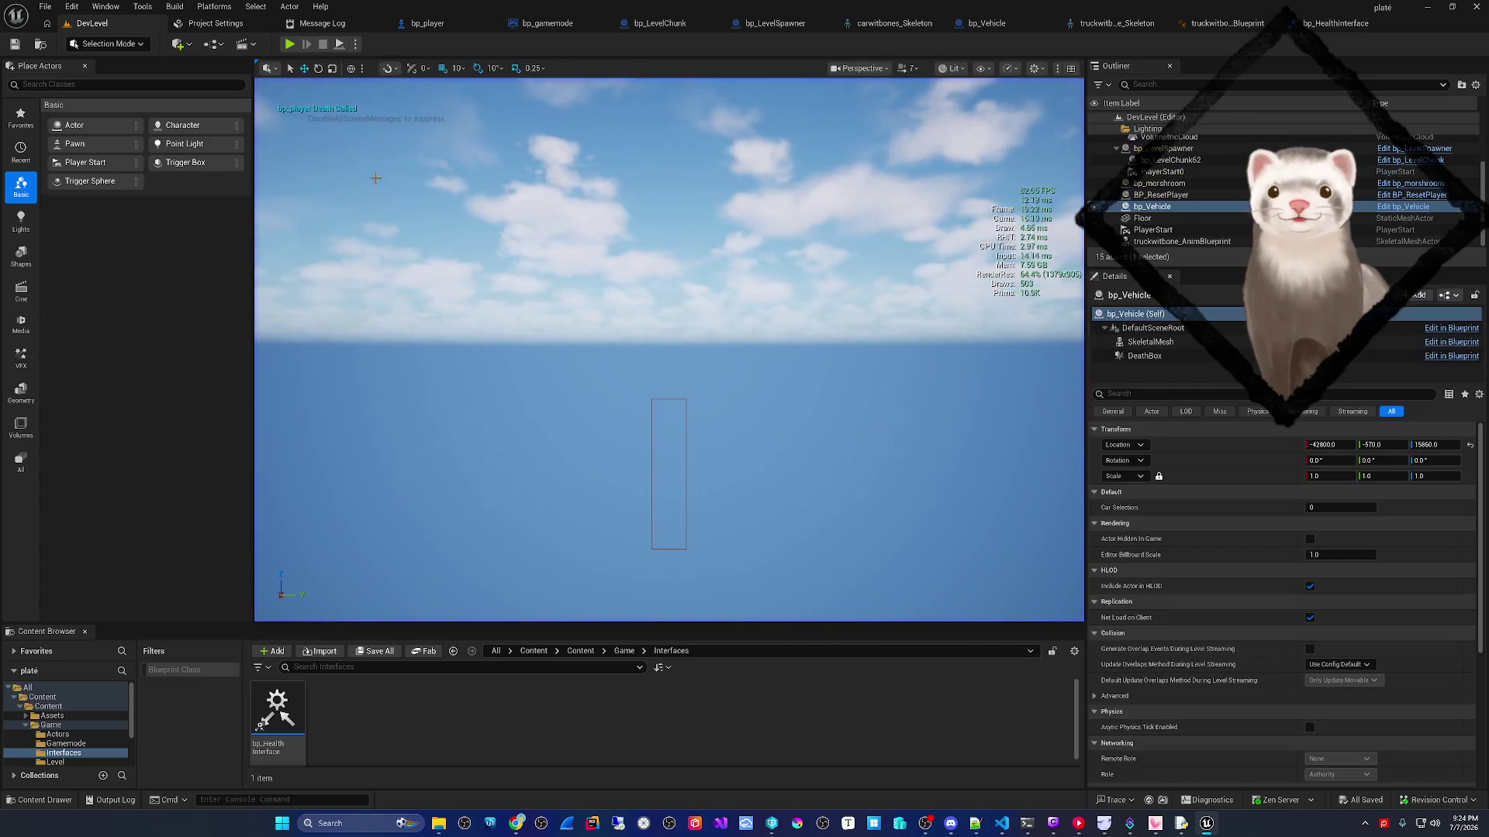
{"action": "key", "text": "alt+p"}
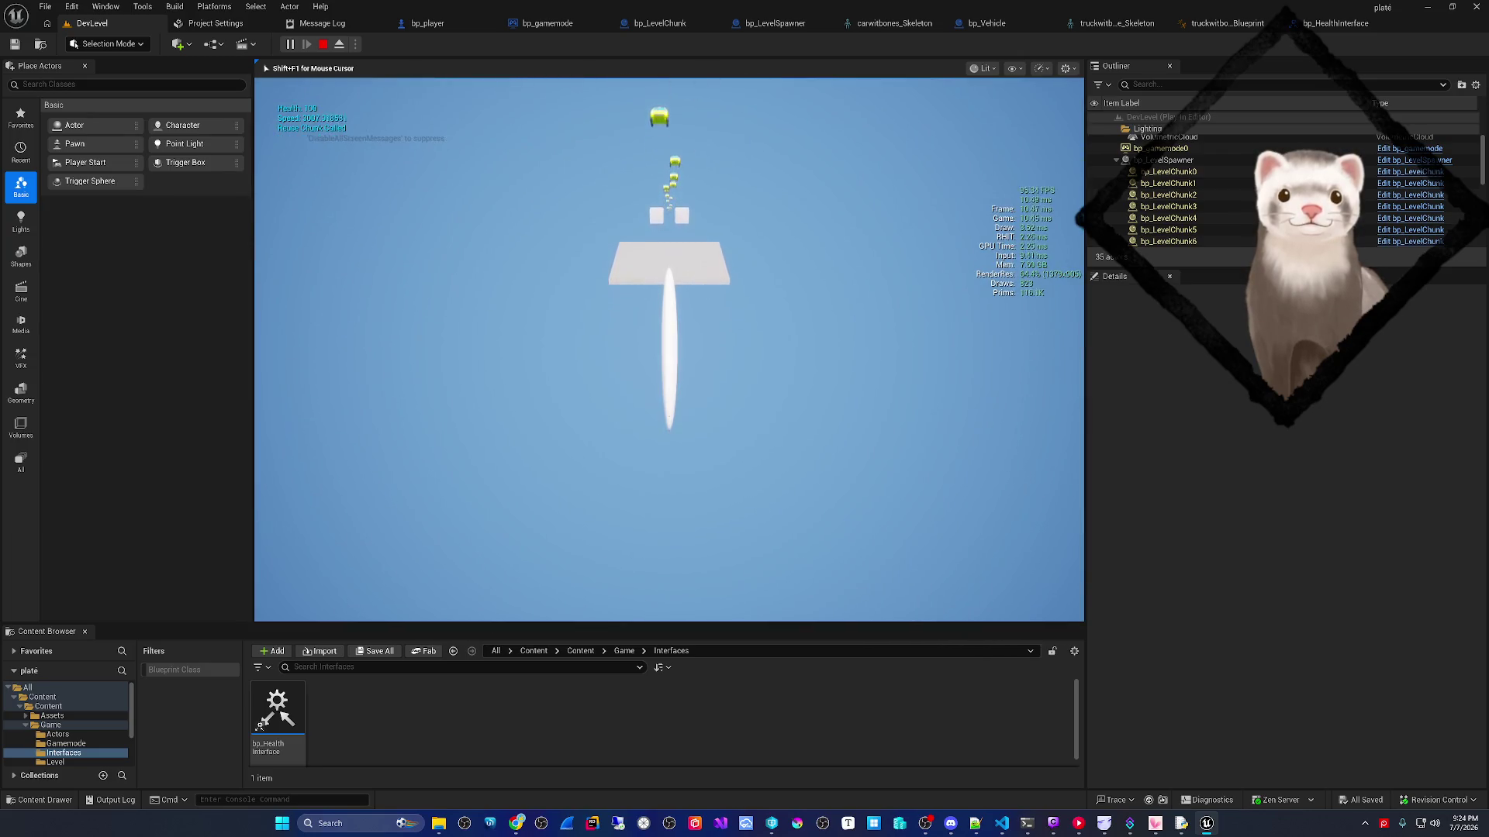
{"action": "key", "text": "F8"}
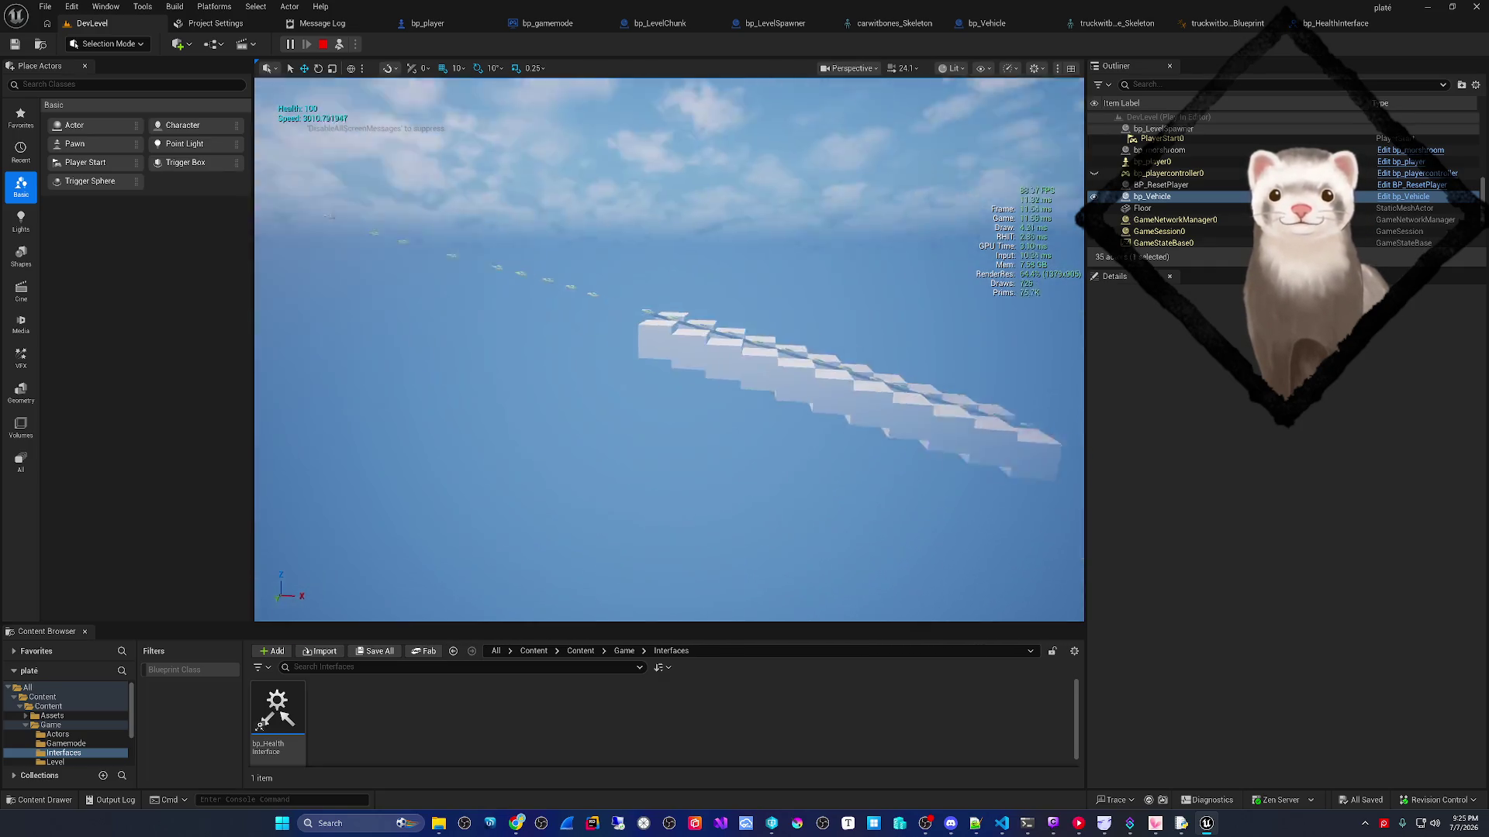
- Stop the playtest, glance at bp_player and bp_LevelChunk, replay DevLevel, then focus the yellow vehicle
{"action": "key", "text": "Escape"}
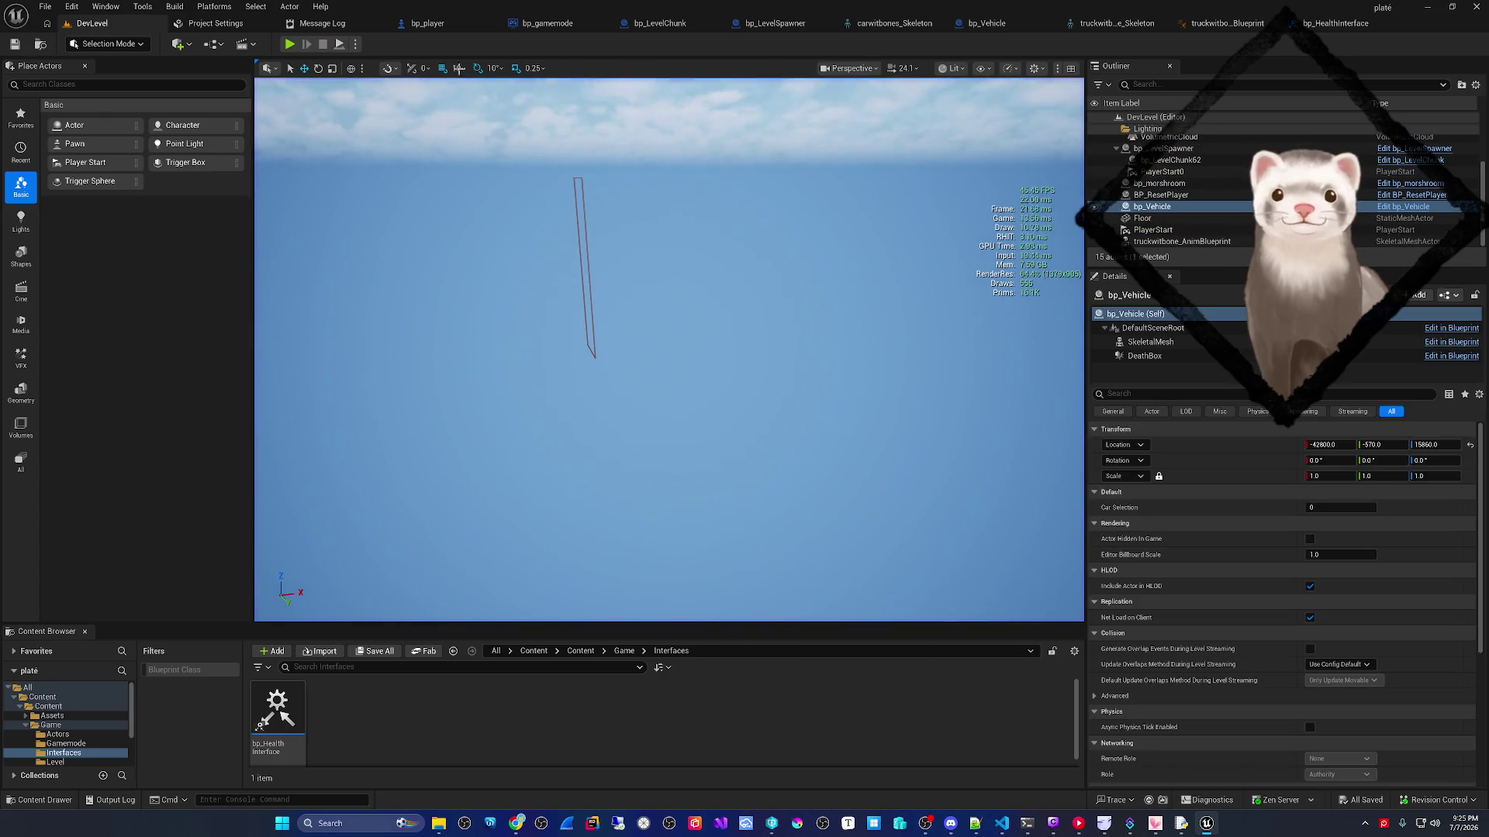
{"action": "left_click", "coordinate": [428, 24]}
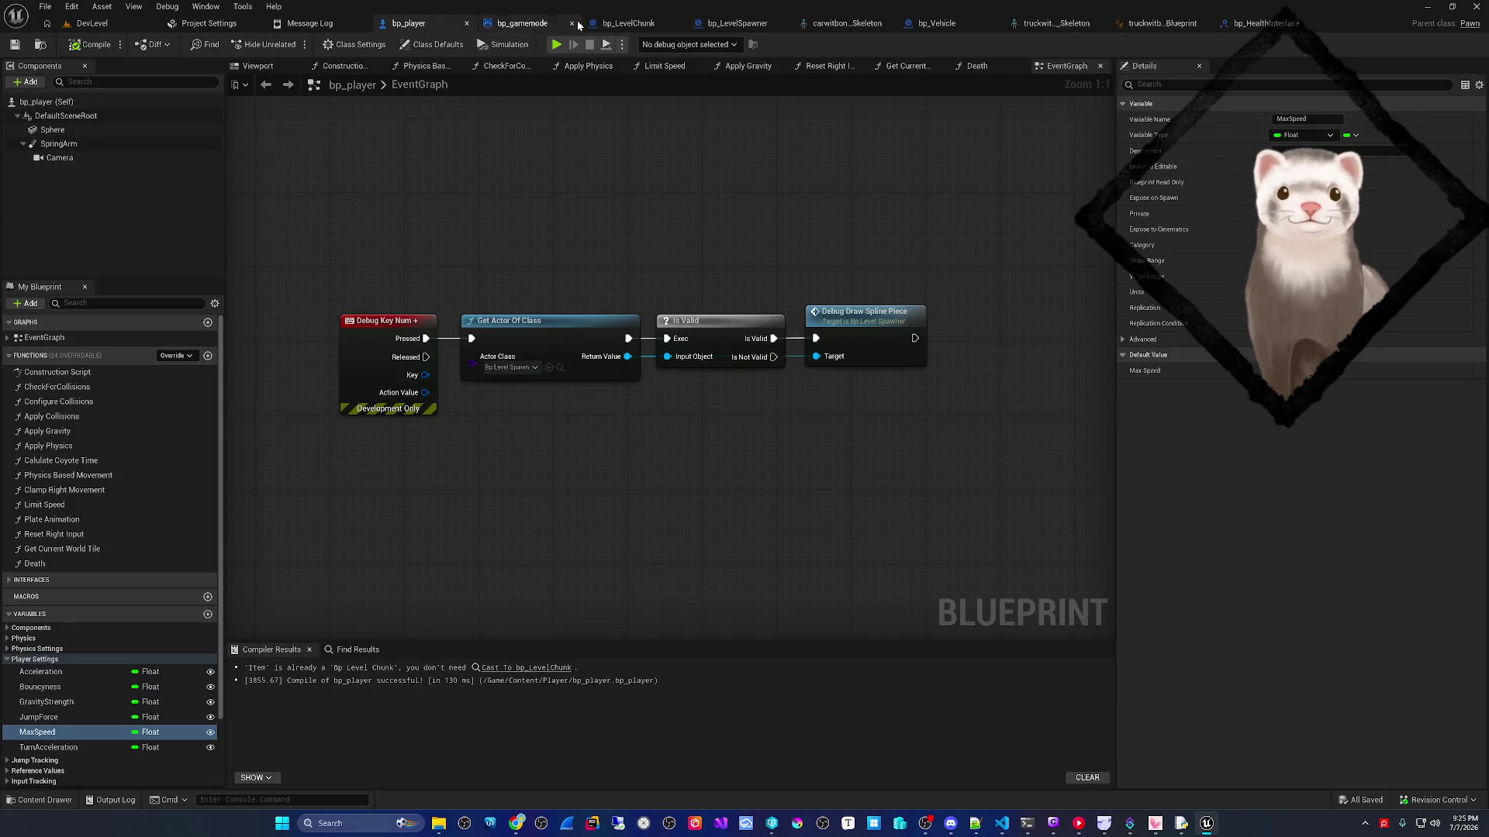
{"action": "left_click", "coordinate": [624, 23]}
{"action": "left_click", "coordinate": [97, 23]}
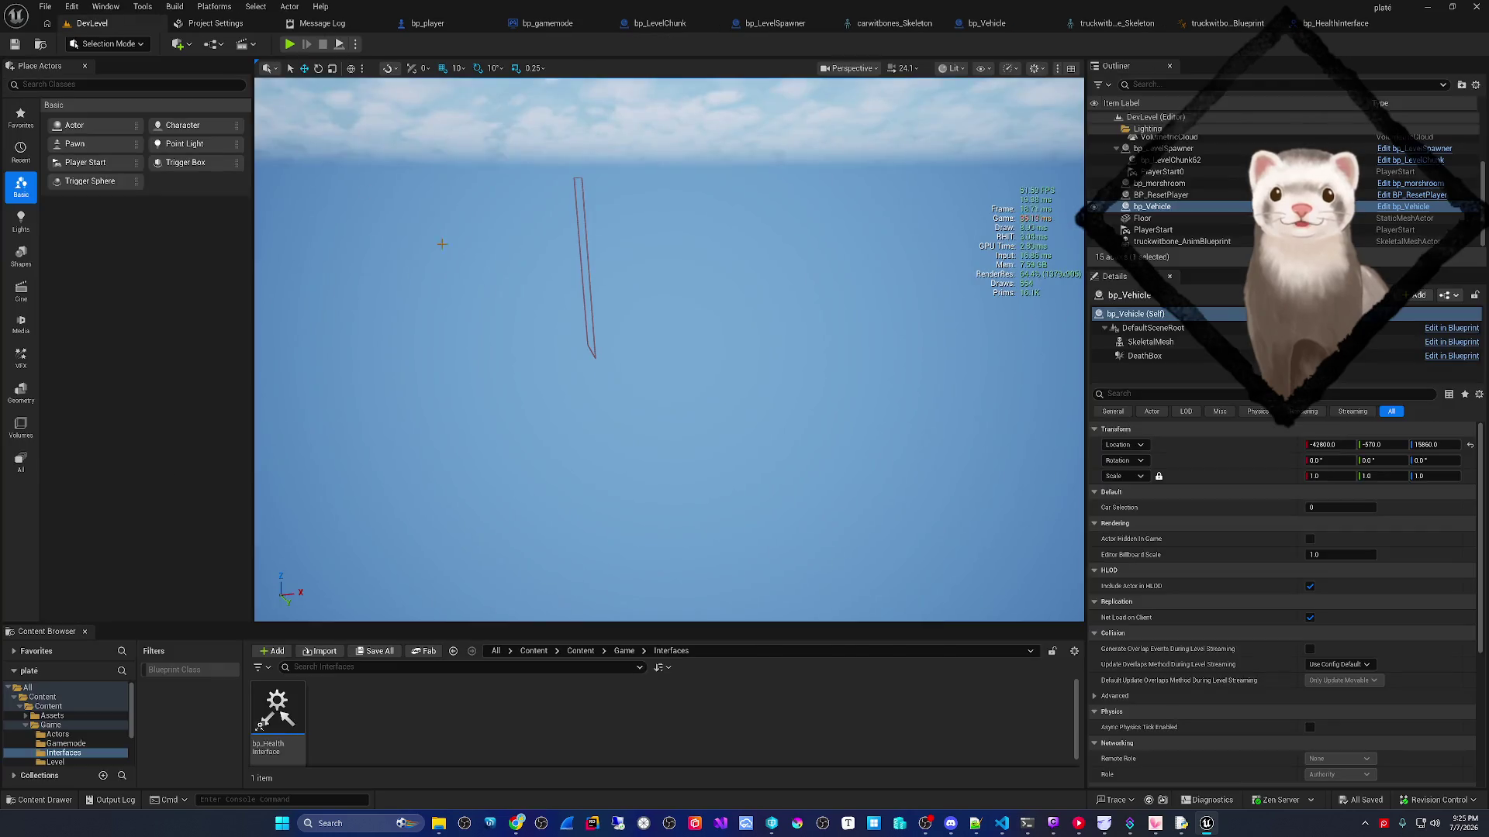
{"action": "left_click", "coordinate": [305, 48]}
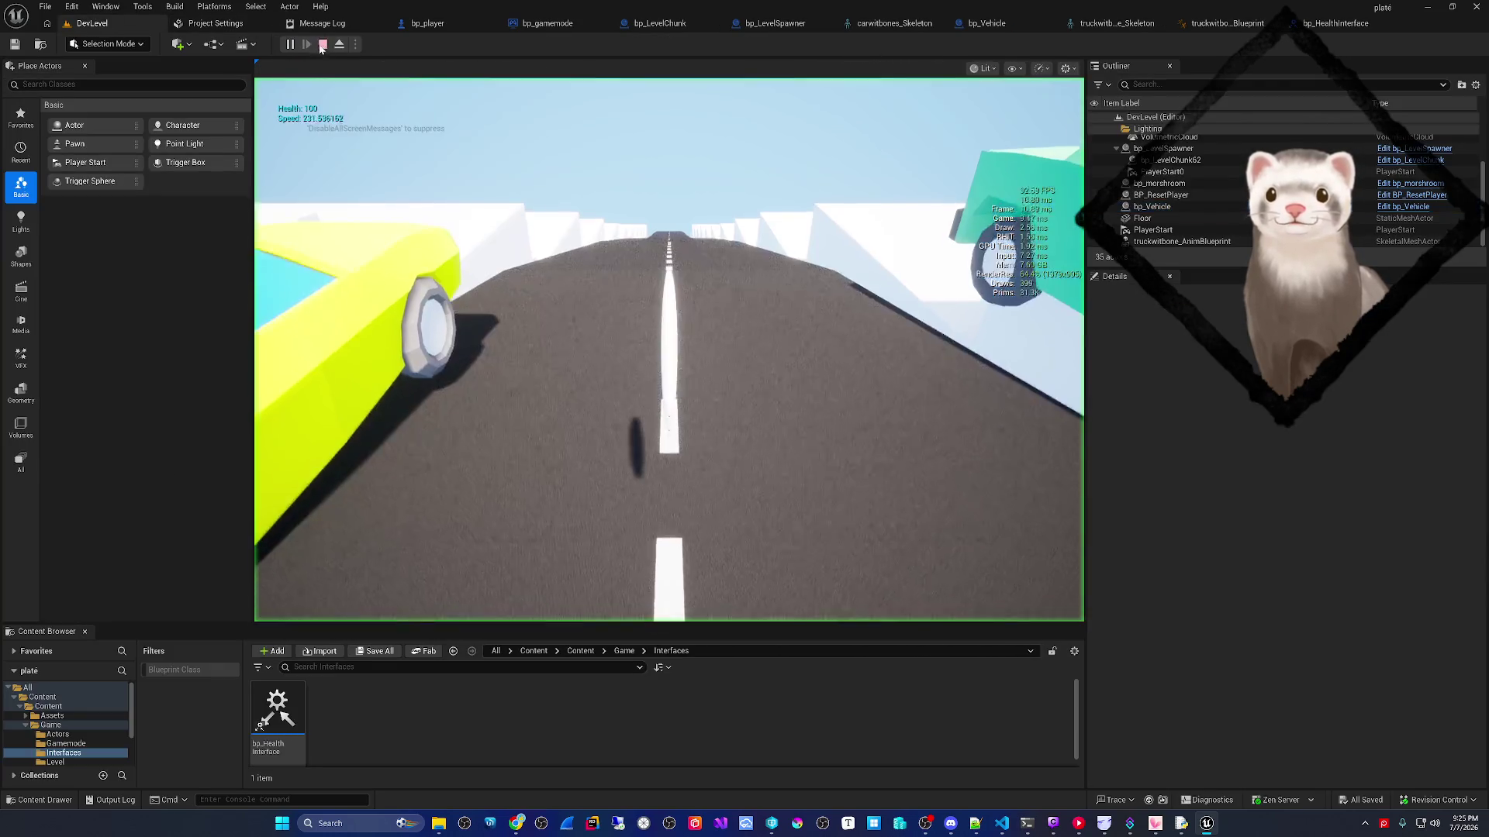
{"action": "key", "text": "f"}
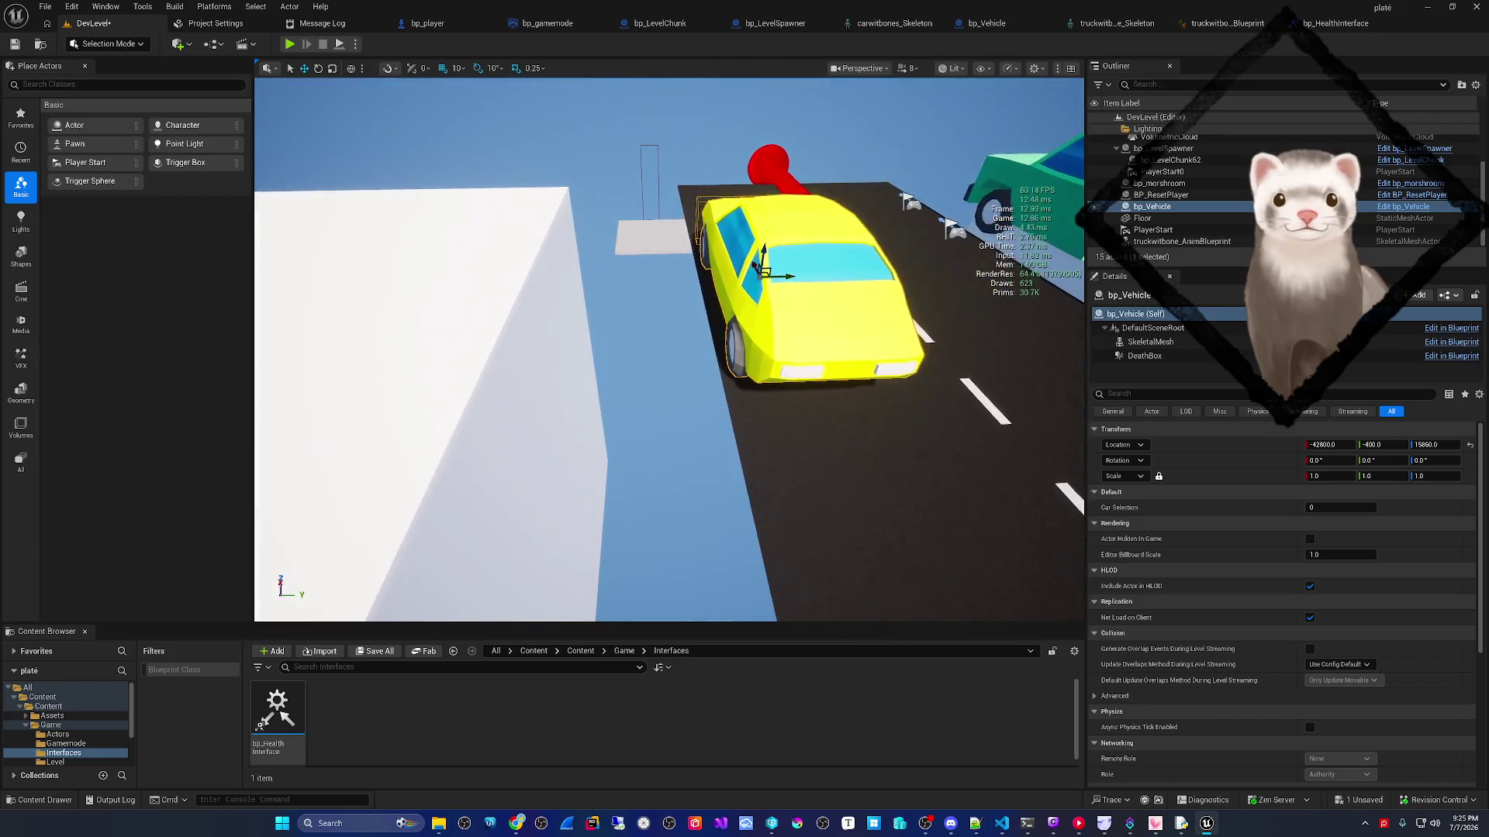
- Frame the yellow car and drag it sideways across the road
{"action": "key", "text": "f"}
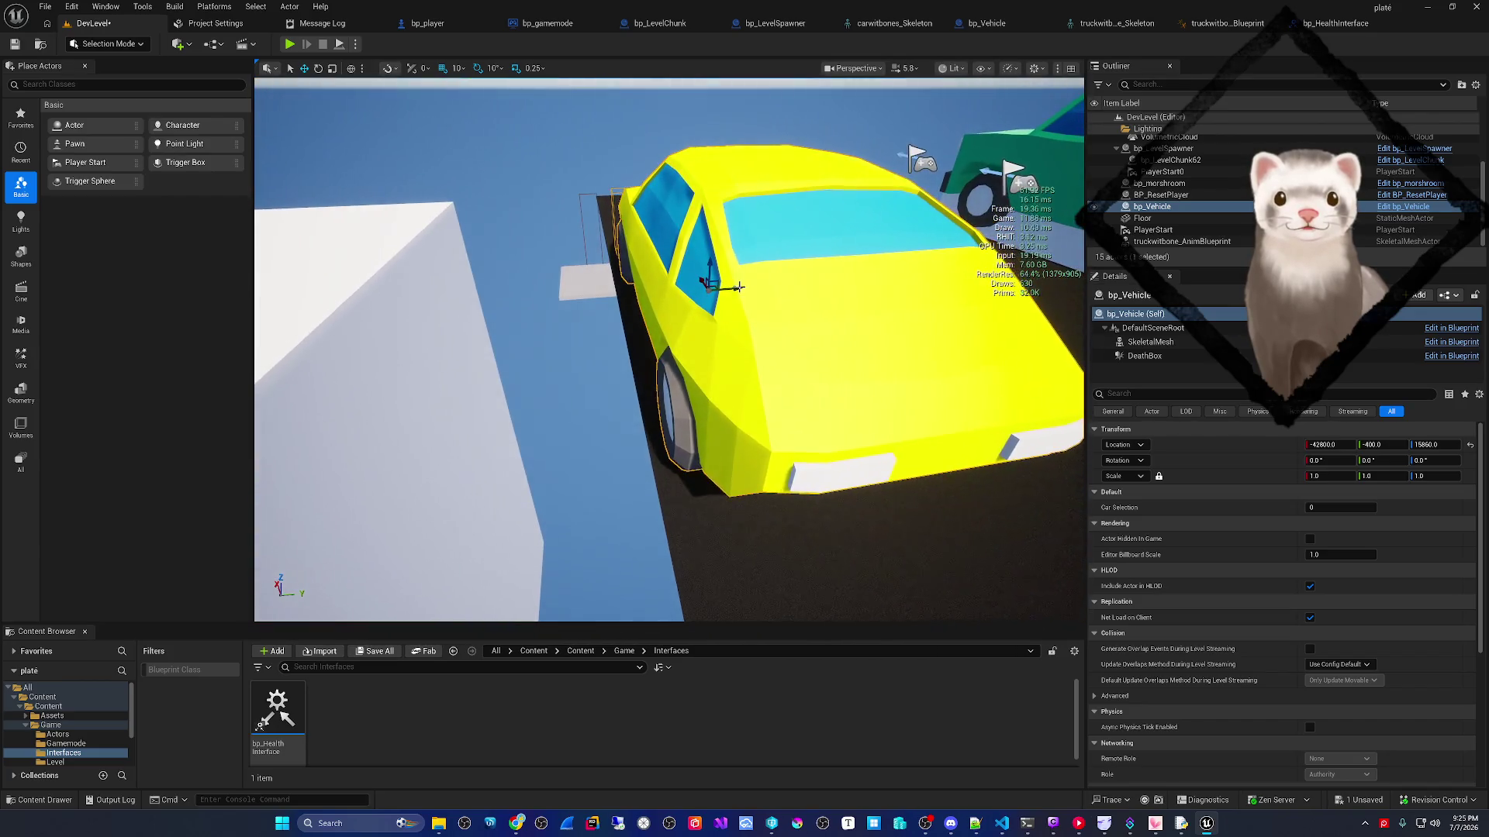
{"action": "scroll", "coordinate": [731, 289], "scroll_direction": "down", "scroll_amount": 6}
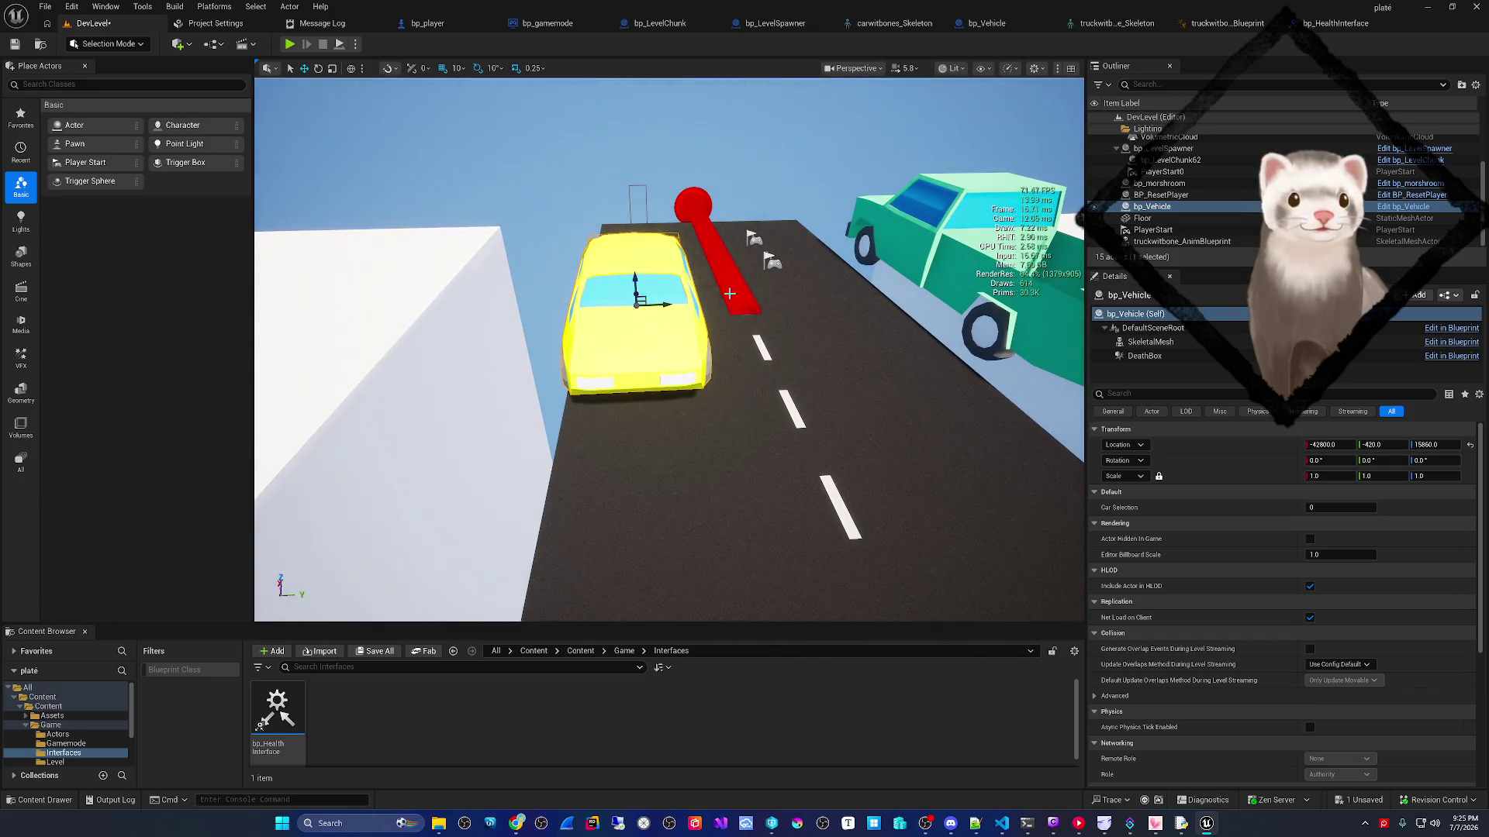
{"action": "key", "text": "alt+Tab"}
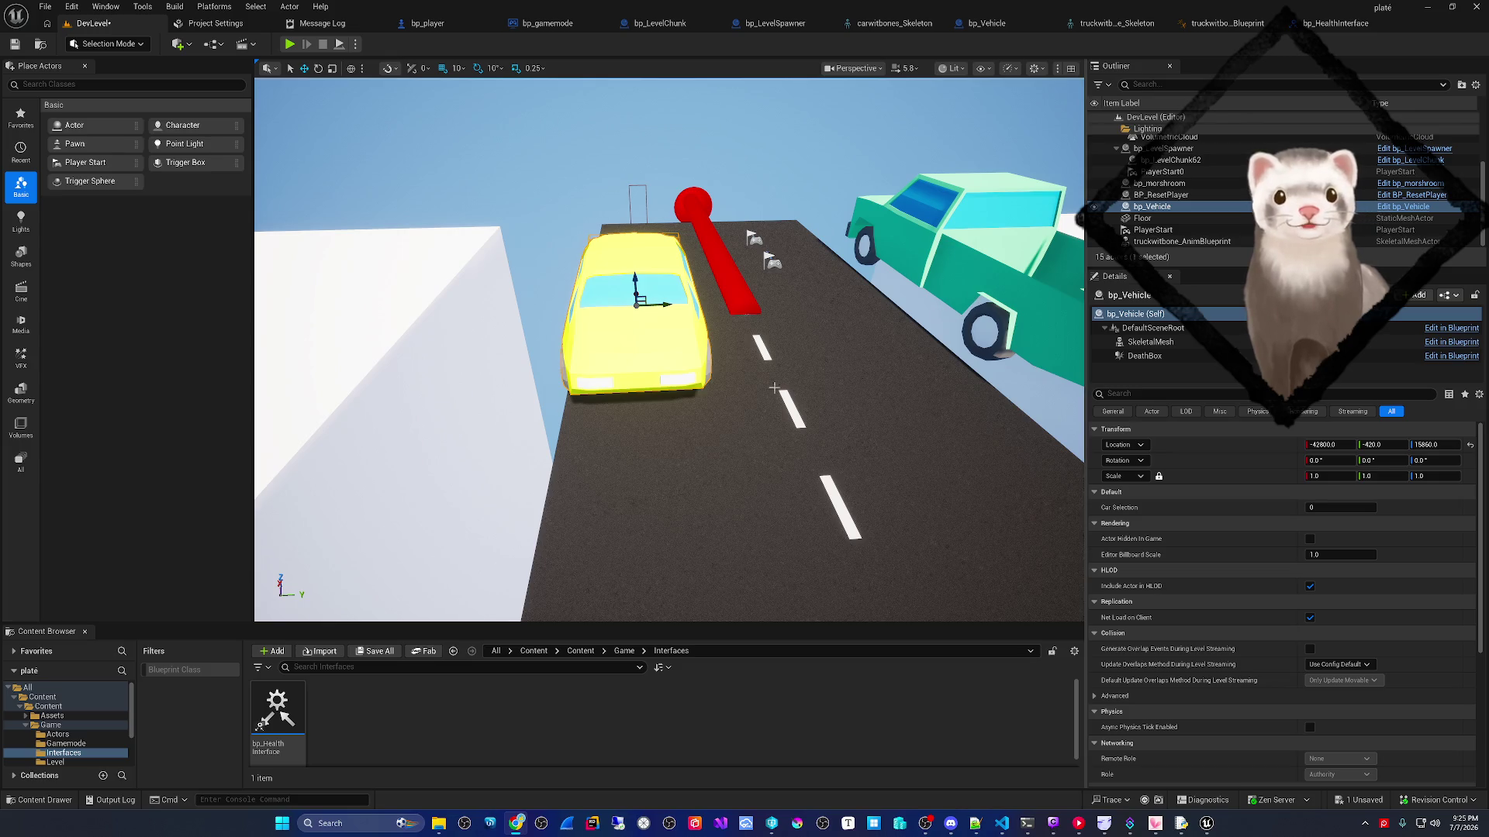
{"action": "key", "text": "alt+Tab"}
{"action": "scroll", "coordinate": [644, 360], "scroll_direction": "up", "scroll_amount": 5}
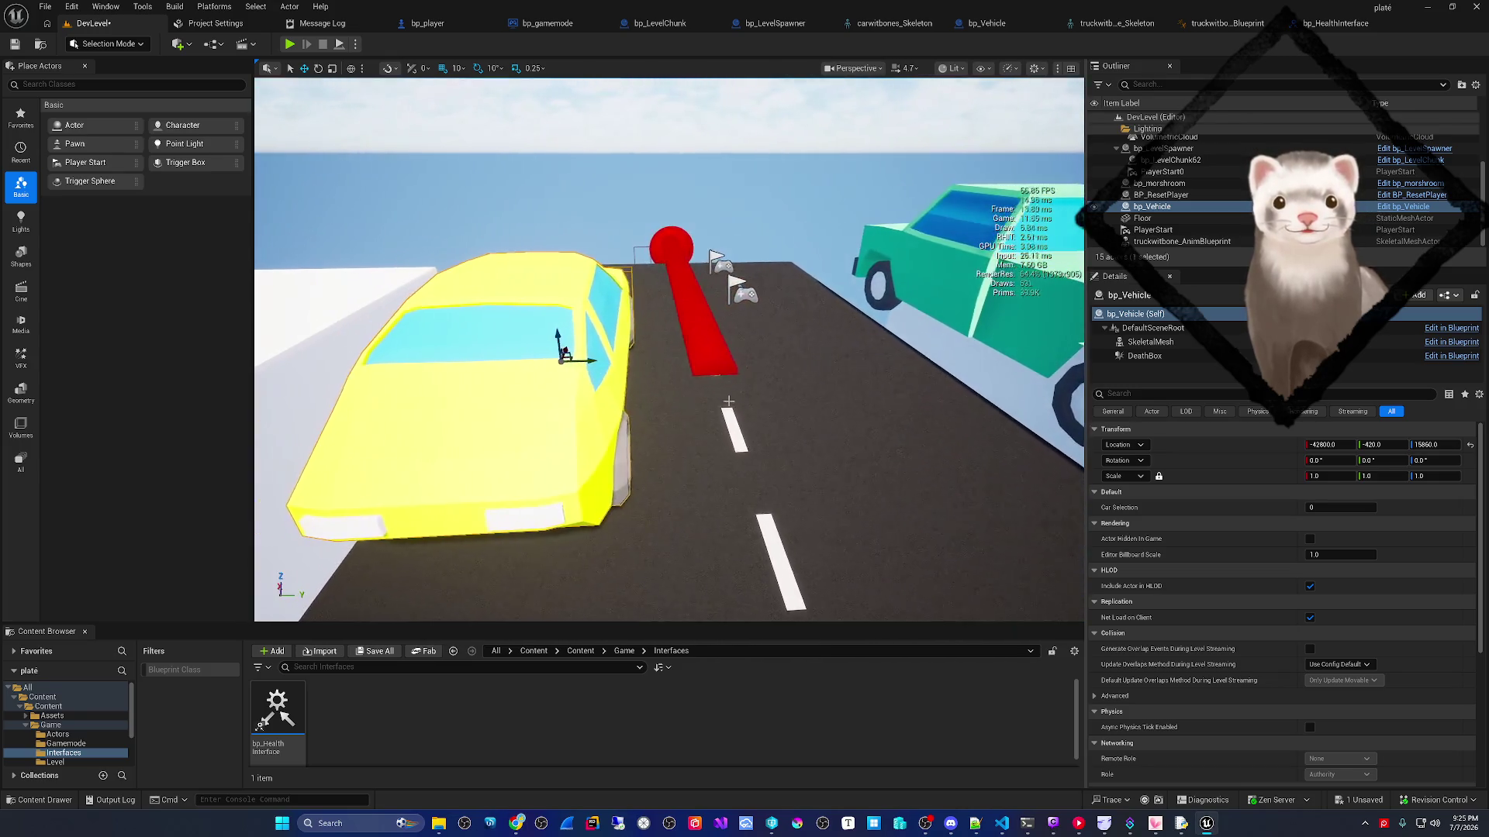
{"action": "left_click_drag", "start_coordinate": [594, 358], "coordinate": [675, 375]}
{"action": "scroll", "coordinate": [674, 375], "scroll_direction": "down", "scroll_amount": 2}
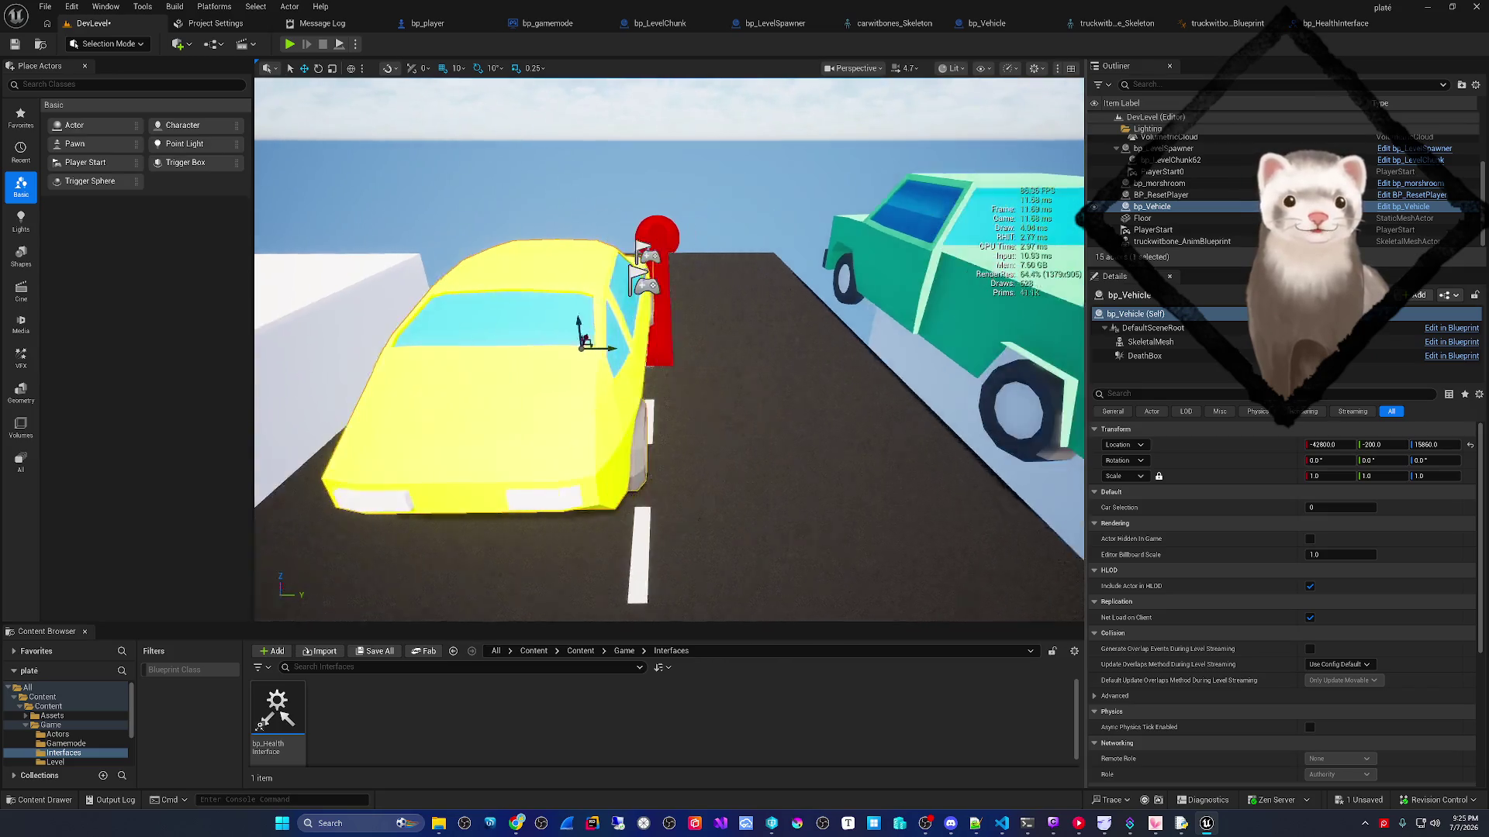
{"action": "scroll", "coordinate": [670, 349], "scroll_direction": "down", "scroll_amount": 3}
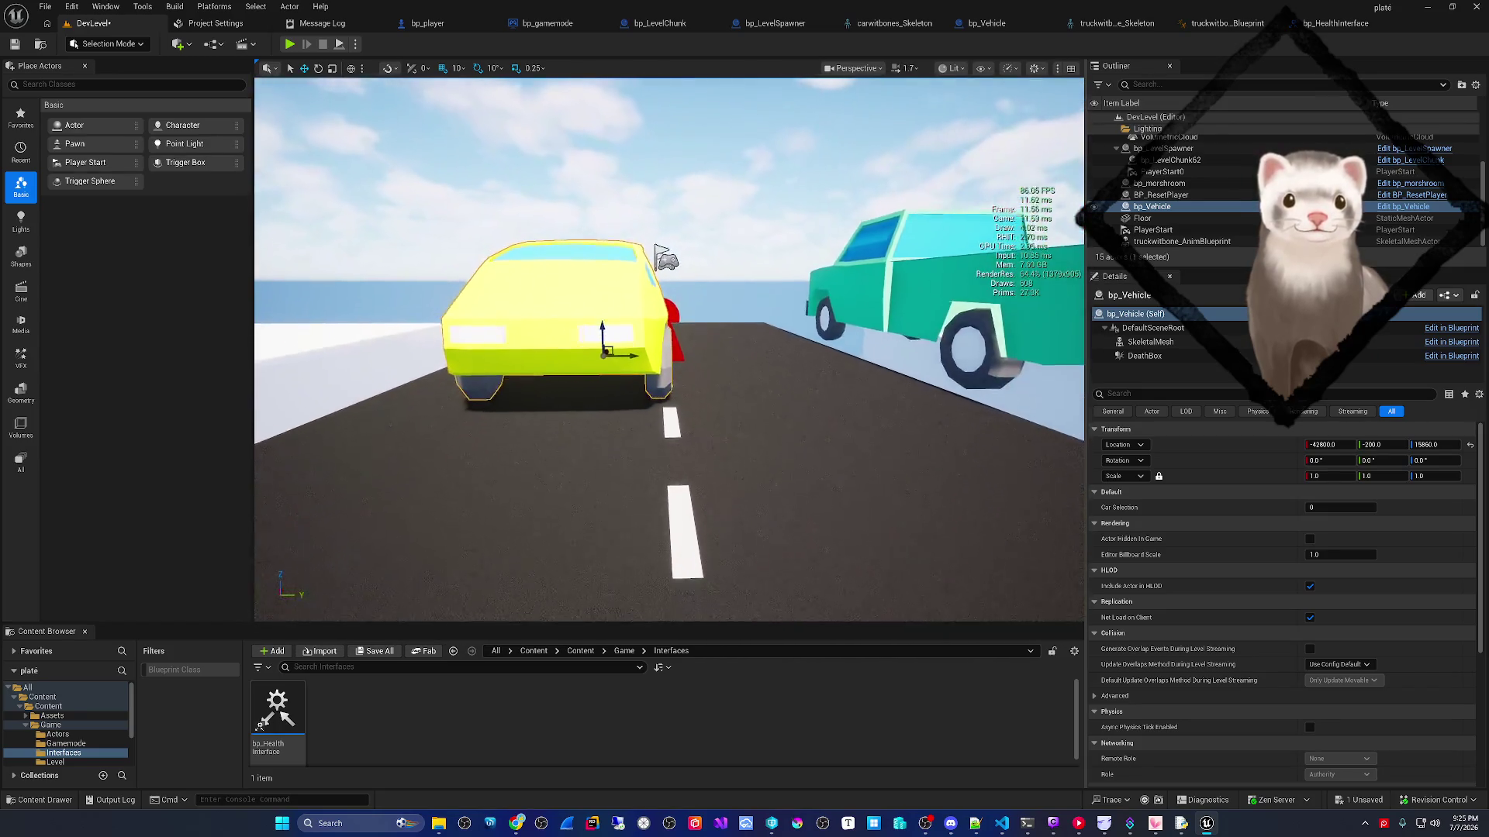
{"action": "scroll", "coordinate": [627, 386], "scroll_direction": "down", "scroll_amount": 3}
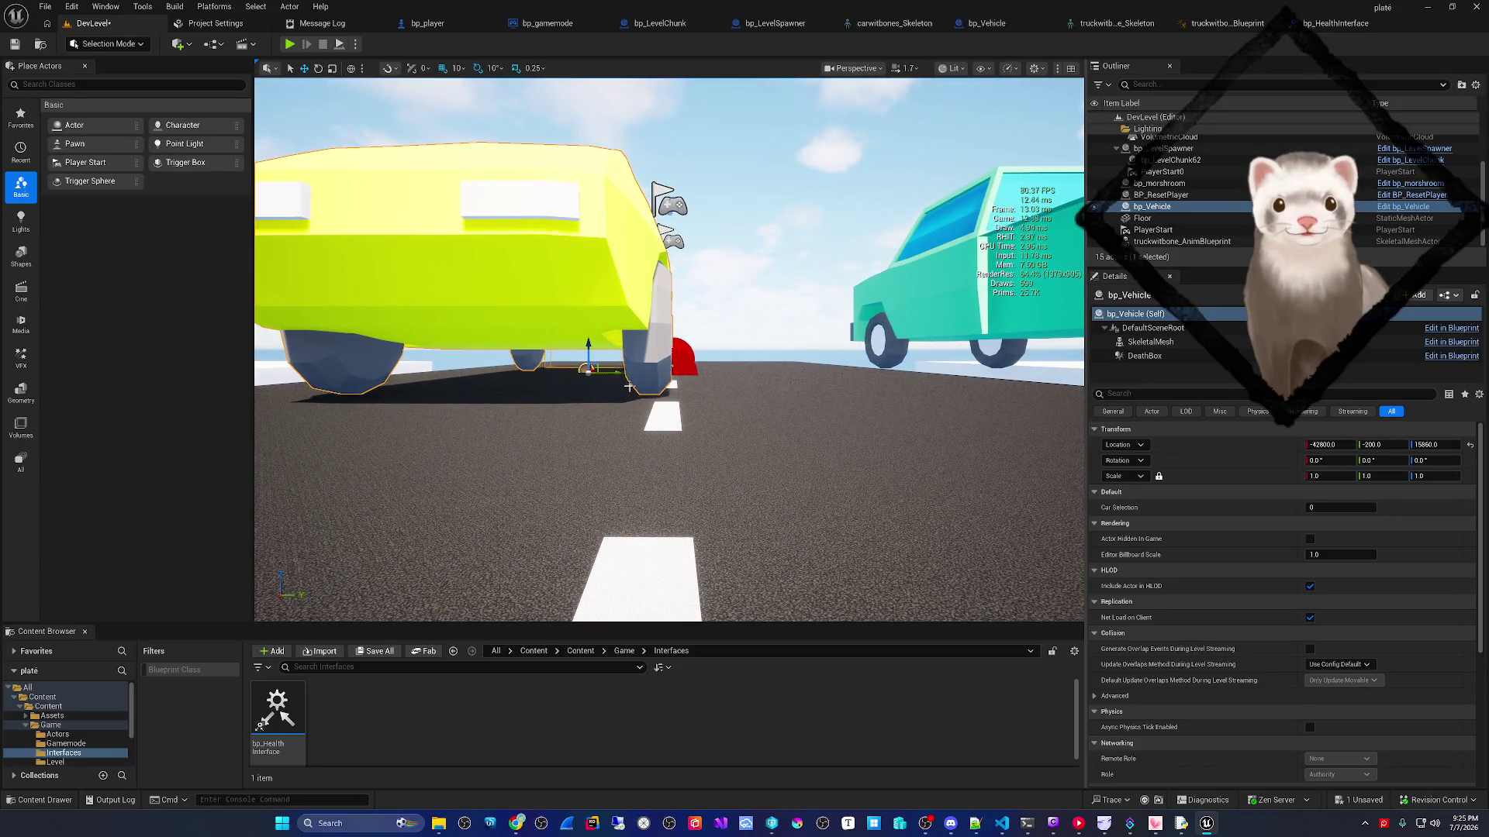
{"action": "scroll", "coordinate": [626, 386], "scroll_direction": "down", "scroll_amount": 3}
{"action": "scroll", "coordinate": [669, 349], "scroll_direction": "up", "scroll_amount": 3}
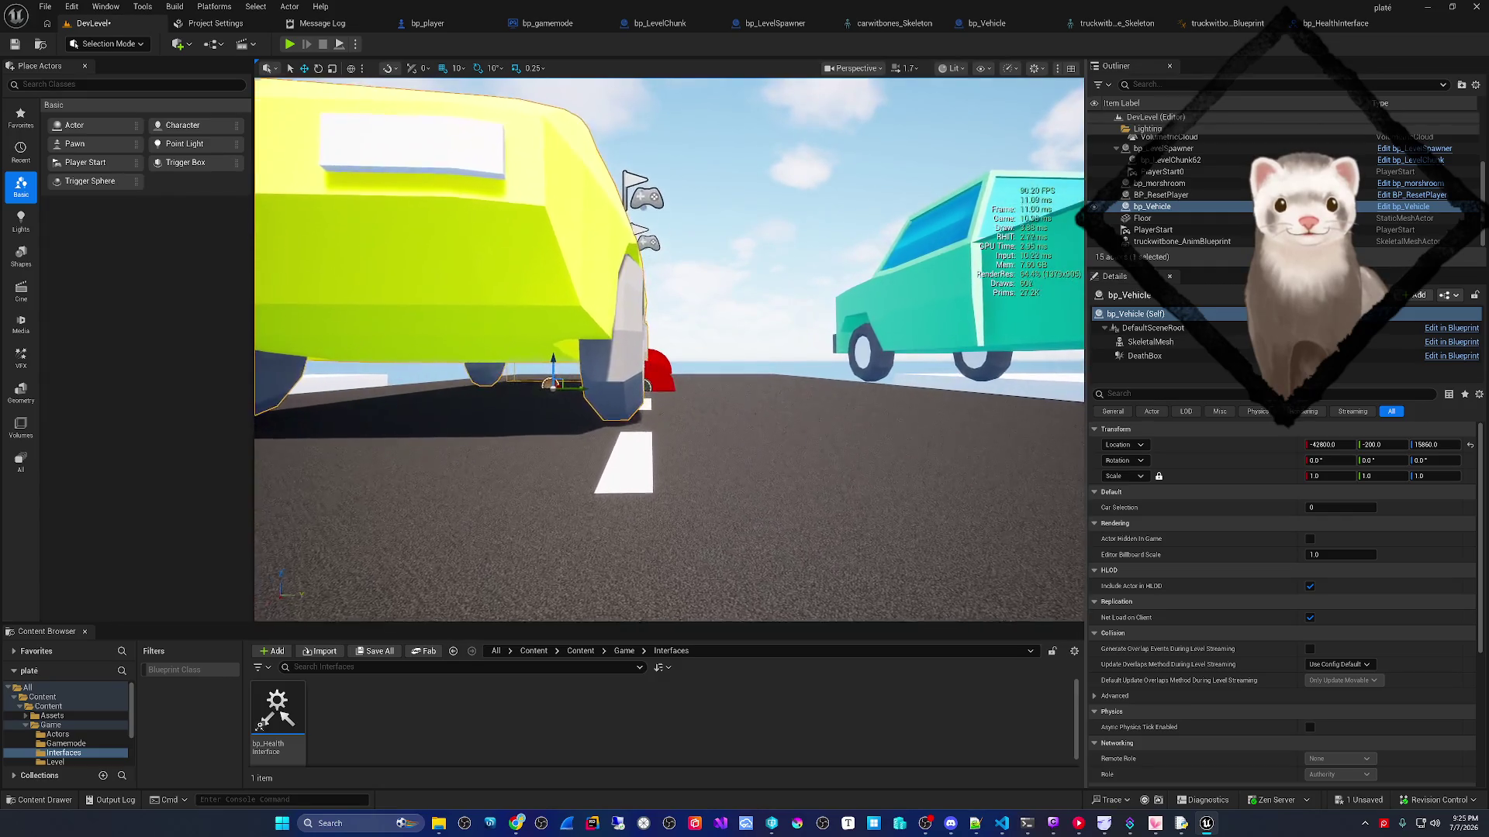
- Try Location Y -190 and -200, settle on -205, then return to SpawnObstical
{"action": "left_click", "coordinate": [1383, 447]}
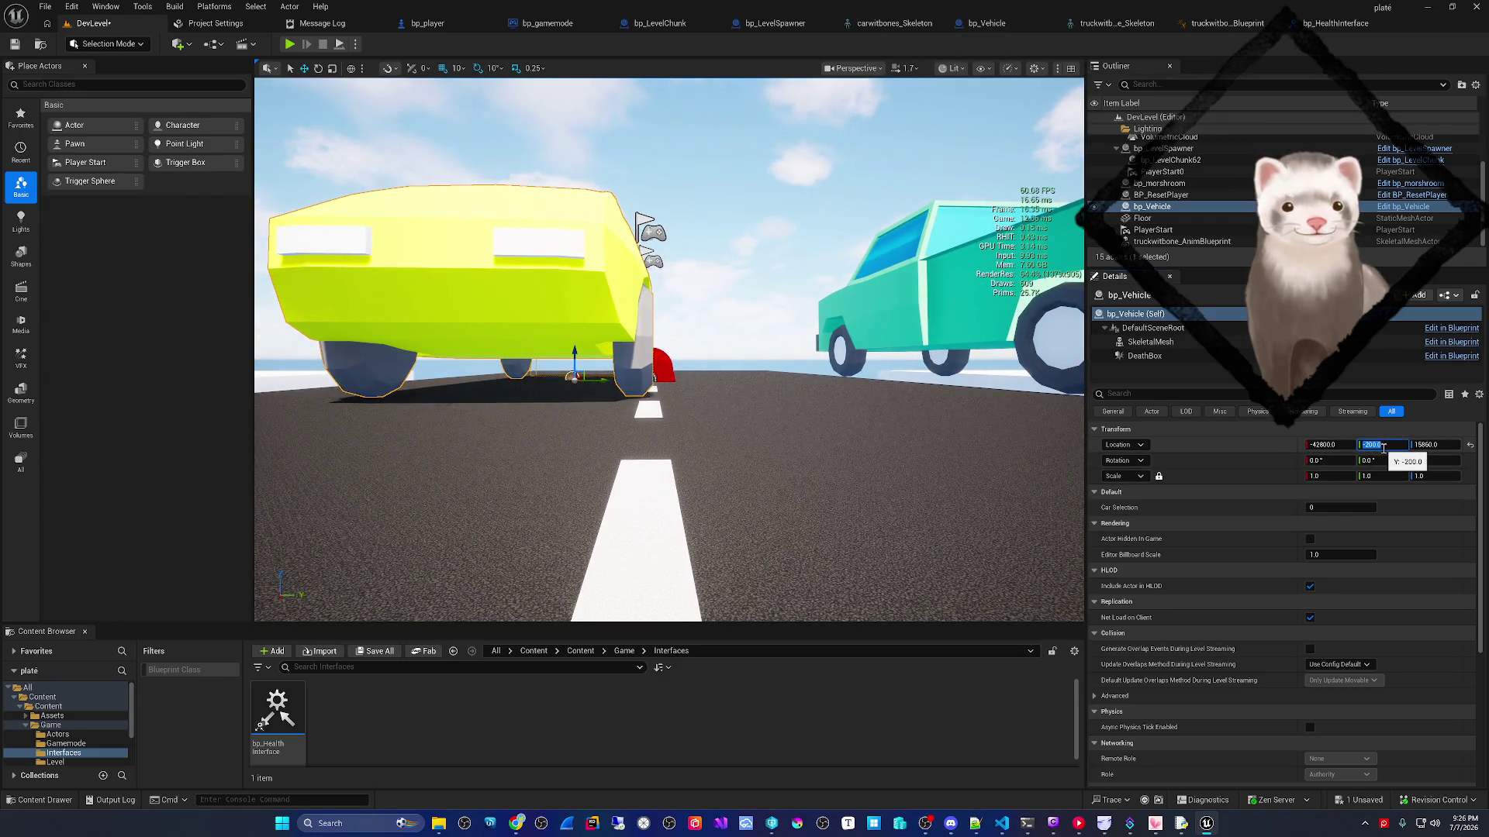
{"action": "type", "text": "-19"}
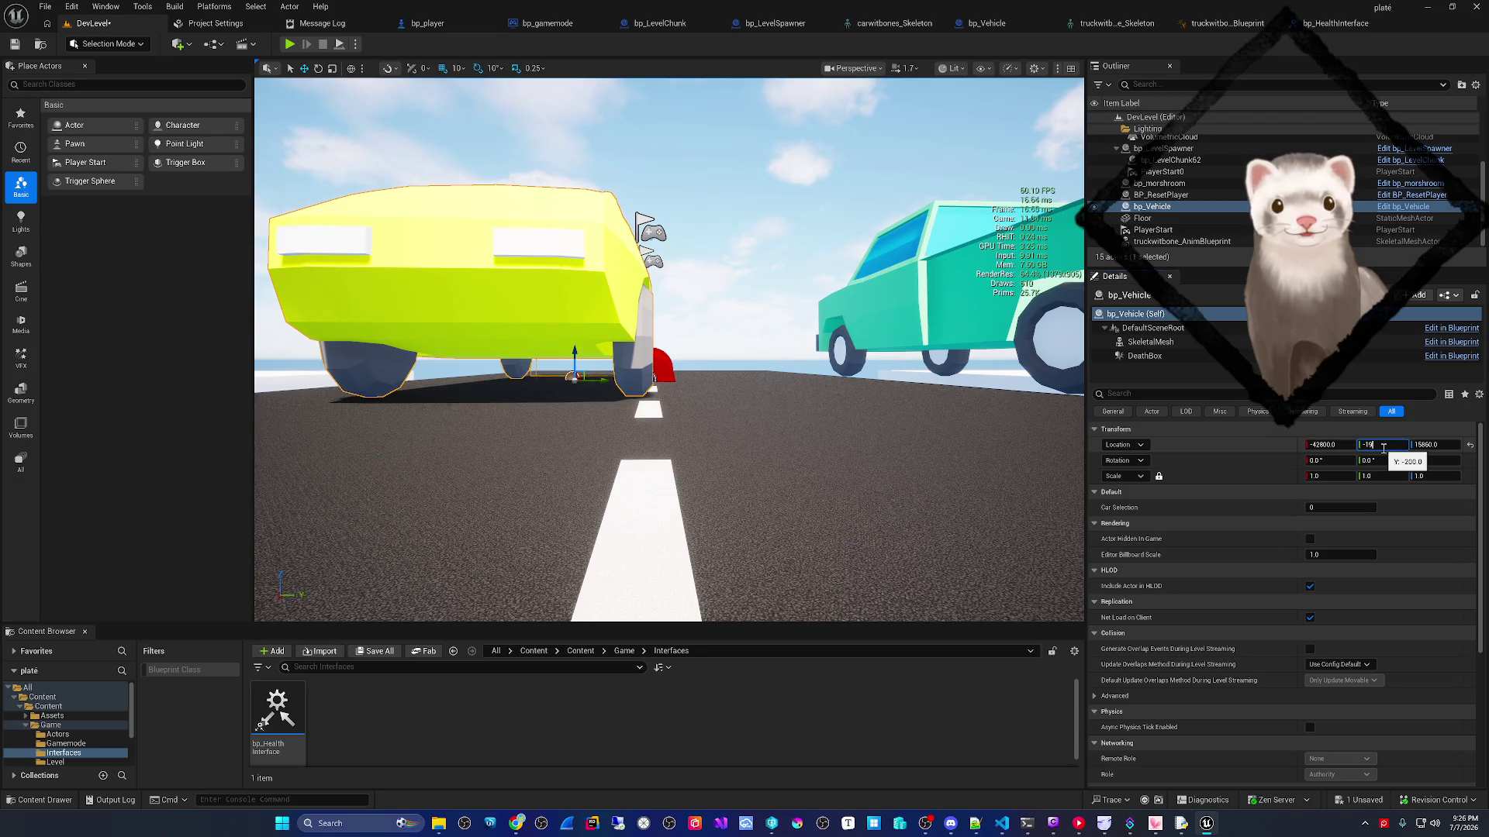
{"action": "type", "text": "0.0"}
{"action": "key", "text": "Return"}
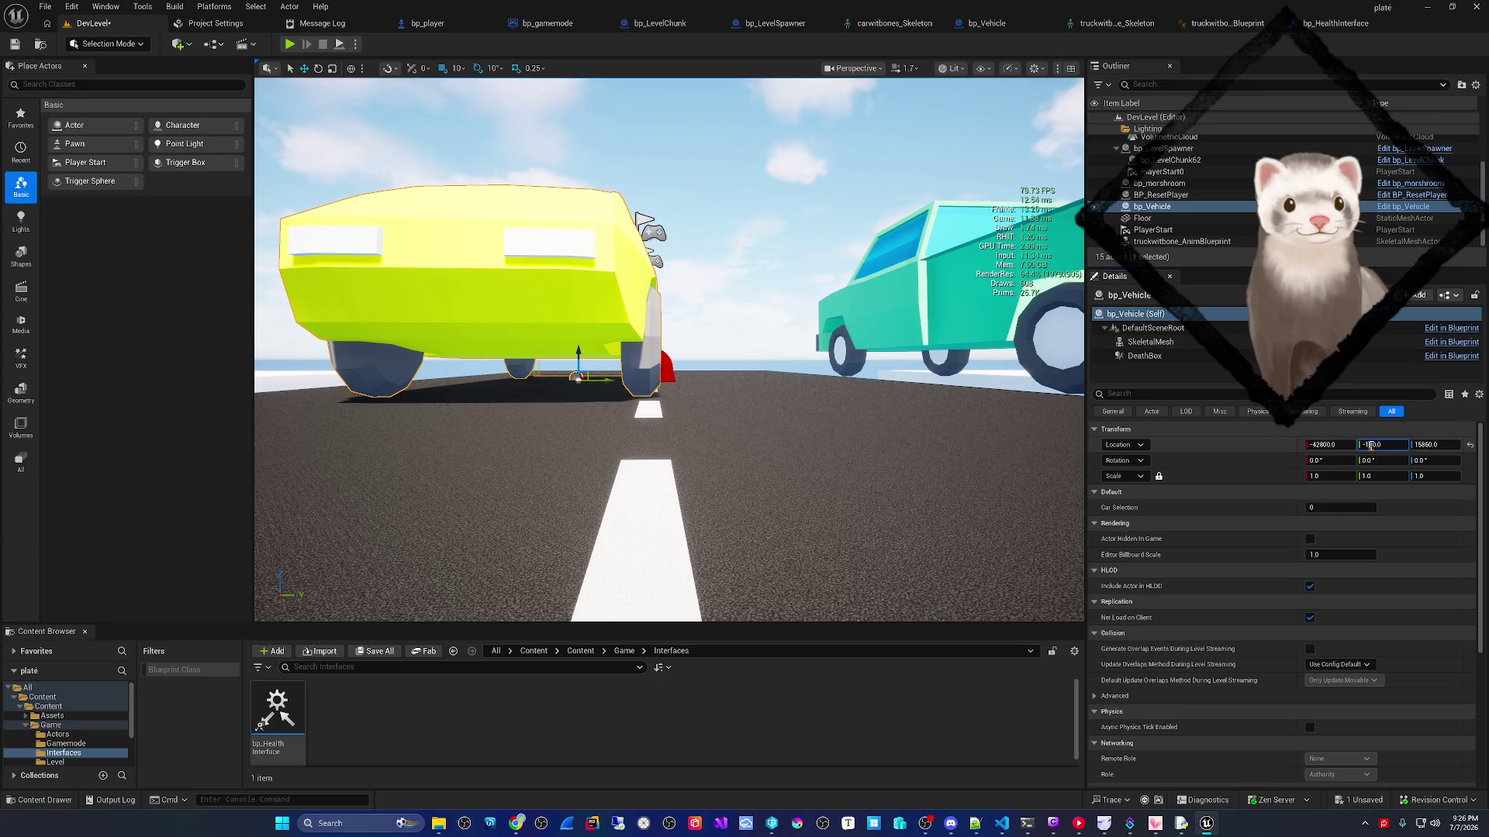
{"action": "type", "text": "-200"}
{"action": "key", "text": "Return"}
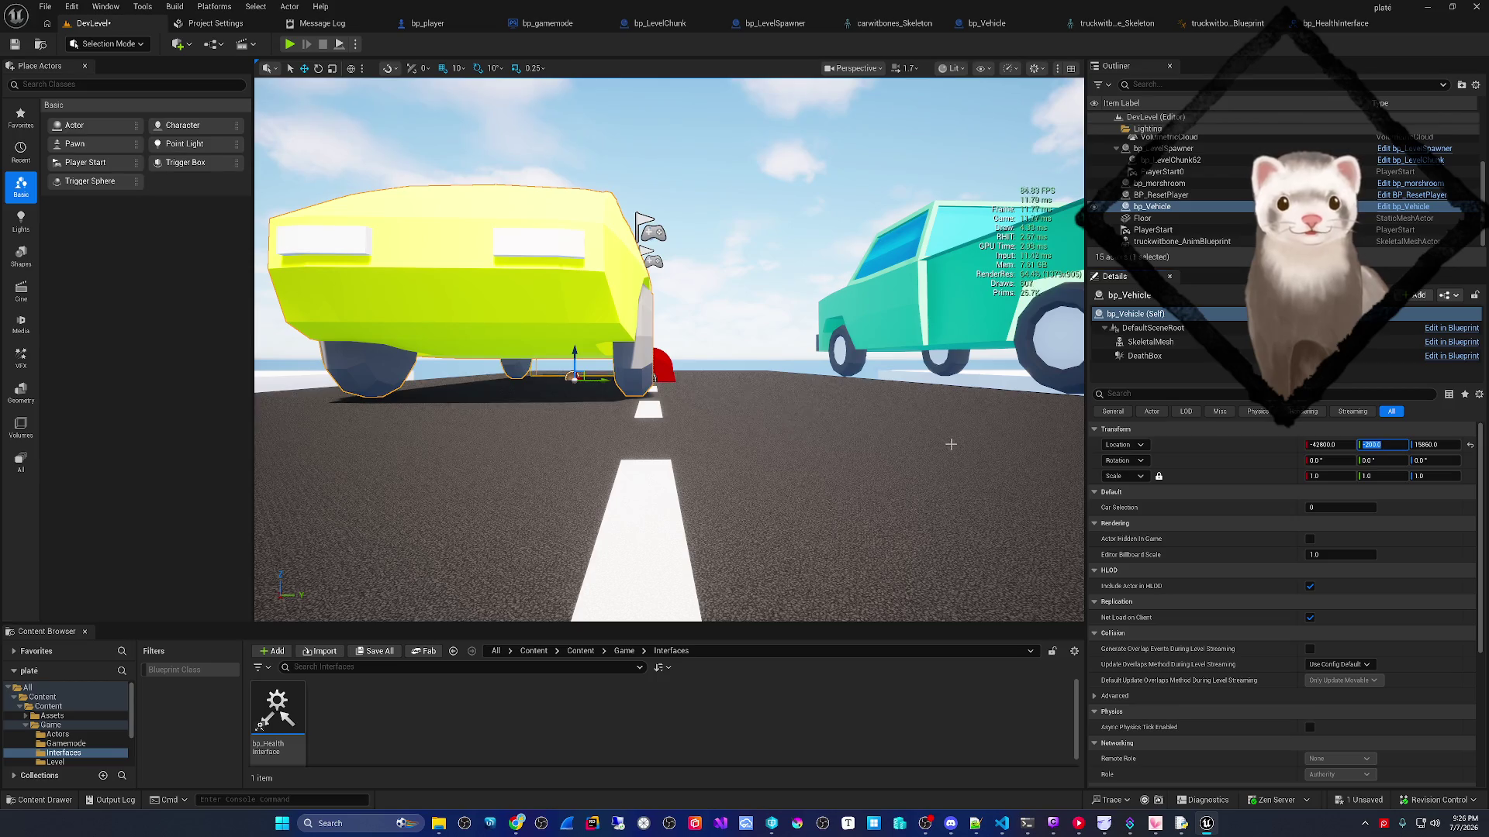
{"action": "left_click", "coordinate": [1371, 446]}
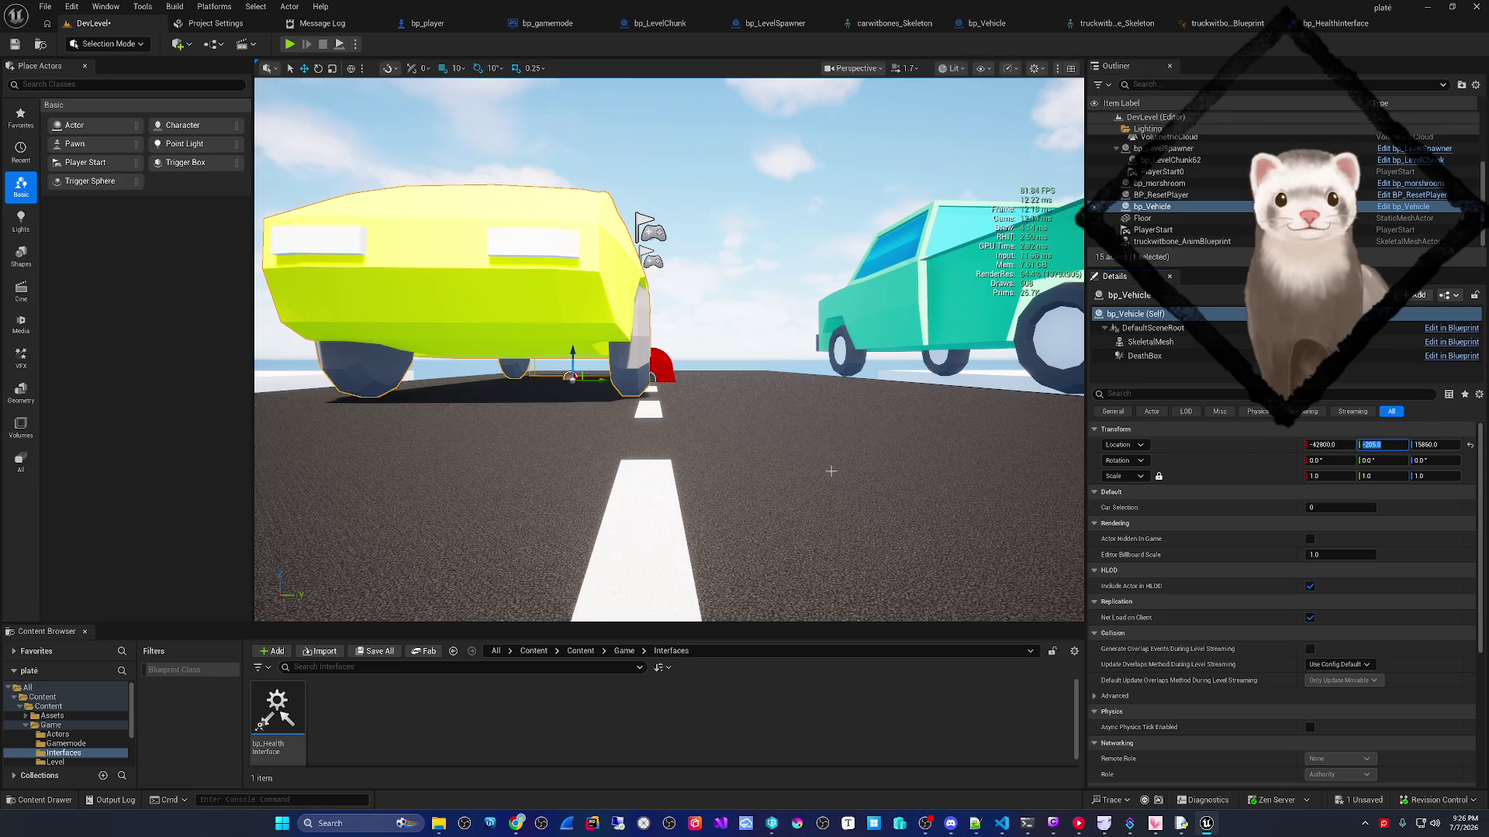
{"action": "key", "text": "Return"}
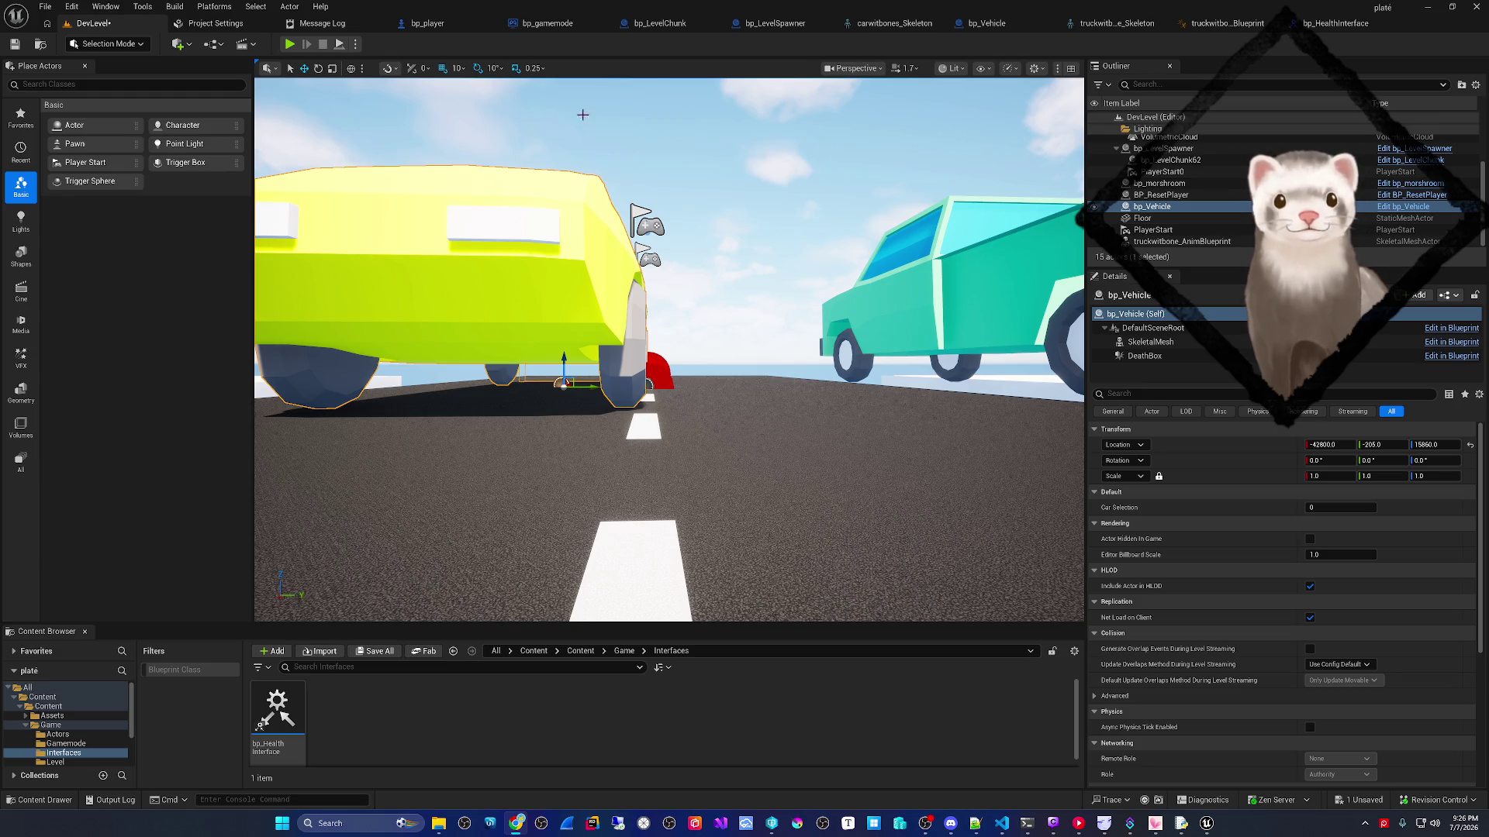
{"action": "left_click", "coordinate": [761, 25]}
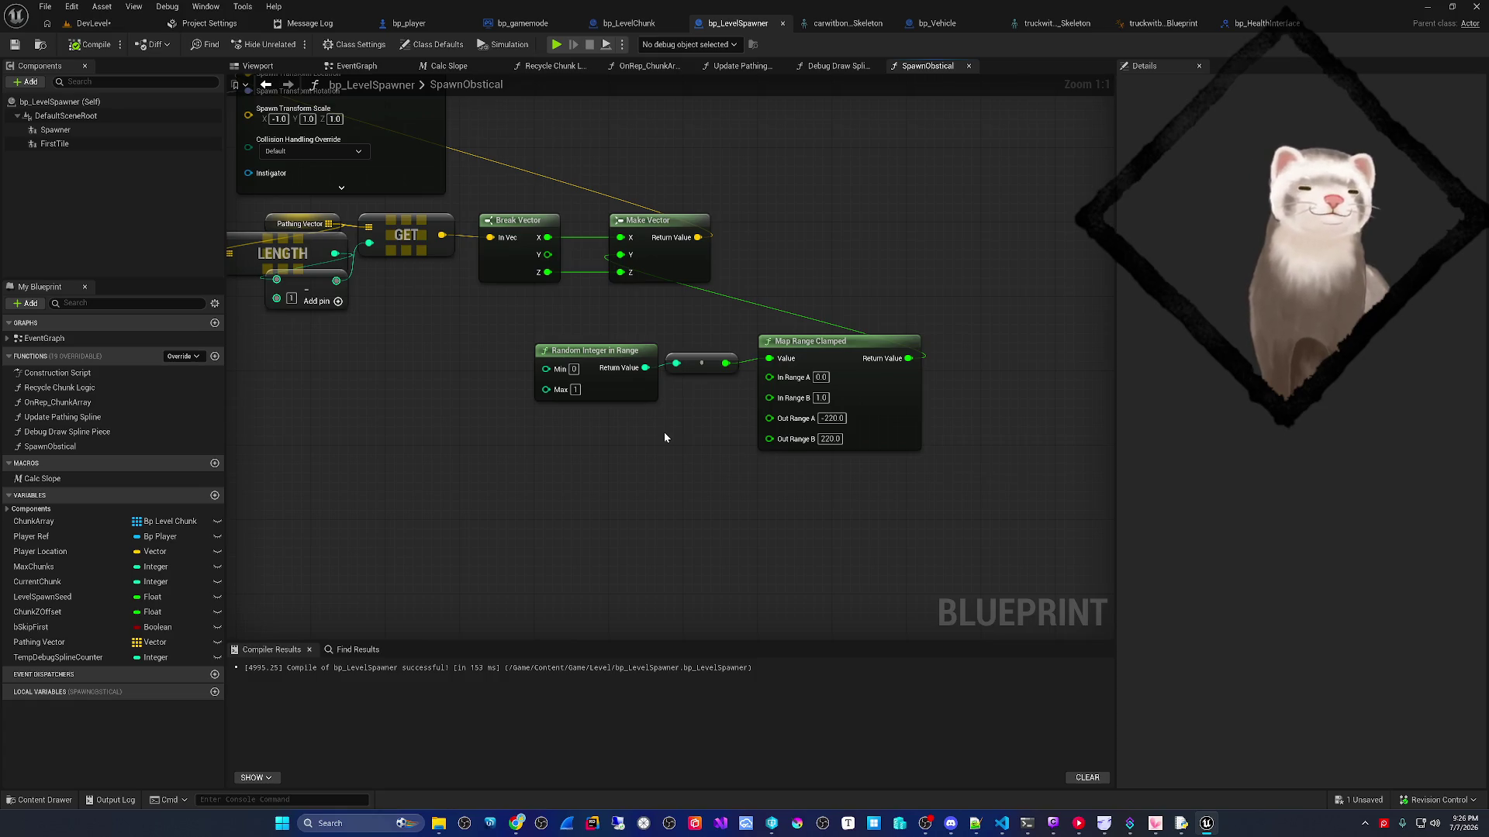
- Pull a Select node off Random Integer in Range's return value
{"action": "left_click_drag", "start_coordinate": [645, 367], "coordinate": [661, 467]}
{"action": "type", "text": "select"}
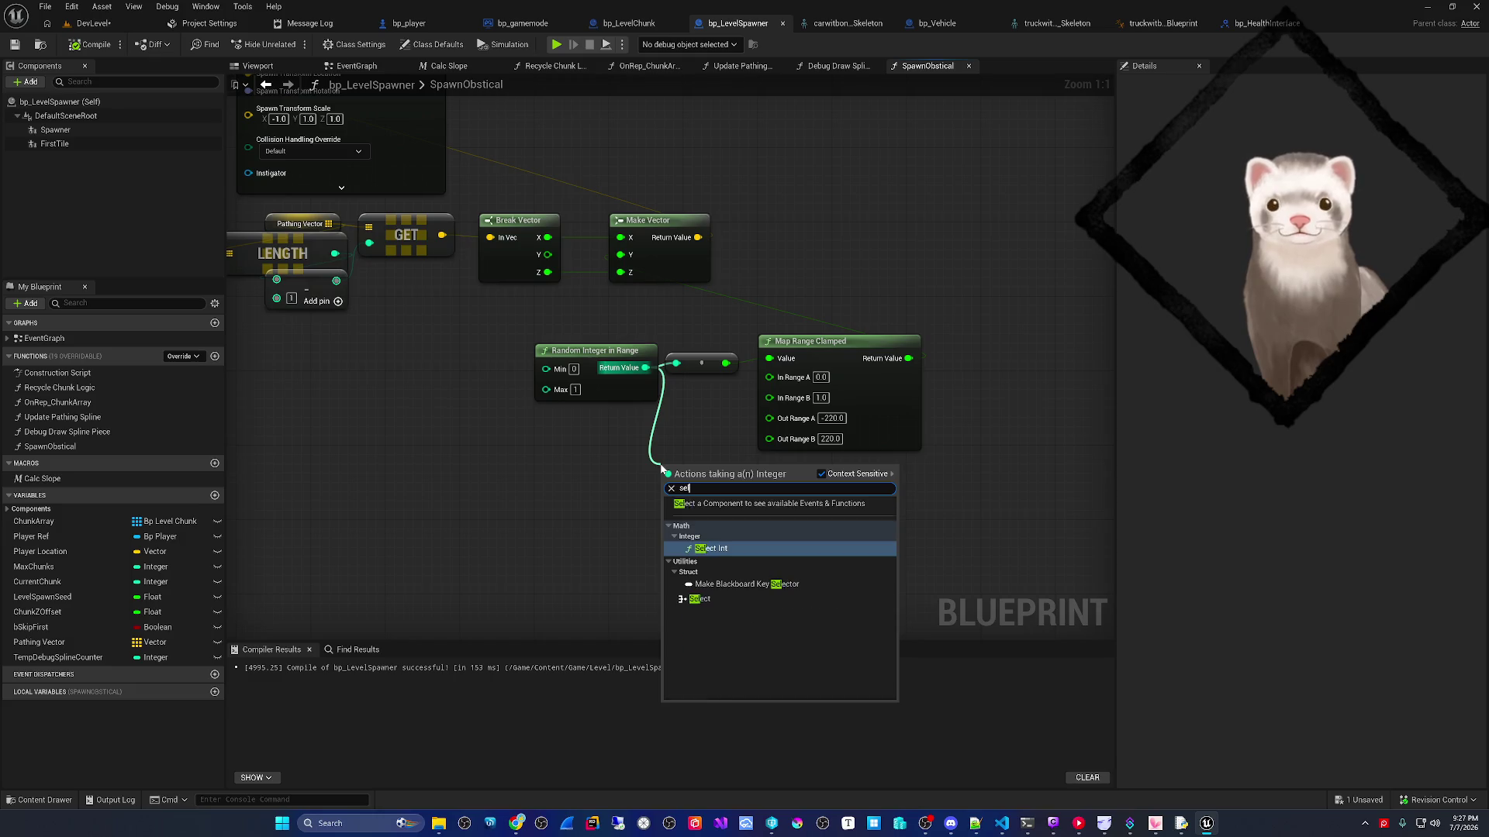
{"action": "key", "text": "Down"}
{"action": "key", "text": "Down"}
{"action": "key", "text": "Return"}
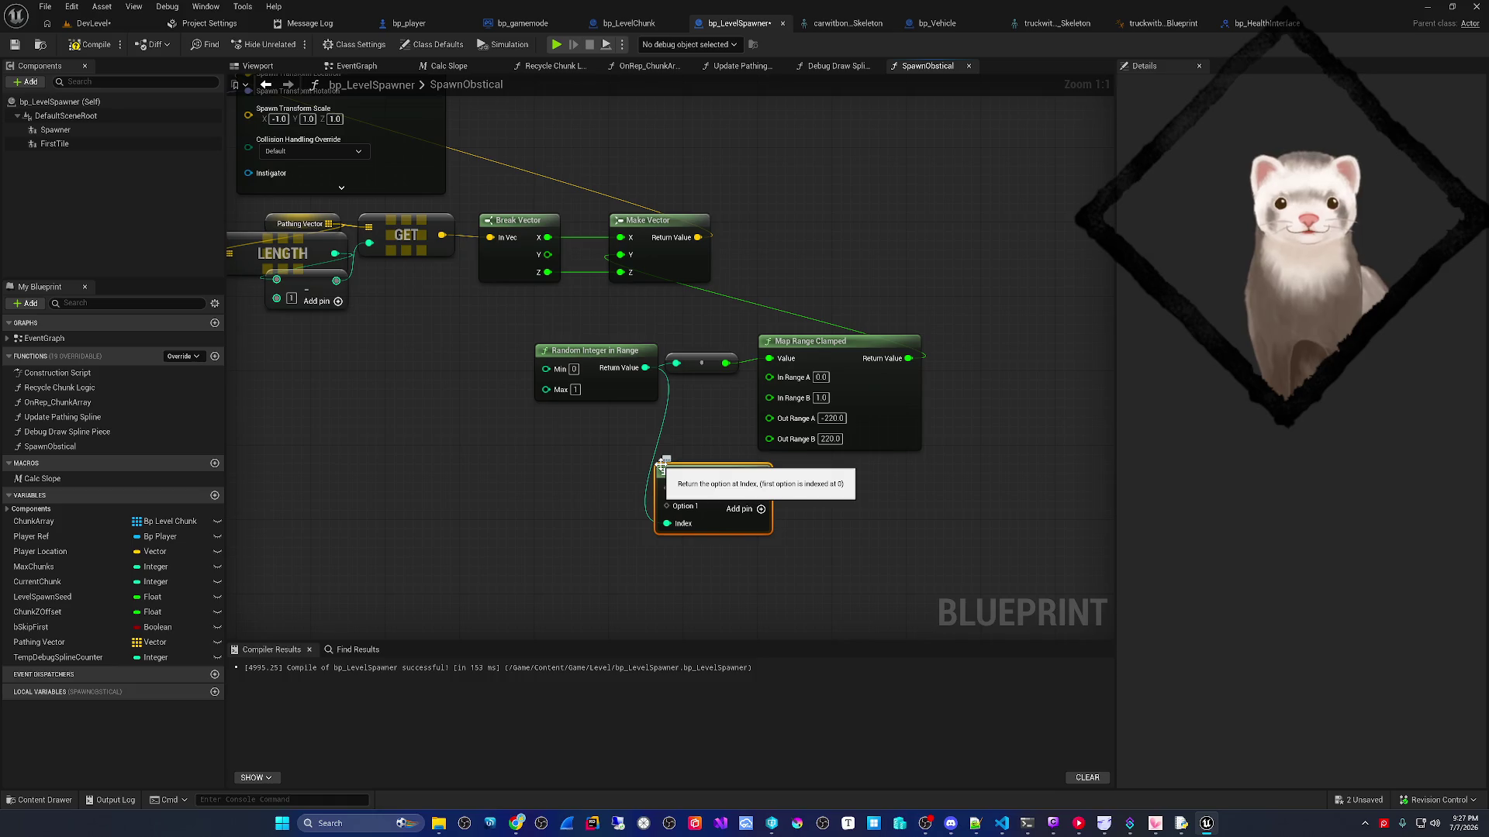
- Add a Switch on Int node from the random integer via 'flow control' and delete the stray Select
{"action": "left_click_drag", "start_coordinate": [645, 368], "coordinate": [654, 581]}
{"action": "type", "text": "case"}
{"action": "key", "text": "BackSpace"}
{"action": "key", "text": "BackSpace"}
{"action": "key", "text": "BackSpace"}
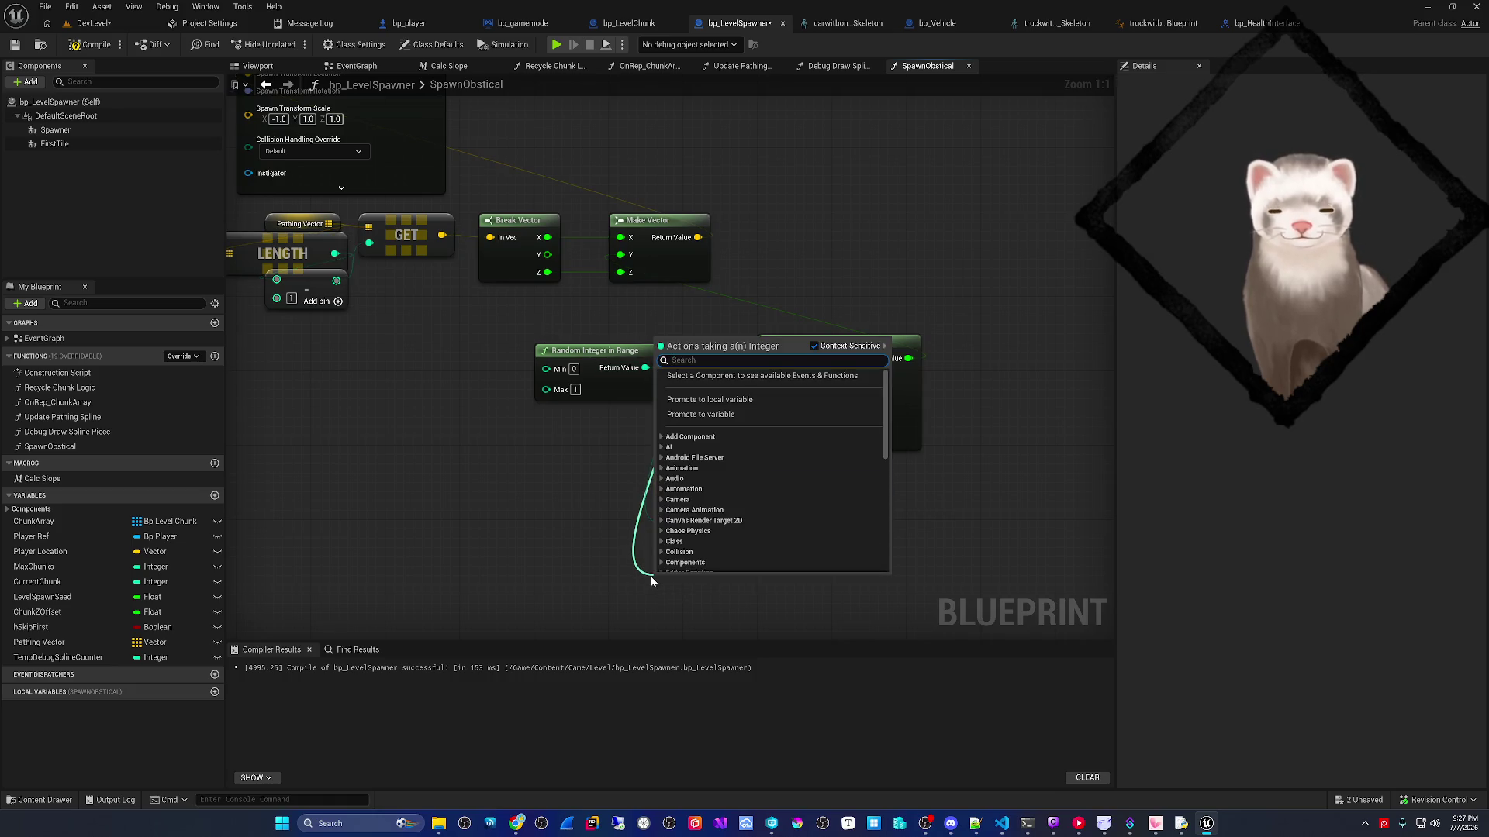
{"action": "type", "text": "flow control"}
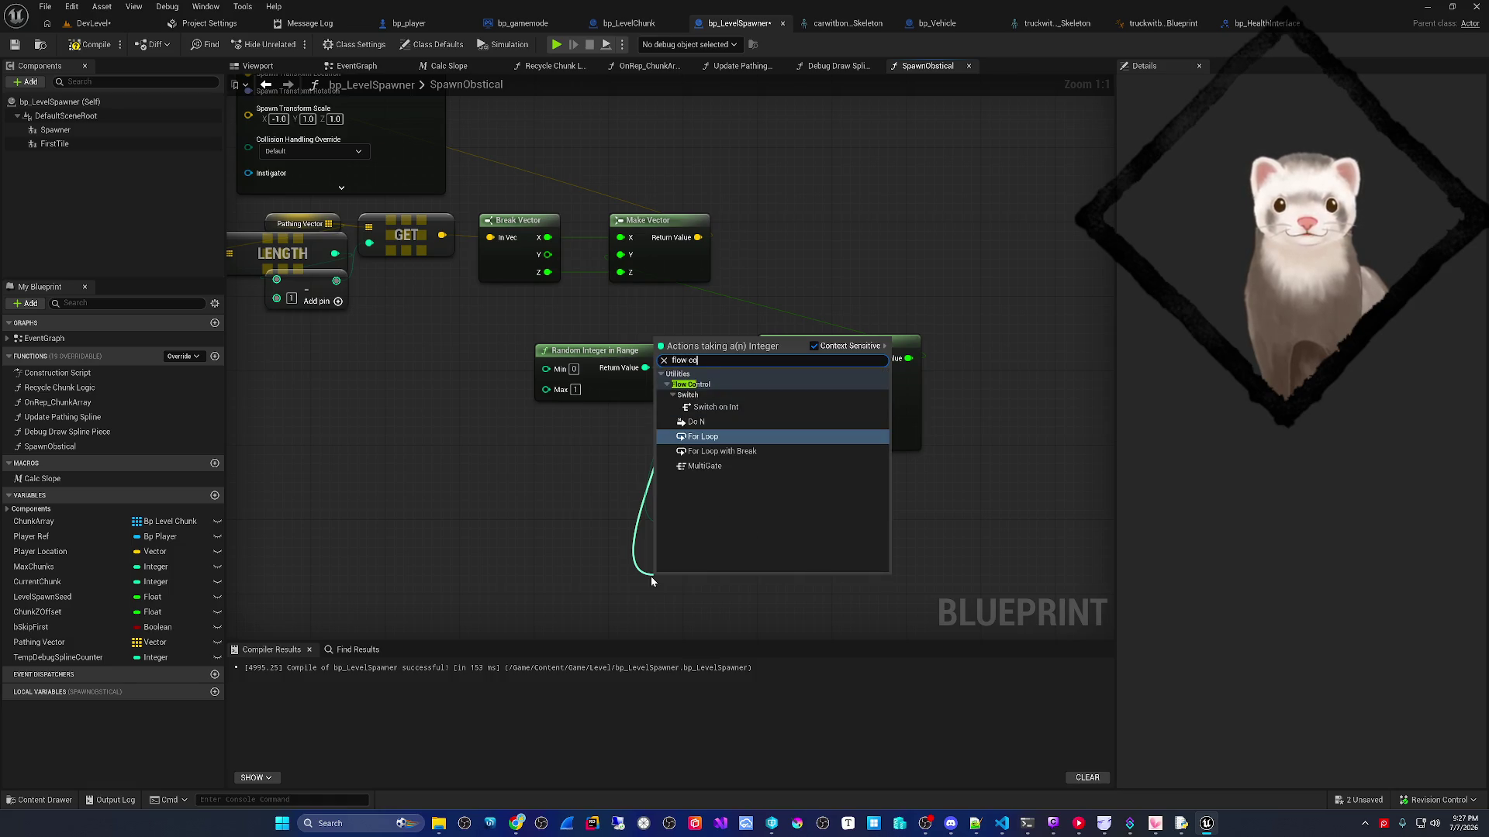
{"action": "key", "text": "Up"}
{"action": "key", "text": "Up"}
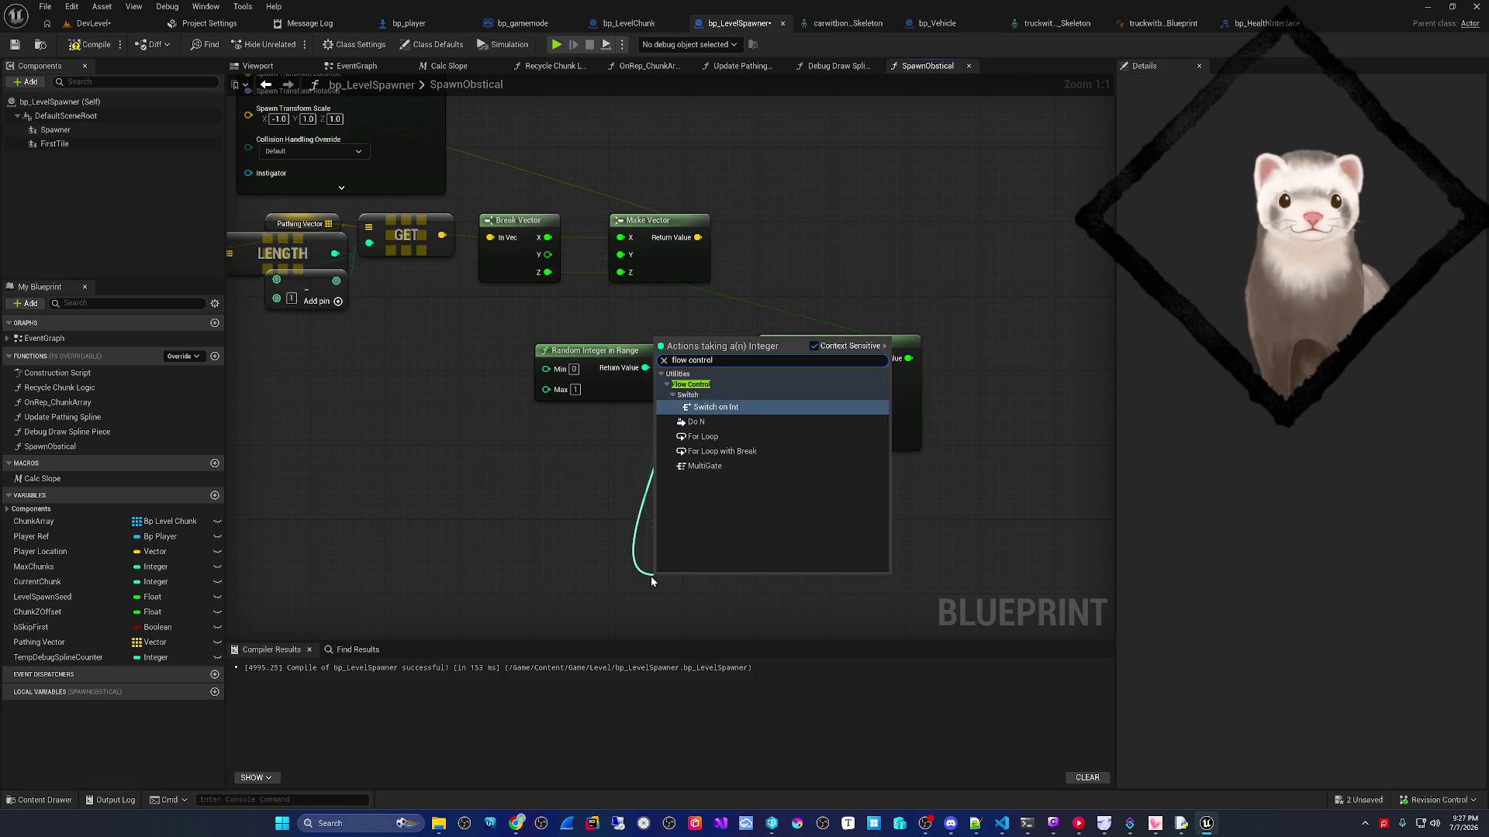
{"action": "key", "text": "Return"}
{"action": "left_click", "coordinate": [702, 500]}
{"action": "key", "text": "Delete"}
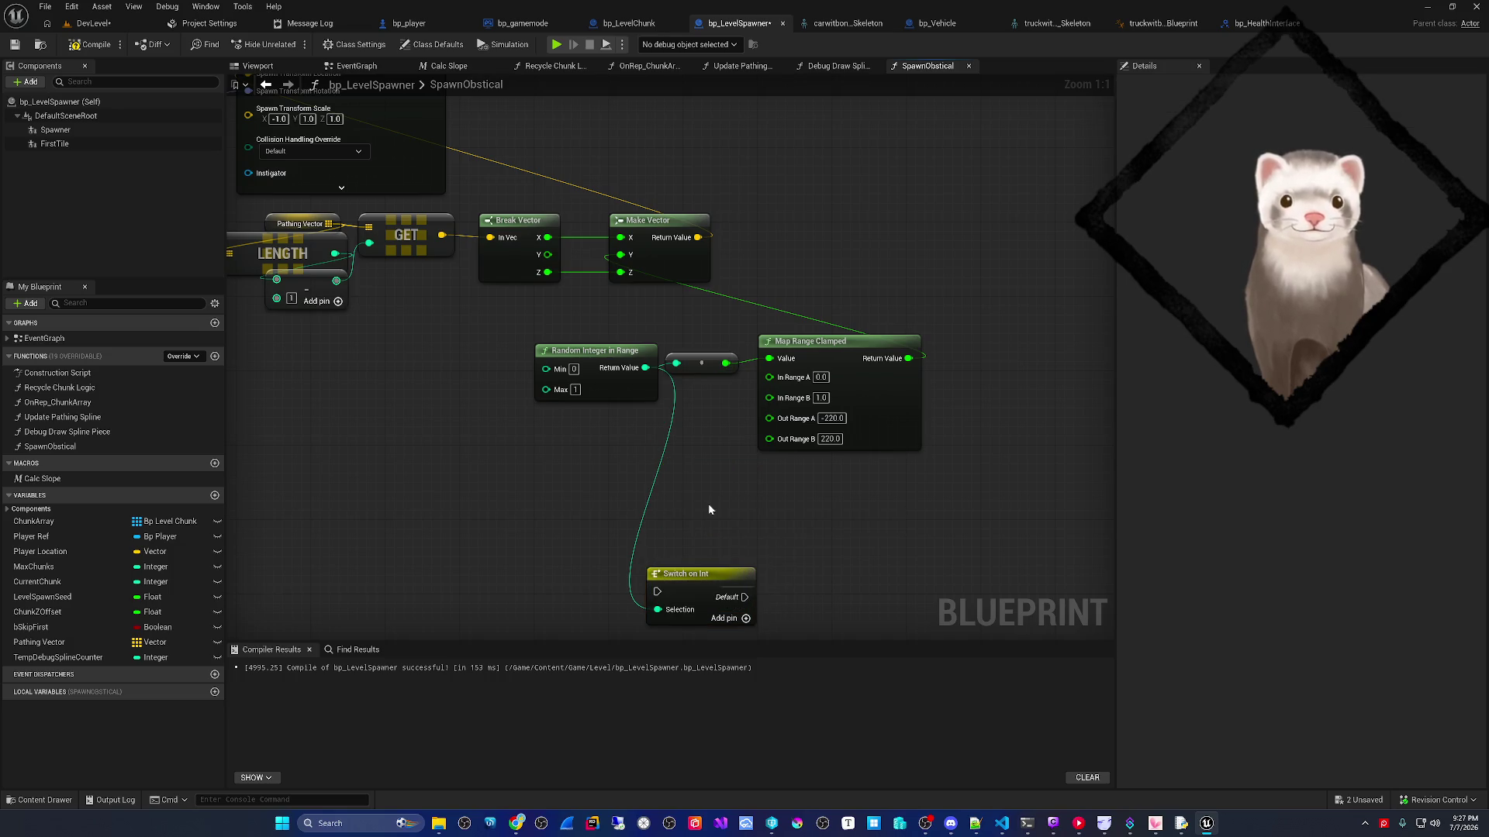
- Arrange the nodes and add case outputs 0 and 1 to the Switch on Int
{"action": "scroll", "coordinate": [709, 509], "scroll_direction": "down", "scroll_amount": 4}
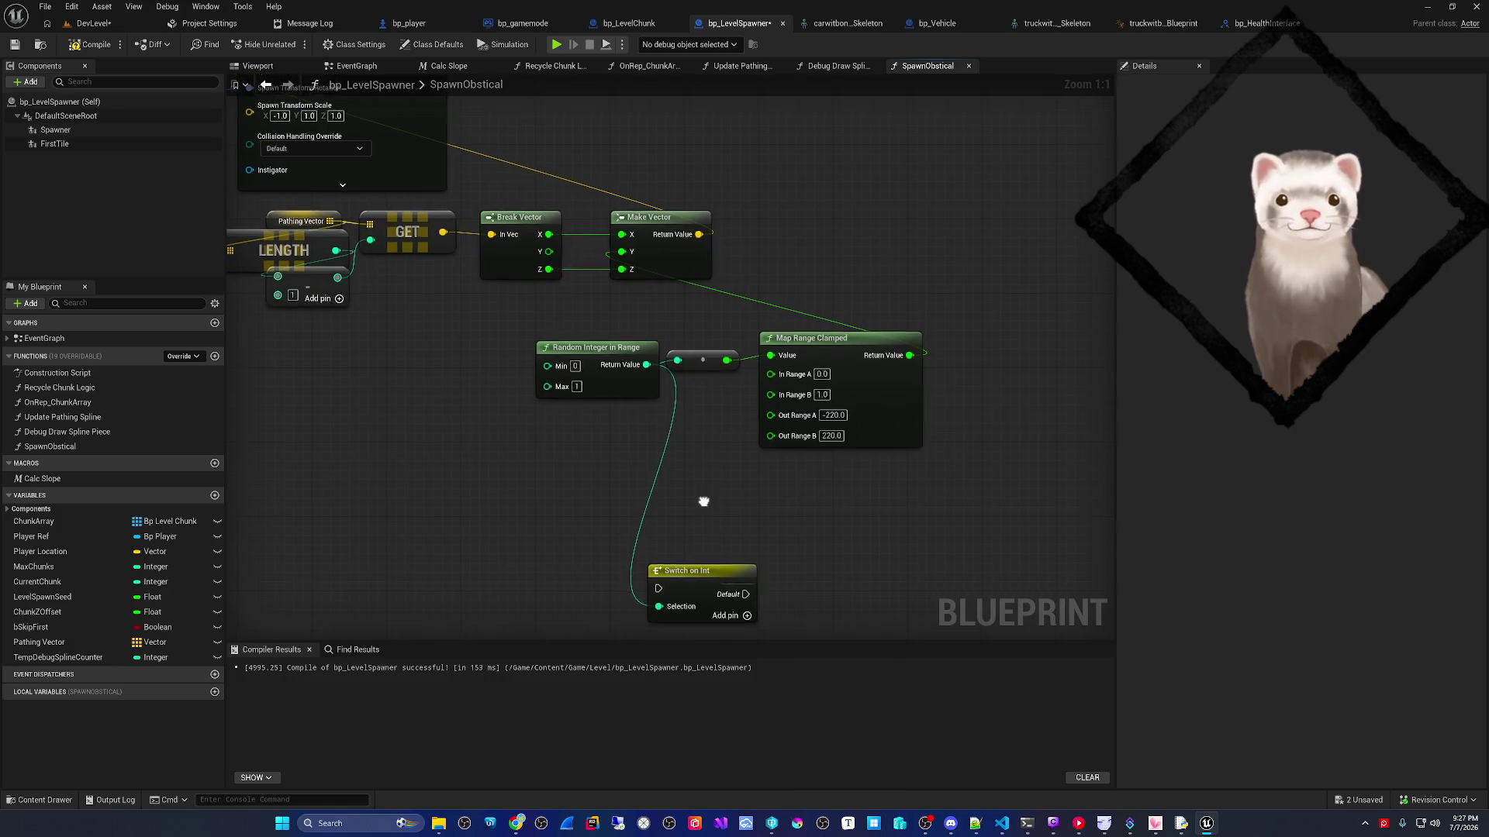
{"action": "left_click_drag", "start_coordinate": [708, 509], "coordinate": [862, 517]}
{"action": "scroll", "coordinate": [827, 512], "scroll_direction": "up", "scroll_amount": 3}
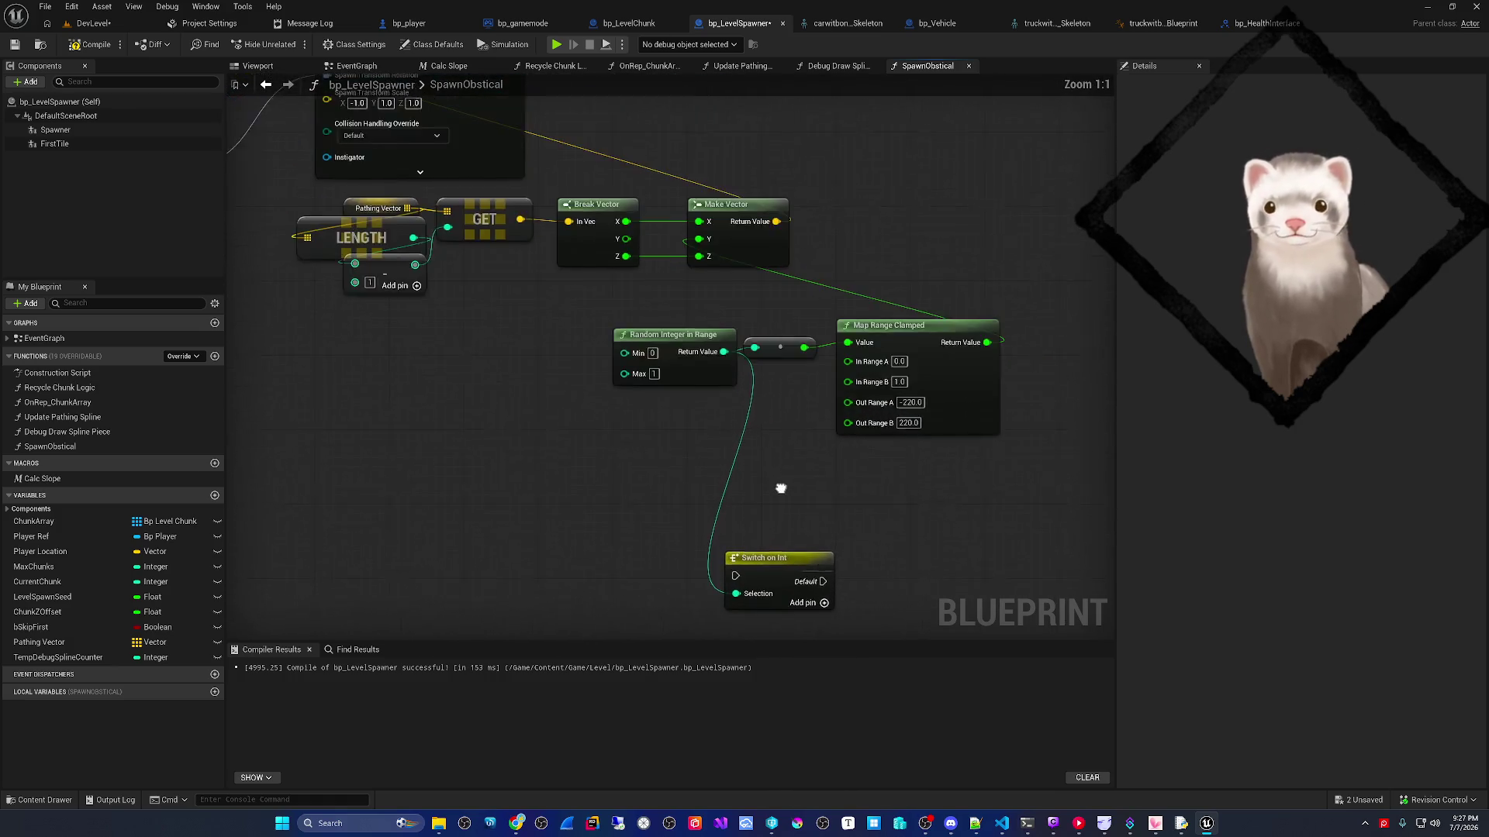
{"action": "left_click_drag", "start_coordinate": [701, 601], "coordinate": [1043, 322]}
{"action": "mouse_move", "coordinate": [954, 326]}
{"action": "left_mouse_down"}
{"action": "mouse_move", "coordinate": [708, 343]}
{"action": "mouse_move", "coordinate": [735, 330]}
{"action": "left_mouse_up"}
{"action": "mouse_move", "coordinate": [597, 574]}
{"action": "left_mouse_down"}
{"action": "mouse_move", "coordinate": [600, 489]}
{"action": "mouse_move", "coordinate": [591, 537]}
{"action": "left_mouse_up"}
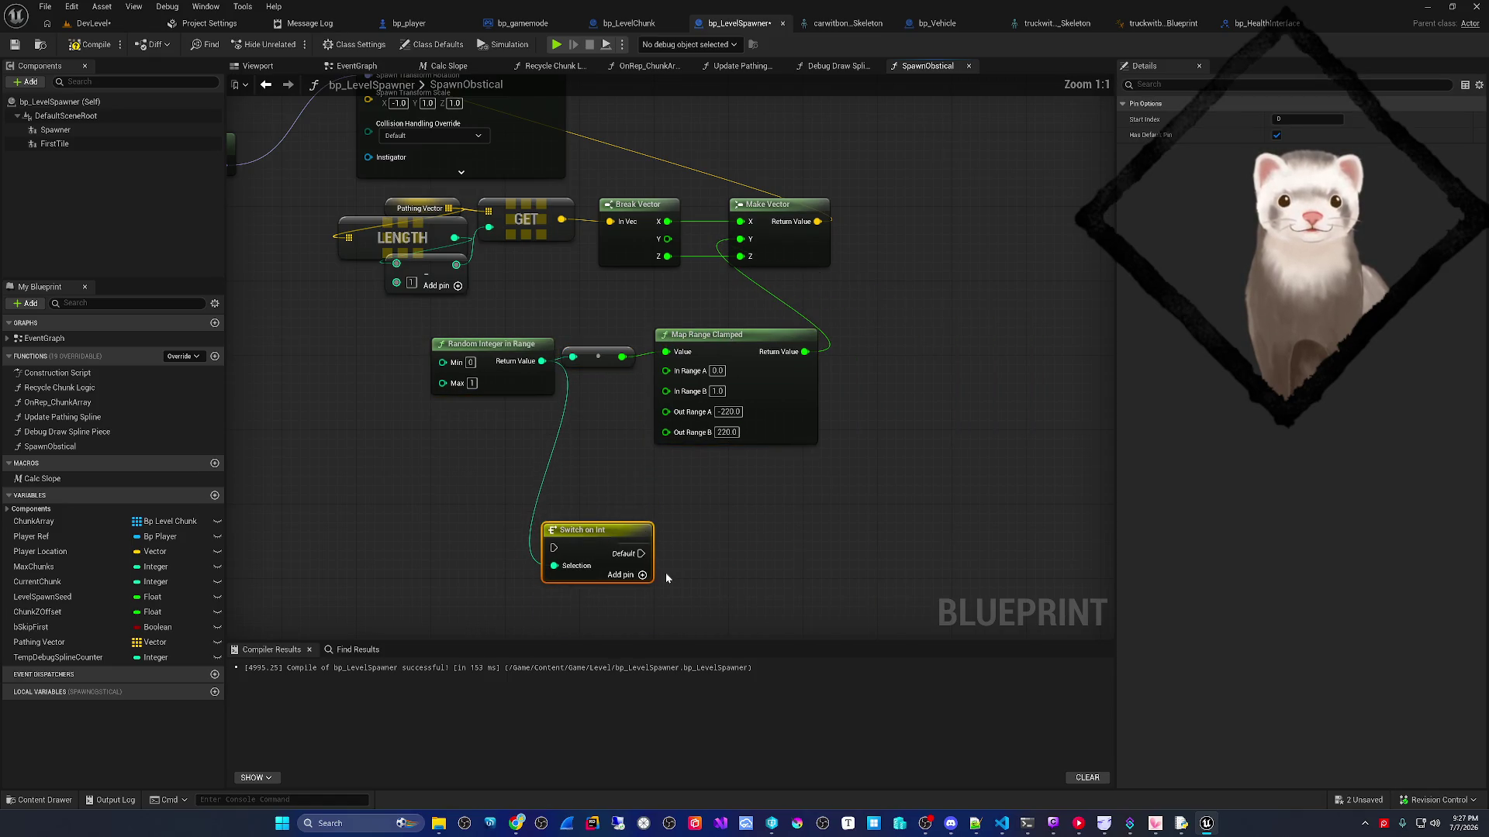
{"action": "left_click_drag", "start_coordinate": [665, 572], "coordinate": [679, 506]}
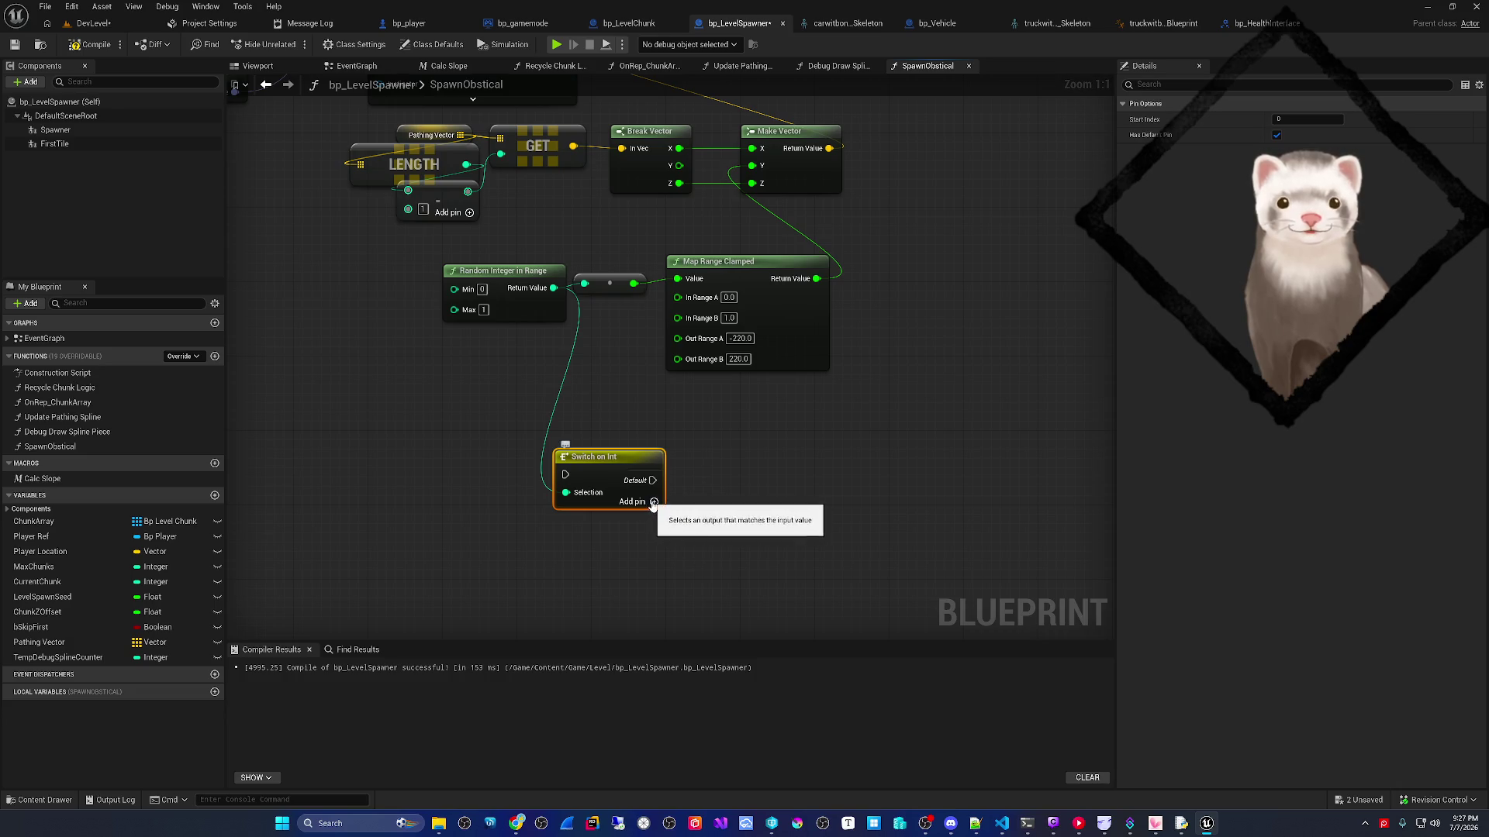
{"action": "left_click", "coordinate": [653, 502]}
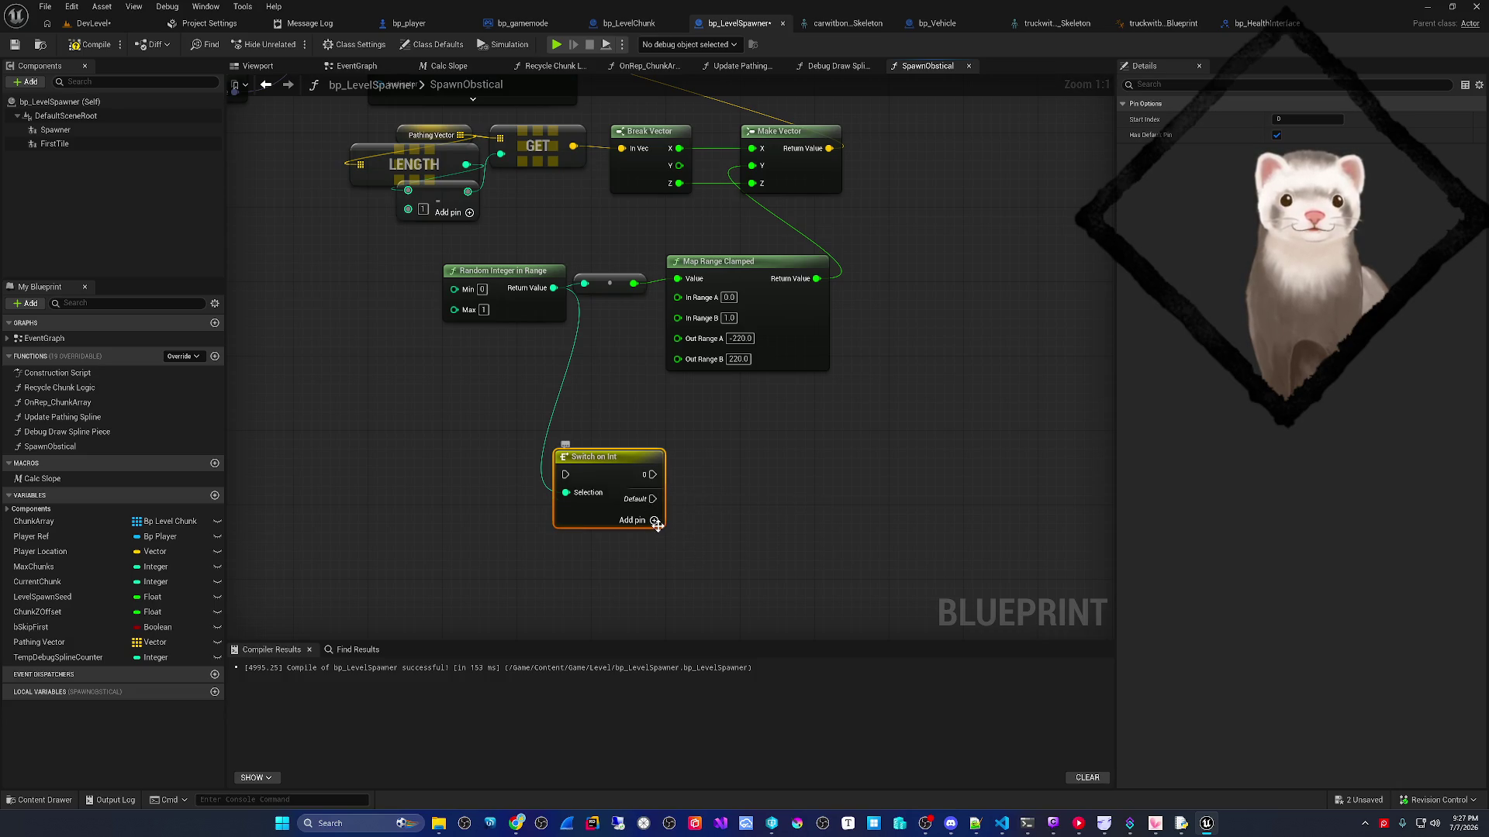
{"action": "left_click", "coordinate": [656, 524]}
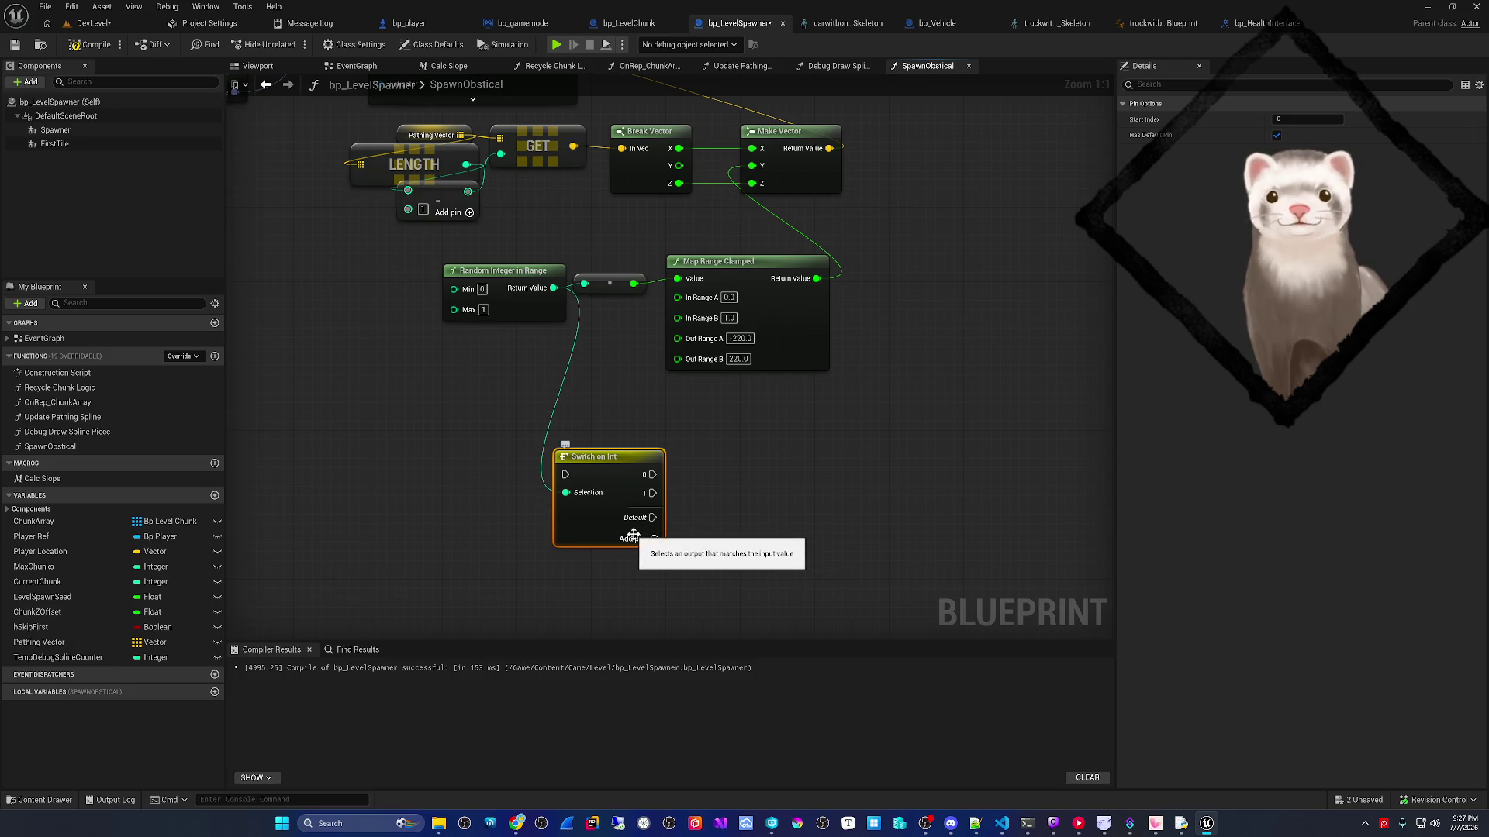
{"action": "left_click_drag", "start_coordinate": [682, 572], "coordinate": [699, 557]}
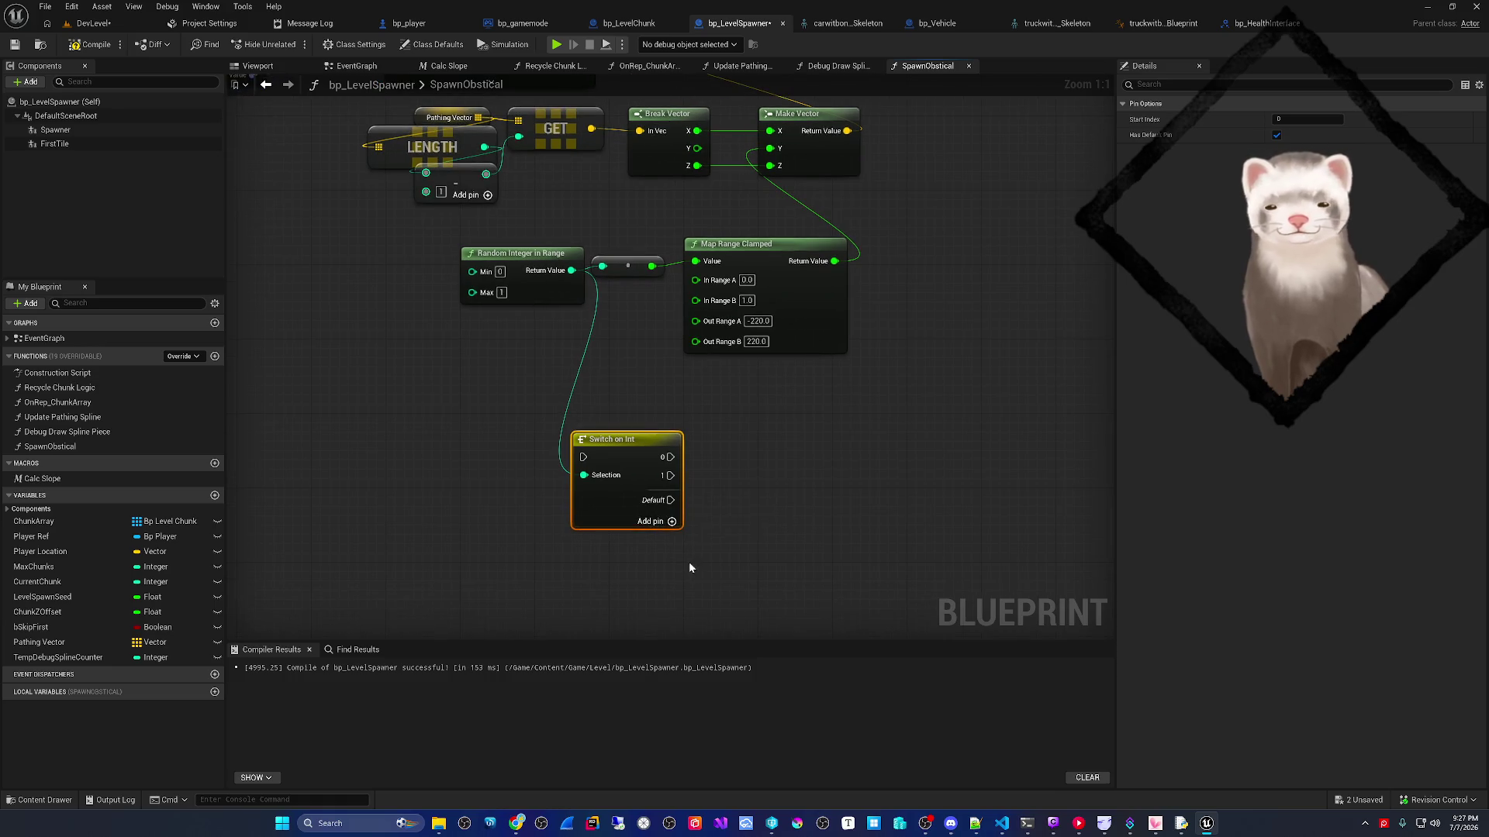
{"action": "left_click_drag", "start_coordinate": [675, 557], "coordinate": [642, 550]}
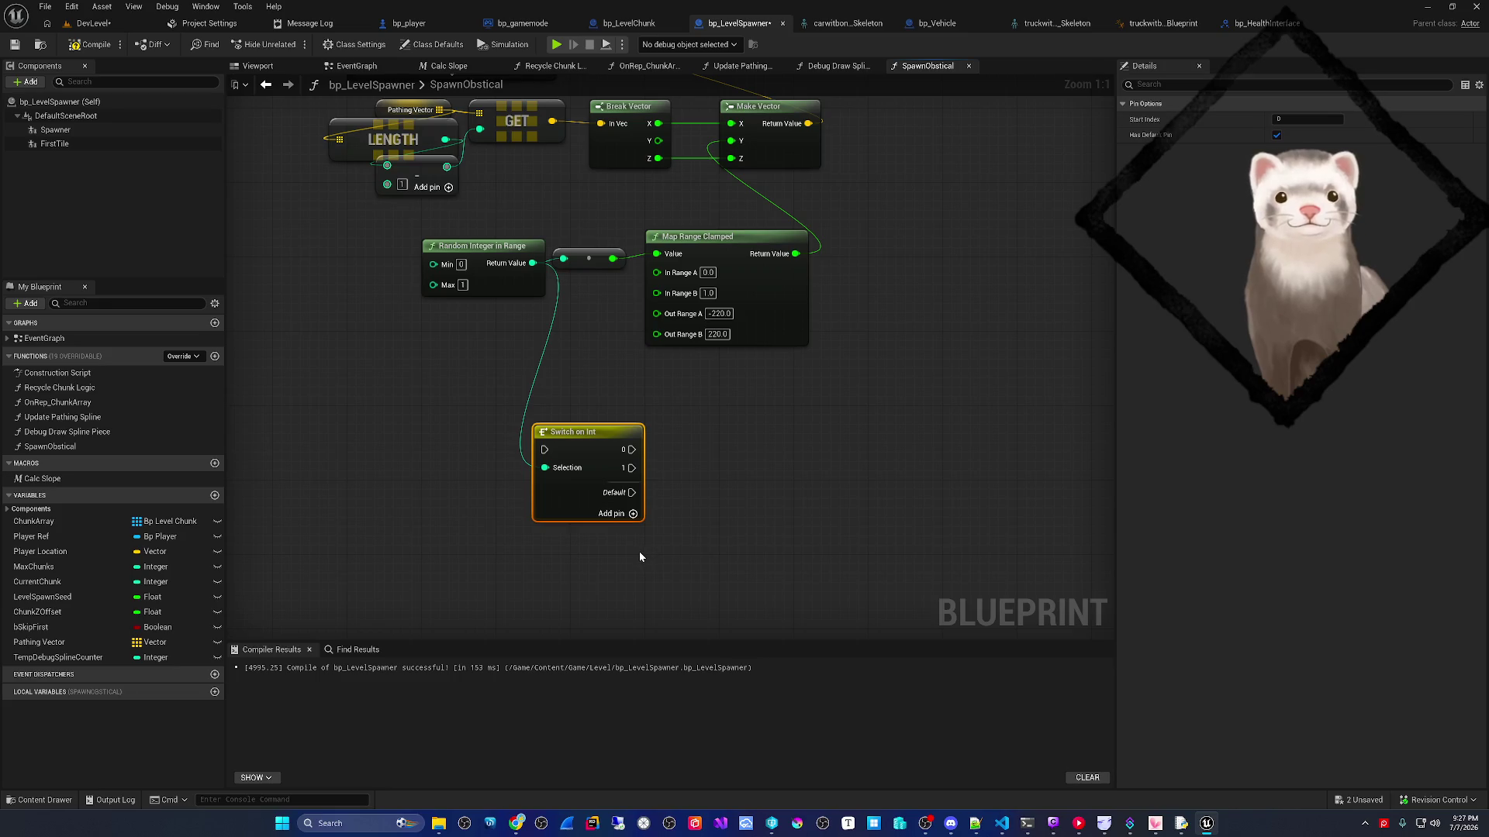
- Create a Float local variable named Lane Position
{"action": "left_click", "coordinate": [215, 691]}
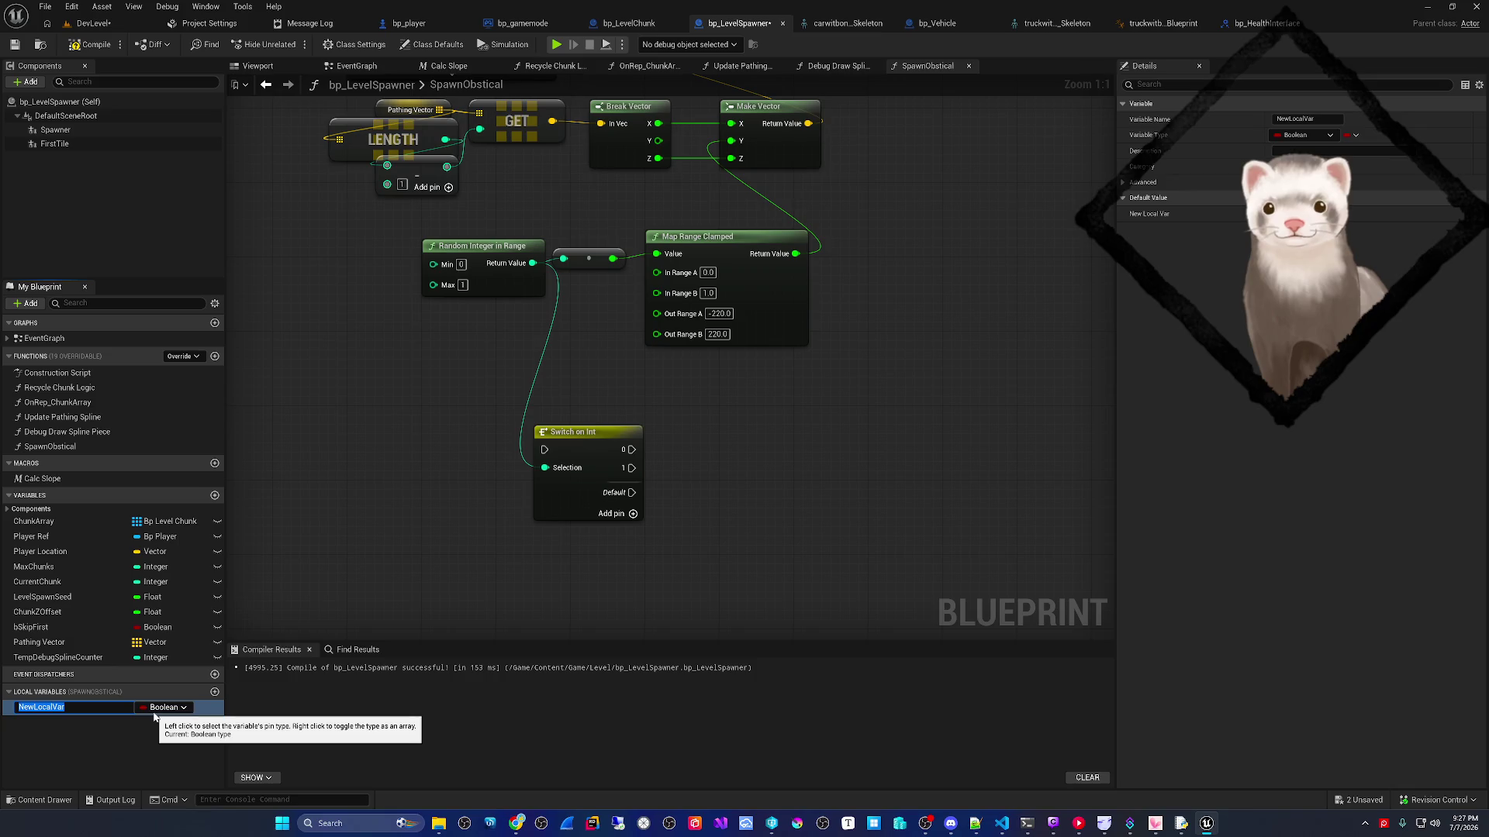
{"action": "type", "text": "LaneP"}
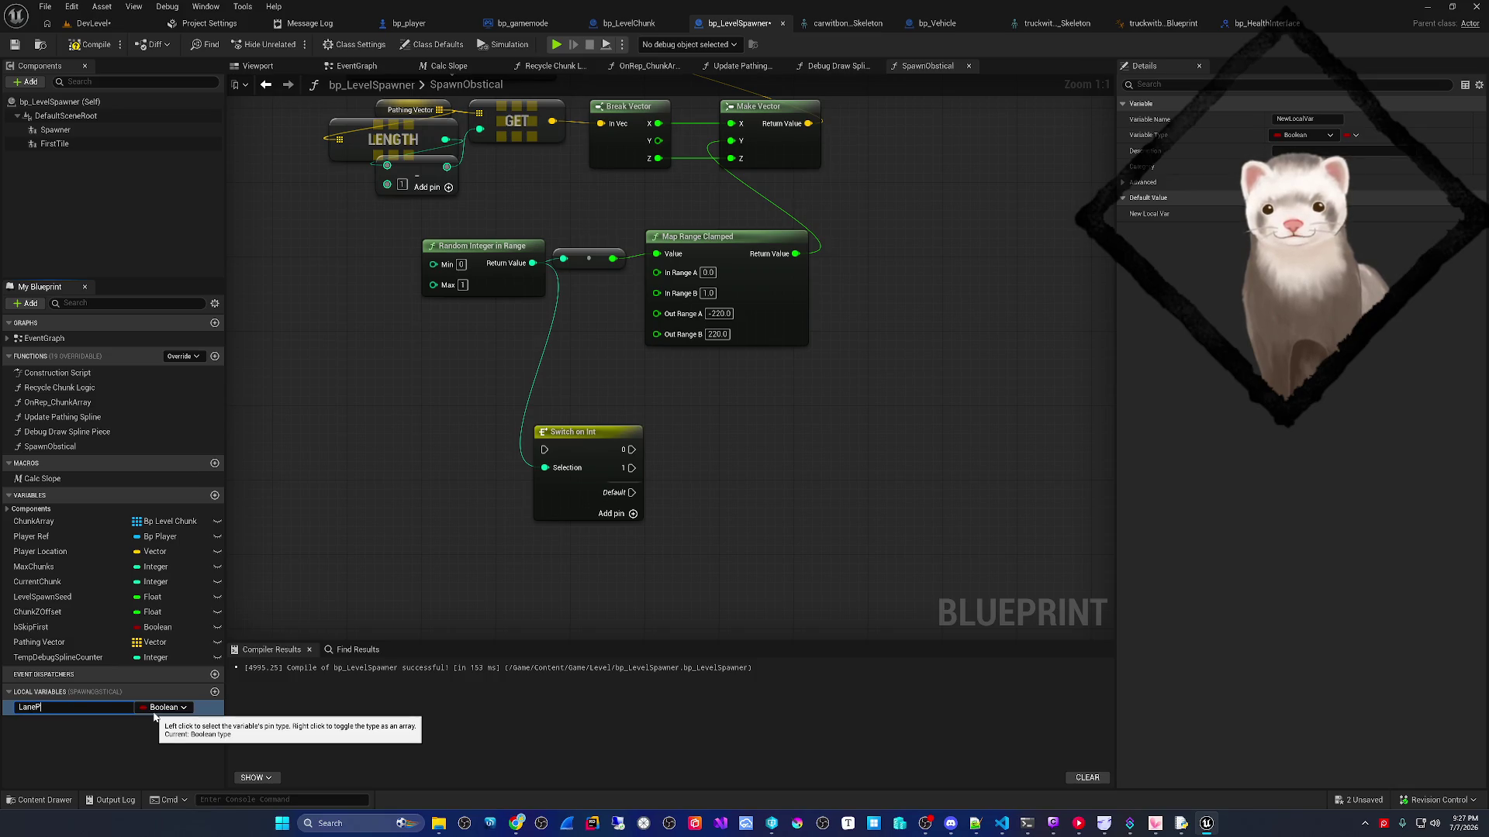
{"action": "type", "text": "osition"}
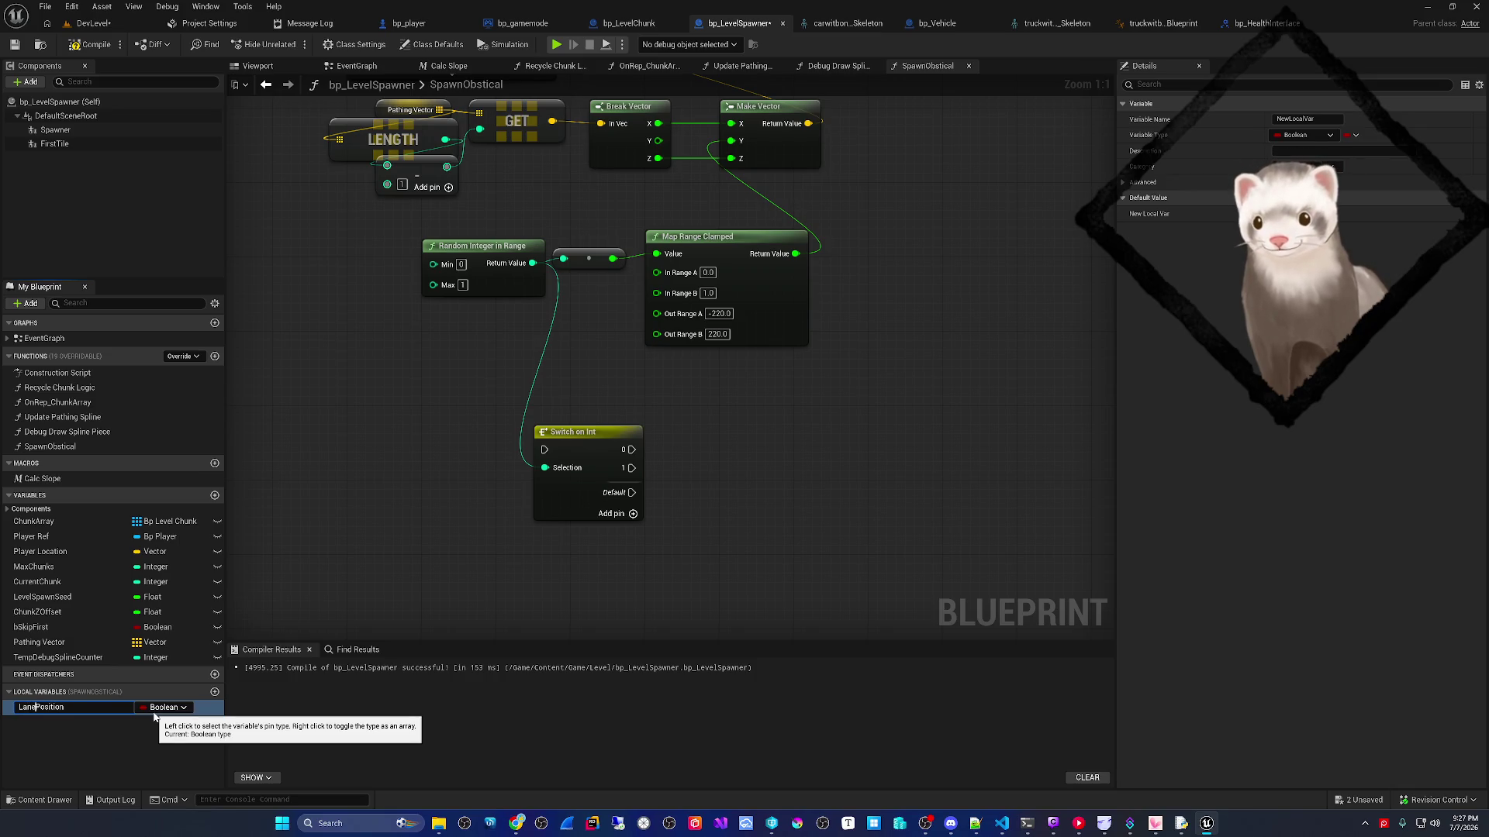
{"action": "key", "text": "Return"}
{"action": "left_click", "coordinate": [160, 708]}
{"action": "type", "text": "fl"}
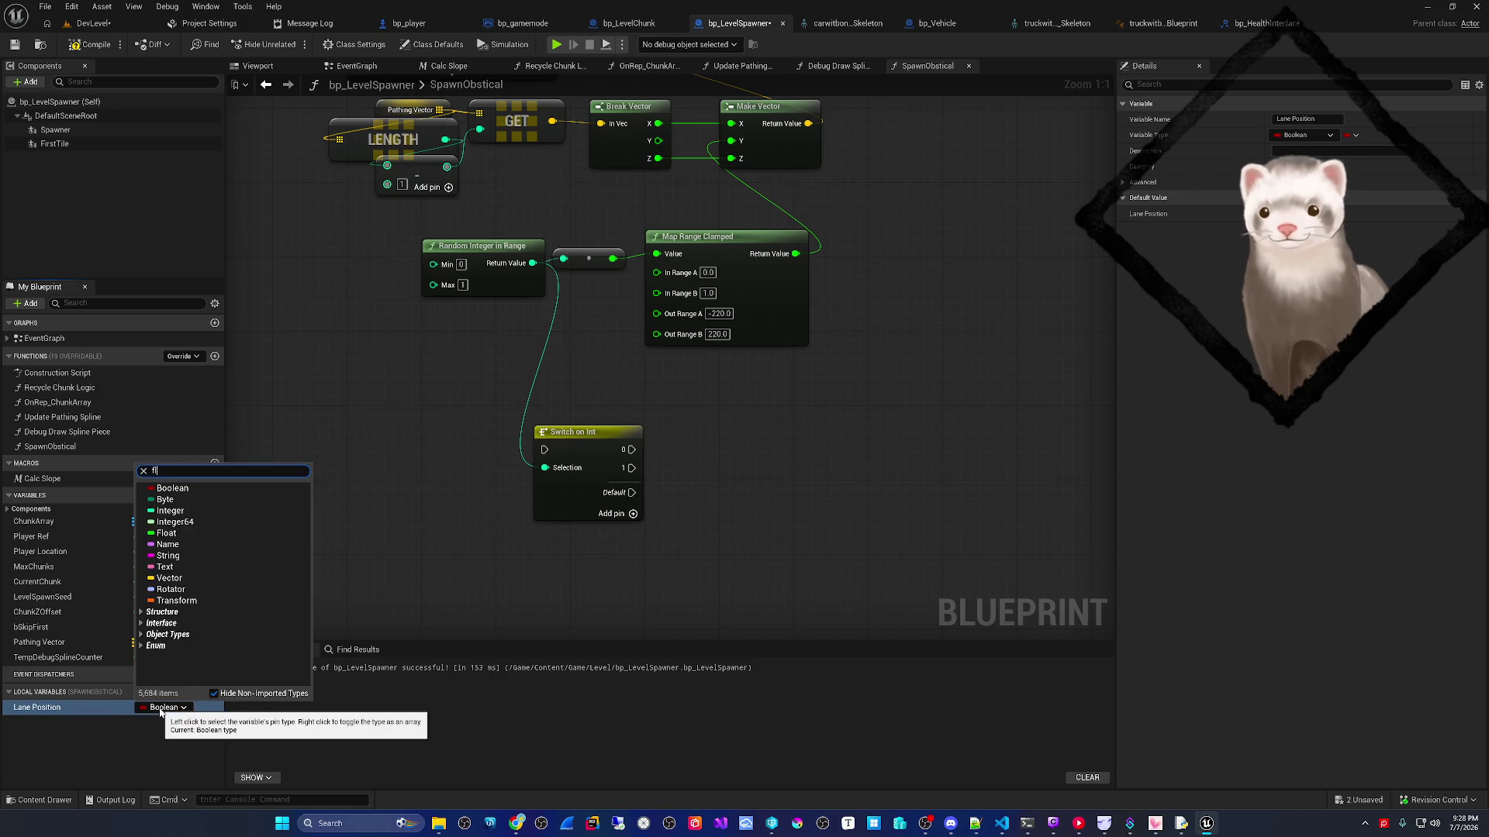
{"action": "type", "text": "oat"}
{"action": "left_click", "coordinate": [186, 487]}
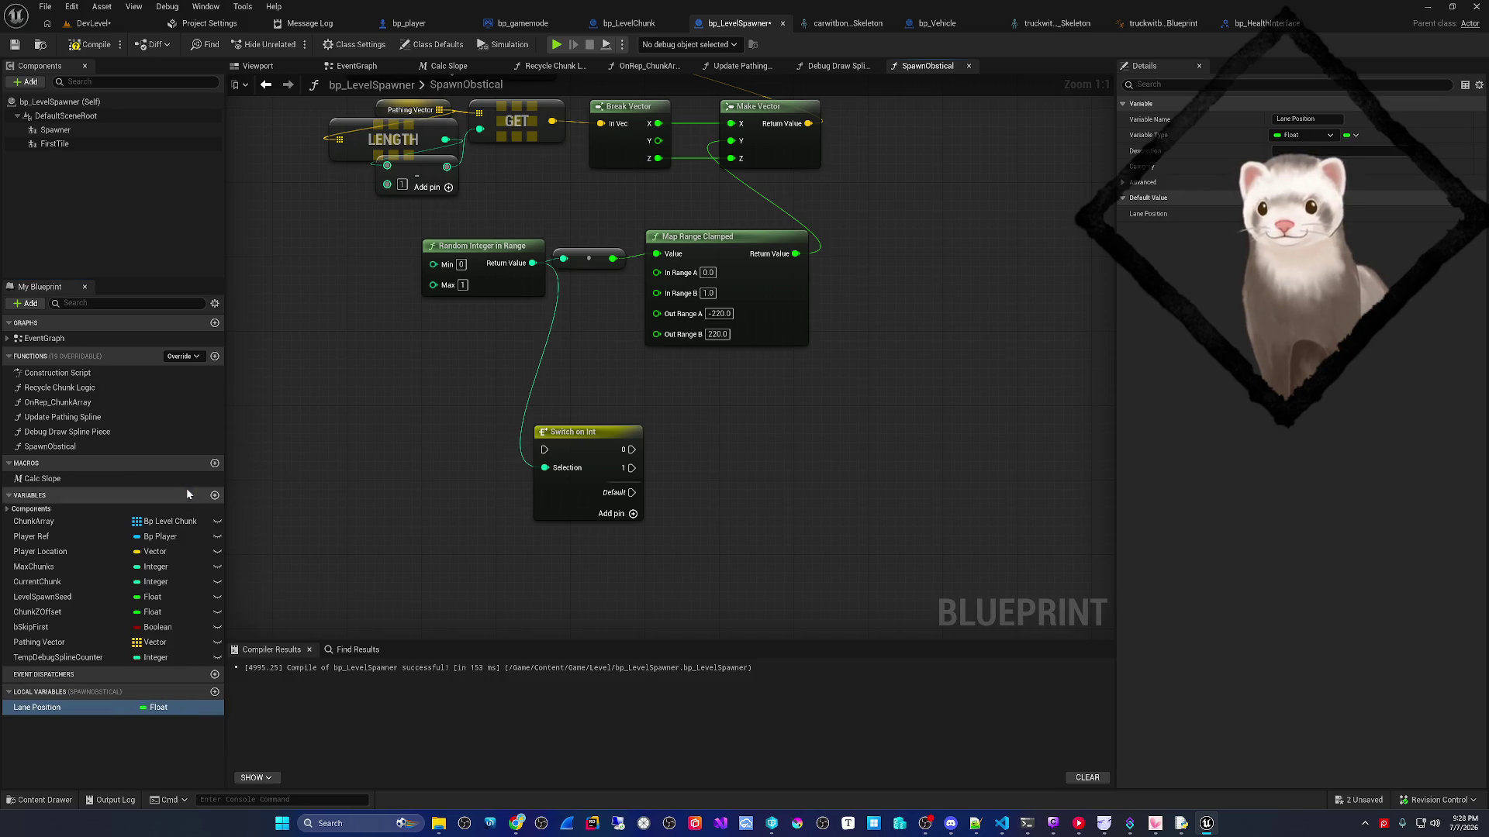
- Place a SET Lane Position node with -420 beside the switch's 0 case
{"action": "mouse_move", "coordinate": [74, 712]}
{"action": "left_mouse_down"}
{"action": "mouse_move", "coordinate": [717, 431]}
{"action": "mouse_move", "coordinate": [701, 425]}
{"action": "left_mouse_up"}
{"action": "left_click", "coordinate": [748, 458]}
{"action": "left_click", "coordinate": [752, 450]}
{"action": "type", "text": "-420"}
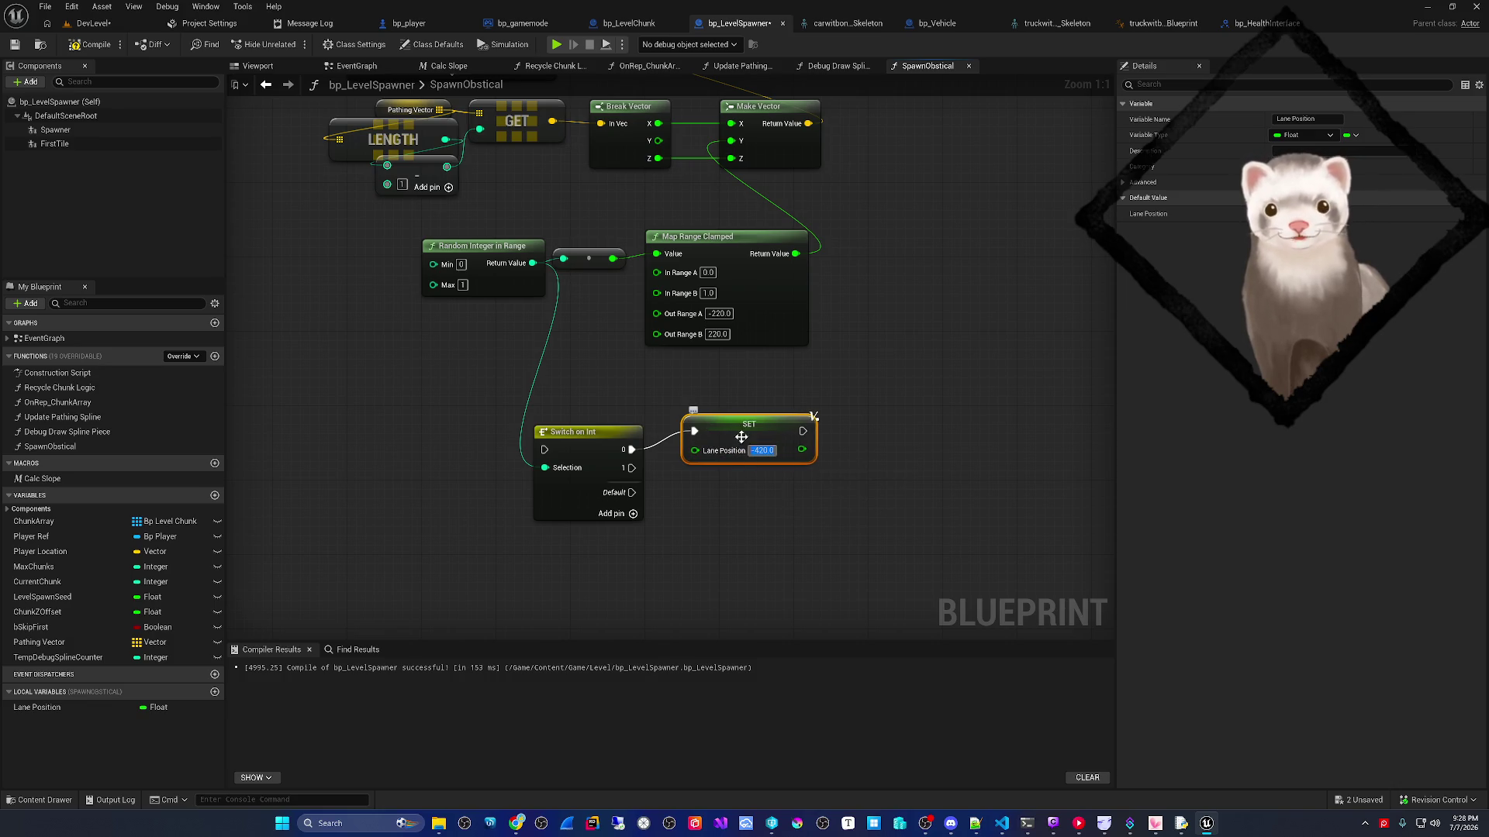
{"action": "left_click_drag", "start_coordinate": [739, 420], "coordinate": [729, 391]}
- Duplicate the SET Lane Position node below the first and select its value field
{"action": "key", "text": "ctrl+c"}
{"action": "key", "text": "ctrl+v"}
{"action": "left_click_drag", "start_coordinate": [774, 481], "coordinate": [774, 446]}
{"action": "left_click", "coordinate": [752, 469]}
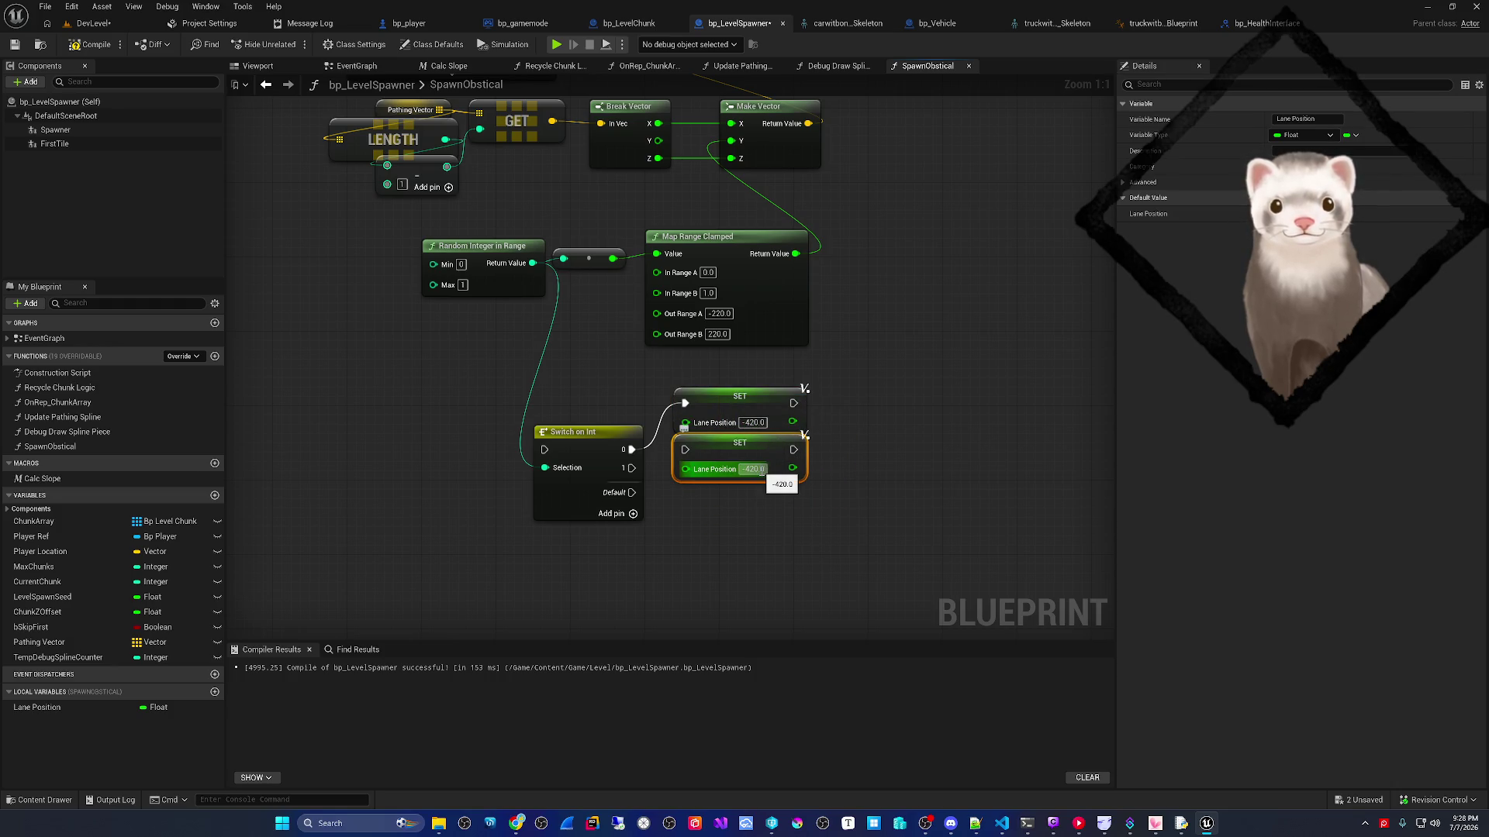
- Launch Windows Calculator from the Start search
{"action": "key", "text": "super"}
{"action": "type", "text": "calc"}
{"action": "key", "text": "Return"}
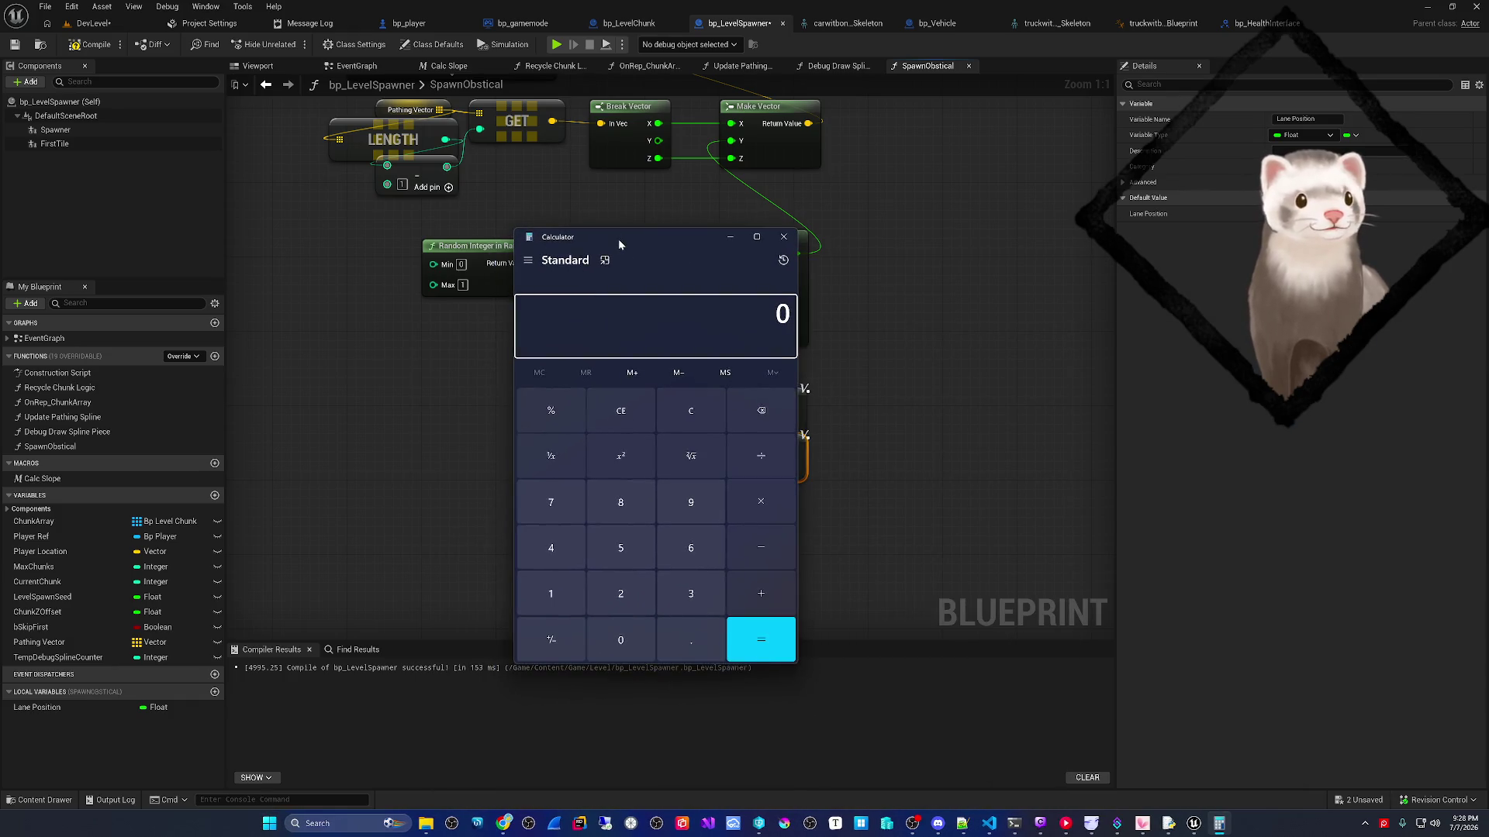
- Compute (420 - 205) / 2 + 205 = 312.5 and copy the result
{"action": "type", "text": "2"}
{"action": "key", "text": "BackSpace"}
{"action": "type", "text": "420 - 205"}
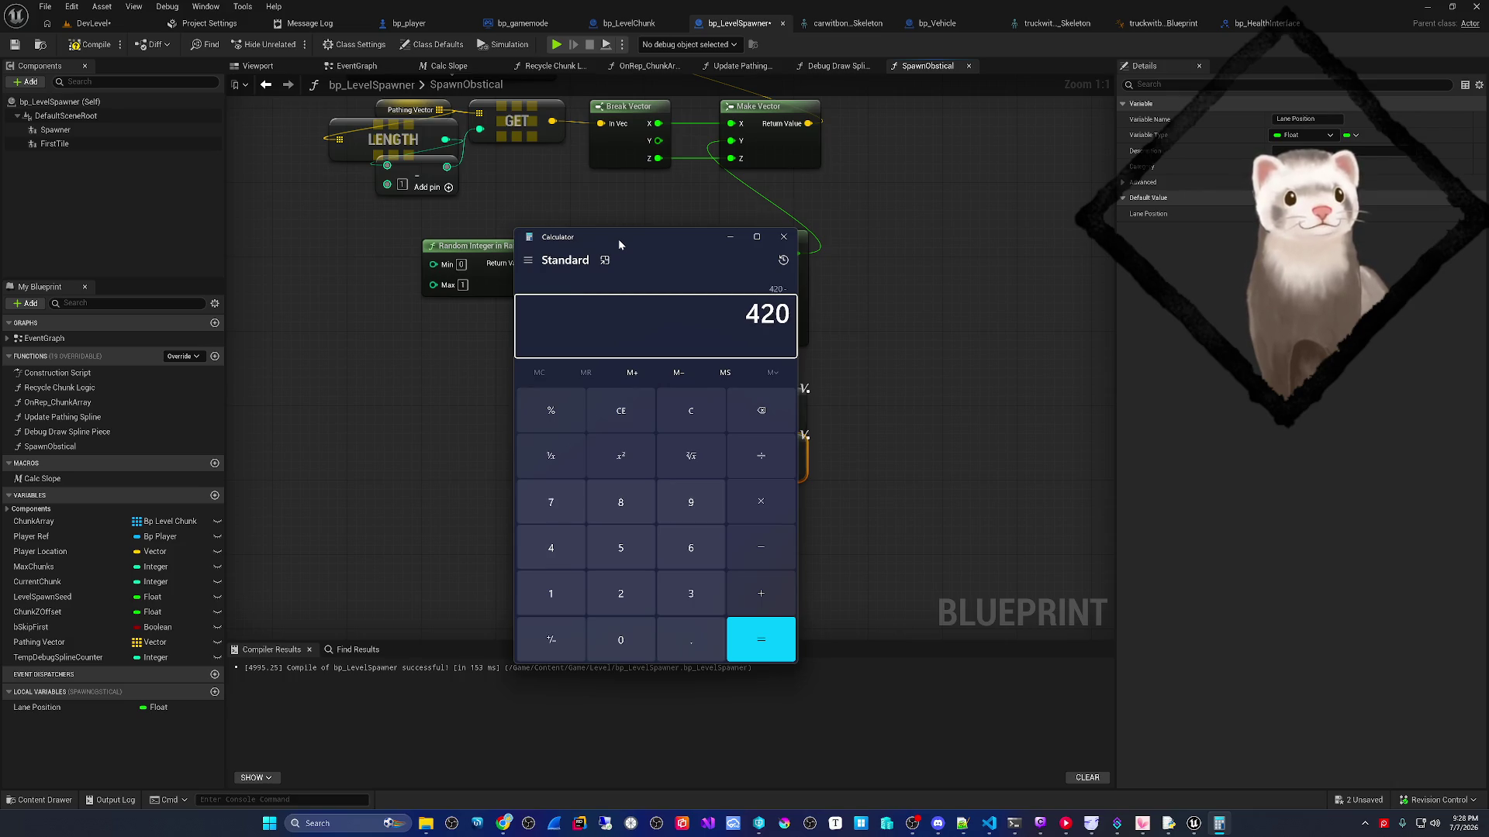
{"action": "key", "text": "Return"}
{"action": "type", "text": "/2"}
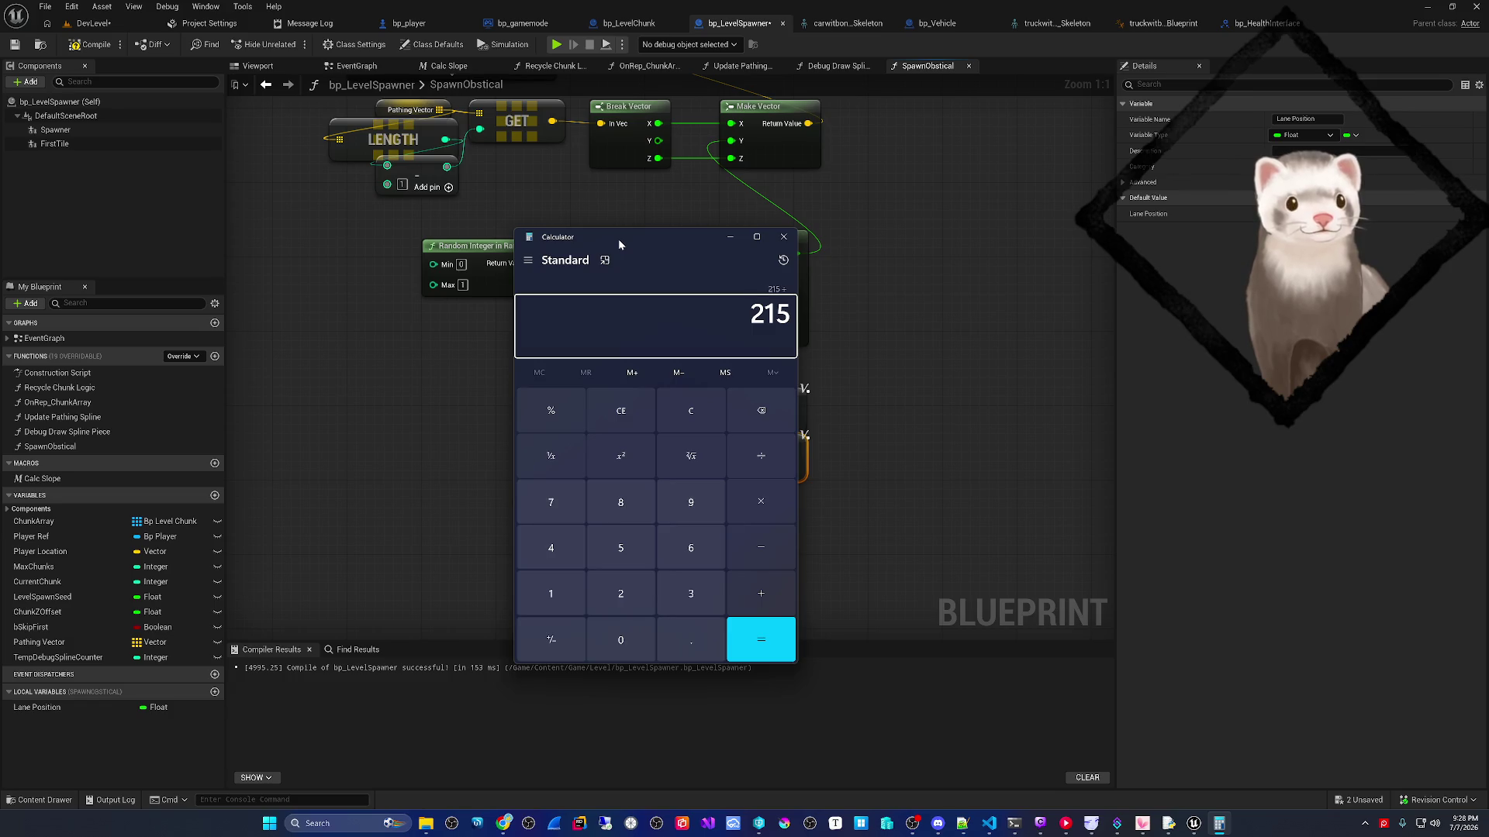
{"action": "key", "text": "Return"}
{"action": "type", "text": "+205"}
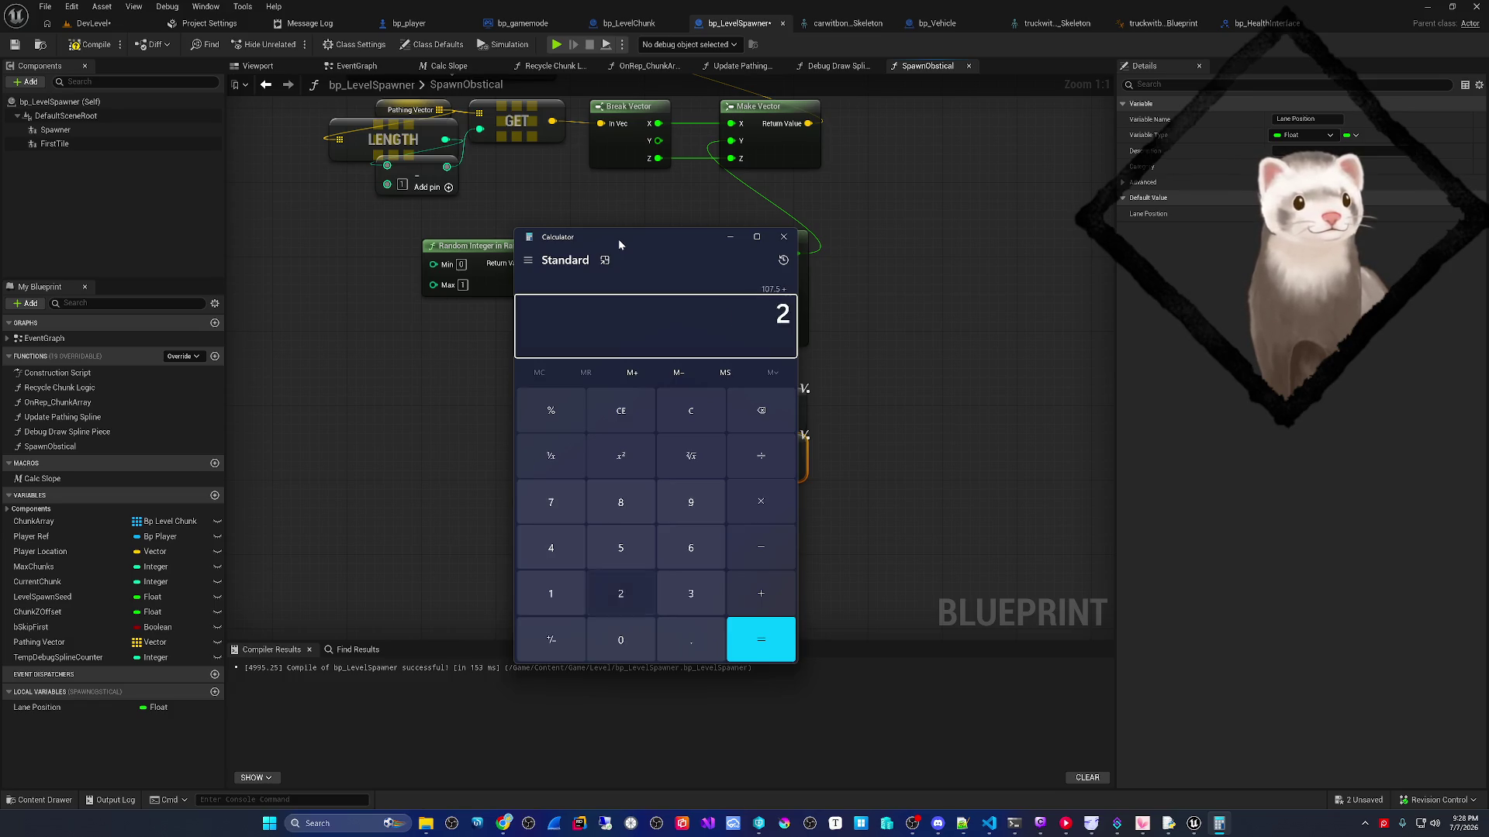
{"action": "key", "text": "Return"}
{"action": "key", "text": "ctrl+c"}
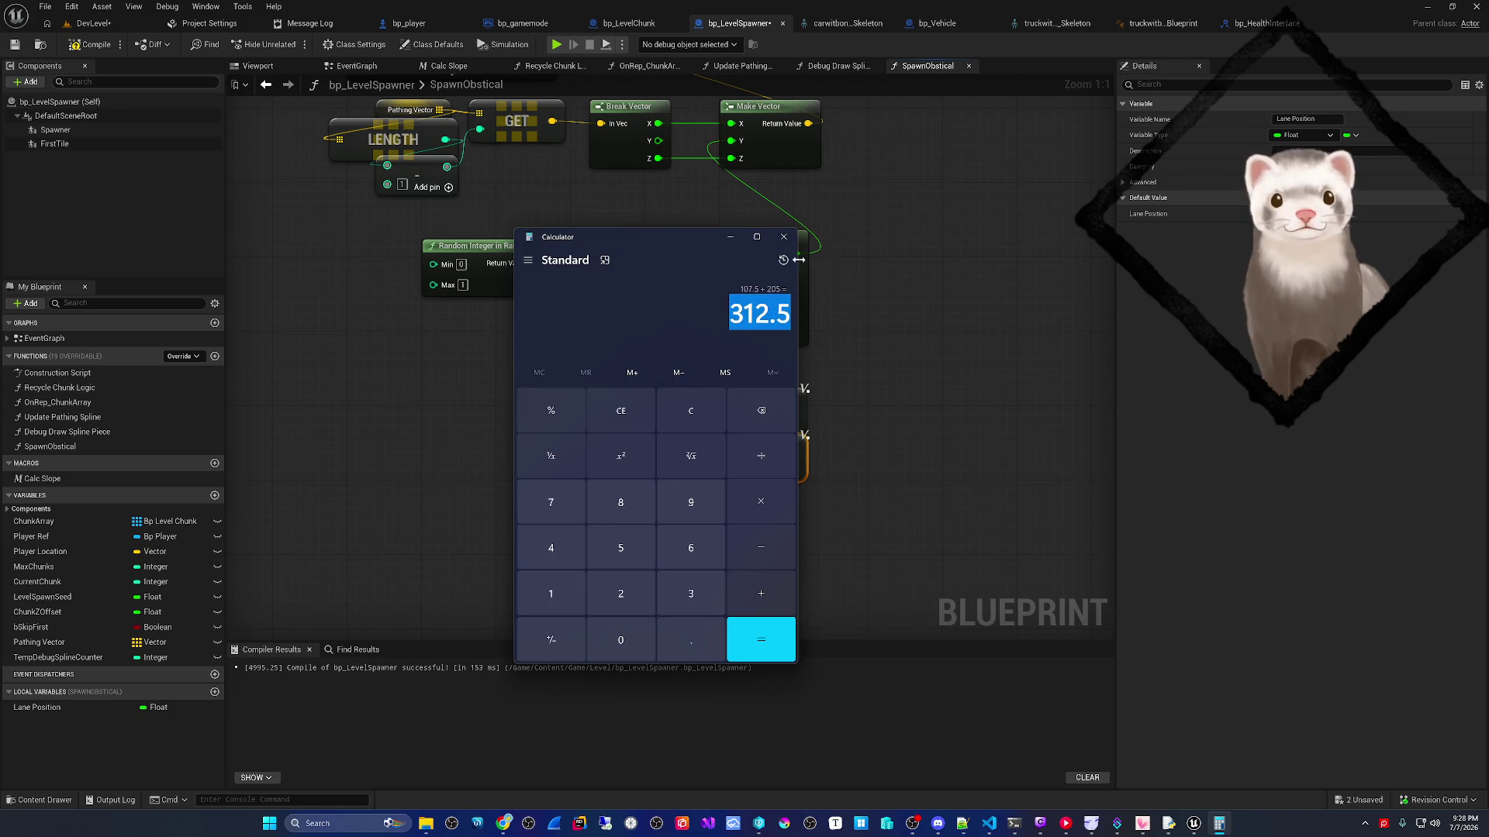
- Close Calculator and paste 312.5 into the second SET Lane Position node
{"action": "left_click", "coordinate": [783, 236]}
{"action": "left_click", "coordinate": [749, 468]}
{"action": "key", "text": "ctrl+v"}
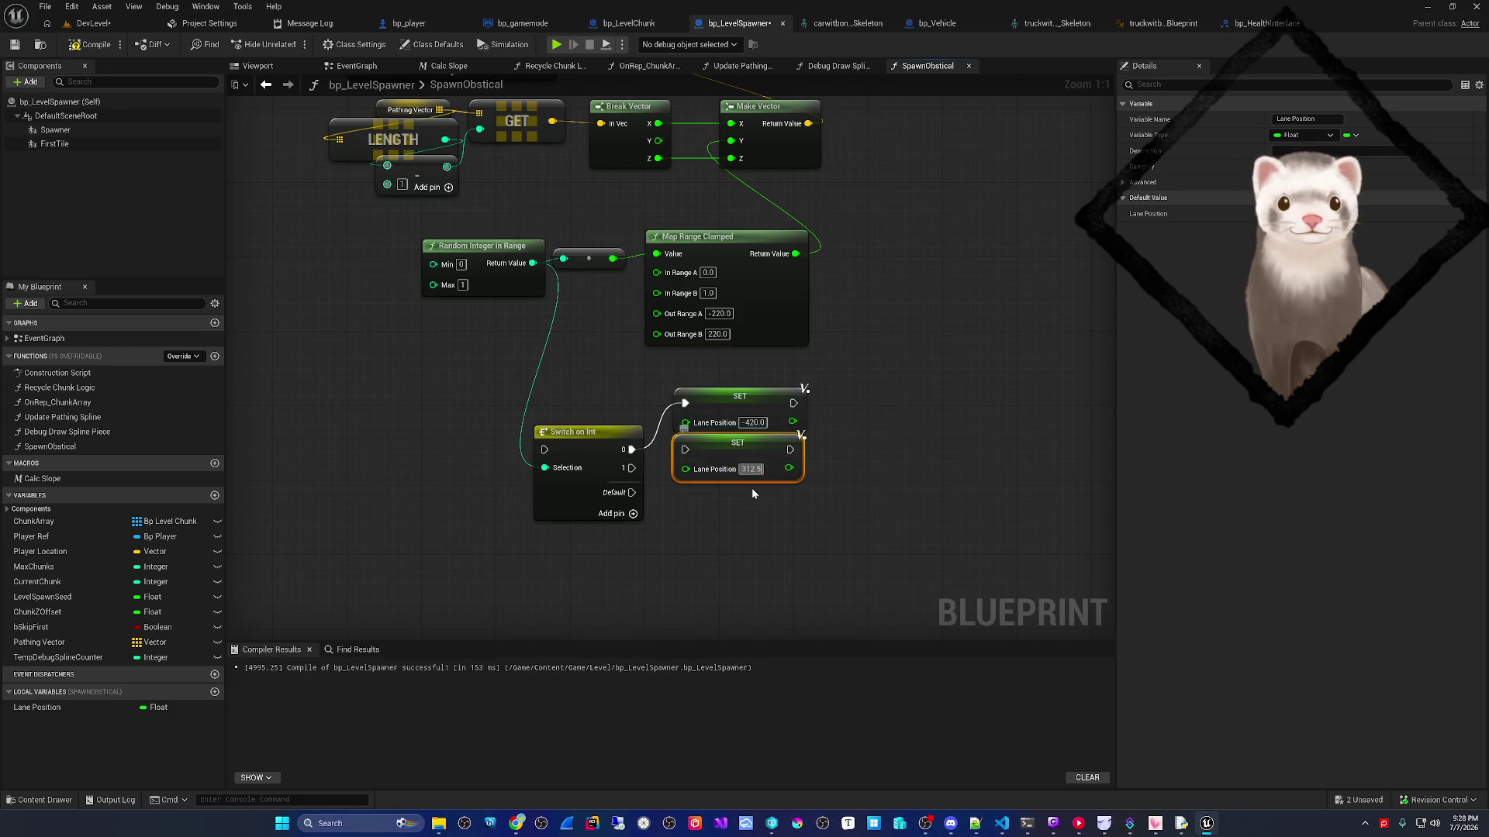
- Set the second lane setter to -312.5 and add a third SET node with -205
{"action": "key", "text": "Return"}
{"action": "left_click", "coordinate": [749, 469]}
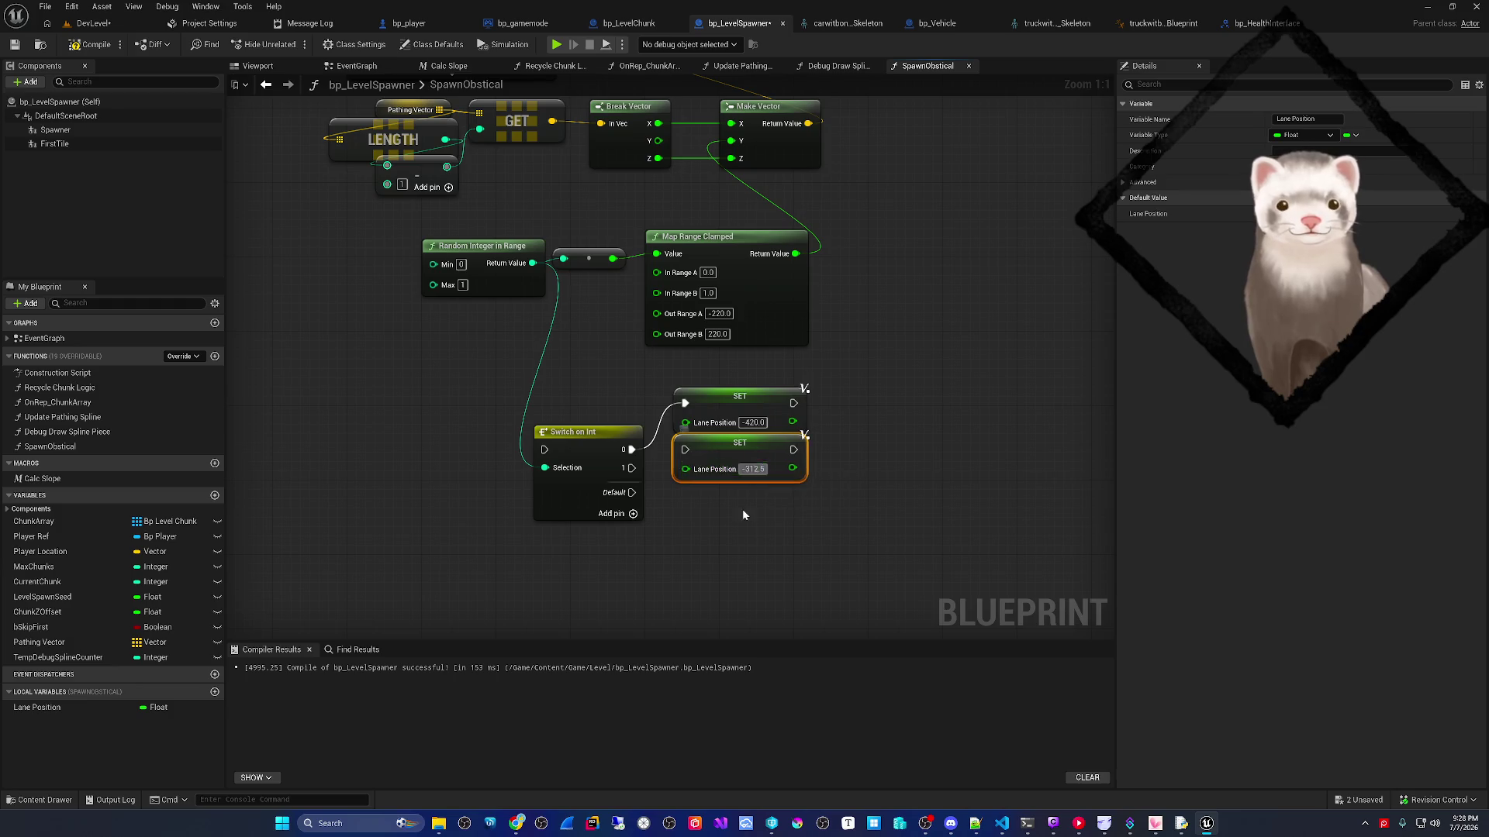
{"action": "type", "text": "-"}
{"action": "key", "text": "Return"}
{"action": "key", "text": "ctrl+c"}
{"action": "key", "text": "ctrl+v"}
{"action": "left_click_drag", "start_coordinate": [823, 474], "coordinate": [741, 445]}
{"action": "left_click", "coordinate": [755, 470]}
{"action": "type", "text": "205"}
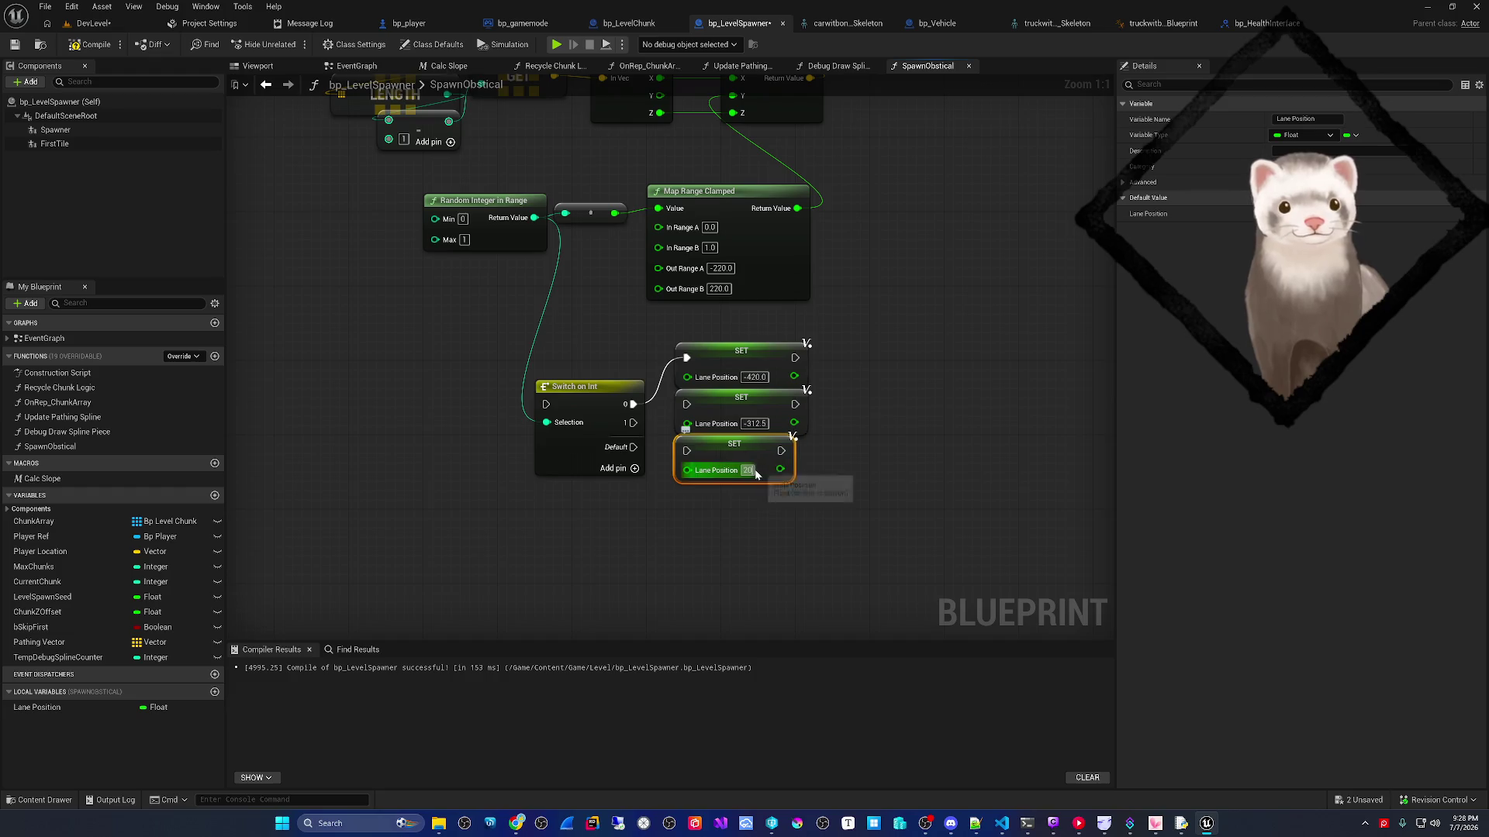
{"action": "key", "text": "Home"}
{"action": "type", "text": "-"}
{"action": "key", "text": "Return"}
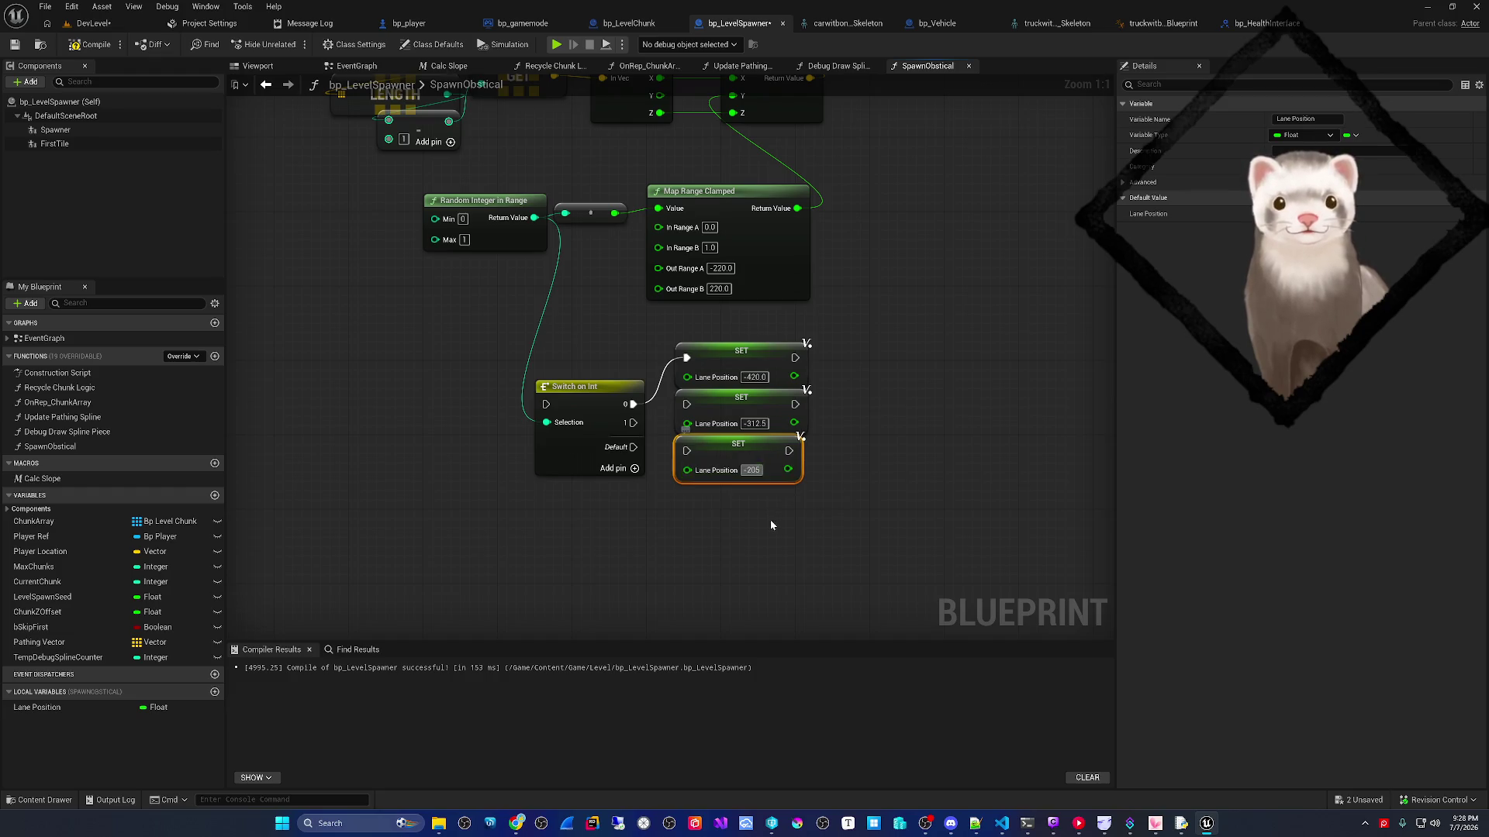
- Duplicate a fourth SET node below the others and make its value positive 205
{"action": "key", "text": "ctrl+c"}
{"action": "key", "text": "ctrl+v"}
{"action": "left_click_drag", "start_coordinate": [791, 479], "coordinate": [715, 453]}
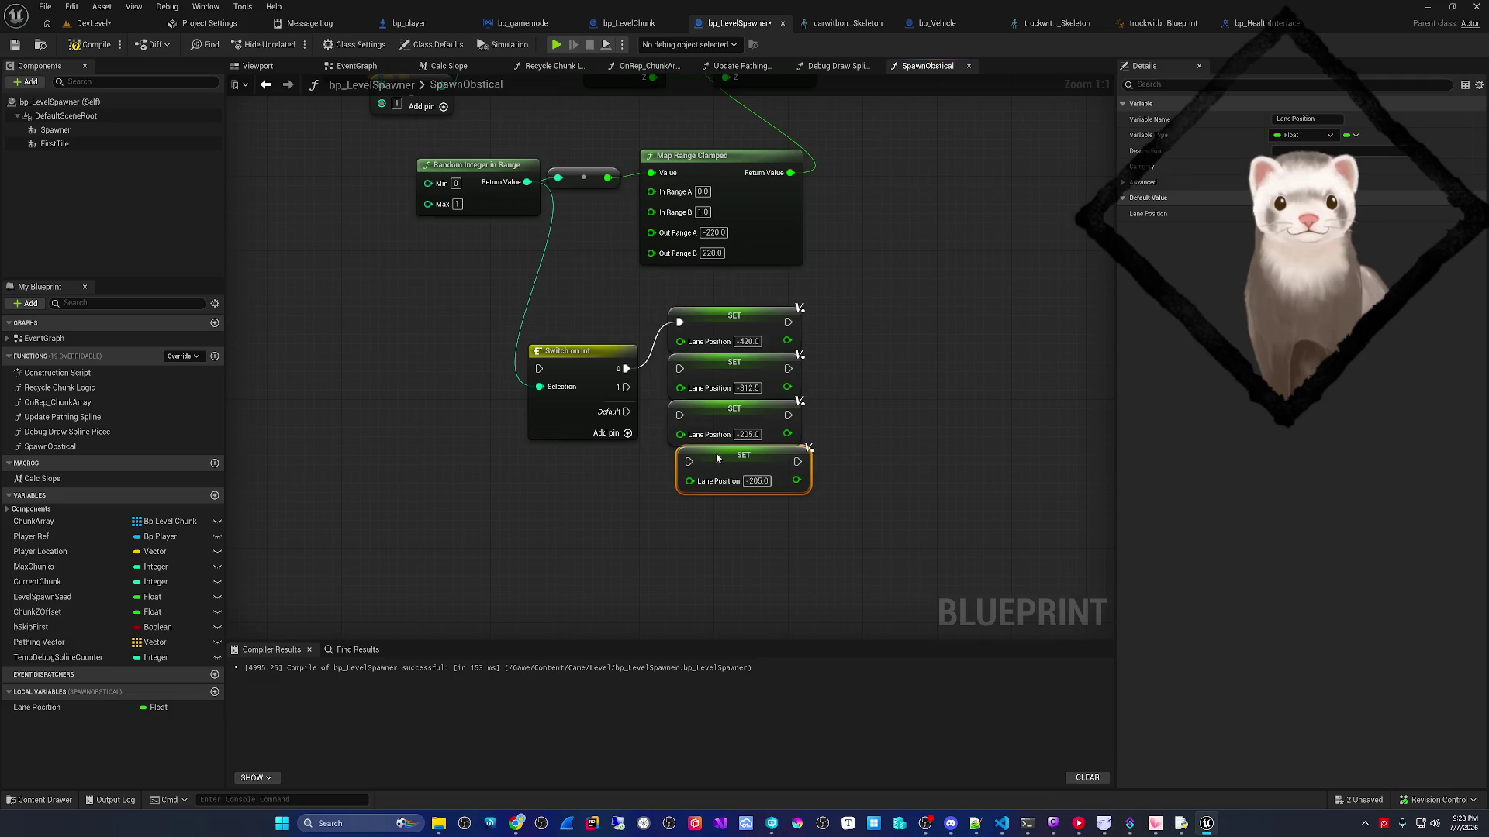
{"action": "left_click", "coordinate": [745, 481]}
{"action": "key", "text": "BackSpace"}
- Copy the -420 and -312.5 setters and line the copies up at the bottom of the column
{"action": "left_click", "coordinate": [825, 376]}
{"action": "left_click_drag", "start_coordinate": [825, 376], "coordinate": [807, 310]}
{"action": "key", "text": "ctrl+c"}
{"action": "key", "text": "ctrl+v"}
{"action": "left_click_drag", "start_coordinate": [878, 449], "coordinate": [897, 360]}
{"action": "left_click_drag", "start_coordinate": [872, 500], "coordinate": [710, 417]}
{"action": "left_click", "coordinate": [858, 472]}
{"action": "left_click_drag", "start_coordinate": [858, 473], "coordinate": [729, 463]}
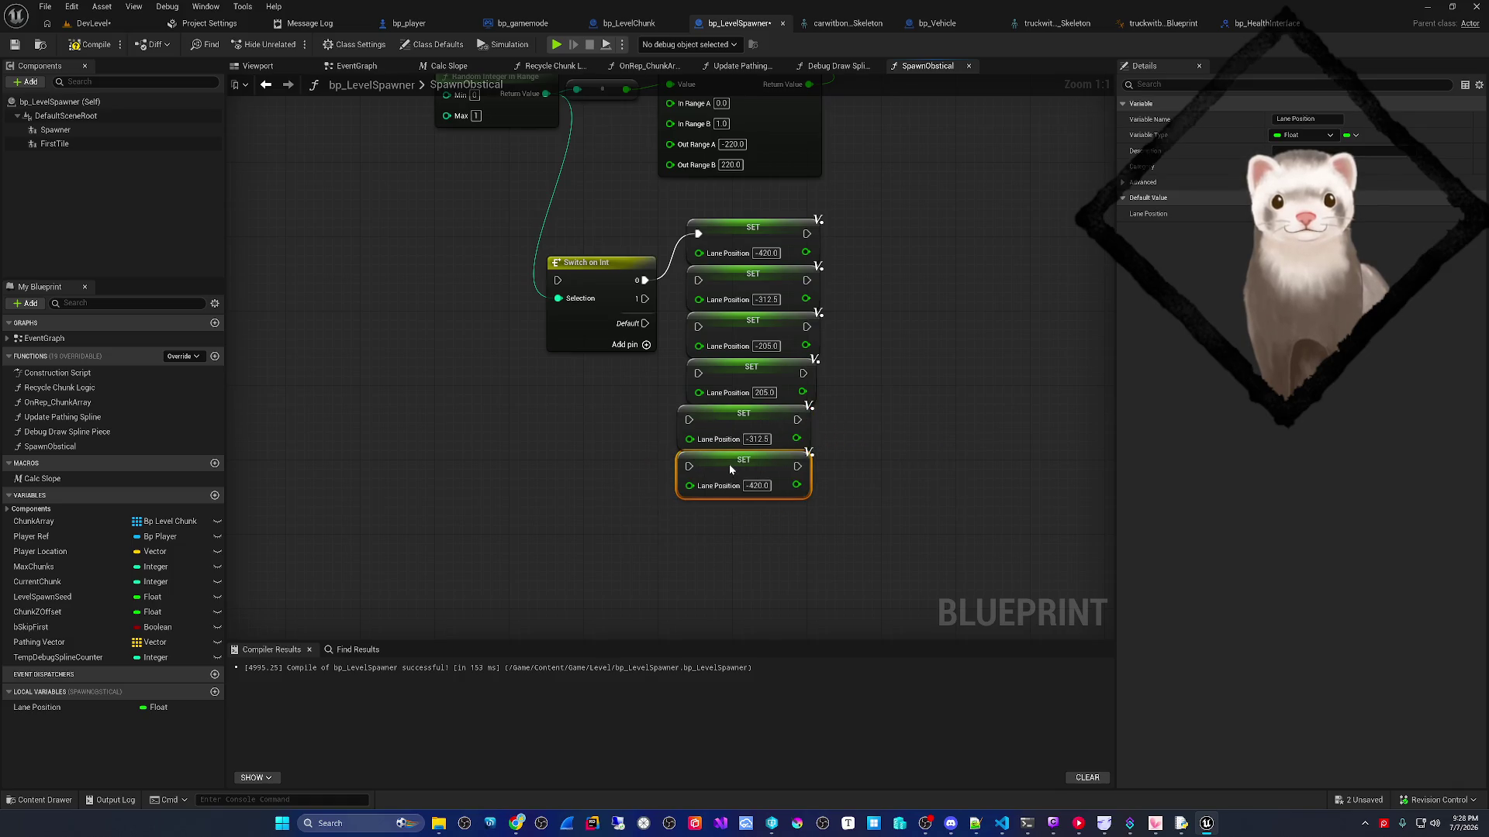
{"action": "left_click_drag", "start_coordinate": [697, 527], "coordinate": [728, 422]}
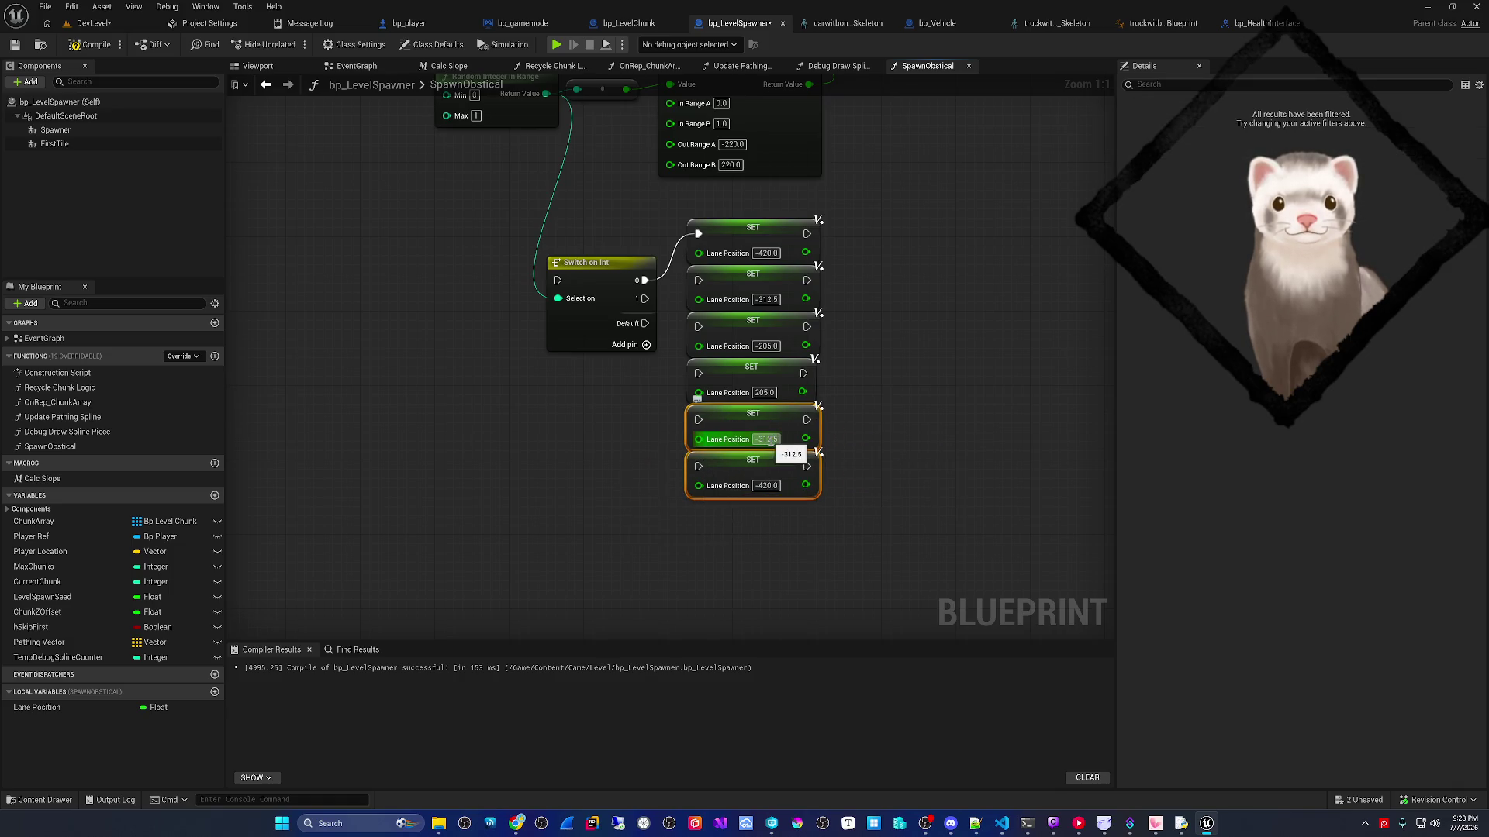
- Change the copied setters to 312.5 and 420, then save the Blueprint
{"action": "left_click", "coordinate": [764, 439]}
{"action": "type", "text": "312.5"}
{"action": "left_click", "coordinate": [764, 485]}
{"action": "type", "text": "420"}
{"action": "key", "text": "Return"}
{"action": "left_click", "coordinate": [510, 515]}
{"action": "key", "text": "ctrl+s"}
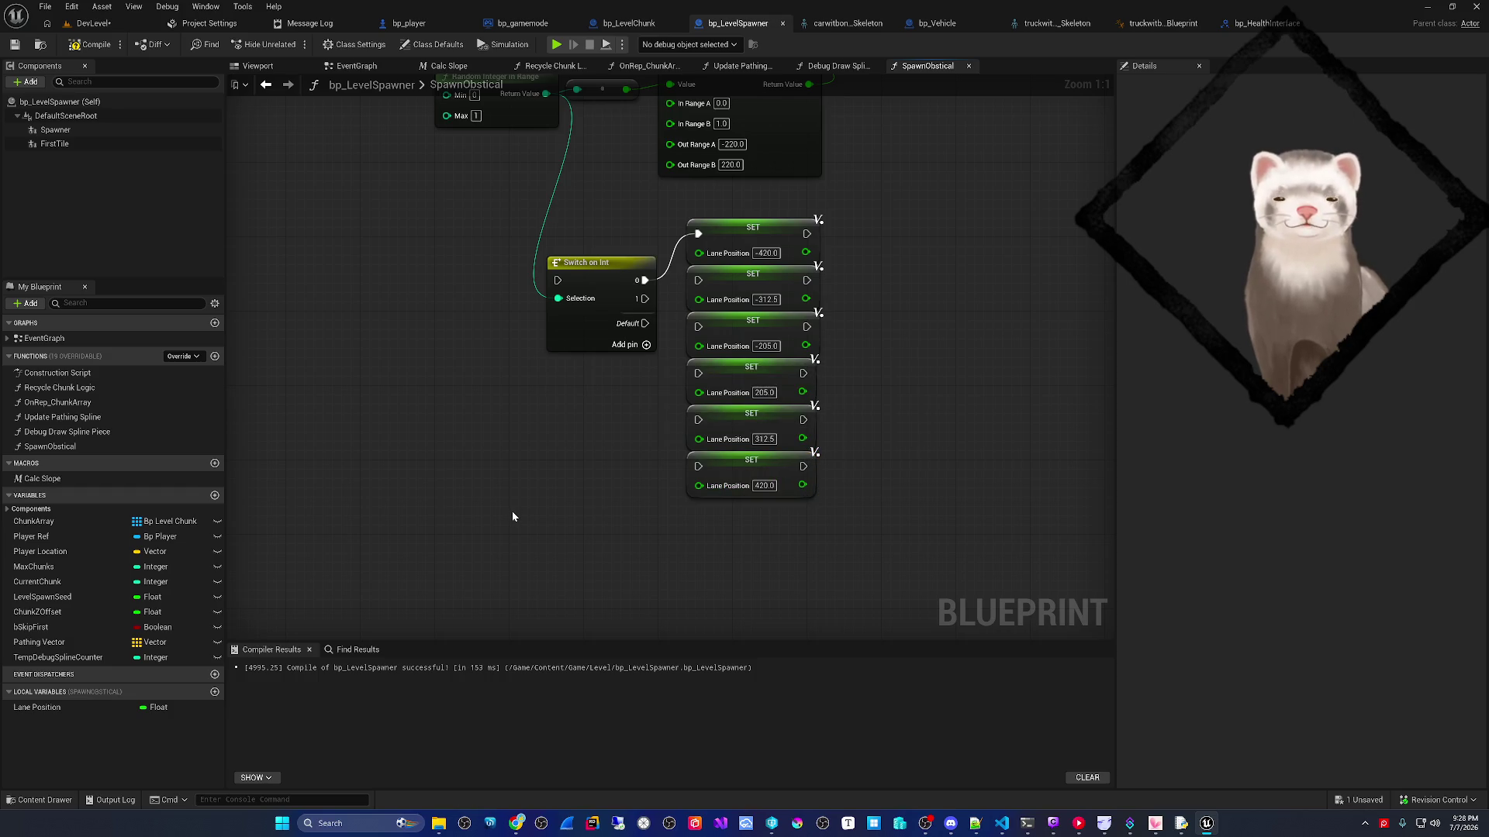
- Add three more Switch on Int pins and wire outputs 0–5 to the six SET nodes
{"action": "left_click", "coordinate": [645, 344]}
{"action": "left_click", "coordinate": [645, 363]}
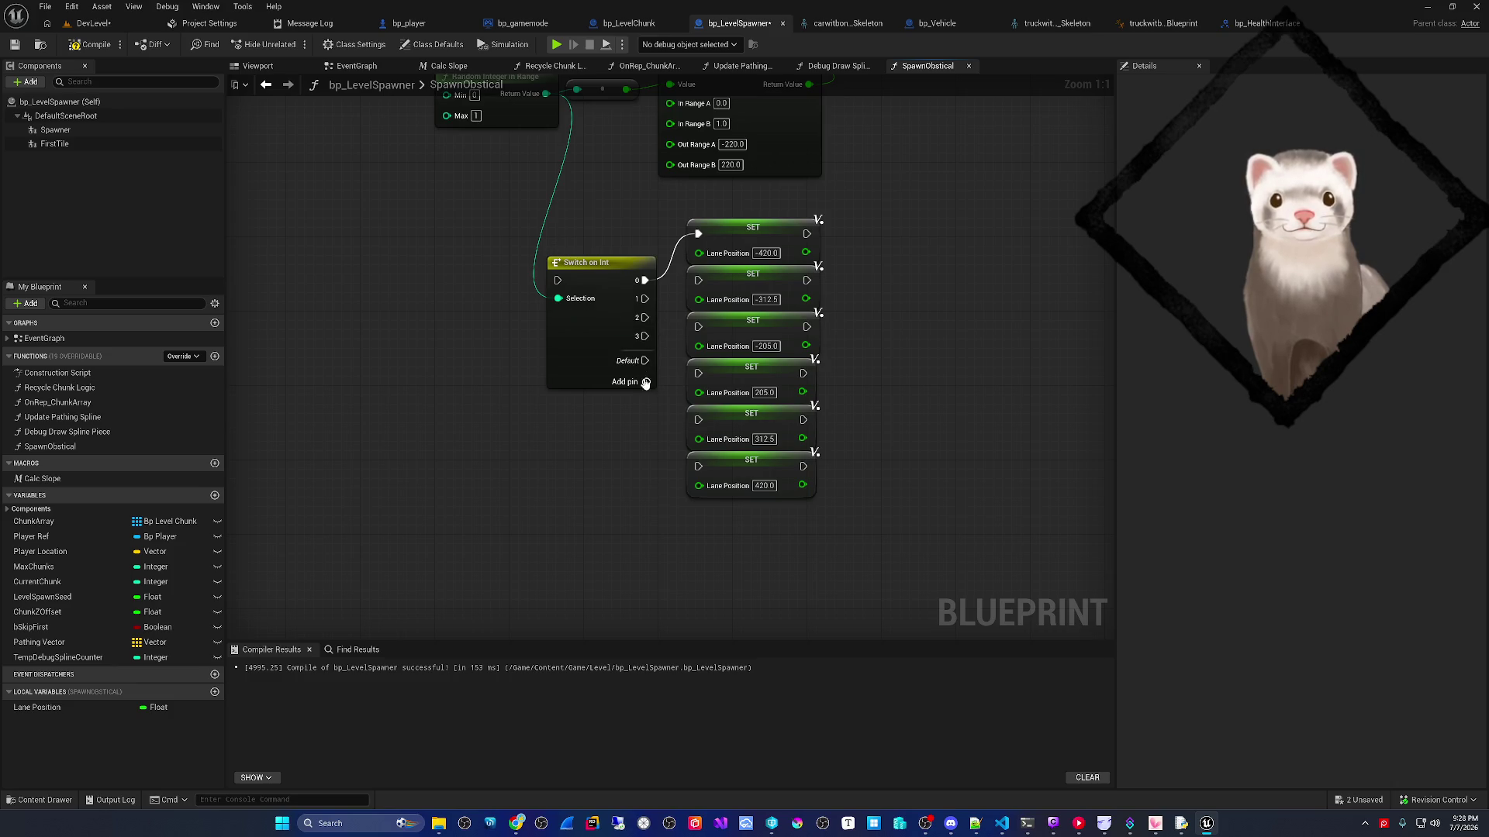
{"action": "left_click", "coordinate": [645, 381]}
{"action": "left_click_drag", "start_coordinate": [644, 299], "coordinate": [679, 288]}
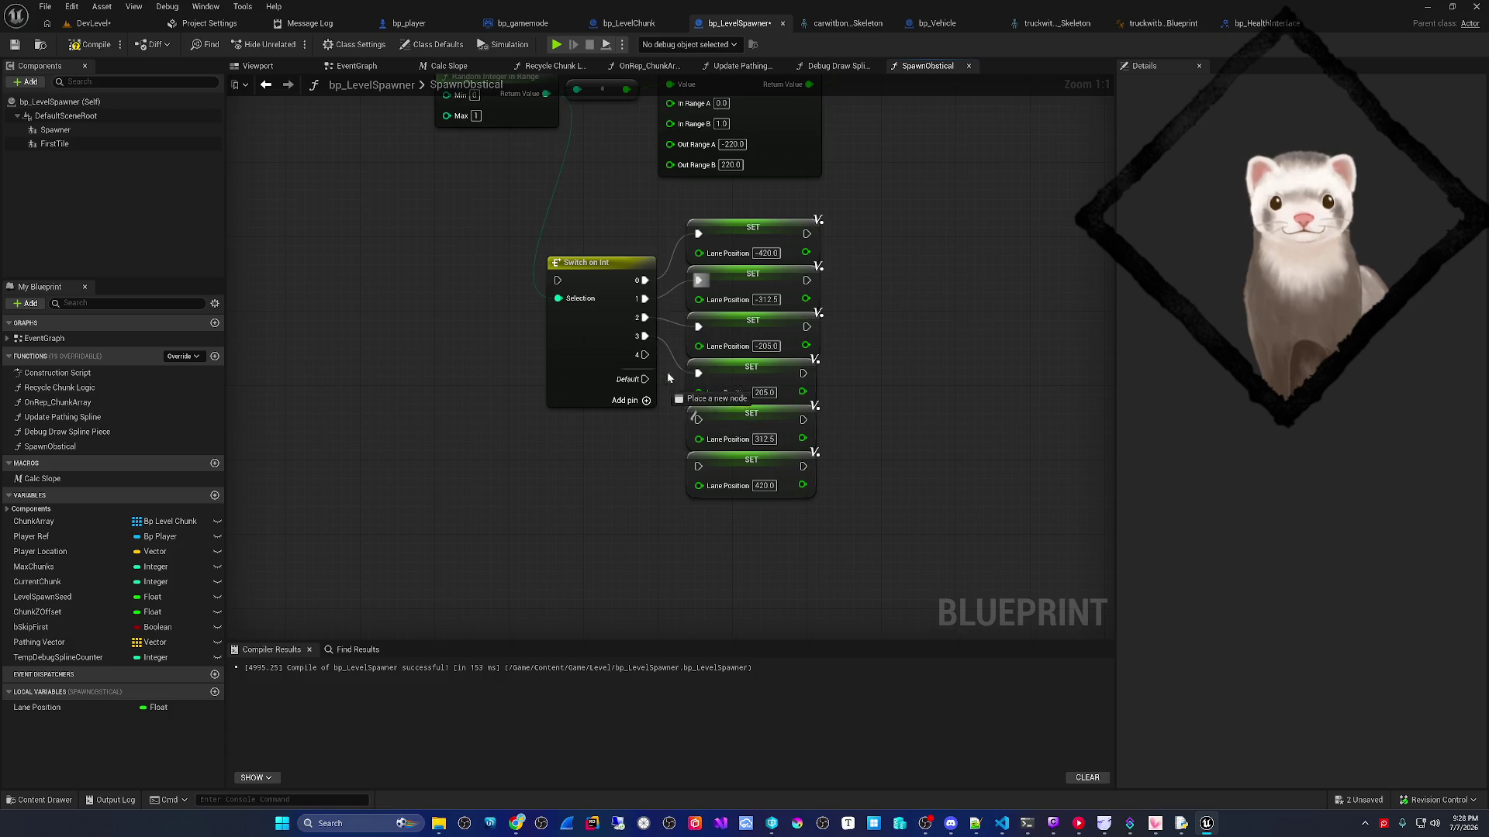
{"action": "mouse_move", "coordinate": [700, 468]}
{"action": "left_mouse_down"}
{"action": "mouse_move", "coordinate": [650, 417]}
{"action": "mouse_move", "coordinate": [612, 574]}
{"action": "mouse_move", "coordinate": [575, 428]}
{"action": "mouse_move", "coordinate": [585, 471]}
{"action": "left_mouse_up"}
{"action": "left_click", "coordinate": [663, 435]}
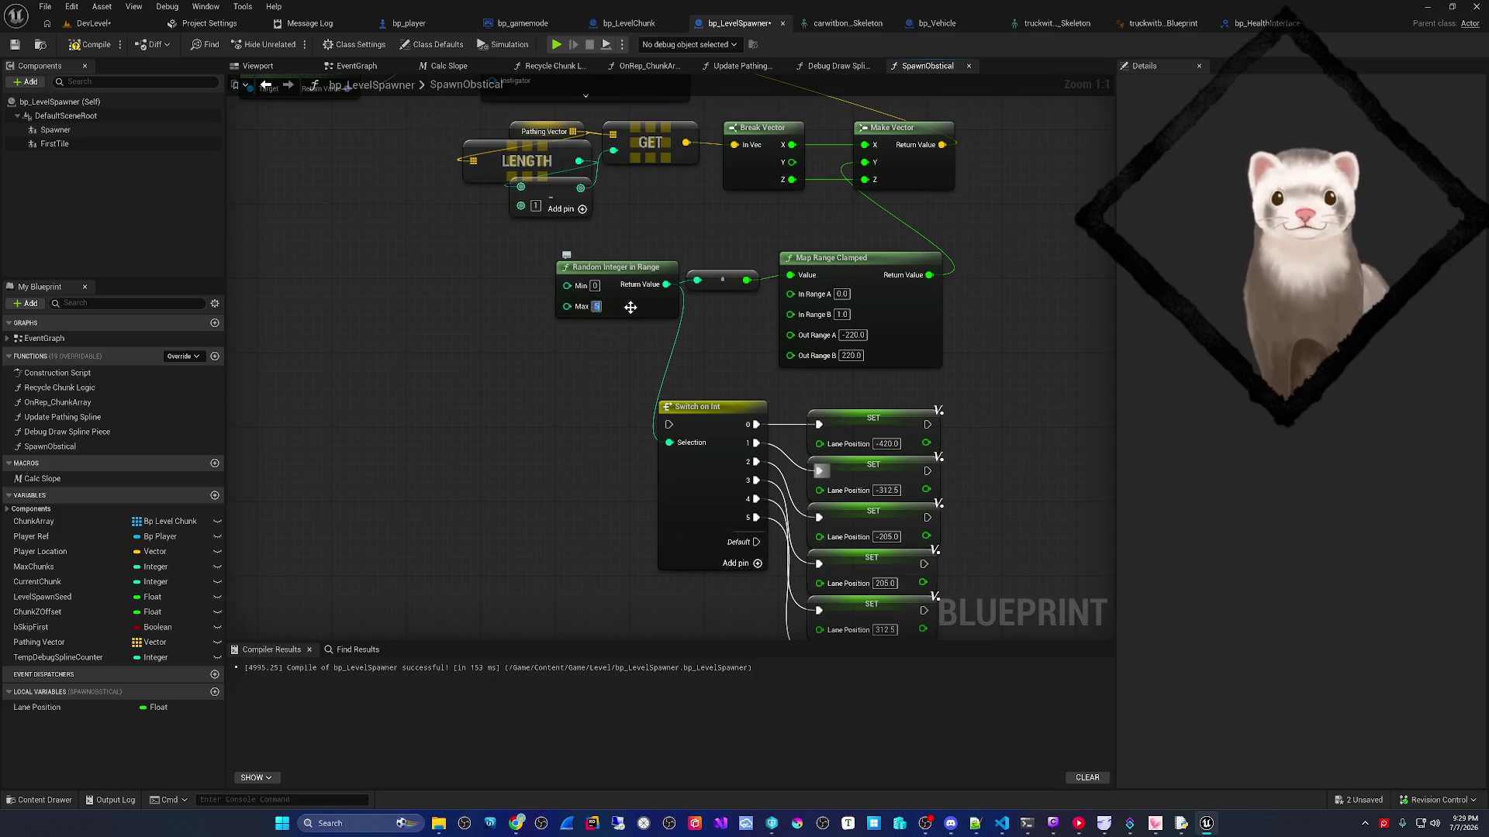
- Move Random Integer in Range beside Switch on Int, add a Lane Position getter, and delete Map Range Clamped
{"action": "left_click_drag", "start_coordinate": [631, 307], "coordinate": [592, 494]}
{"action": "left_click_drag", "start_coordinate": [696, 367], "coordinate": [634, 368]}
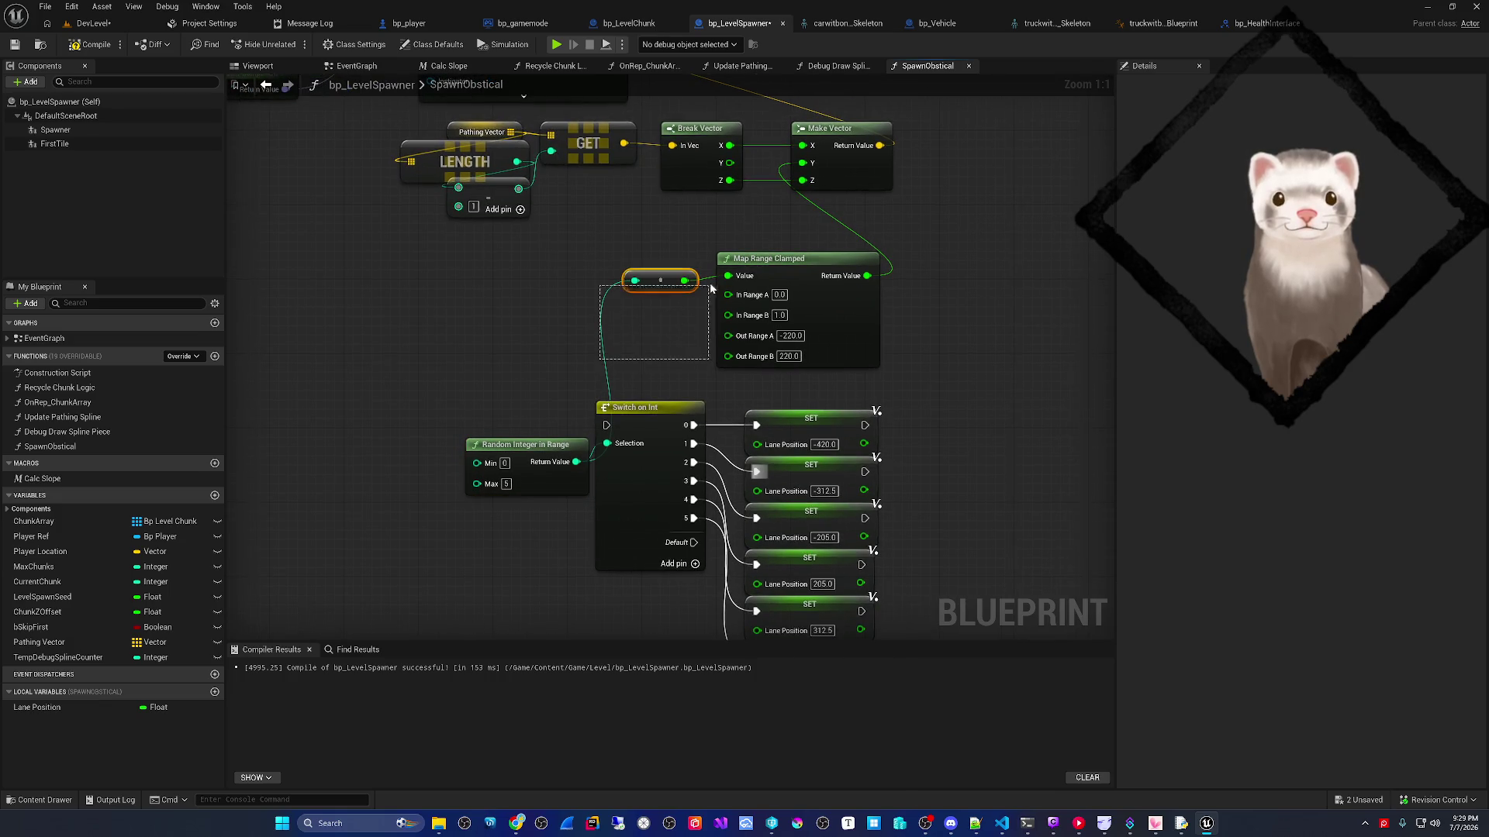
{"action": "left_click_drag", "start_coordinate": [39, 707], "coordinate": [724, 298]}
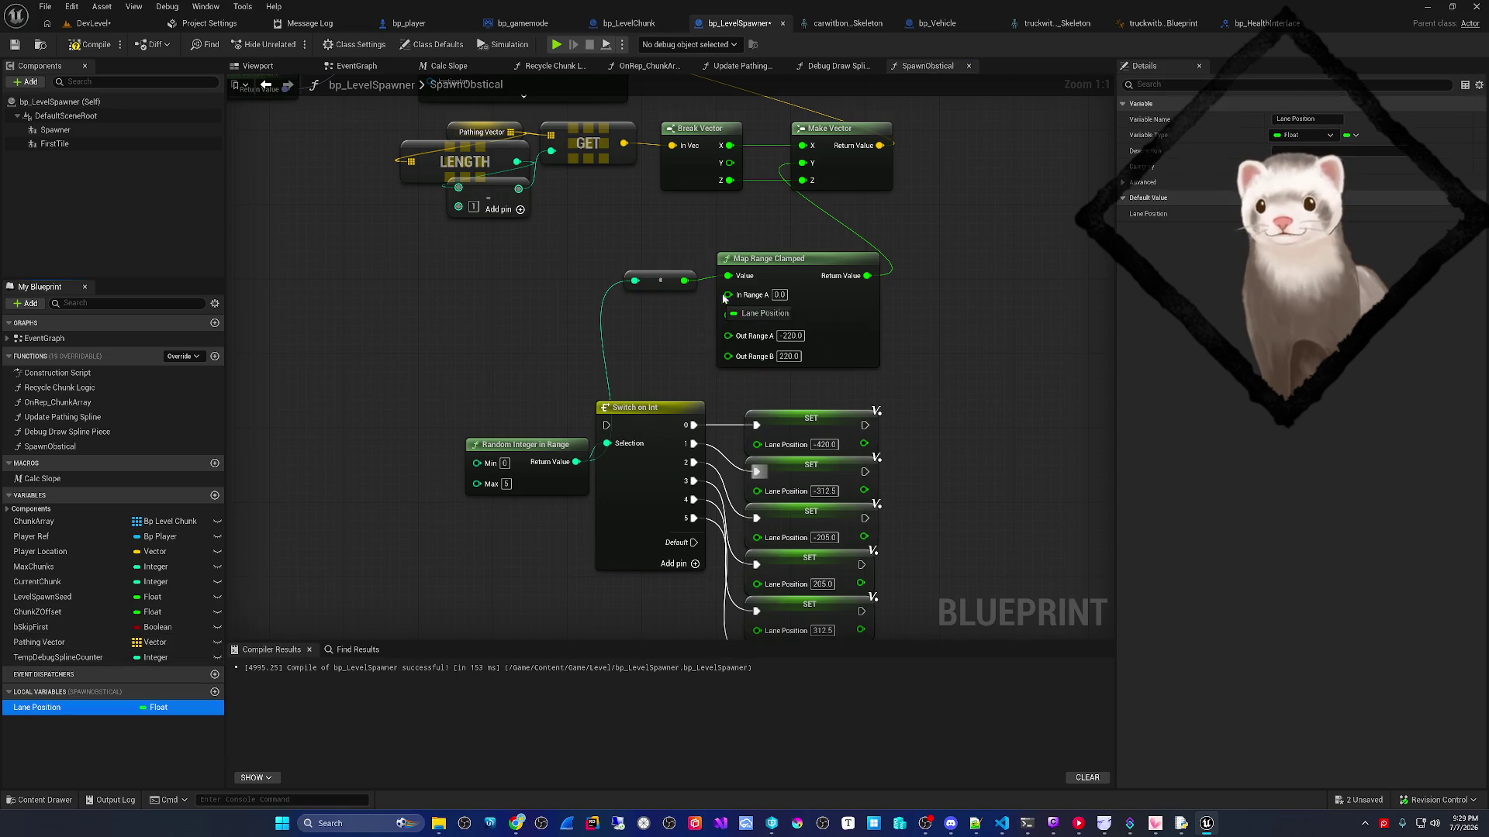
{"action": "left_click_drag", "start_coordinate": [760, 210], "coordinate": [760, 211]}
{"action": "left_click", "coordinate": [774, 229]}
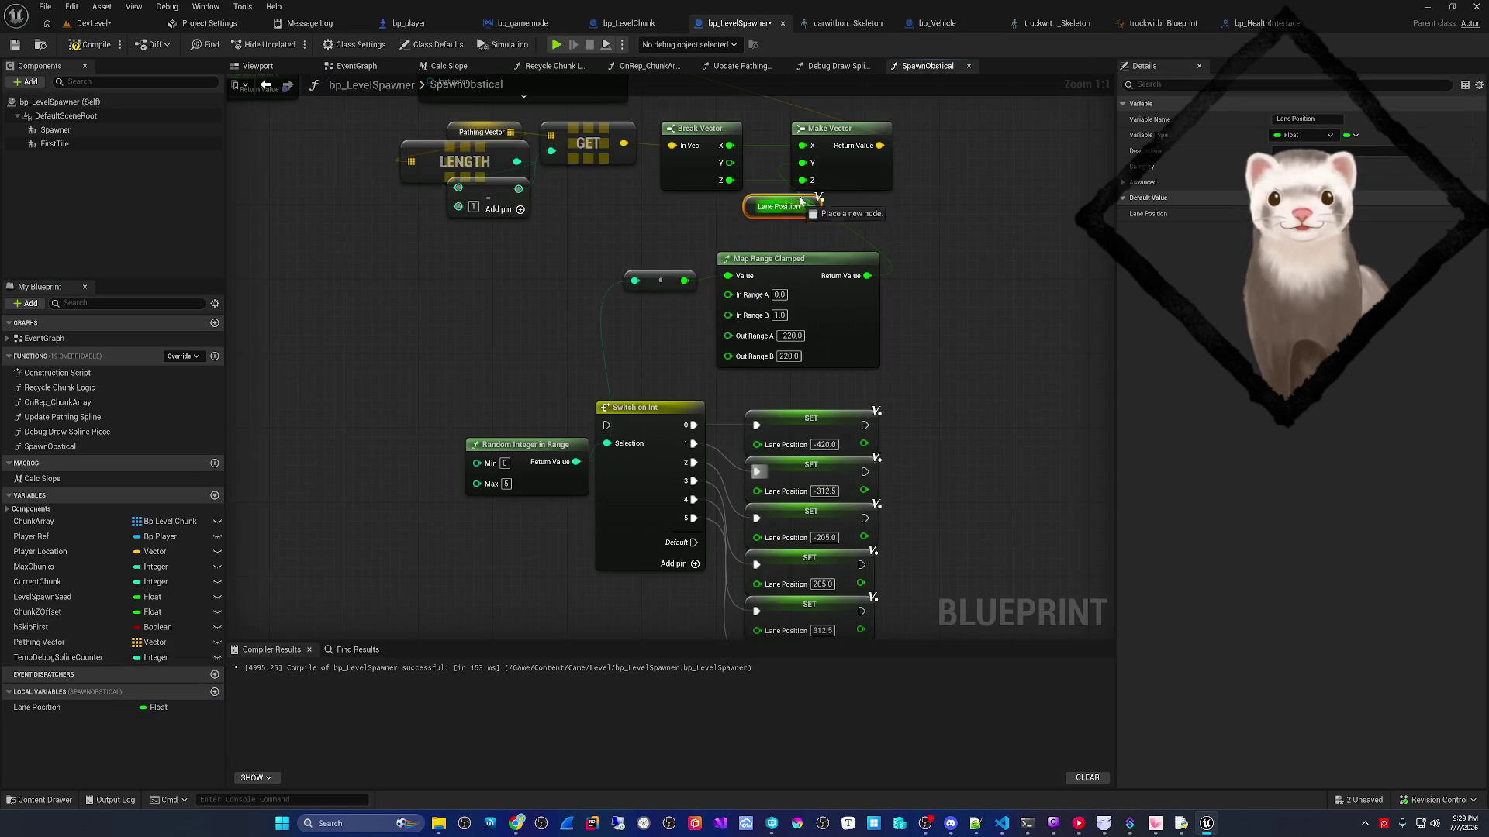
{"action": "left_click_drag", "start_coordinate": [668, 290], "coordinate": [788, 249]}
{"action": "key", "text": "Delete"}
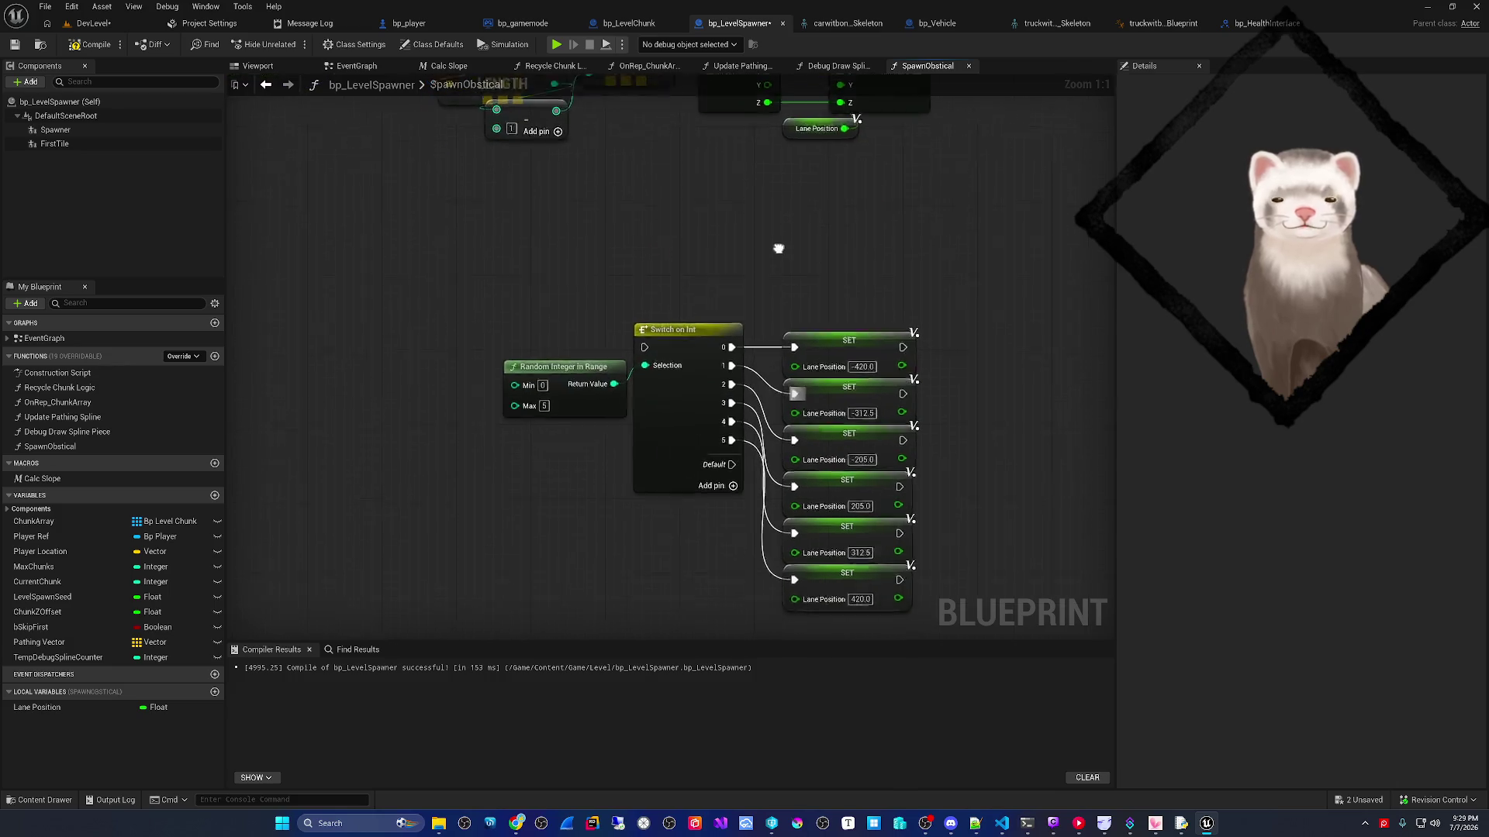
- Wrap the random integer, switch and six setters in a 'Random Lane Position' comment and compile
{"action": "scroll", "coordinate": [616, 427], "scroll_direction": "down", "scroll_amount": 1}
{"action": "left_click_drag", "start_coordinate": [578, 543], "coordinate": [989, 271]}
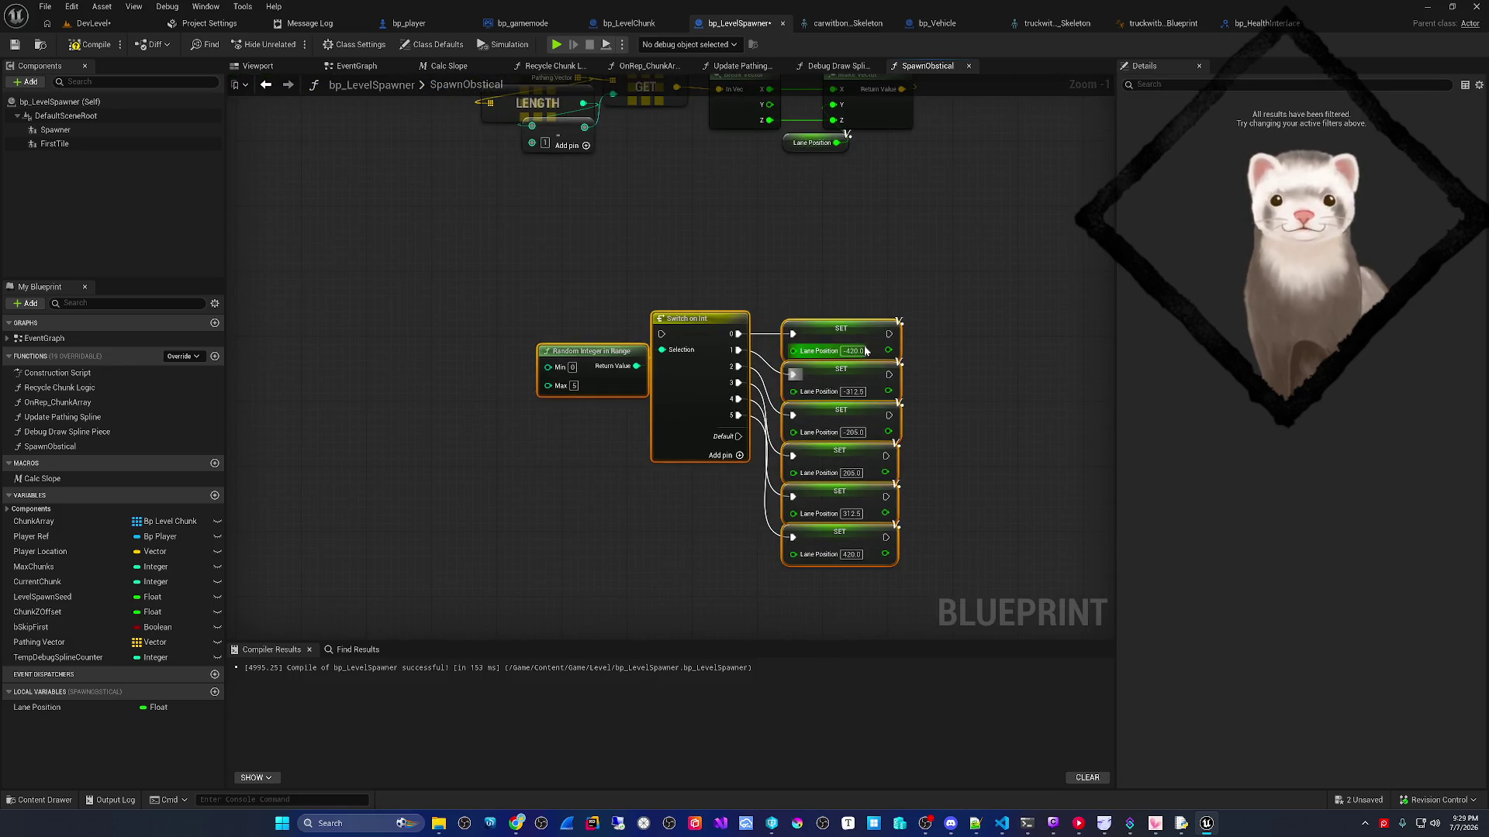
{"action": "key", "text": "c"}
{"action": "type", "text": "Random Lane Posi"}
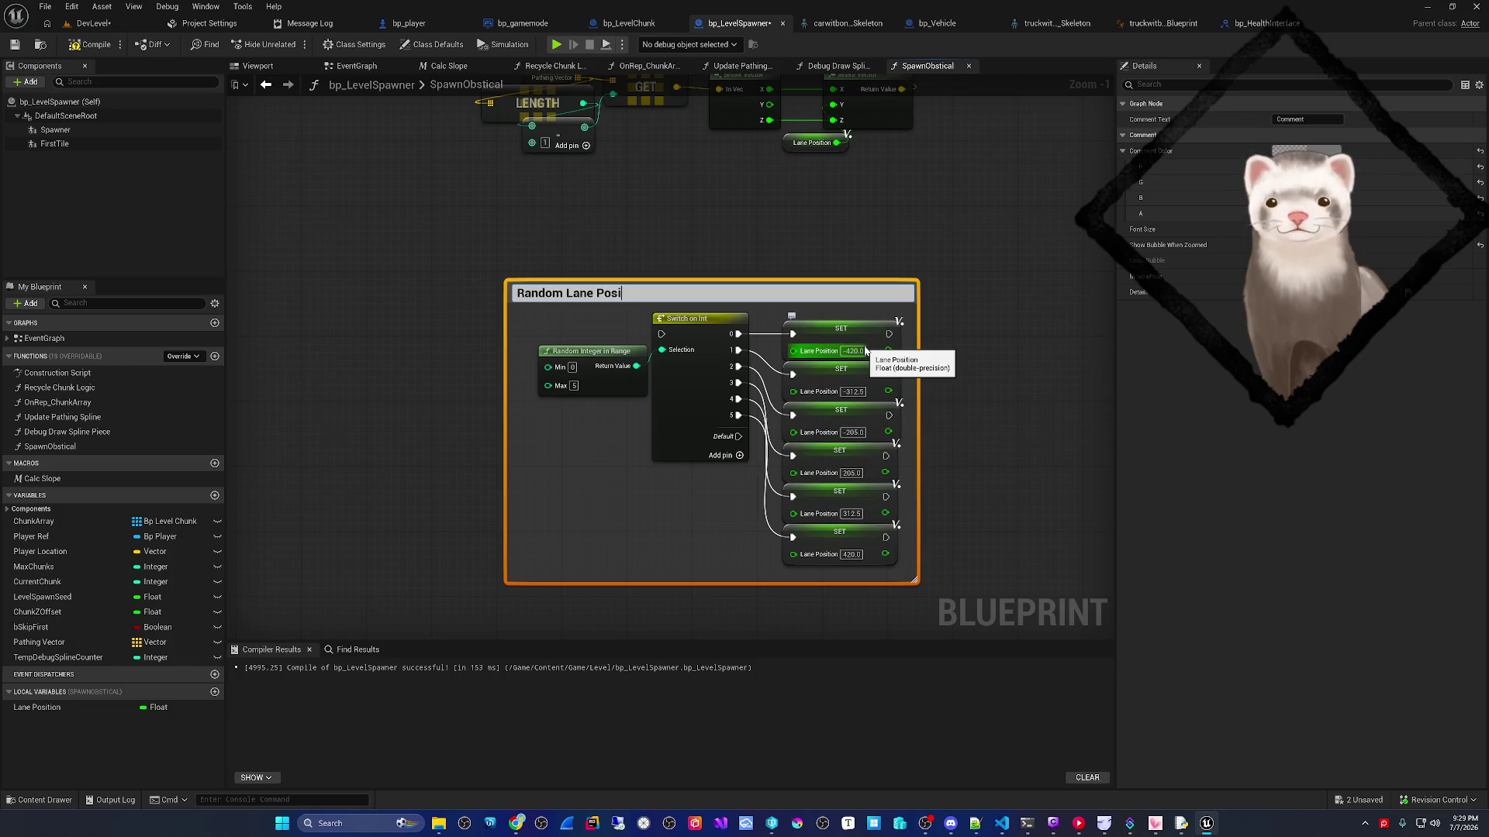
{"action": "type", "text": "tion"}
{"action": "key", "text": "Return"}
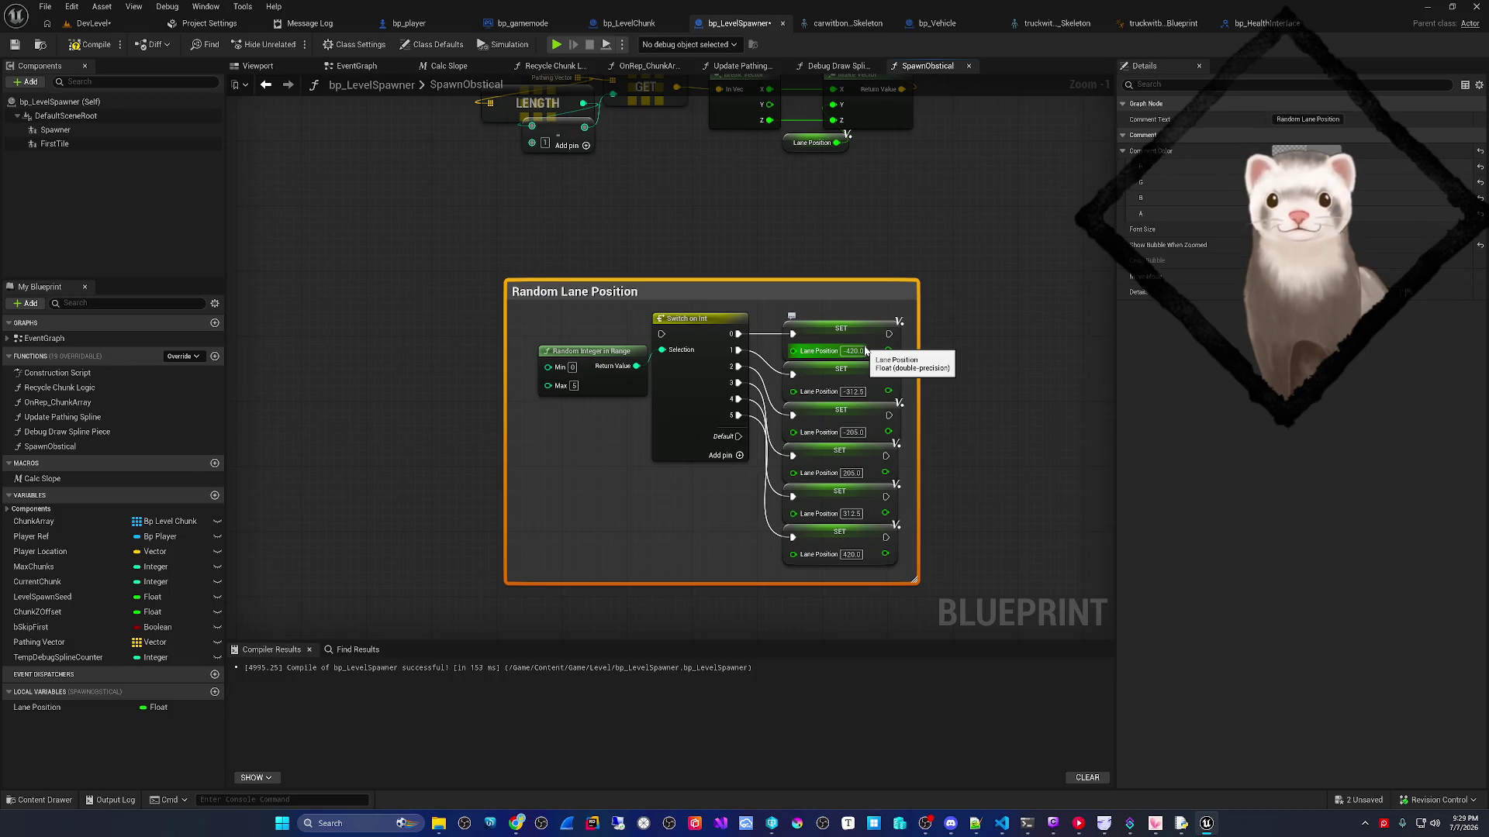
{"action": "left_click", "coordinate": [87, 44]}
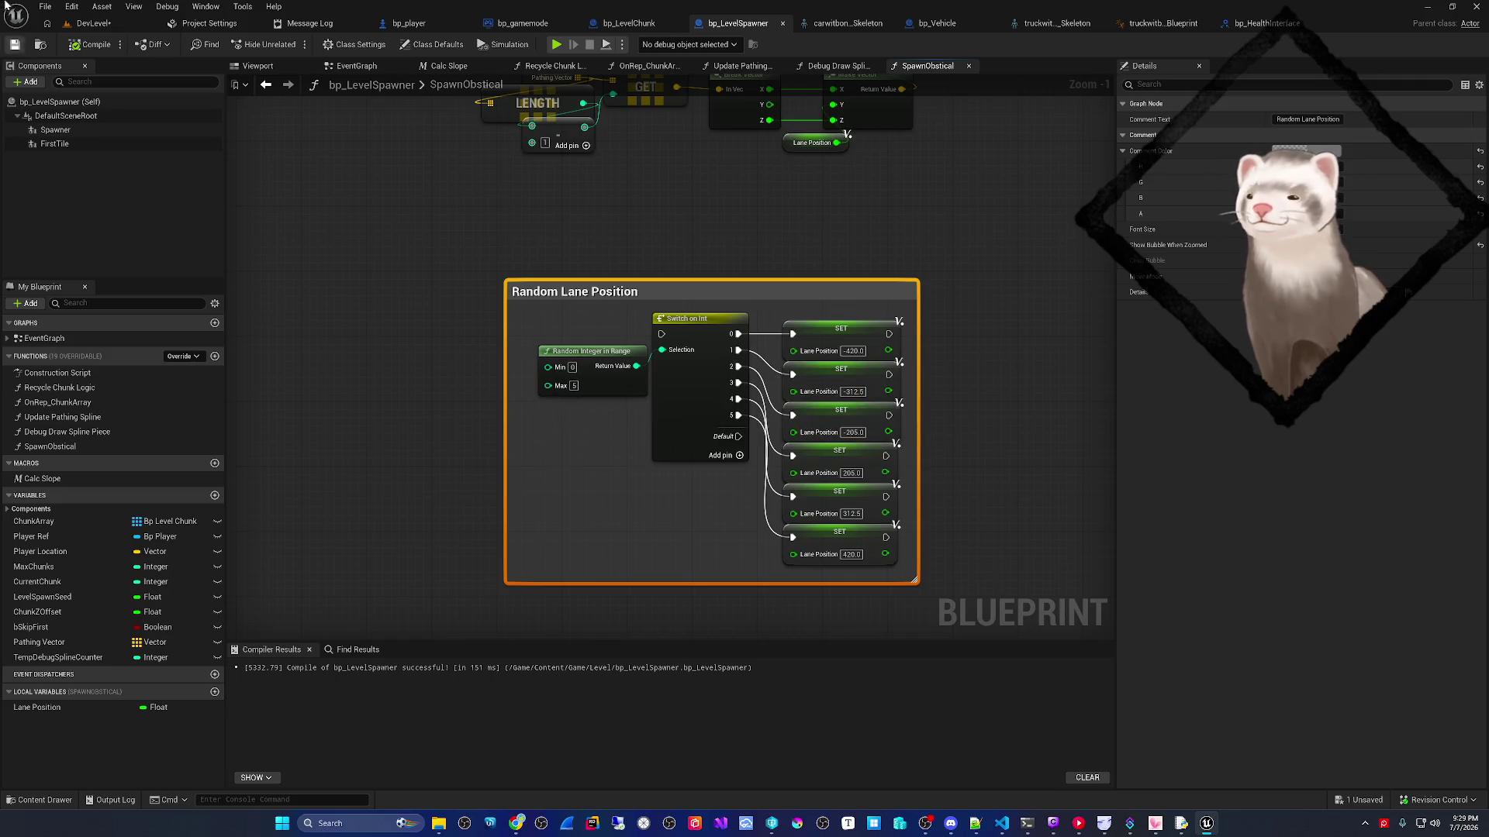
{"action": "scroll", "coordinate": [416, 251], "scroll_direction": "down", "scroll_amount": 2}
- Rearrange the graph so the Random Lane Position group sits left of the spawning nodes
{"action": "left_click_drag", "start_coordinate": [491, 376], "coordinate": [566, 511]}
{"action": "mouse_move", "coordinate": [432, 455]}
{"action": "left_mouse_down"}
{"action": "mouse_move", "coordinate": [869, 143]}
{"action": "mouse_move", "coordinate": [1068, 106]}
{"action": "left_mouse_up"}
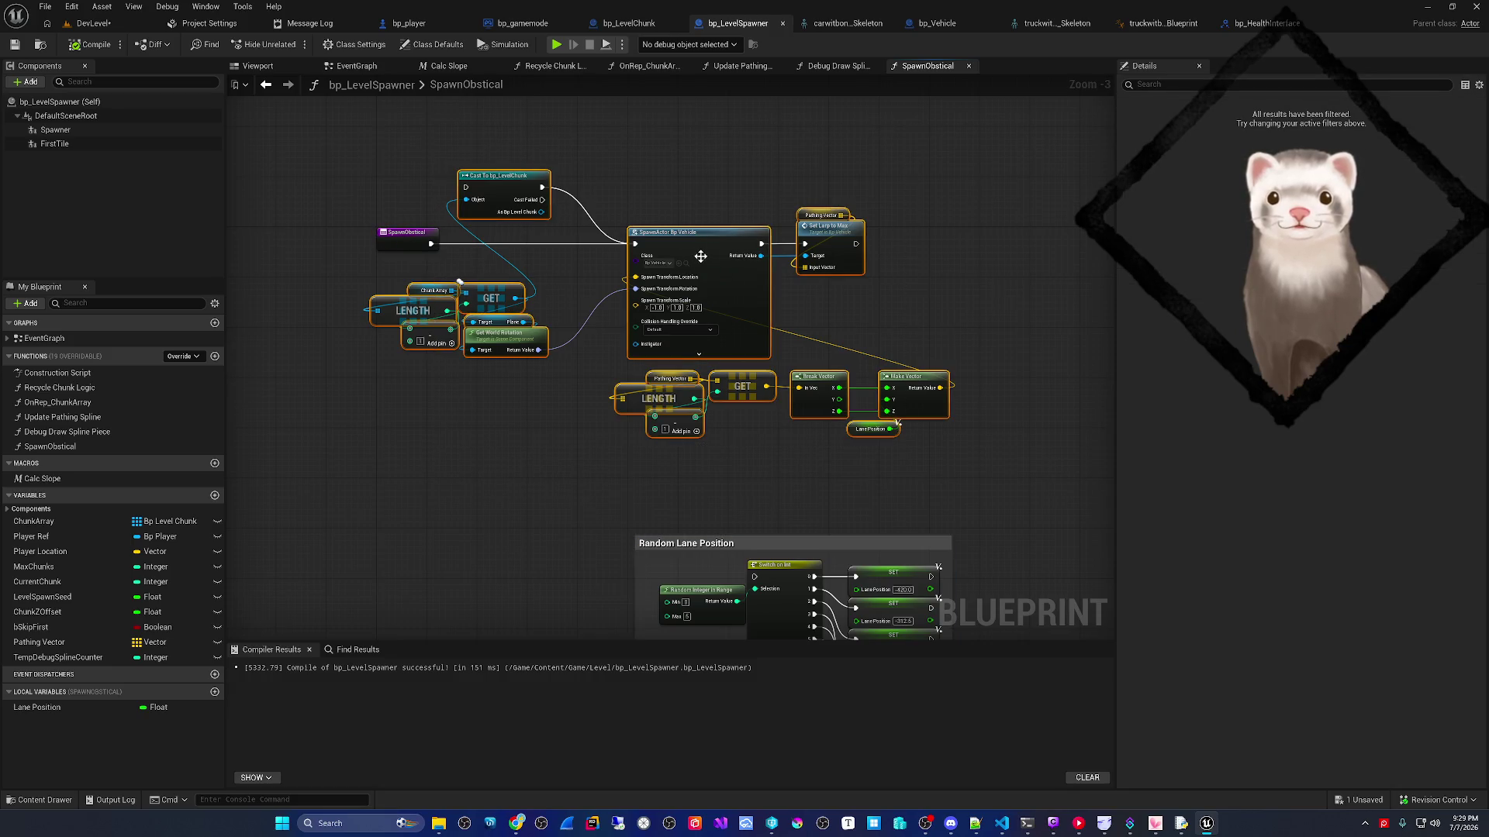
{"action": "left_click_drag", "start_coordinate": [700, 256], "coordinate": [849, 249]}
{"action": "mouse_move", "coordinate": [772, 348]}
{"action": "left_mouse_down"}
{"action": "mouse_move", "coordinate": [480, 232]}
{"action": "mouse_move", "coordinate": [591, 419]}
{"action": "mouse_move", "coordinate": [434, 334]}
{"action": "left_mouse_up"}
{"action": "left_click_drag", "start_coordinate": [486, 129], "coordinate": [1068, 400]}
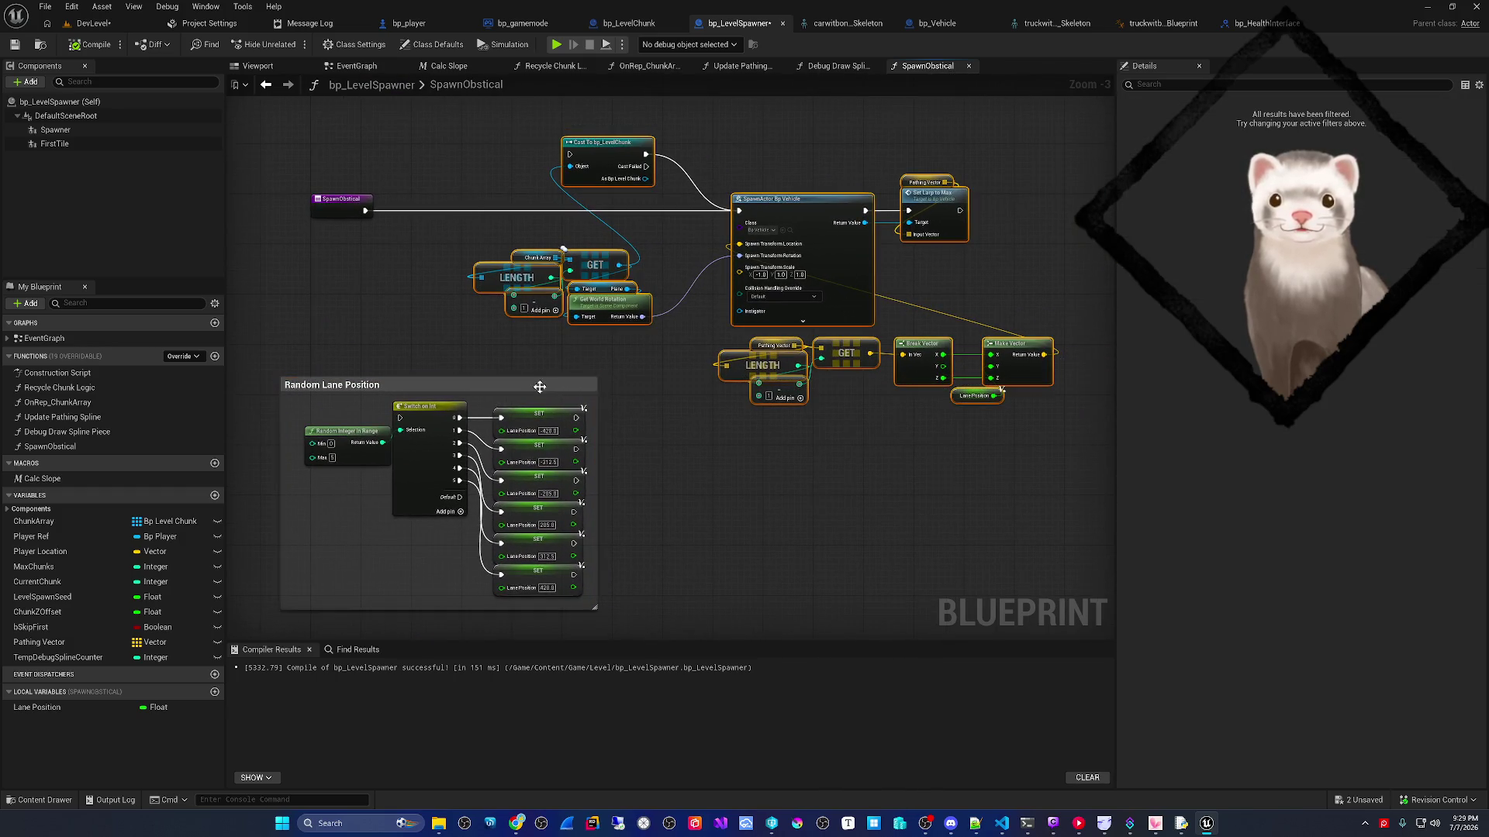
{"action": "left_click_drag", "start_coordinate": [524, 267], "coordinate": [684, 271]}
{"action": "left_click_drag", "start_coordinate": [472, 381], "coordinate": [523, 180]}
{"action": "mouse_move", "coordinate": [824, 354]}
{"action": "left_mouse_down"}
{"action": "mouse_move", "coordinate": [532, 448]}
{"action": "mouse_move", "coordinate": [957, 198]}
{"action": "left_mouse_up"}
{"action": "left_click_drag", "start_coordinate": [569, 291], "coordinate": [736, 290]}
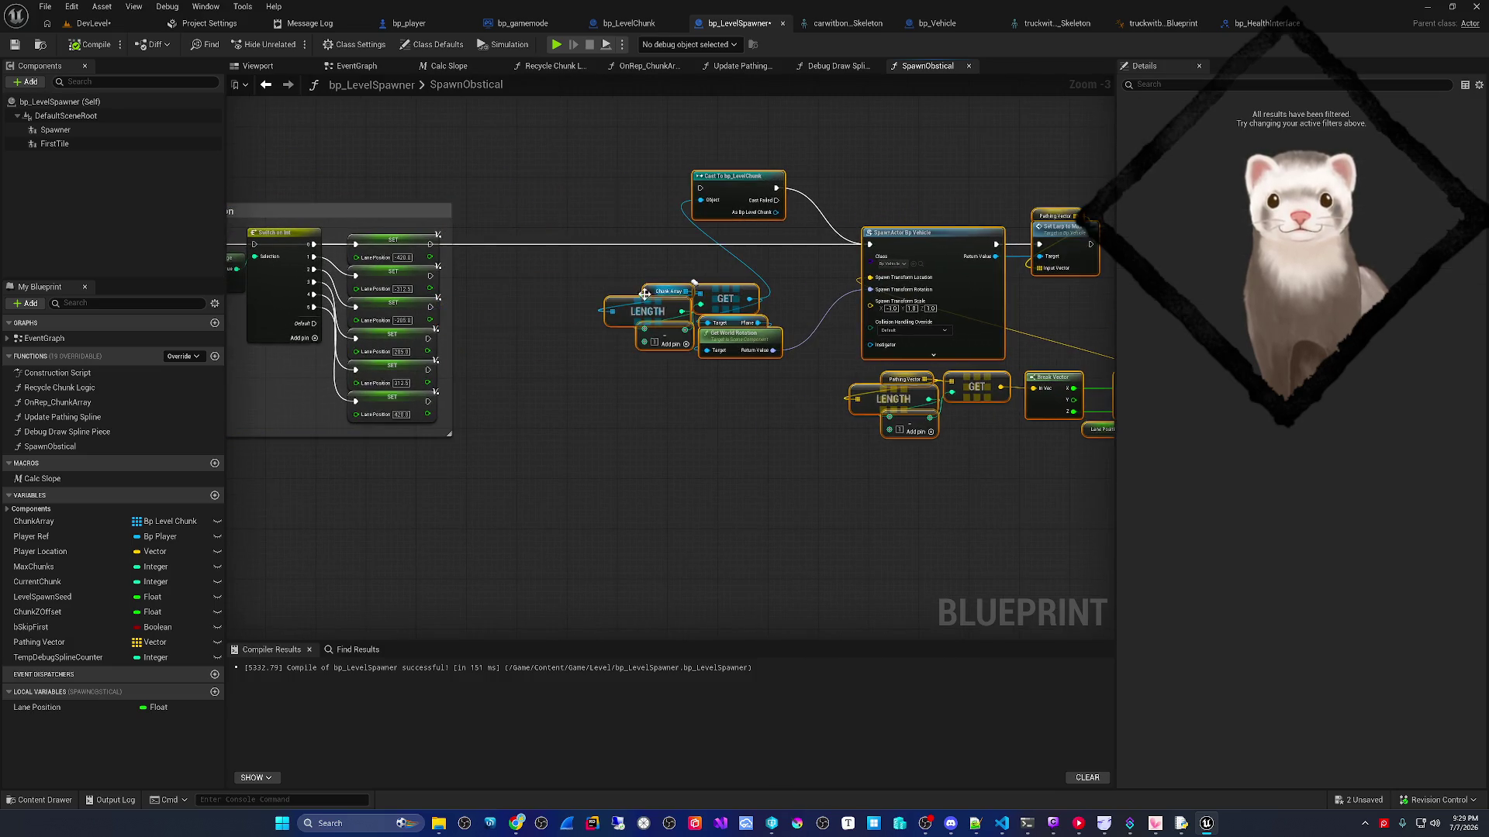
{"action": "scroll", "coordinate": [701, 356], "scroll_direction": "up", "scroll_amount": 3}
- Funnel all six SET exec outputs through a reroute knot into SpawnActor and link SpawnObstical to Switch on Int
{"action": "left_click_drag", "start_coordinate": [591, 254], "coordinate": [725, 264]}
{"action": "type", "text": "reroute"}
{"action": "key", "text": "Return"}
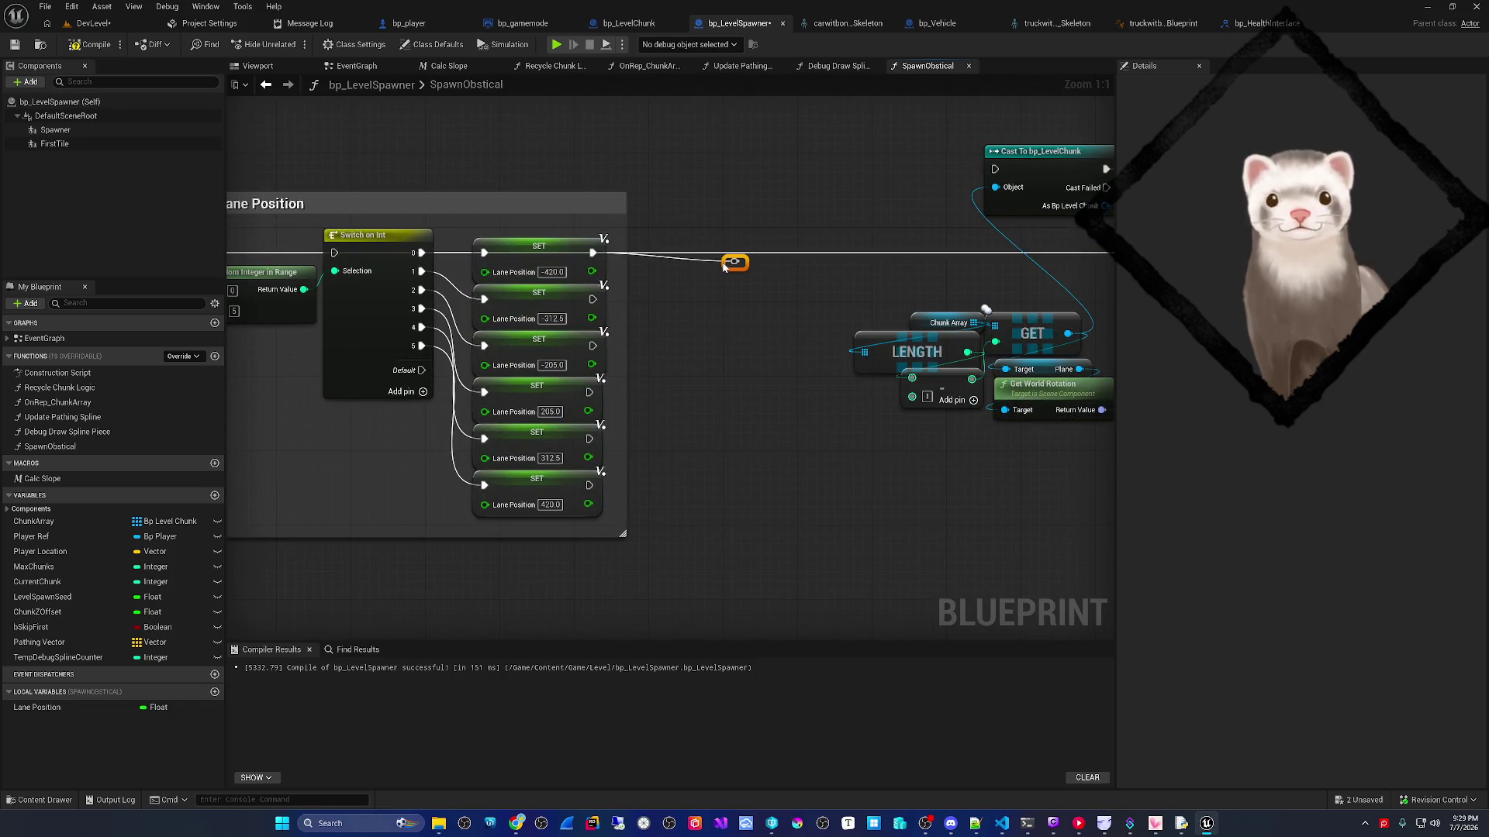
{"action": "left_click_drag", "start_coordinate": [731, 269], "coordinate": [675, 260]}
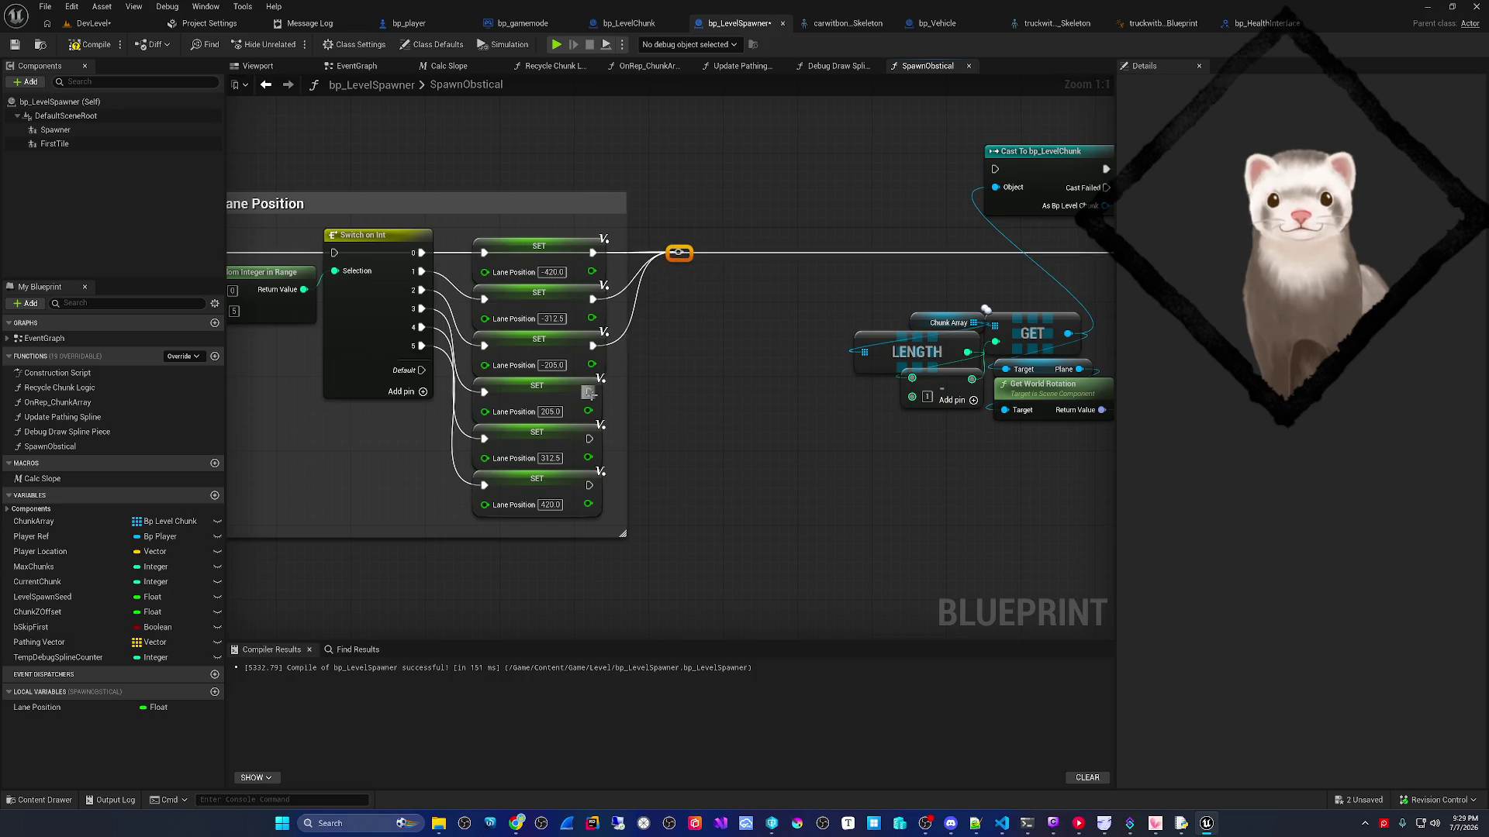
{"action": "mouse_move", "coordinate": [689, 257]}
{"action": "left_mouse_down"}
{"action": "mouse_move", "coordinate": [624, 459]}
{"action": "mouse_move", "coordinate": [589, 438]}
{"action": "left_mouse_up"}
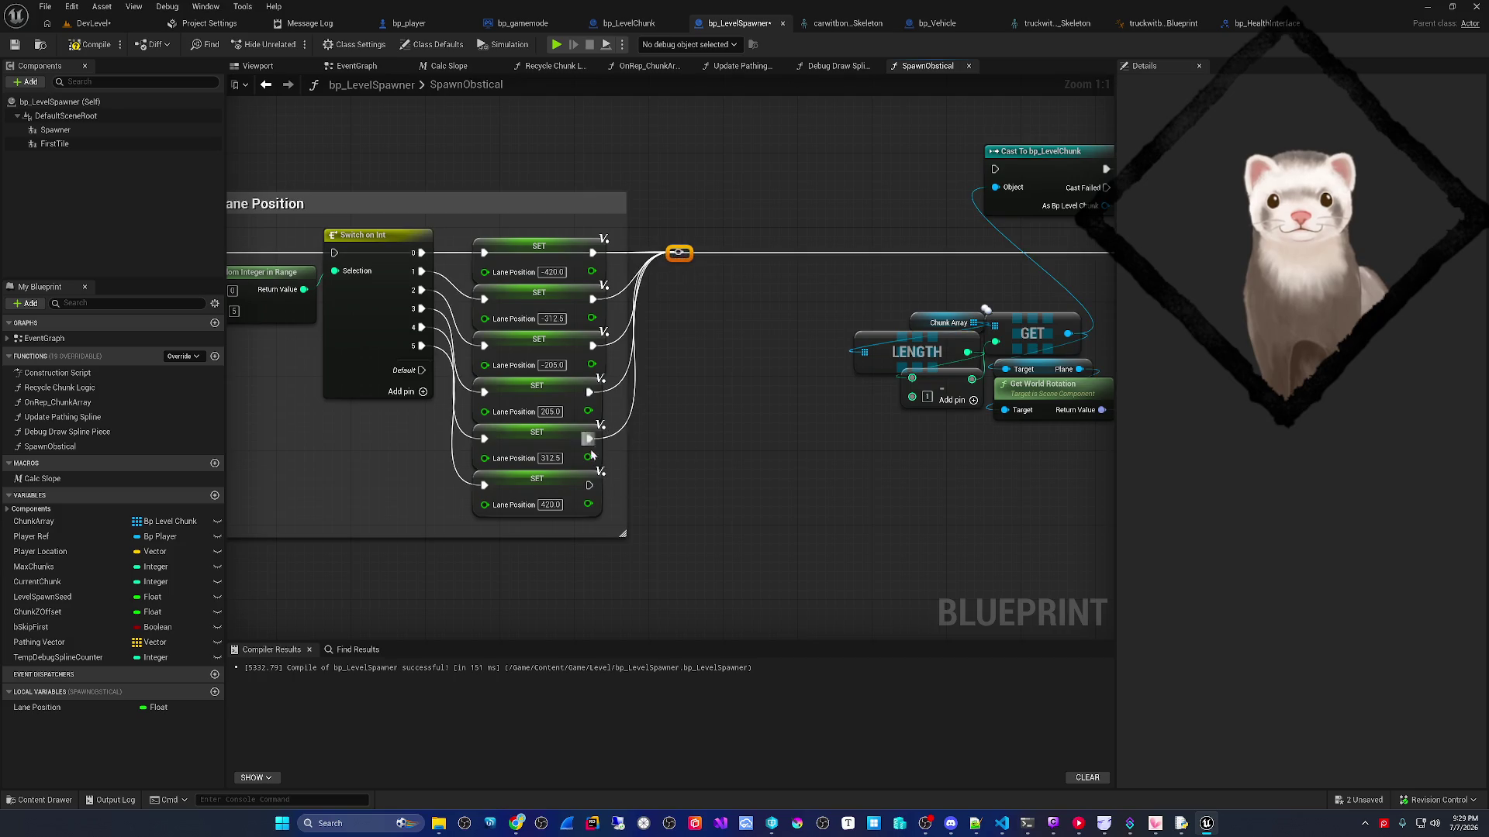
{"action": "mouse_move", "coordinate": [685, 254]}
{"action": "left_mouse_down"}
{"action": "mouse_move", "coordinate": [1104, 257]}
{"action": "mouse_move", "coordinate": [649, 250]}
{"action": "mouse_move", "coordinate": [704, 253]}
{"action": "left_mouse_up"}
{"action": "scroll", "coordinate": [501, 290], "scroll_direction": "down", "scroll_amount": 3}
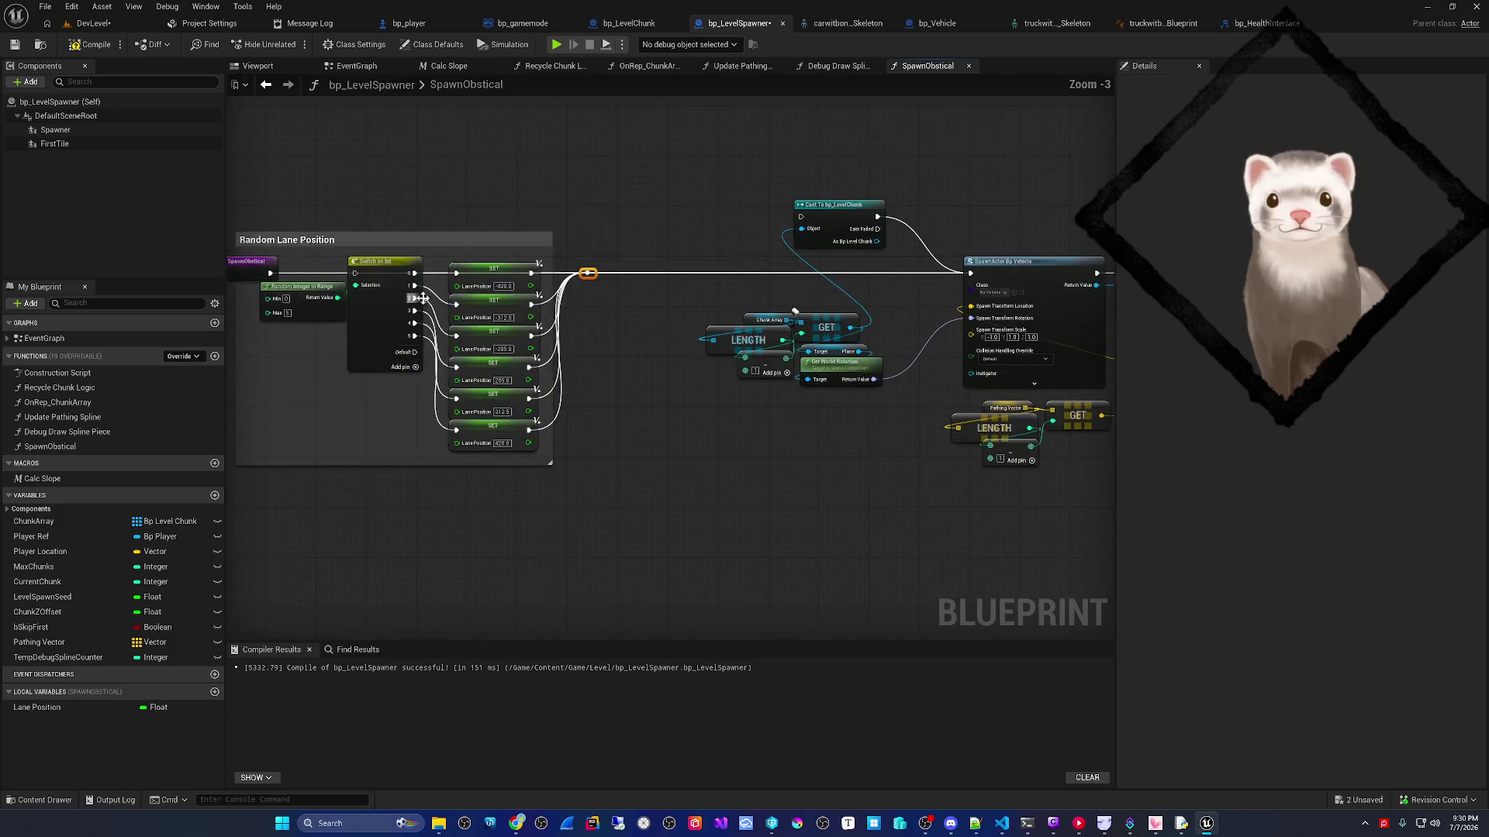
{"action": "scroll", "coordinate": [435, 288], "scroll_direction": "up", "scroll_amount": 2}
{"action": "left_click_drag", "start_coordinate": [455, 280], "coordinate": [567, 281]}
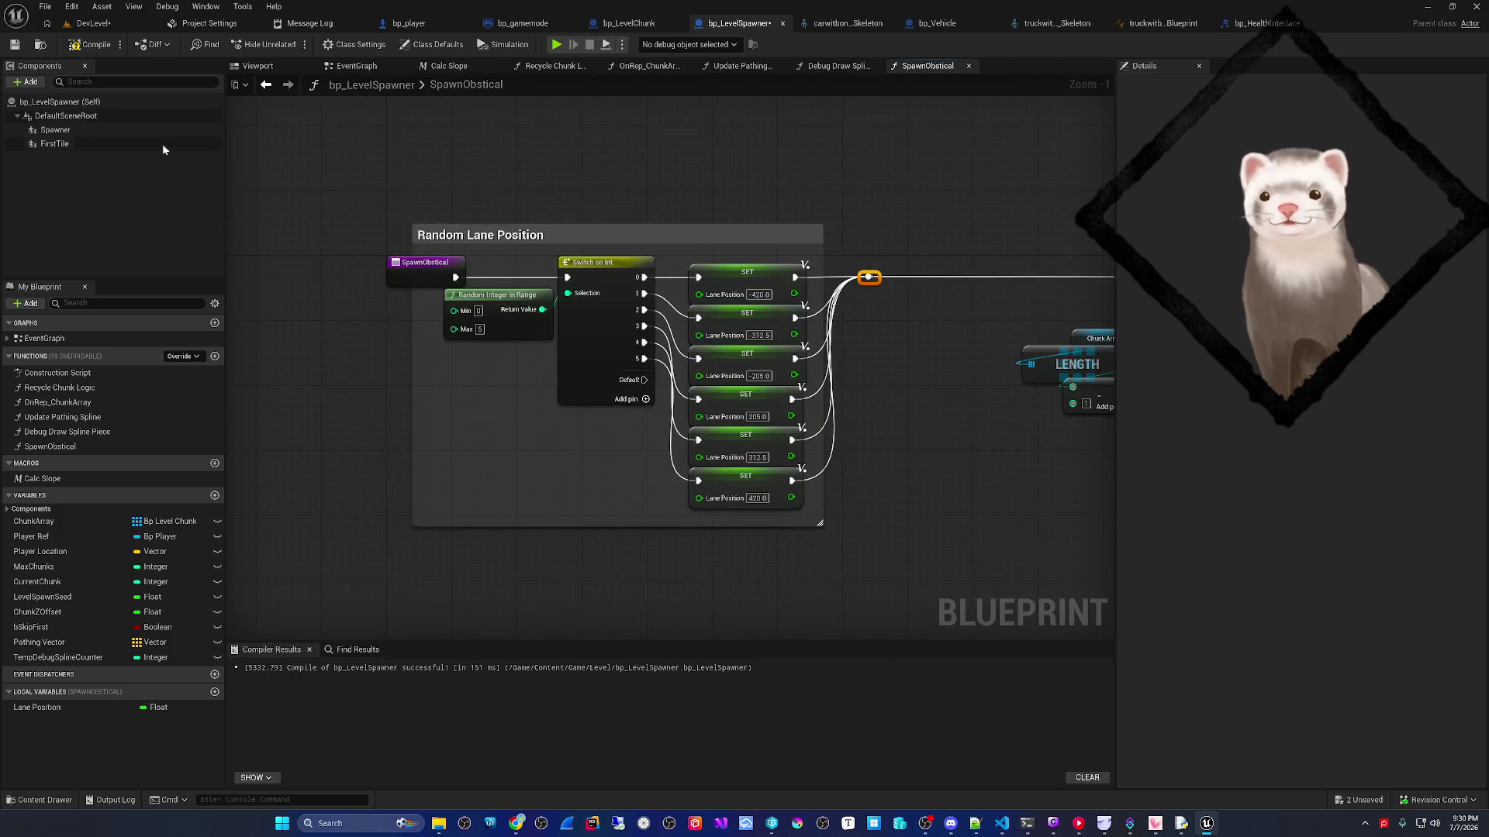
{"action": "left_click", "coordinate": [91, 23]}
{"action": "left_click", "coordinate": [45, 6]}
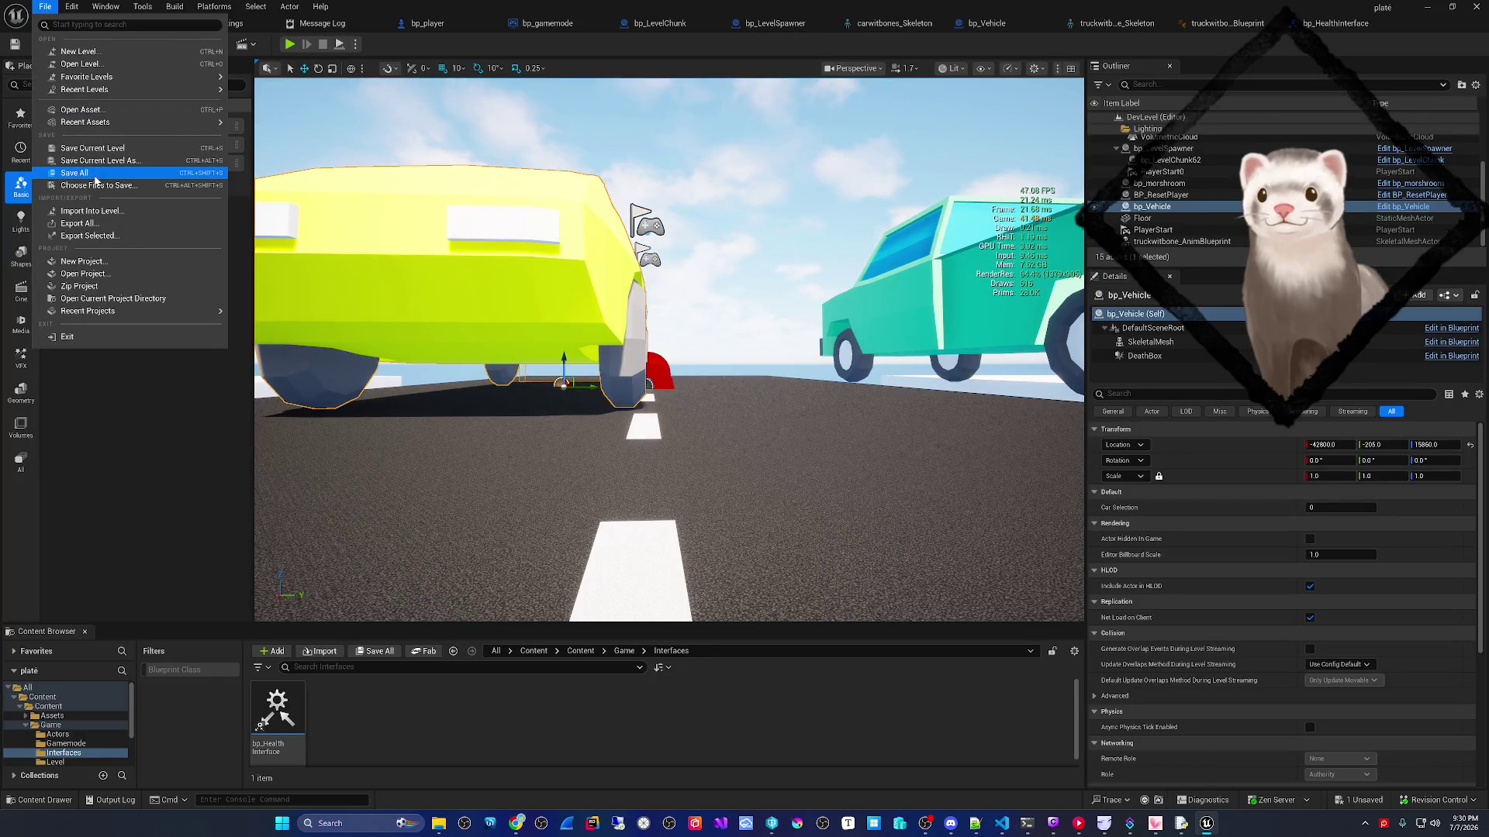
- Save all assets with File > Save All and launch a DevLevel Play In Editor session (Alt+P)
{"action": "left_click", "coordinate": [74, 173]}
{"action": "key", "text": "alt+p"}
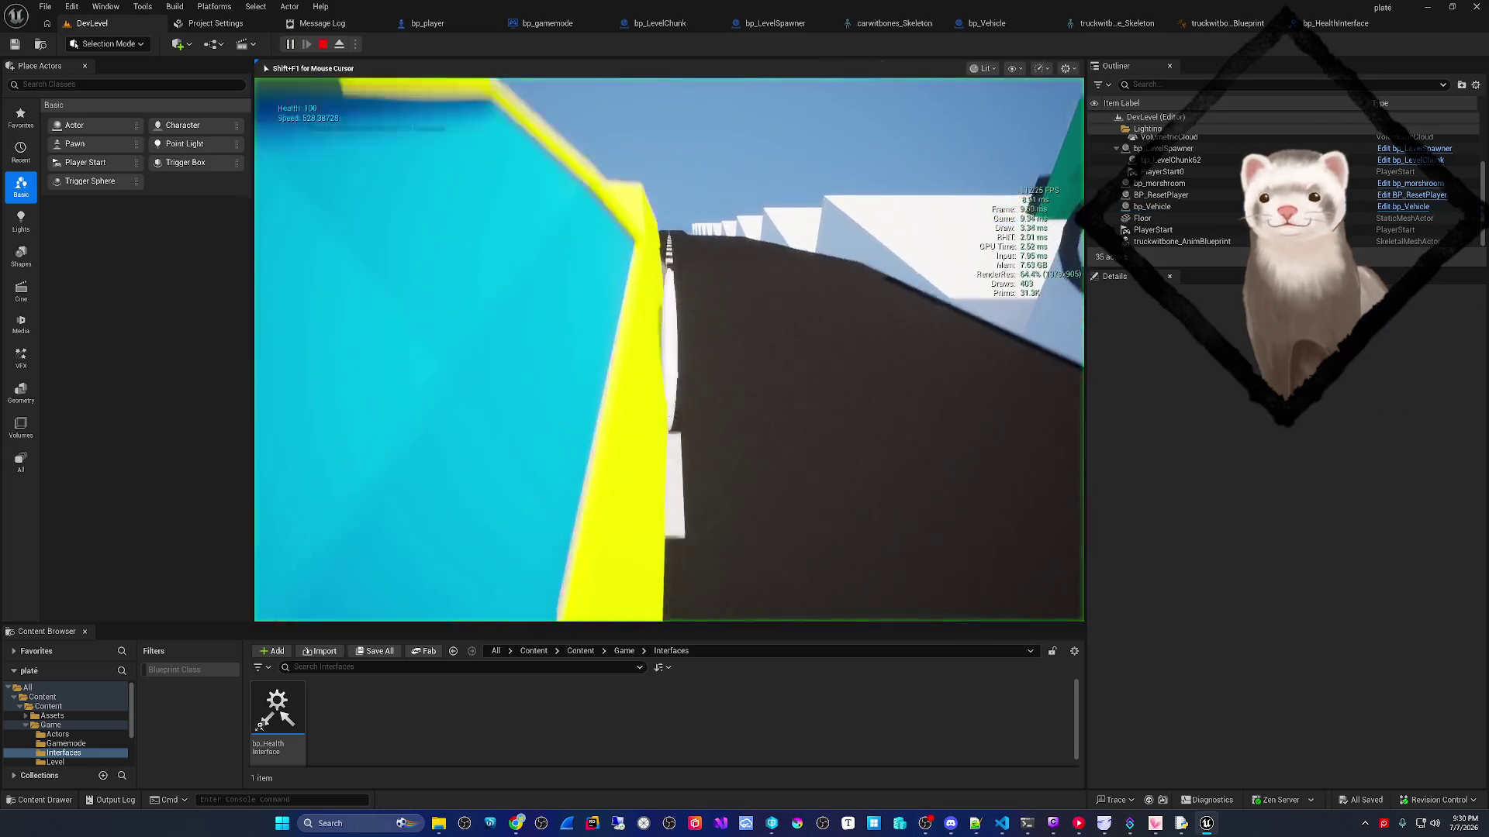
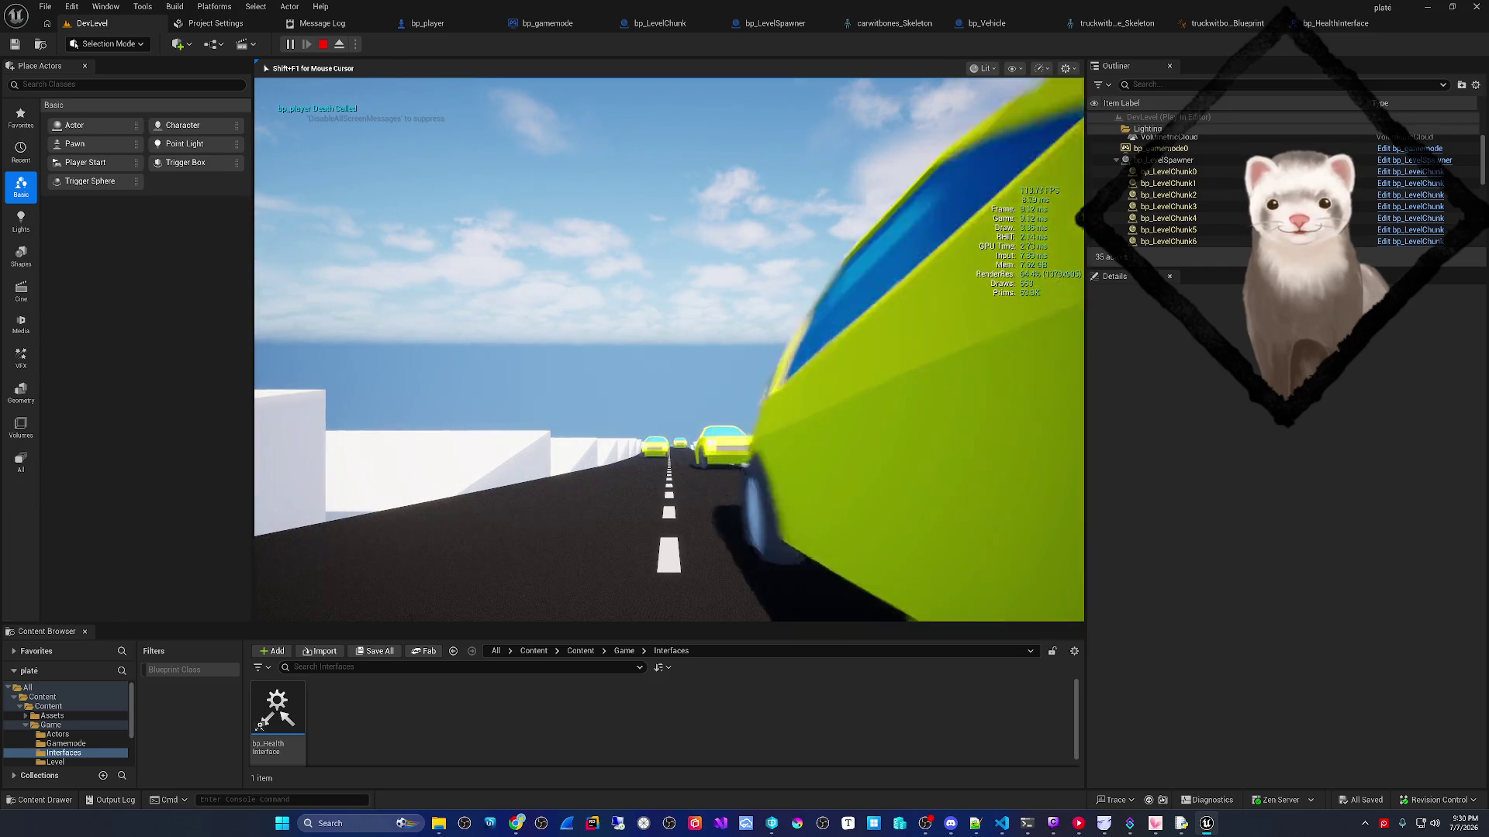
- Restart the play session and steer left and right down the road behind the yellow cars
{"action": "key", "text": "Escape"}
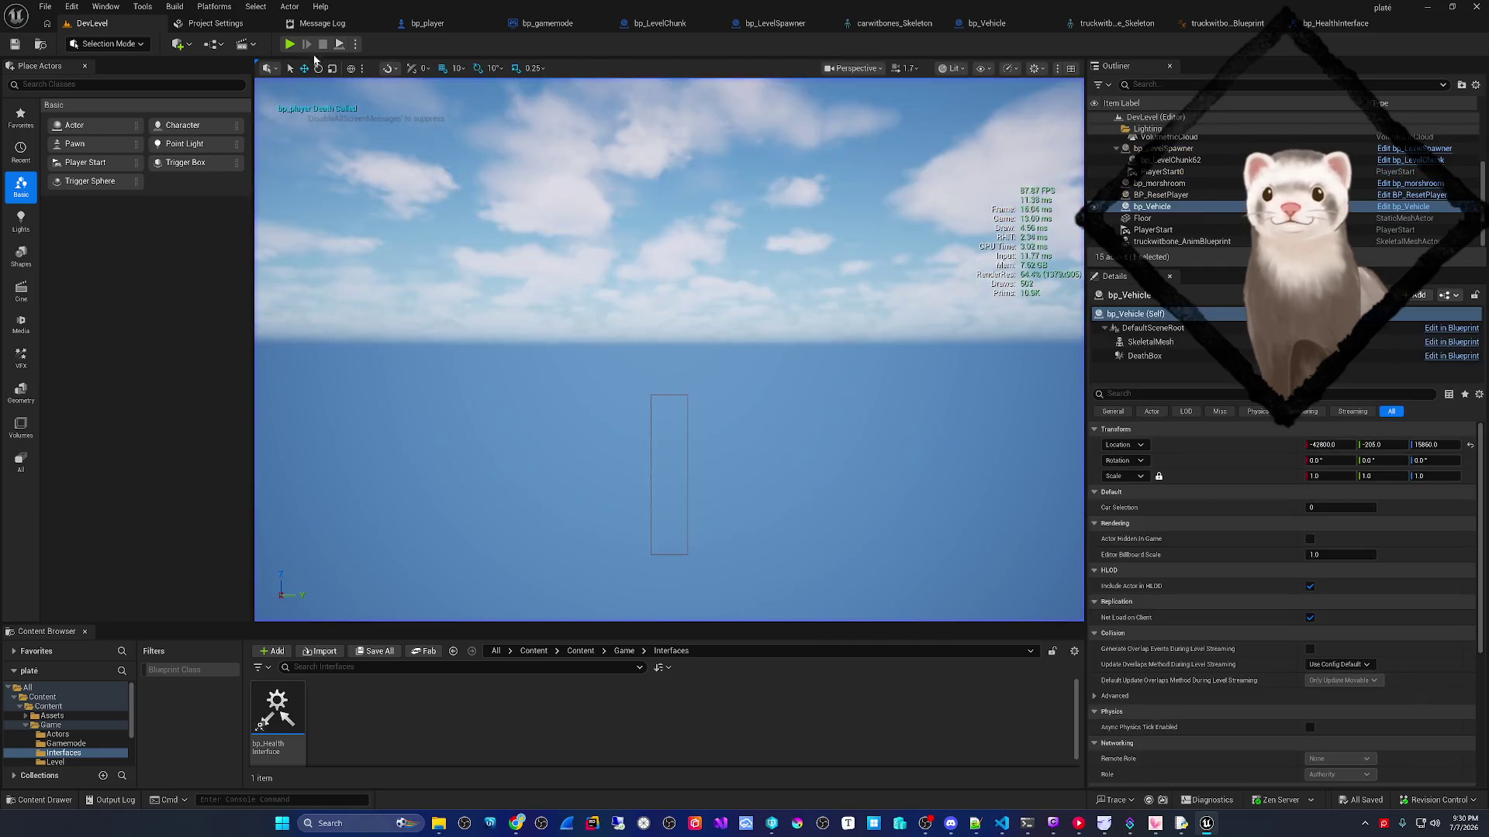
{"action": "left_click", "coordinate": [289, 45]}
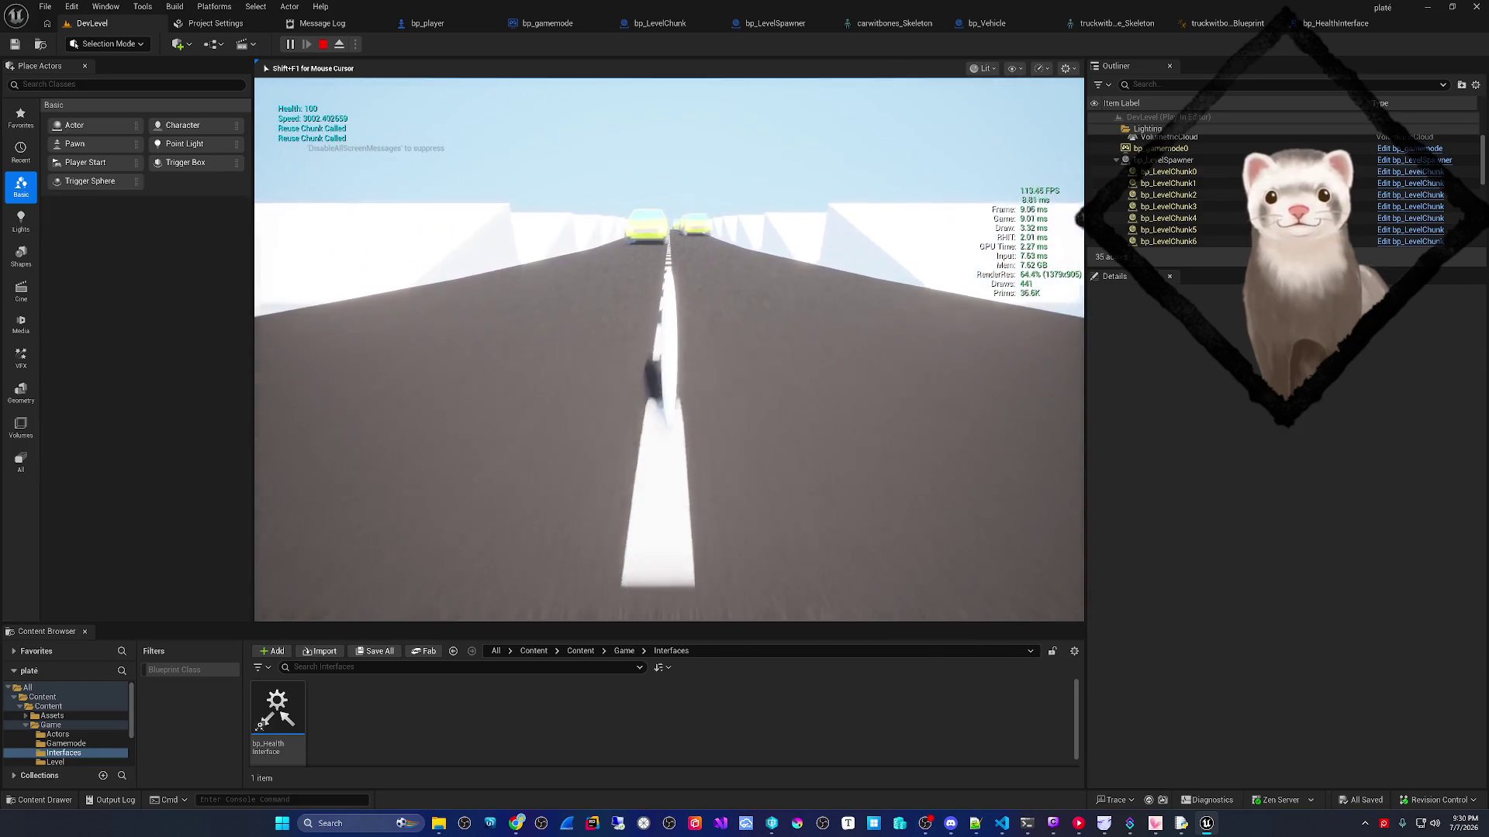
{"action": "key", "text": "a"}
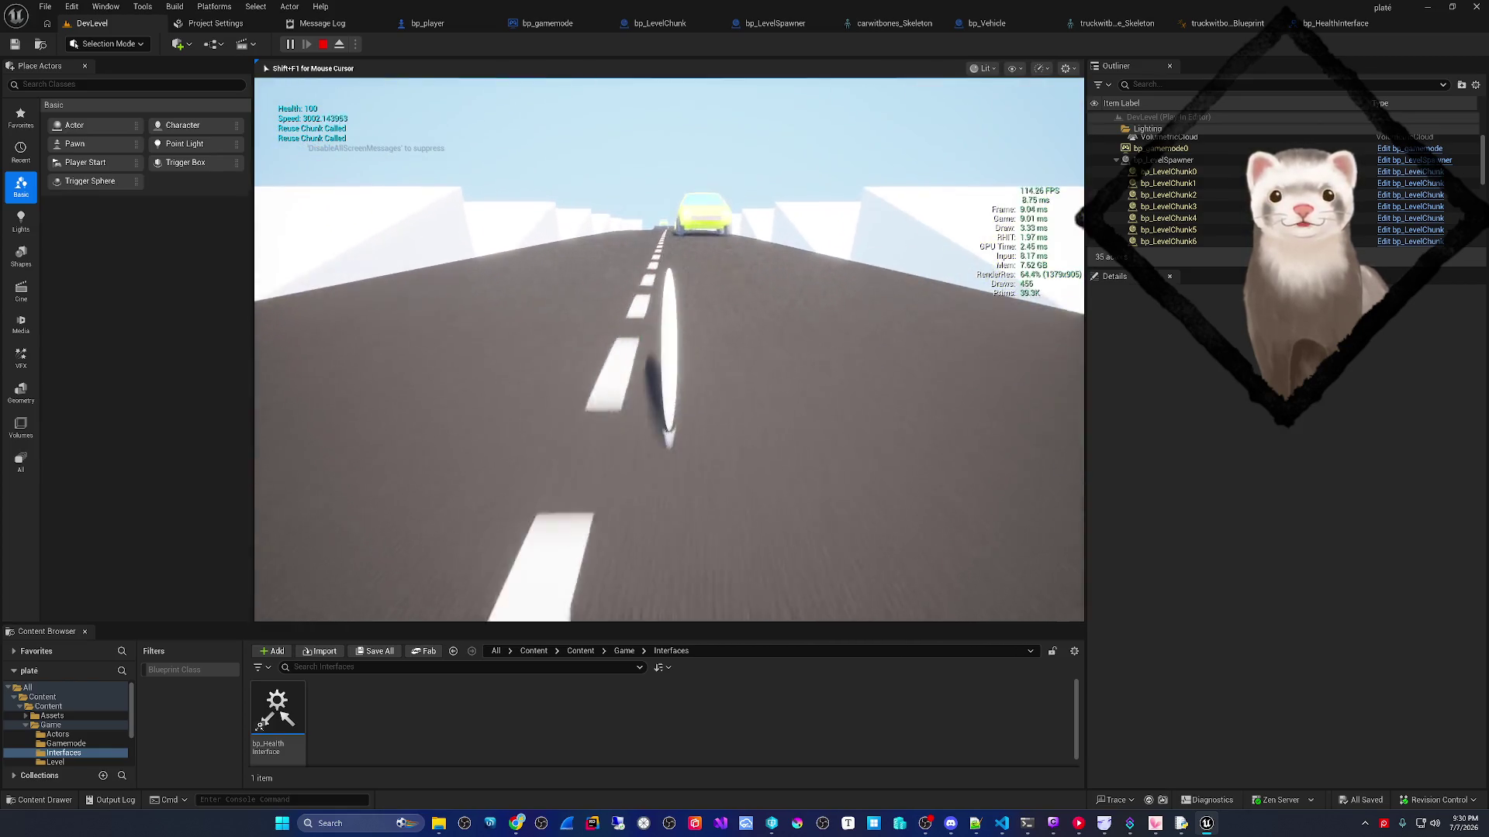
{"action": "key", "text": "d"}
{"action": "key", "text": "a"}
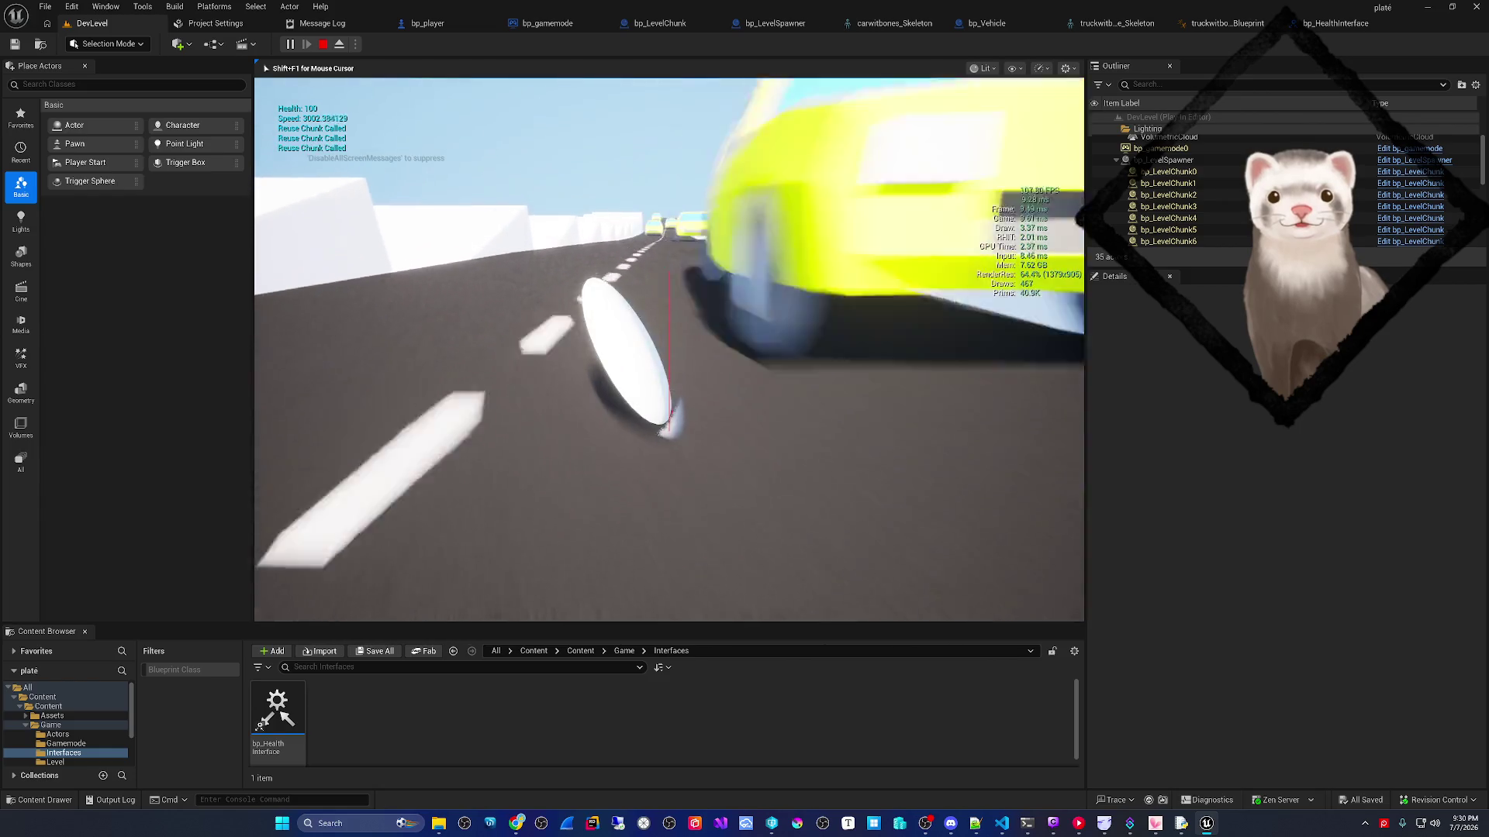
{"action": "key", "text": "d"}
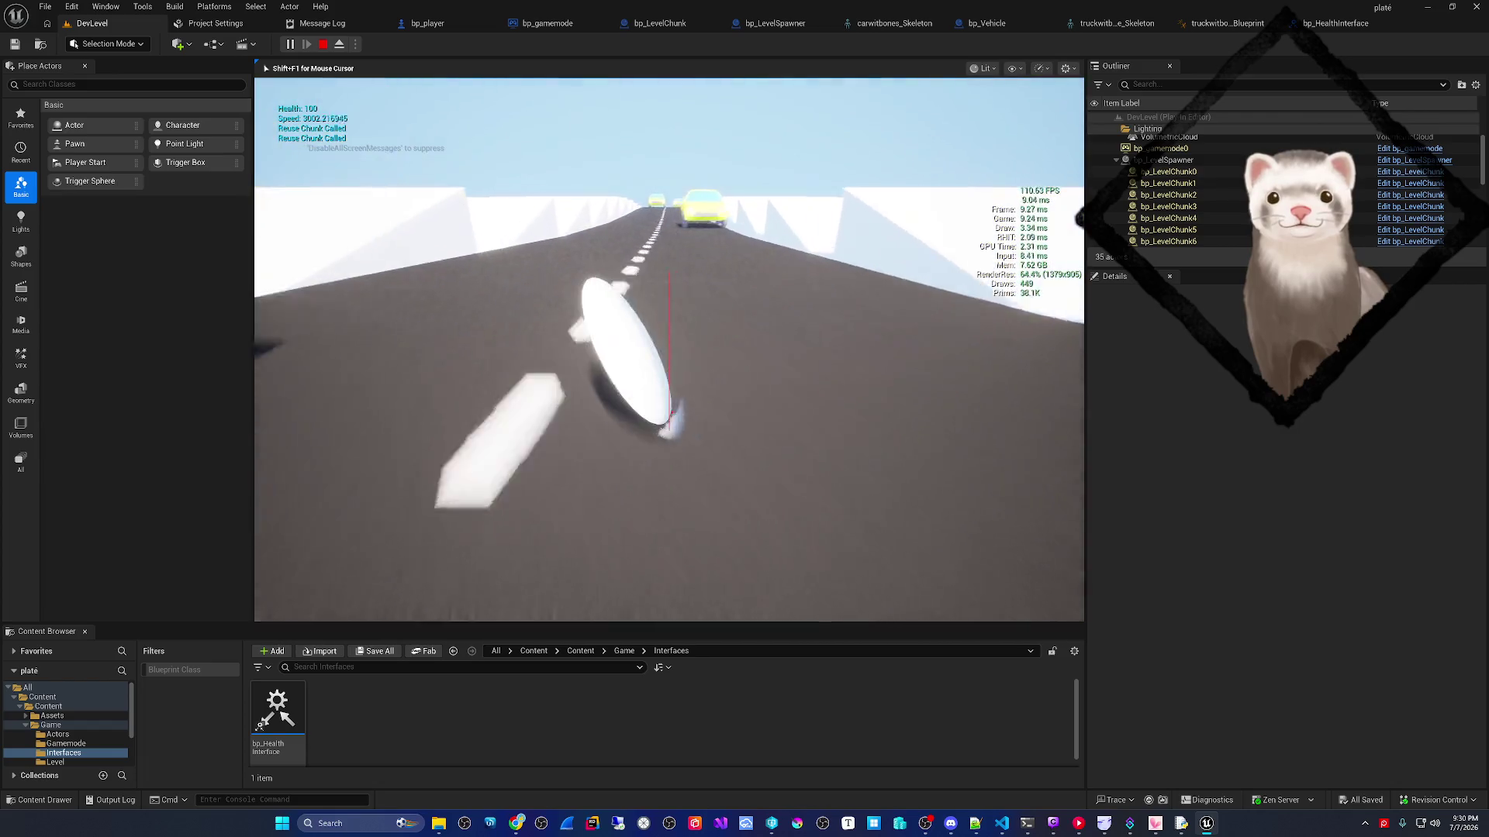
{"action": "key", "text": "d"}
{"action": "key", "text": "a"}
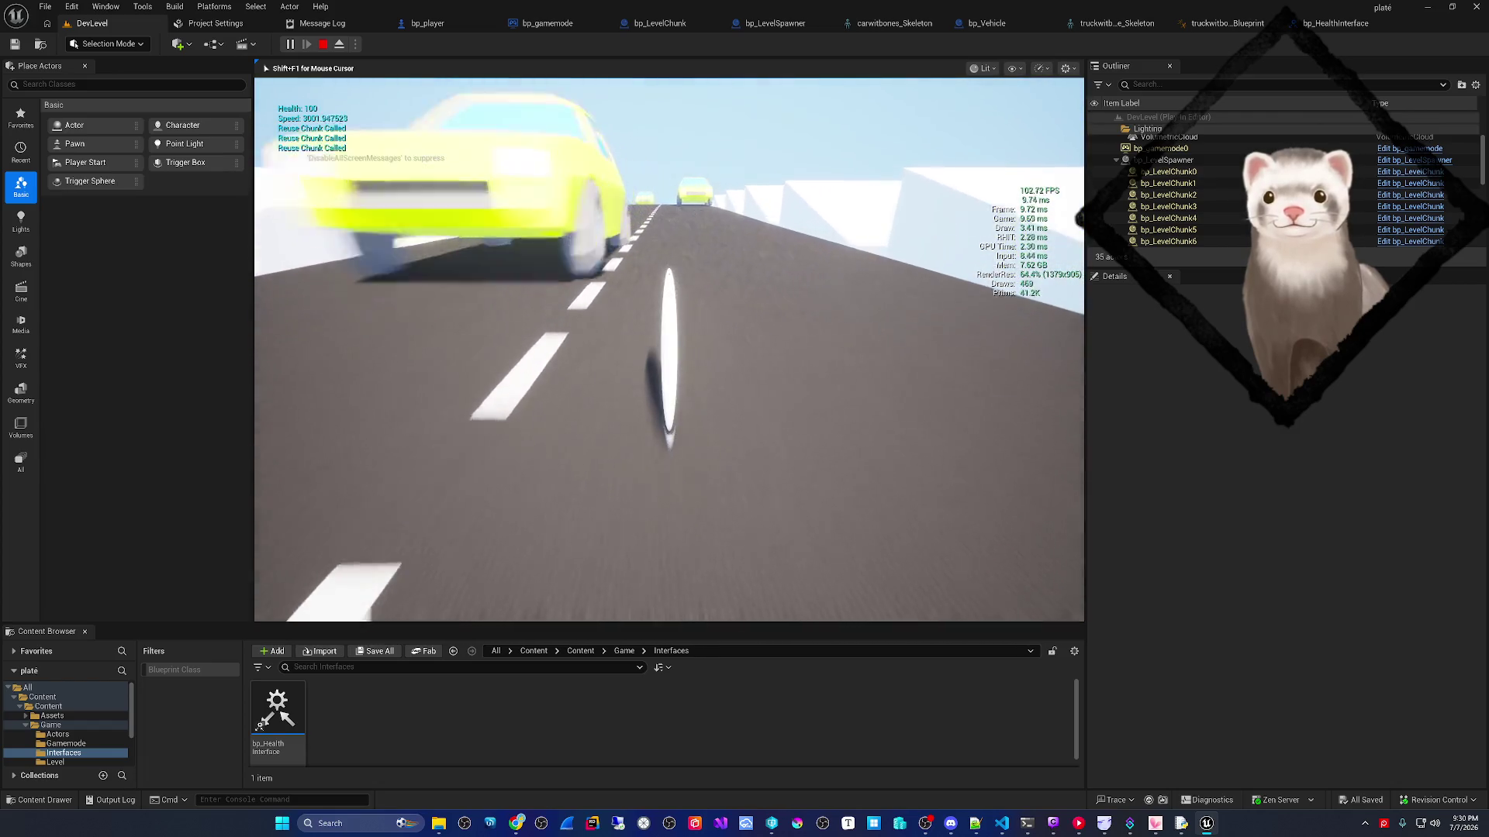
{"action": "key", "text": "a"}
{"action": "key", "text": "d"}
- Weave past the yellow cars around the dashed centre line, then stop playing
{"action": "key", "text": "a"}
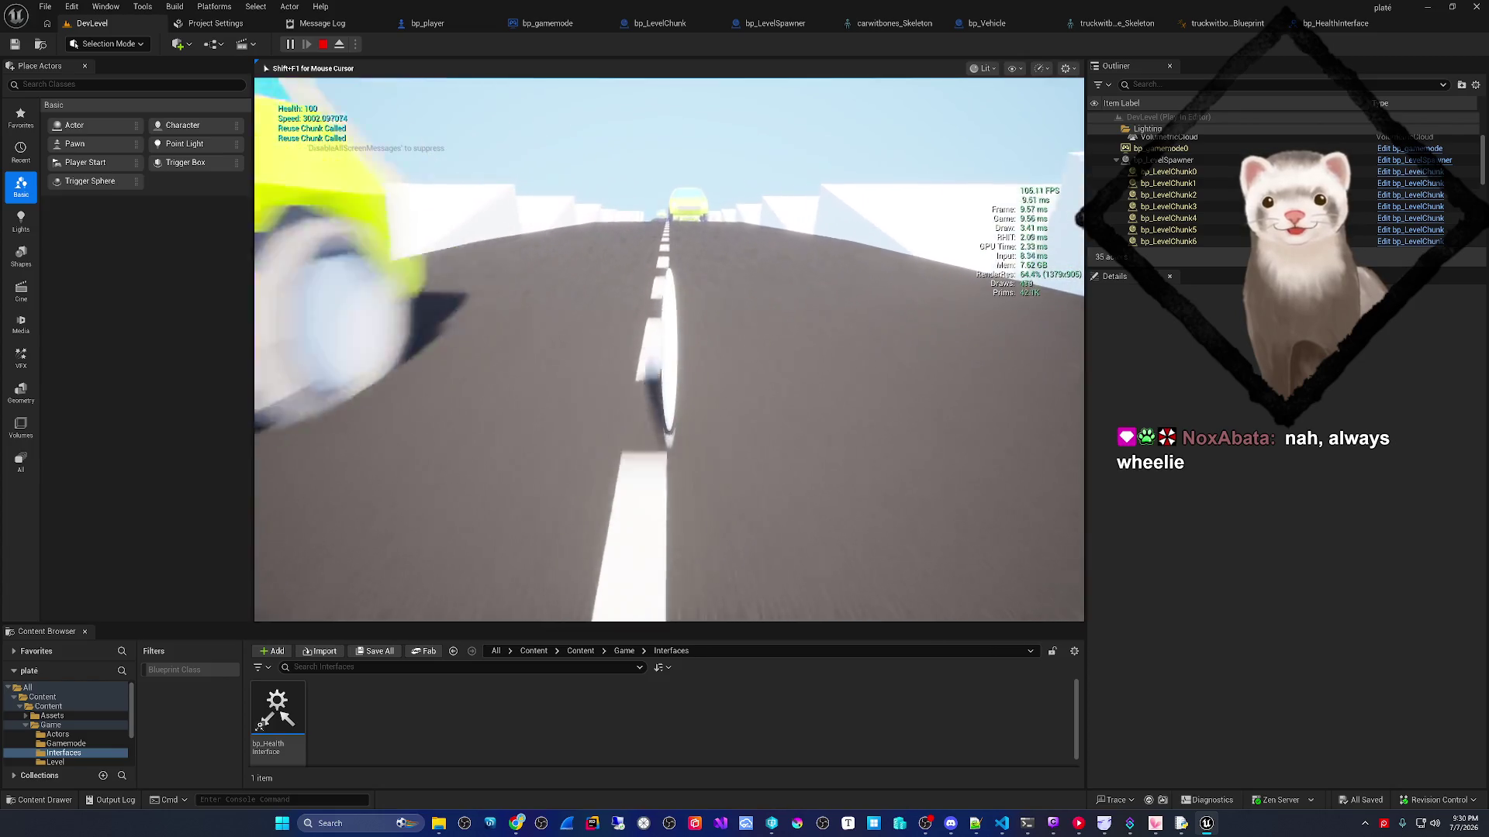
{"action": "key", "text": "d"}
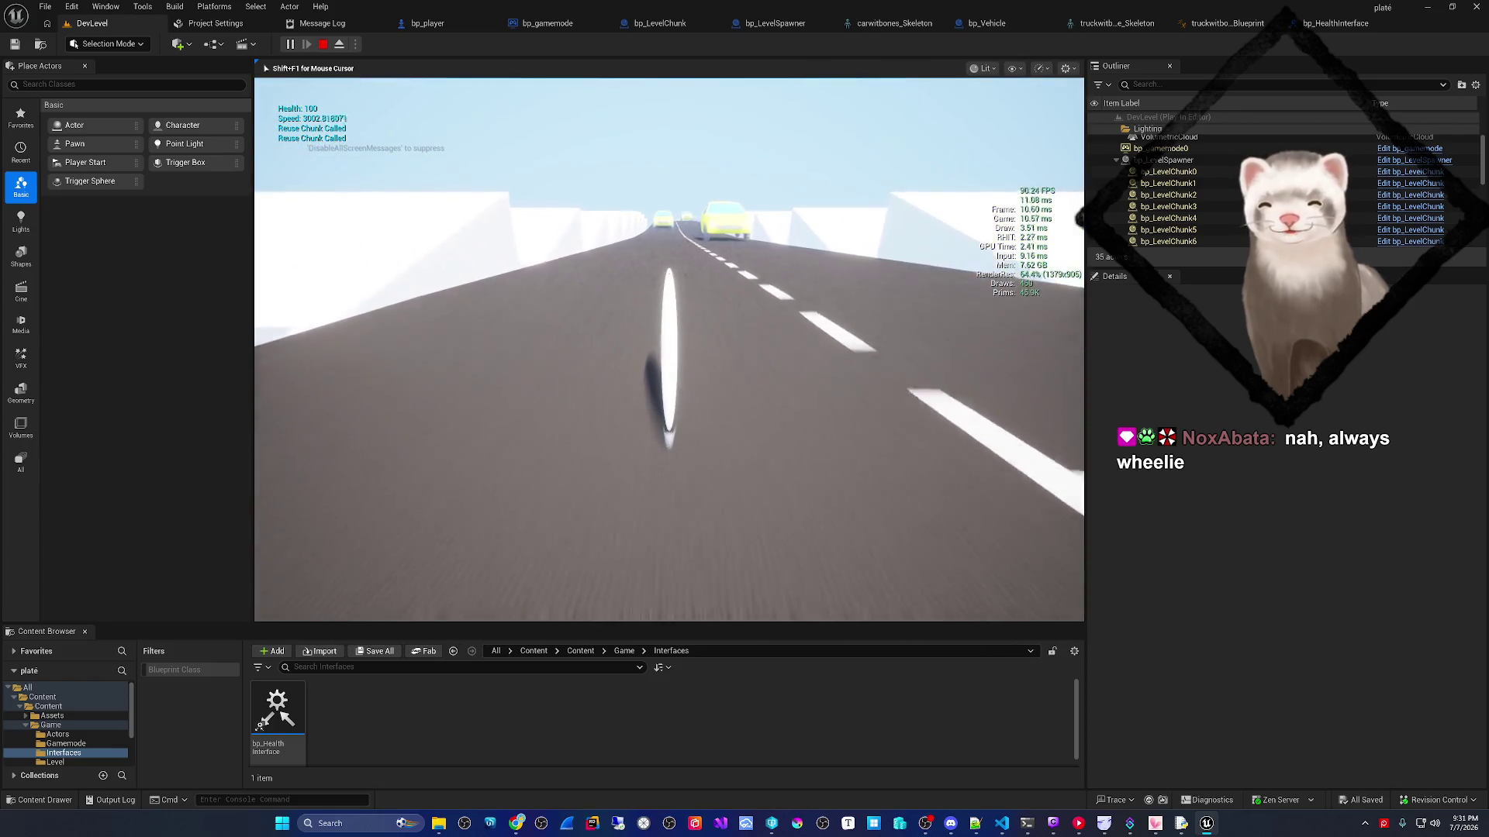
{"action": "key", "text": "d"}
{"action": "key", "text": "a"}
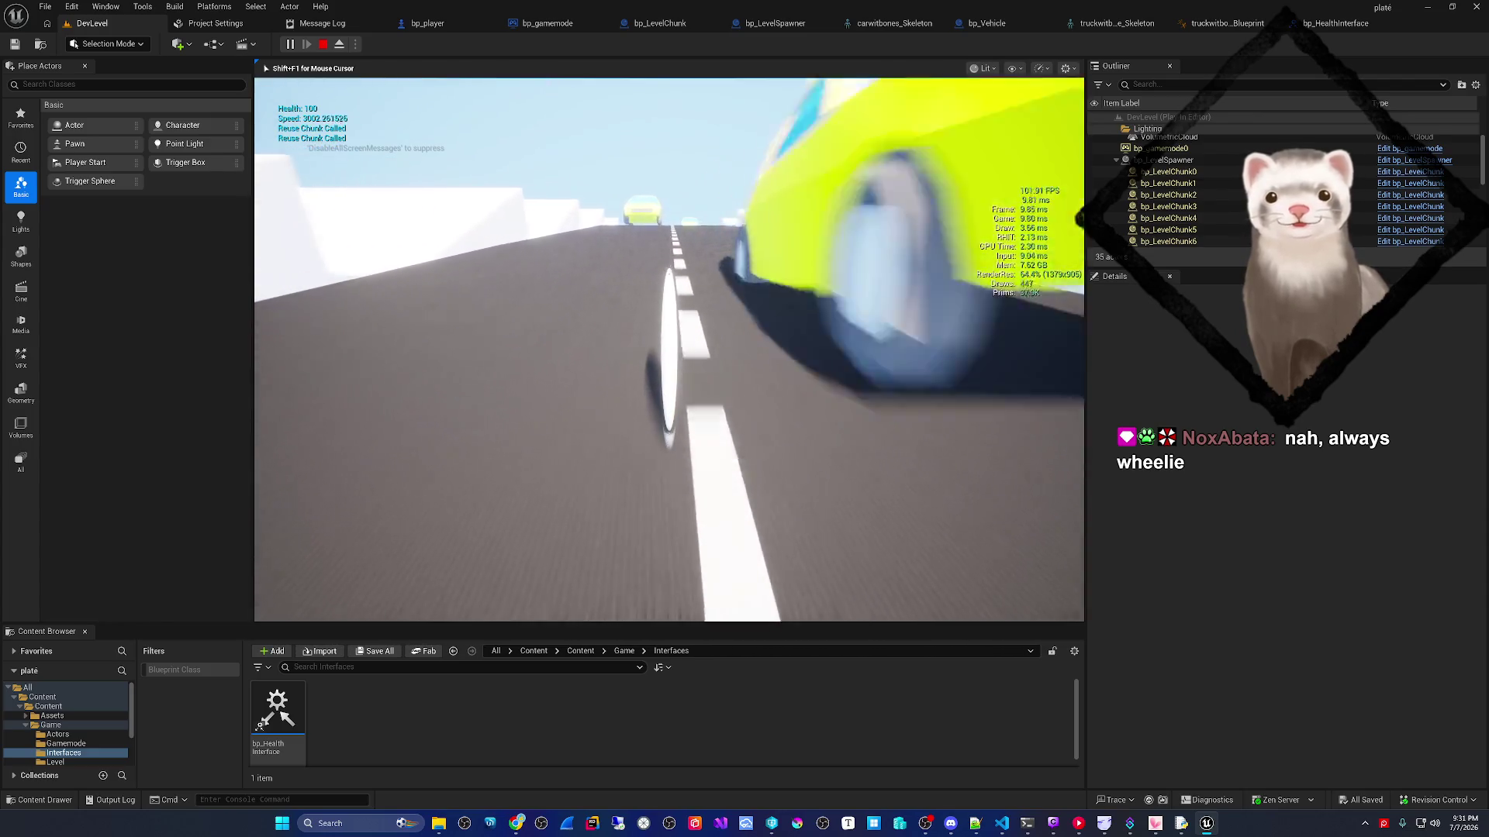
{"action": "key", "text": "a"}
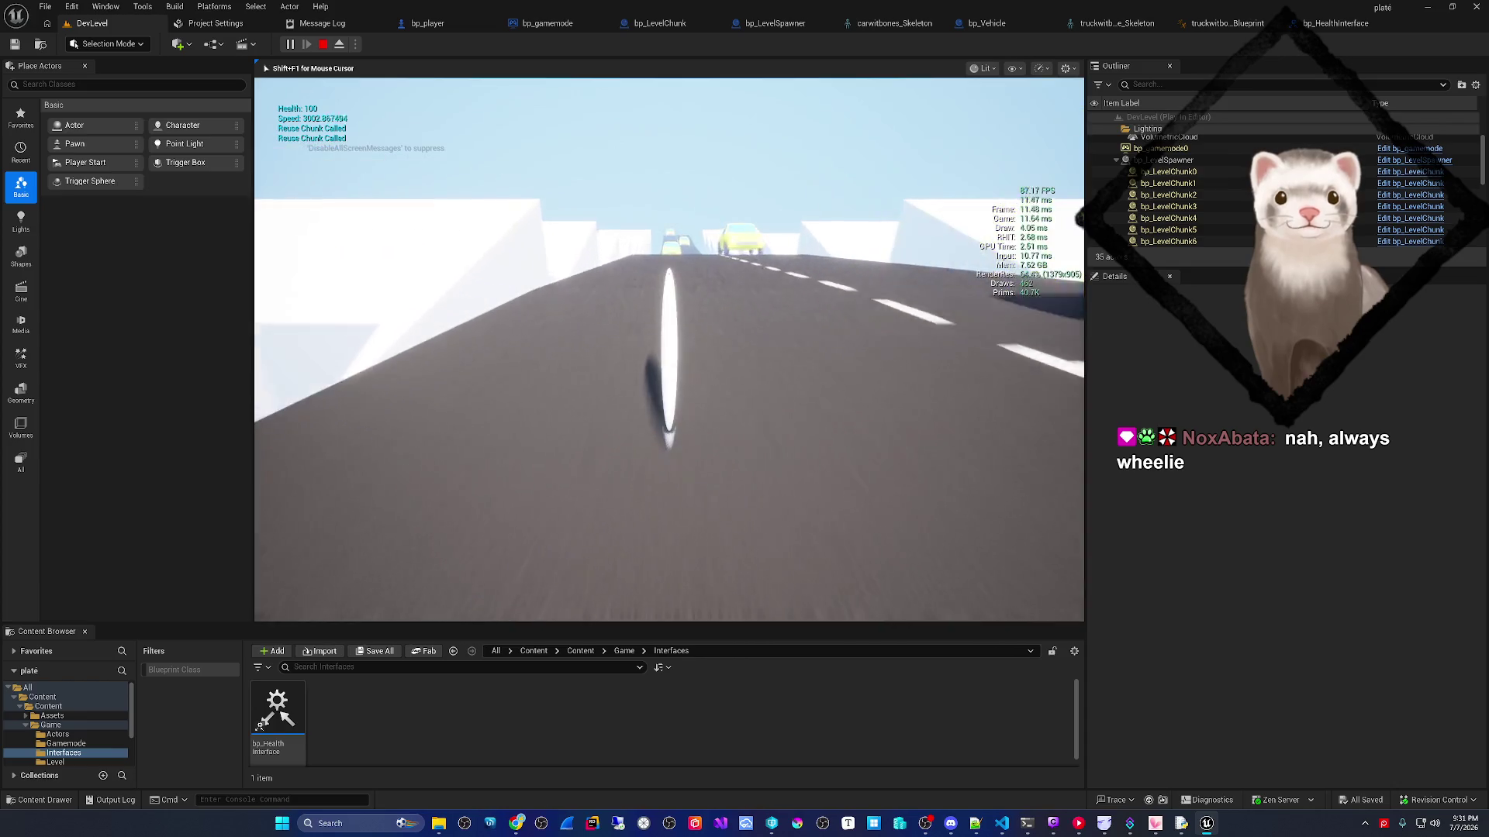
{"action": "key", "text": "d"}
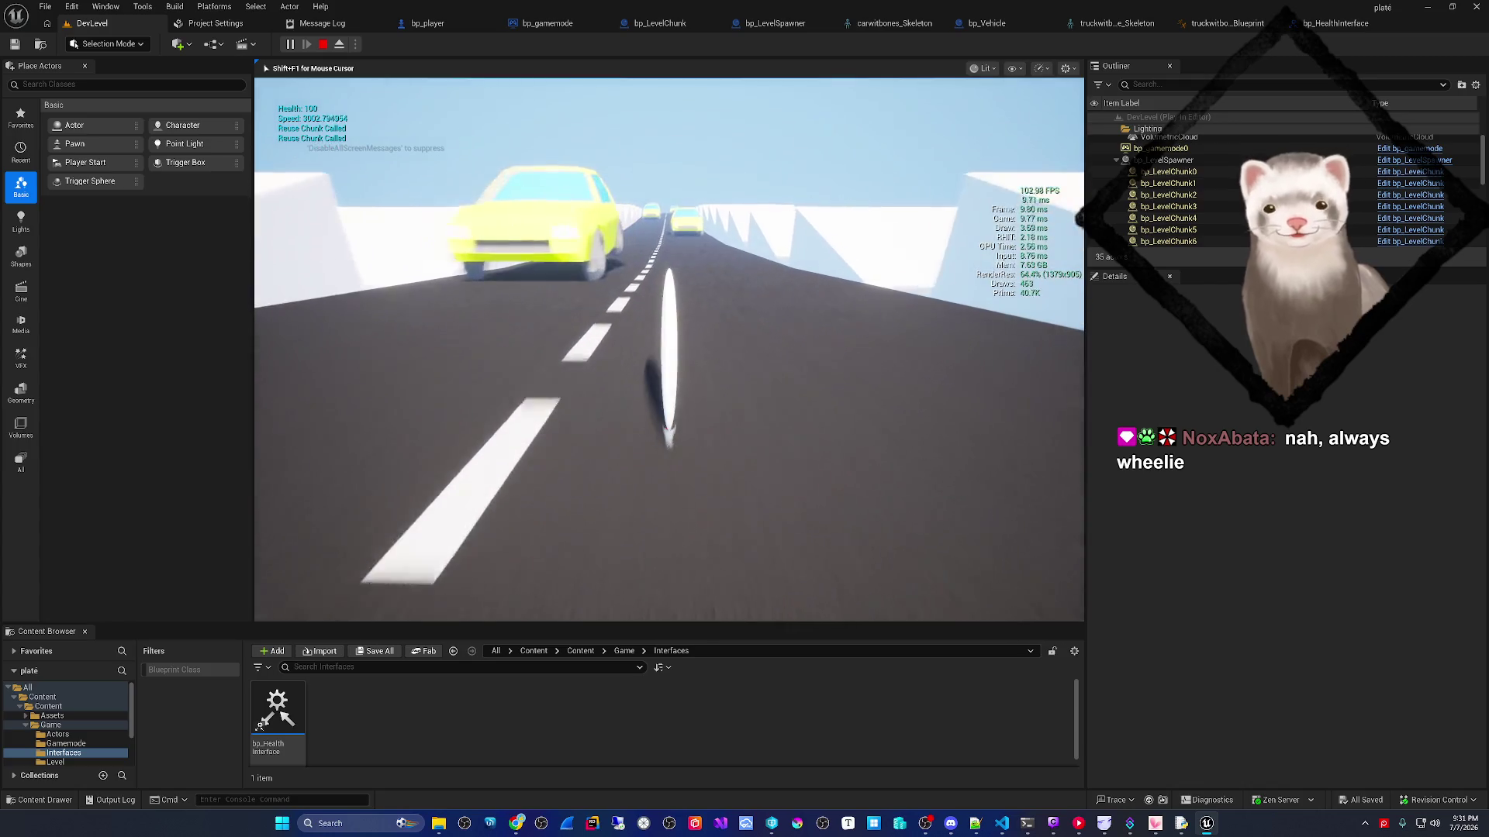
{"action": "key", "text": "a"}
{"action": "key", "text": "d"}
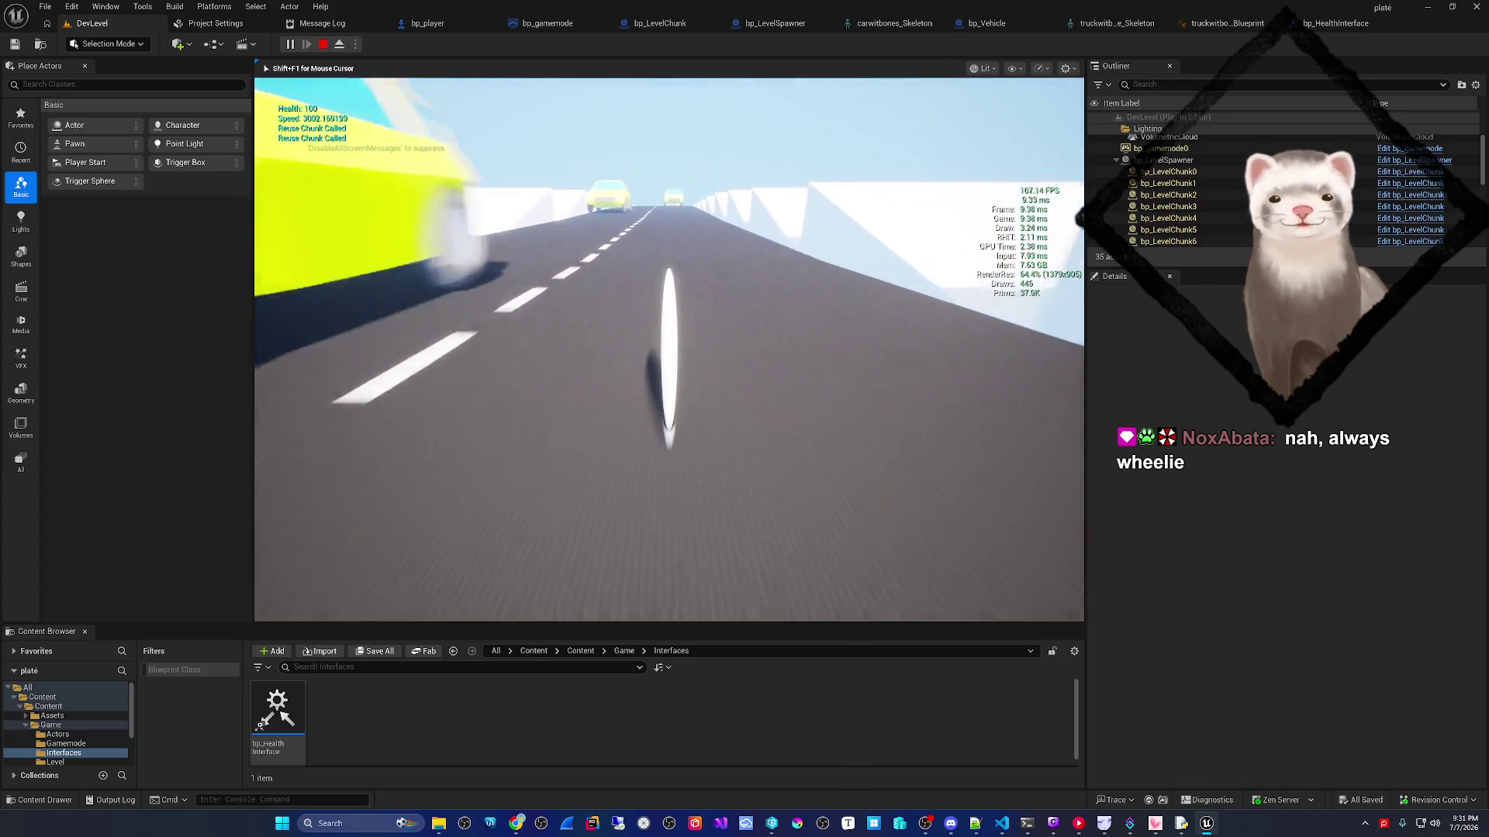
{"action": "key", "text": "a"}
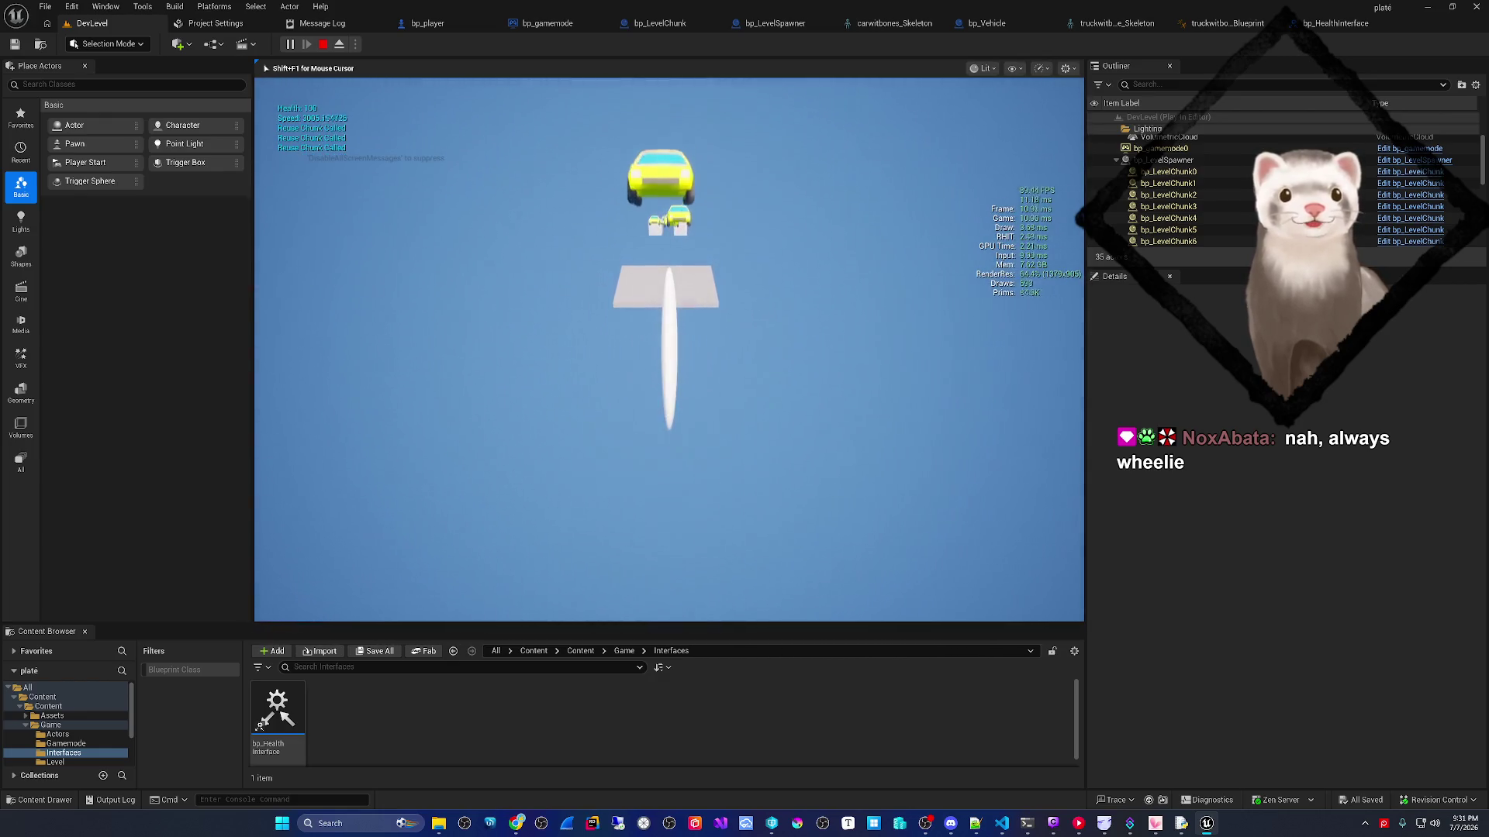
{"action": "key", "text": "Escape"}
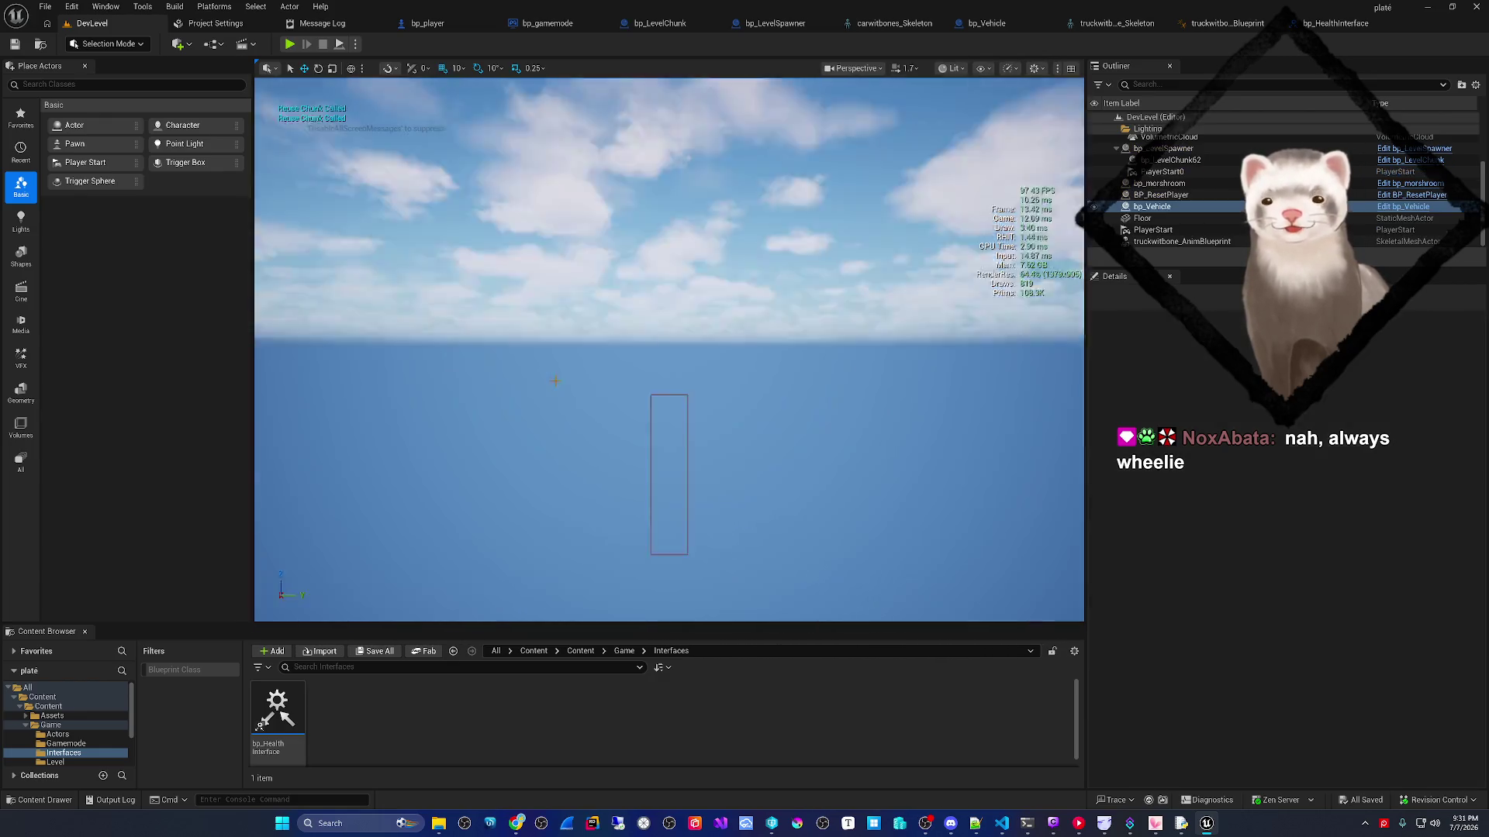
- Frame the viewport on bp_Vehicle and show frame timing stats
{"action": "left_click_drag", "start_coordinate": [700, 90], "coordinate": [687, 109]}
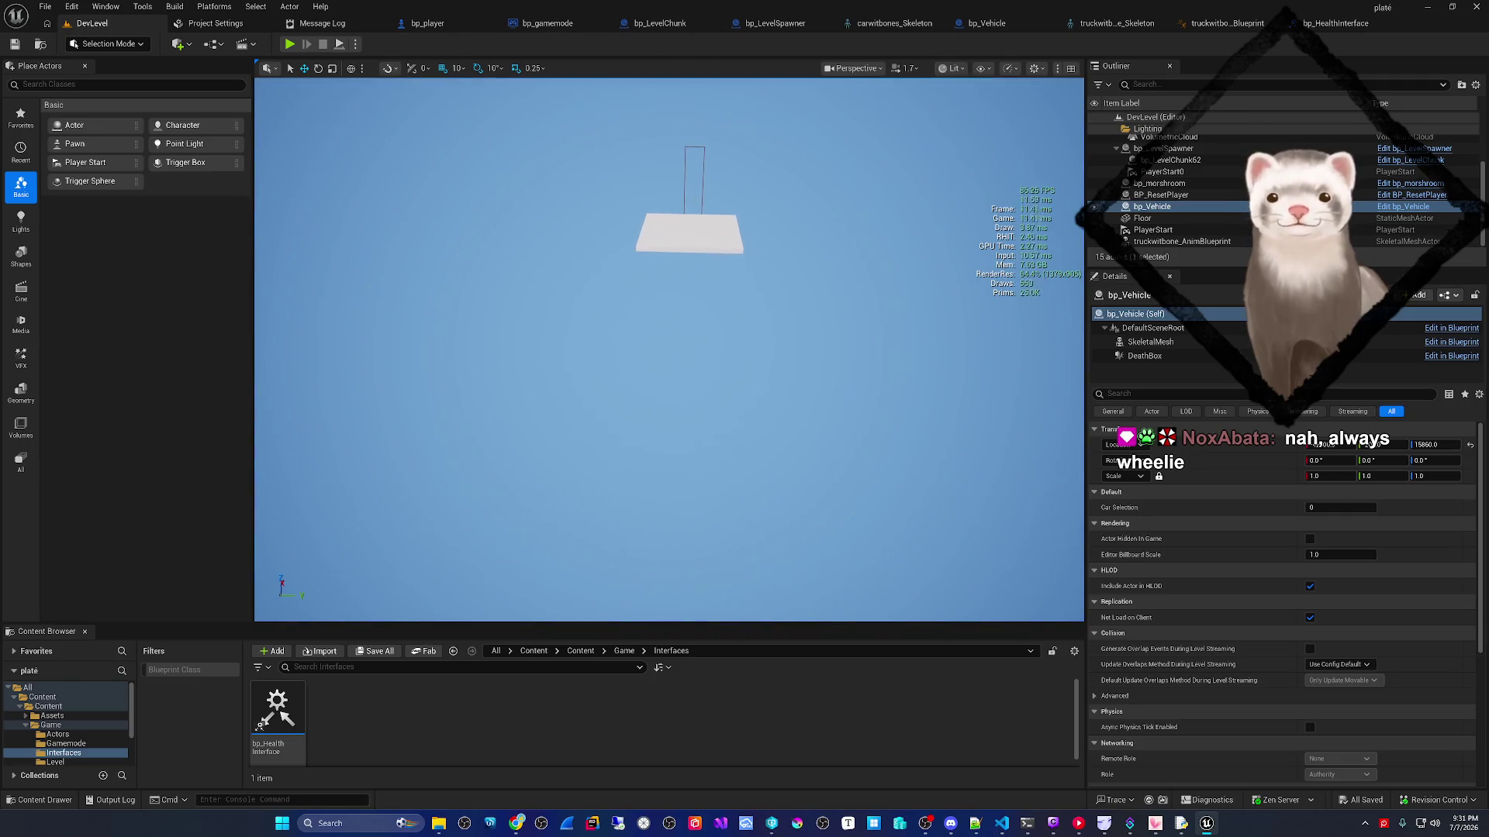
{"action": "left_click_drag", "start_coordinate": [687, 227], "coordinate": [675, 268]}
{"action": "key", "text": "f"}
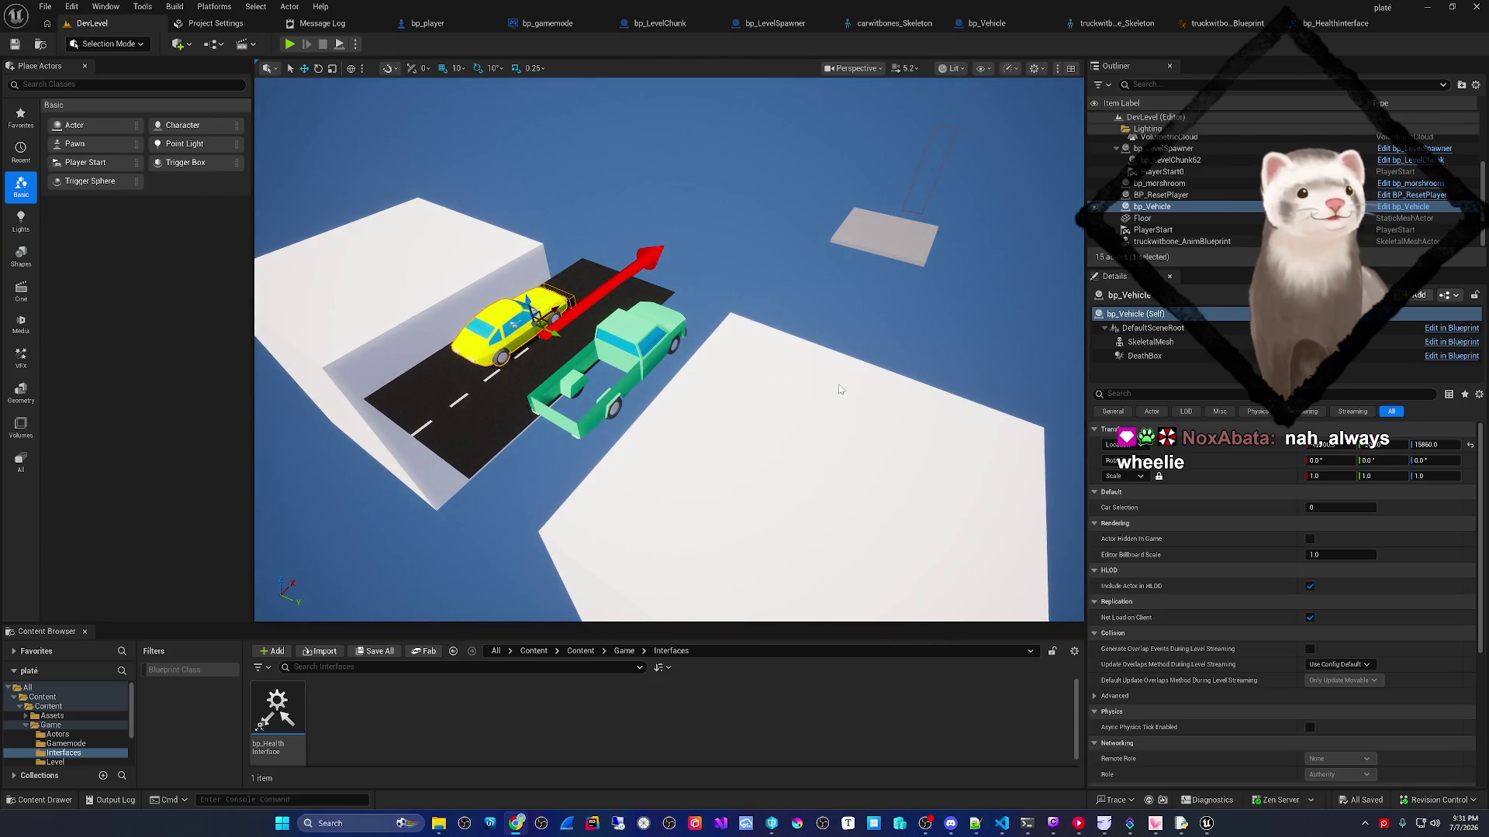
{"action": "key", "text": "ctrl+shift+h"}
{"action": "scroll", "coordinate": [839, 389], "scroll_direction": "down", "scroll_amount": 4}
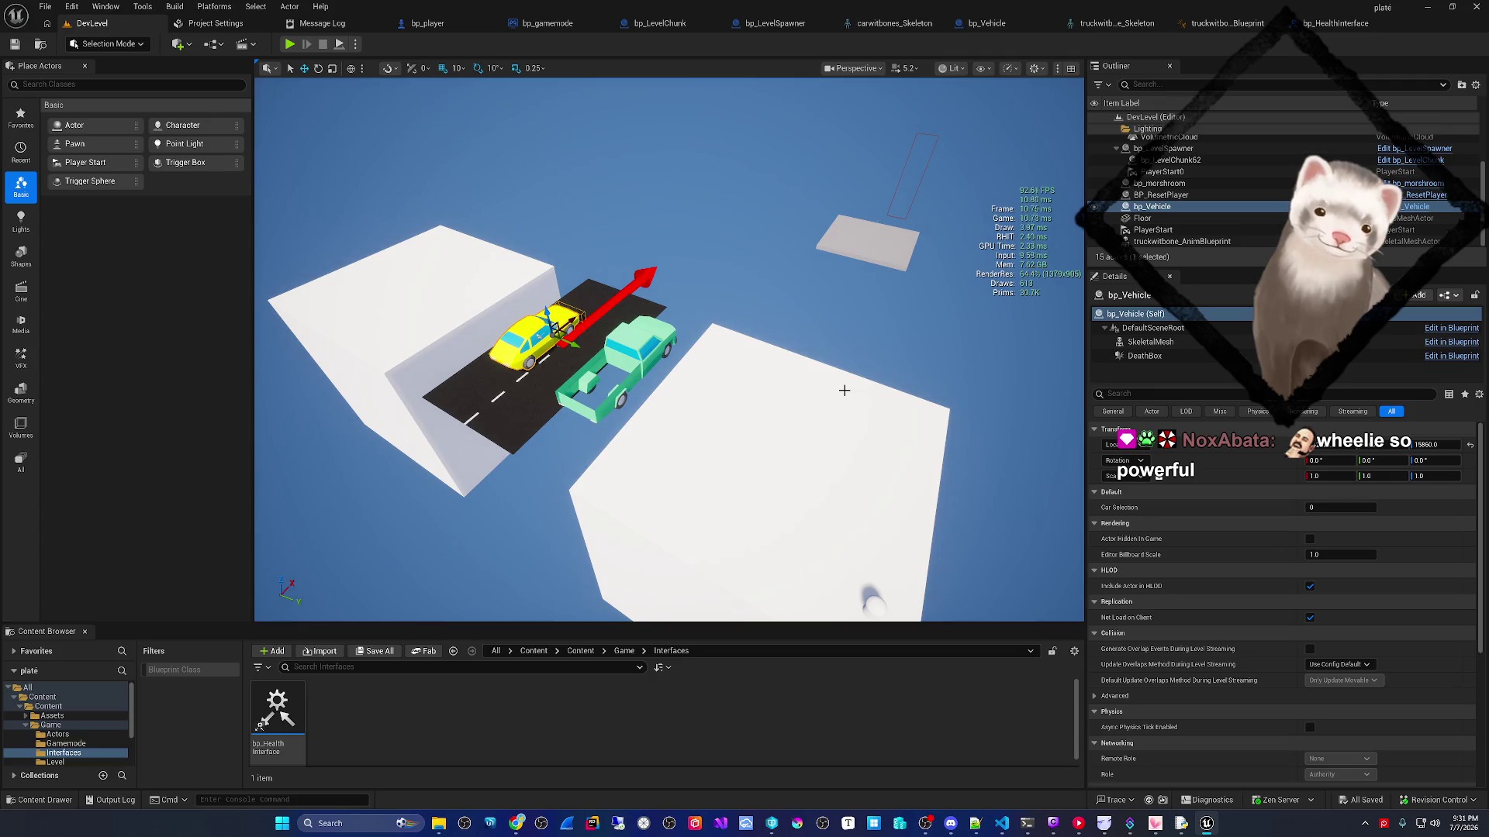
- Play-test the level again, then bring up the bp_LevelSpawner blueprint
{"action": "left_click", "coordinate": [290, 43]}
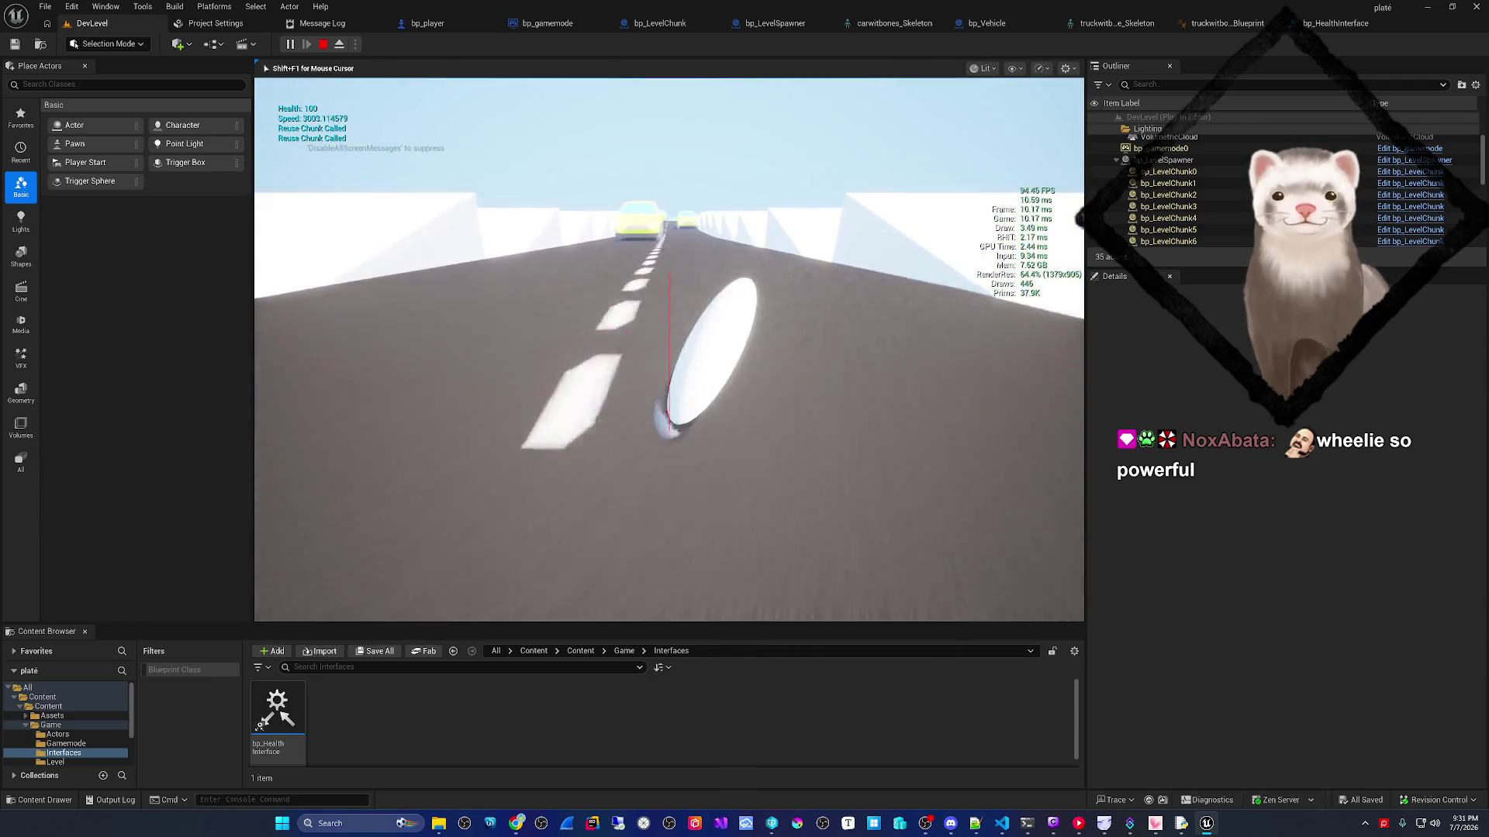
{"action": "key", "text": "Escape"}
{"action": "left_click", "coordinate": [773, 26]}
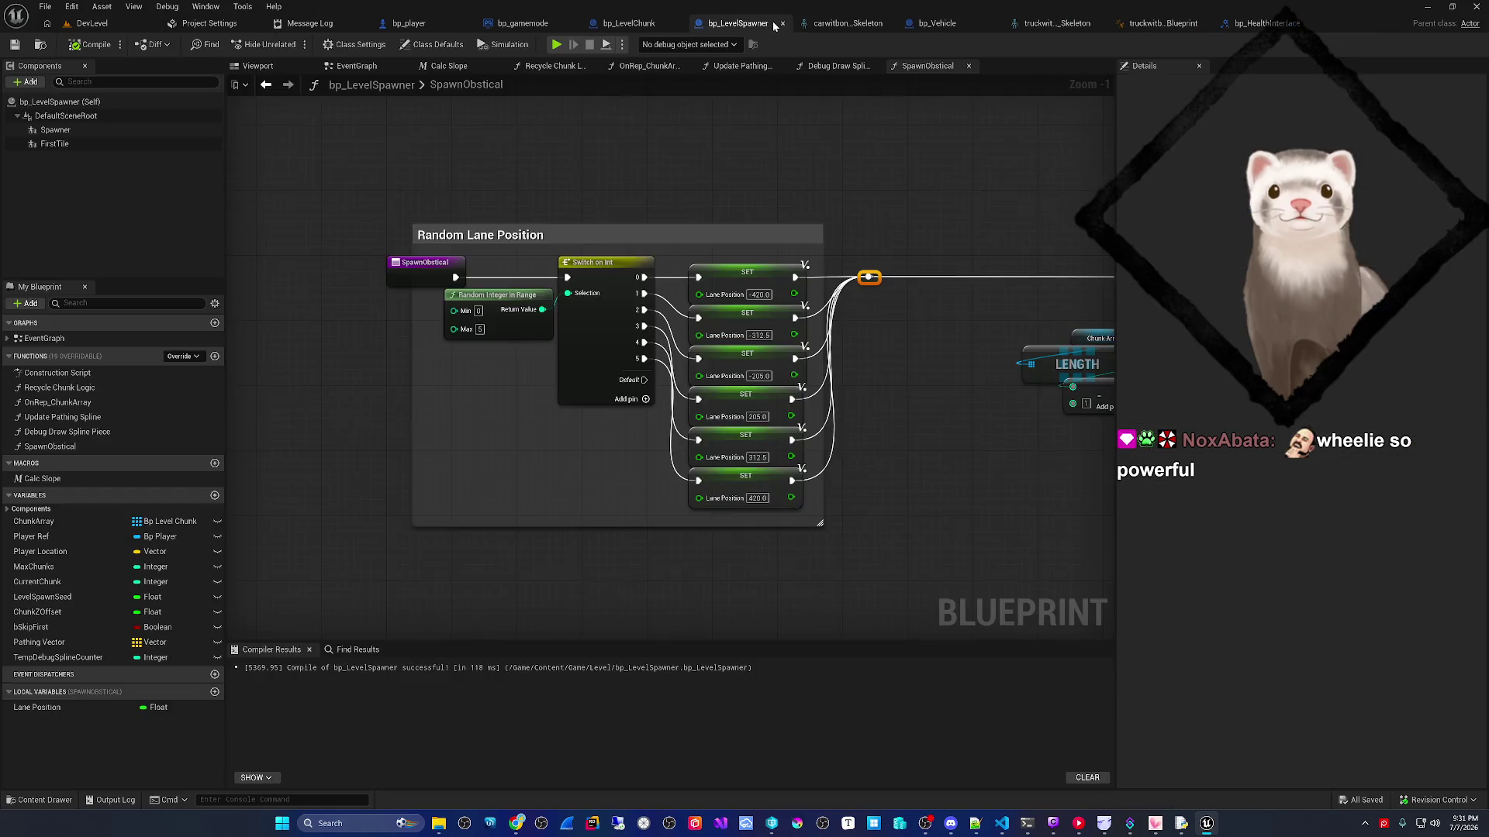
- Show bp_LevelSpawner's EventGraph with the Set Timer by Event node in view
{"action": "left_click", "coordinate": [636, 28]}
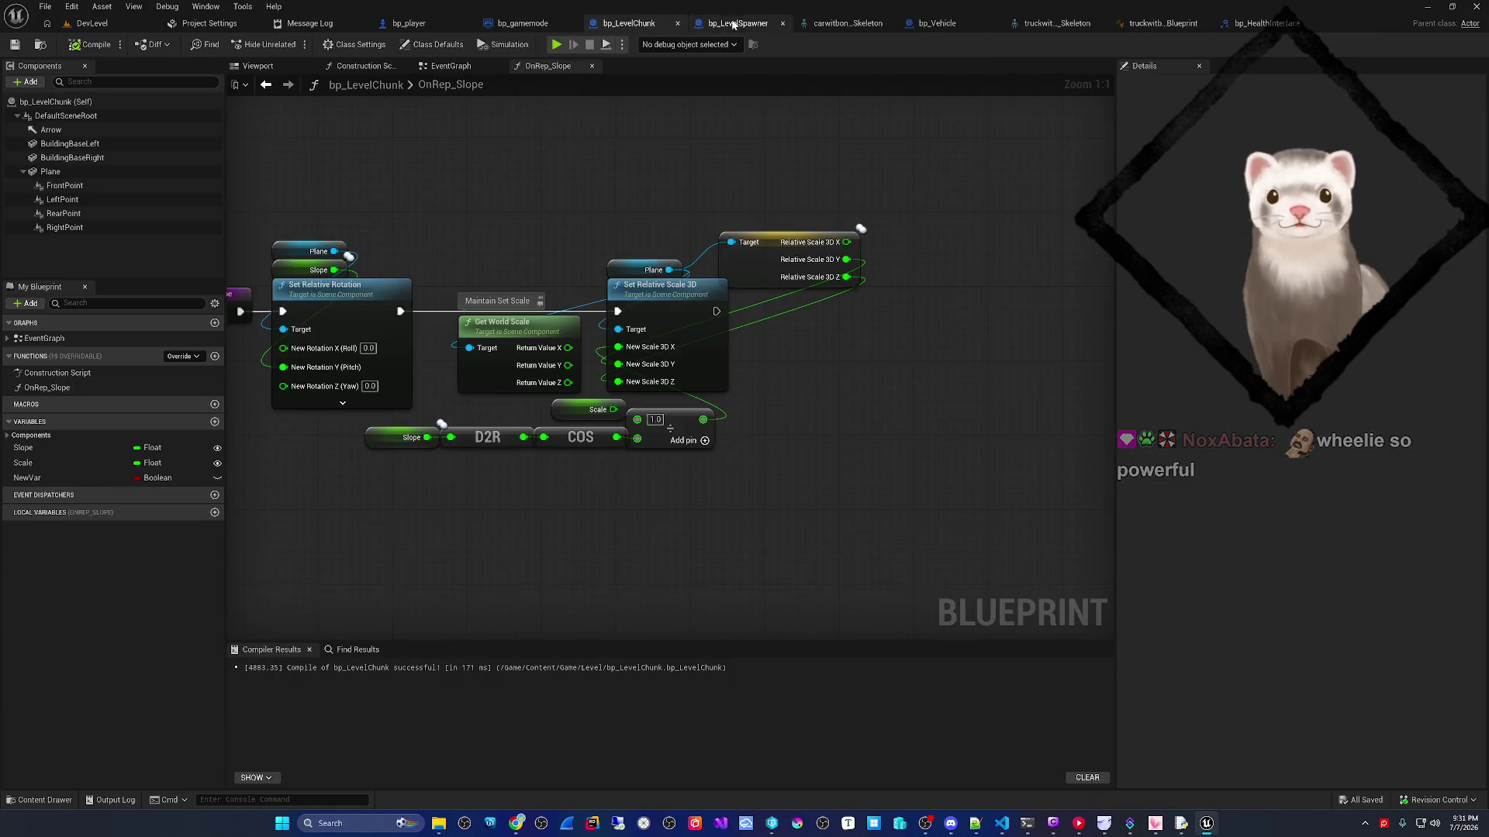
{"action": "left_click", "coordinate": [734, 25]}
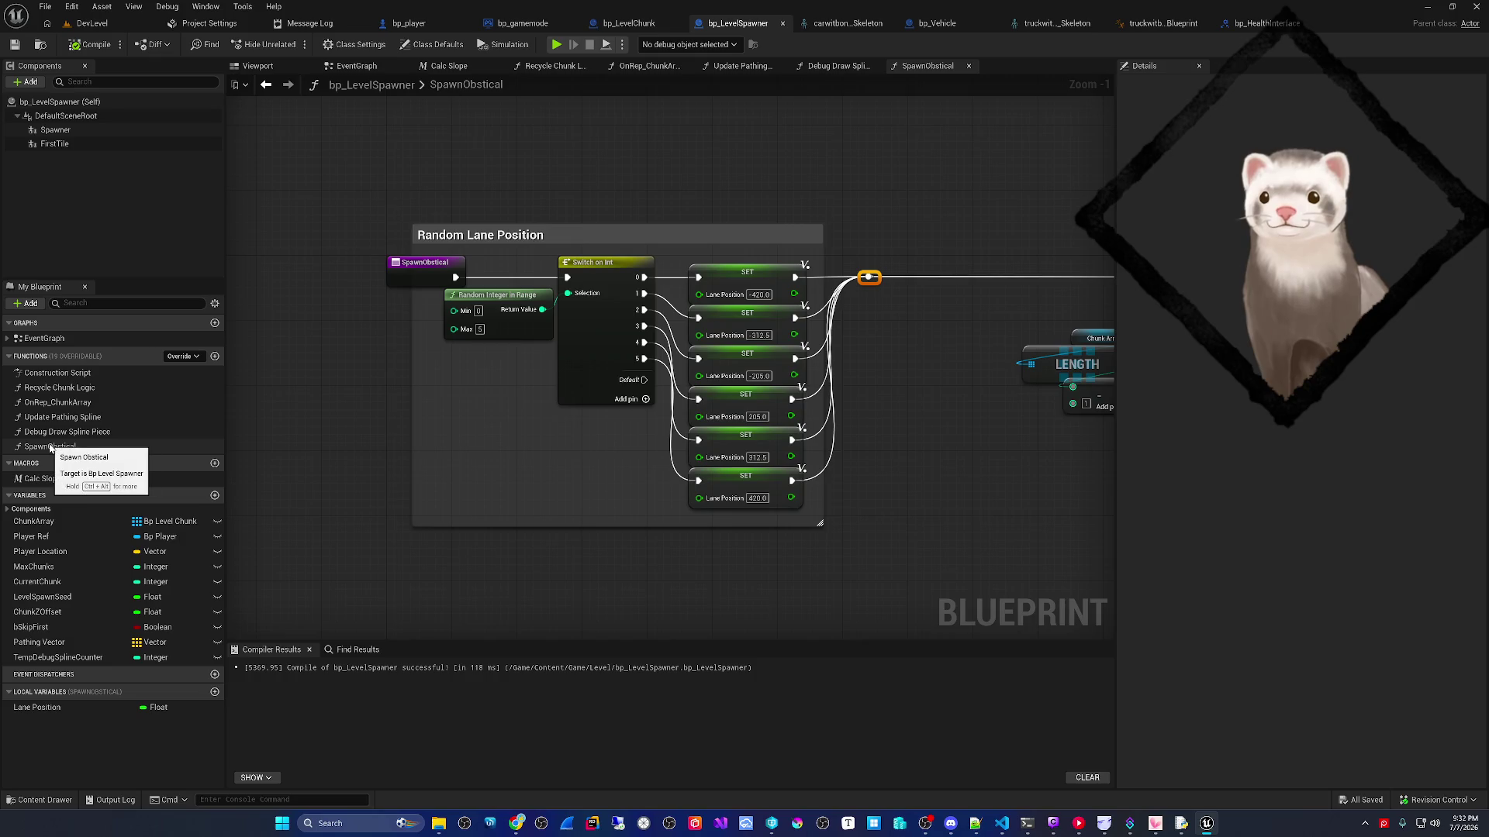
{"action": "scroll", "coordinate": [430, 77], "scroll_direction": "down", "scroll_amount": 8}
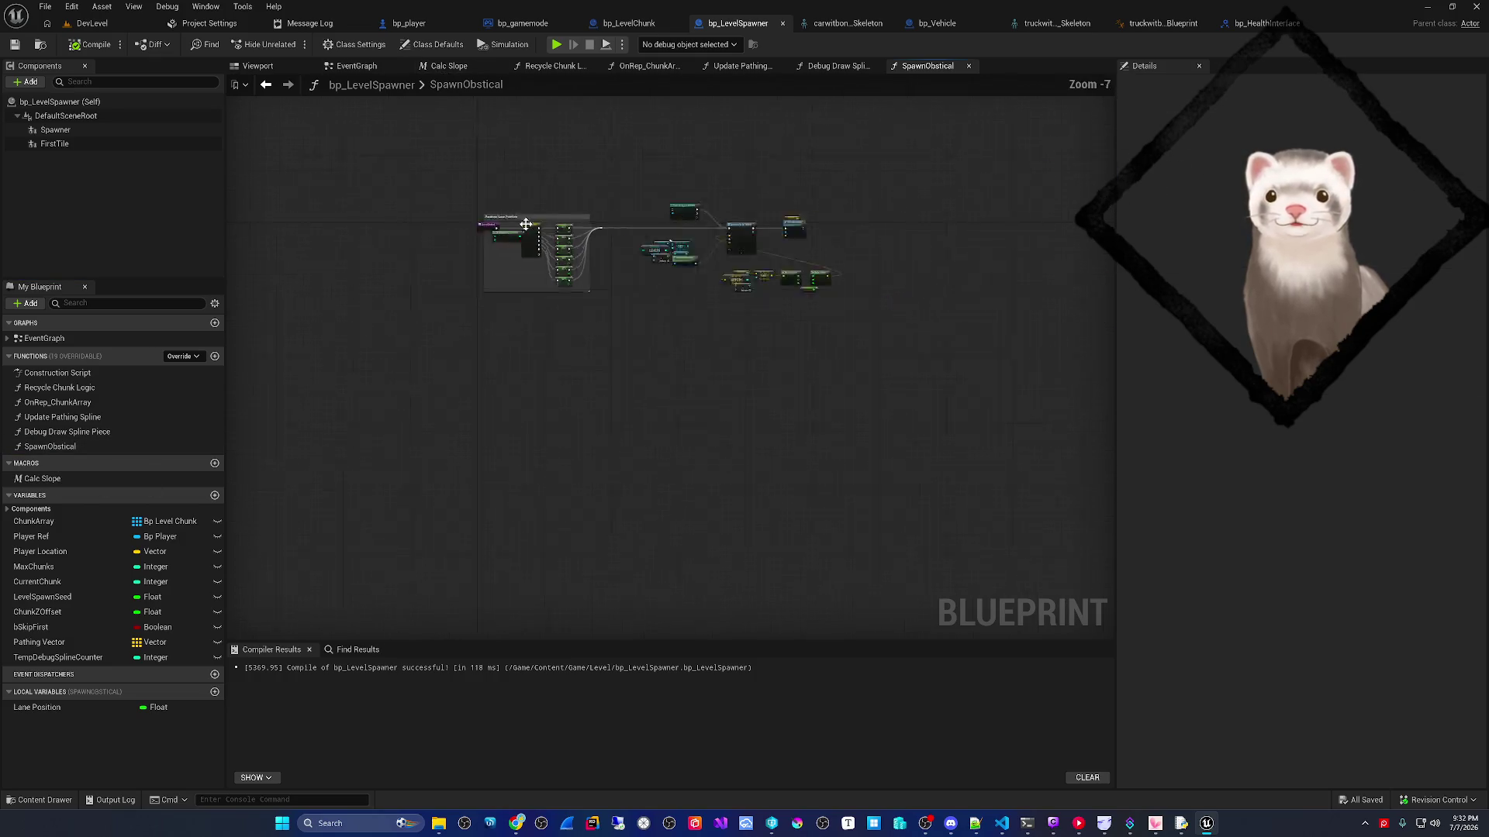
{"action": "left_click", "coordinate": [369, 73]}
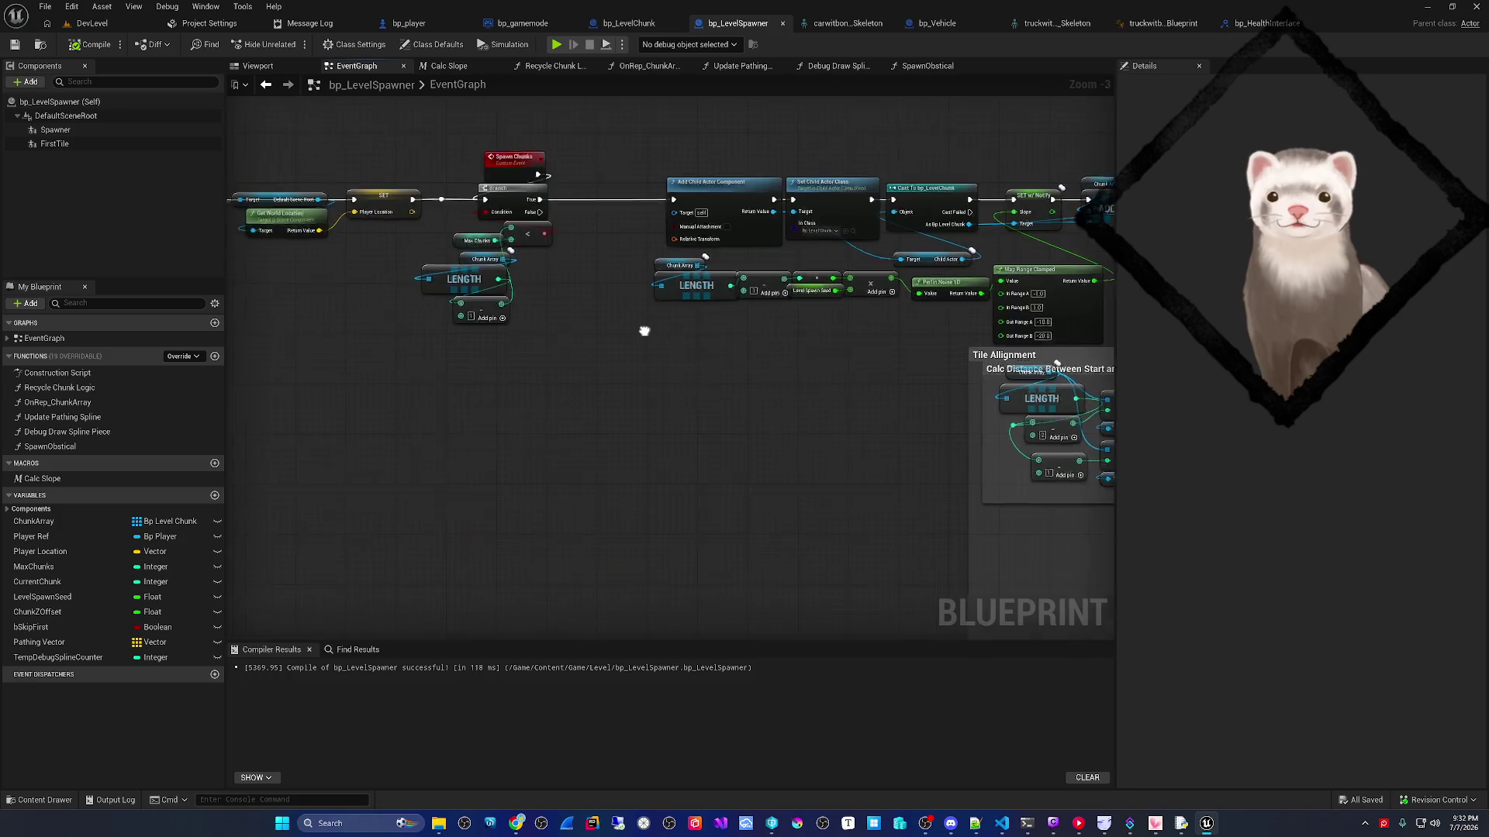
{"action": "scroll", "coordinate": [652, 333], "scroll_direction": "down", "scroll_amount": 3}
{"action": "scroll", "coordinate": [404, 356], "scroll_direction": "up", "scroll_amount": 4}
{"action": "scroll", "coordinate": [585, 360], "scroll_direction": "up", "scroll_amount": 3}
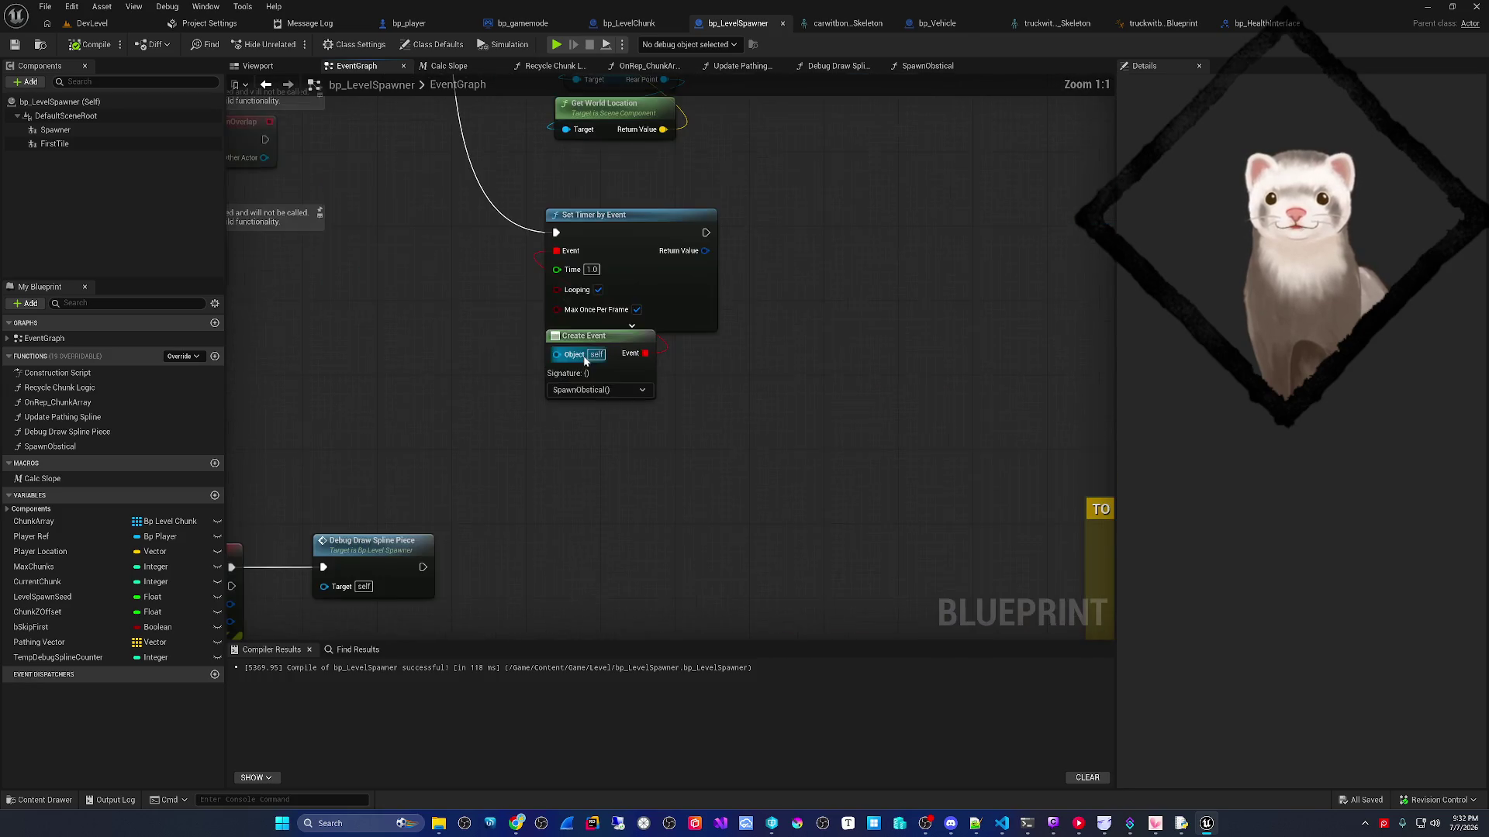
- Promote the timer's Time input to a float variable named Obstical Spawn Rate
{"action": "right_click", "coordinate": [557, 291]}
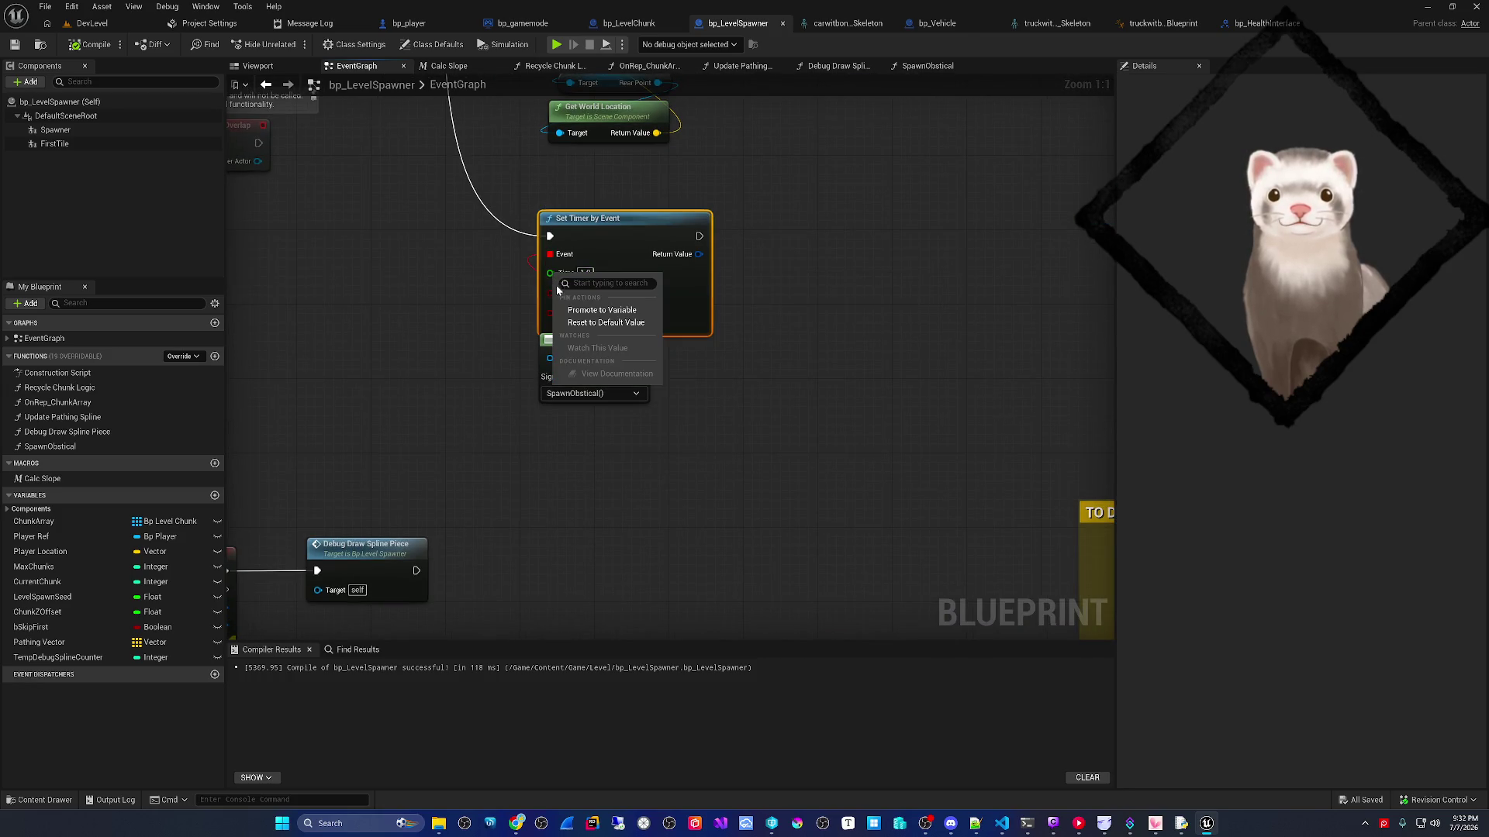
{"action": "left_click", "coordinate": [602, 311]}
{"action": "type", "text": "Obstical Spawn Ra"}
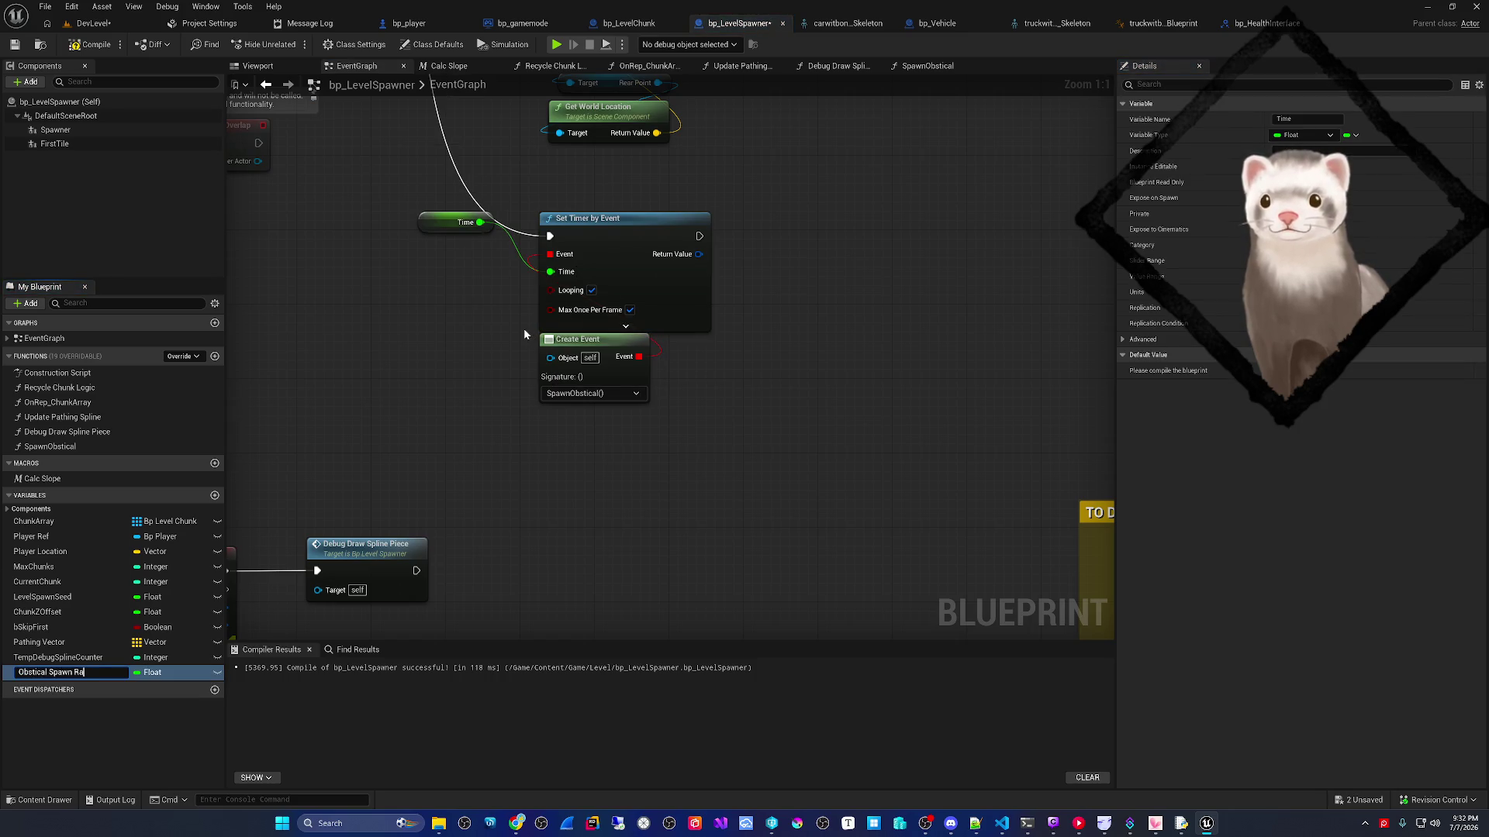
{"action": "type", "text": "te"}
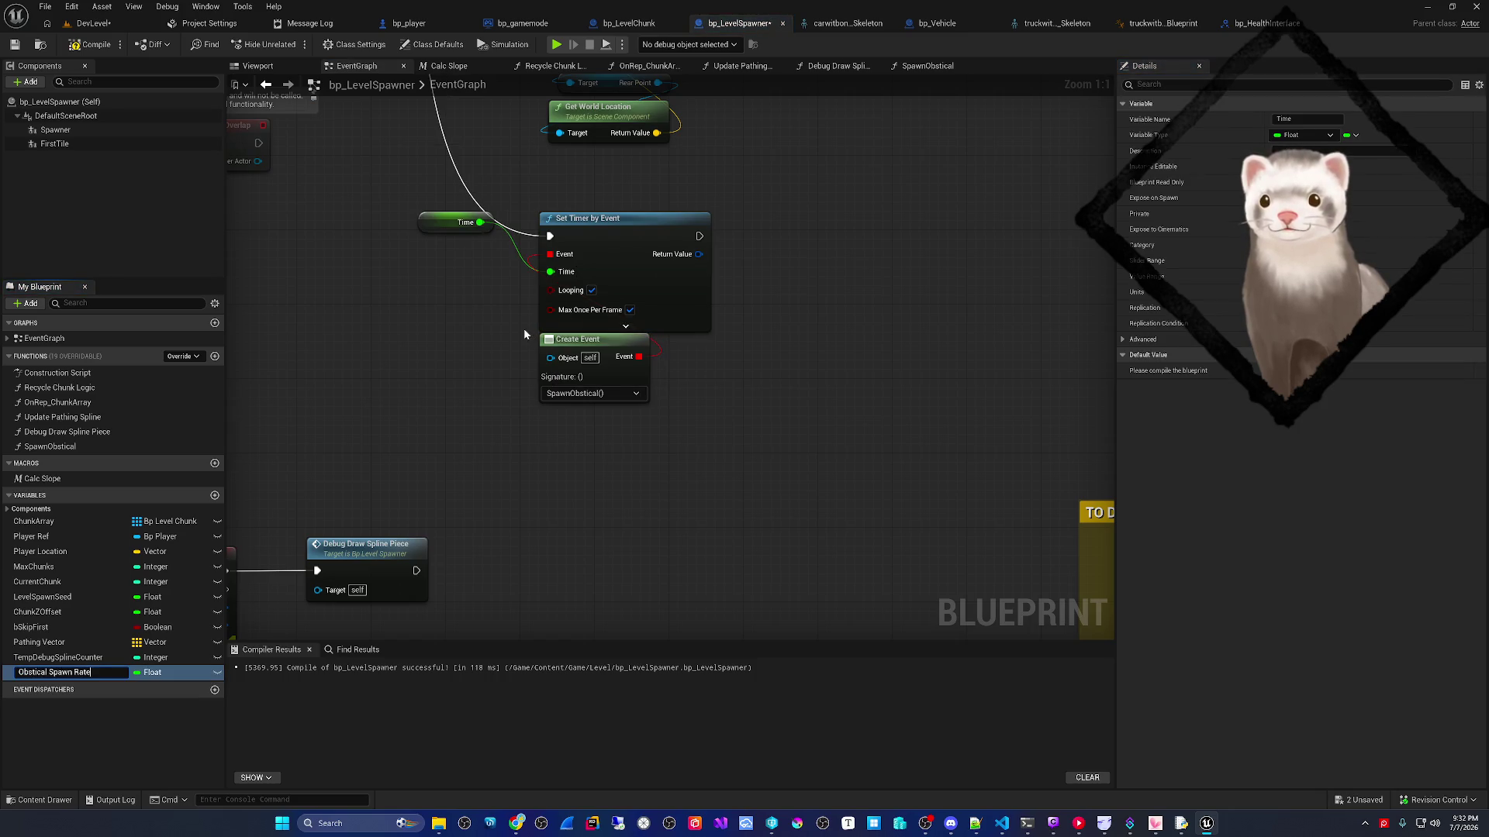
{"action": "key", "text": "Return"}
{"action": "left_click_drag", "start_coordinate": [424, 225], "coordinate": [548, 208]}
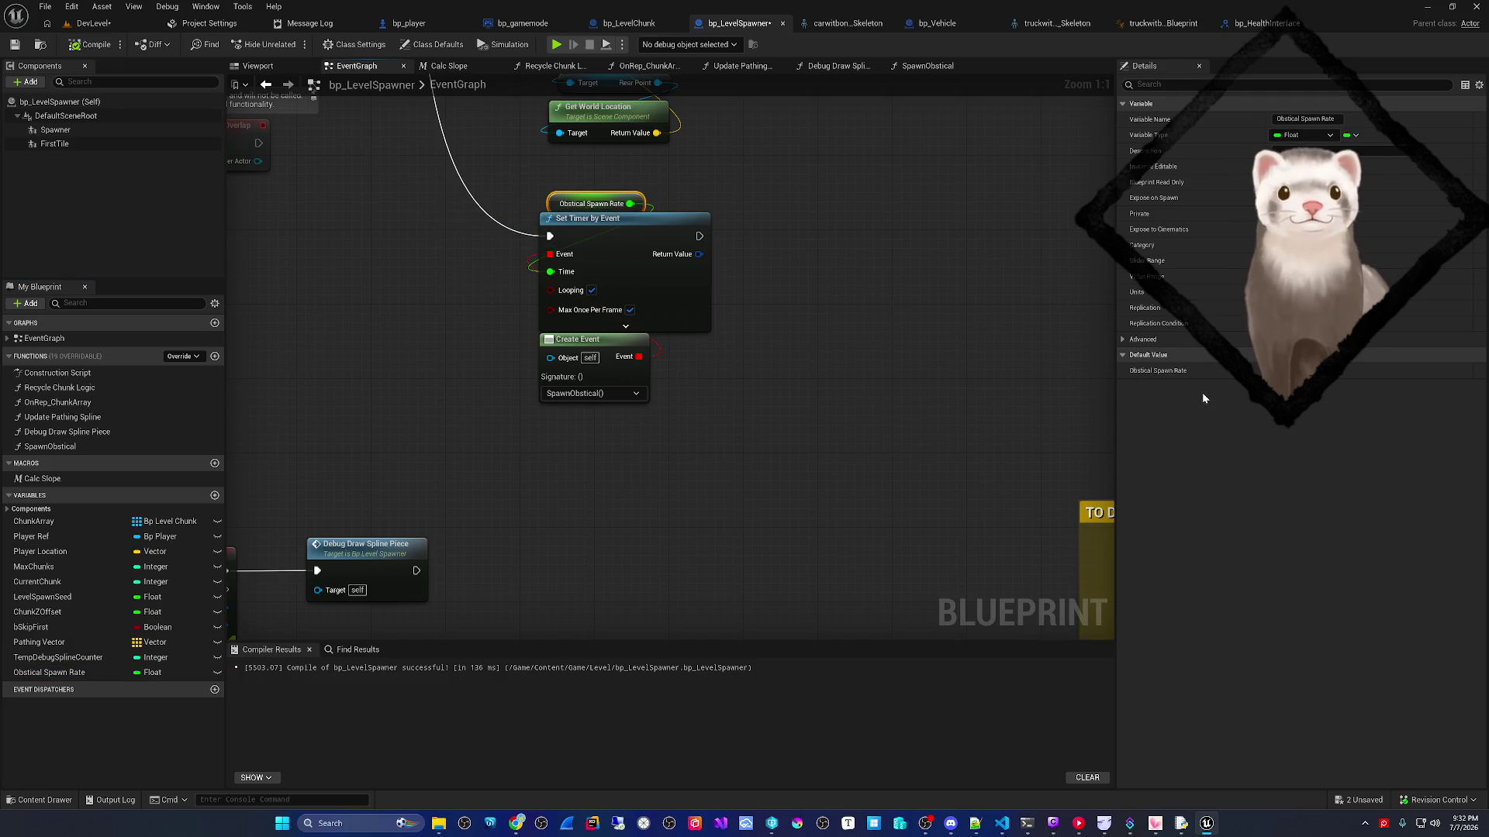
- Save bp_LevelSpawner and start playing DevLevel
{"action": "key", "text": "ctrl+s"}
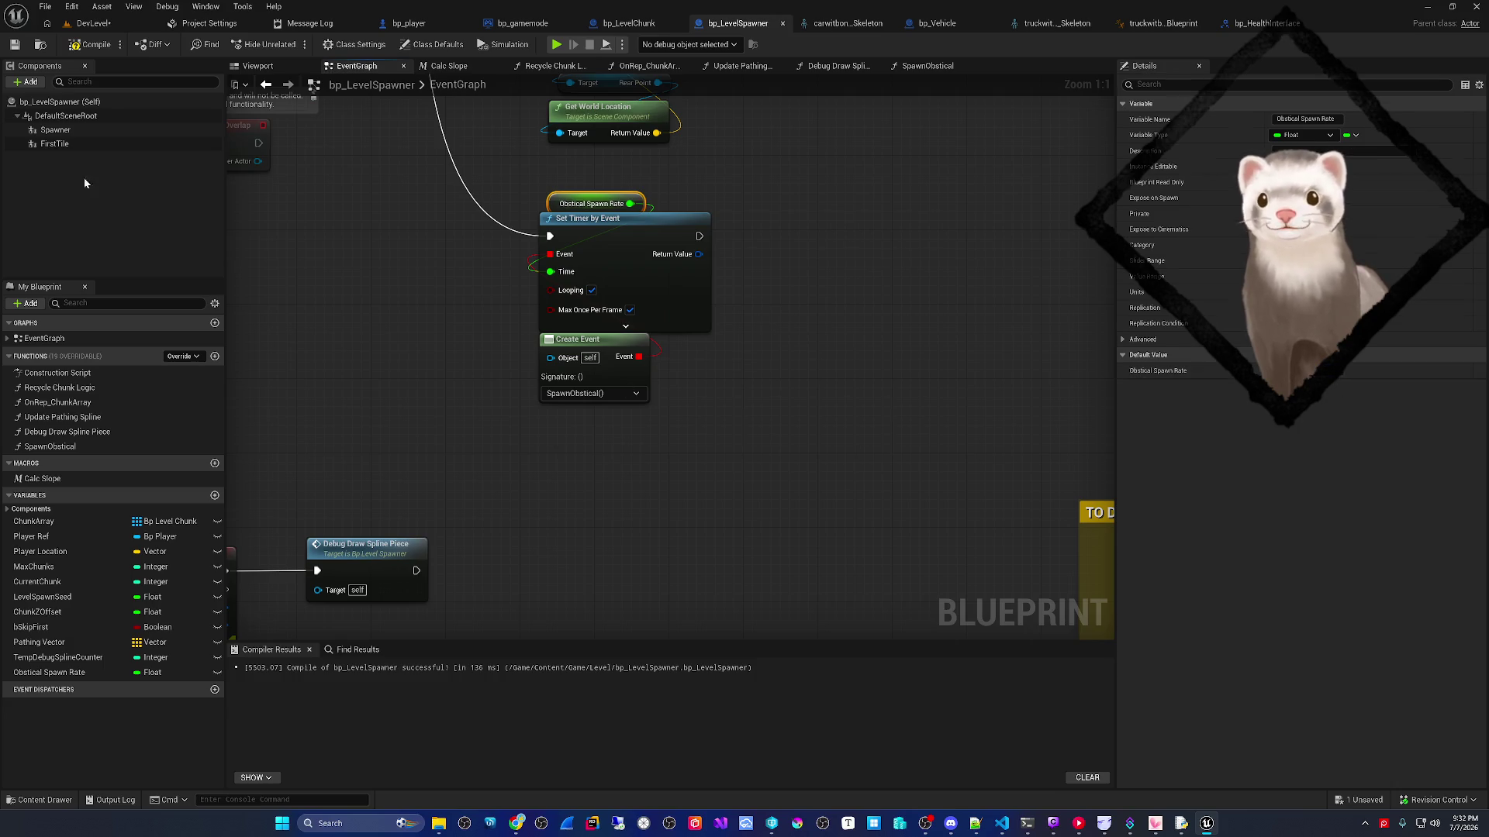
{"action": "left_click", "coordinate": [97, 31]}
{"action": "left_click", "coordinate": [289, 45]}
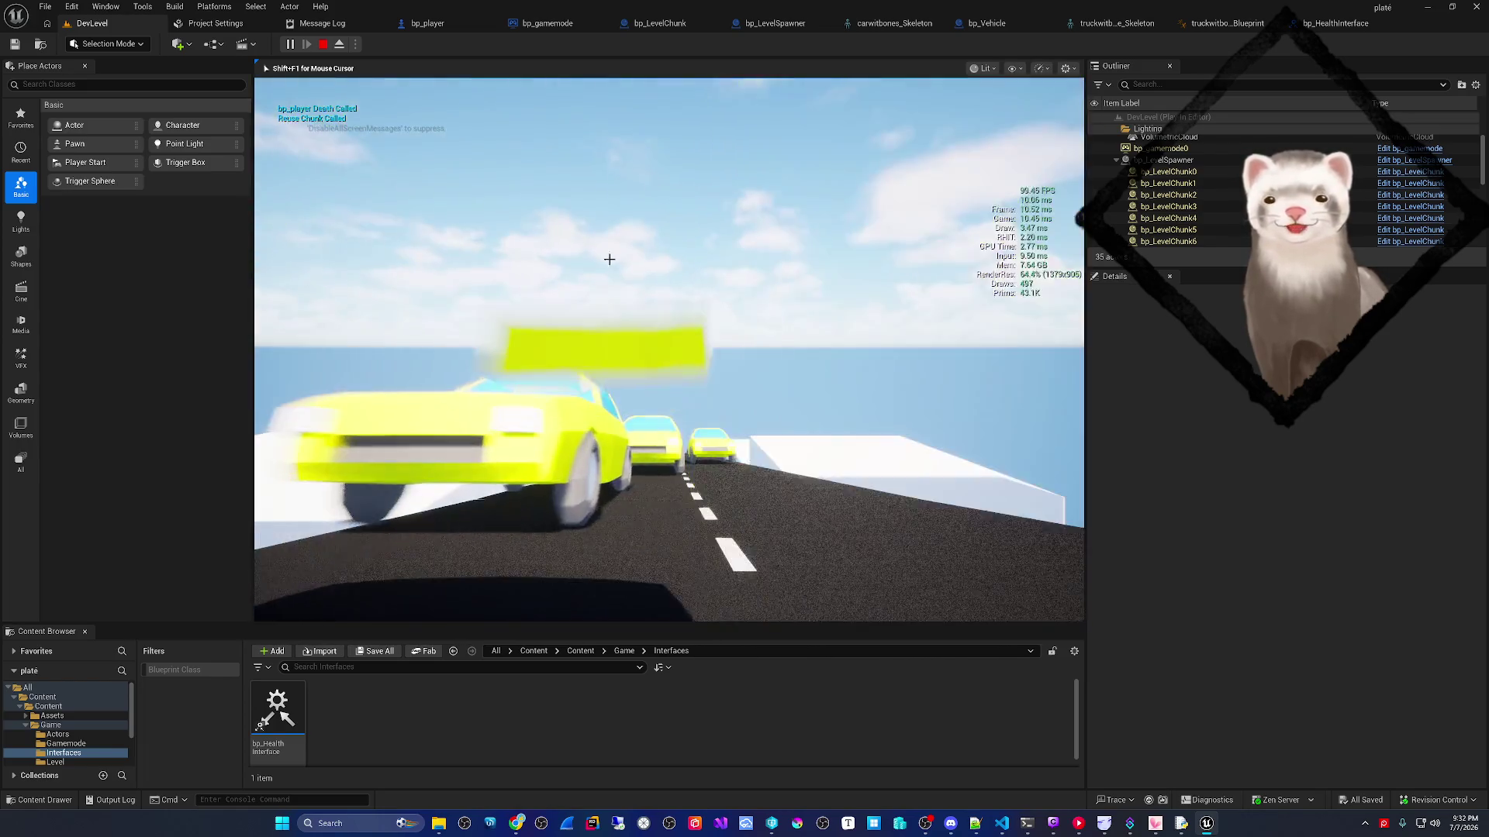
- Restart play, swerve right and left until hitting traffic, then stop and relaunch the session
{"action": "key", "text": "Escape"}
{"action": "left_click", "coordinate": [289, 44]}
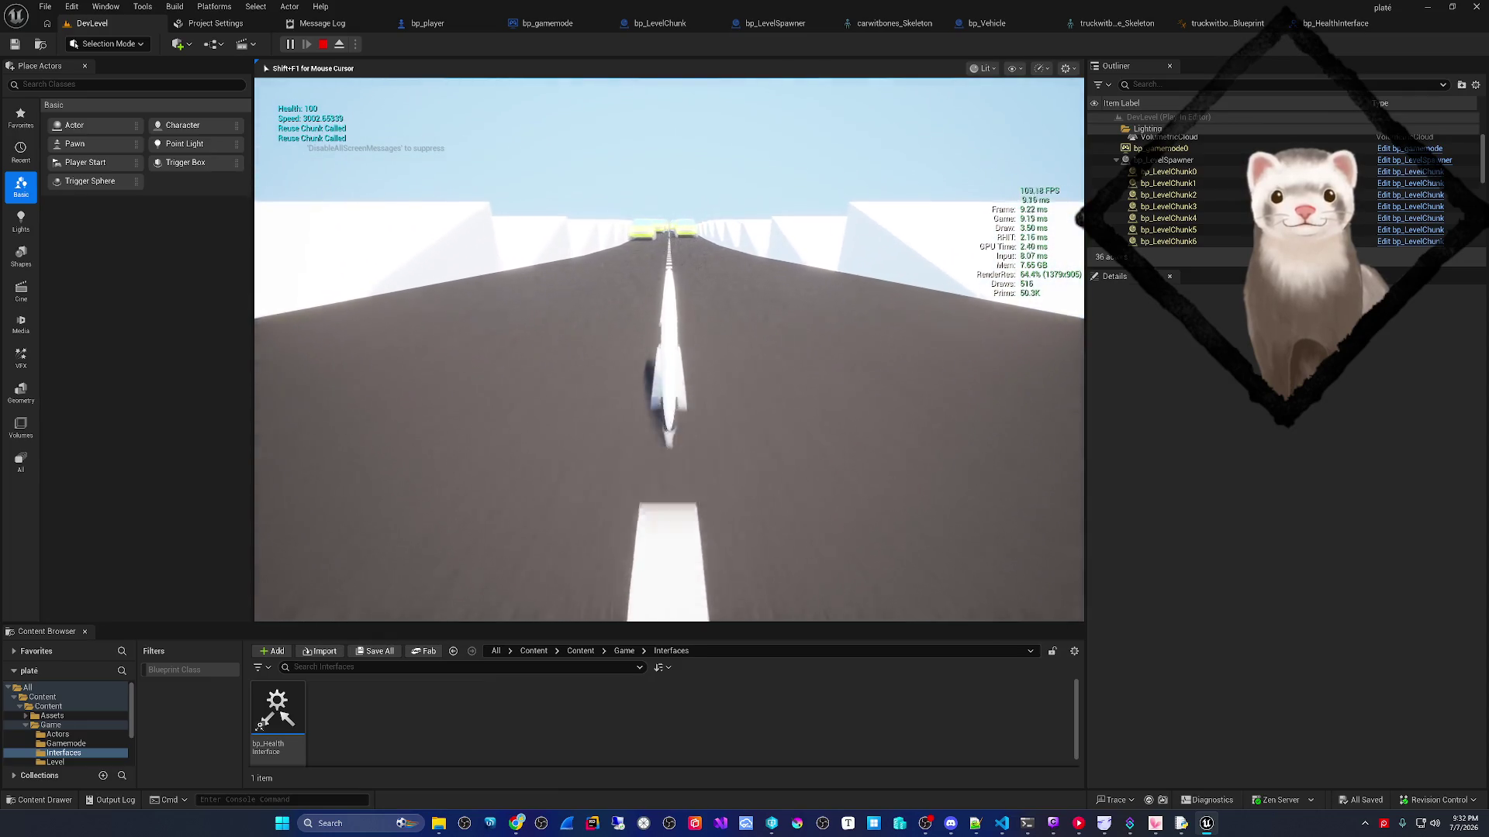
{"action": "key", "text": "d"}
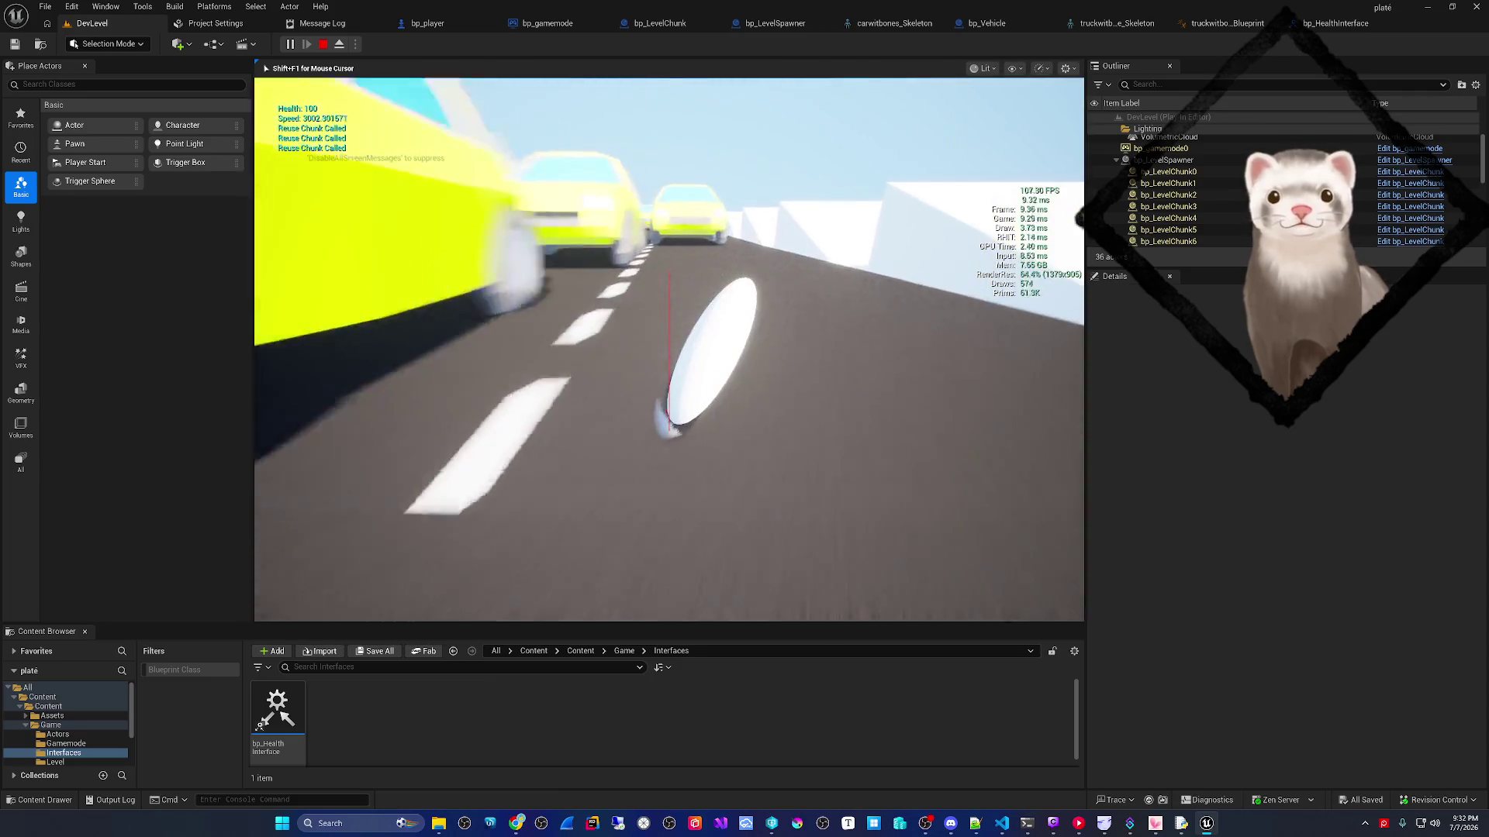
{"action": "key", "text": "a"}
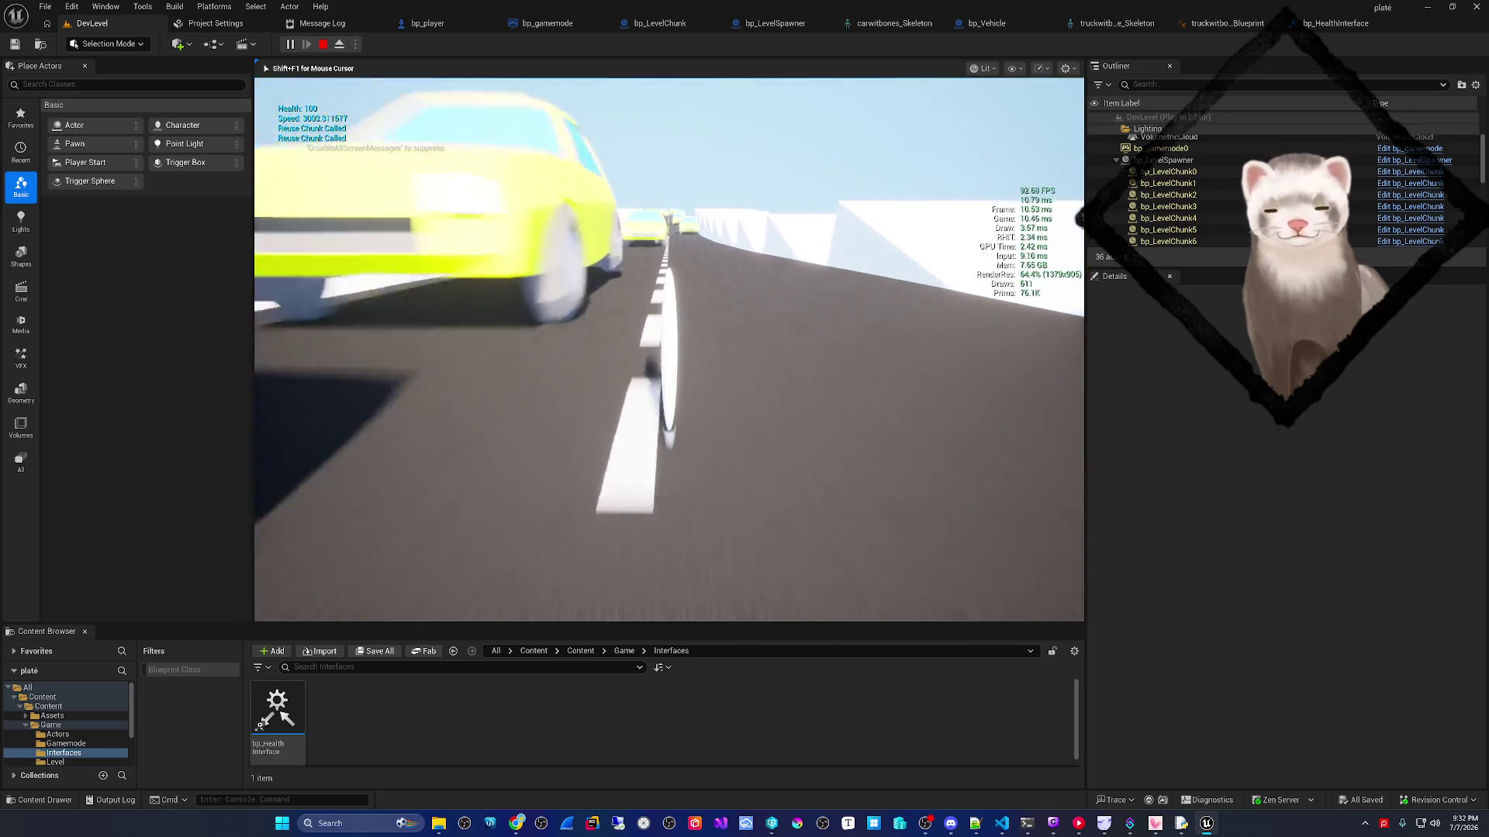
{"action": "key", "text": "d"}
{"action": "key", "text": "a"}
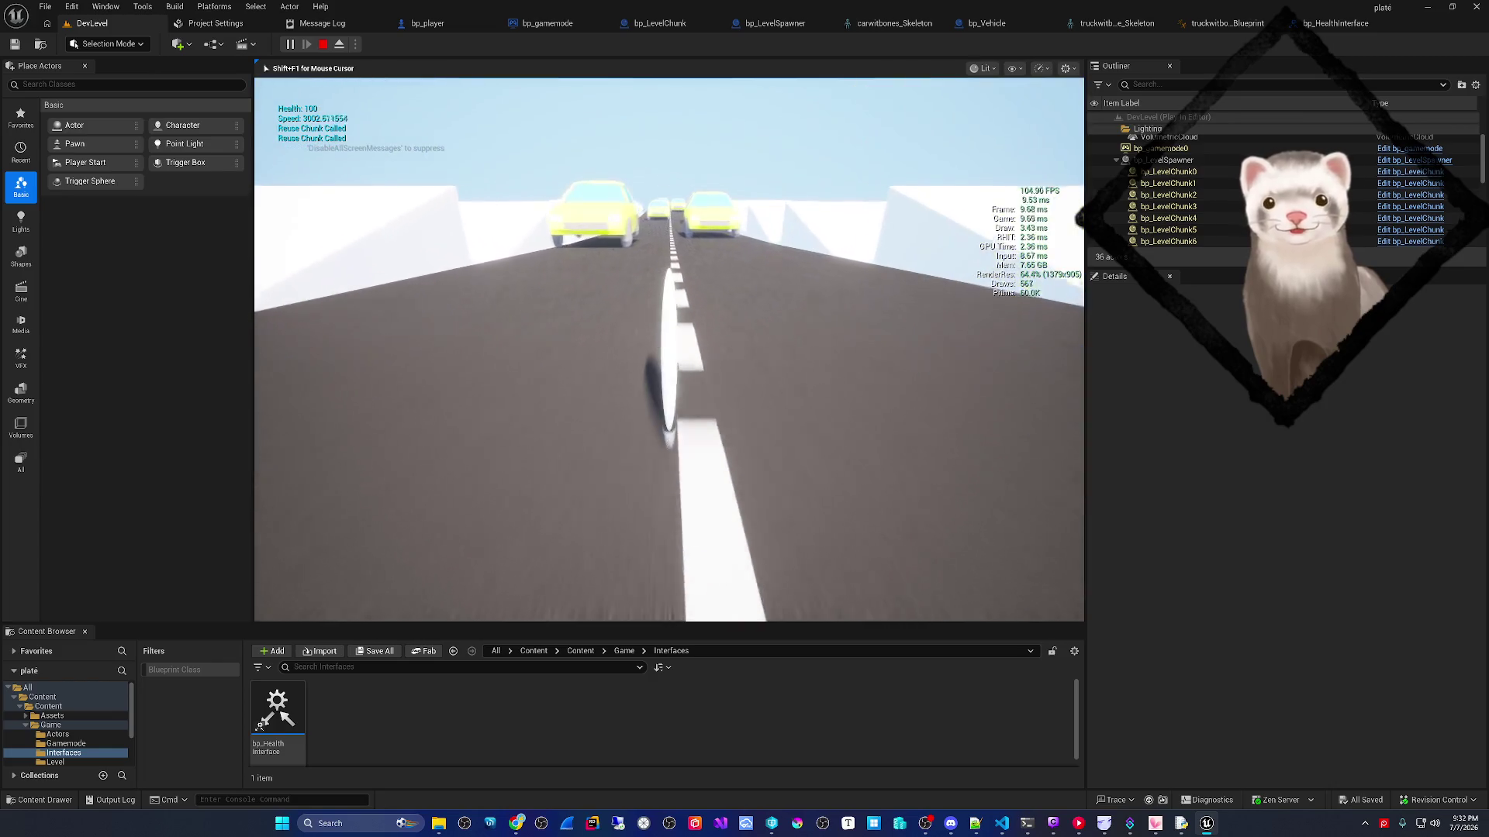
{"action": "key", "text": "d"}
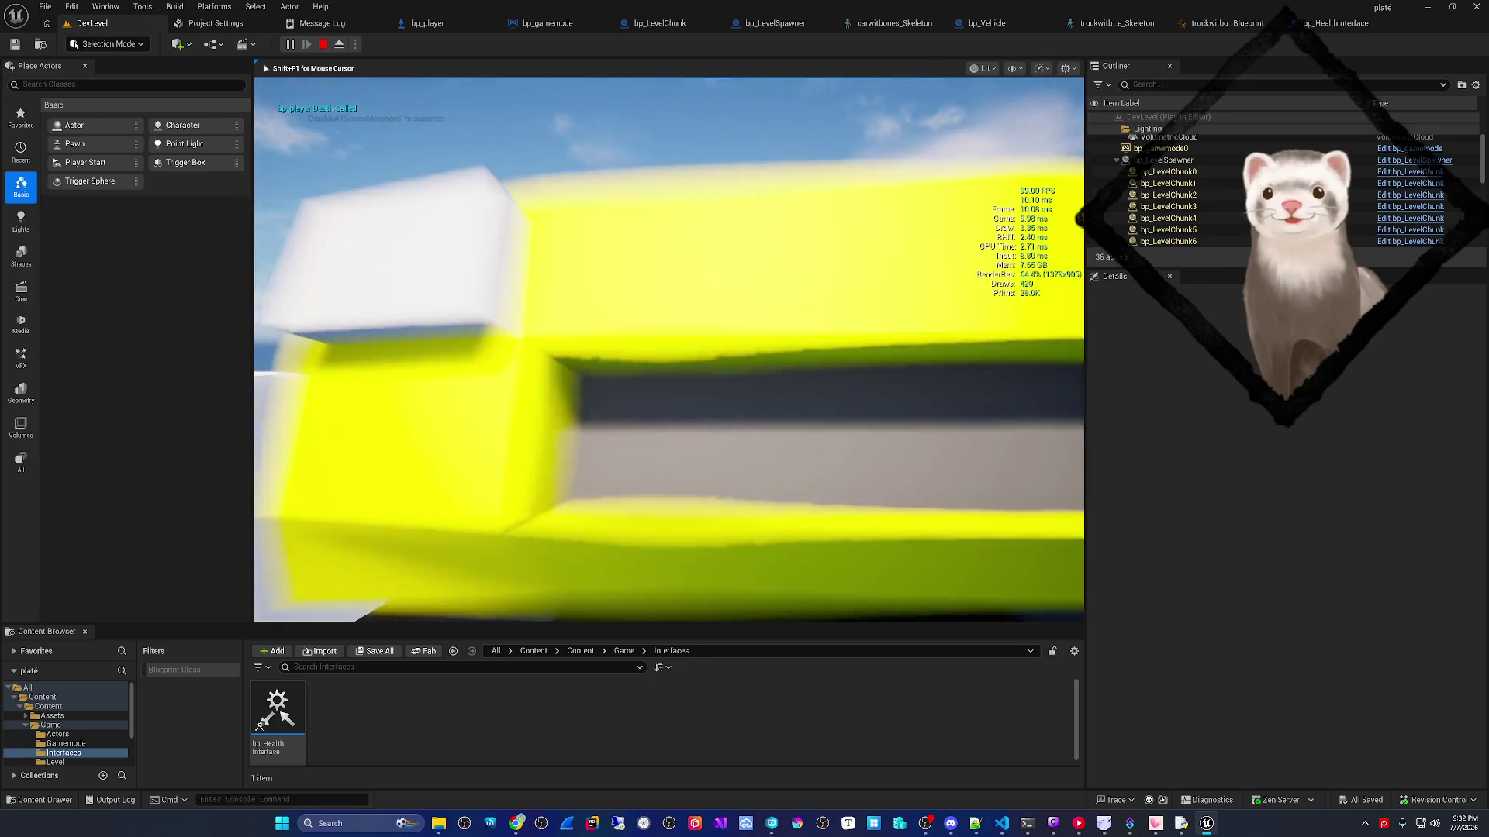
{"action": "key", "text": "Escape"}
{"action": "left_click", "coordinate": [291, 46]}
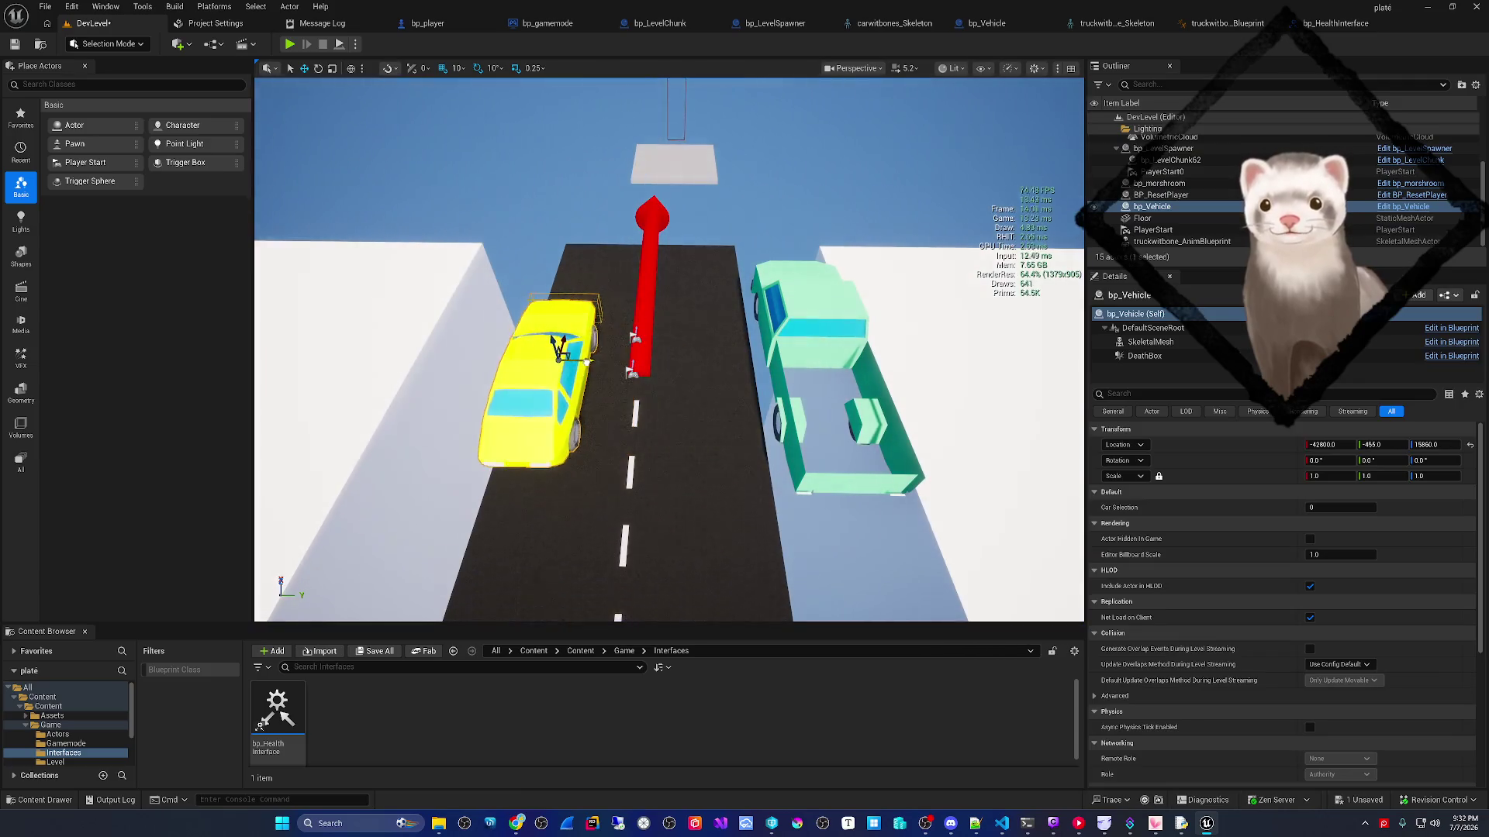
- Run and stop a play test, then frame the bp_Vehicle car
{"action": "left_click", "coordinate": [288, 45]}
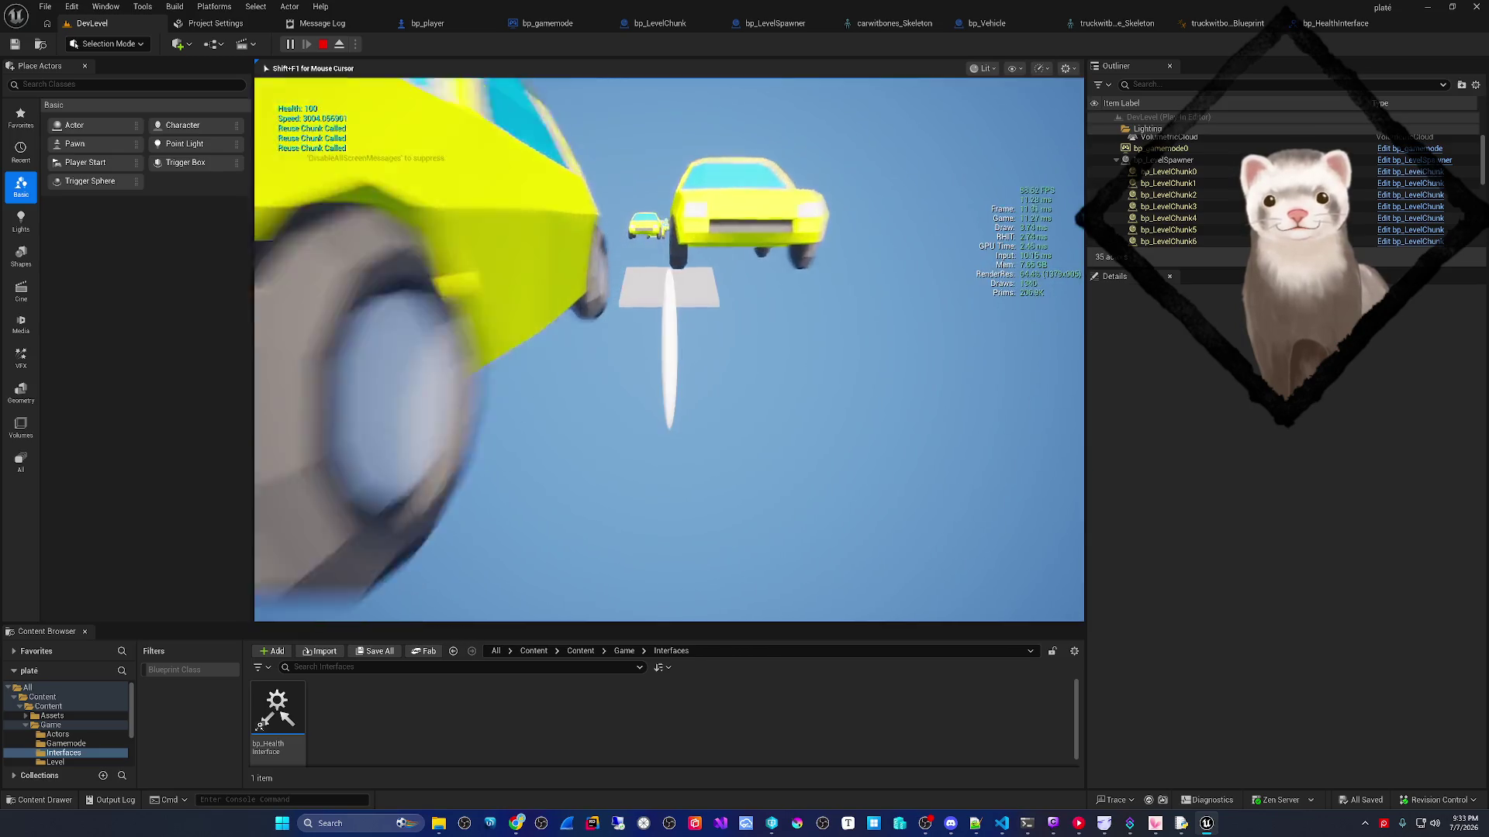
{"action": "key", "text": "Escape"}
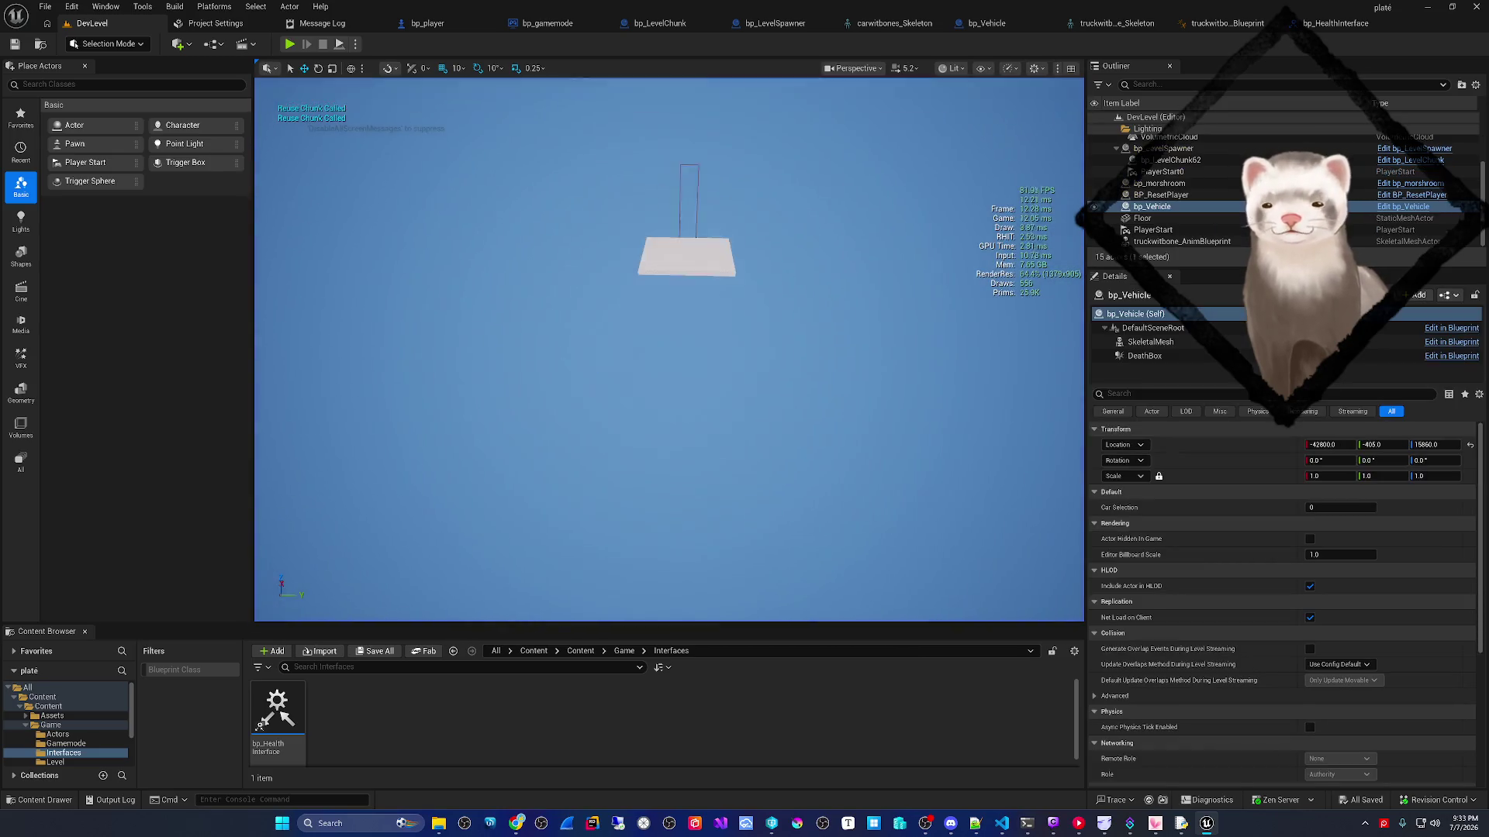
{"action": "key", "text": "f"}
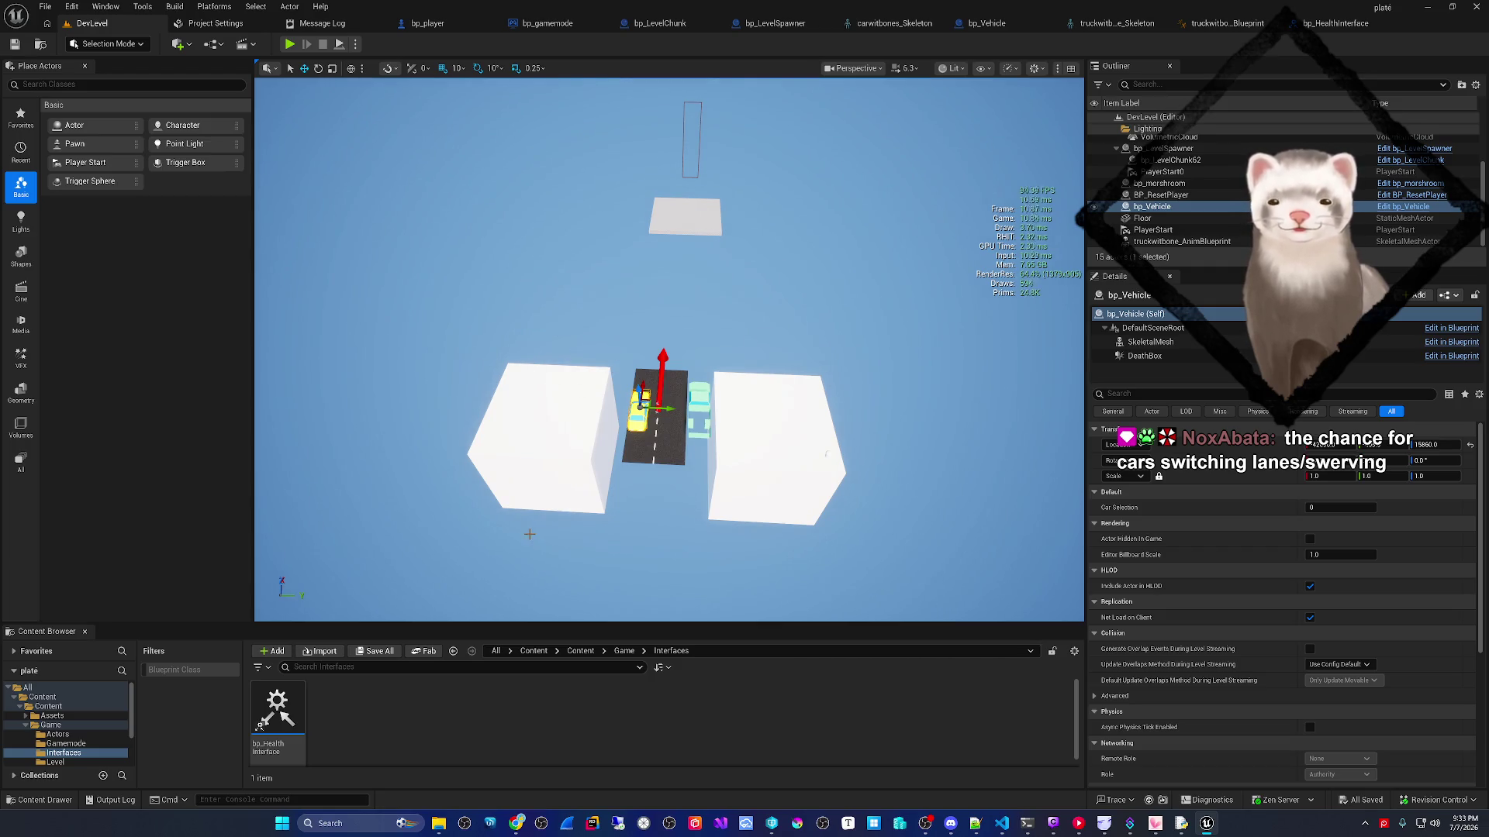
- Launch Paint from the system search
{"action": "key", "text": "super"}
{"action": "type", "text": "paint"}
{"action": "key", "text": "Return"}
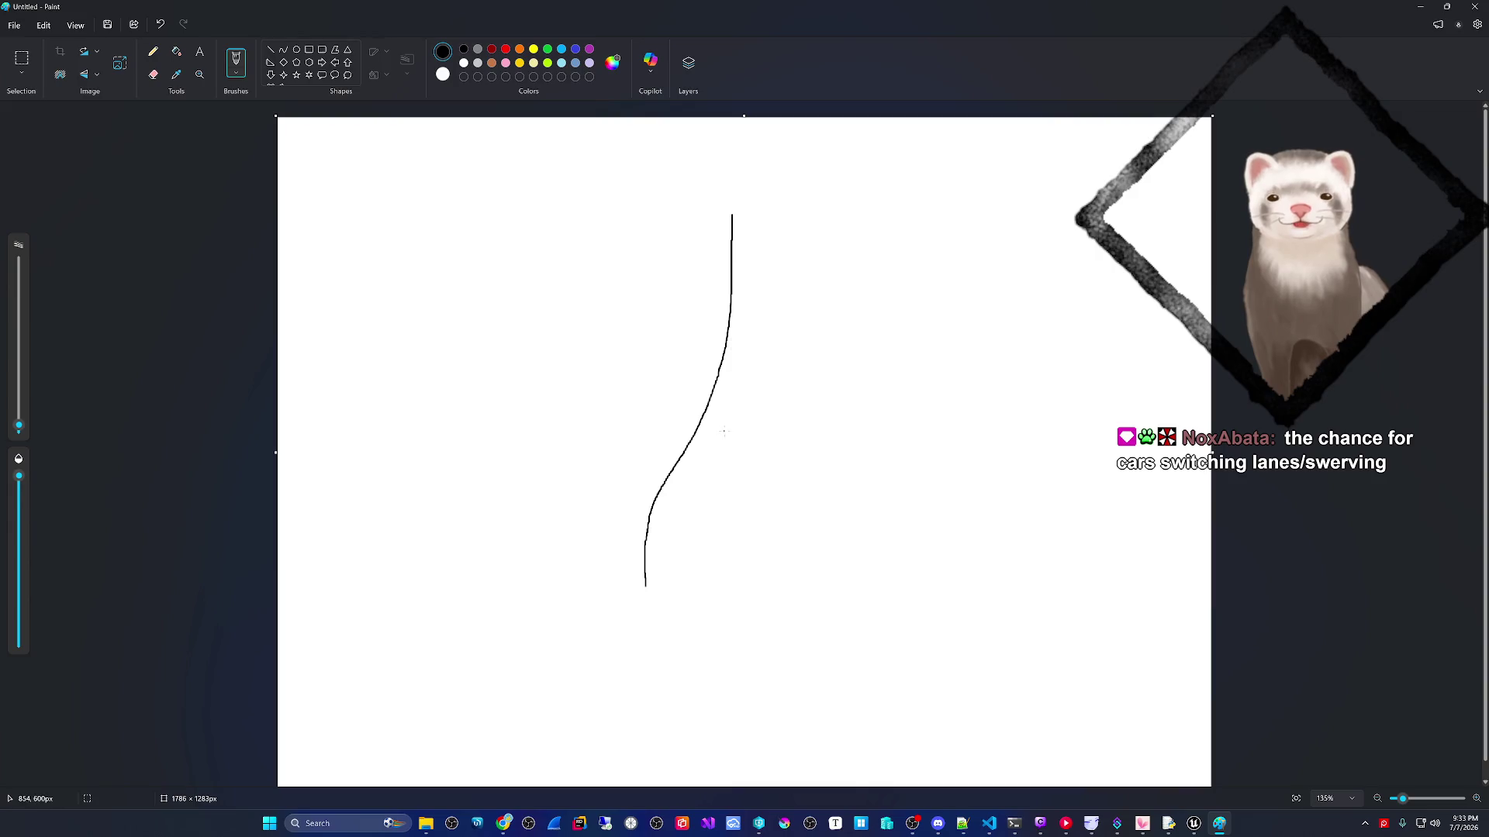
- Close Paint without saving the lane-change sketch
{"action": "left_click", "coordinate": [1477, 7]}
{"action": "left_click", "coordinate": [743, 432]}
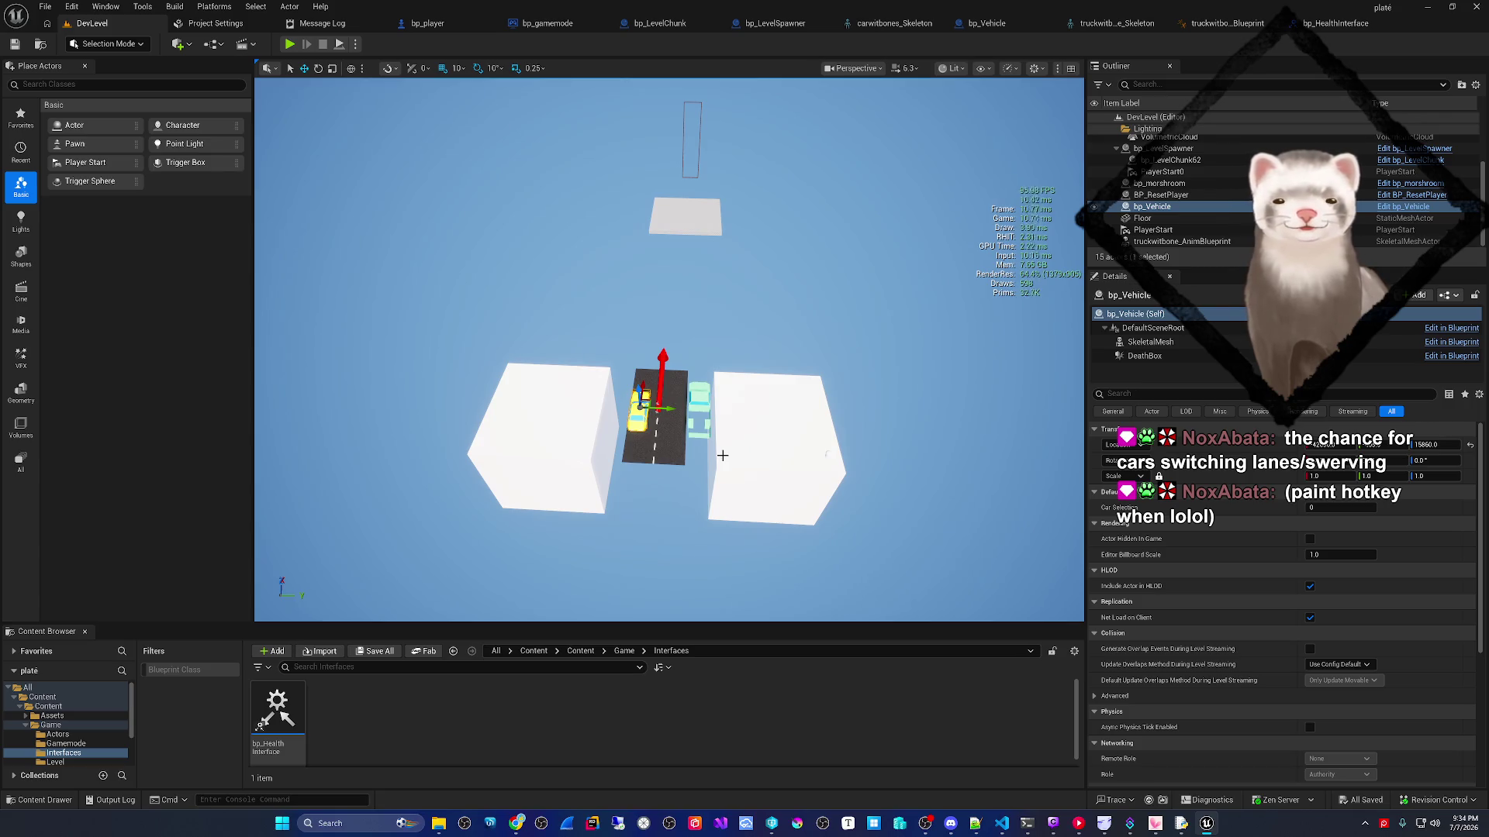
- Assign an Open Application action for Paint to an empty Stream Deck key, then close Paint and Stream Deck
{"action": "key", "text": "super"}
{"action": "type", "text": "stream"}
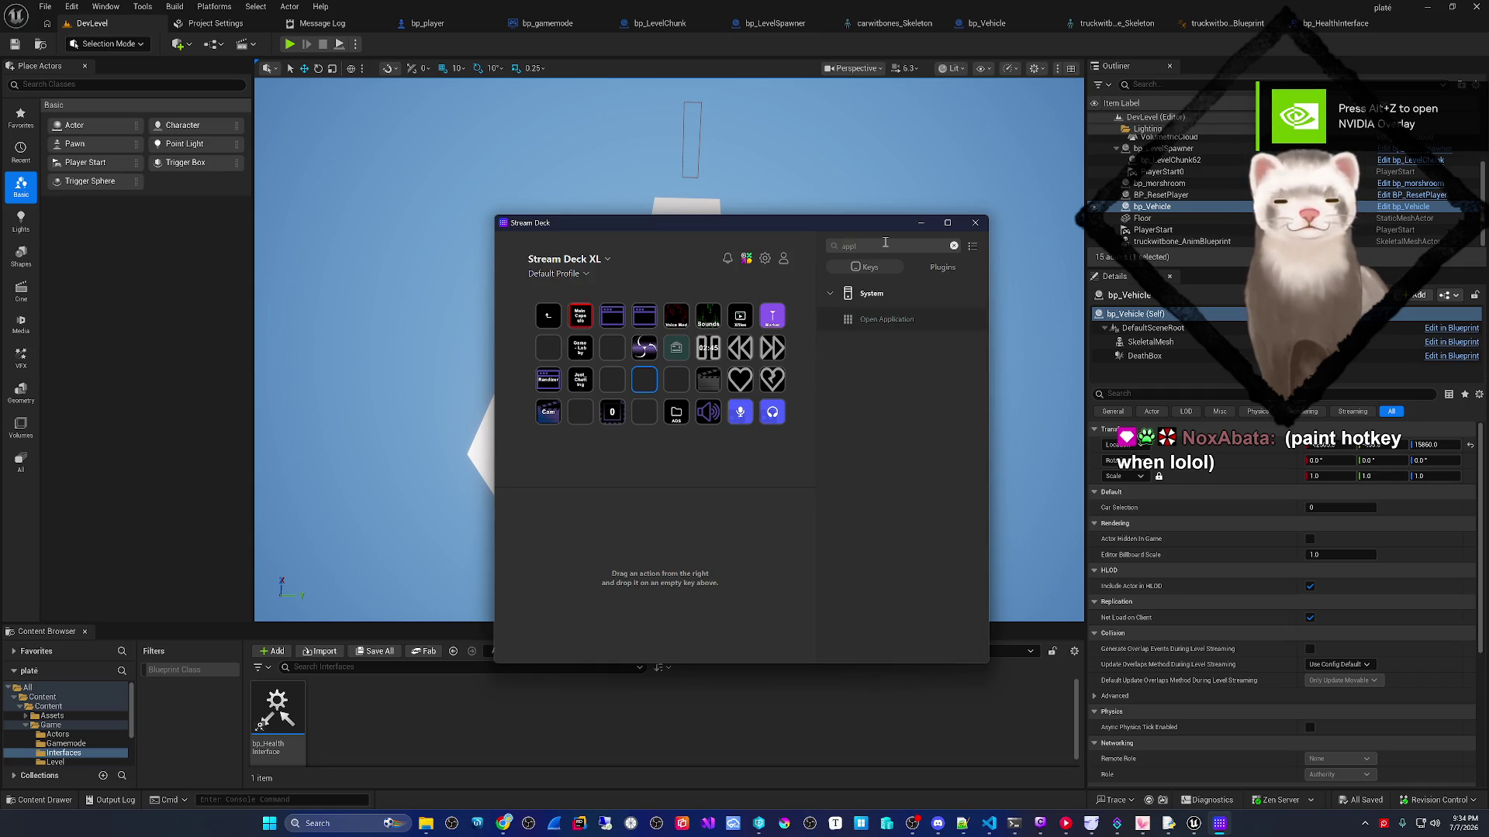
{"action": "left_click_drag", "start_coordinate": [749, 387], "coordinate": [642, 414]}
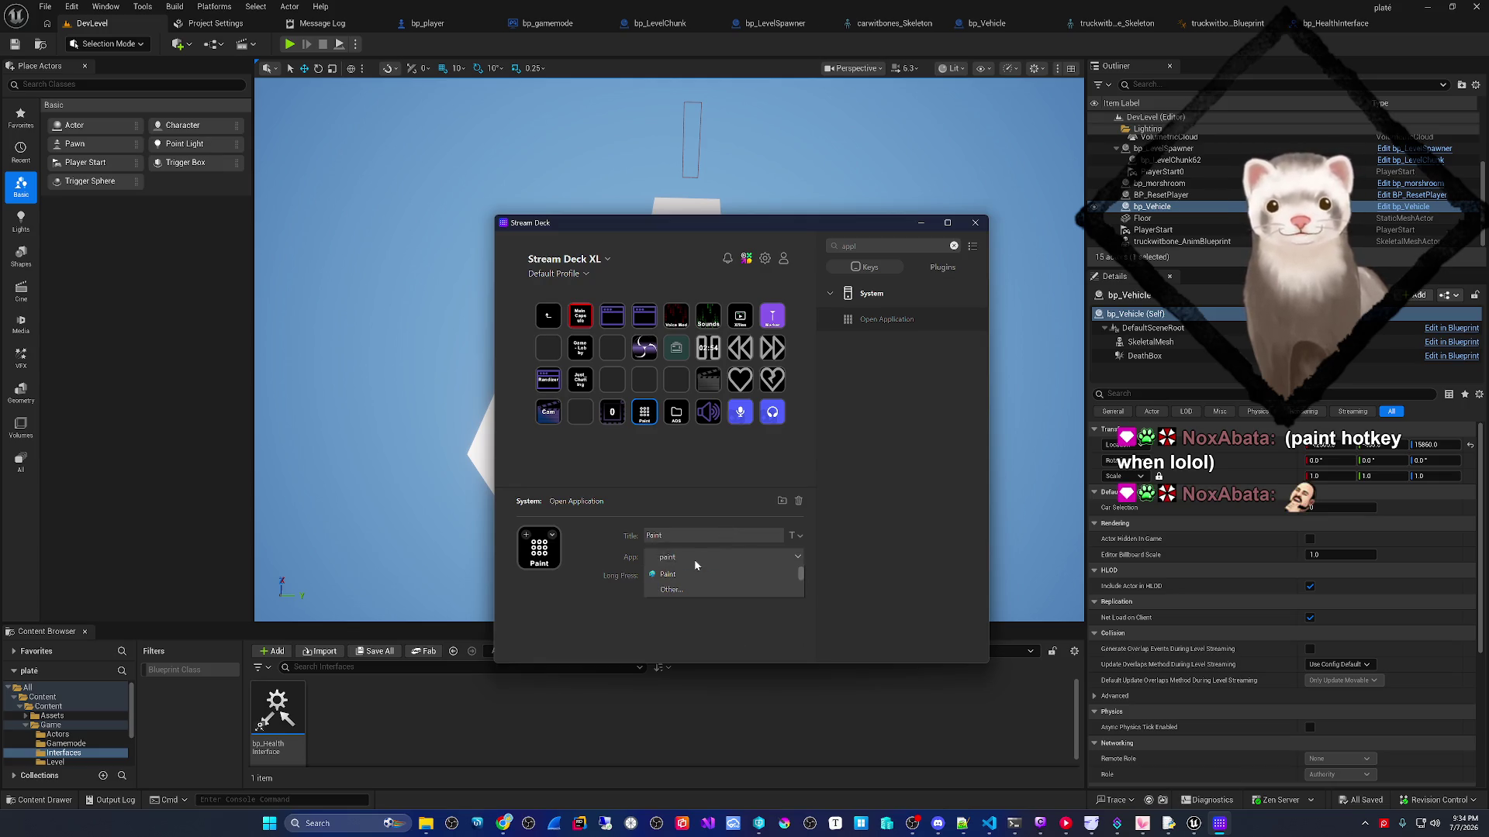
{"action": "left_click", "coordinate": [694, 575]}
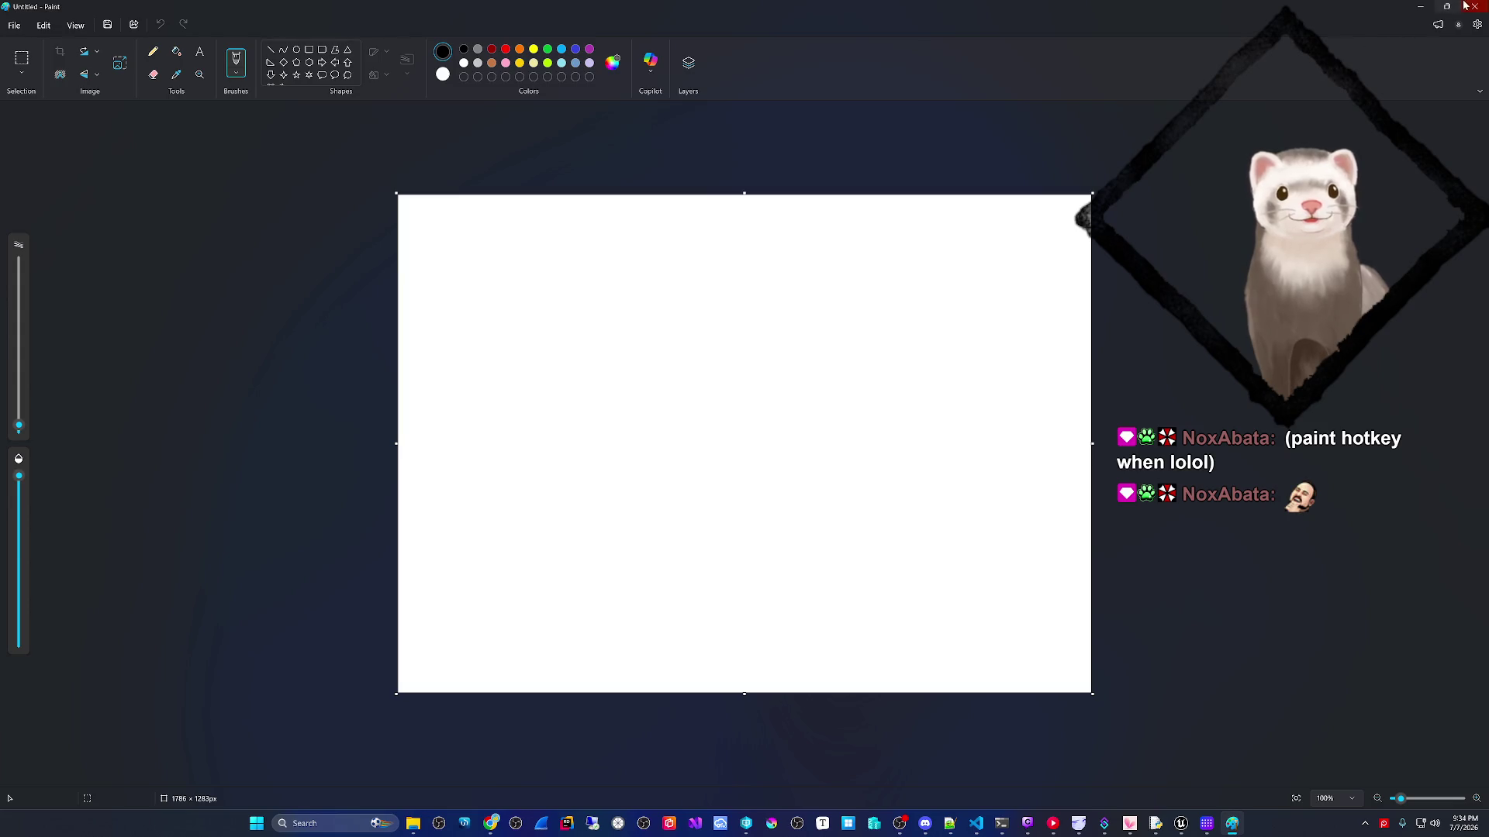
{"action": "left_click", "coordinate": [1465, 6]}
{"action": "left_click", "coordinate": [975, 223]}
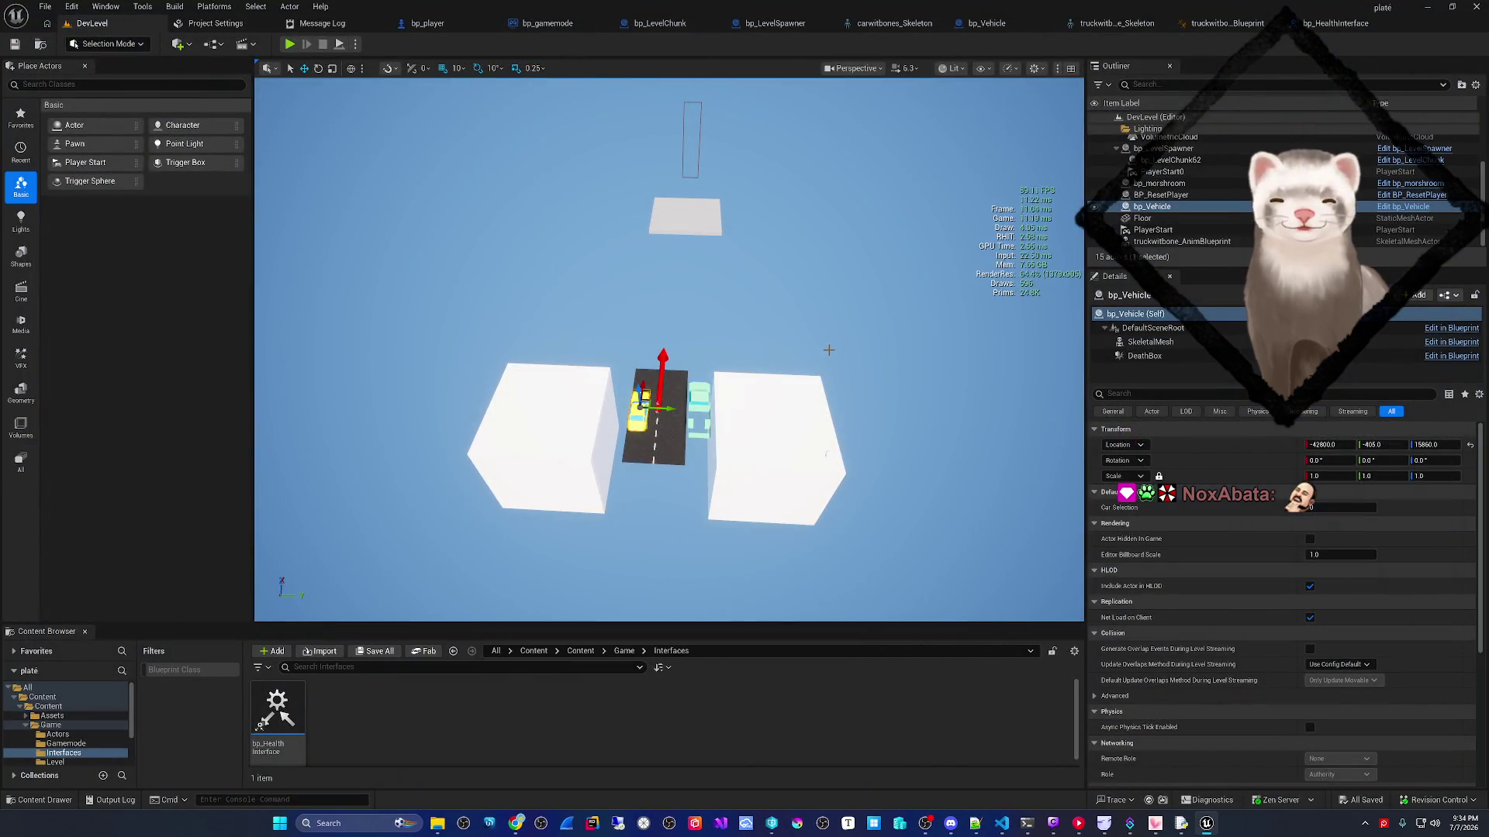
{"action": "scroll", "coordinate": [820, 338], "scroll_direction": "up", "scroll_amount": 6}
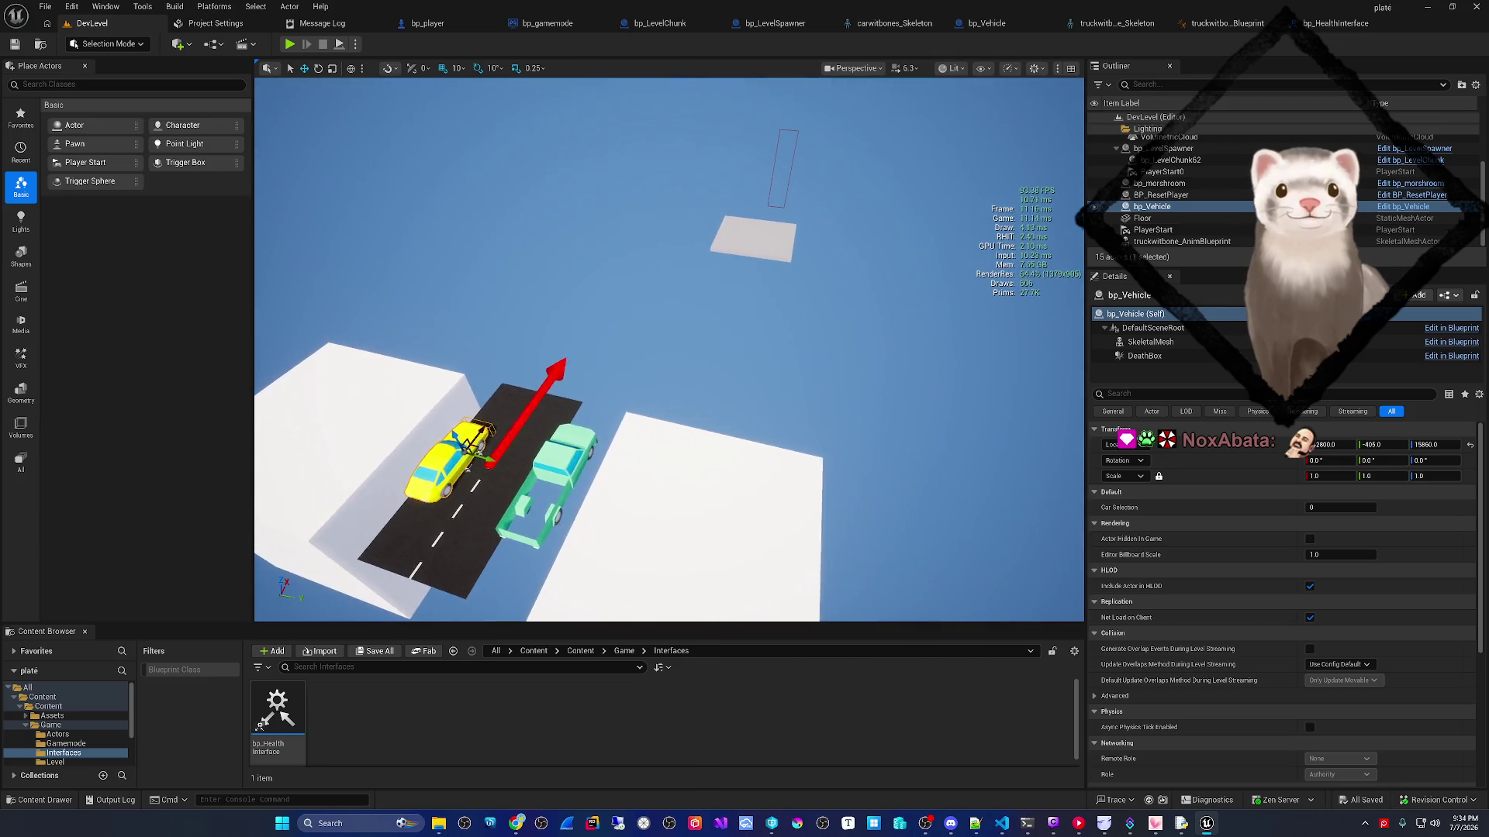
{"action": "scroll", "coordinate": [820, 337], "scroll_direction": "down", "scroll_amount": 8}
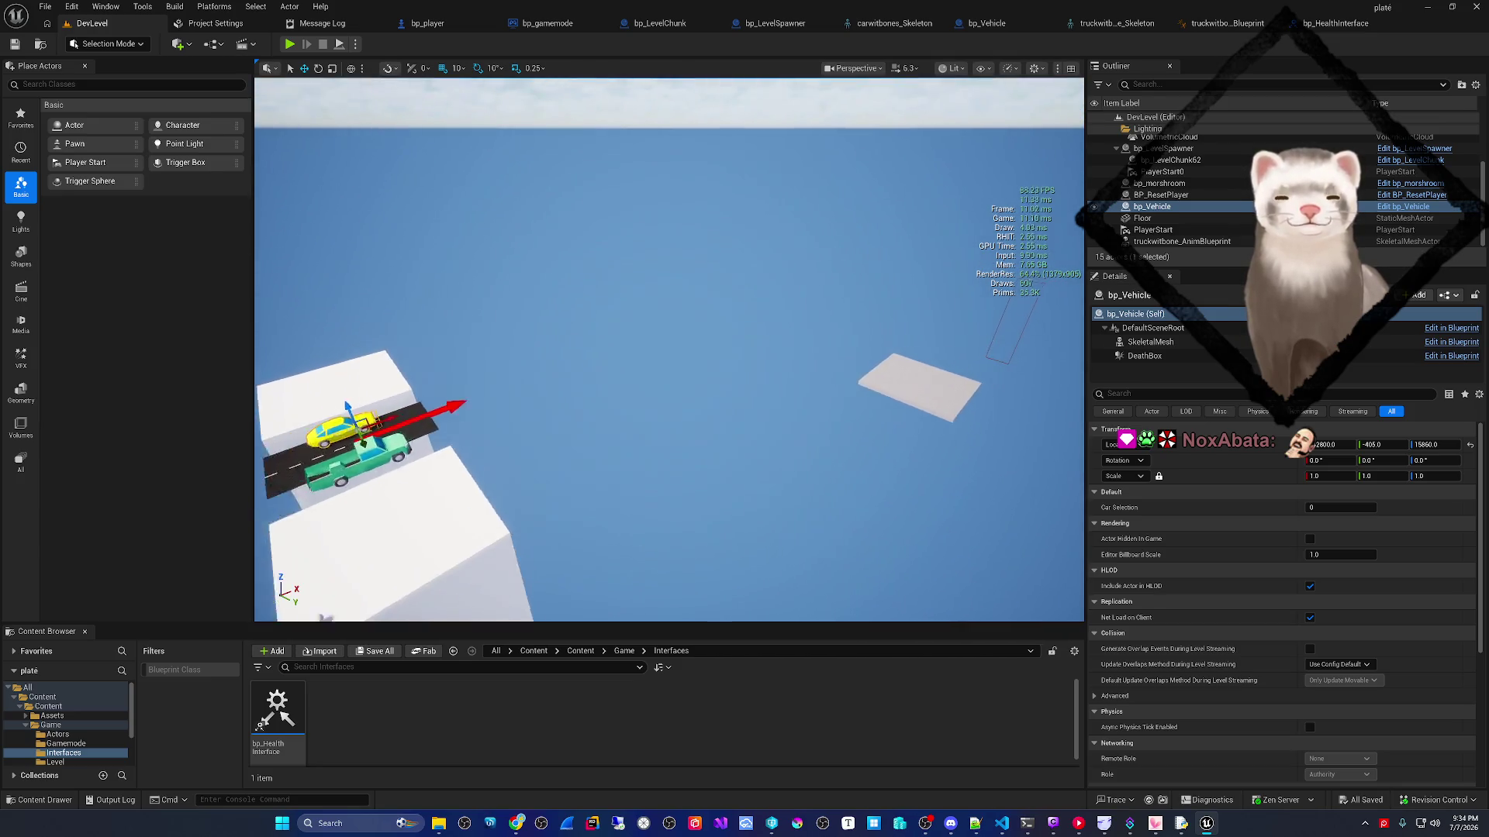
{"action": "scroll", "coordinate": [788, 386], "scroll_direction": "up", "scroll_amount": 5}
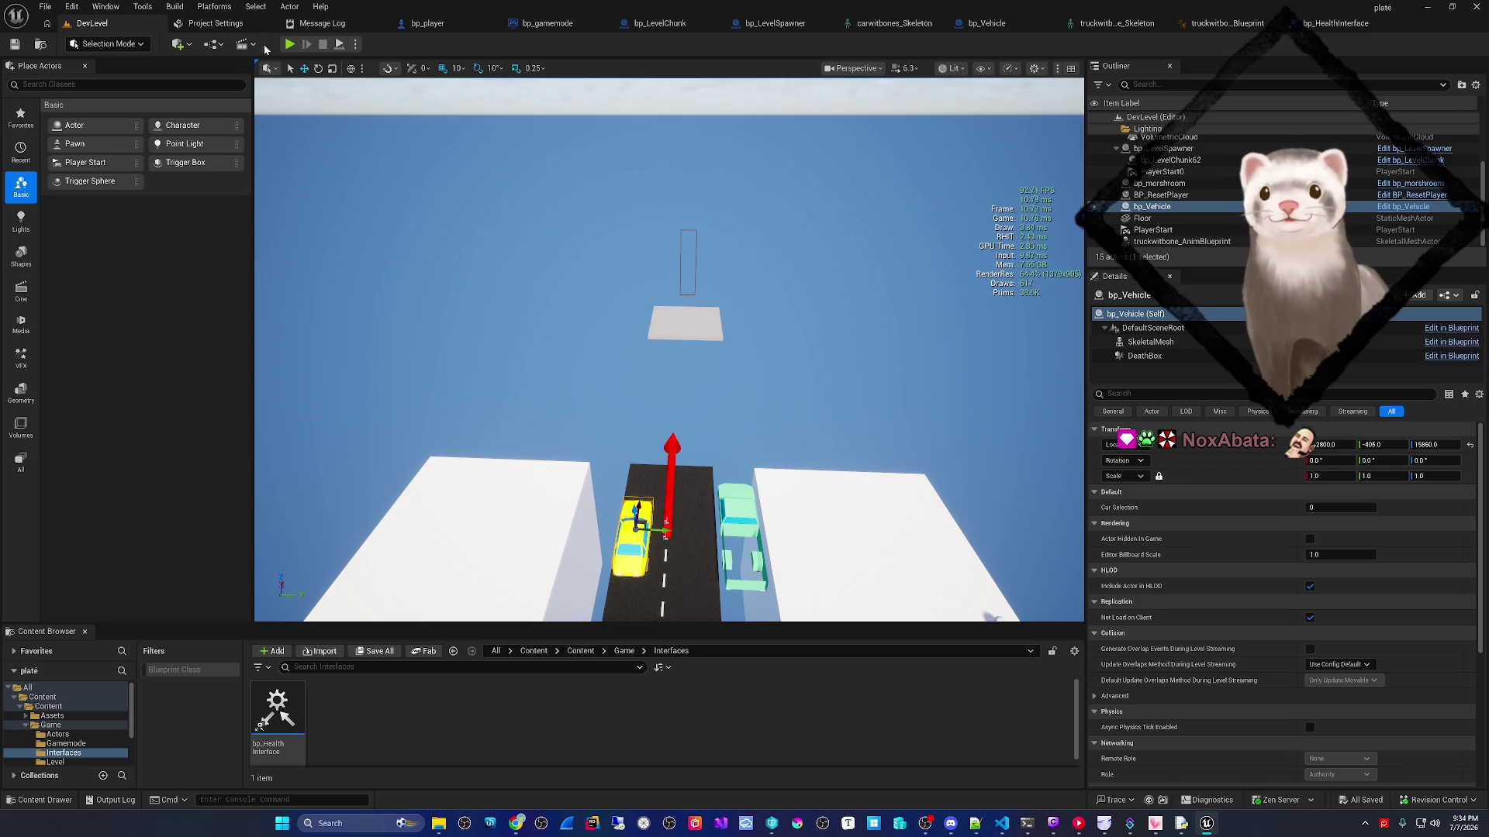
{"action": "key", "text": "alt+p"}
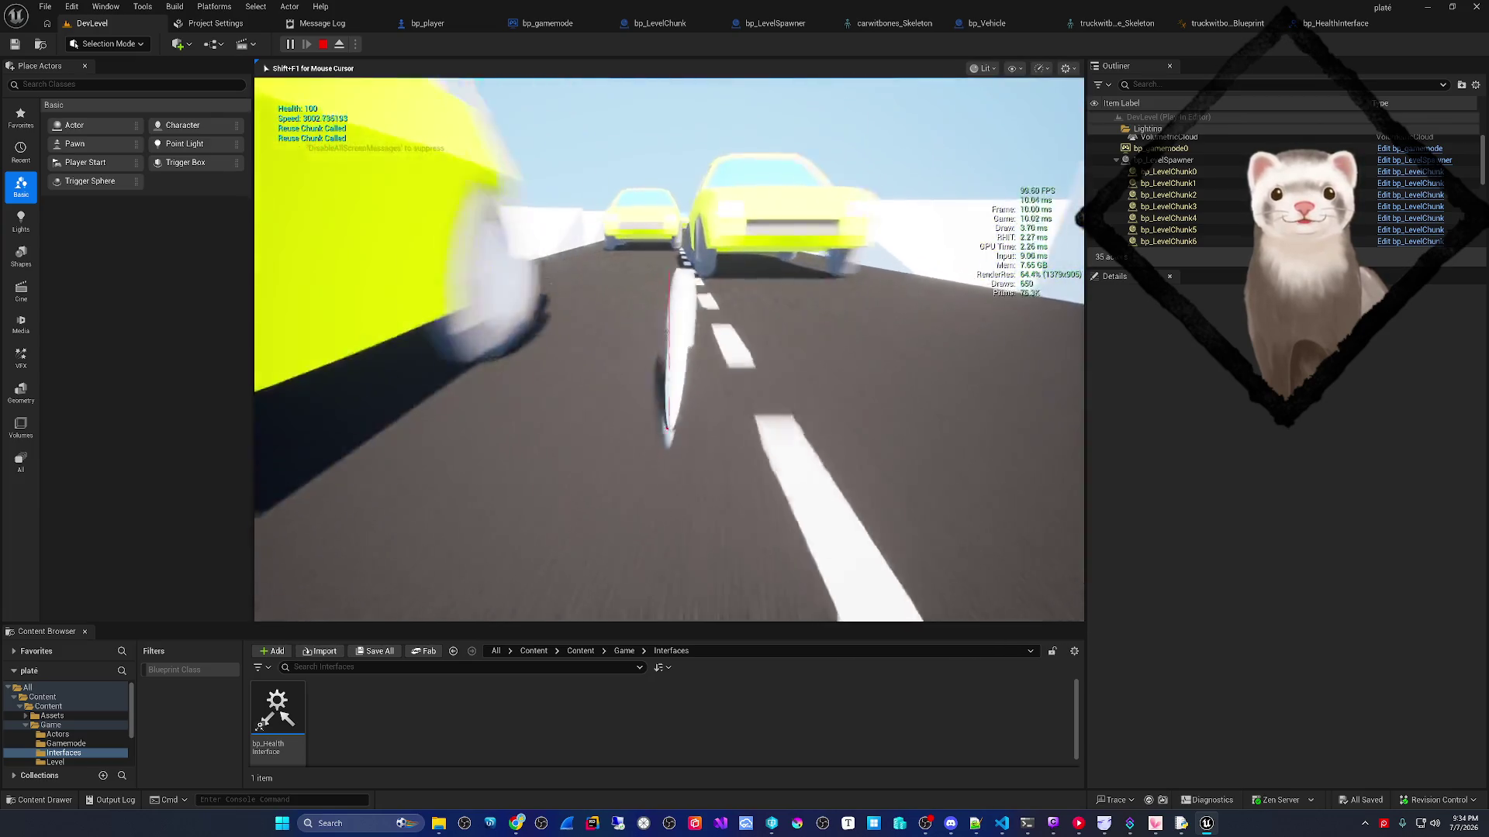
{"action": "key", "text": "d"}
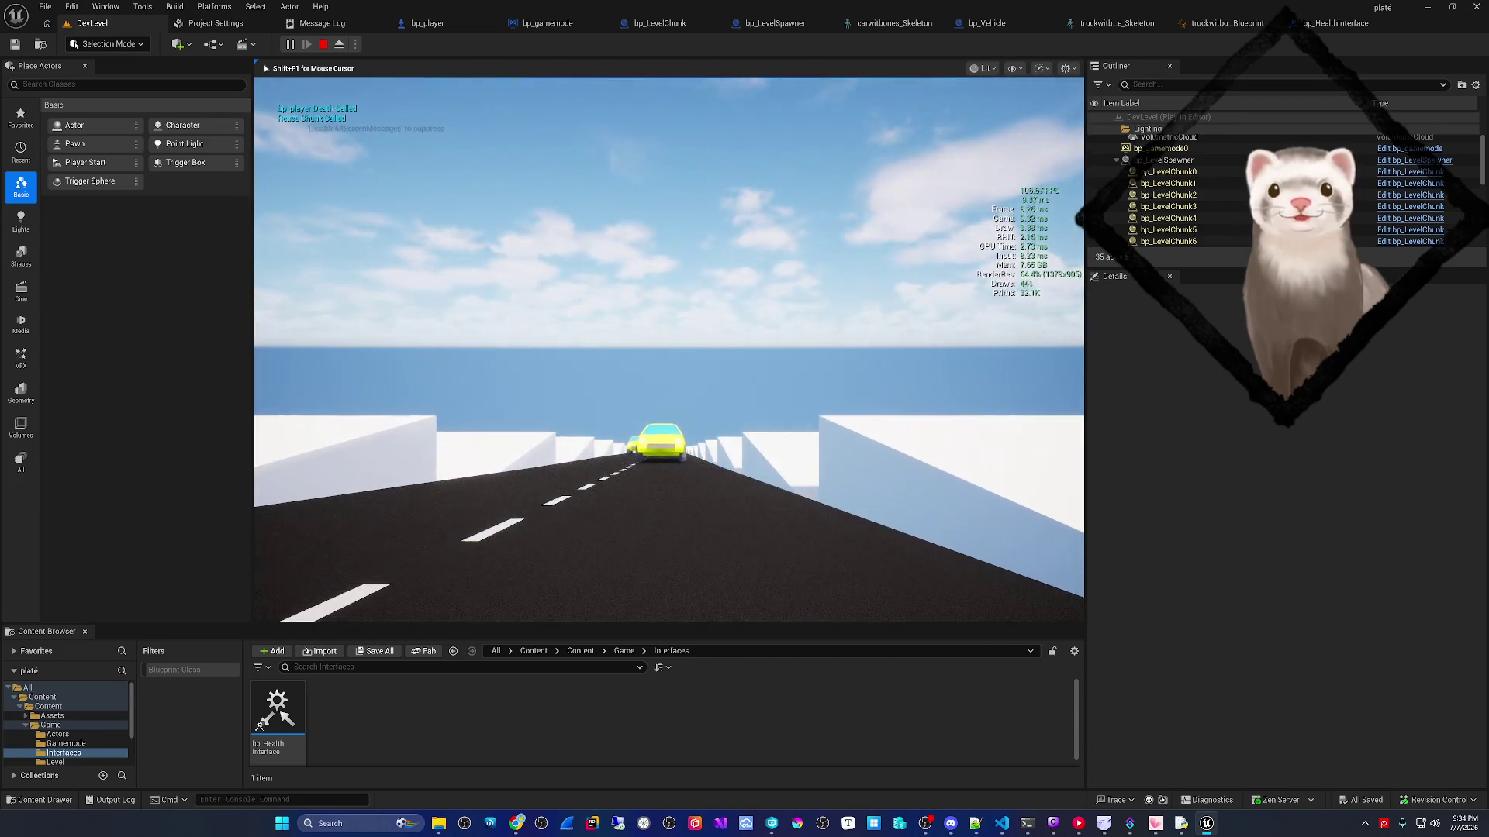
{"action": "key", "text": "Escape"}
{"action": "left_click", "coordinate": [289, 45]}
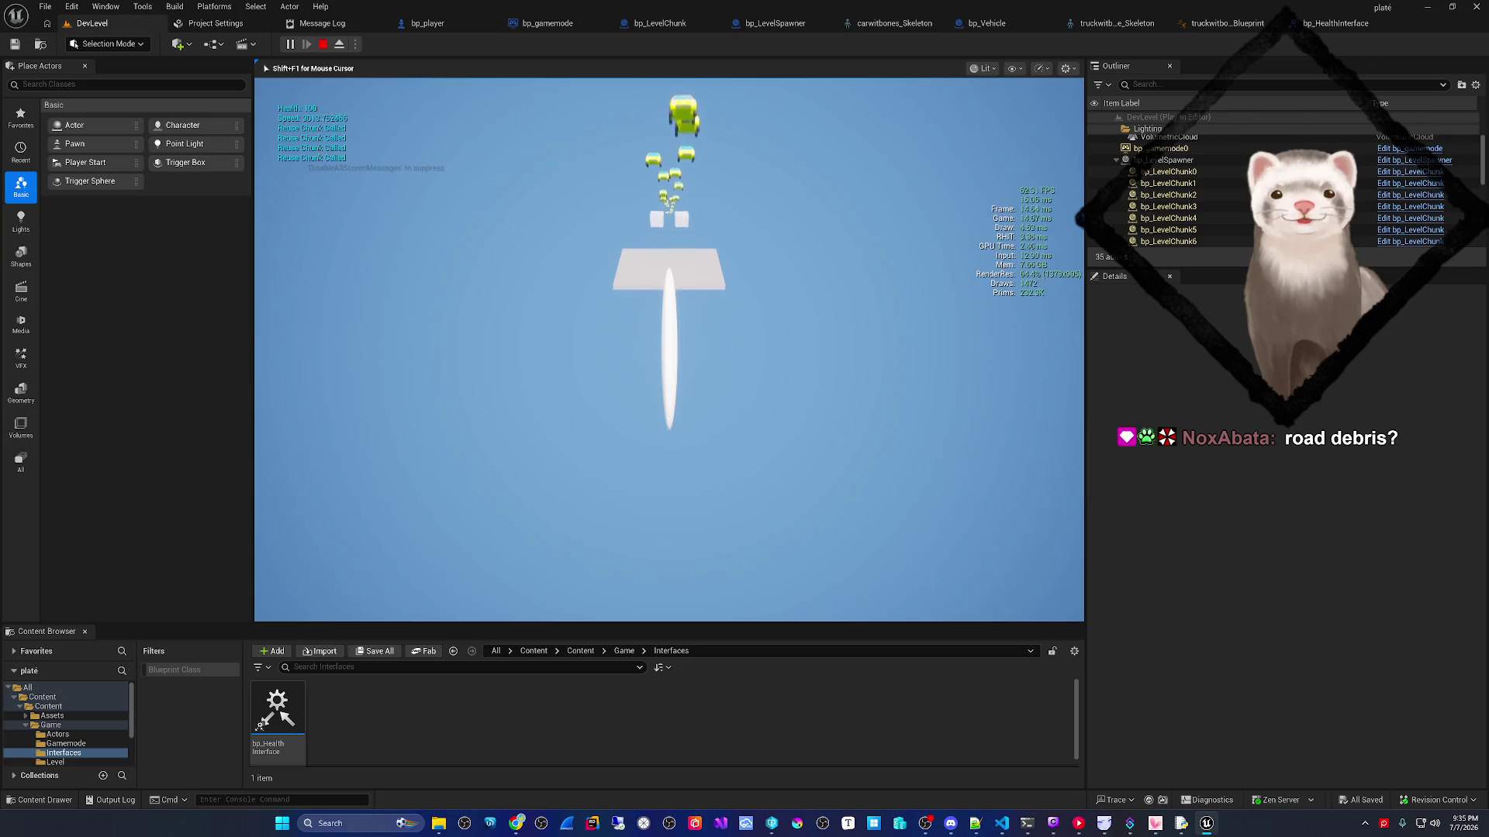
{"action": "key", "text": "Escape"}
{"action": "key", "text": "f"}
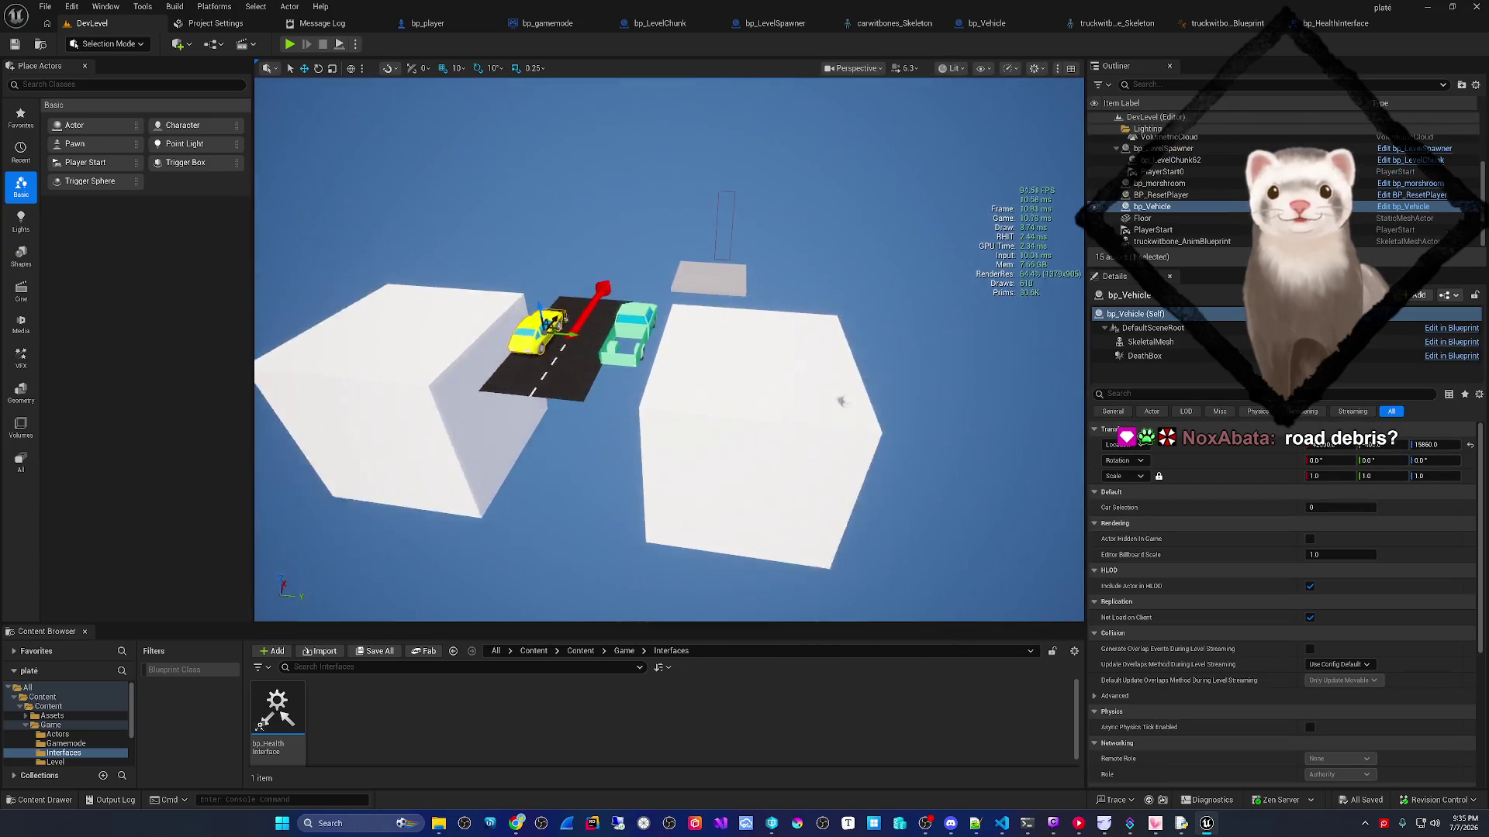
{"action": "left_click_drag", "start_coordinate": [625, 366], "coordinate": [634, 364]}
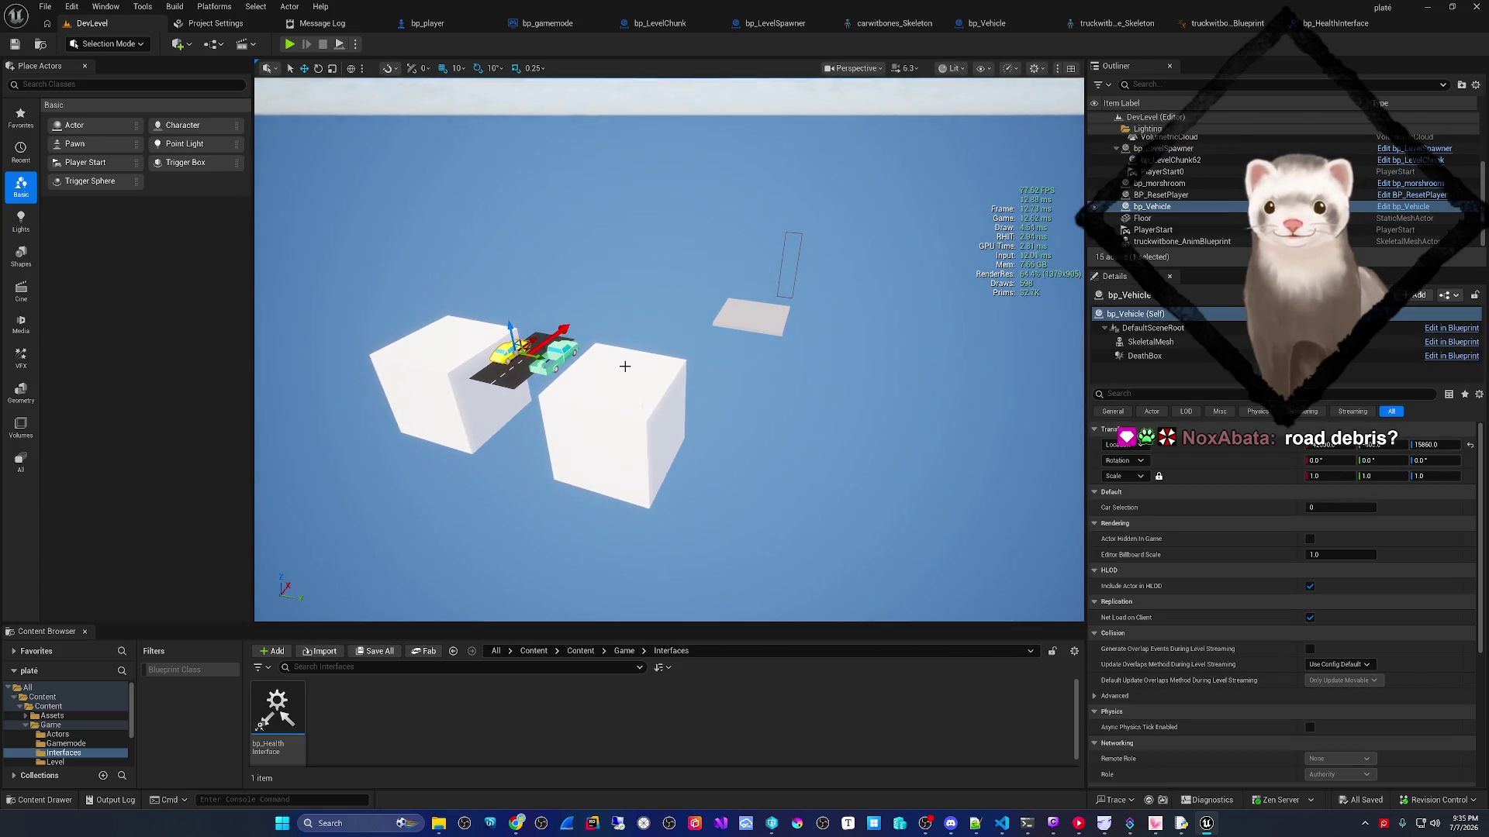
{"action": "left_click", "coordinate": [635, 25]}
- Open bp_LevelSpawner's Recycle Chunk Logic graph and look over its nodes
{"action": "left_click", "coordinate": [737, 23]}
{"action": "scroll", "coordinate": [591, 384], "scroll_direction": "down", "scroll_amount": 5}
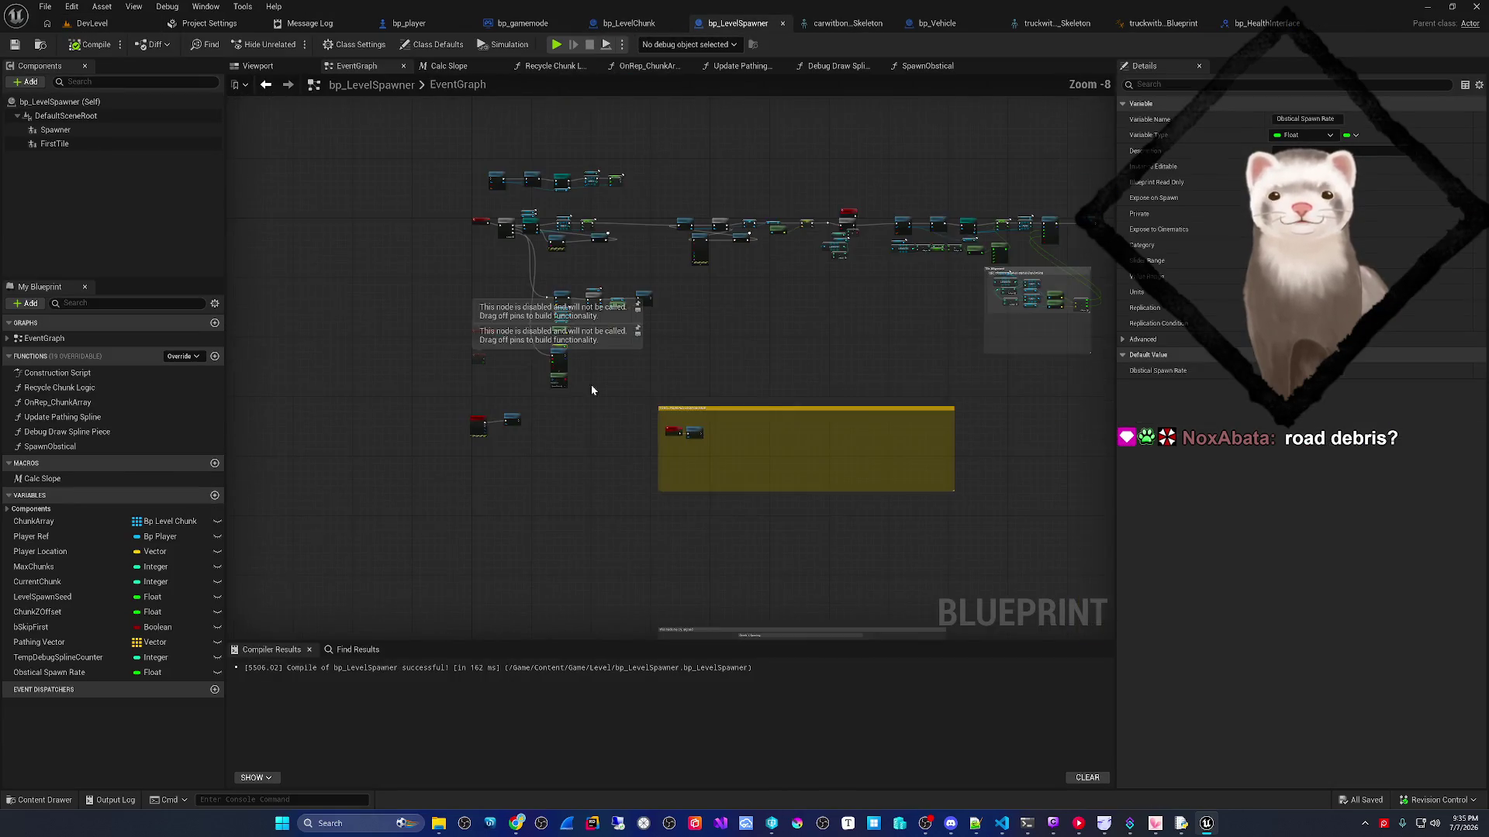
{"action": "scroll", "coordinate": [498, 421], "scroll_direction": "up", "scroll_amount": 8}
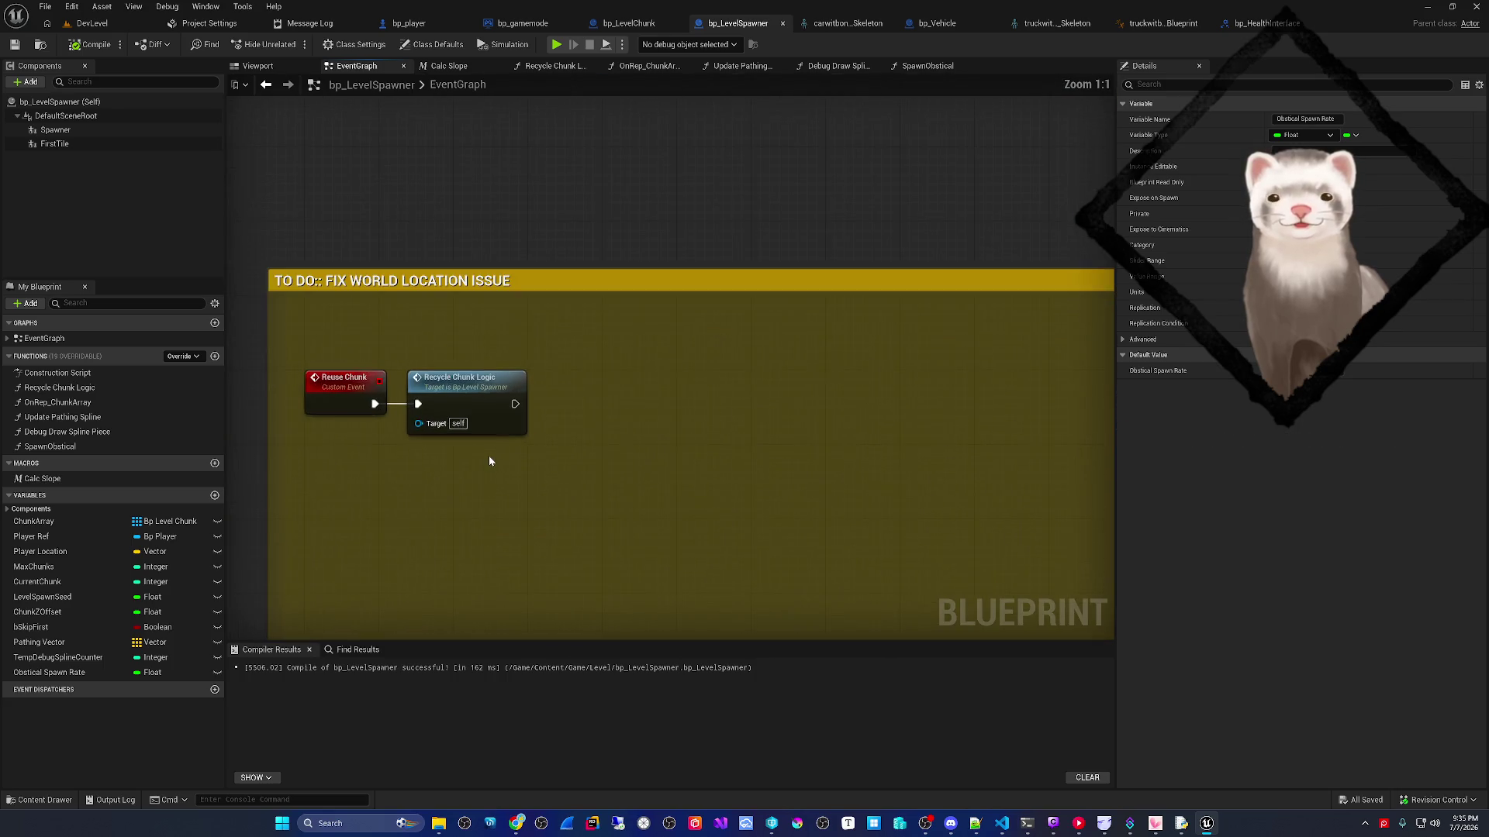
{"action": "double_click", "coordinate": [494, 416]}
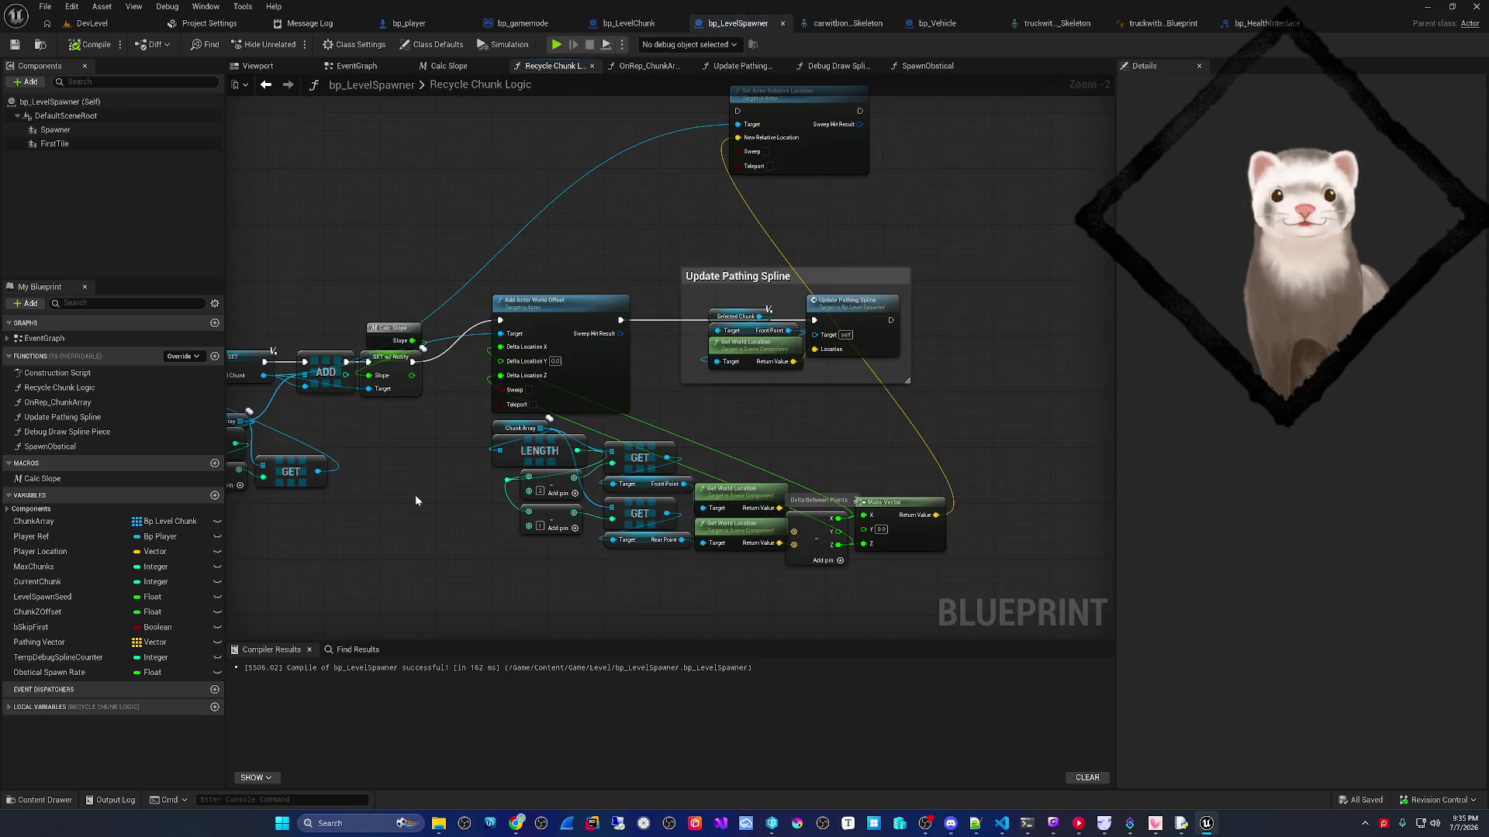
{"action": "mouse_move", "coordinate": [731, 463]}
{"action": "left_mouse_down"}
{"action": "mouse_move", "coordinate": [700, 458]}
{"action": "mouse_move", "coordinate": [684, 514]}
{"action": "mouse_move", "coordinate": [657, 462]}
{"action": "mouse_move", "coordinate": [558, 464]}
{"action": "mouse_move", "coordinate": [612, 458]}
{"action": "mouse_move", "coordinate": [622, 478]}
{"action": "mouse_move", "coordinate": [969, 421]}
{"action": "left_mouse_up"}
{"action": "left_click_drag", "start_coordinate": [518, 513], "coordinate": [771, 504]}
{"action": "mouse_move", "coordinate": [405, 500]}
{"action": "left_mouse_down"}
{"action": "mouse_move", "coordinate": [565, 498]}
{"action": "mouse_move", "coordinate": [342, 498]}
{"action": "left_mouse_up"}
{"action": "left_click_drag", "start_coordinate": [584, 487], "coordinate": [242, 502]}
{"action": "left_click_drag", "start_coordinate": [687, 438], "coordinate": [455, 486]}
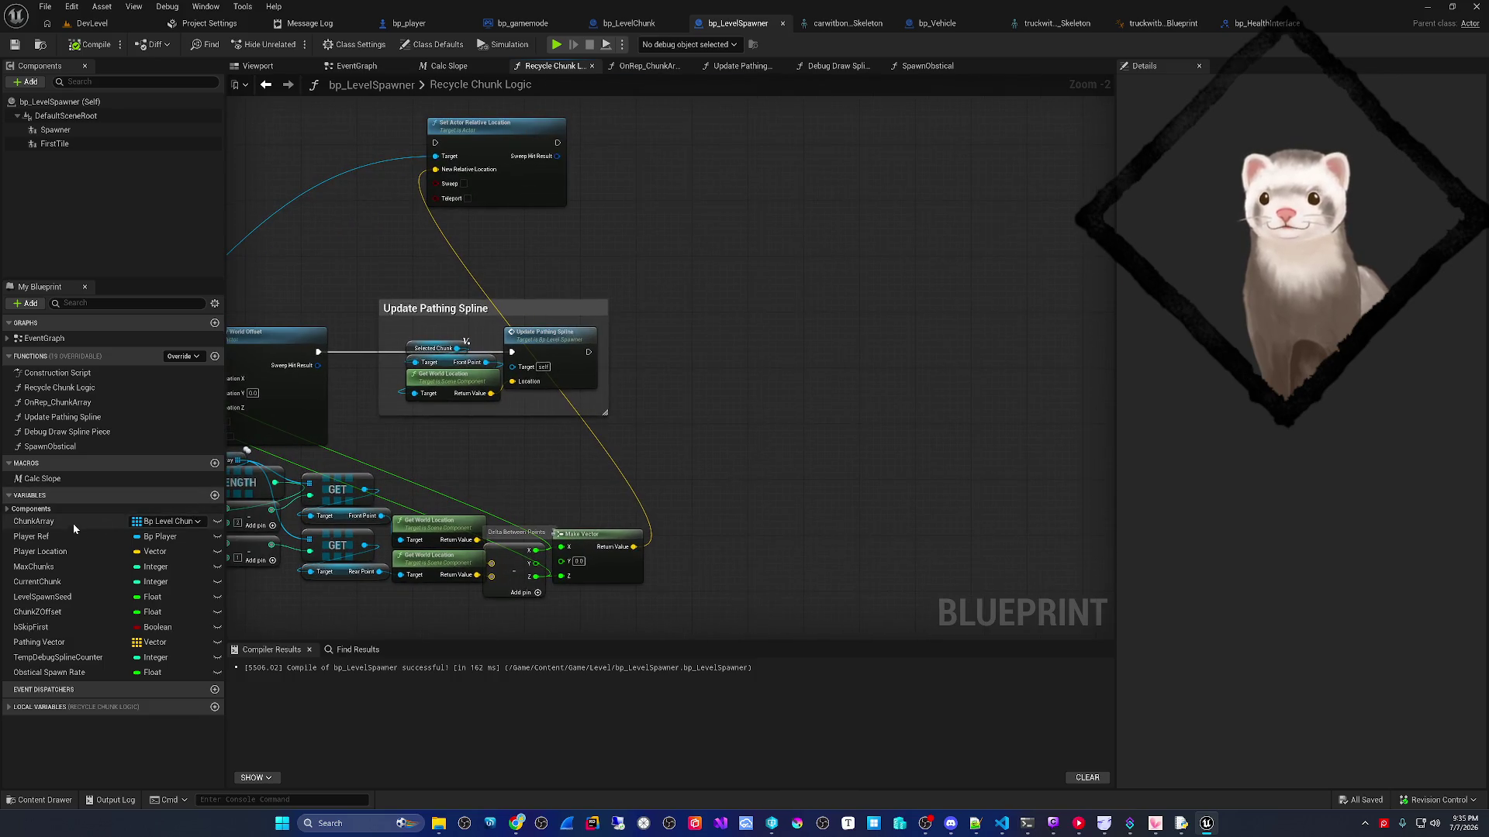
- Add a Chunk Array getter with a Length node
{"action": "left_click_drag", "start_coordinate": [74, 523], "coordinate": [638, 335]}
{"action": "mouse_move", "coordinate": [47, 521]}
{"action": "left_mouse_down"}
{"action": "mouse_move", "coordinate": [410, 467]}
{"action": "mouse_move", "coordinate": [714, 358]}
{"action": "mouse_move", "coordinate": [772, 358]}
{"action": "left_mouse_up"}
{"action": "scroll", "coordinate": [721, 357], "scroll_direction": "up", "scroll_amount": 2}
{"action": "type", "text": "leng"}
{"action": "key", "text": "Return"}
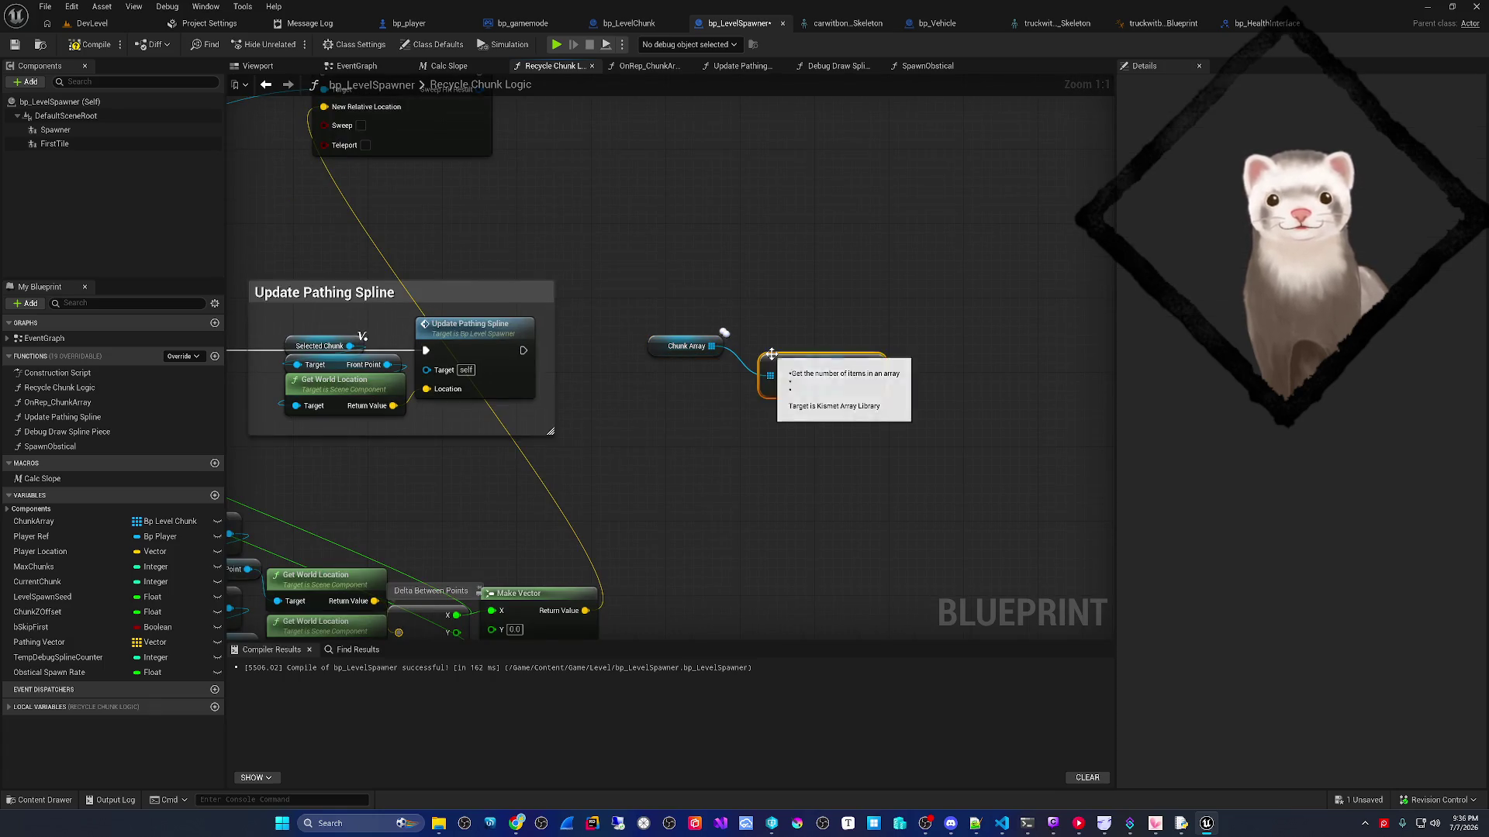
- Convert the array length to a string and feed it into a new Print String node
{"action": "left_click_drag", "start_coordinate": [873, 375], "coordinate": [954, 351]}
{"action": "type", "text": "print"}
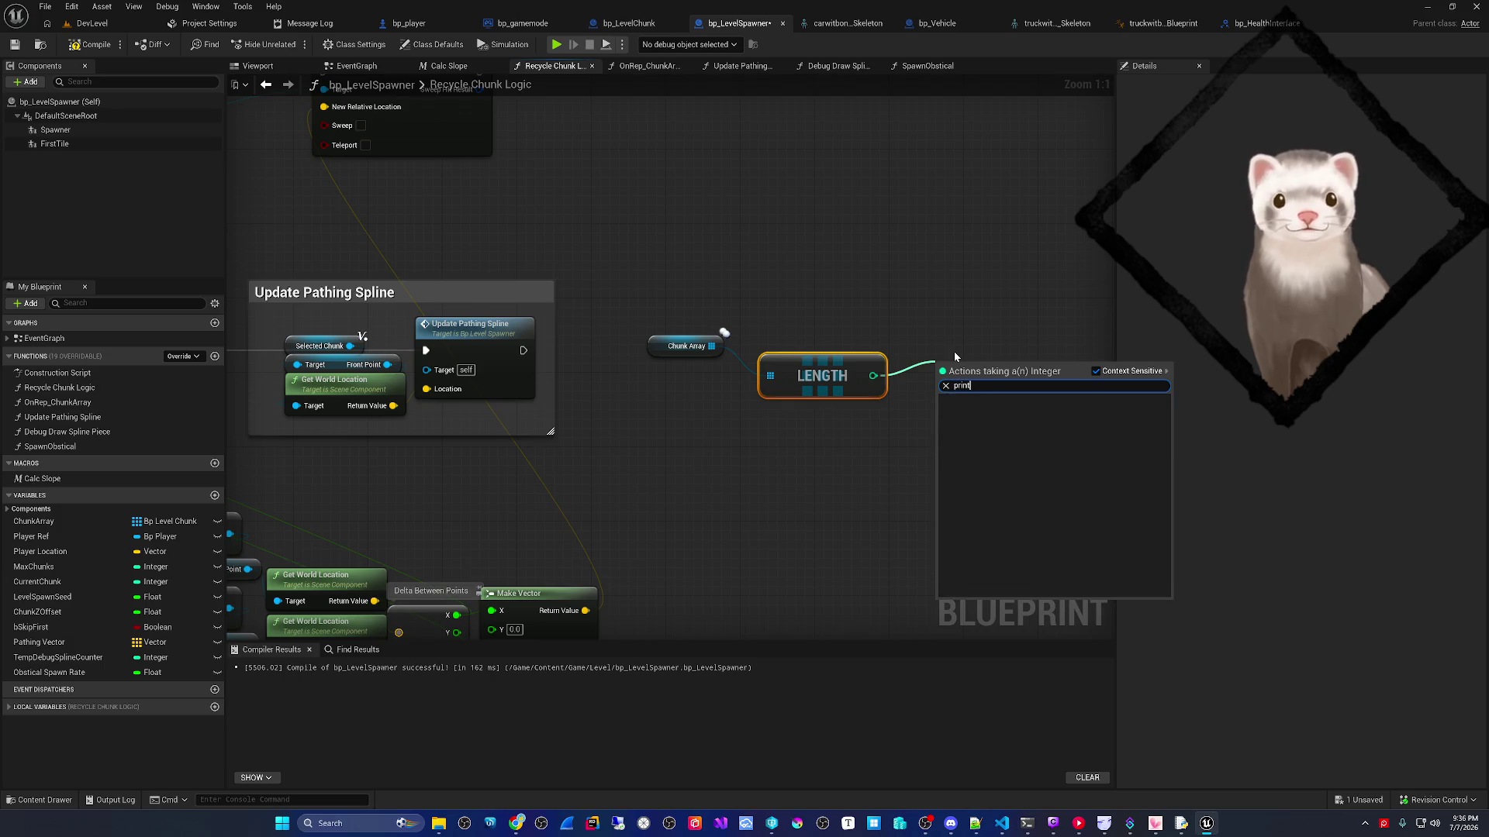
{"action": "type", "text": "to string"}
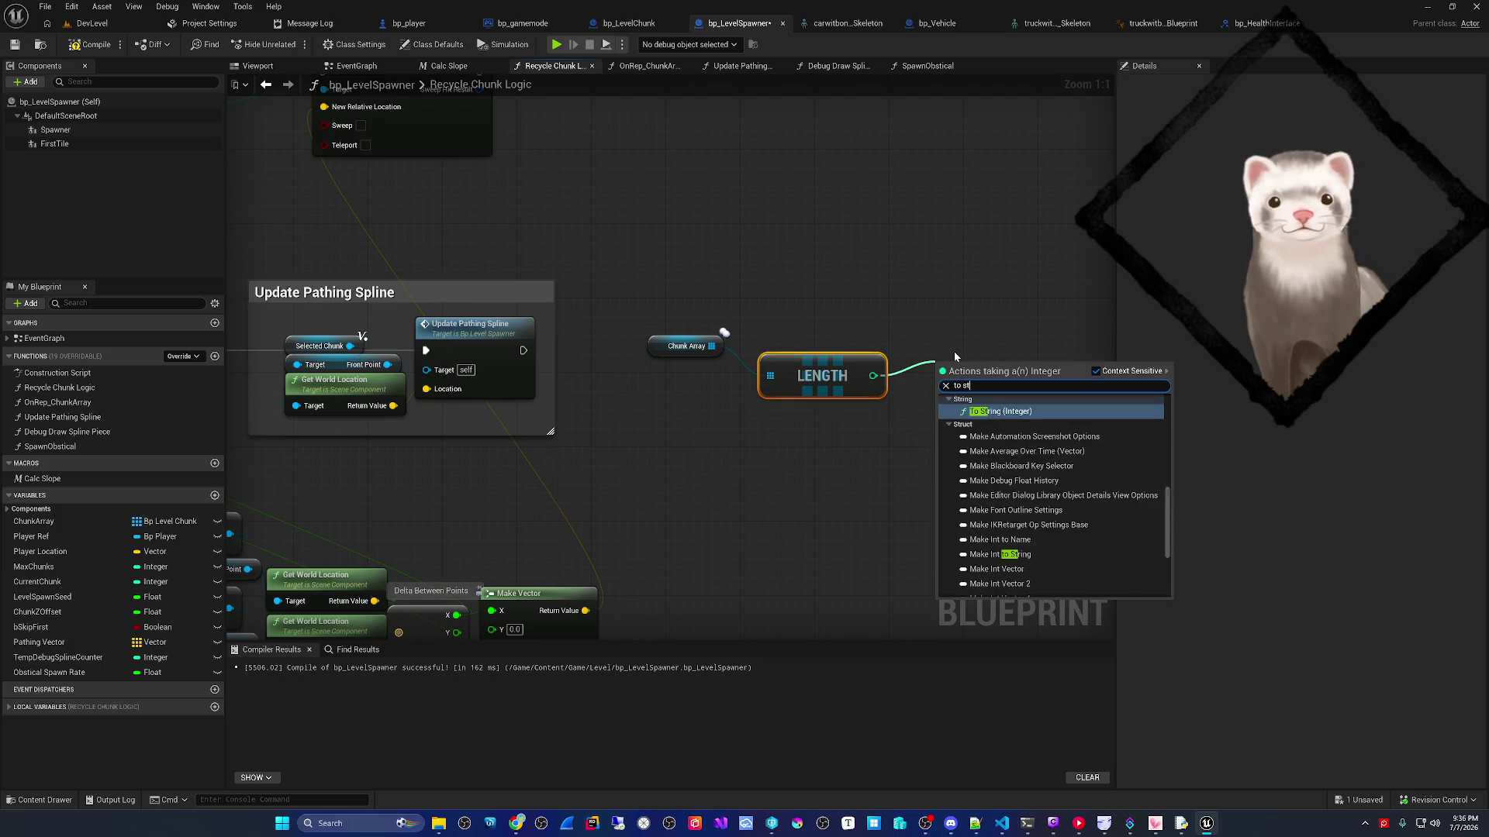
{"action": "key", "text": "Return"}
{"action": "left_click_drag", "start_coordinate": [987, 364], "coordinate": [1030, 332]}
{"action": "type", "text": "print"}
{"action": "key", "text": "Return"}
{"action": "left_click", "coordinate": [1070, 396]}
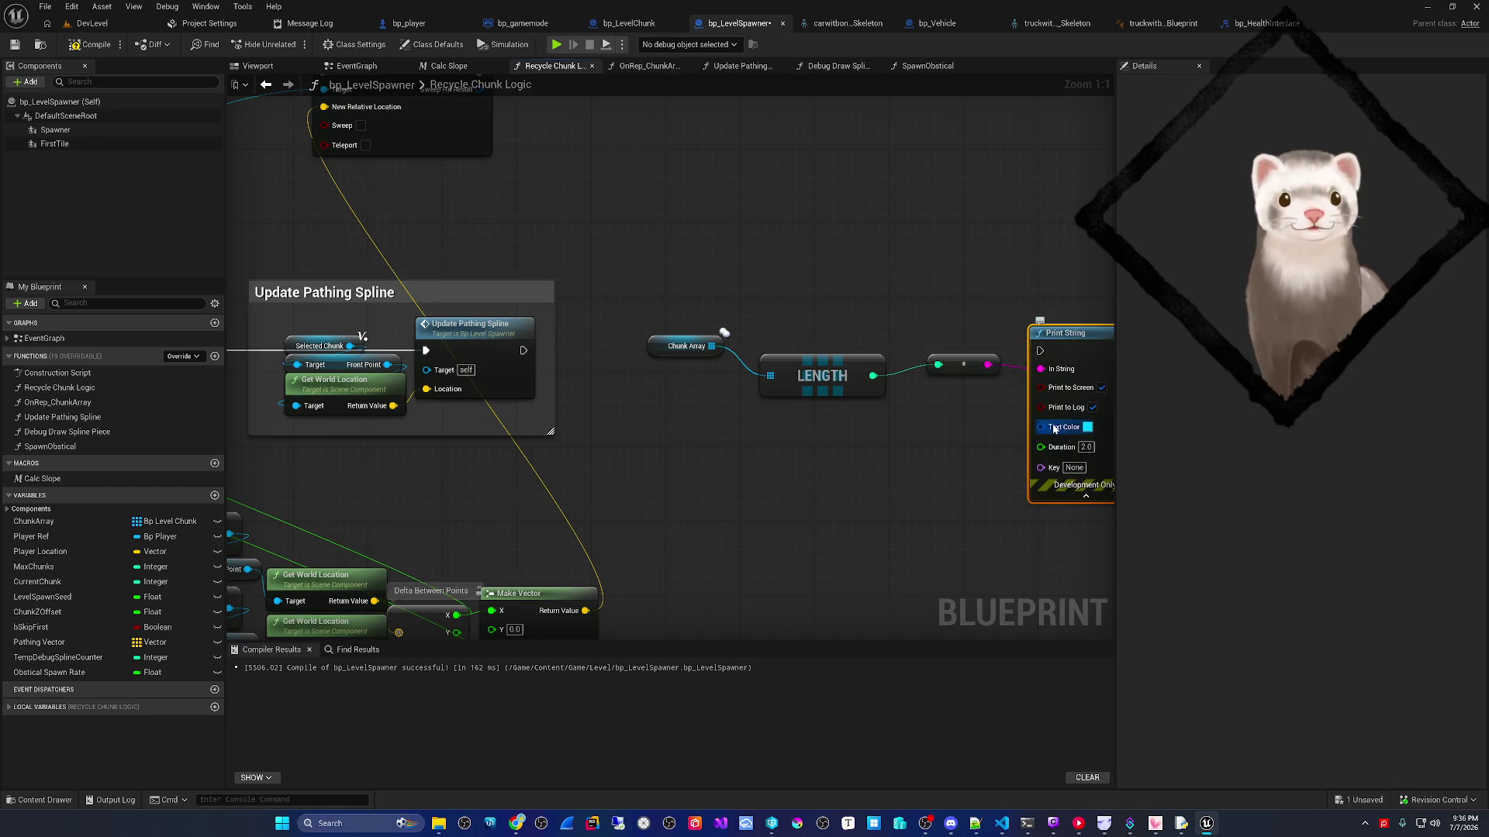
- Insert an Append into In String with the count string on B, then play DevLevel
{"action": "left_click_drag", "start_coordinate": [969, 455], "coordinate": [875, 447]}
{"action": "left_click_drag", "start_coordinate": [969, 370], "coordinate": [858, 400]}
{"action": "type", "text": "append"}
{"action": "key", "text": "Return"}
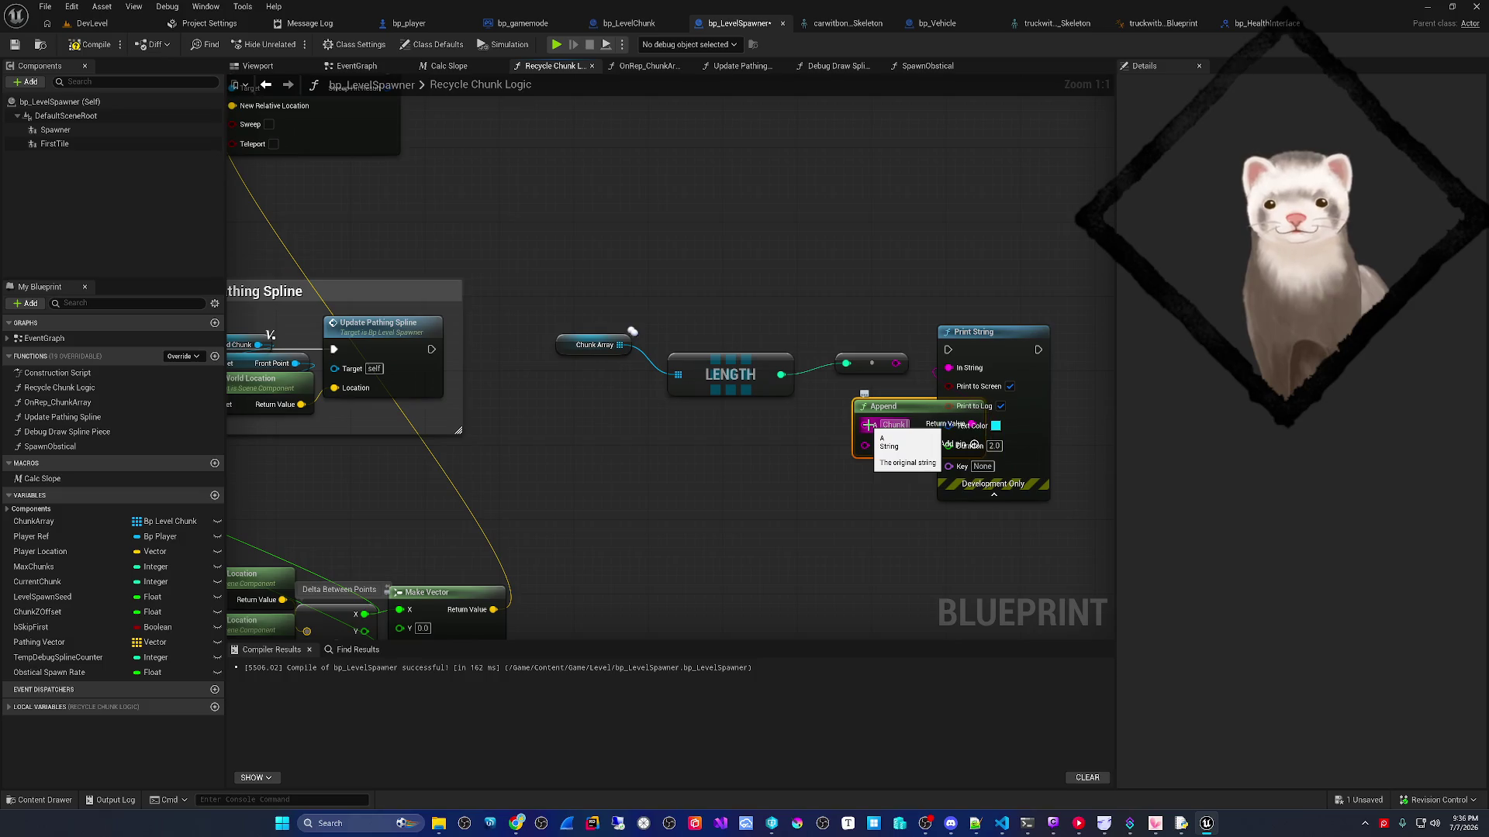
{"action": "mouse_move", "coordinate": [865, 445]}
{"action": "left_mouse_down"}
{"action": "mouse_move", "coordinate": [897, 397]}
{"action": "mouse_move", "coordinate": [897, 364]}
{"action": "left_mouse_up"}
{"action": "left_click_drag", "start_coordinate": [431, 349], "coordinate": [947, 350]}
{"action": "left_click", "coordinate": [14, 44]}
{"action": "key", "text": "alt+p"}
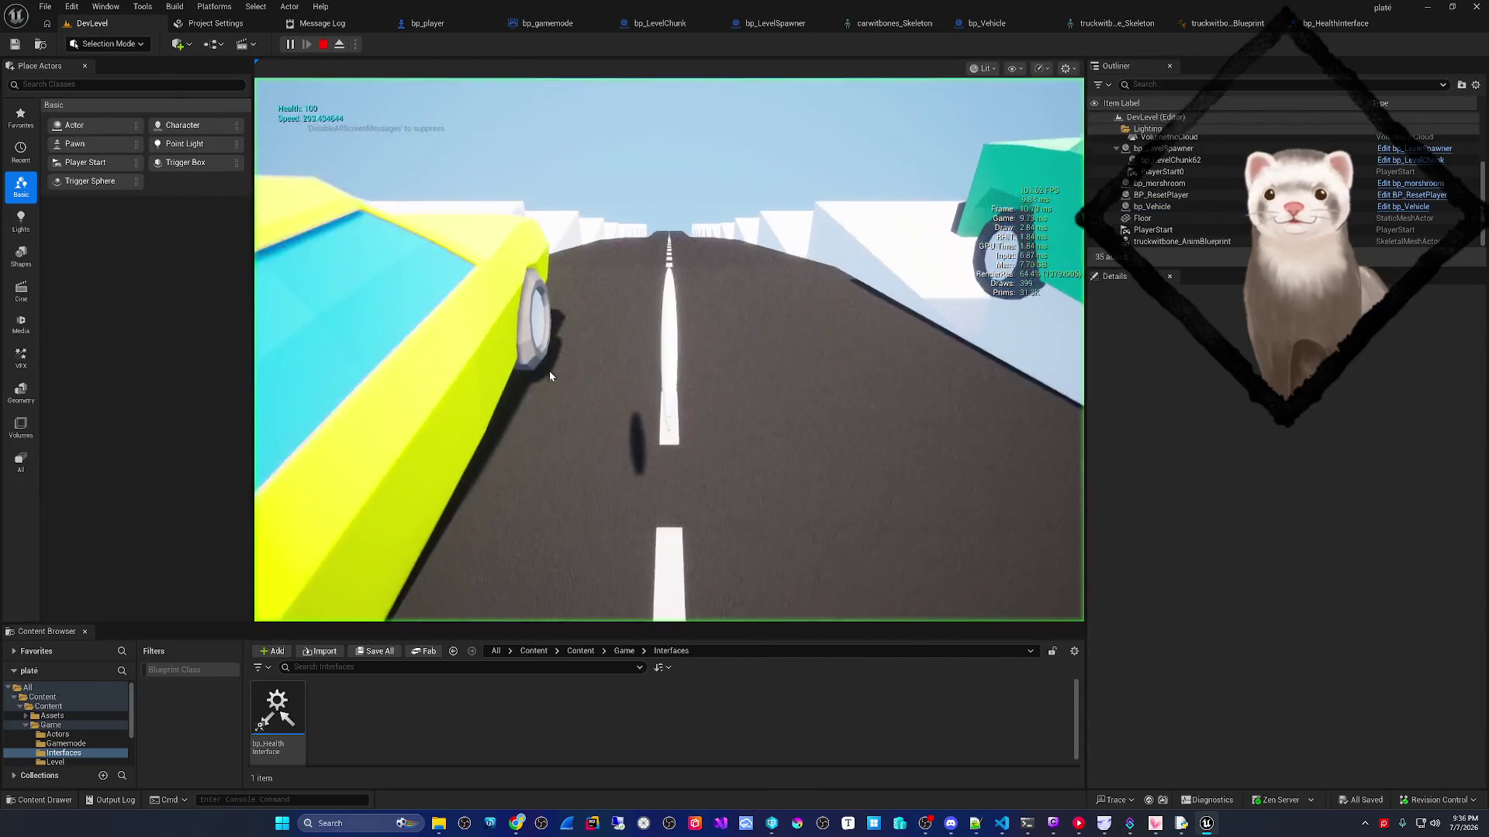
{"action": "left_click", "coordinate": [550, 375]}
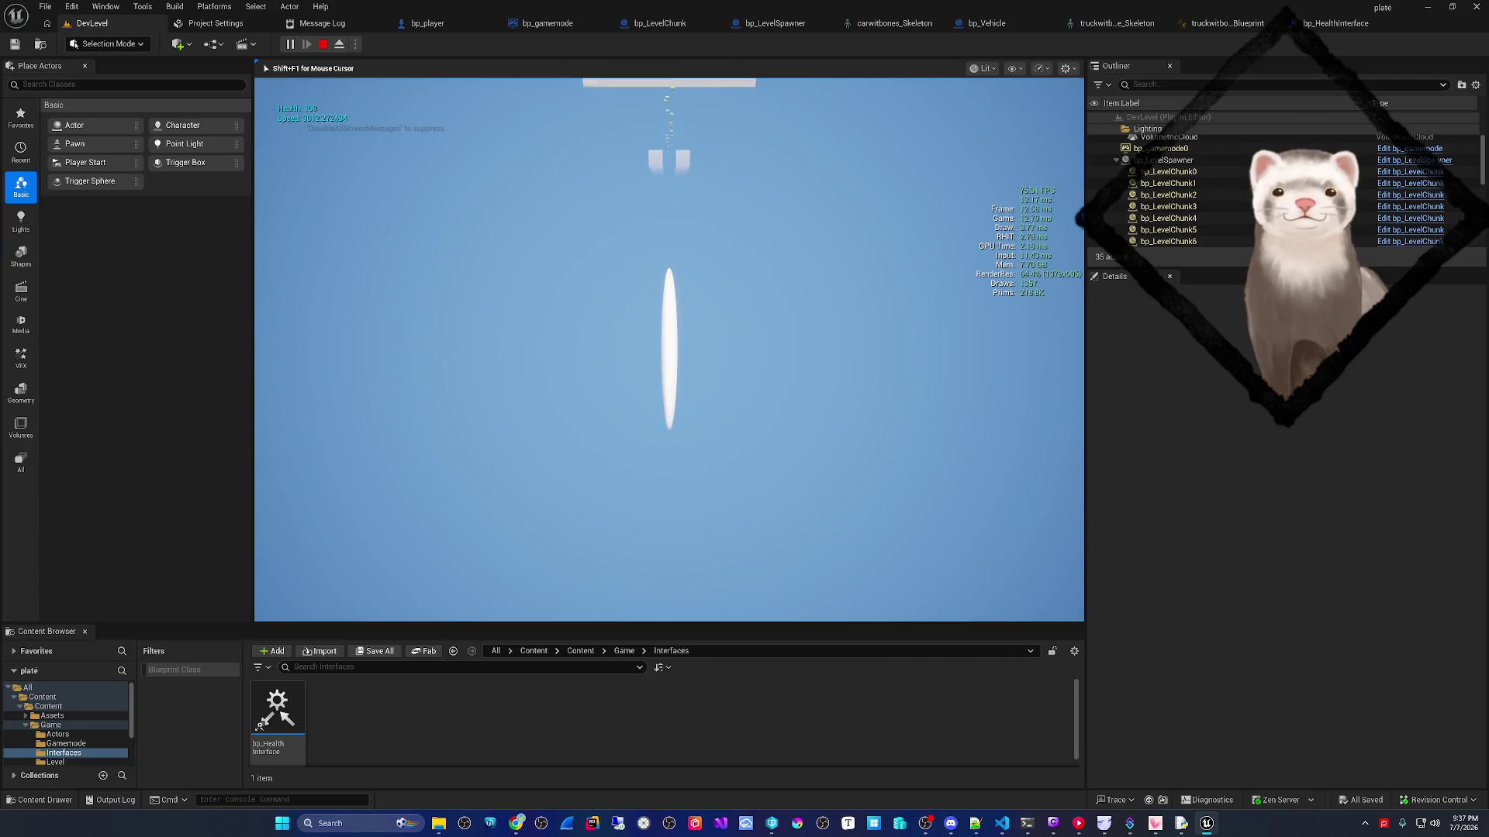
{"action": "key", "text": "Escape"}
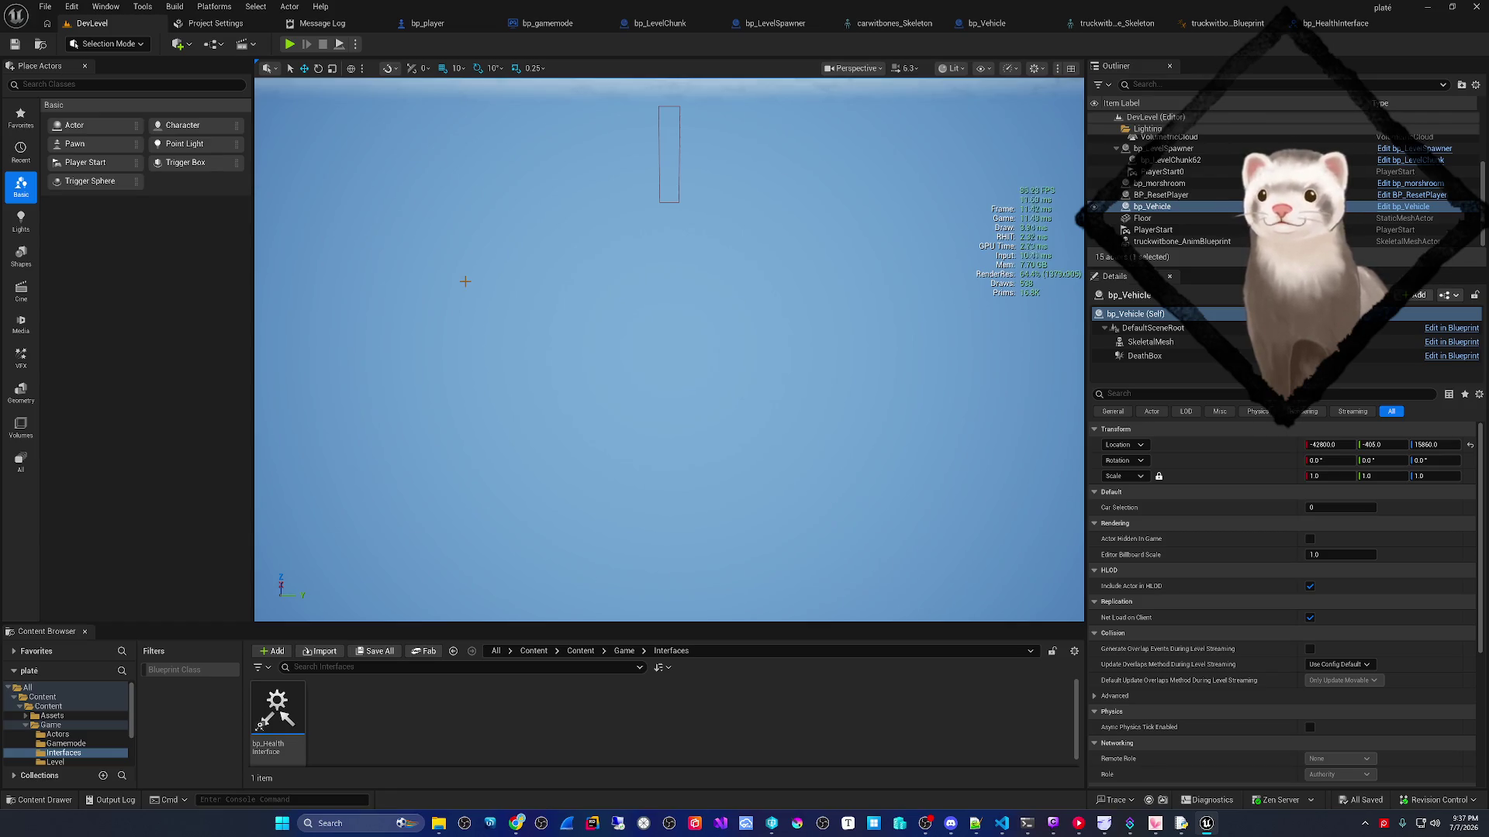
- Check the Obstical Spawn Rate default value and save bp_LevelSpawner
{"action": "left_click", "coordinate": [426, 23]}
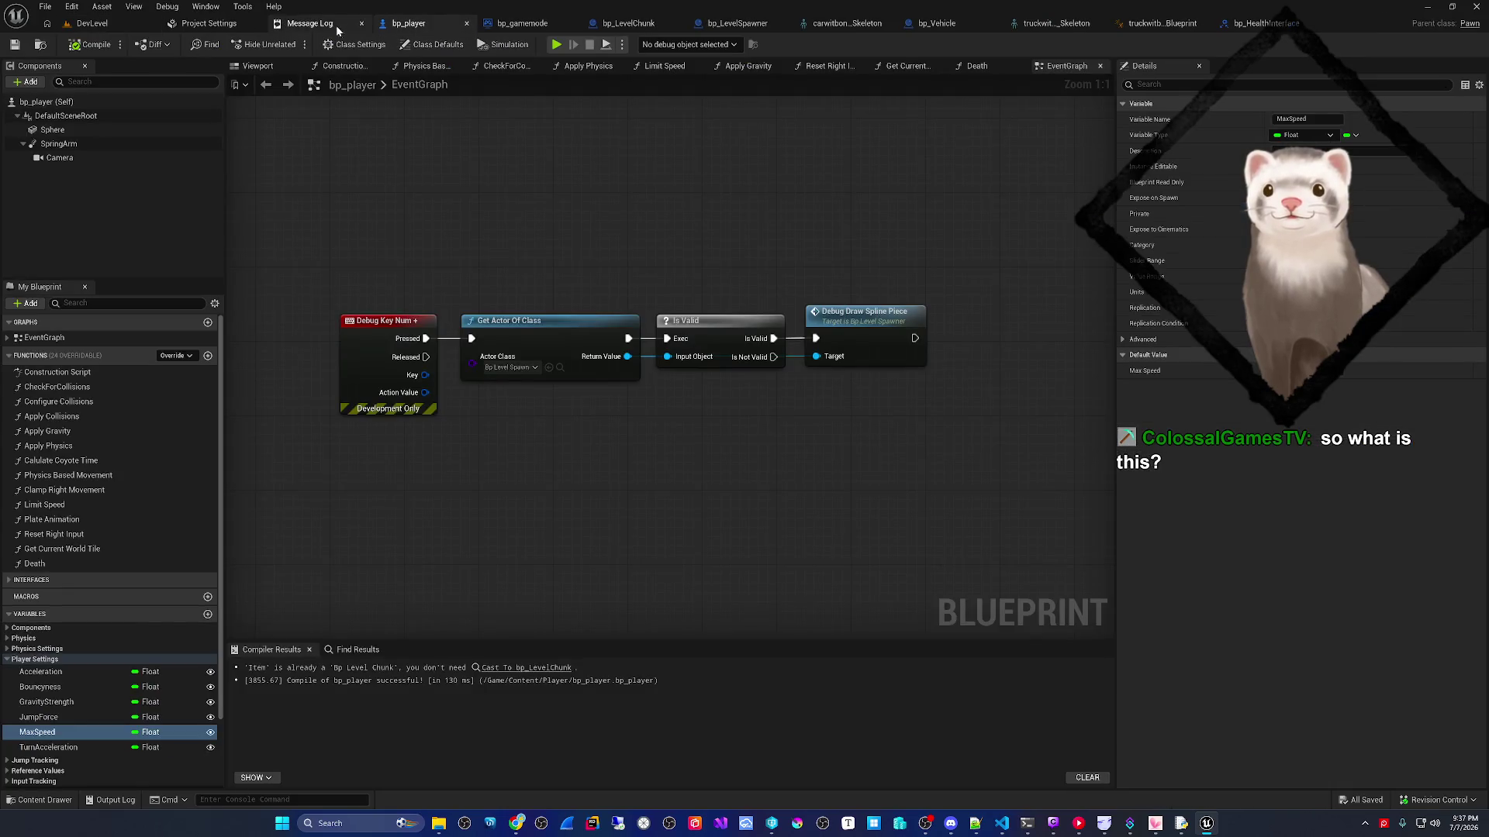
{"action": "left_click", "coordinate": [93, 24]}
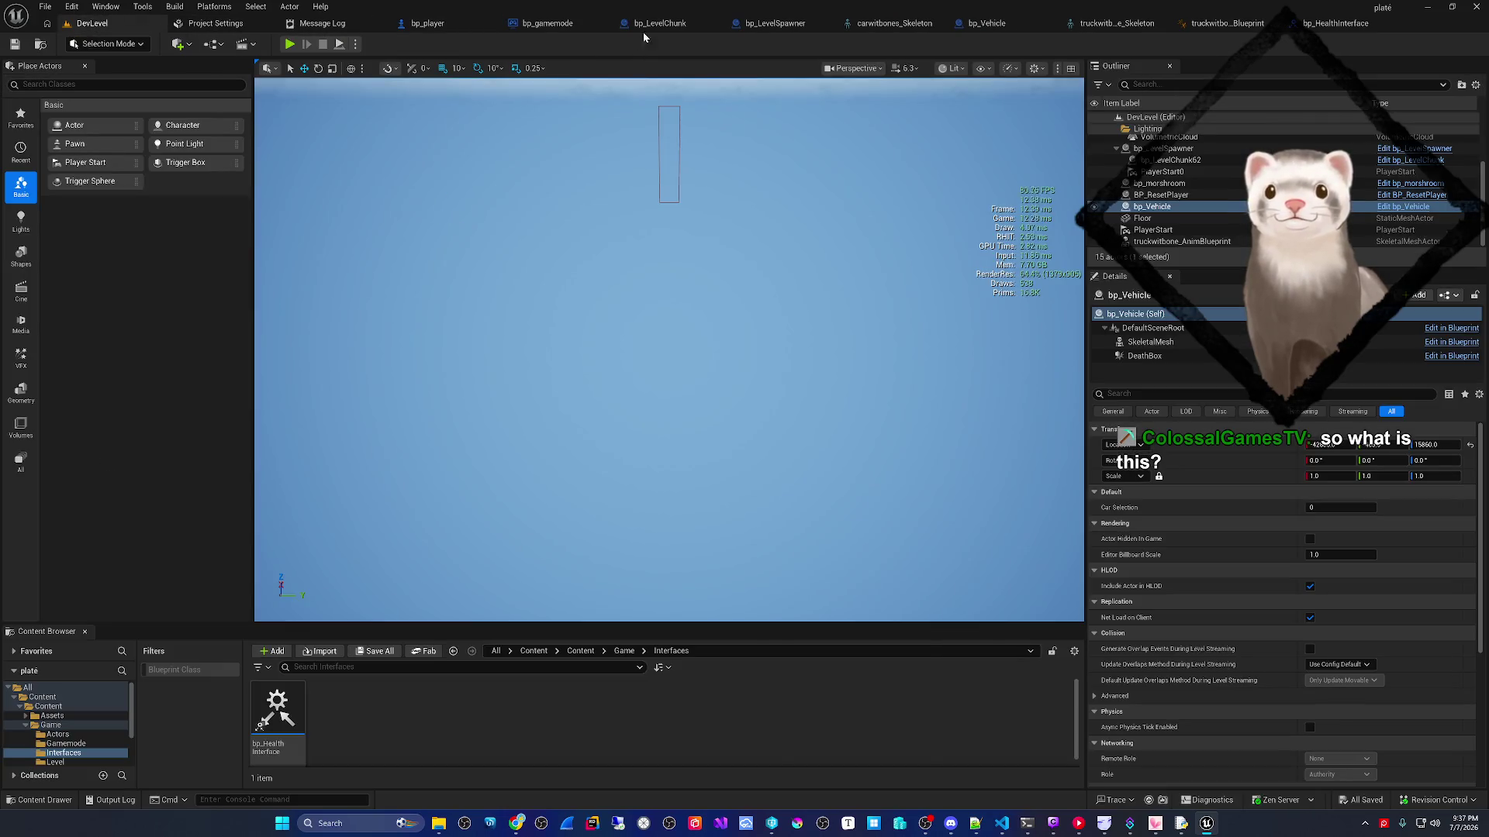
{"action": "left_click", "coordinate": [781, 25]}
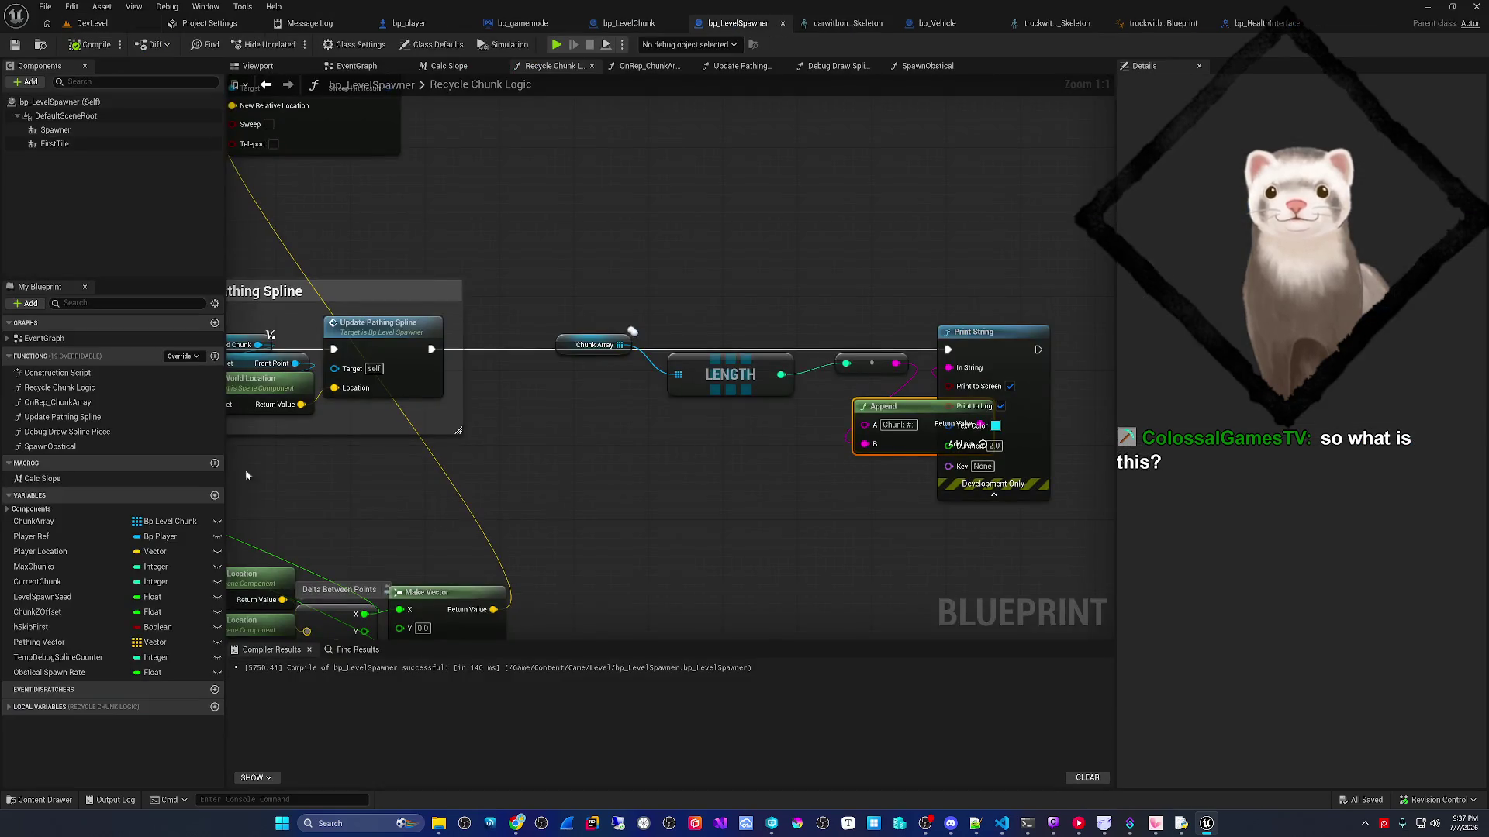
{"action": "left_click", "coordinate": [92, 672]}
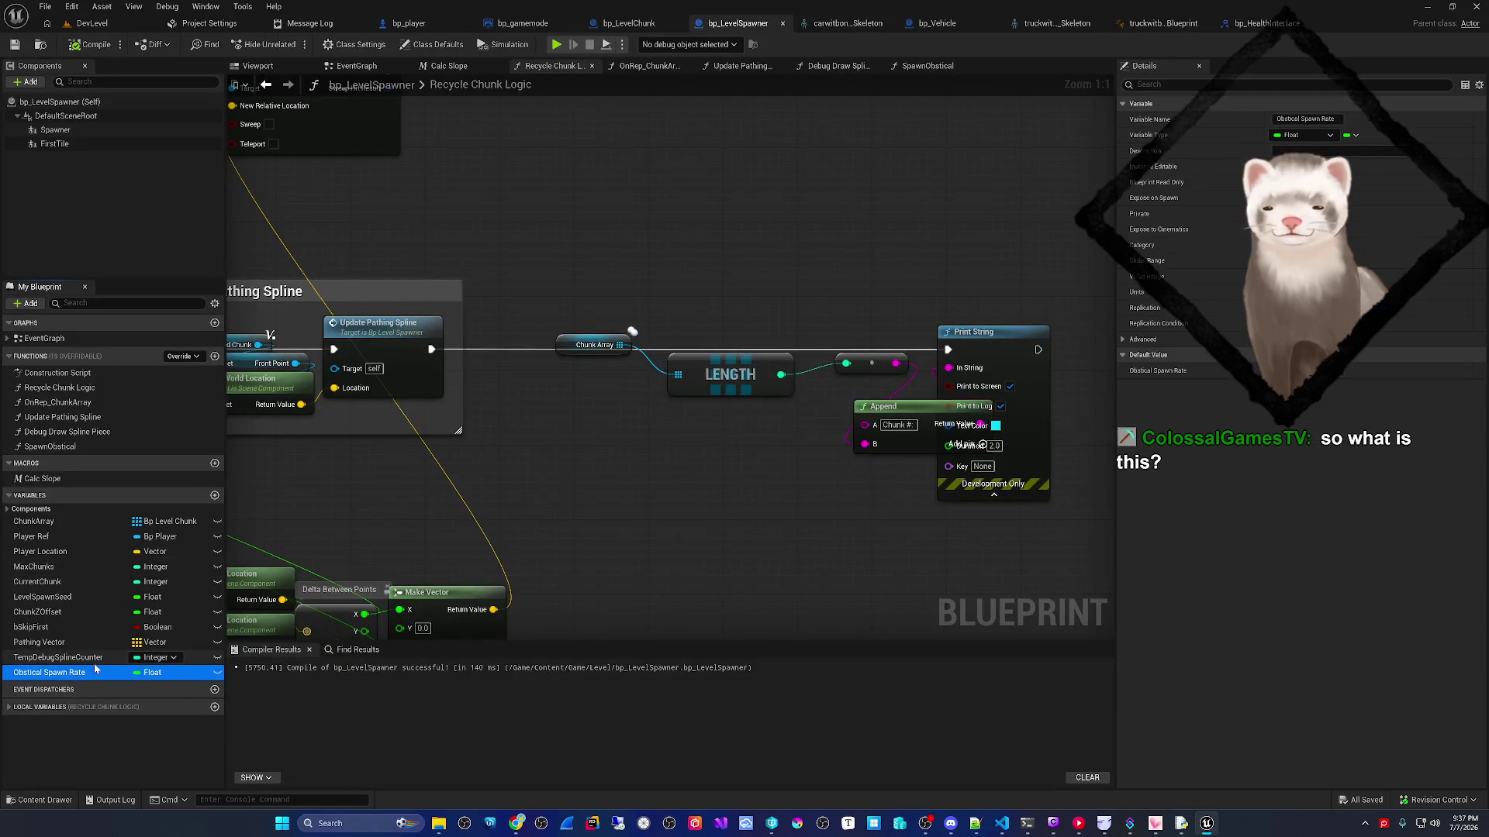
{"action": "left_click", "coordinate": [1319, 373]}
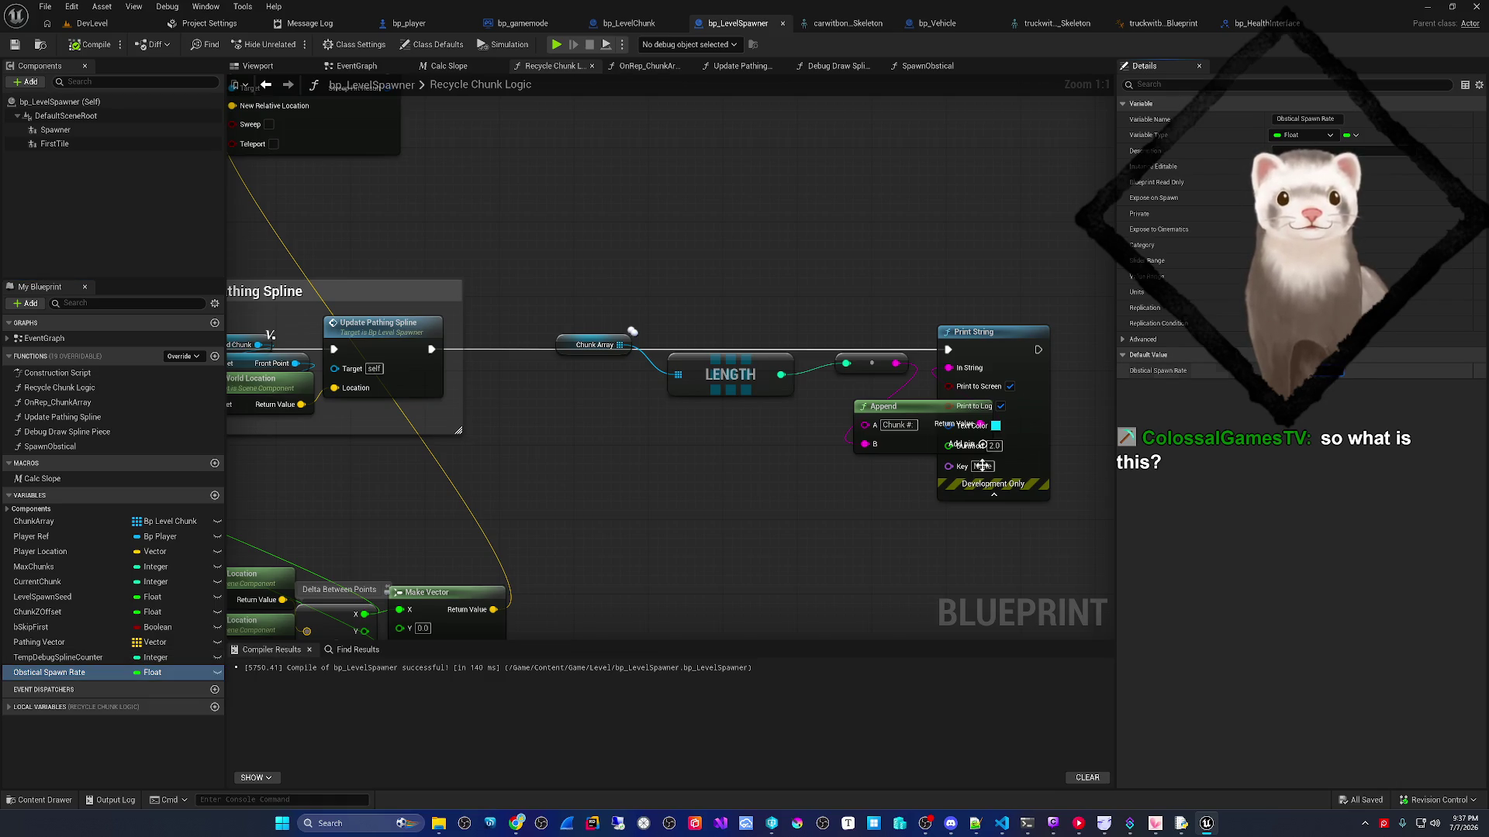
{"action": "scroll", "coordinate": [1101, 364], "scroll_direction": "down", "scroll_amount": 6}
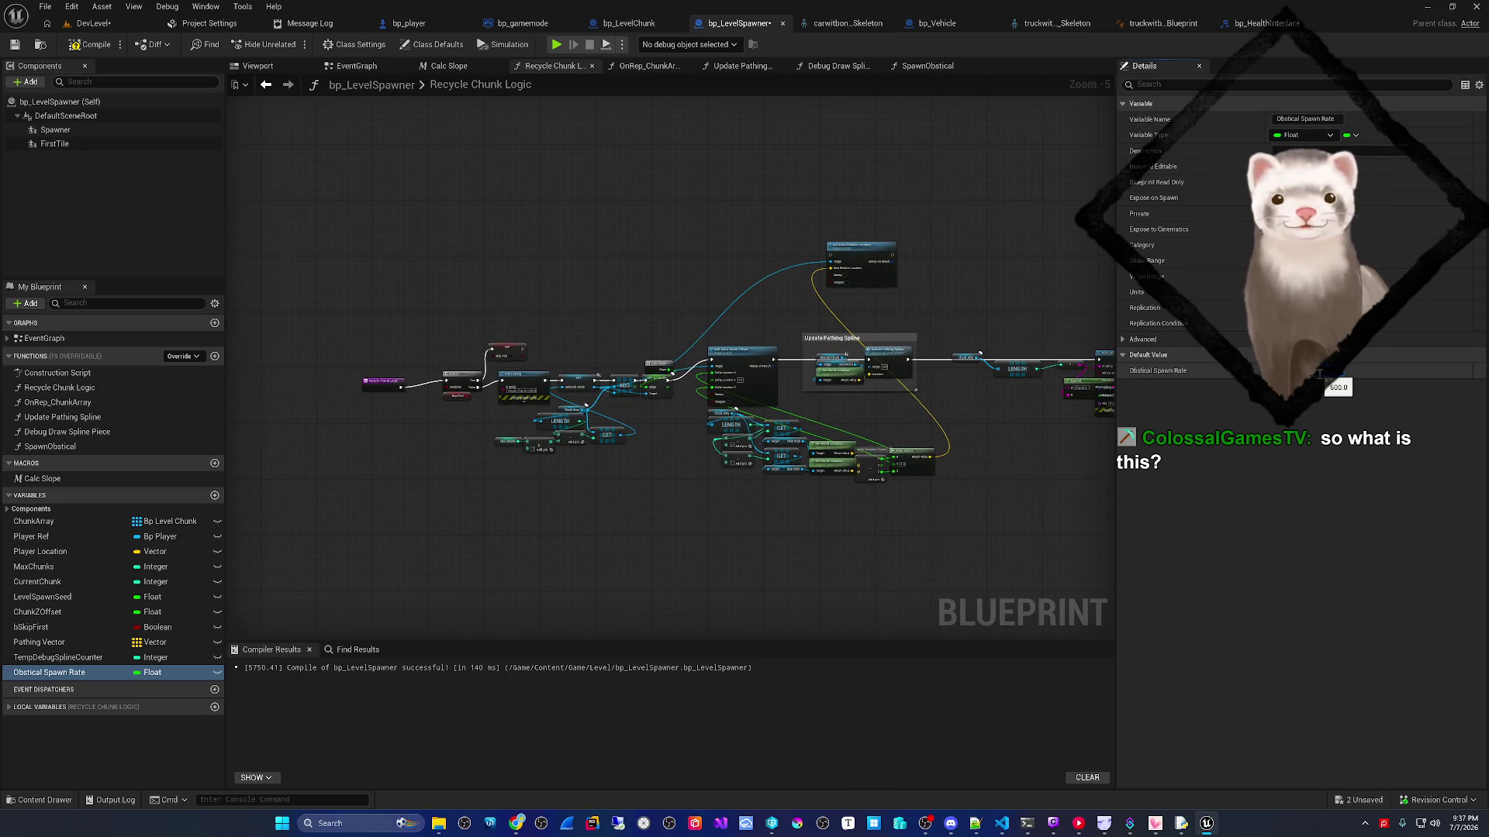
{"action": "left_click", "coordinate": [19, 45]}
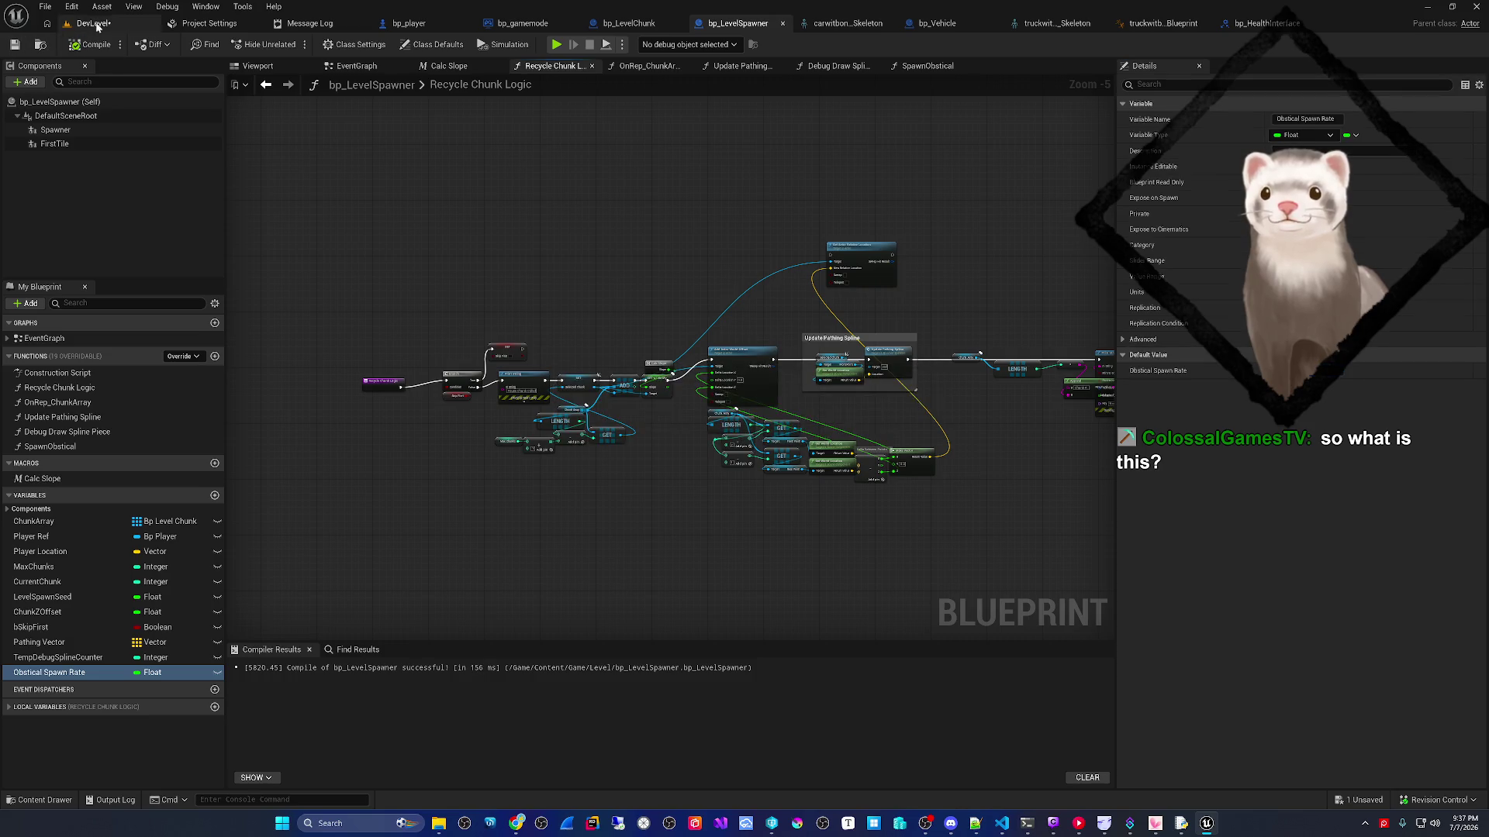
- Inspect bp_player's Acceleration variable, then play DevLevel
{"action": "left_click", "coordinate": [409, 23]}
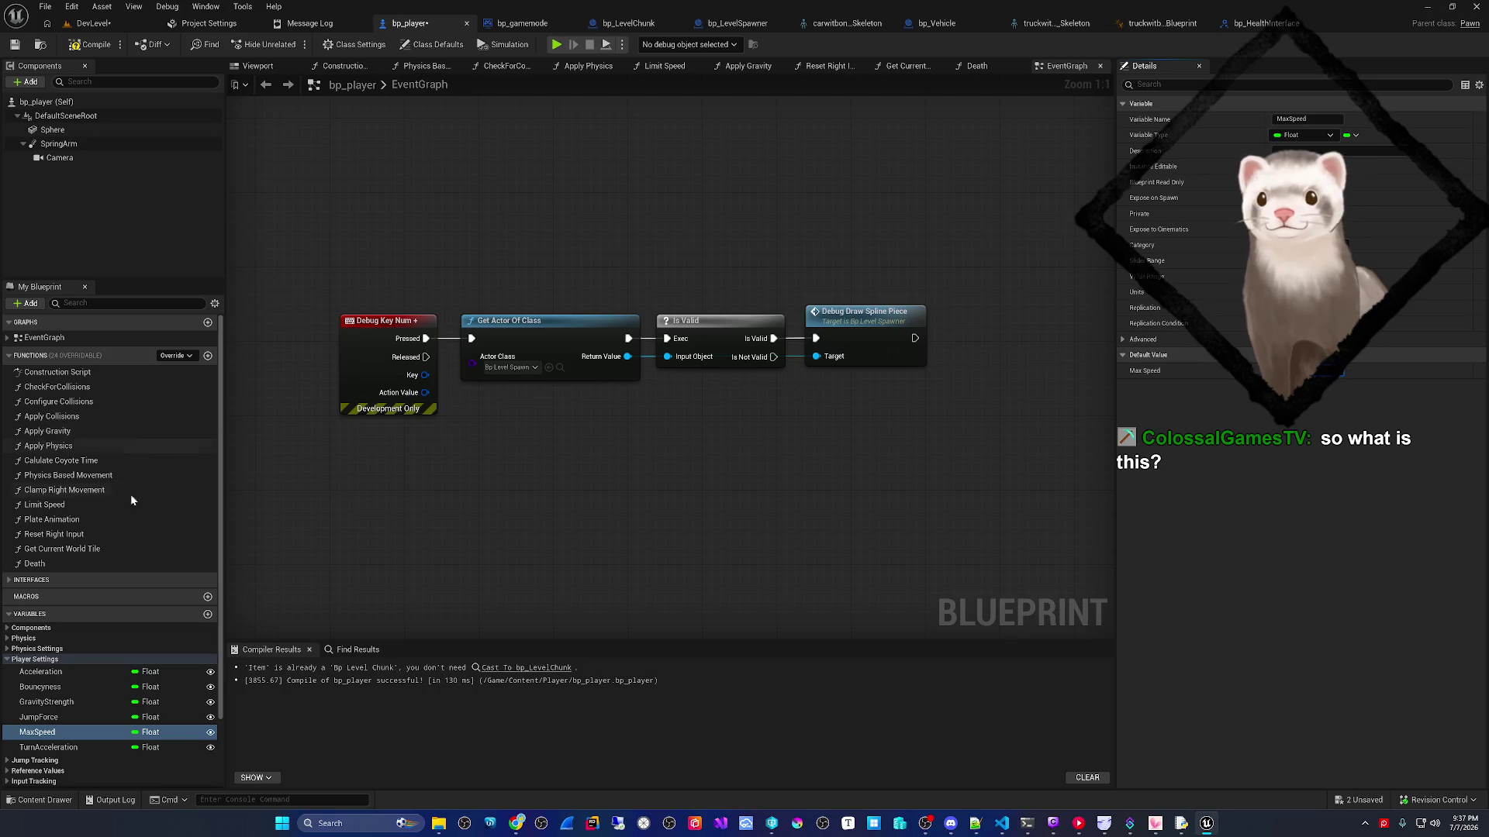
{"action": "left_click", "coordinate": [46, 671]}
{"action": "mouse_move", "coordinate": [1316, 377]}
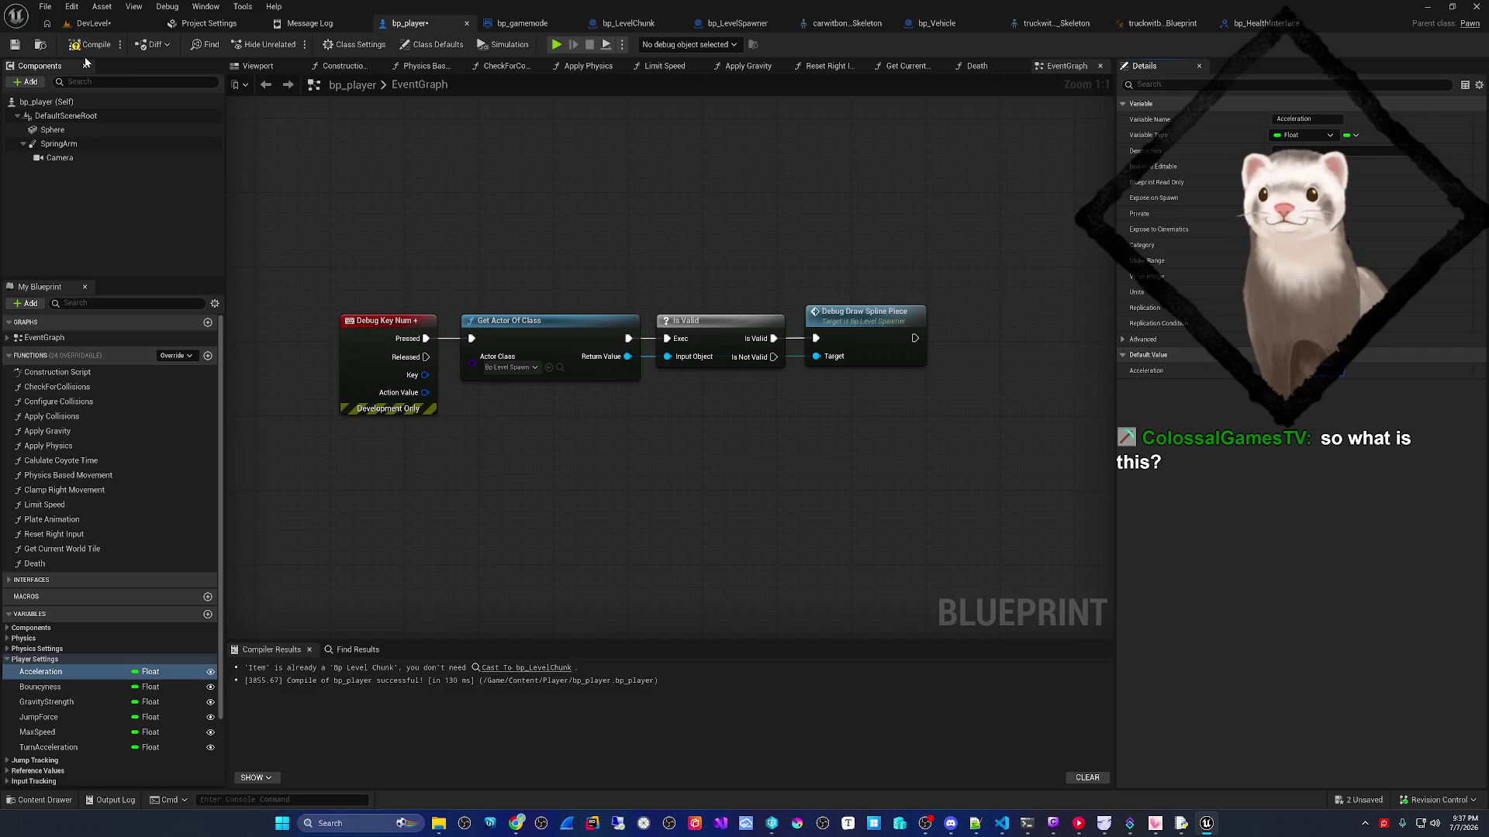
{"action": "left_click", "coordinate": [96, 25]}
{"action": "key", "text": "alt+p"}
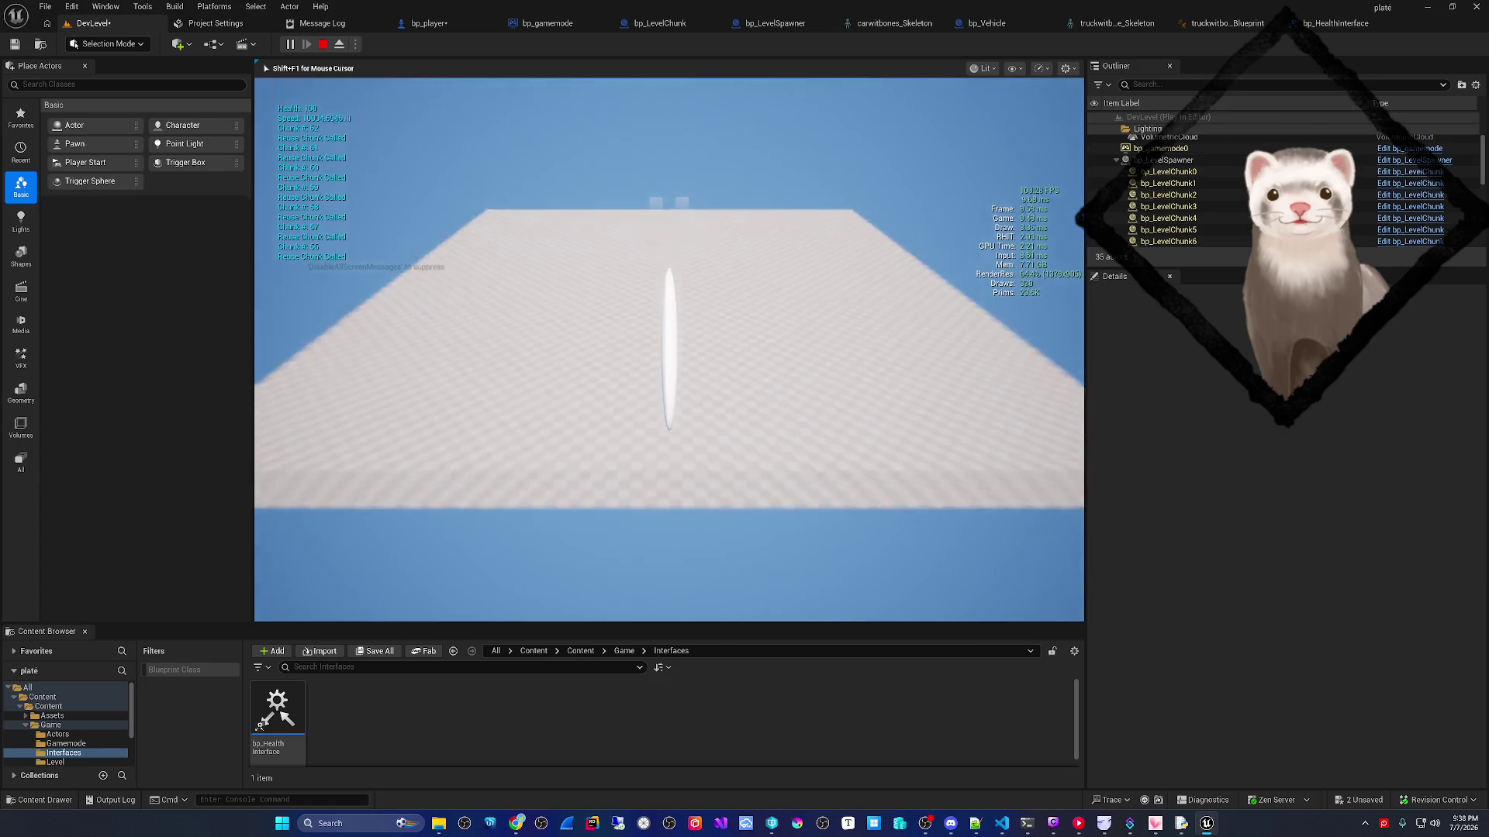
- Stop the play test, save bp_player, and open bp_LevelChunk's OnRep_Slope graph
{"action": "key", "text": "Escape"}
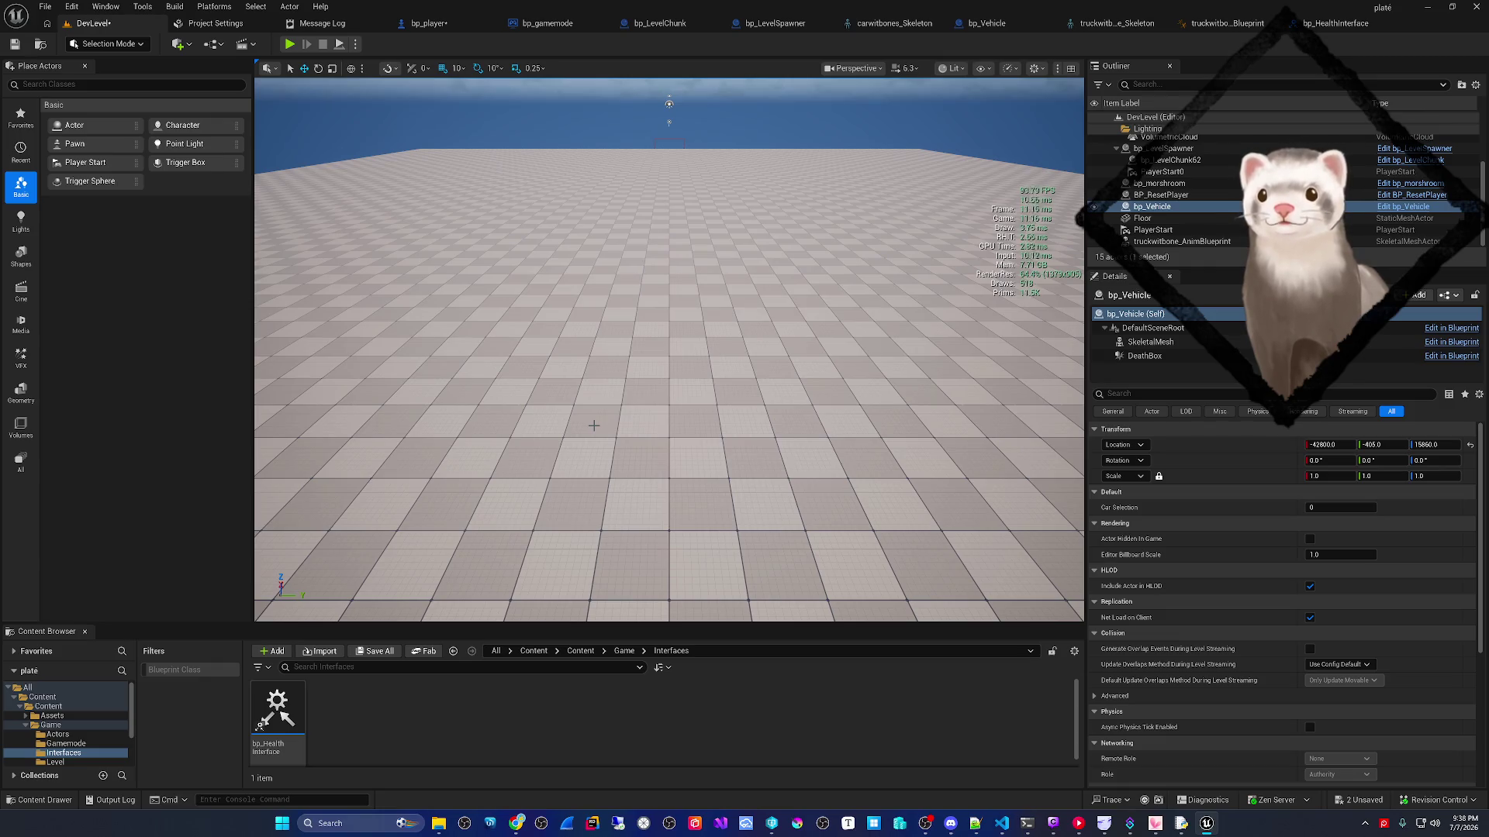
{"action": "left_click", "coordinate": [440, 24]}
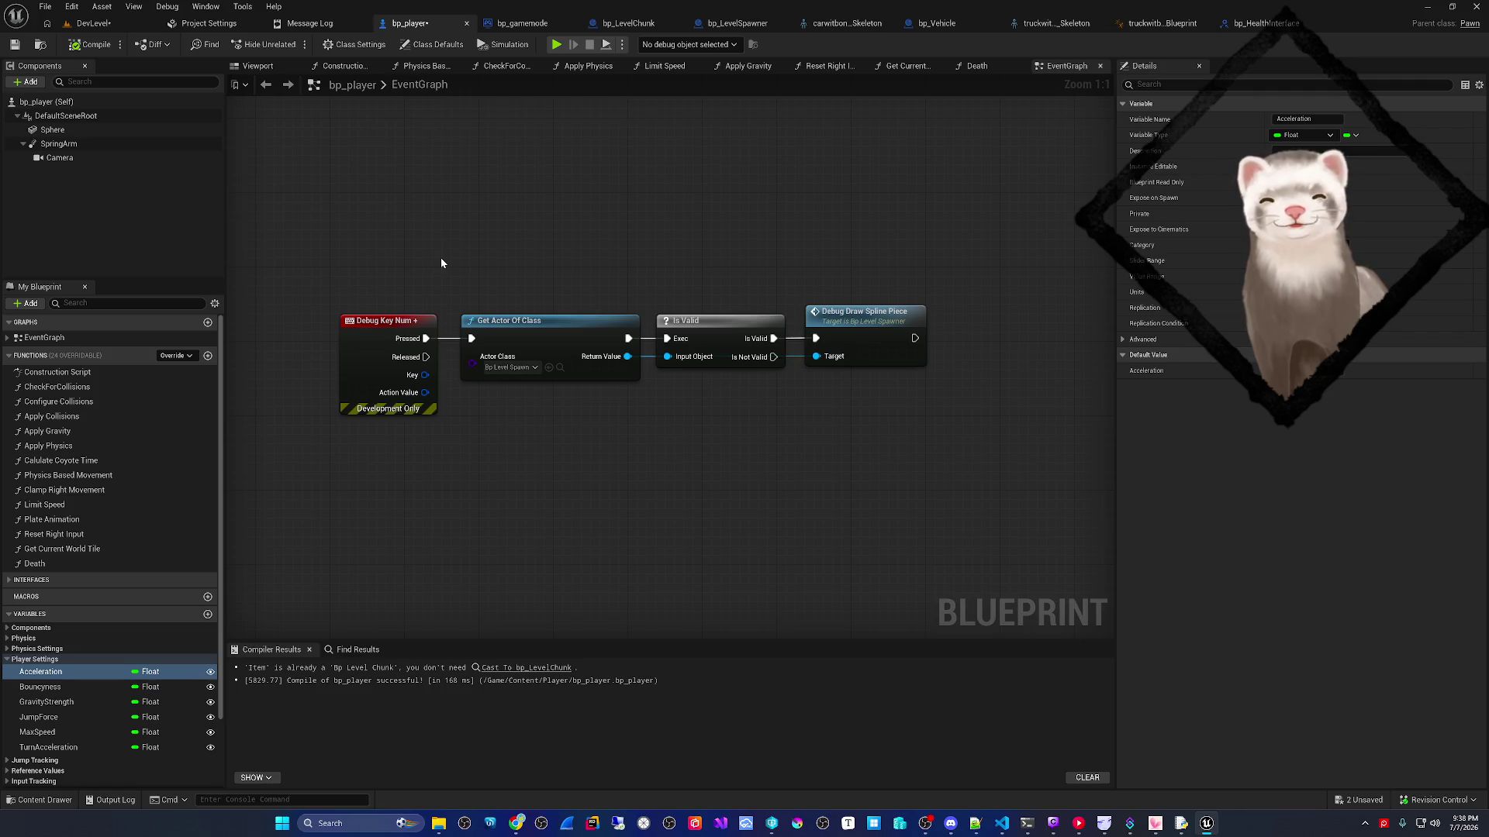
{"action": "left_click_drag", "start_coordinate": [491, 432], "coordinate": [505, 356]}
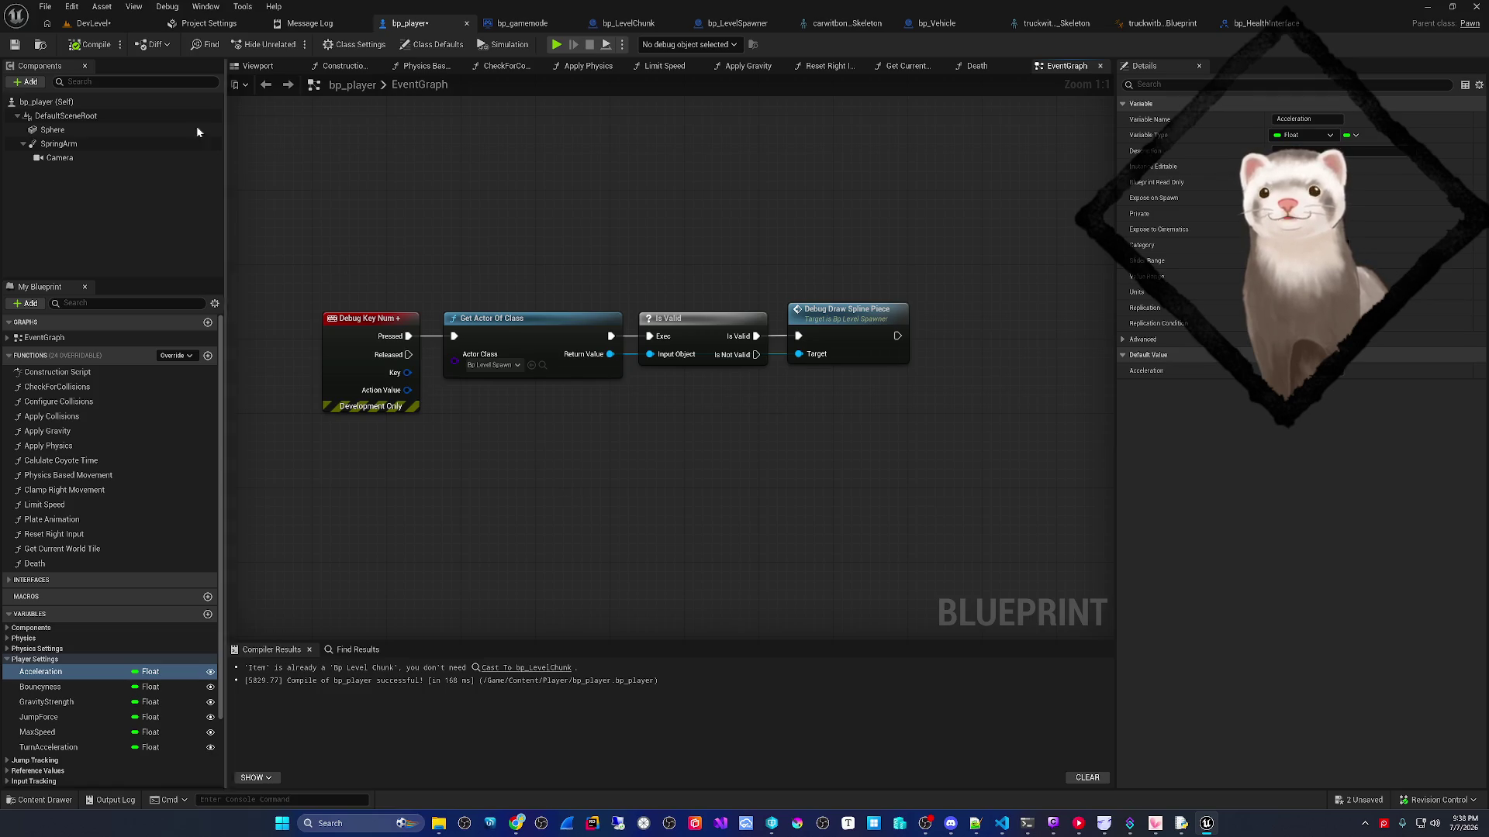
{"action": "left_click", "coordinate": [90, 23]}
{"action": "left_click", "coordinate": [414, 24]}
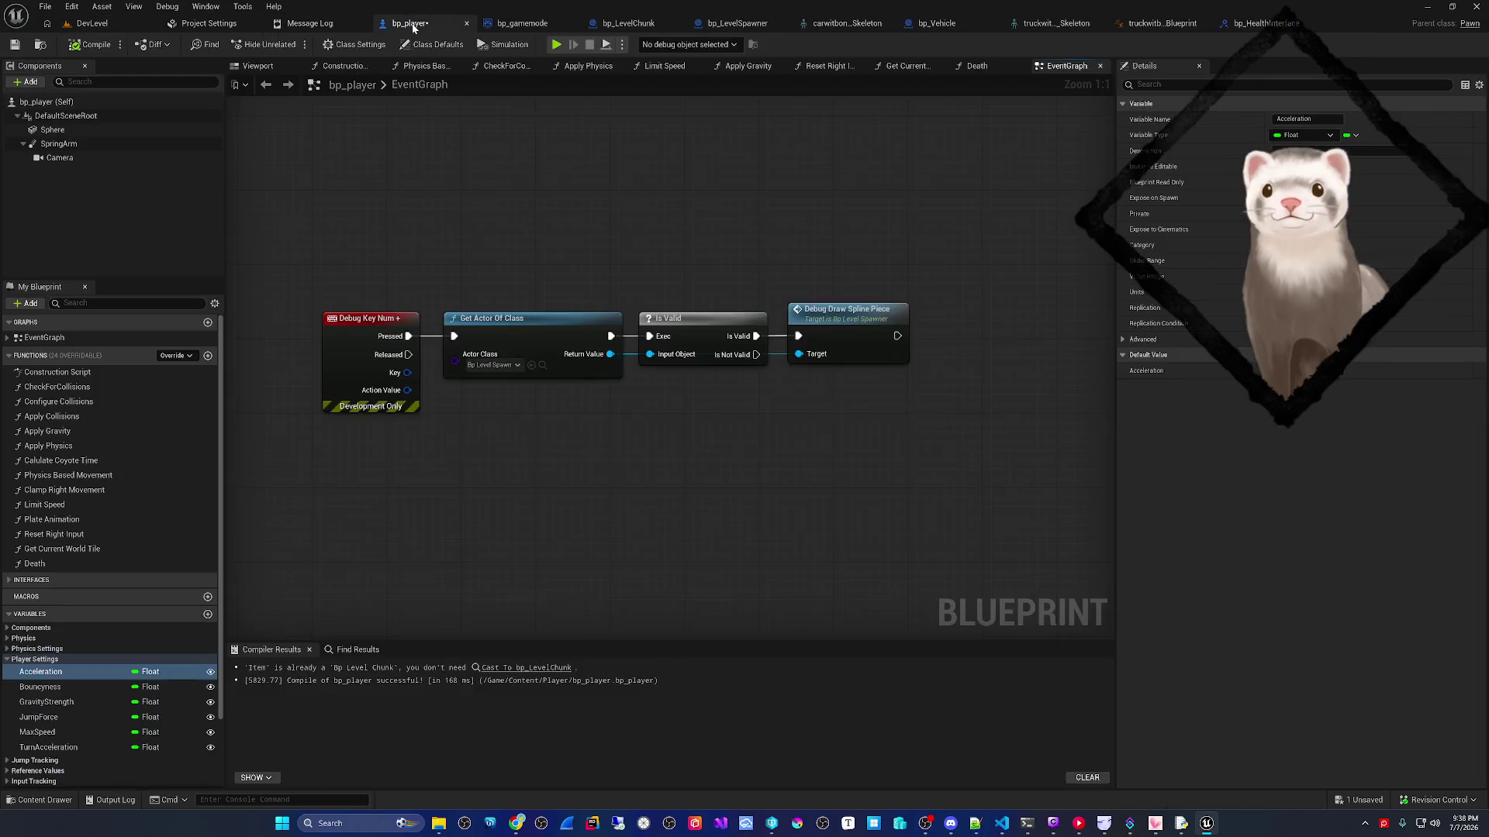
{"action": "key", "text": "ctrl+s"}
{"action": "mouse_move", "coordinate": [517, 226]}
{"action": "left_mouse_down"}
{"action": "mouse_move", "coordinate": [579, 289]}
{"action": "mouse_move", "coordinate": [545, 254]}
{"action": "left_mouse_up"}
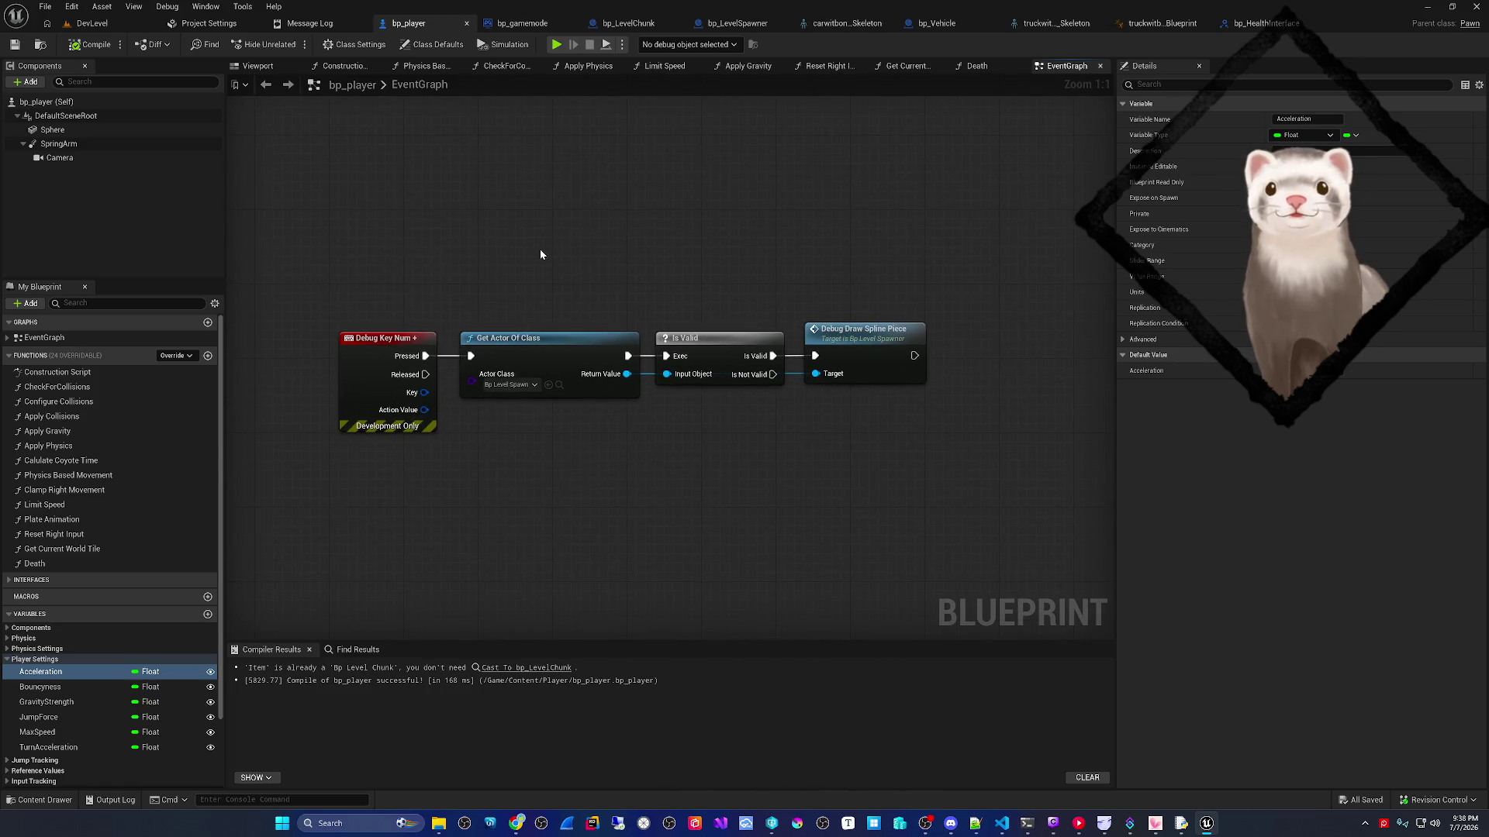
{"action": "left_click", "coordinate": [614, 22]}
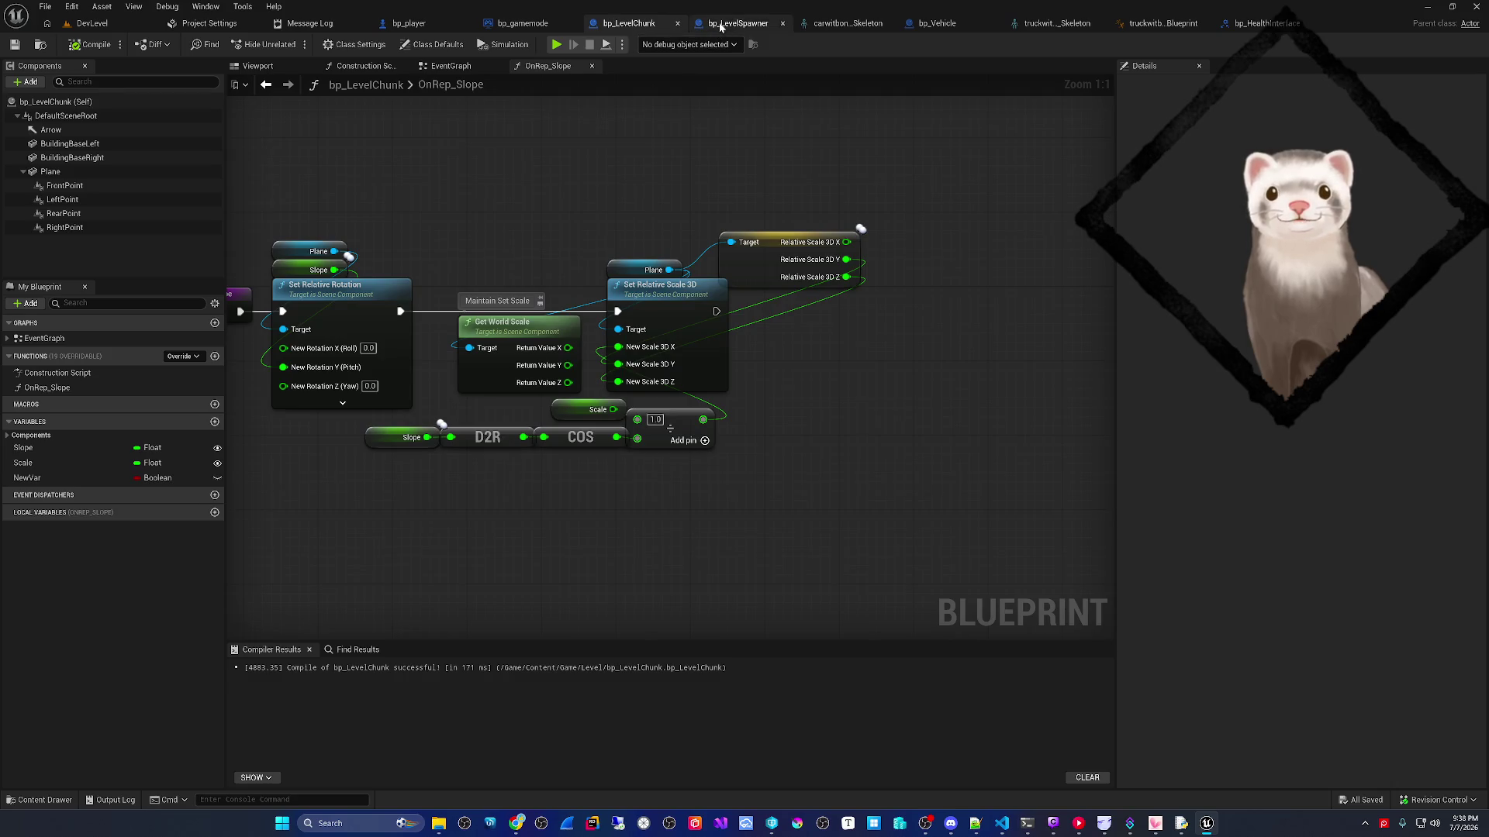
- Bring up bp_LevelSpawner's Recycle Chunk Logic graph and frame the whole network
{"action": "left_click", "coordinate": [721, 26]}
{"action": "scroll", "coordinate": [600, 396], "scroll_direction": "up", "scroll_amount": 4}
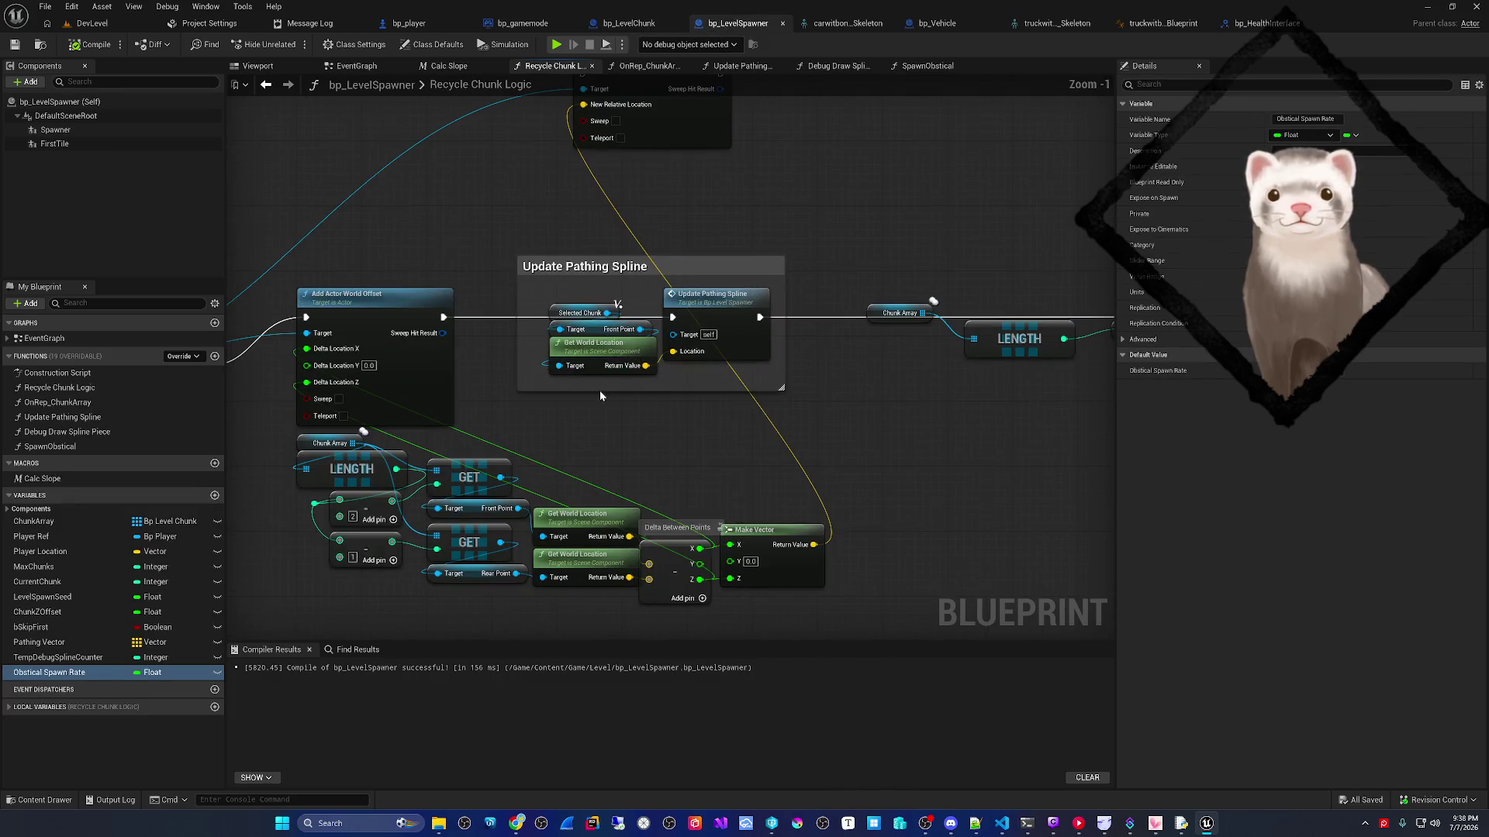
{"action": "scroll", "coordinate": [600, 396], "scroll_direction": "down", "scroll_amount": 4}
{"action": "mouse_move", "coordinate": [600, 396]}
{"action": "left_mouse_down"}
{"action": "mouse_move", "coordinate": [706, 322]}
{"action": "mouse_move", "coordinate": [722, 258]}
{"action": "left_mouse_up"}
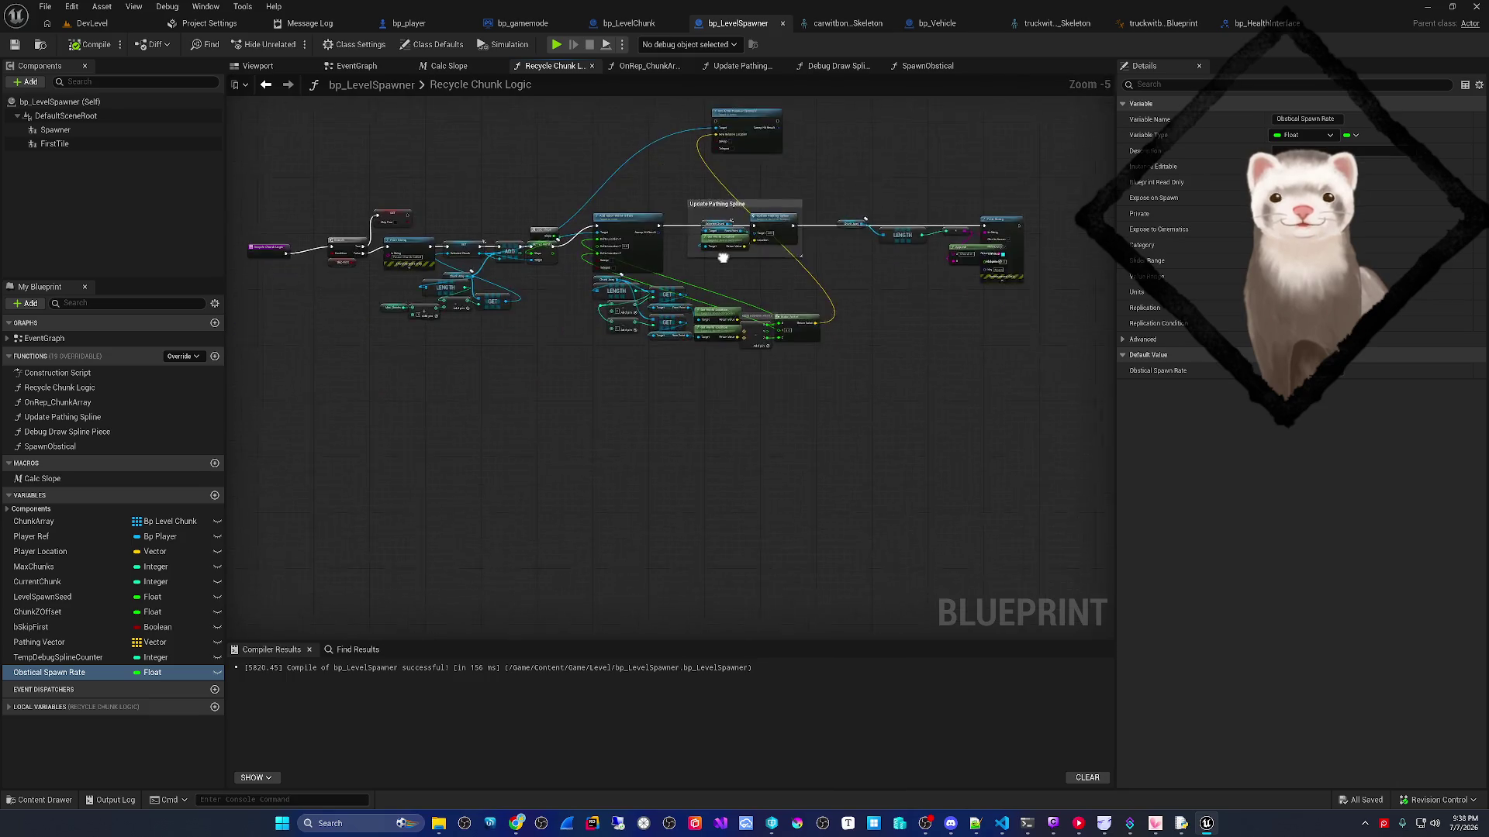
{"action": "scroll", "coordinate": [723, 258], "scroll_direction": "up", "scroll_amount": 2}
{"action": "left_click_drag", "start_coordinate": [709, 278], "coordinate": [706, 259]}
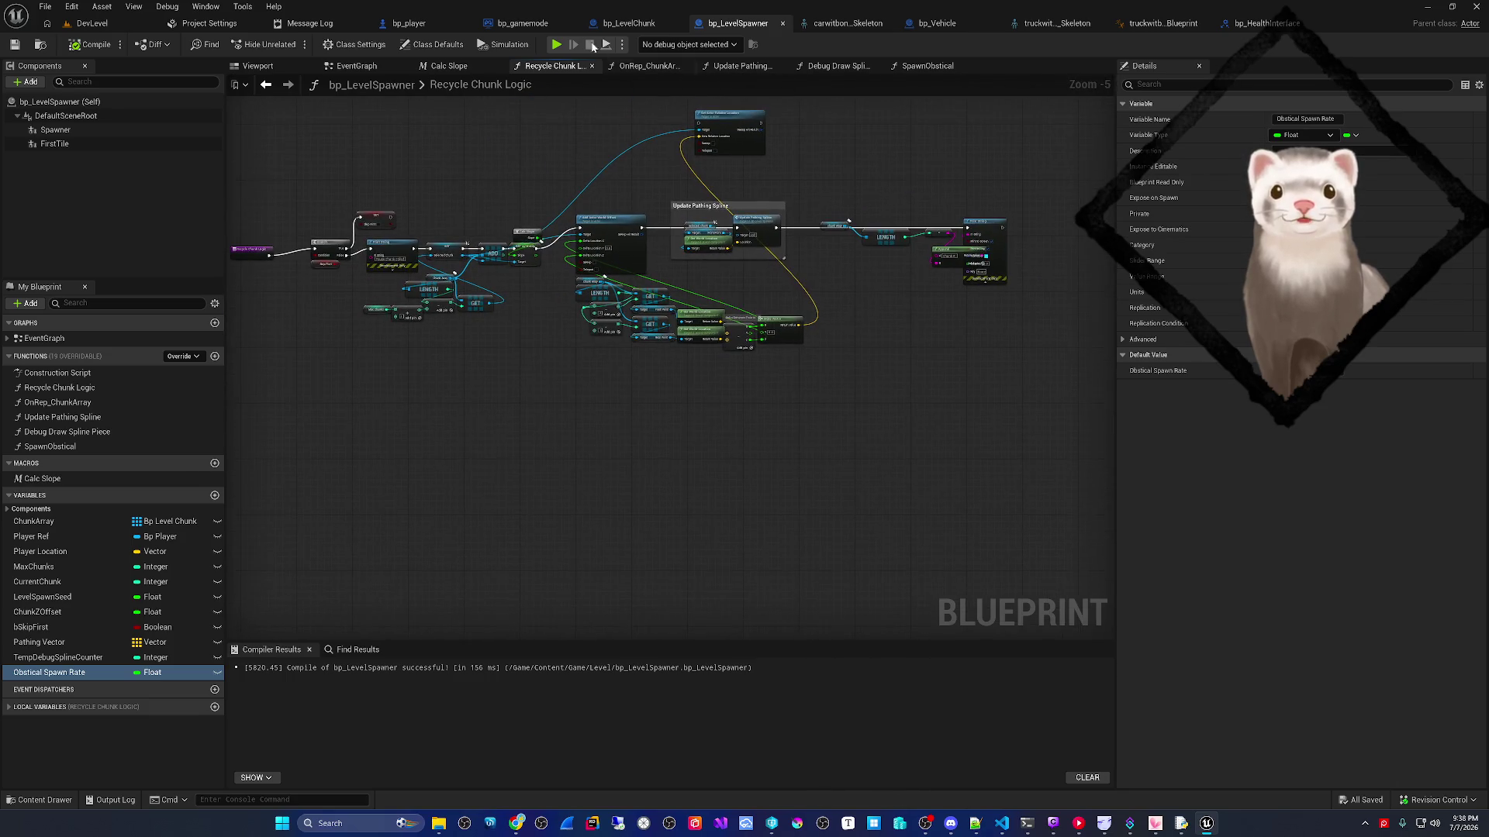
- Run a standalone preview debugging bp_LevelSpawner, watch the graph execute, then stop with Esc
{"action": "left_click", "coordinate": [560, 44]}
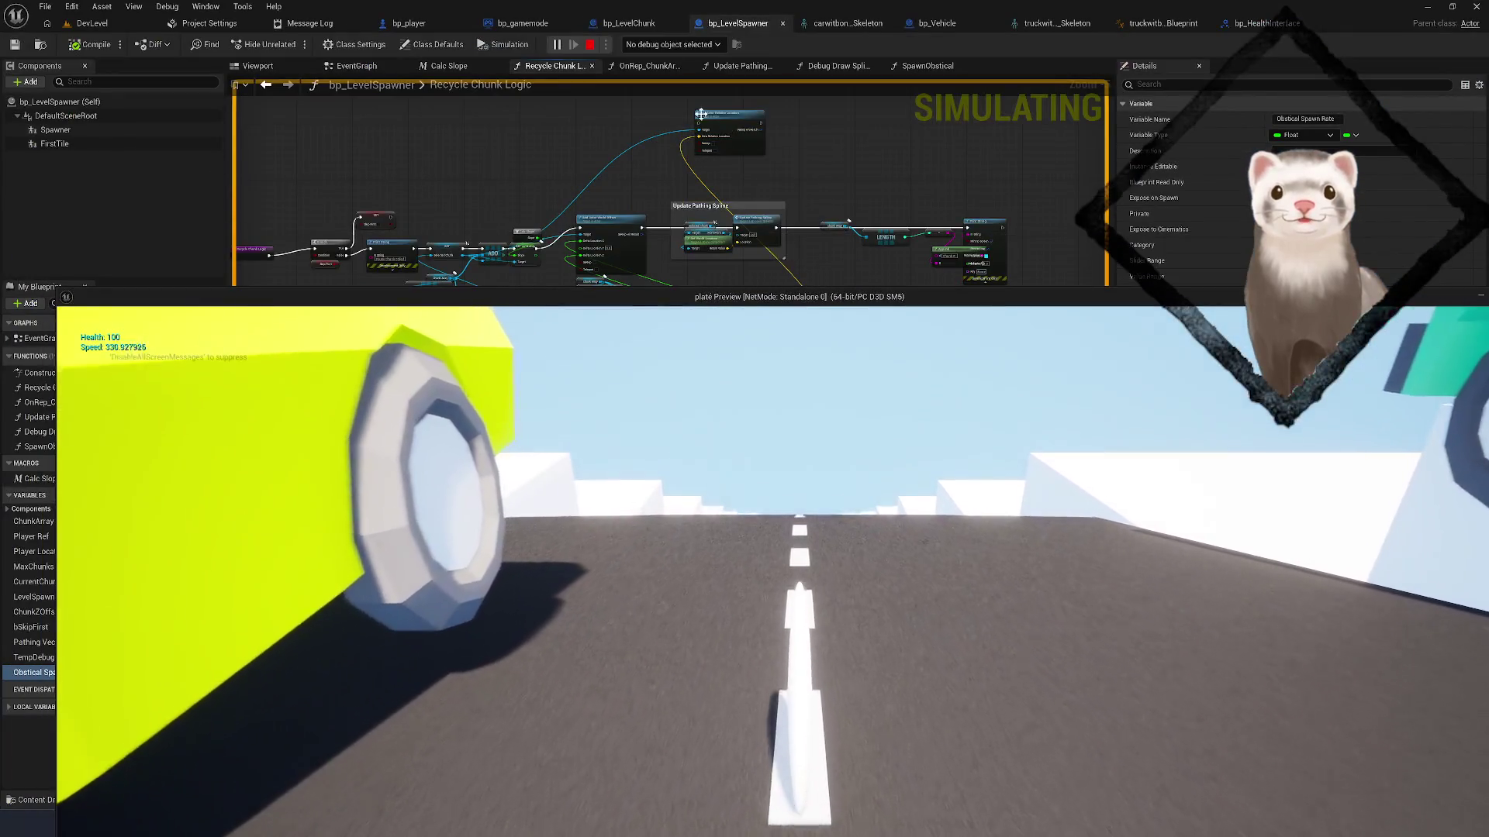
{"action": "left_click", "coordinate": [672, 44]}
{"action": "left_click", "coordinate": [667, 69]}
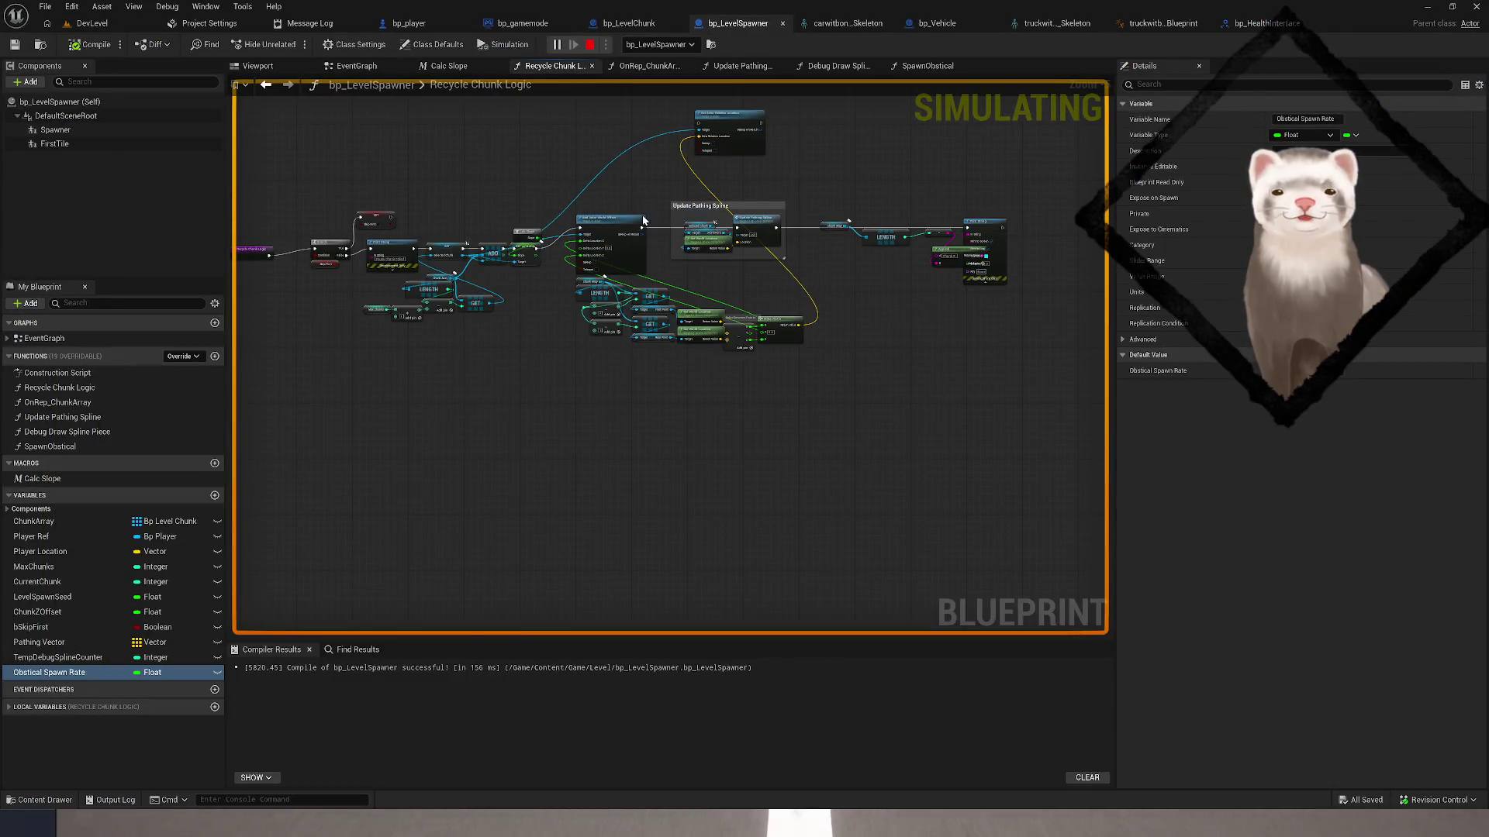
{"action": "left_click_drag", "start_coordinate": [627, 392], "coordinate": [631, 355]}
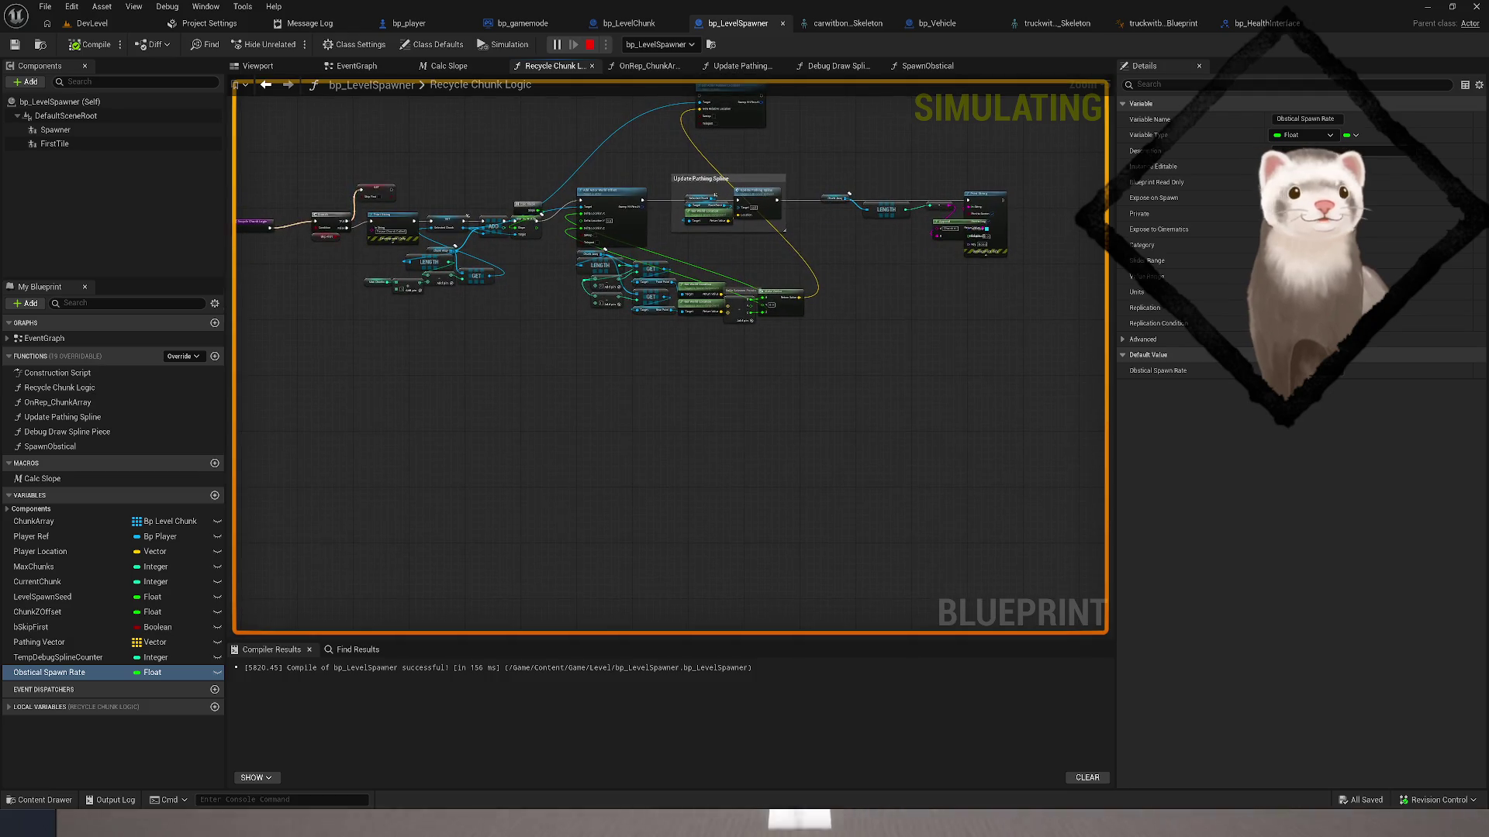
{"action": "left_click", "coordinate": [631, 822]}
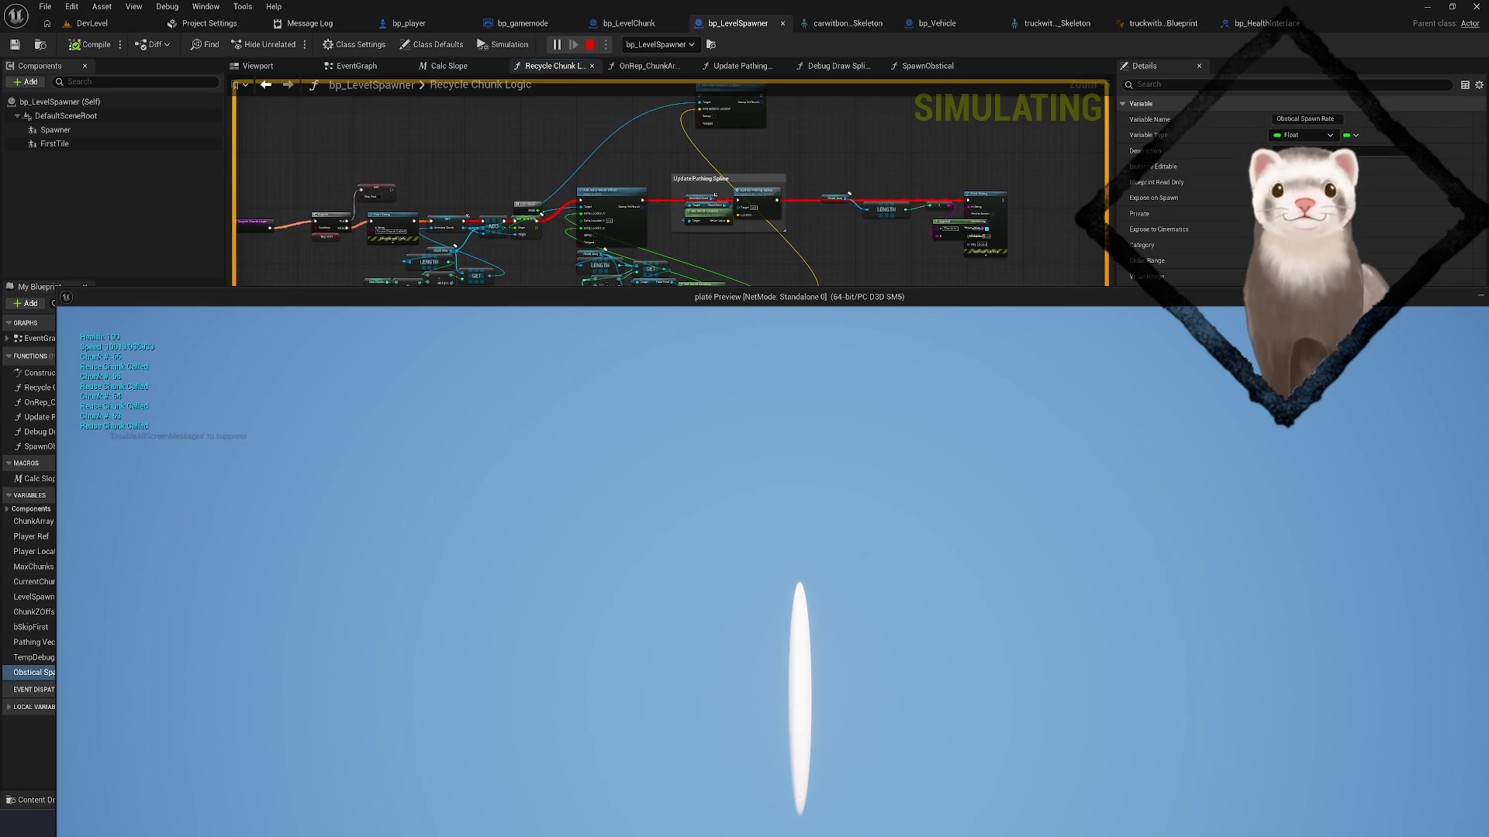
{"action": "key", "text": "Escape"}
{"action": "scroll", "coordinate": [596, 355], "scroll_direction": "up", "scroll_amount": 4}
{"action": "mouse_move", "coordinate": [608, 438]}
{"action": "left_mouse_down"}
{"action": "mouse_move", "coordinate": [414, 434]}
{"action": "mouse_move", "coordinate": [336, 467]}
{"action": "left_mouse_up"}
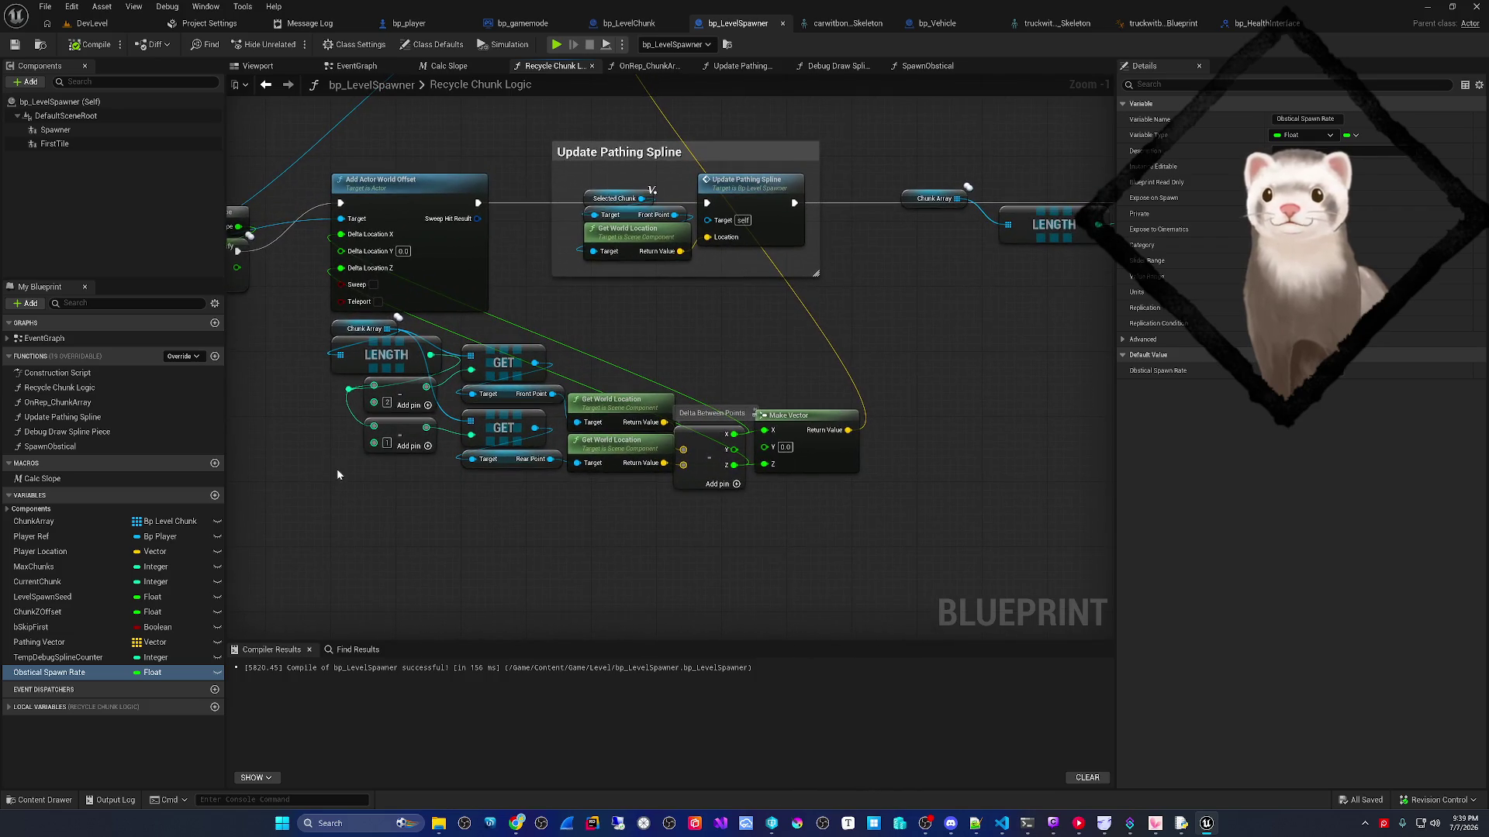
- Arrange the converter, LENGTH and Chunk Array nodes beside Append and wire Chunk Array into LENGTH
{"action": "mouse_move", "coordinate": [337, 480]}
{"action": "left_mouse_down"}
{"action": "mouse_move", "coordinate": [537, 476]}
{"action": "mouse_move", "coordinate": [249, 522]}
{"action": "left_mouse_up"}
{"action": "mouse_move", "coordinate": [827, 420]}
{"action": "left_mouse_down"}
{"action": "mouse_move", "coordinate": [682, 435]}
{"action": "mouse_move", "coordinate": [567, 497]}
{"action": "mouse_move", "coordinate": [830, 312]}
{"action": "left_mouse_up"}
{"action": "left_click_drag", "start_coordinate": [840, 417], "coordinate": [775, 384]}
{"action": "mouse_move", "coordinate": [761, 293]}
{"action": "left_mouse_down"}
{"action": "mouse_move", "coordinate": [754, 383]}
{"action": "mouse_move", "coordinate": [778, 382]}
{"action": "left_mouse_up"}
{"action": "mouse_move", "coordinate": [656, 297]}
{"action": "left_mouse_down"}
{"action": "mouse_move", "coordinate": [667, 378]}
{"action": "mouse_move", "coordinate": [704, 371]}
{"action": "left_mouse_up"}
{"action": "left_click_drag", "start_coordinate": [532, 273], "coordinate": [523, 285]}
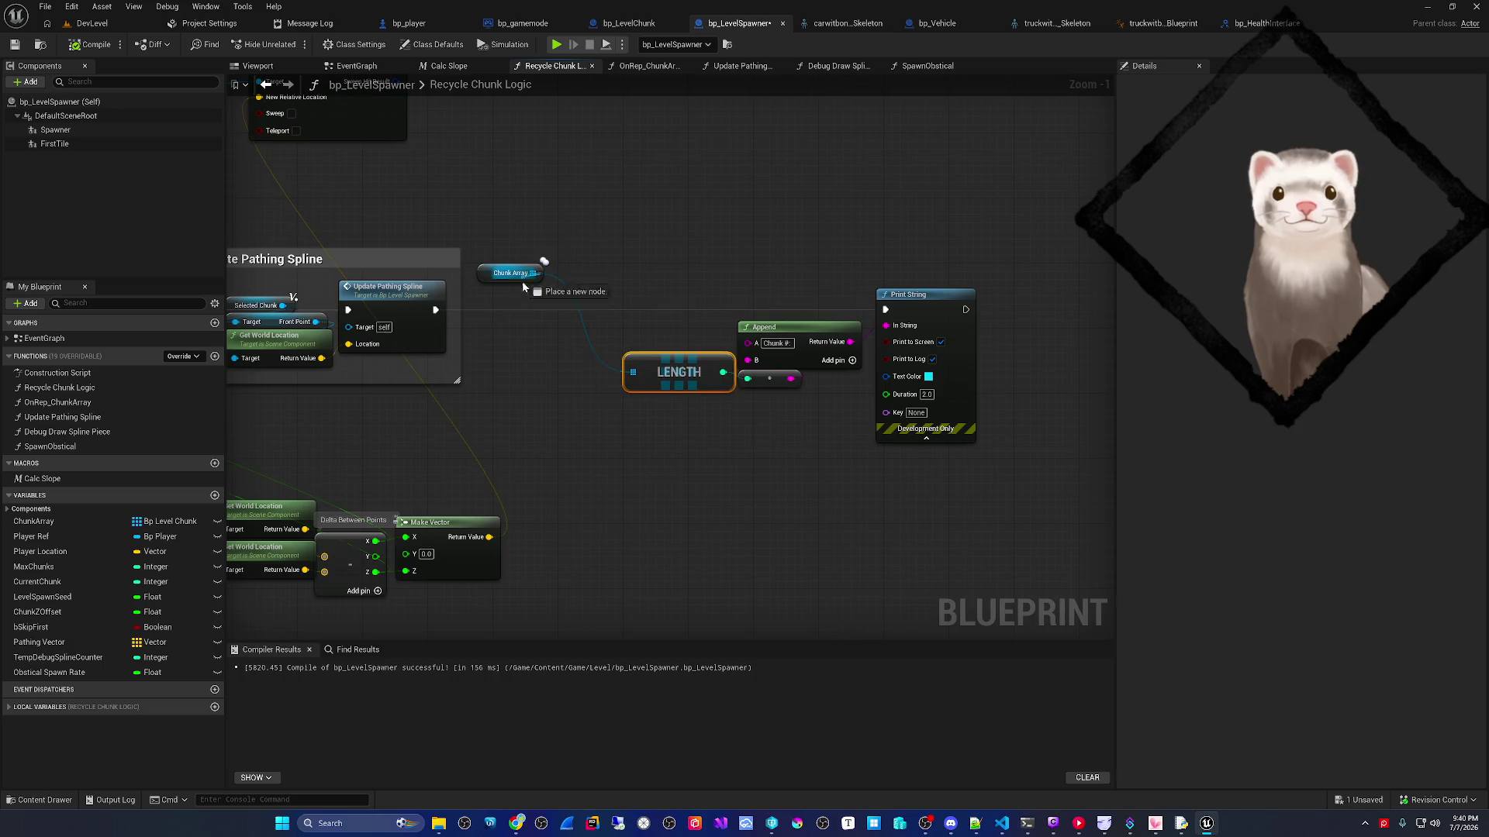
{"action": "left_click_drag", "start_coordinate": [566, 393], "coordinate": [567, 395]}
{"action": "key", "text": "Escape"}
{"action": "mouse_move", "coordinate": [504, 273]}
{"action": "left_mouse_down"}
{"action": "mouse_move", "coordinate": [535, 370]}
{"action": "mouse_move", "coordinate": [578, 379]}
{"action": "left_mouse_up"}
{"action": "mouse_move", "coordinate": [389, 430]}
{"action": "left_mouse_down"}
{"action": "mouse_move", "coordinate": [644, 420]}
{"action": "mouse_move", "coordinate": [812, 393]}
{"action": "left_mouse_up"}
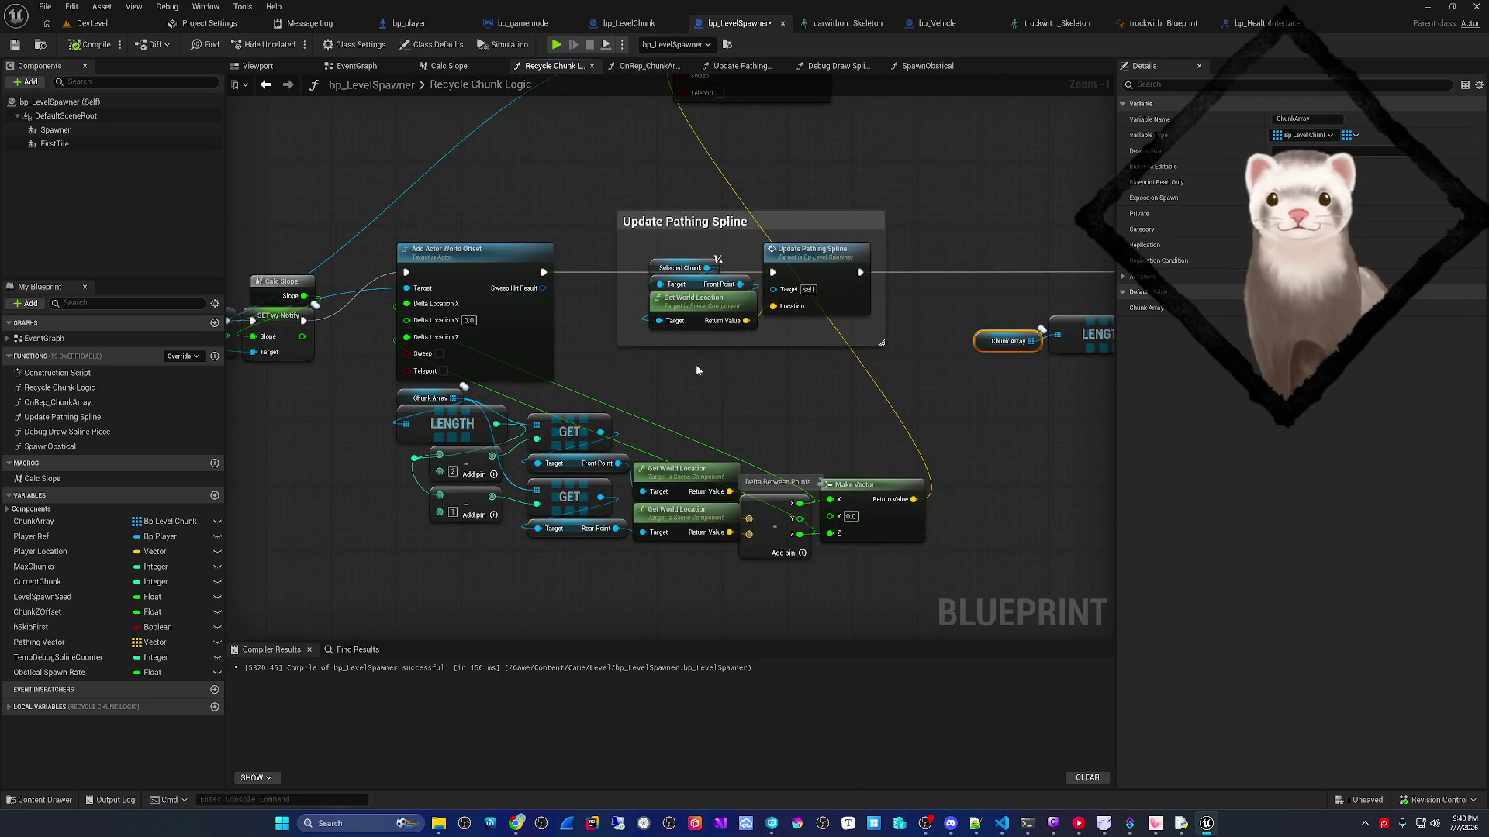
{"action": "left_click_drag", "start_coordinate": [682, 367], "coordinate": [772, 339]}
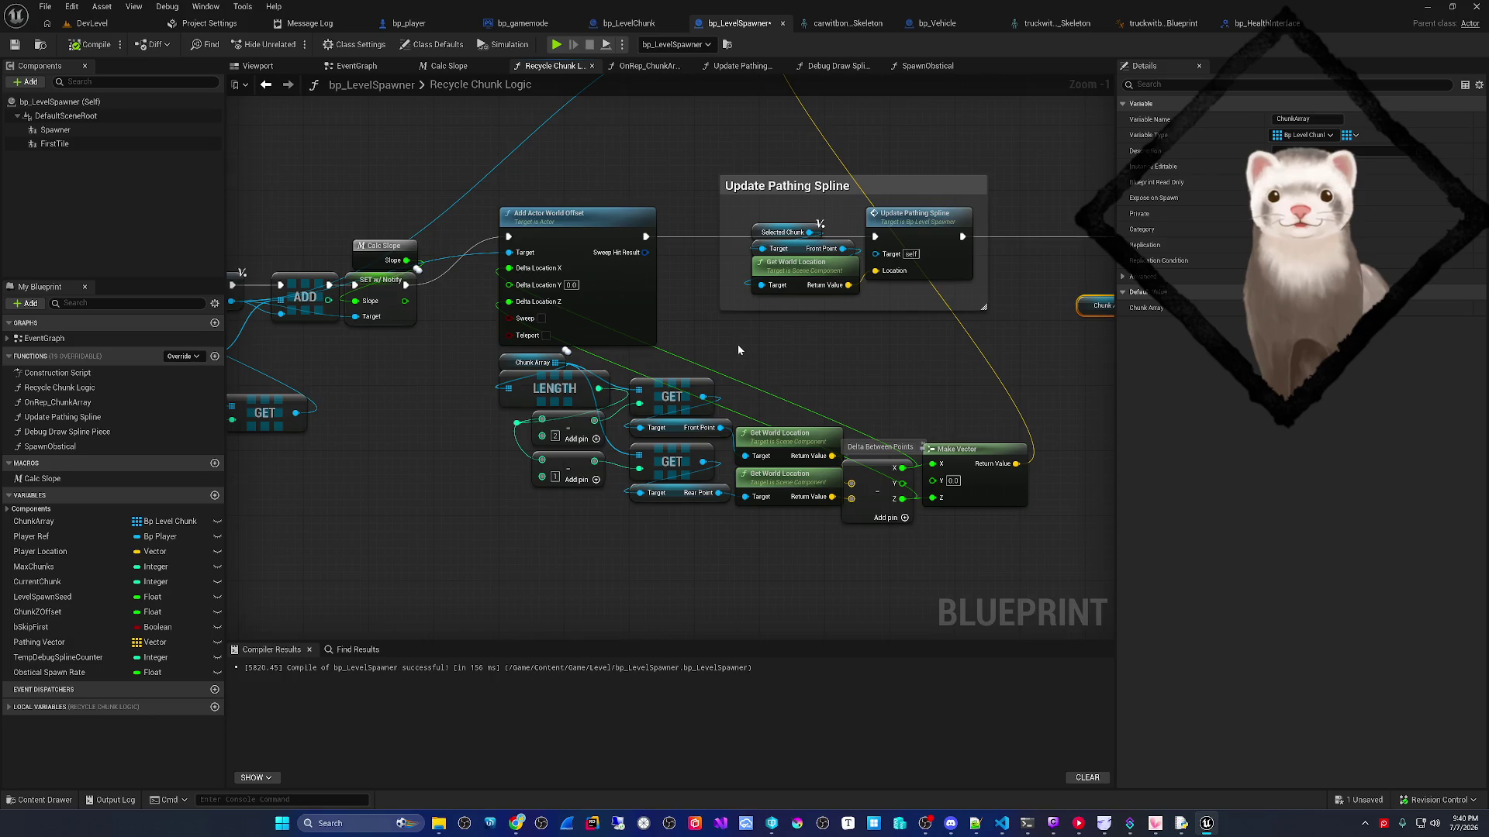
{"action": "left_click_drag", "start_coordinate": [734, 349], "coordinate": [667, 460]}
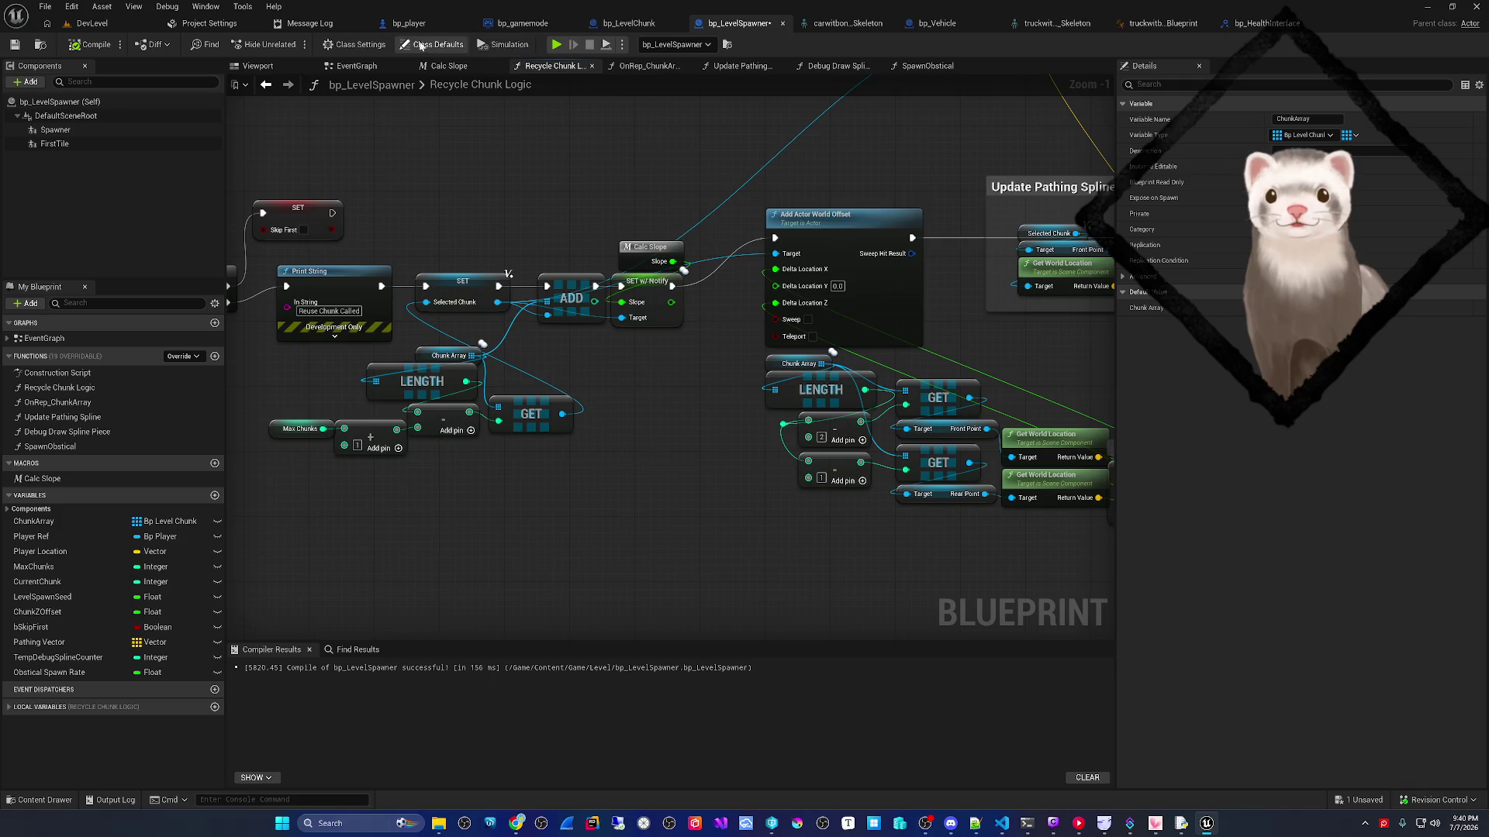
- Switch to the EventGraph and frame the 'TO DO: FIX WORLD LOCATION ISSUE' comment
{"action": "left_click", "coordinate": [357, 66]}
{"action": "mouse_move", "coordinate": [479, 339]}
{"action": "left_mouse_down"}
{"action": "mouse_move", "coordinate": [636, 484]}
{"action": "mouse_move", "coordinate": [607, 442]}
{"action": "mouse_move", "coordinate": [608, 462]}
{"action": "mouse_move", "coordinate": [588, 445]}
{"action": "mouse_move", "coordinate": [658, 338]}
{"action": "left_mouse_up"}
{"action": "mouse_move", "coordinate": [633, 545]}
{"action": "left_mouse_down"}
{"action": "mouse_move", "coordinate": [574, 432]}
{"action": "mouse_move", "coordinate": [592, 339]}
{"action": "mouse_move", "coordinate": [658, 326]}
{"action": "mouse_move", "coordinate": [725, 440]}
{"action": "left_mouse_up"}
{"action": "scroll", "coordinate": [522, 478], "scroll_direction": "down", "scroll_amount": 2}
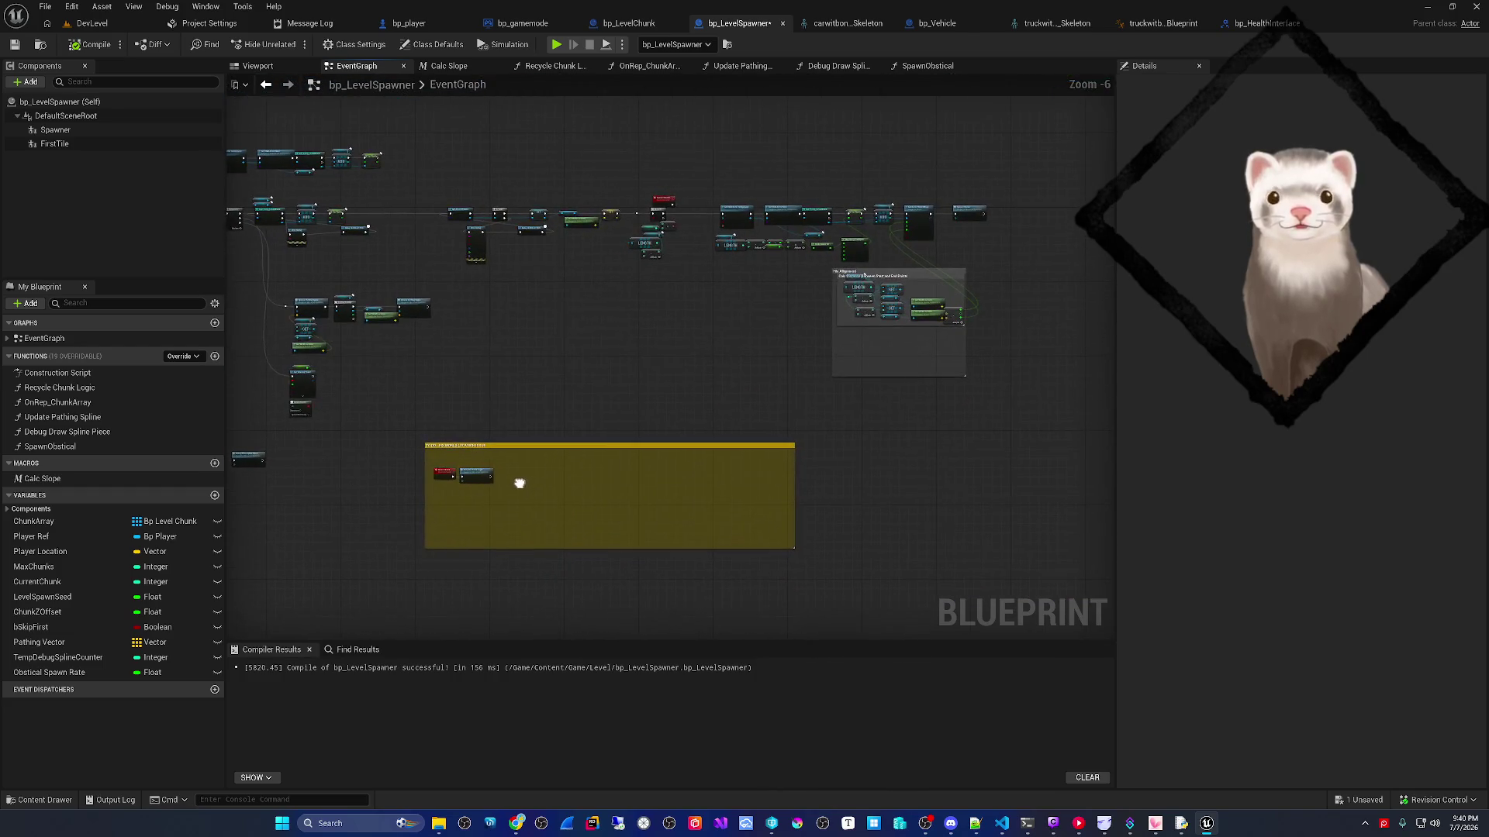
- Open Recycle Chunk Logic, compile bp_player, then return to bp_LevelSpawner's recycle graph
{"action": "scroll", "coordinate": [519, 483], "scroll_direction": "up", "scroll_amount": 4}
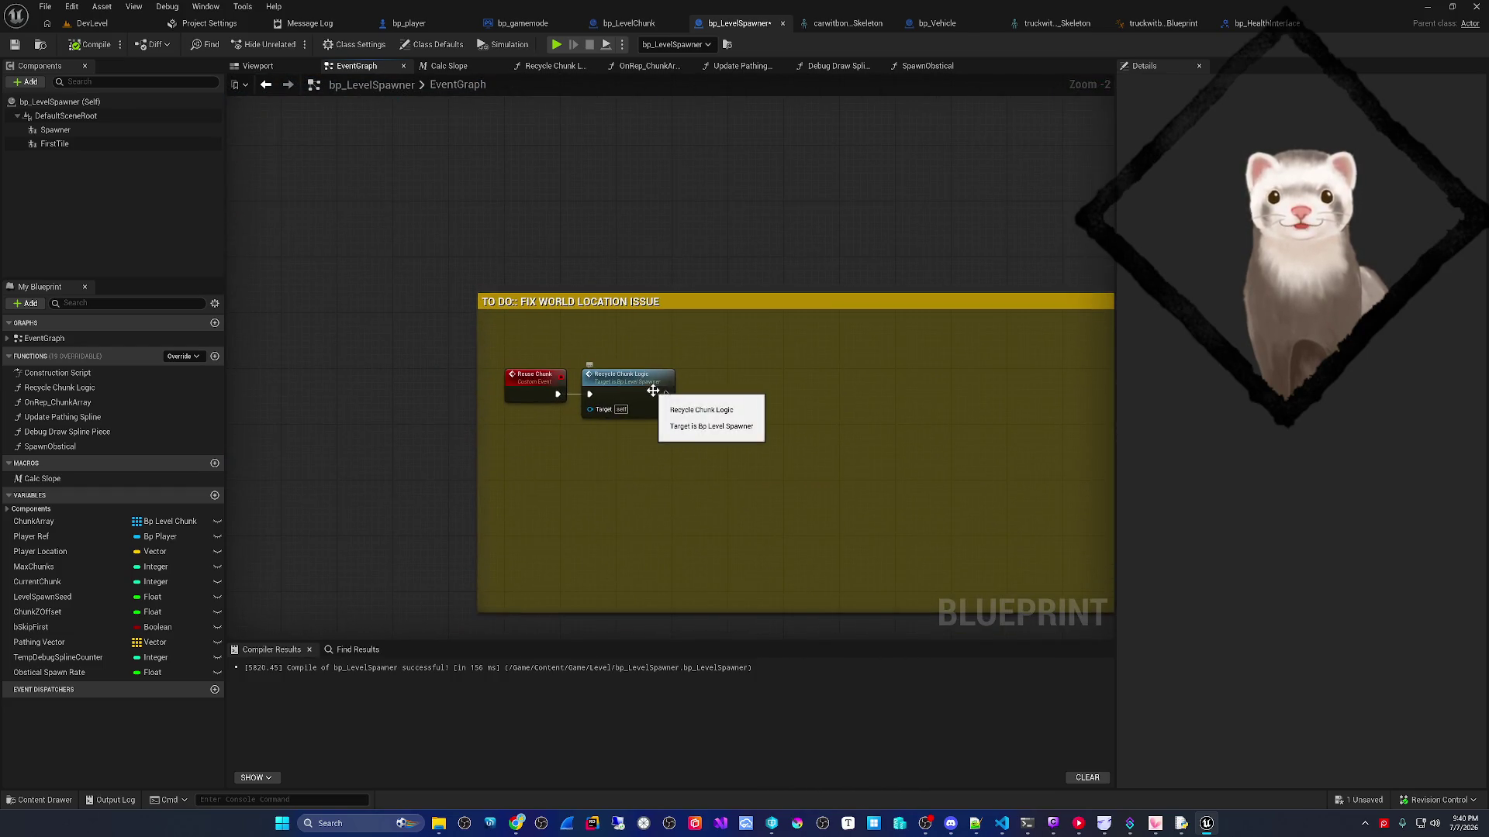
{"action": "double_click", "coordinate": [653, 390]}
{"action": "mouse_move", "coordinate": [654, 389]}
{"action": "left_mouse_down"}
{"action": "mouse_move", "coordinate": [967, 415]}
{"action": "mouse_move", "coordinate": [856, 410]}
{"action": "left_mouse_up"}
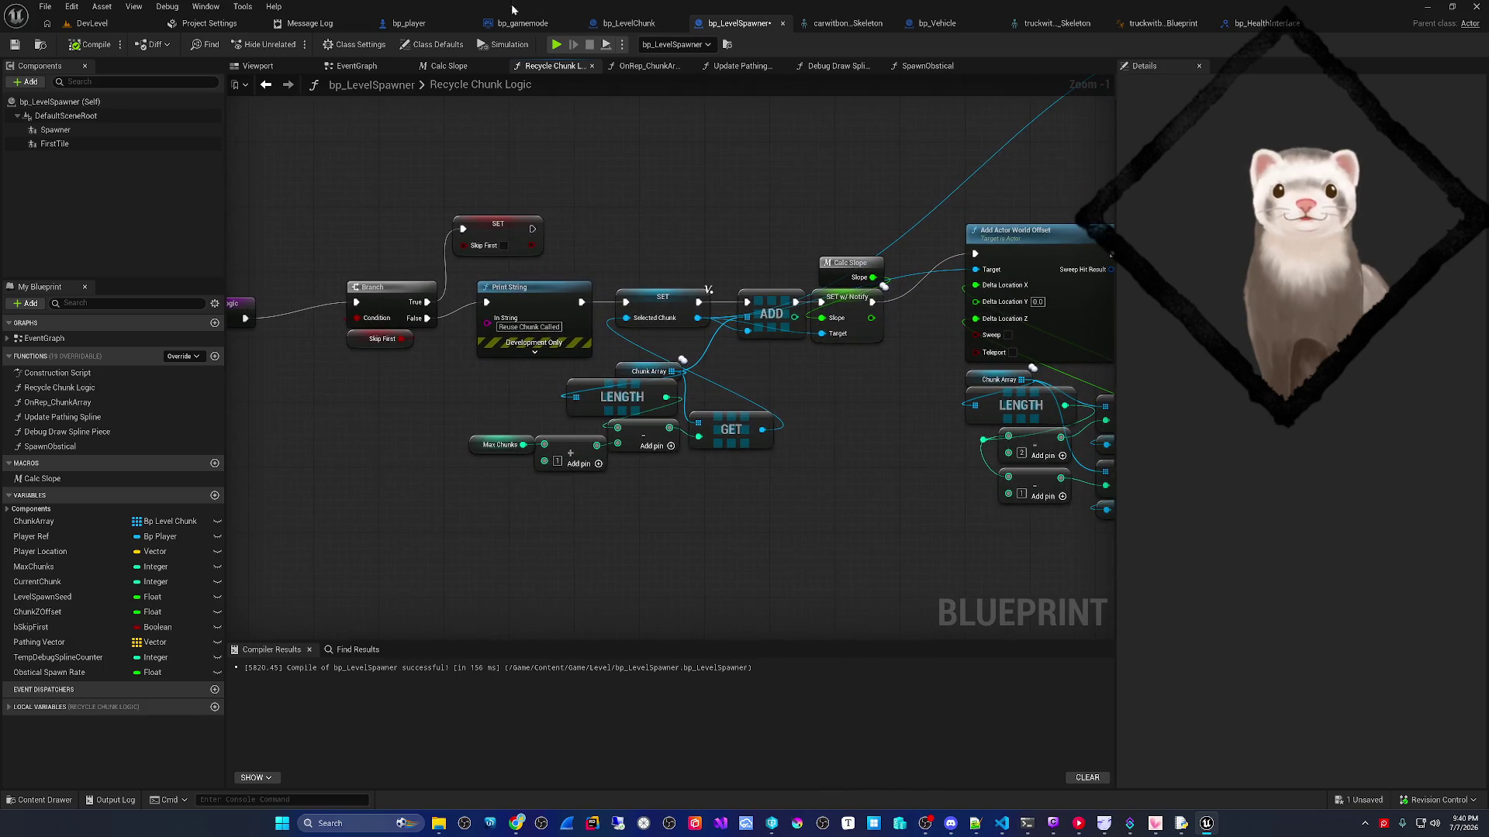
{"action": "left_click", "coordinate": [409, 23]}
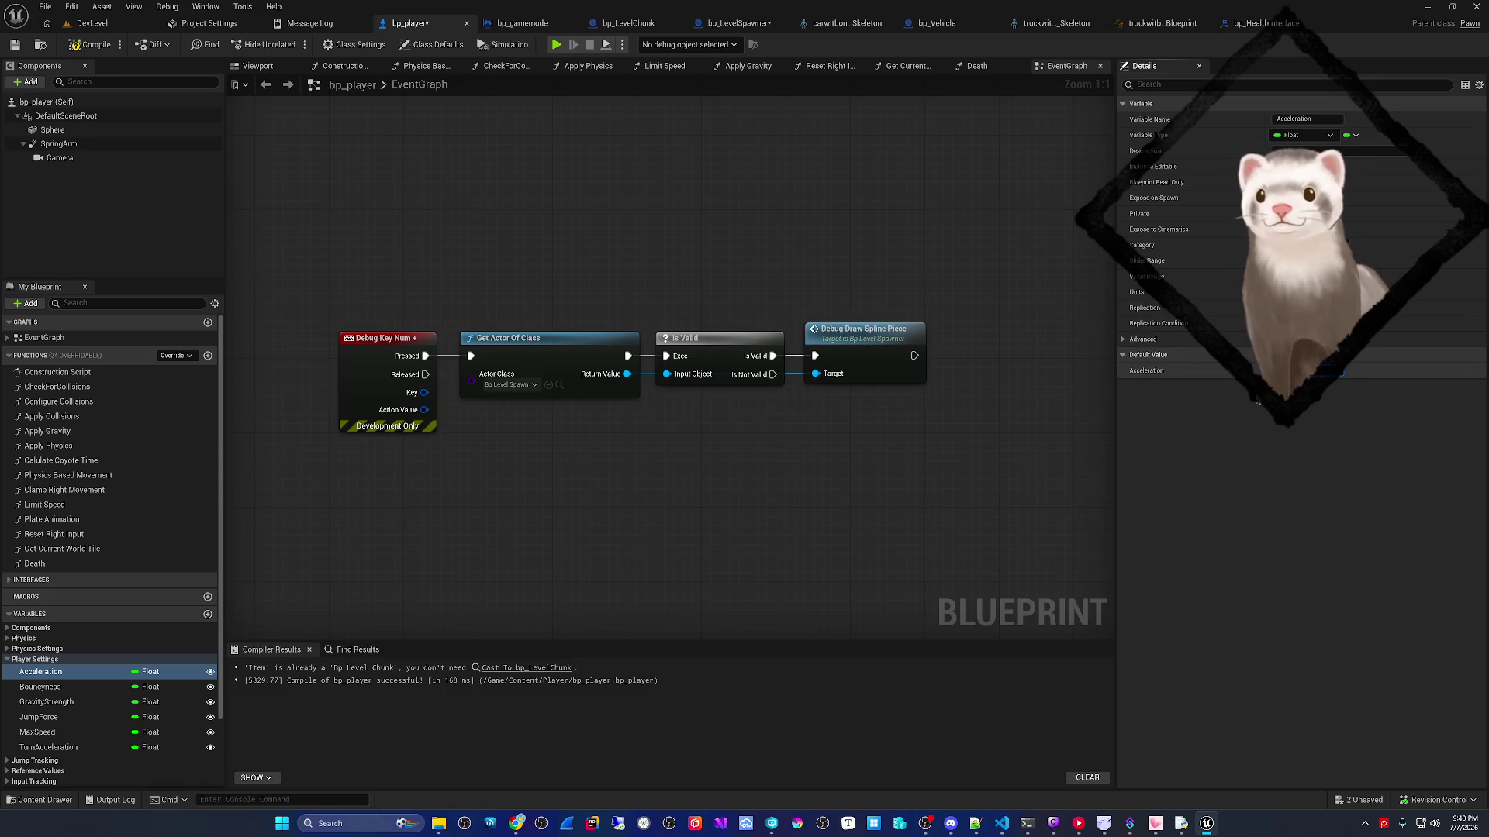
{"action": "left_click", "coordinate": [93, 48]}
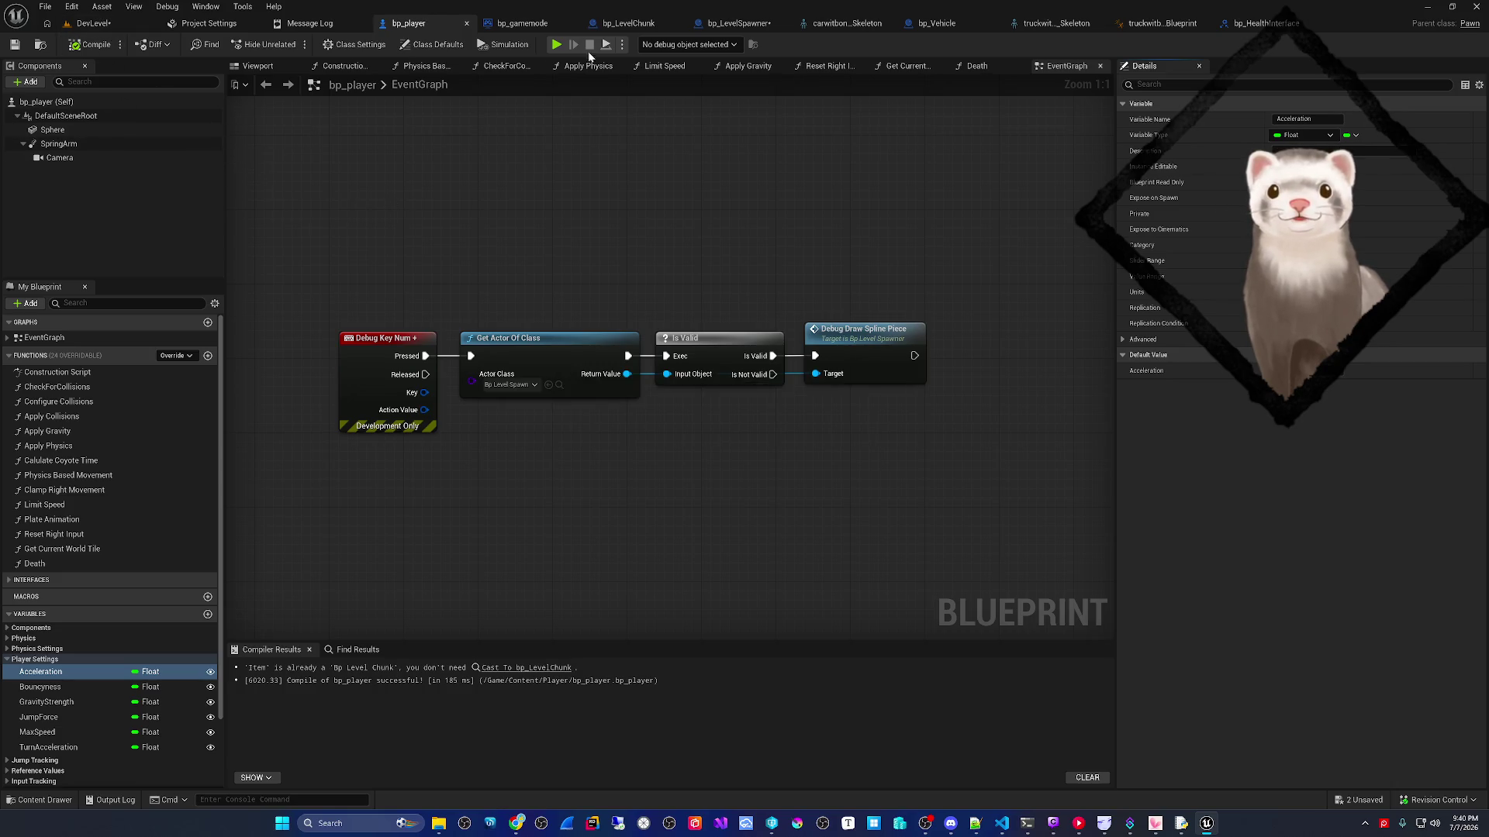
{"action": "left_click", "coordinate": [692, 23]}
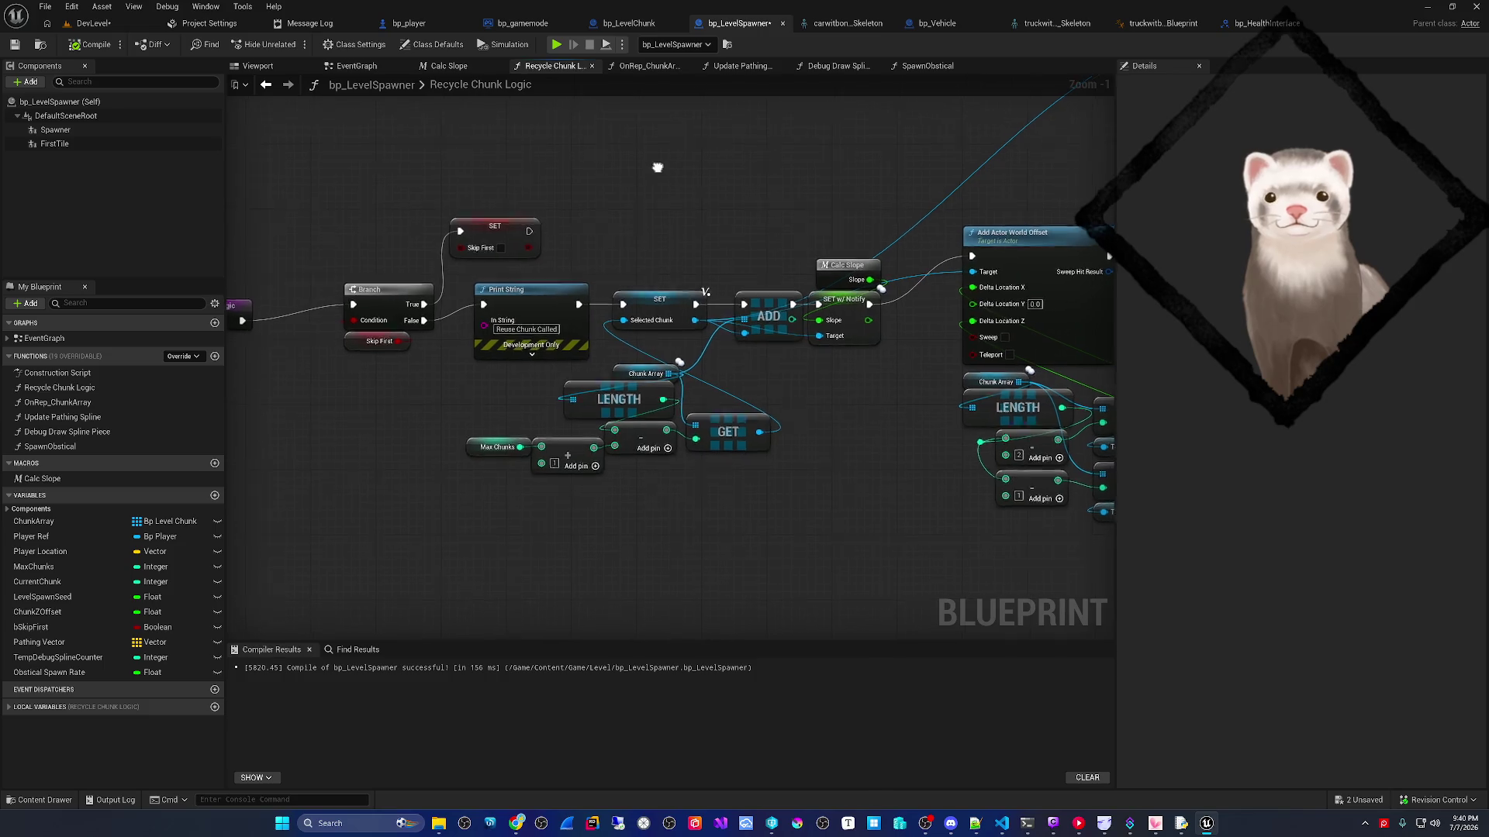
{"action": "left_click_drag", "start_coordinate": [685, 180], "coordinate": [714, 180]}
- Append 'Delta Location:' and the Make Vector result to the 'Chunk #' debug message
{"action": "scroll", "coordinate": [695, 195], "scroll_direction": "down", "scroll_amount": 1}
{"action": "mouse_move", "coordinate": [615, 189]}
{"action": "left_mouse_down"}
{"action": "mouse_move", "coordinate": [574, 194]}
{"action": "mouse_move", "coordinate": [598, 207]}
{"action": "mouse_move", "coordinate": [584, 216]}
{"action": "mouse_move", "coordinate": [370, 223]}
{"action": "mouse_move", "coordinate": [652, 328]}
{"action": "mouse_move", "coordinate": [566, 322]}
{"action": "mouse_move", "coordinate": [513, 341]}
{"action": "left_mouse_up"}
{"action": "scroll", "coordinate": [565, 322], "scroll_direction": "down", "scroll_amount": 1}
{"action": "scroll", "coordinate": [481, 446], "scroll_direction": "up", "scroll_amount": 1}
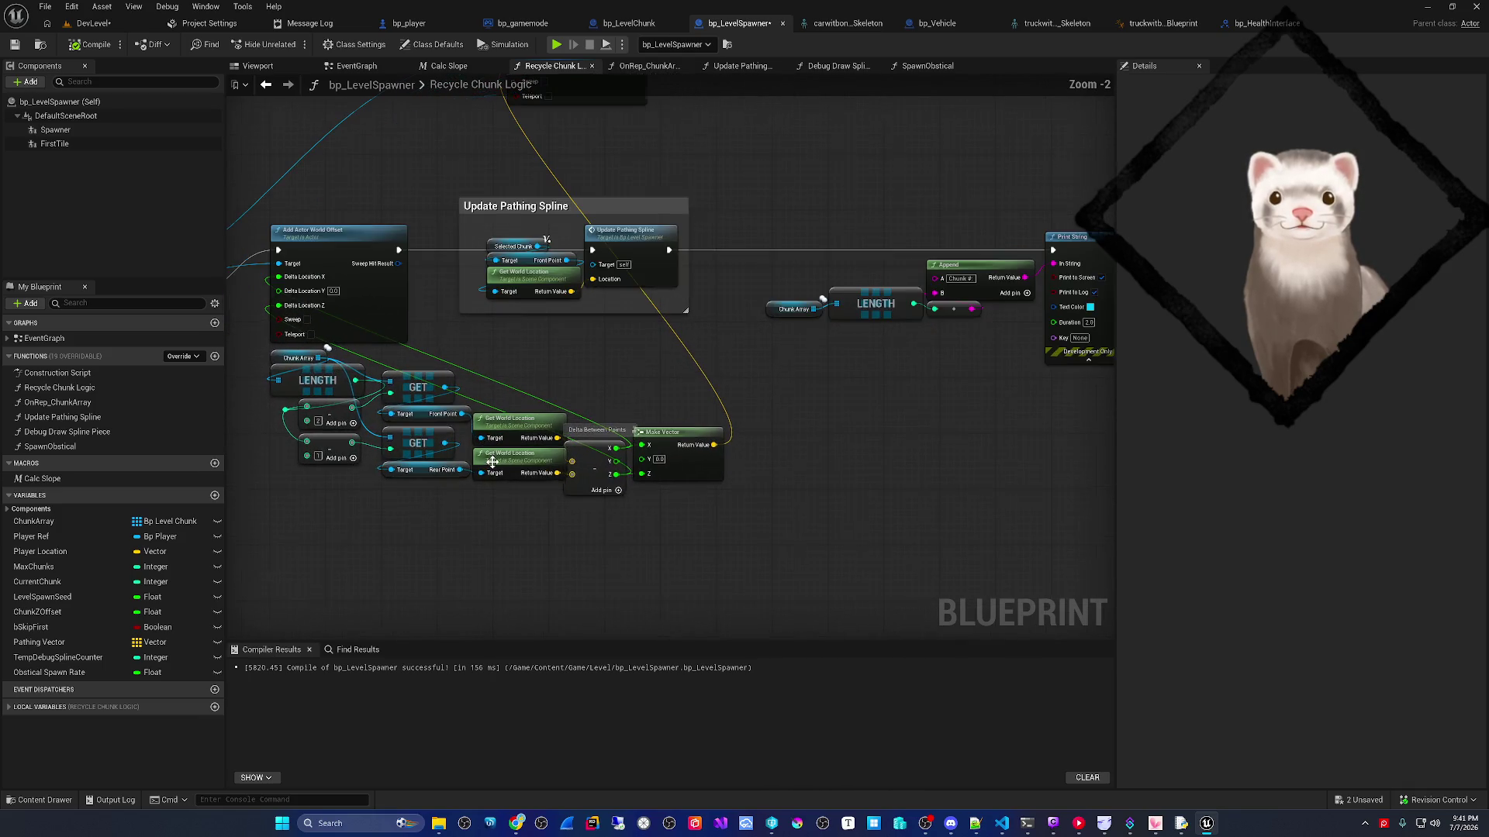
{"action": "mouse_move", "coordinate": [670, 508]}
{"action": "left_mouse_down"}
{"action": "mouse_move", "coordinate": [625, 520]}
{"action": "mouse_move", "coordinate": [652, 545]}
{"action": "left_mouse_up"}
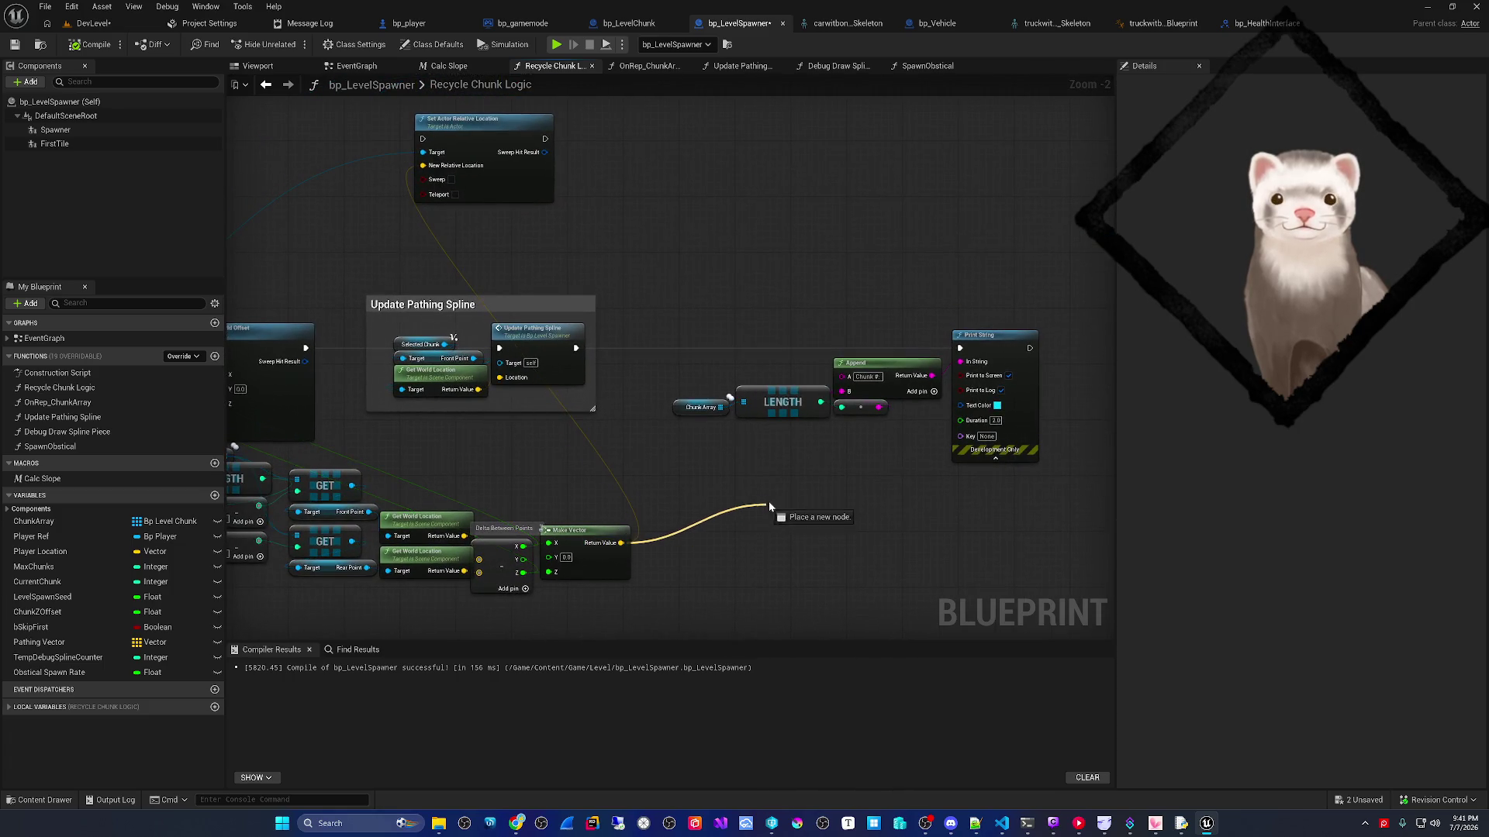
{"action": "mouse_move", "coordinate": [806, 466]}
{"action": "left_mouse_down"}
{"action": "mouse_move", "coordinate": [847, 392]}
{"action": "mouse_move", "coordinate": [814, 472]}
{"action": "left_mouse_up"}
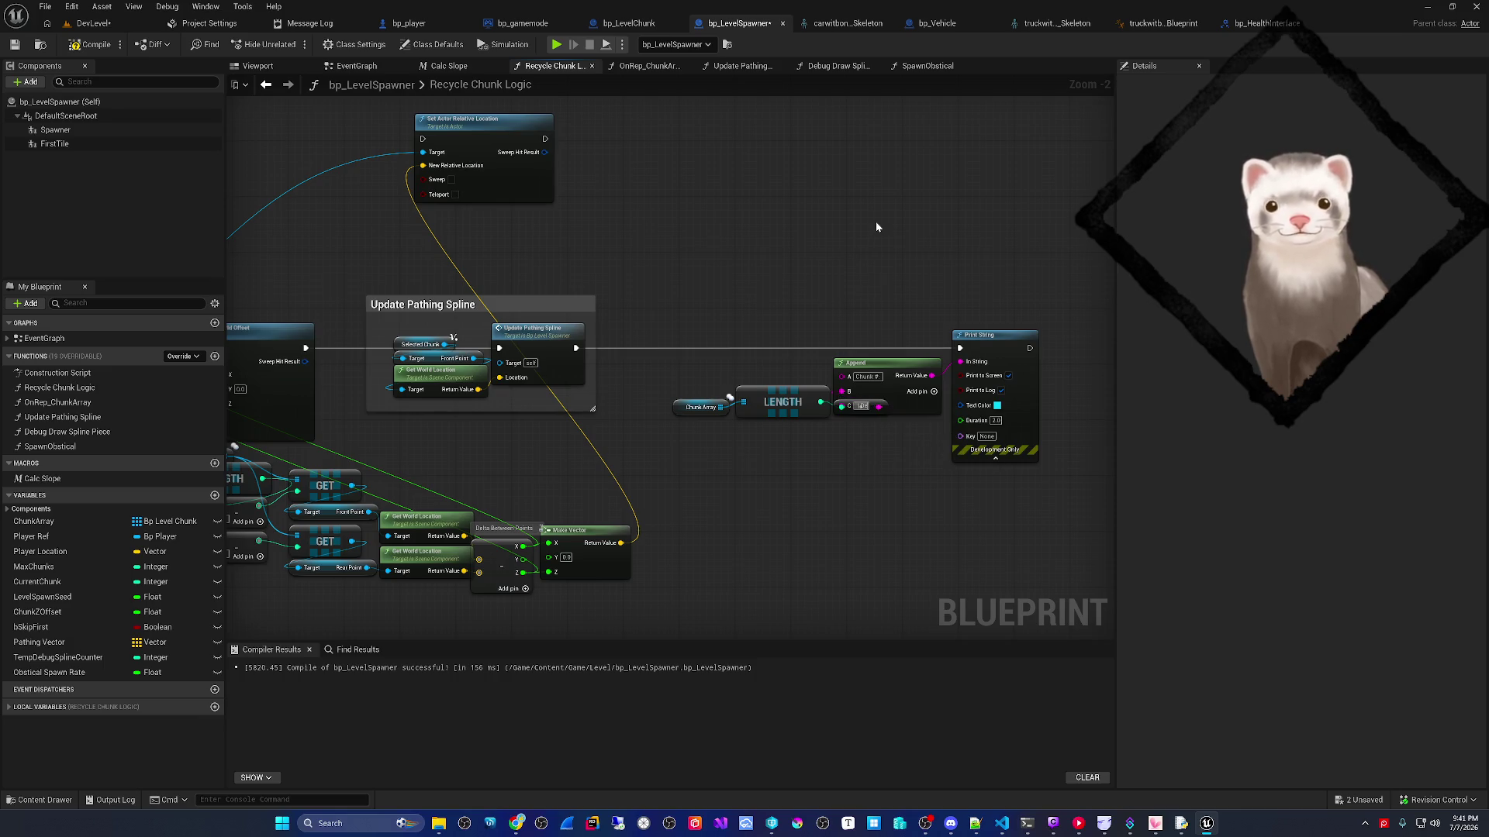
{"action": "type", "text": "Delta Location:"}
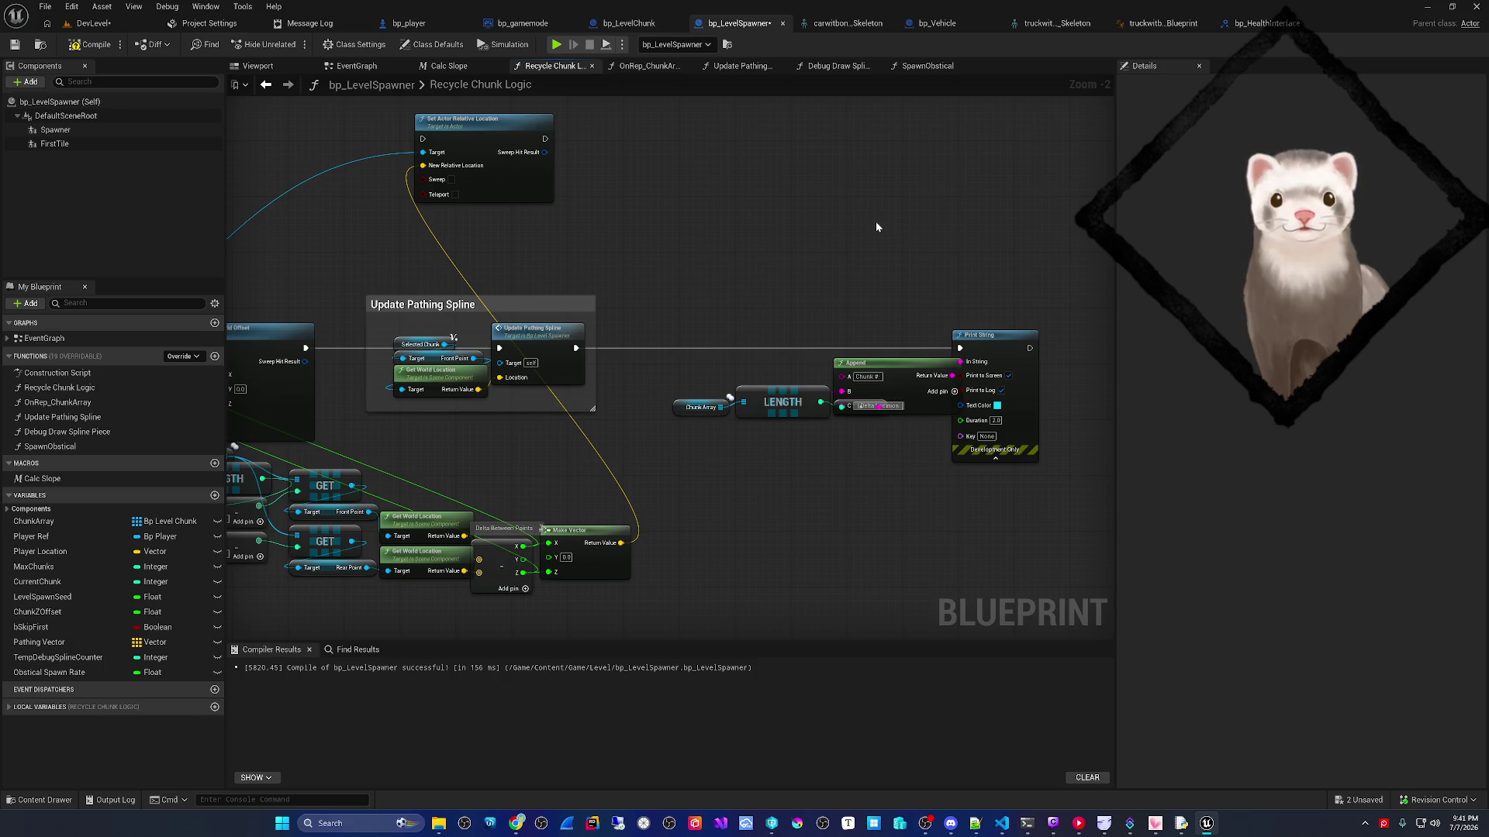
{"action": "left_click", "coordinate": [954, 391]}
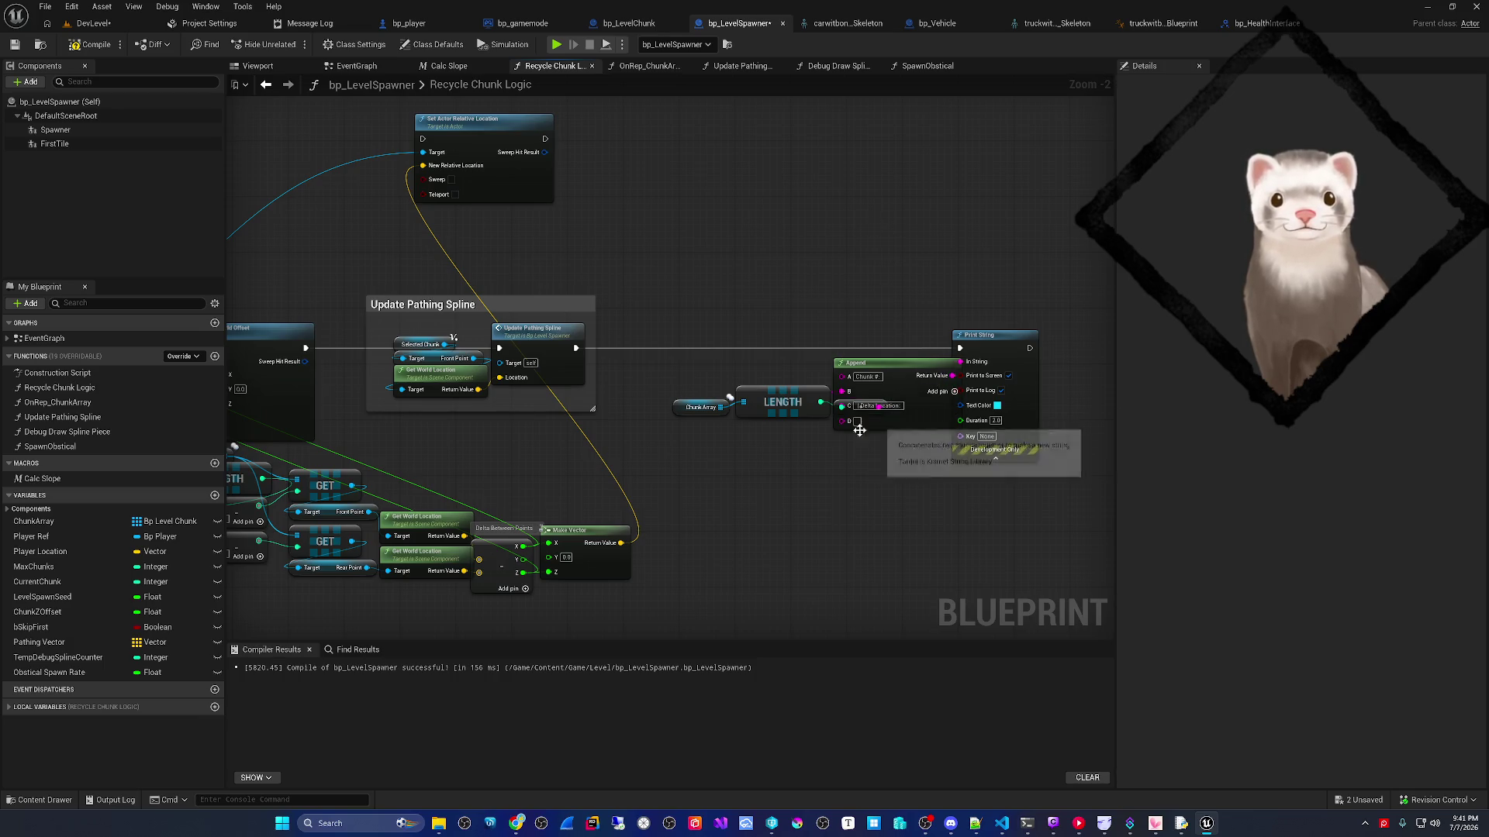
{"action": "mouse_move", "coordinate": [842, 421]}
{"action": "left_mouse_down"}
{"action": "mouse_move", "coordinate": [648, 548]}
{"action": "mouse_move", "coordinate": [620, 544]}
{"action": "left_mouse_up"}
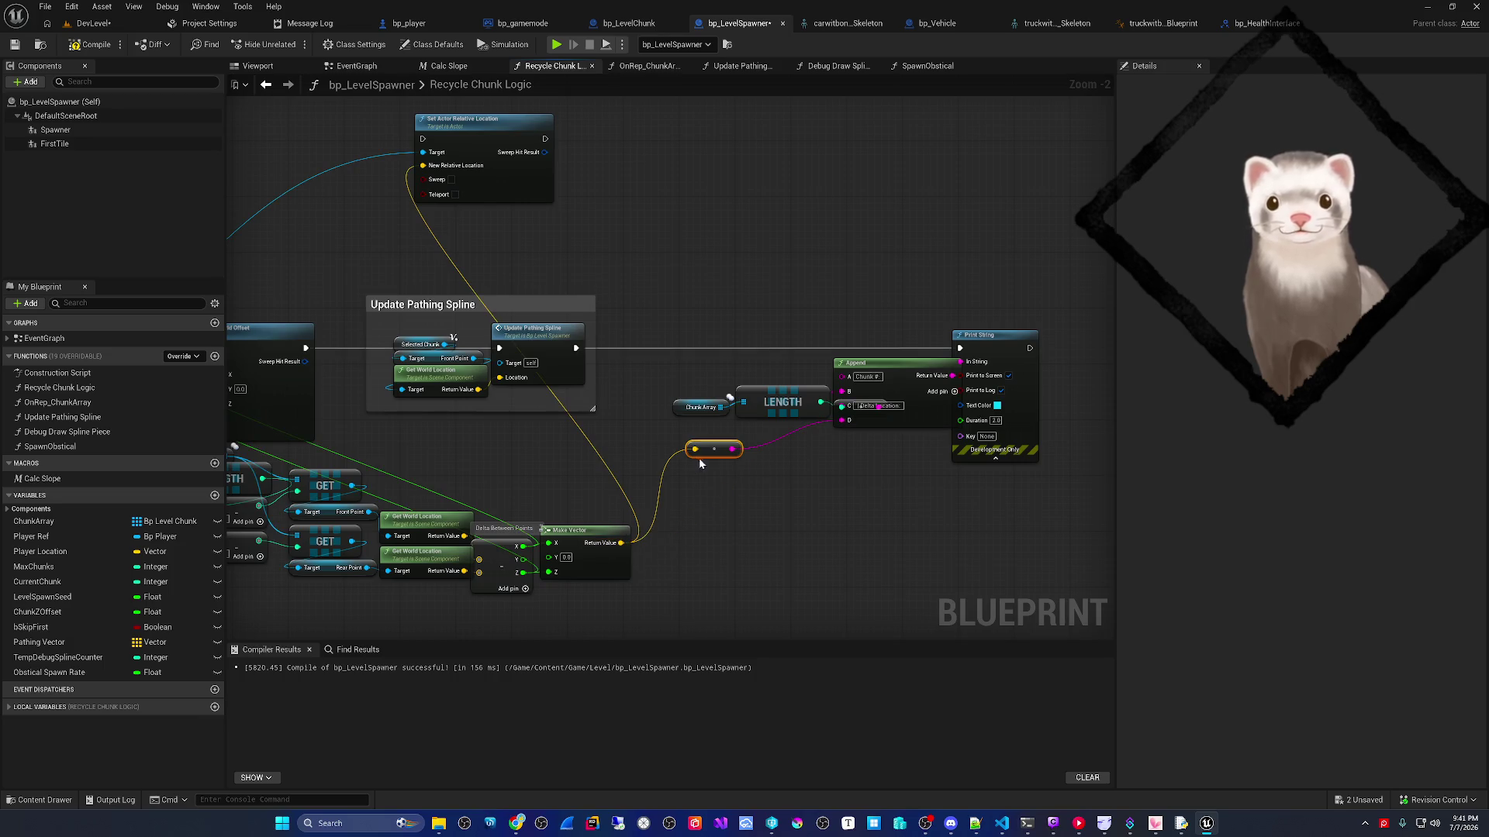
- Save bp_LevelSpawner and return to the DevLevel level editor
{"action": "left_click", "coordinate": [17, 45]}
{"action": "mouse_move", "coordinate": [233, 309]}
{"action": "left_mouse_down"}
{"action": "mouse_move", "coordinate": [233, 253]}
{"action": "mouse_move", "coordinate": [339, 225]}
{"action": "mouse_move", "coordinate": [403, 239]}
{"action": "left_mouse_up"}
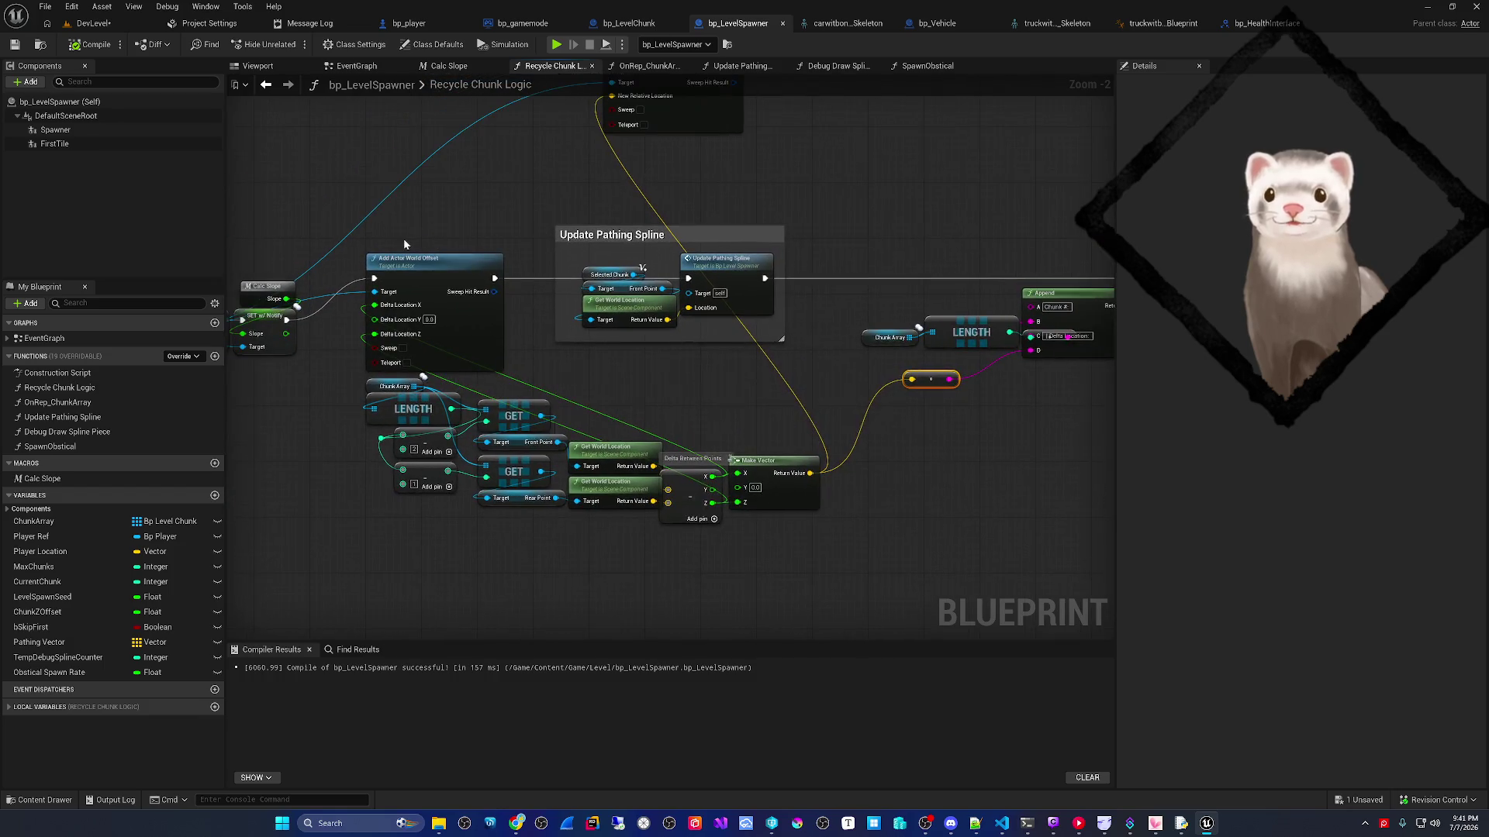
{"action": "left_click", "coordinate": [93, 23]}
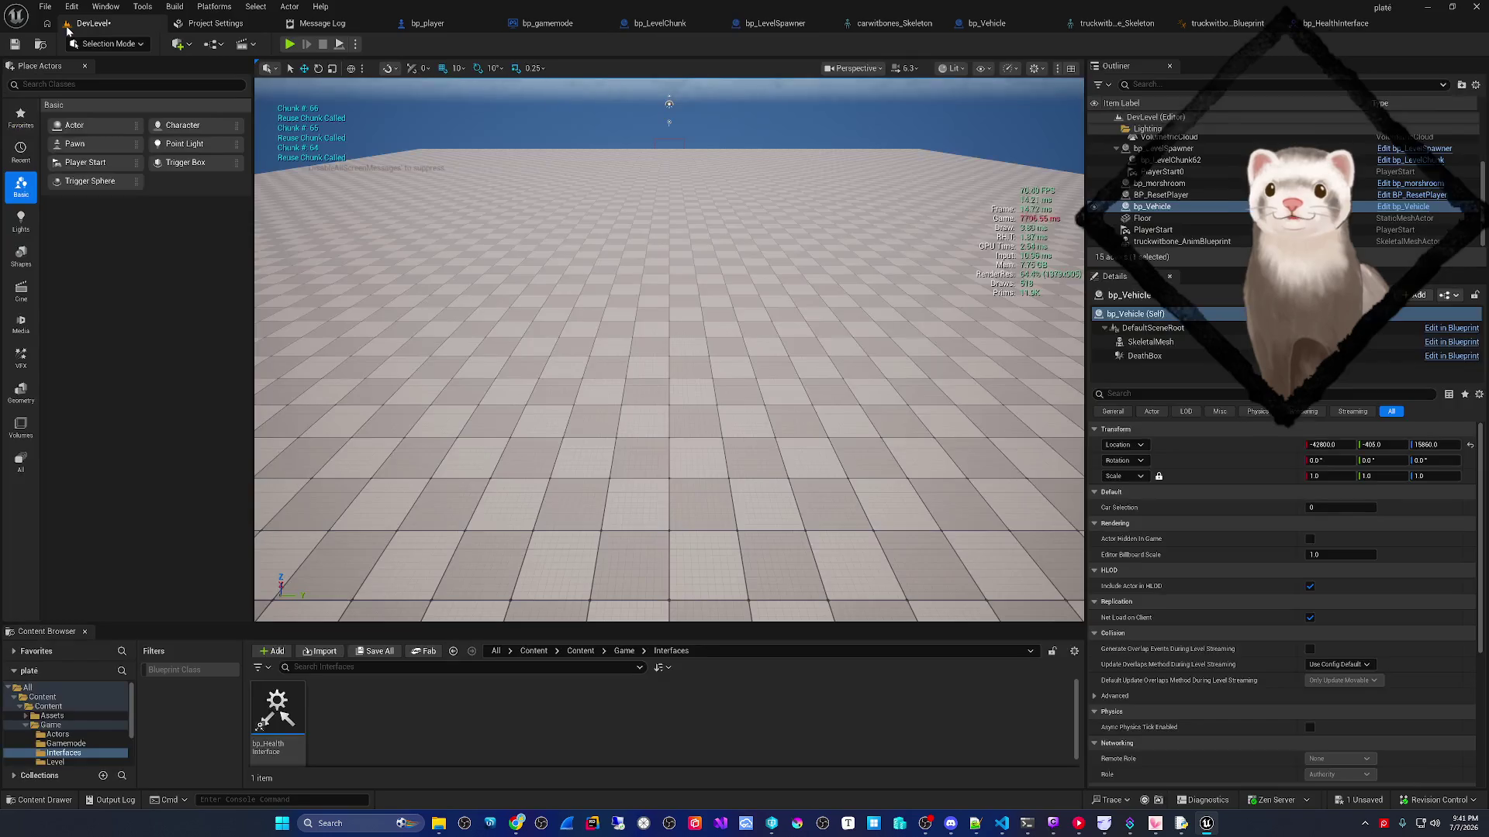
- Play the level, see chunks report zero Delta Location, then stop and reopen the recycle graph
{"action": "left_click", "coordinate": [289, 45]}
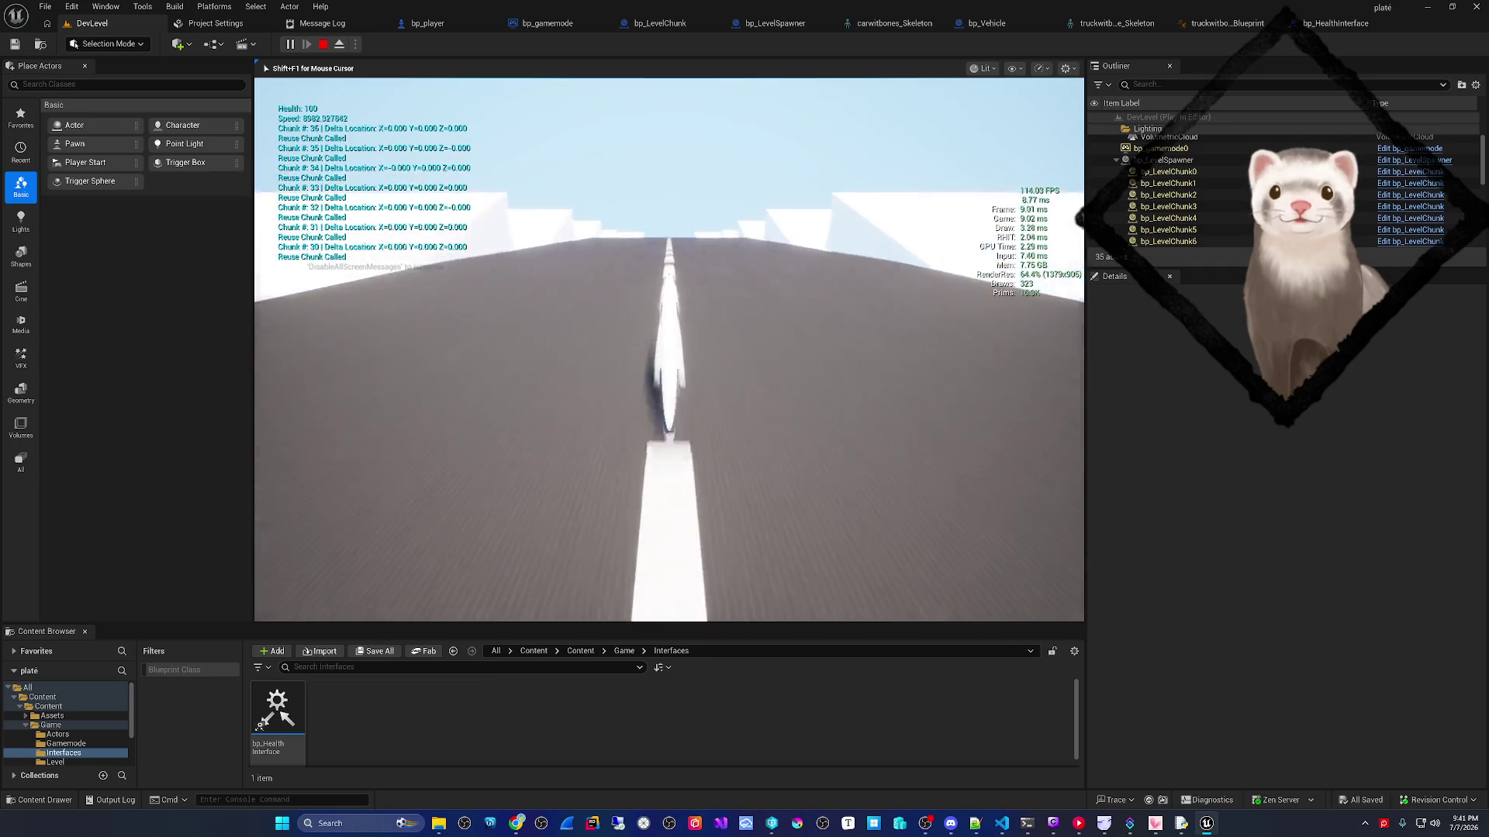
{"action": "key", "text": "Escape"}
{"action": "left_click", "coordinate": [775, 24]}
{"action": "mouse_move", "coordinate": [701, 362]}
{"action": "left_mouse_down"}
{"action": "mouse_move", "coordinate": [618, 332]}
{"action": "mouse_move", "coordinate": [547, 373]}
{"action": "mouse_move", "coordinate": [509, 459]}
{"action": "mouse_move", "coordinate": [641, 425]}
{"action": "mouse_move", "coordinate": [668, 341]}
{"action": "mouse_move", "coordinate": [695, 326]}
{"action": "left_mouse_up"}
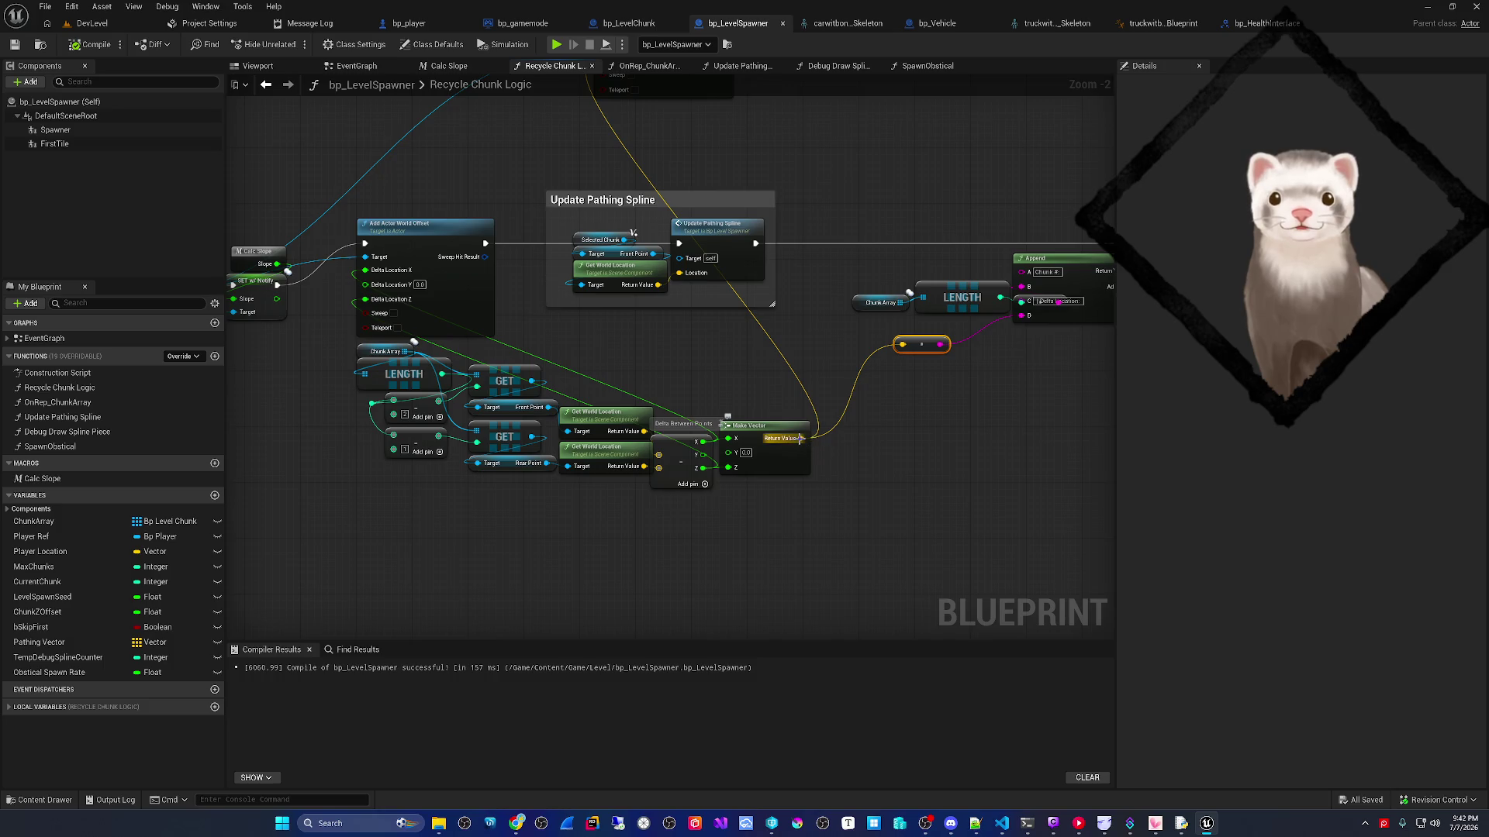
- Promote Make Vector's result to NewLocalVar, wire its SET and getter into the print chain, then play
{"action": "right_click", "coordinate": [799, 439]}
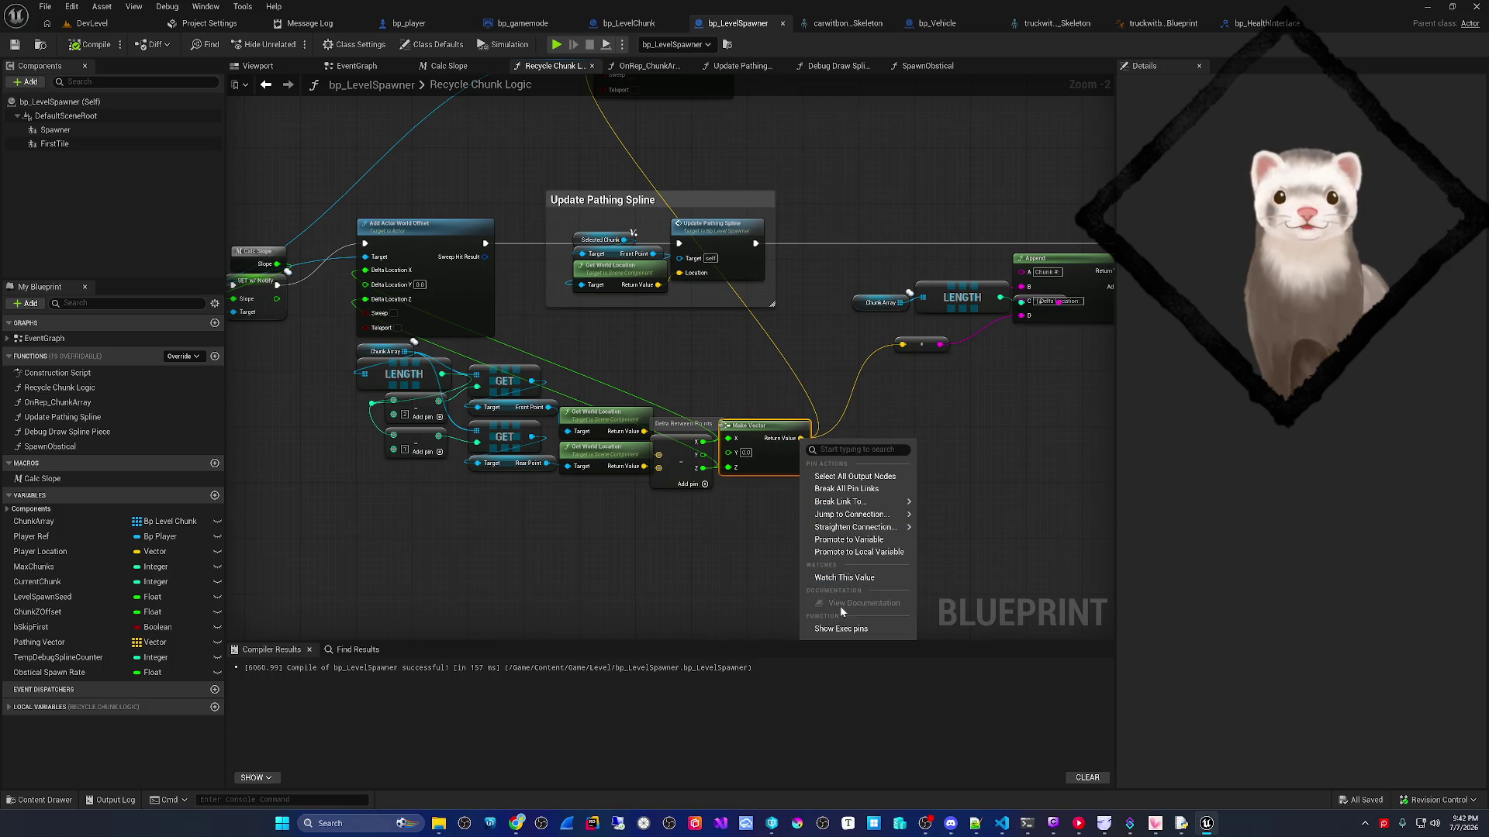
{"action": "left_click", "coordinate": [842, 553]}
{"action": "mouse_move", "coordinate": [698, 388]}
{"action": "left_mouse_down"}
{"action": "mouse_move", "coordinate": [318, 291]}
{"action": "mouse_move", "coordinate": [321, 190]}
{"action": "mouse_move", "coordinate": [500, 305]}
{"action": "mouse_move", "coordinate": [457, 290]}
{"action": "left_mouse_up"}
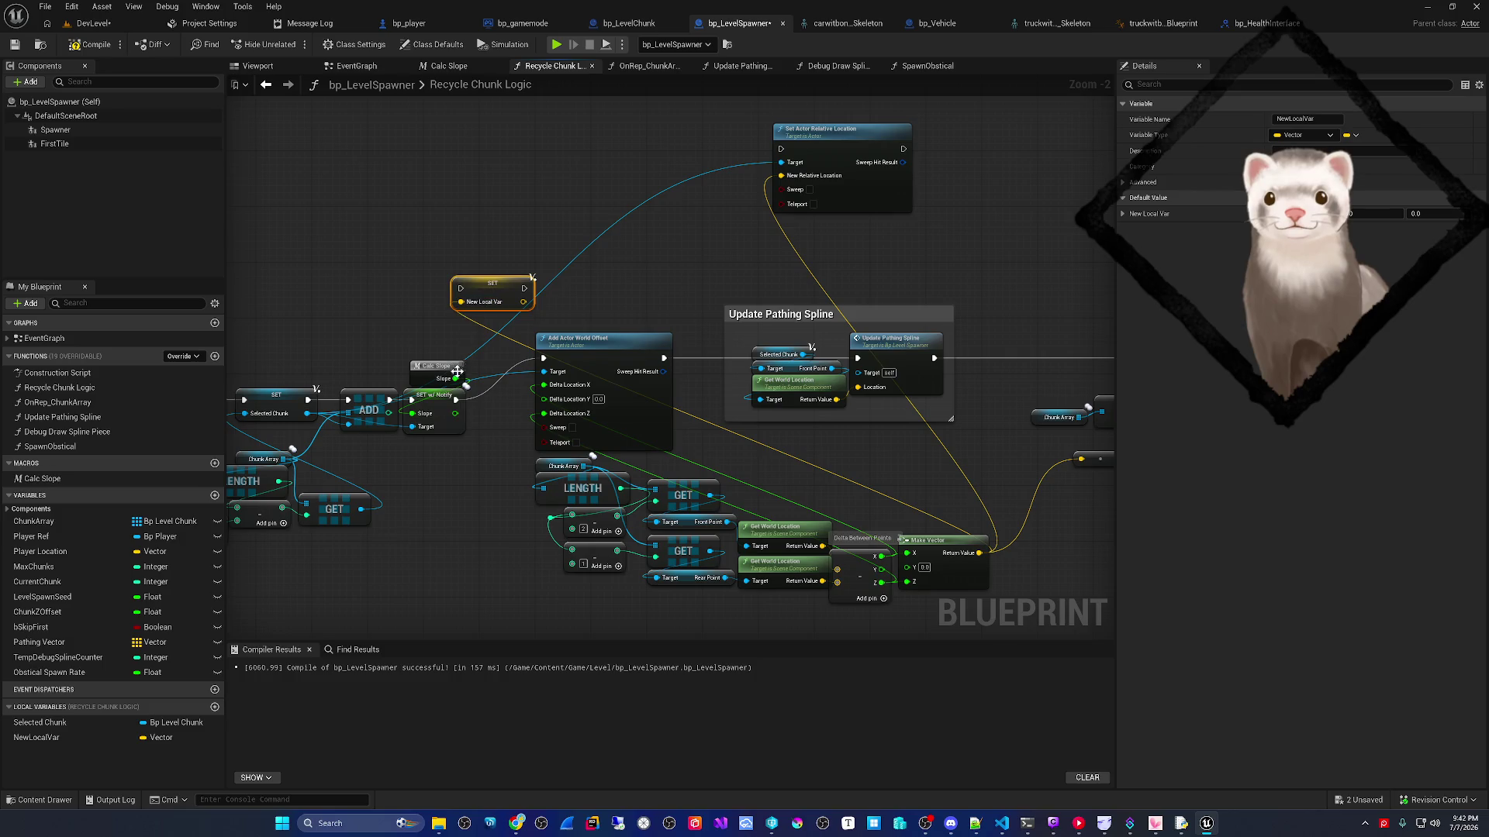
{"action": "mouse_move", "coordinate": [456, 400]}
{"action": "left_mouse_down"}
{"action": "mouse_move", "coordinate": [462, 288]}
{"action": "mouse_move", "coordinate": [544, 358]}
{"action": "mouse_move", "coordinate": [297, 354]}
{"action": "left_mouse_up"}
{"action": "left_click_drag", "start_coordinate": [42, 737], "coordinate": [799, 471]}
{"action": "left_click_drag", "start_coordinate": [828, 447], "coordinate": [781, 425]}
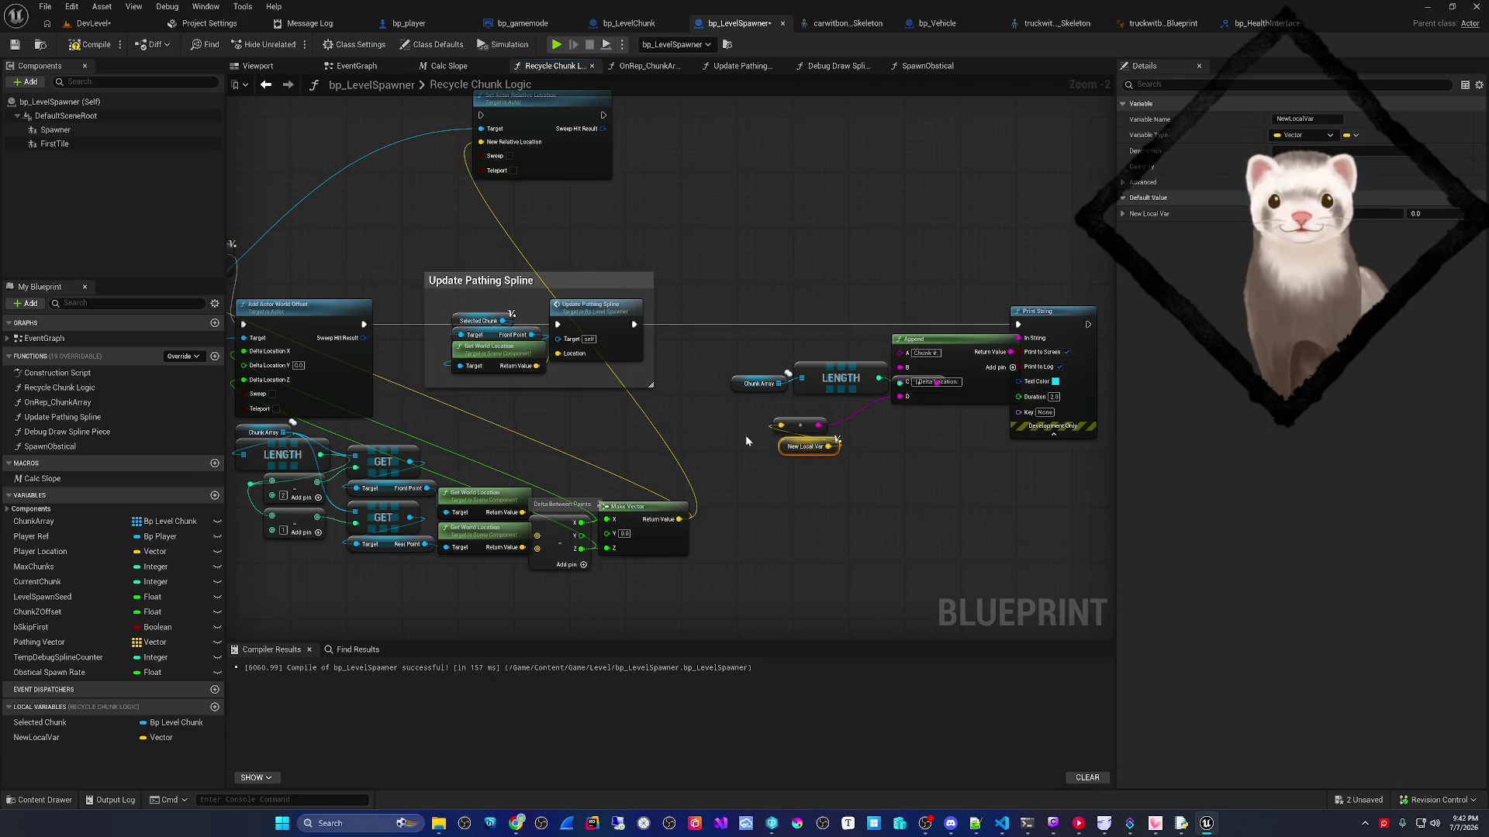
{"action": "left_click", "coordinate": [85, 25]}
{"action": "left_click", "coordinate": [289, 45]}
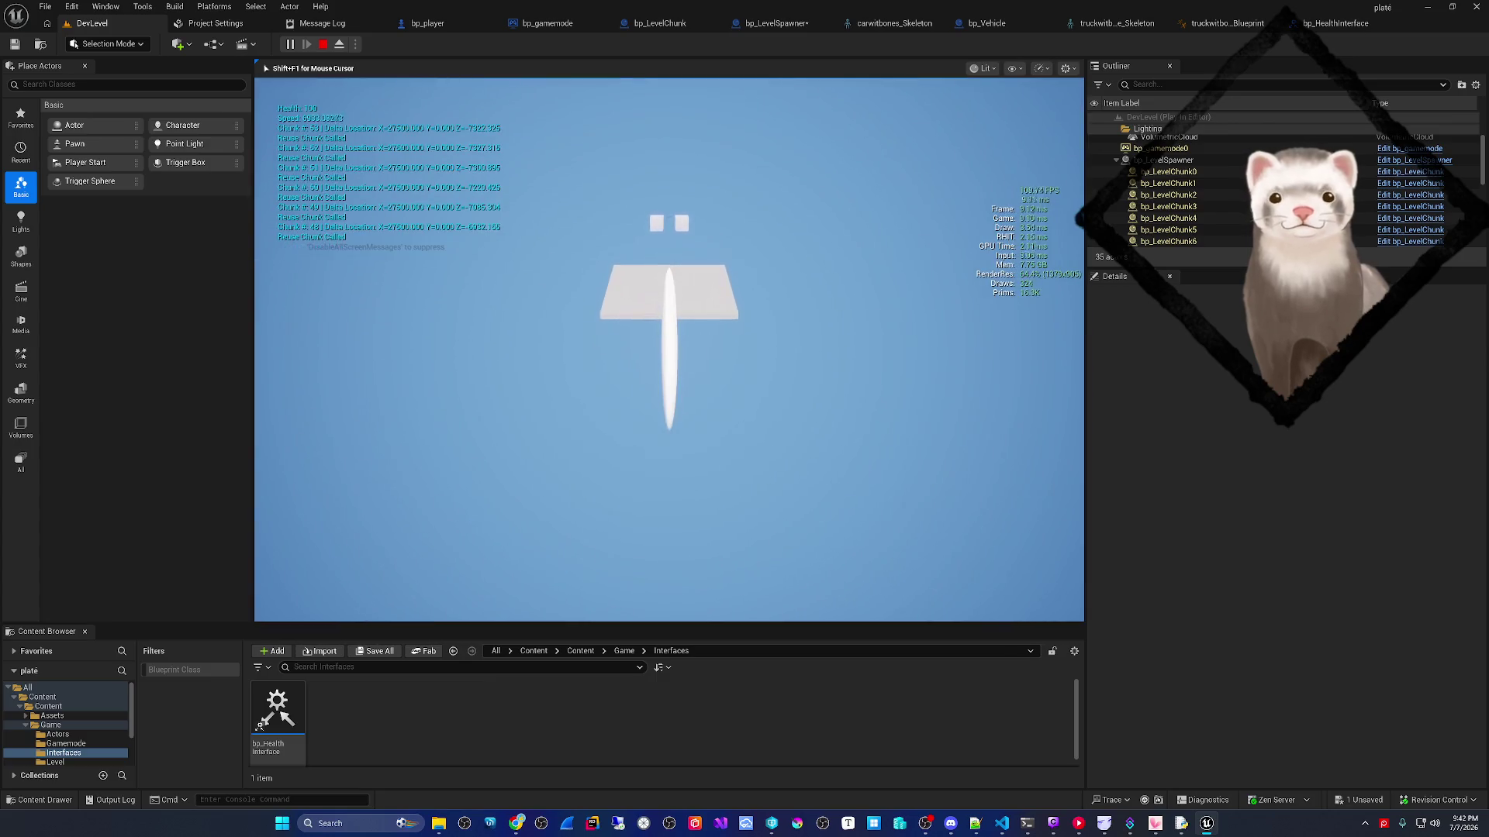
- Release the mouse with Shift+F1 and stop the play session after the nonzero delta readouts
{"action": "key", "text": "shift+F1"}
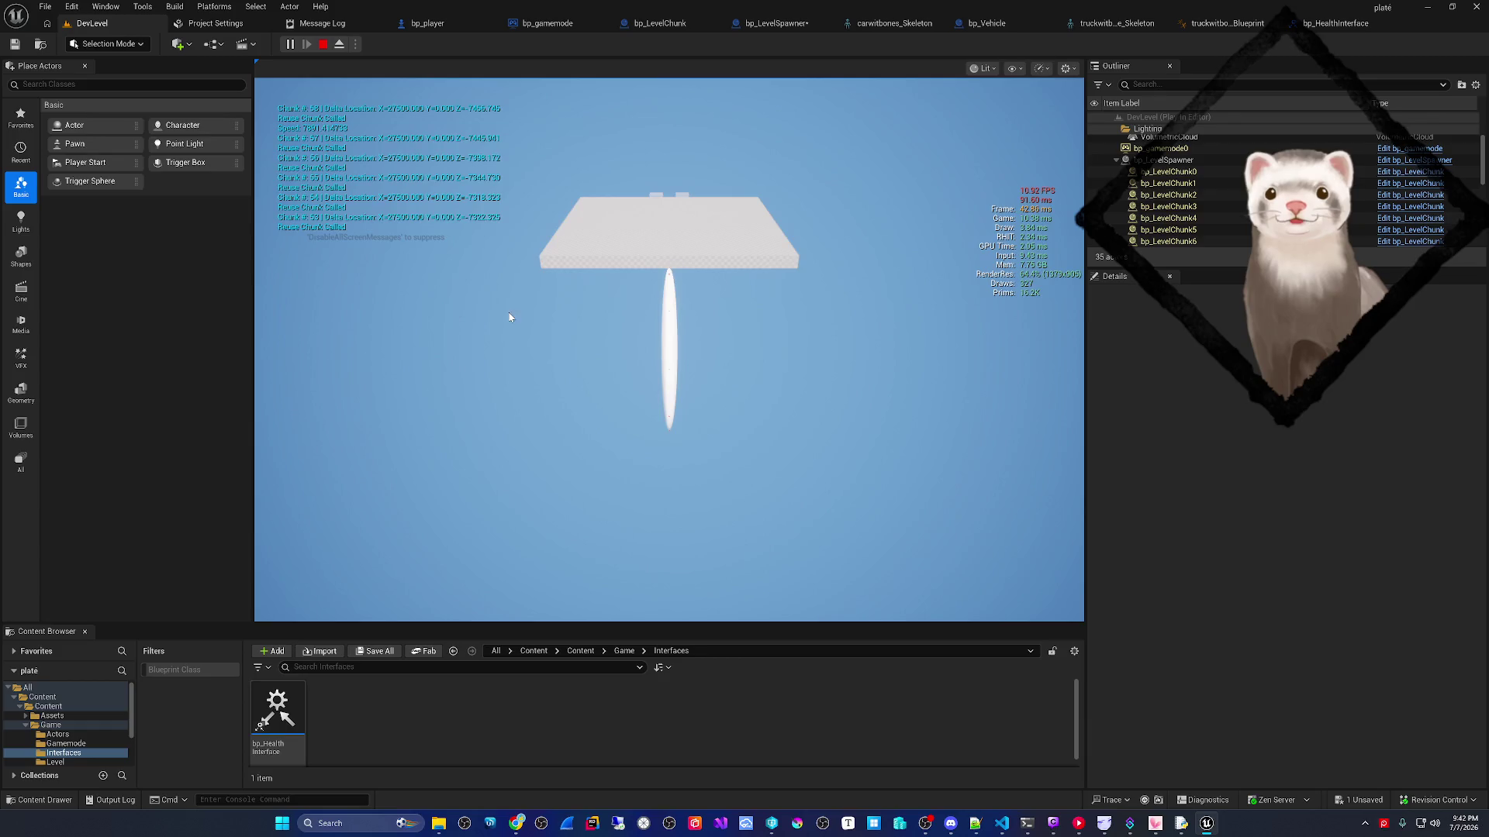
{"action": "left_click", "coordinate": [509, 317]}
{"action": "left_click", "coordinate": [321, 45]}
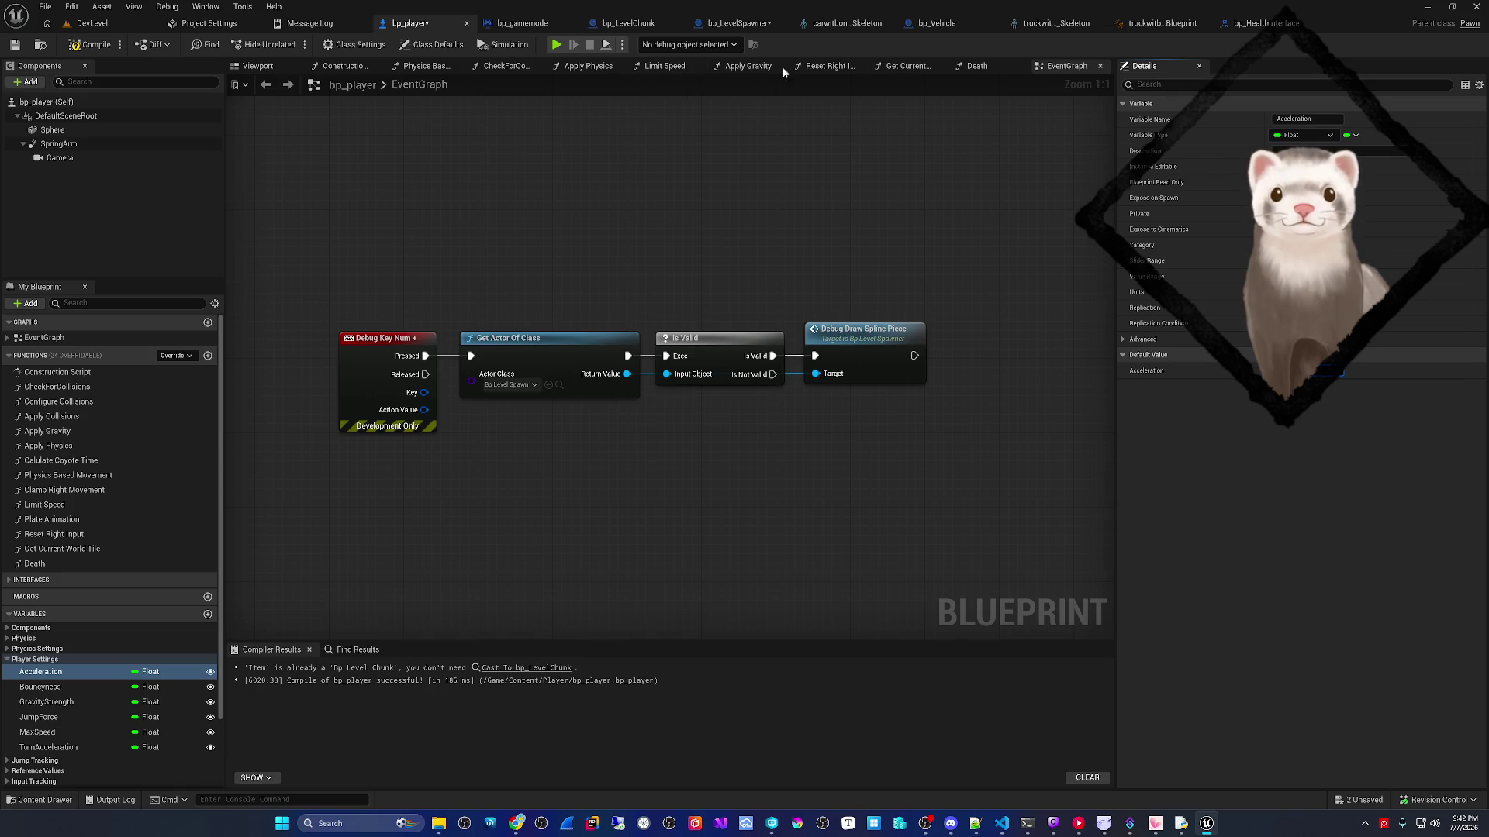
- Add Debug Key E and Debug Key Q event nodes to the player's EventGraph
{"action": "scroll", "coordinate": [418, 289], "scroll_direction": "down", "scroll_amount": 3}
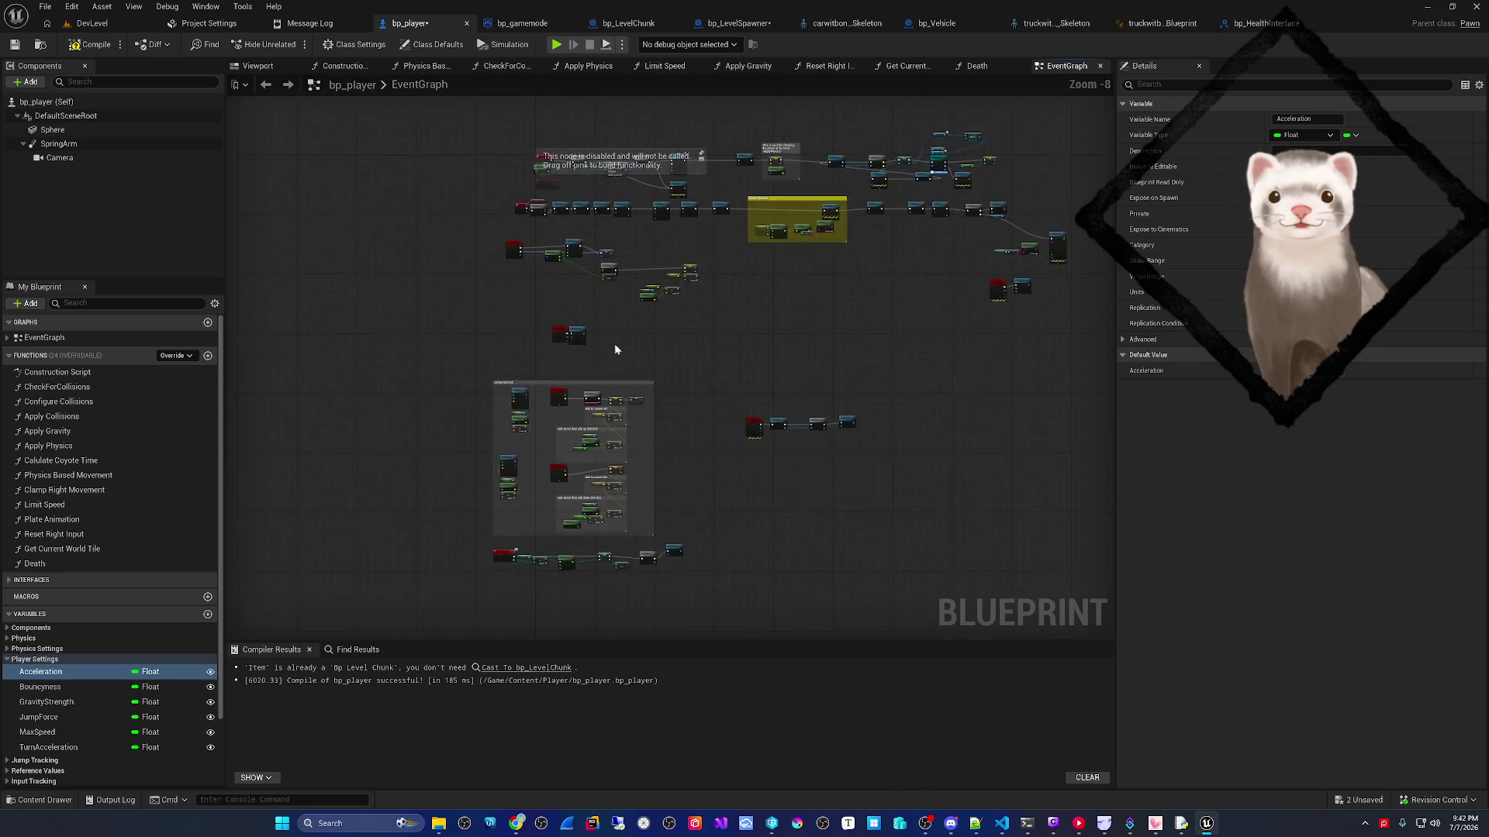
{"action": "scroll", "coordinate": [603, 324], "scroll_direction": "up", "scroll_amount": 2}
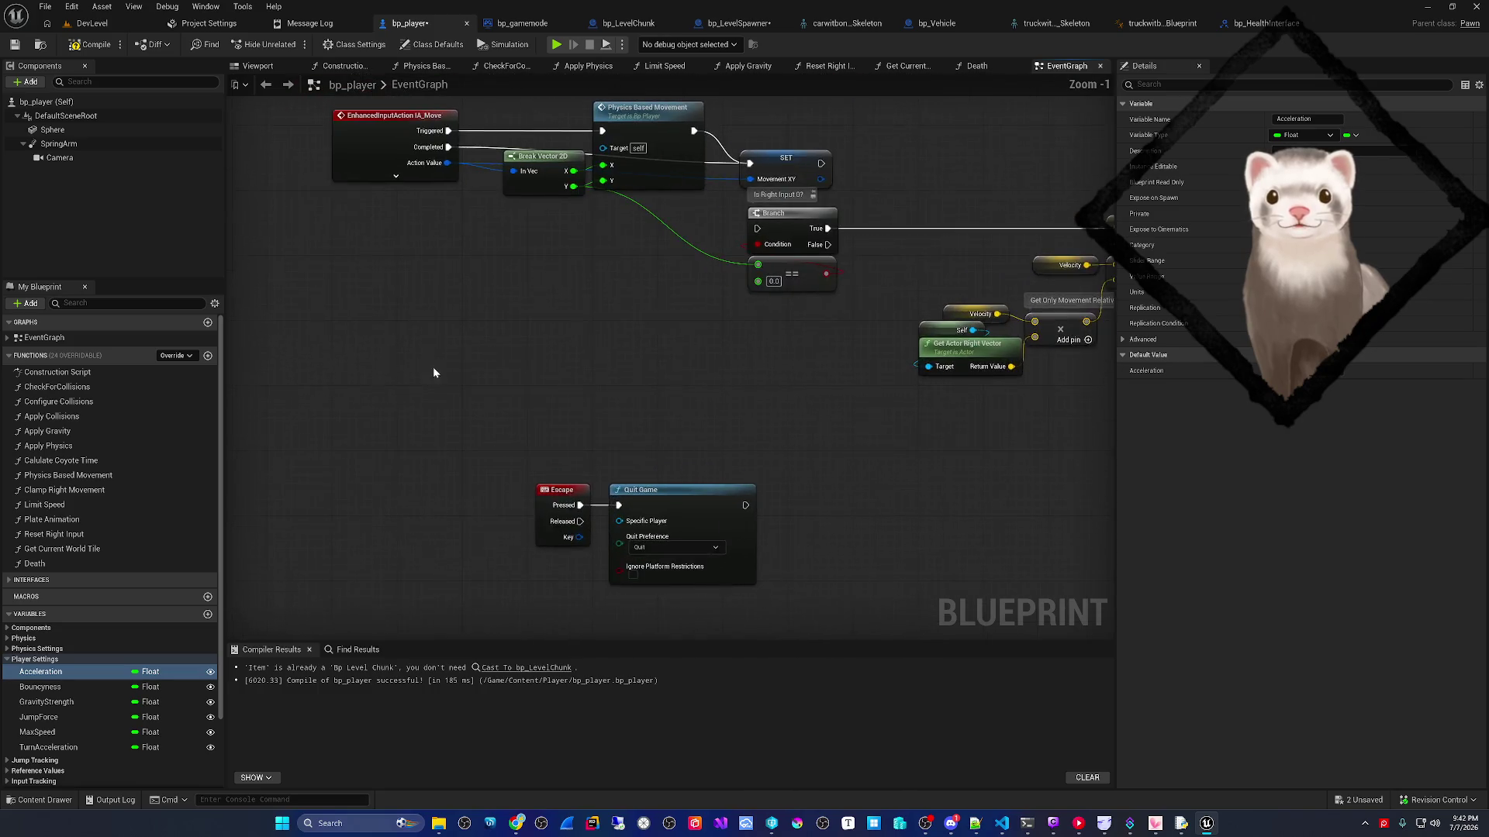
{"action": "right_click", "coordinate": [505, 385]}
{"action": "type", "text": "debug key E"}
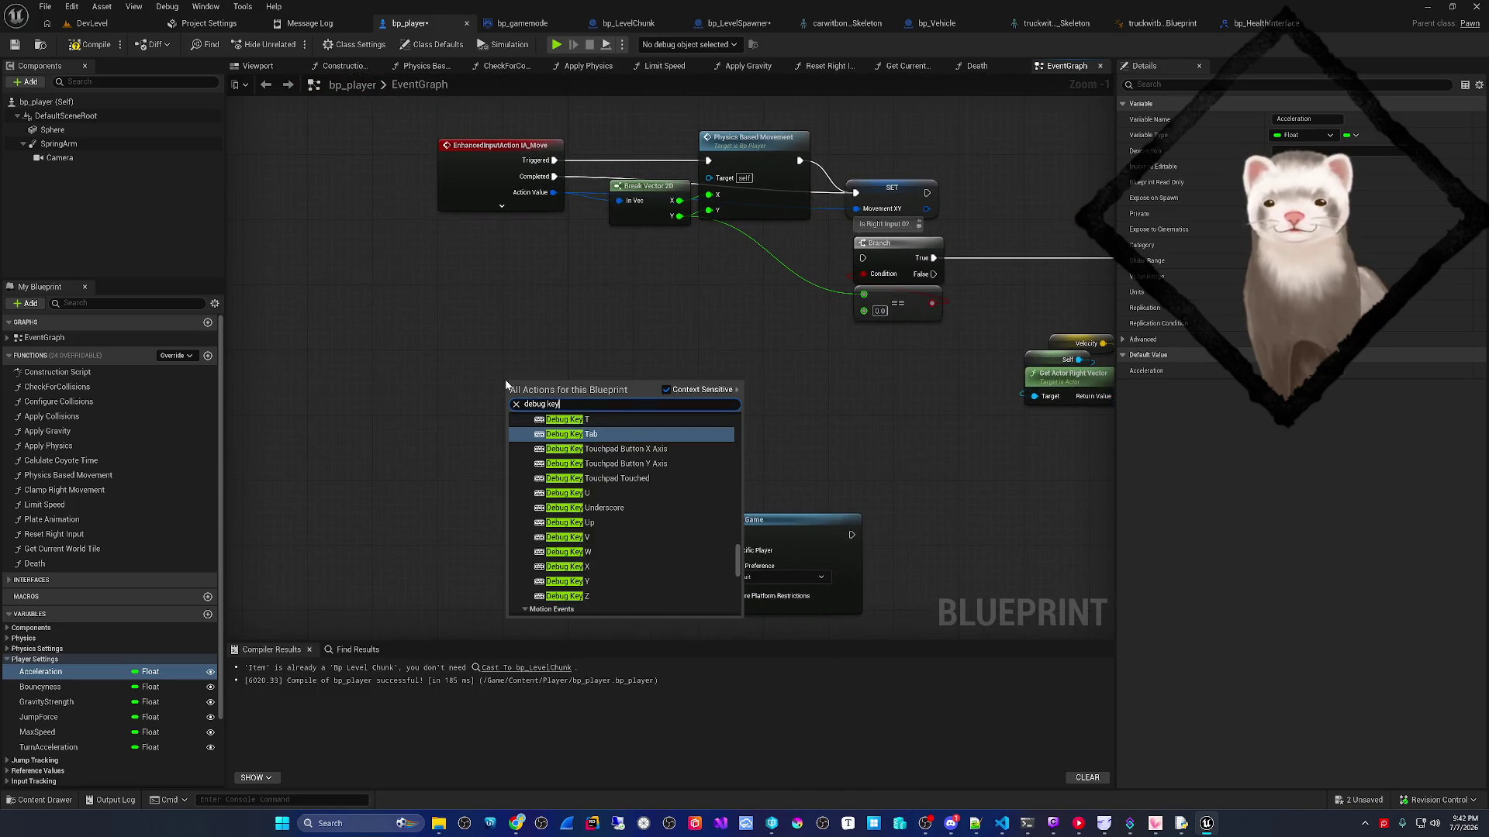
{"action": "key", "text": "Return"}
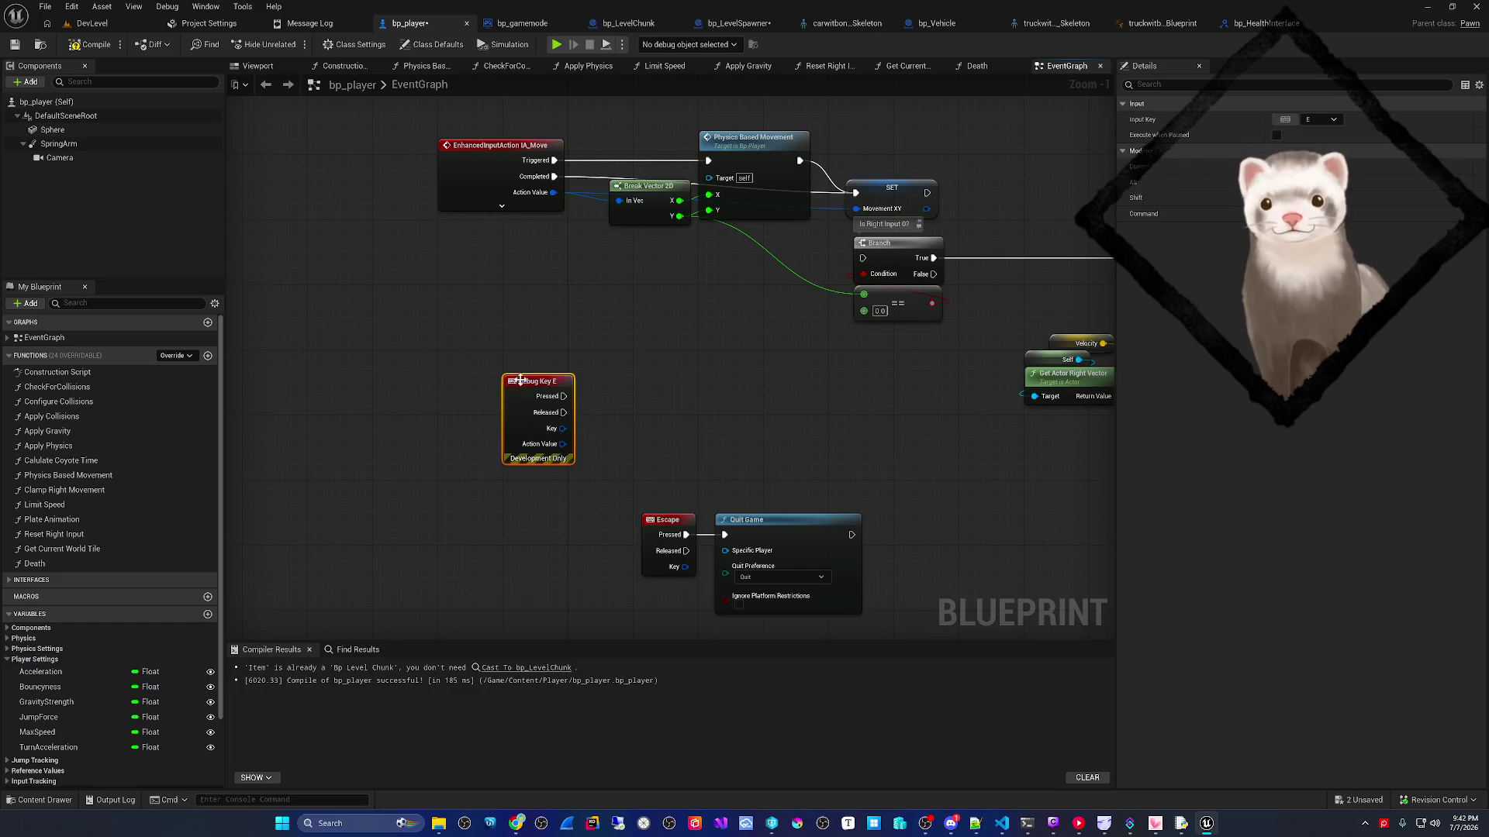
{"action": "left_click", "coordinate": [494, 357]}
{"action": "right_click", "coordinate": [456, 321]}
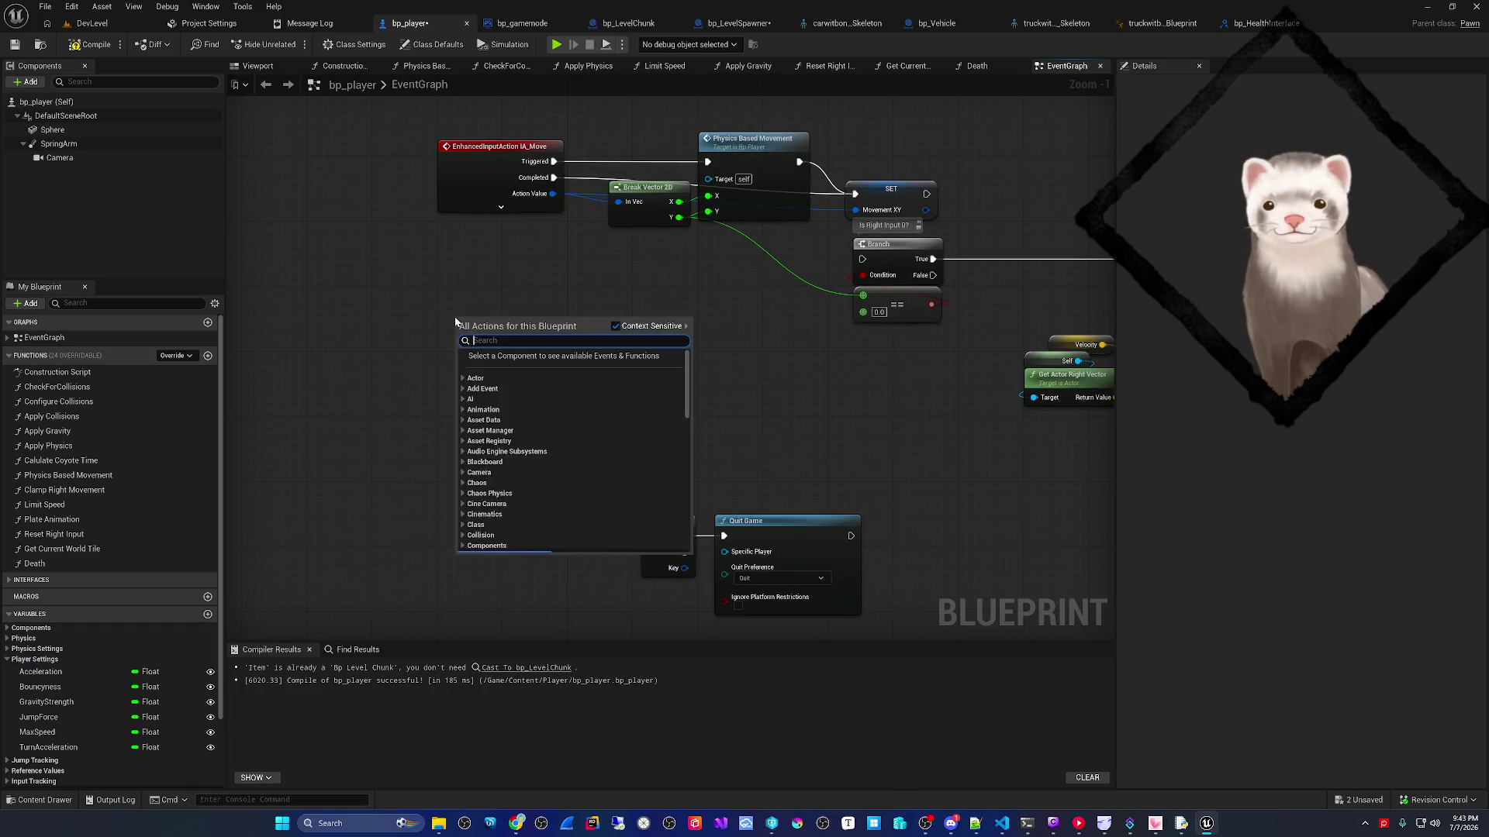
{"action": "type", "text": "debug key Q"}
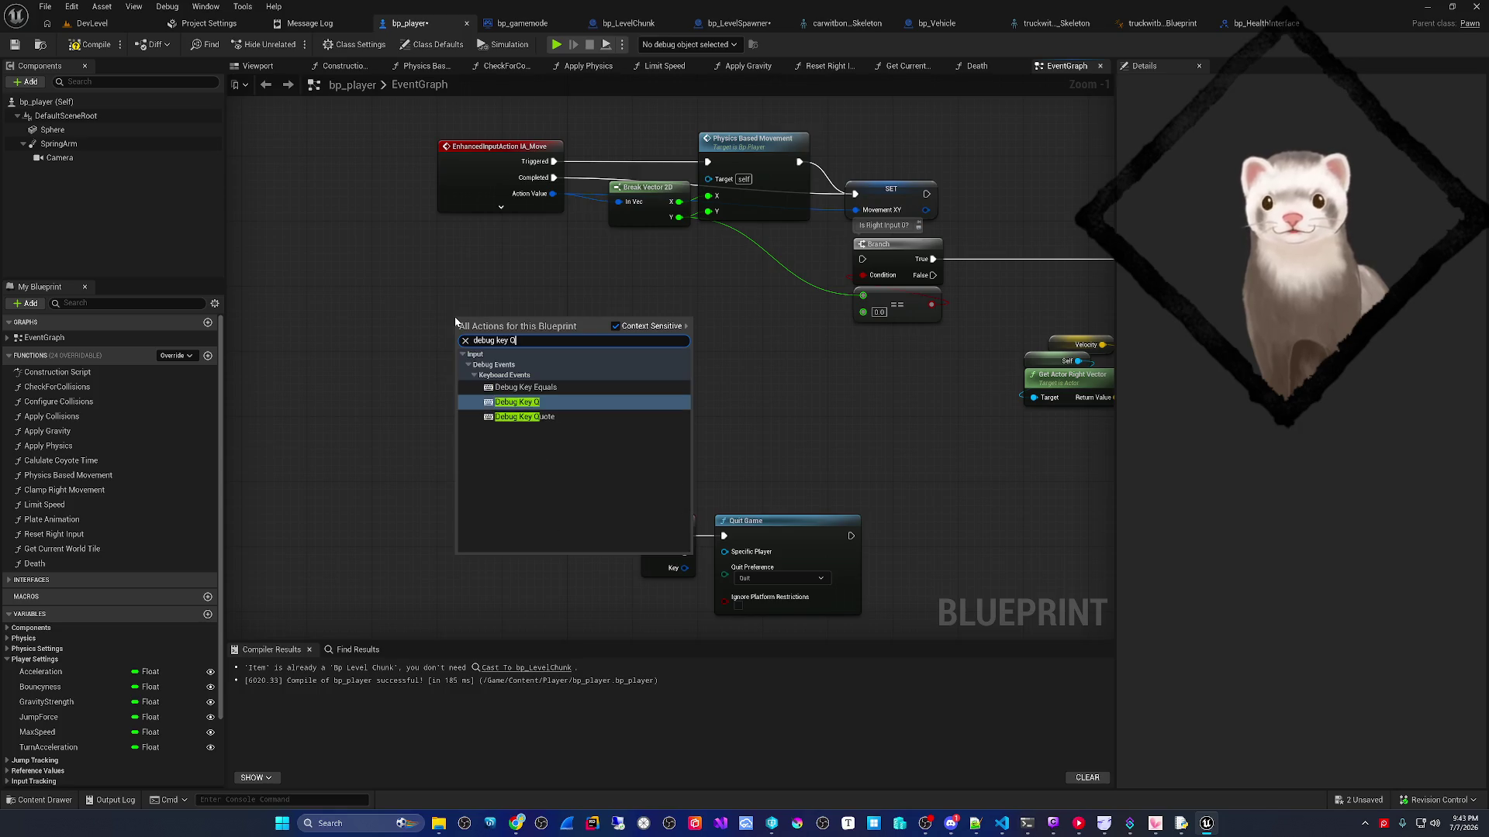
{"action": "key", "text": "Return"}
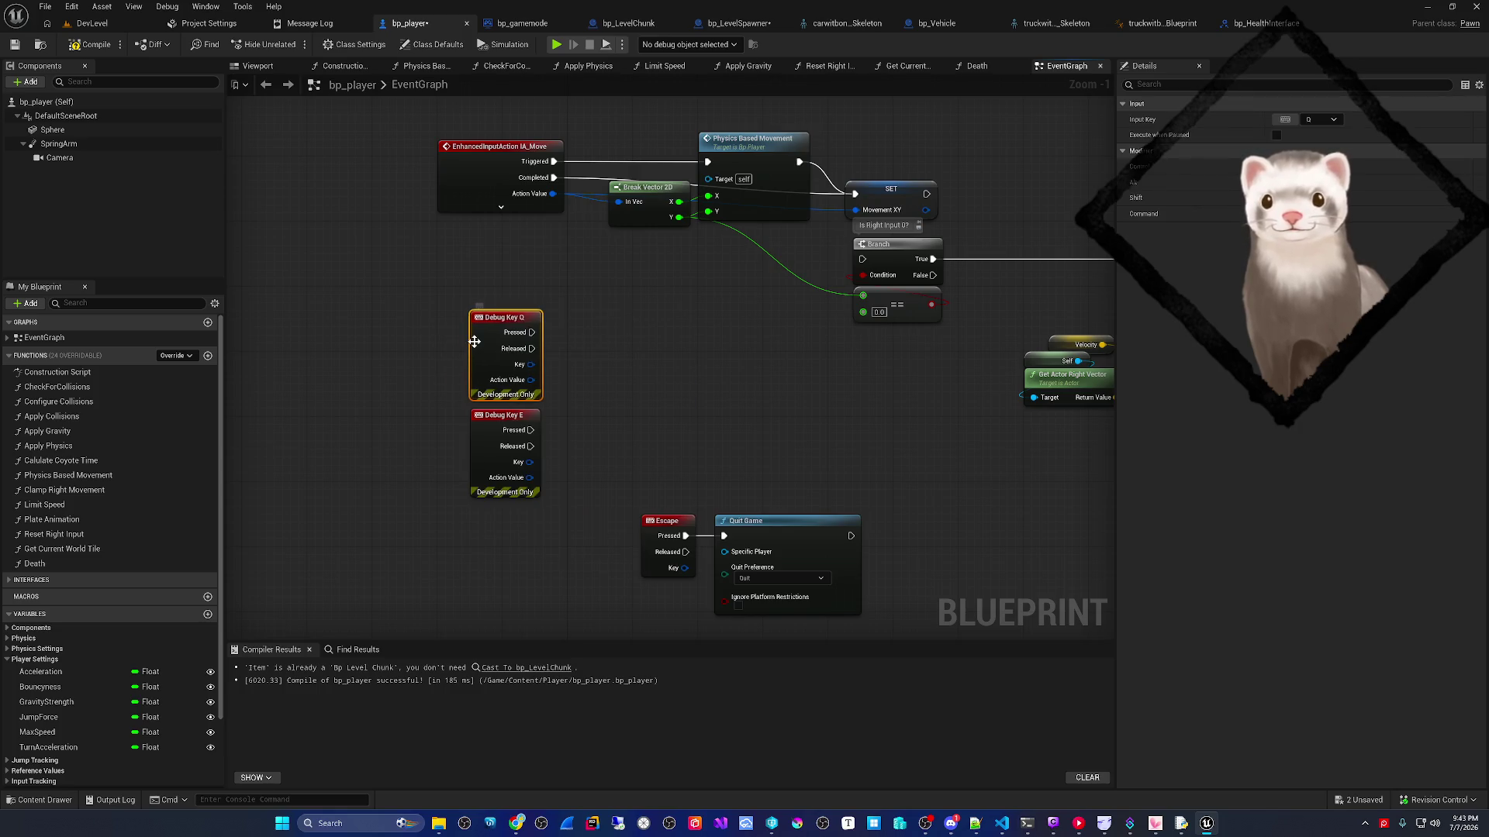
- Drag the Velocity variable from the Physics category into the graph
{"action": "left_click_drag", "start_coordinate": [475, 341], "coordinate": [431, 372]}
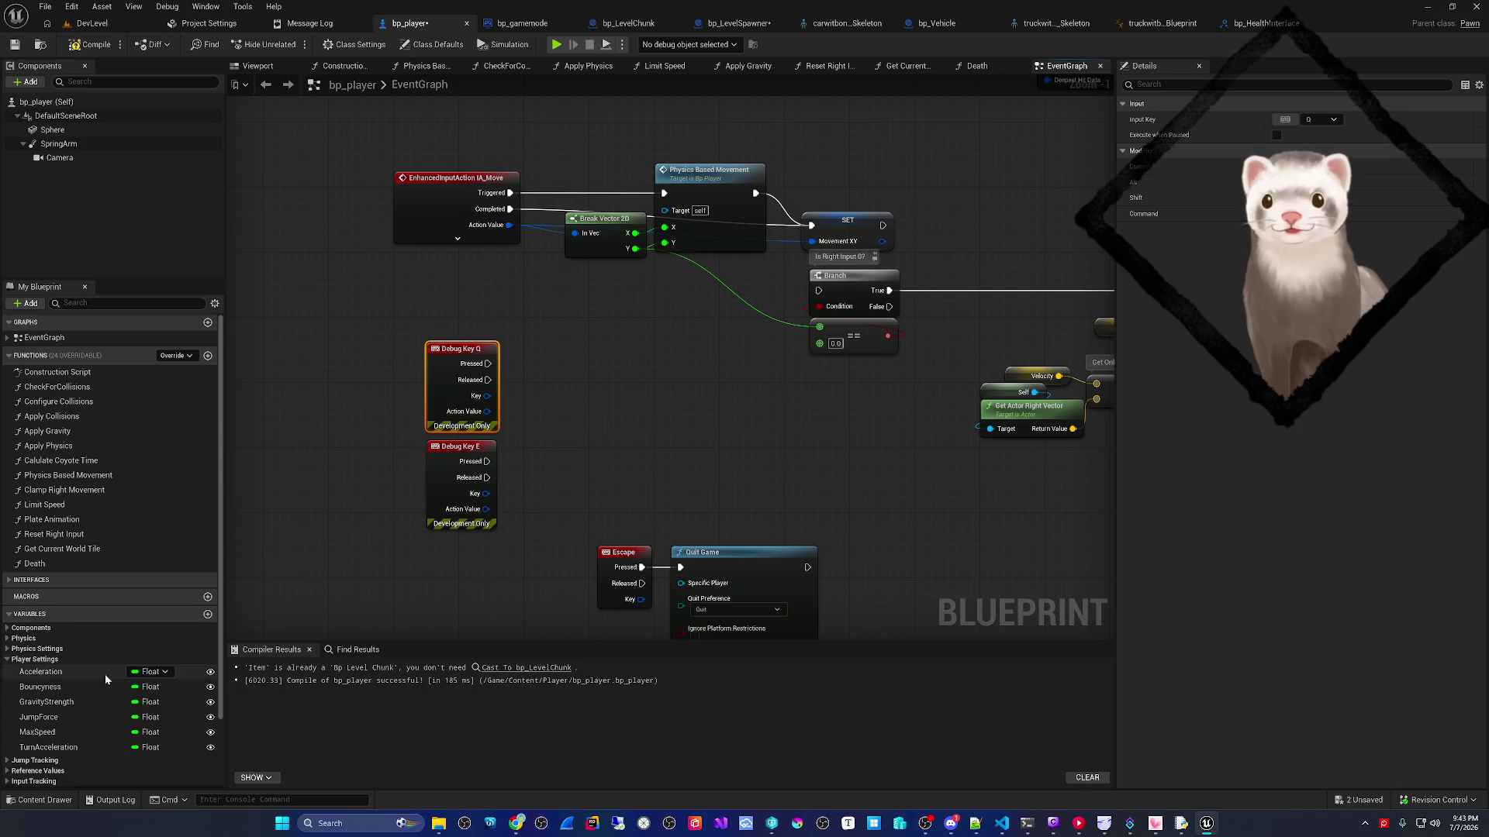
{"action": "scroll", "coordinate": [439, 558], "scroll_direction": "down", "scroll_amount": 3}
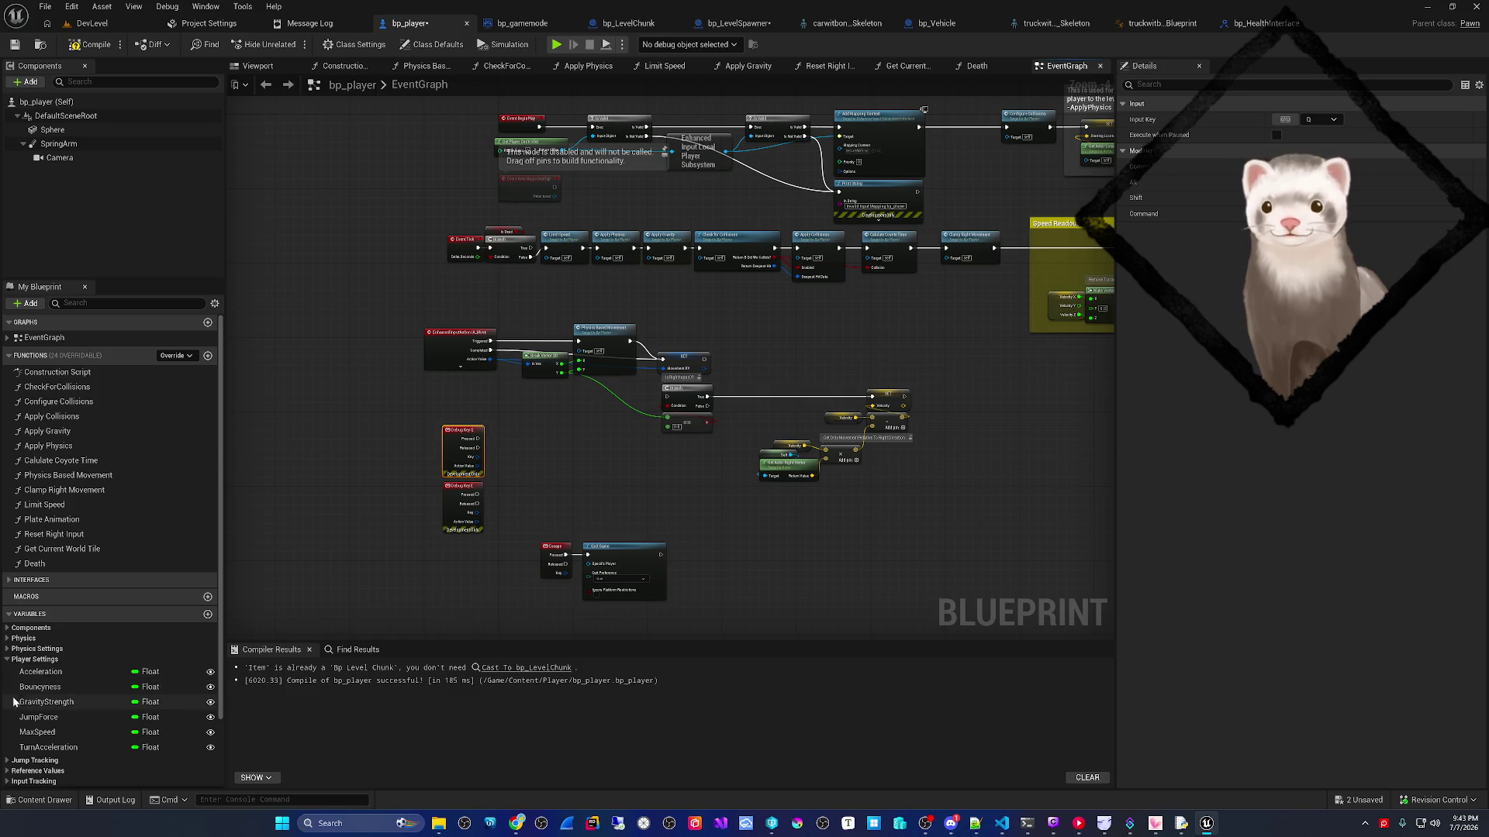
{"action": "scroll", "coordinate": [12, 737], "scroll_direction": "down", "scroll_amount": 1}
{"action": "scroll", "coordinate": [7, 748], "scroll_direction": "down", "scroll_amount": 1}
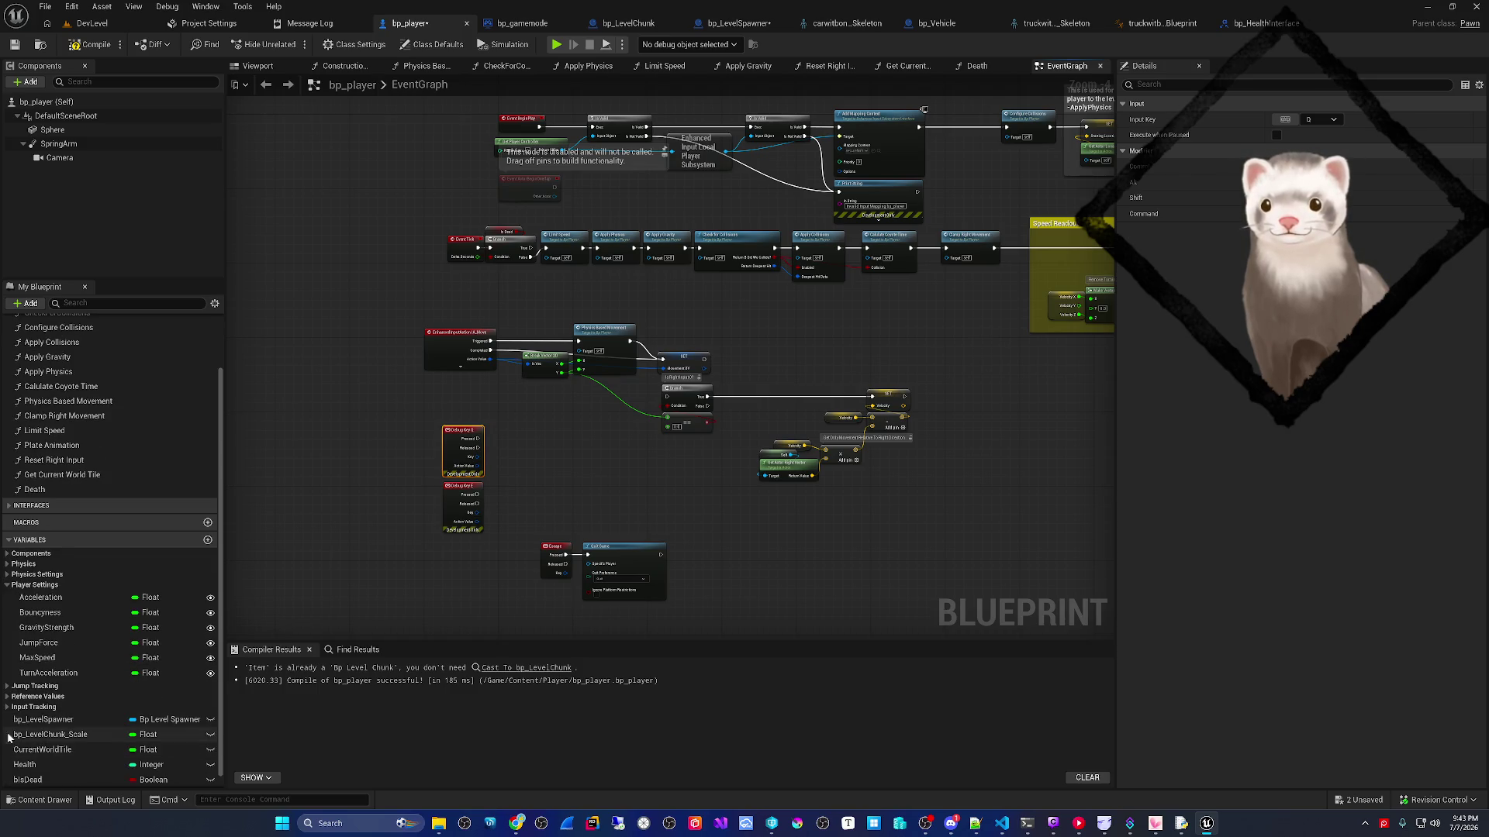
{"action": "left_click", "coordinate": [9, 687]}
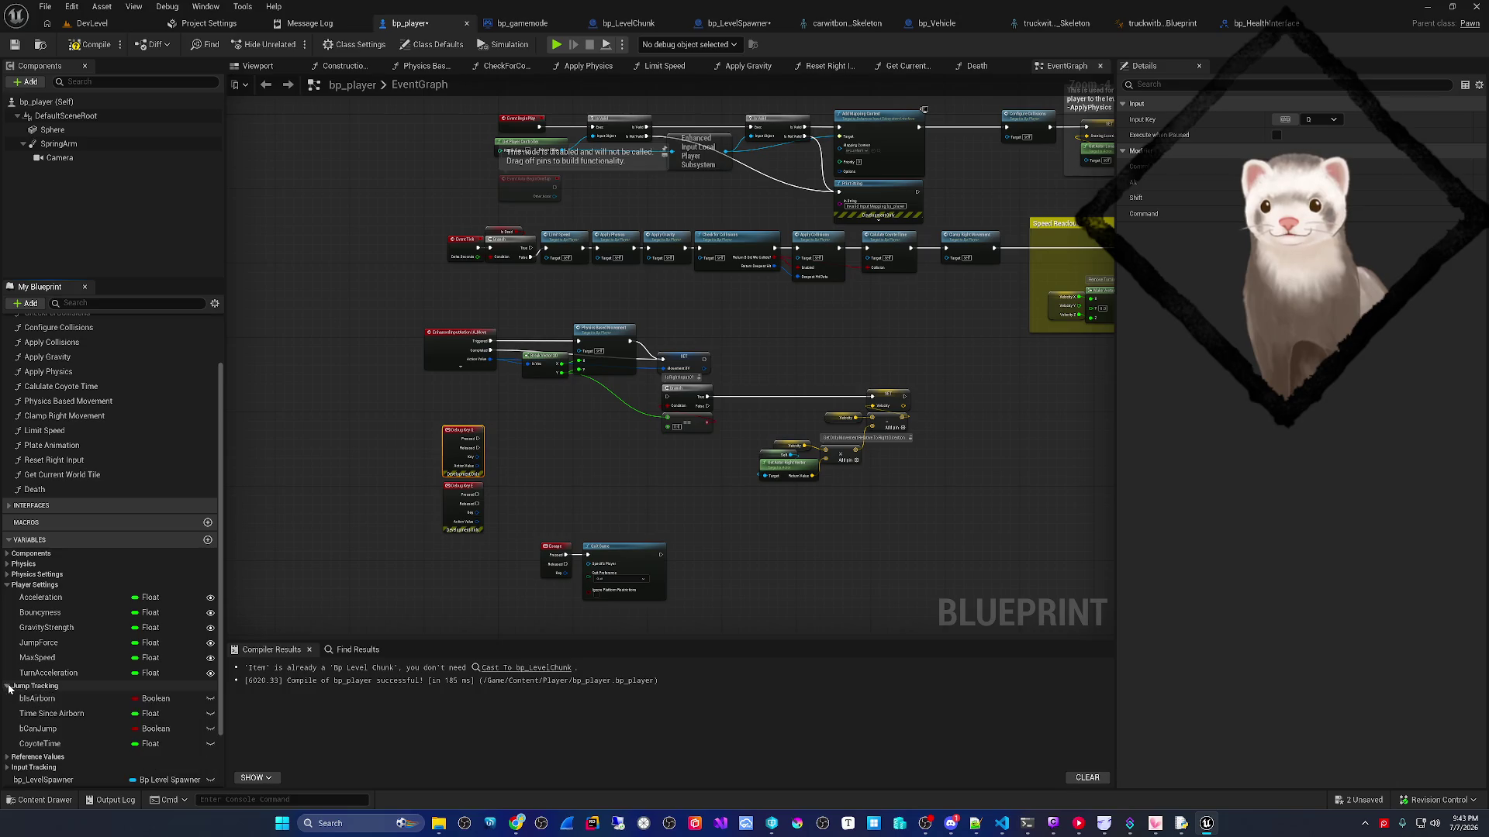
{"action": "left_click", "coordinate": [8, 687]}
{"action": "left_click", "coordinate": [8, 575]}
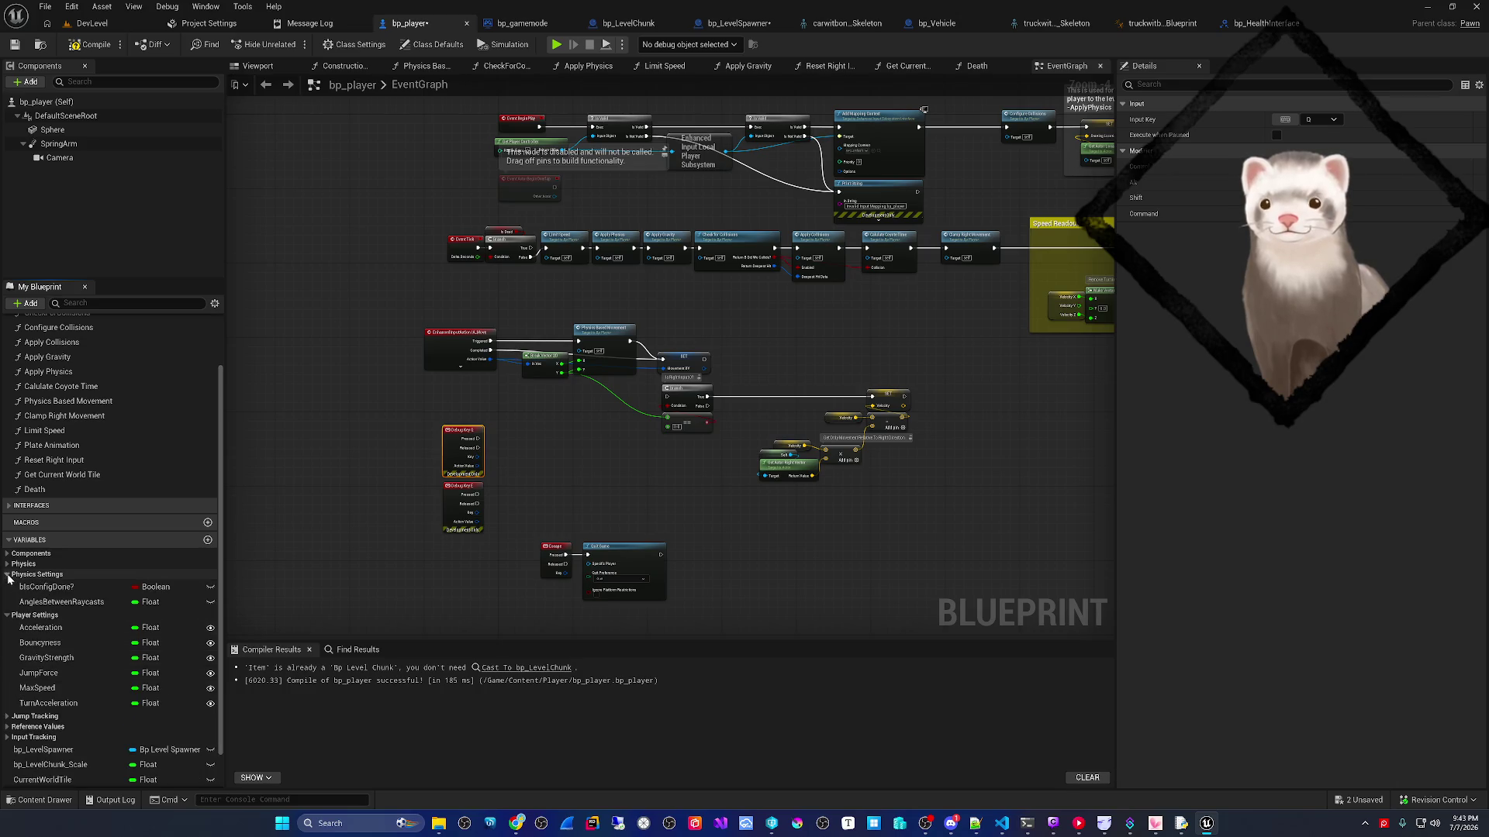
{"action": "left_click", "coordinate": [7, 576]}
{"action": "left_click", "coordinate": [9, 564]}
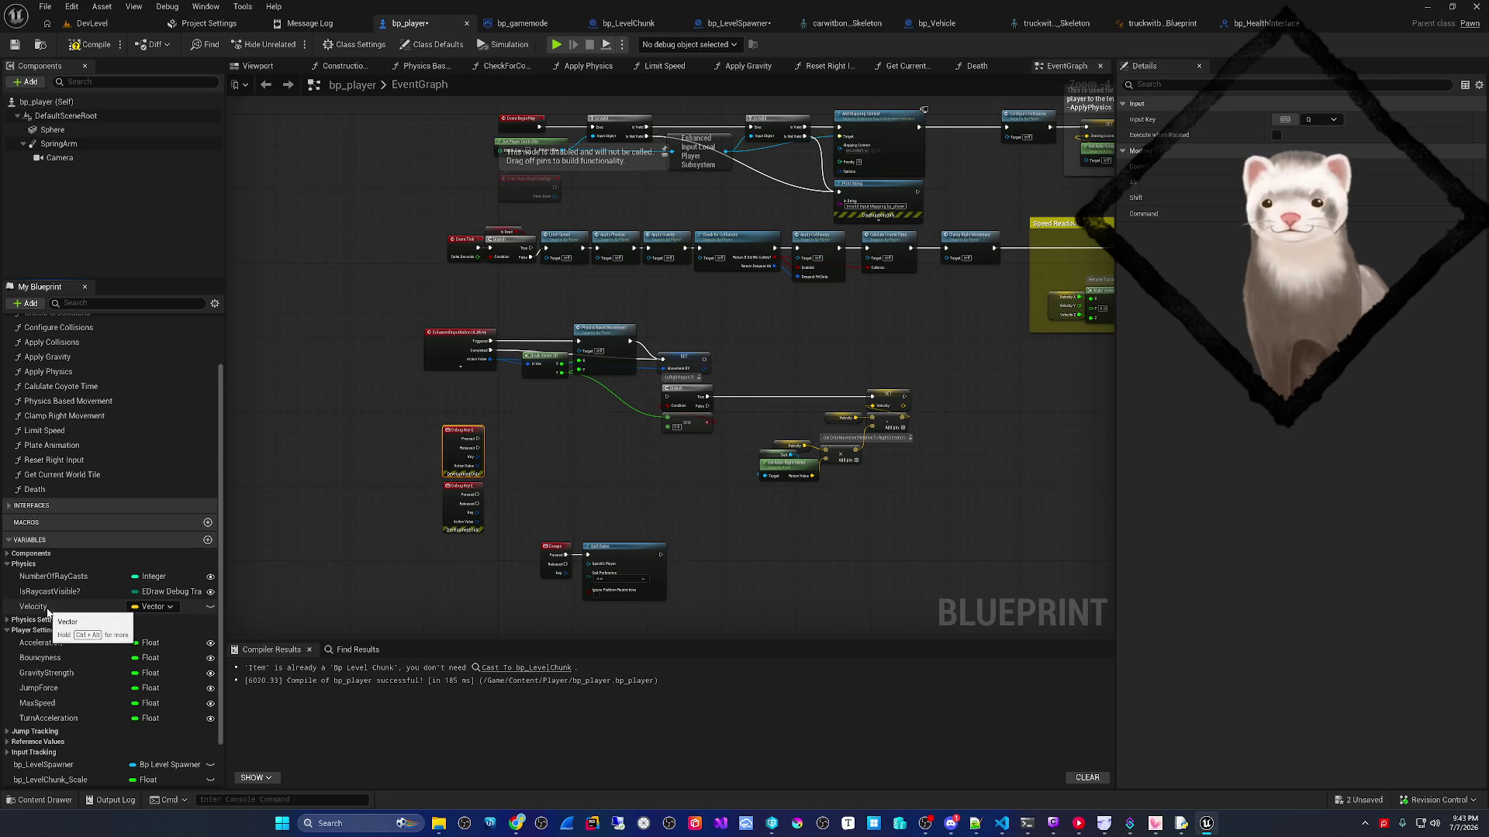
{"action": "mouse_move", "coordinate": [46, 611]}
{"action": "left_mouse_down"}
{"action": "mouse_move", "coordinate": [254, 583]}
{"action": "mouse_move", "coordinate": [516, 436]}
{"action": "mouse_move", "coordinate": [490, 400]}
{"action": "mouse_move", "coordinate": [622, 408]}
{"action": "left_mouse_up"}
{"action": "left_click", "coordinate": [528, 448]}
- Add a Get Unit Direction node from Velocity via a 'get dir' search
{"action": "scroll", "coordinate": [529, 449], "scroll_direction": "up", "scroll_amount": 4}
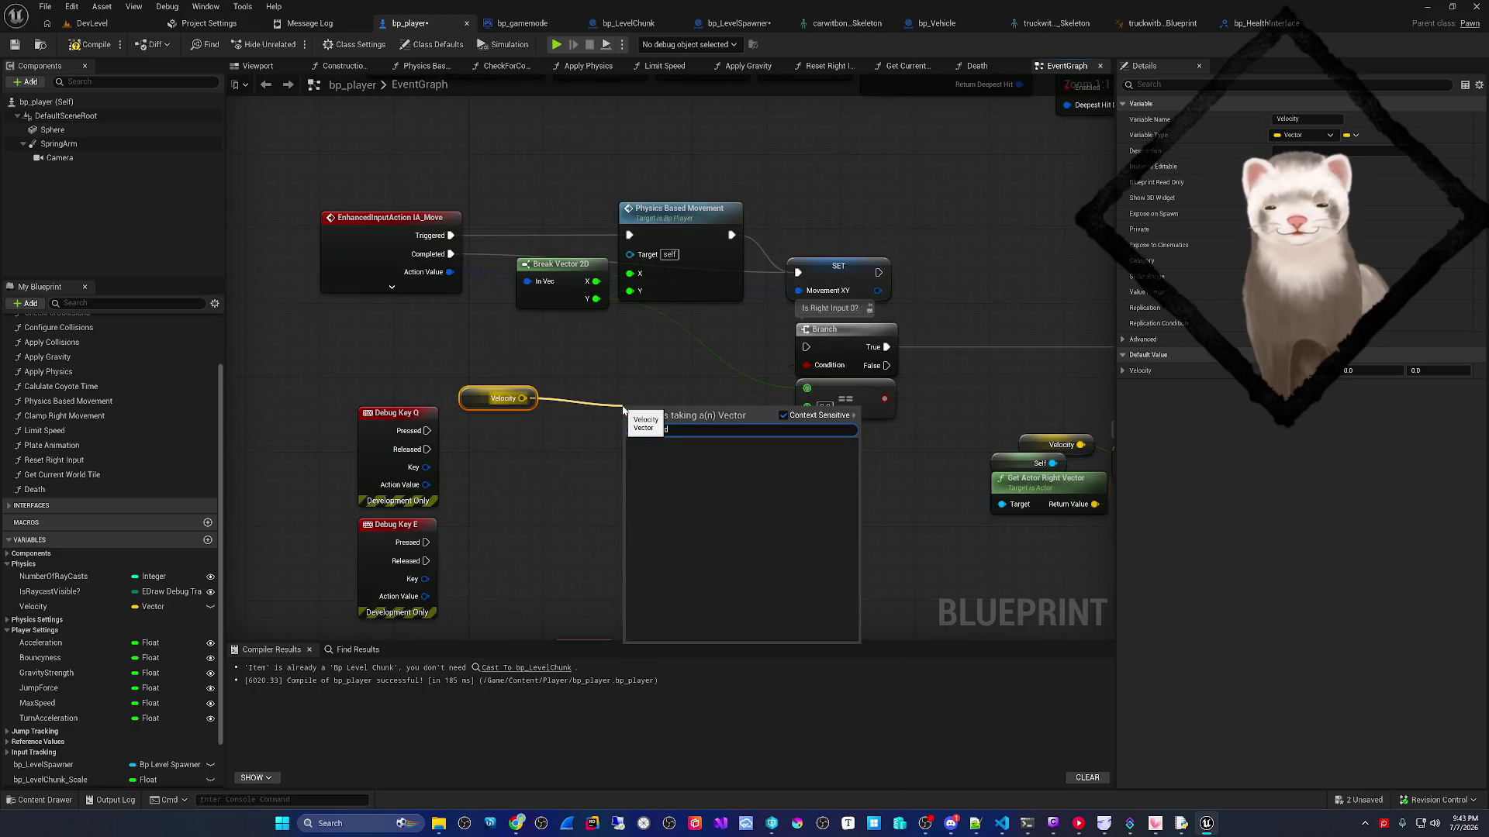
{"action": "key", "text": "ctrl+a"}
{"action": "type", "text": "get"}
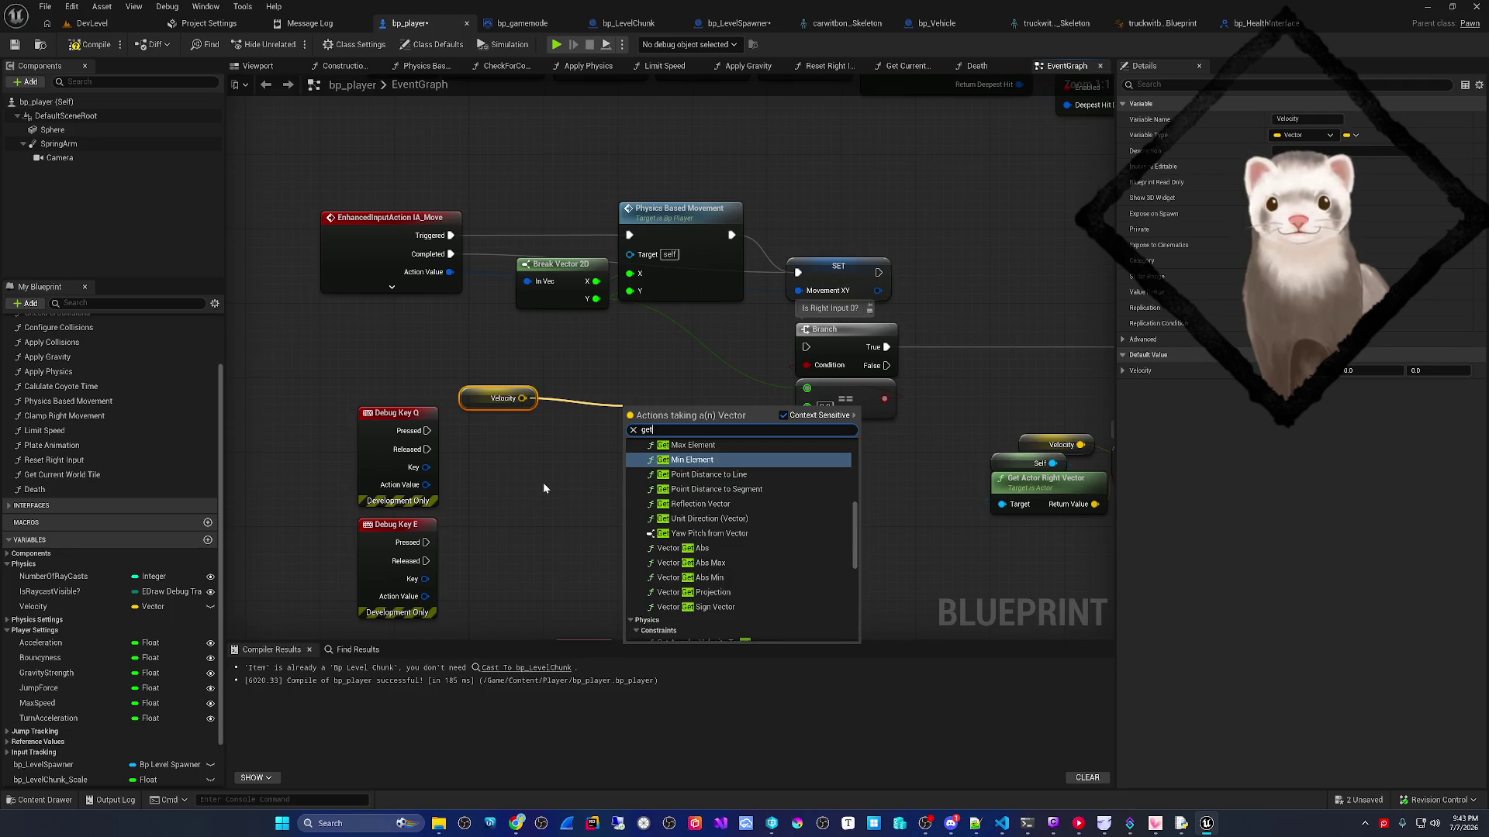
{"action": "type", "text": " dir"}
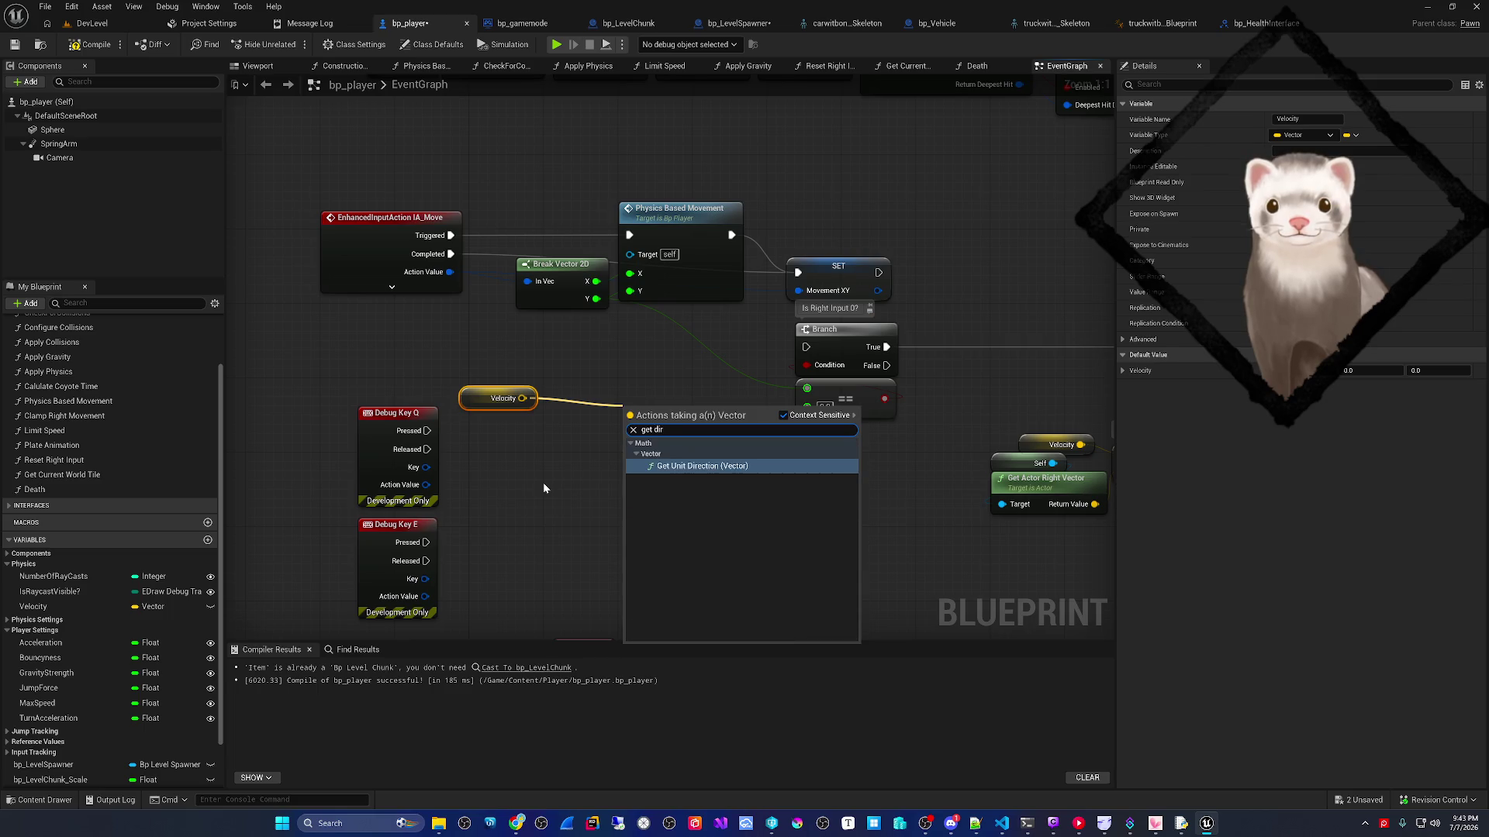
{"action": "key", "text": "Return"}
{"action": "mouse_move", "coordinate": [656, 430]}
{"action": "left_mouse_down"}
{"action": "mouse_move", "coordinate": [597, 405]}
{"action": "mouse_move", "coordinate": [611, 395]}
{"action": "left_mouse_up"}
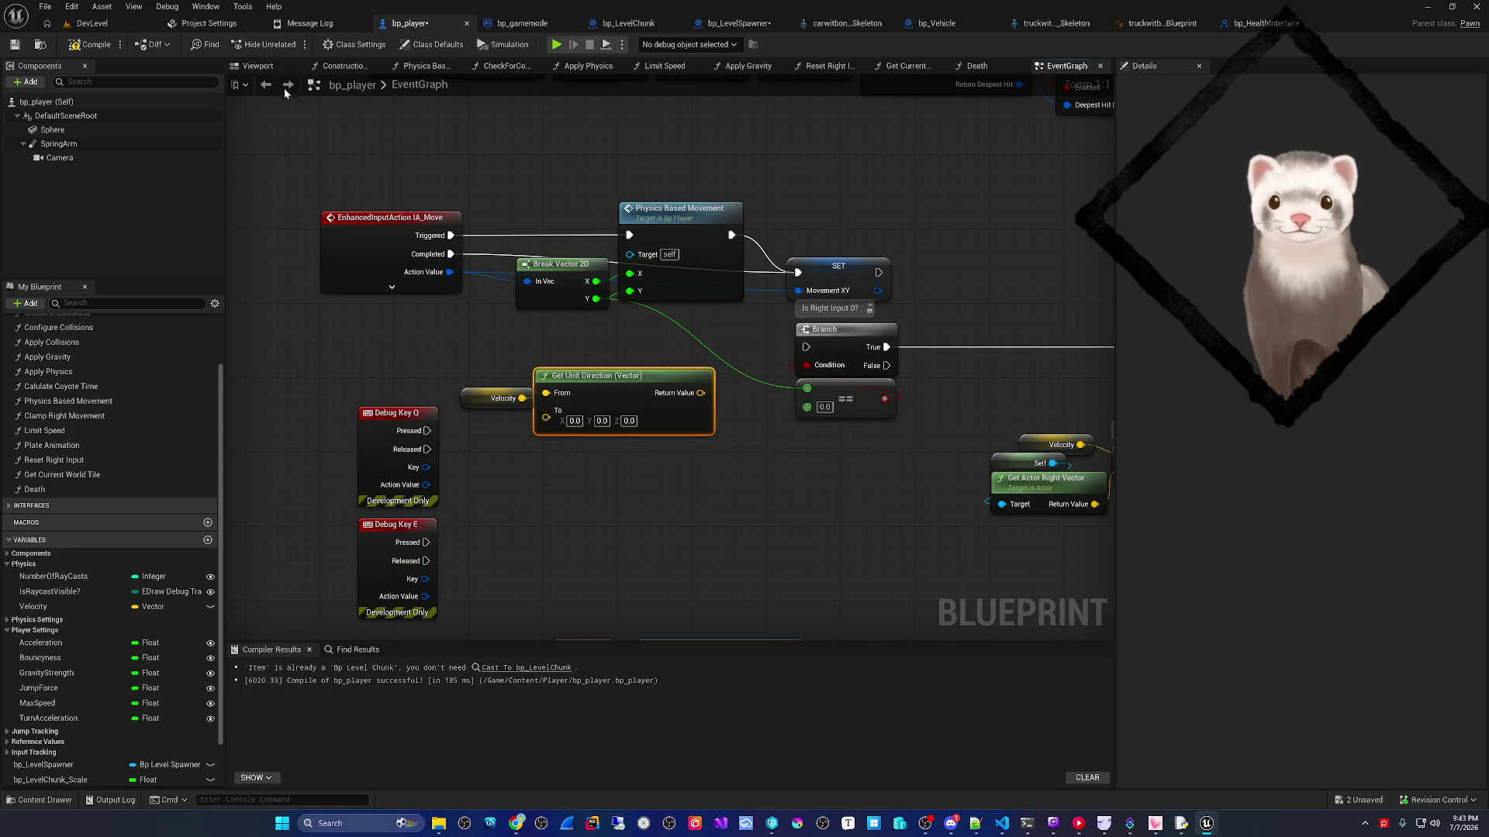
- Check the player's sphere component, then delete the Get Unit Direction and Velocity getter nodes
{"action": "left_click", "coordinate": [258, 66]}
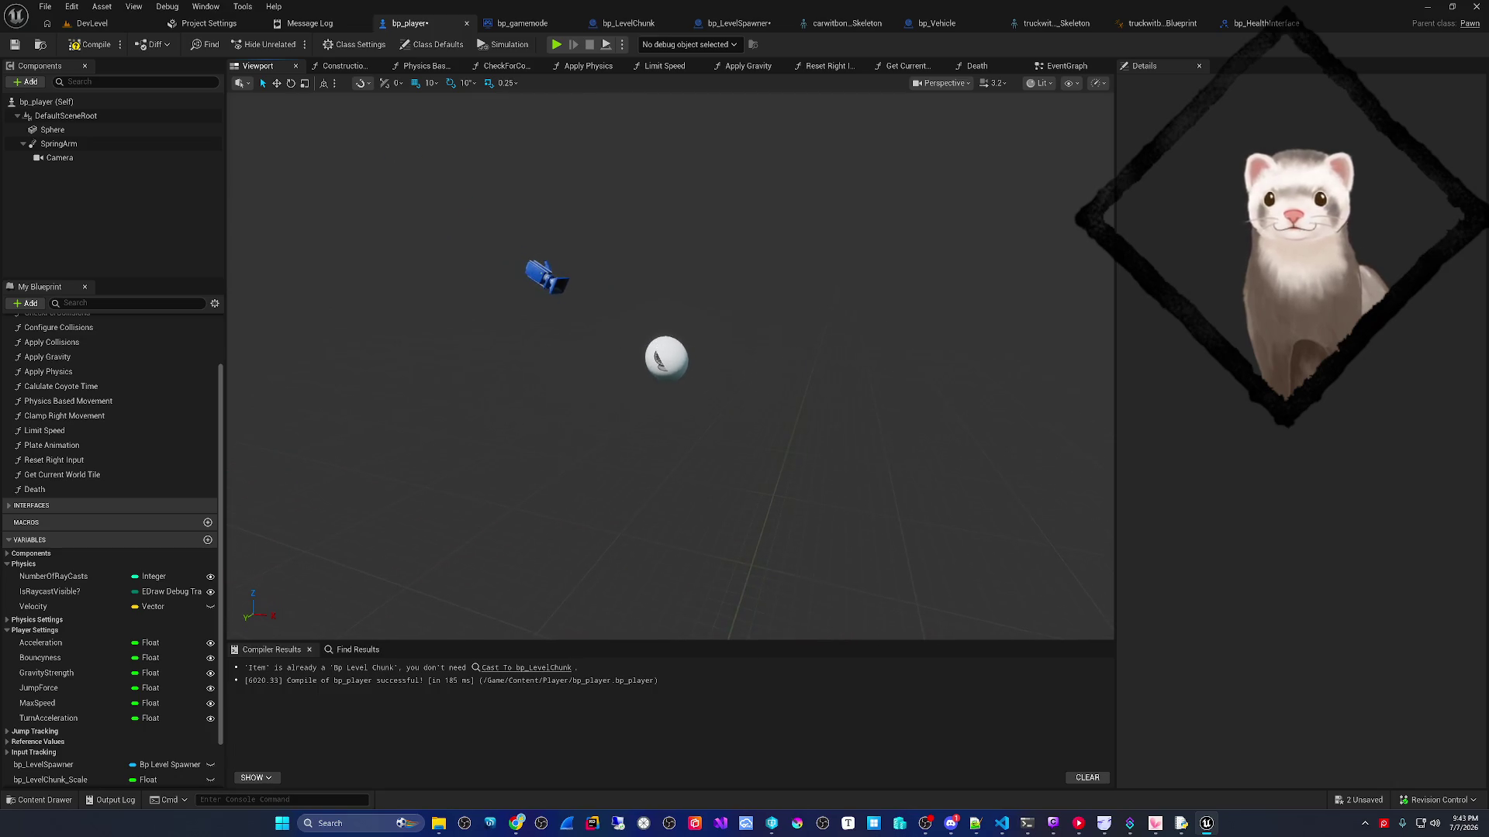
{"action": "left_click", "coordinate": [657, 351]}
{"action": "left_click", "coordinate": [345, 66]}
{"action": "left_click", "coordinate": [1067, 66]}
{"action": "left_click", "coordinate": [664, 496]}
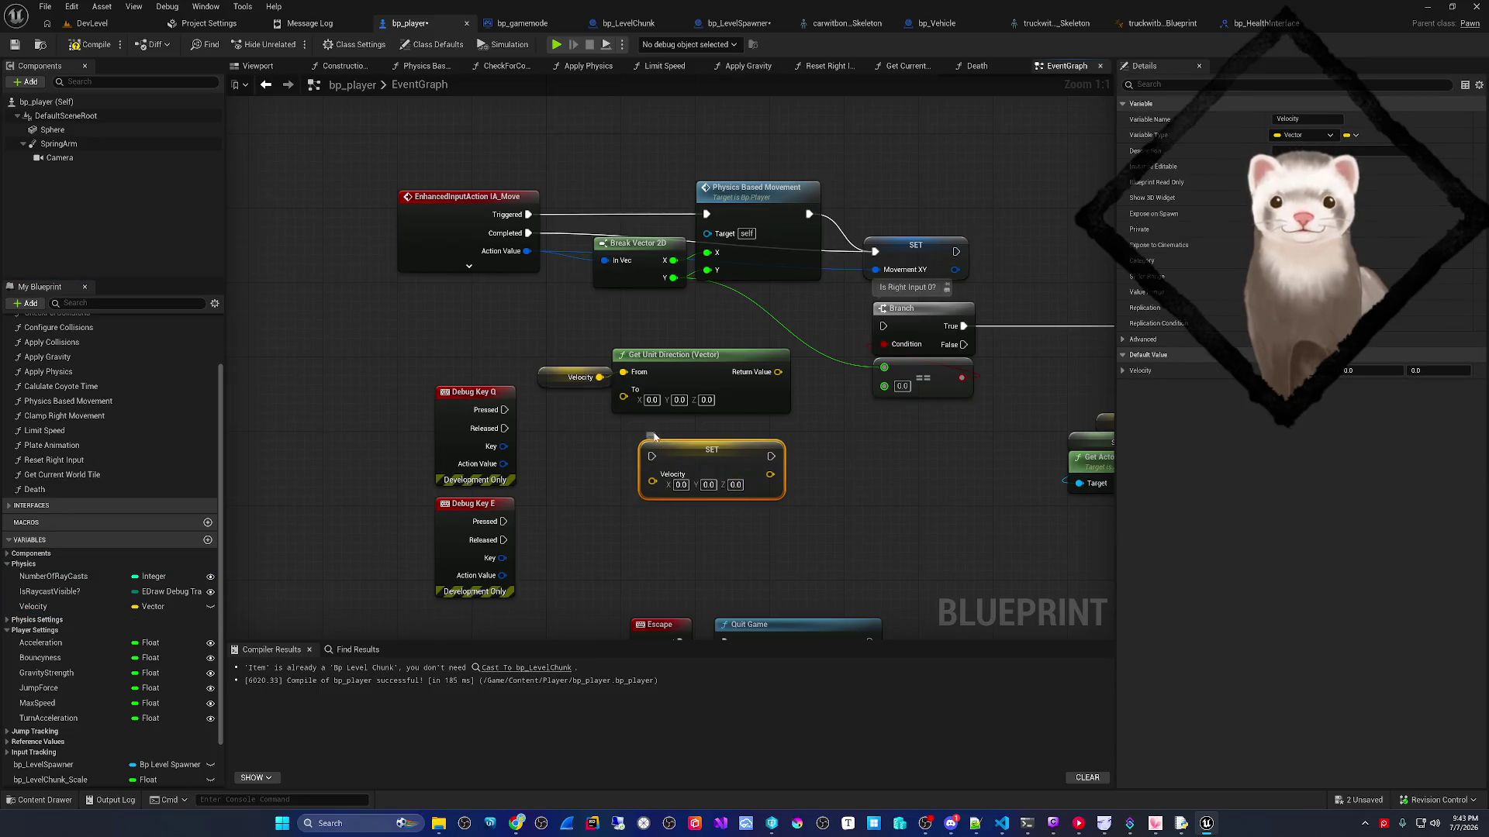
{"action": "left_click", "coordinate": [671, 381]}
{"action": "key", "text": "Delete"}
{"action": "right_click", "coordinate": [577, 376]}
{"action": "key", "text": "Escape"}
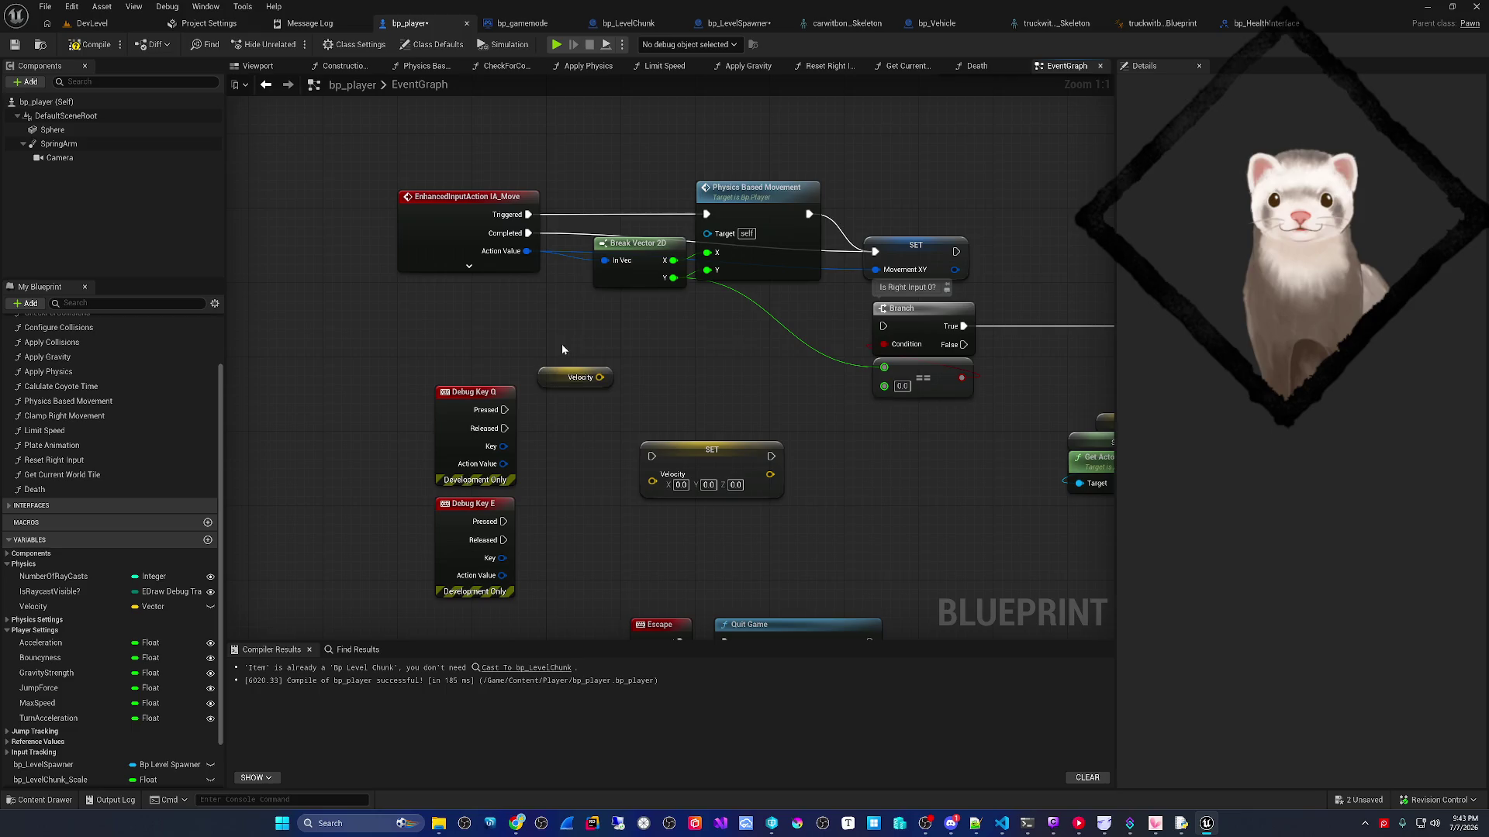
{"action": "key", "text": "Delete"}
- Browse actor functions with a 'get actor' search, then dismiss it for a fresh action list
{"action": "right_click", "coordinate": [609, 370]}
{"action": "type", "text": "get actor"}
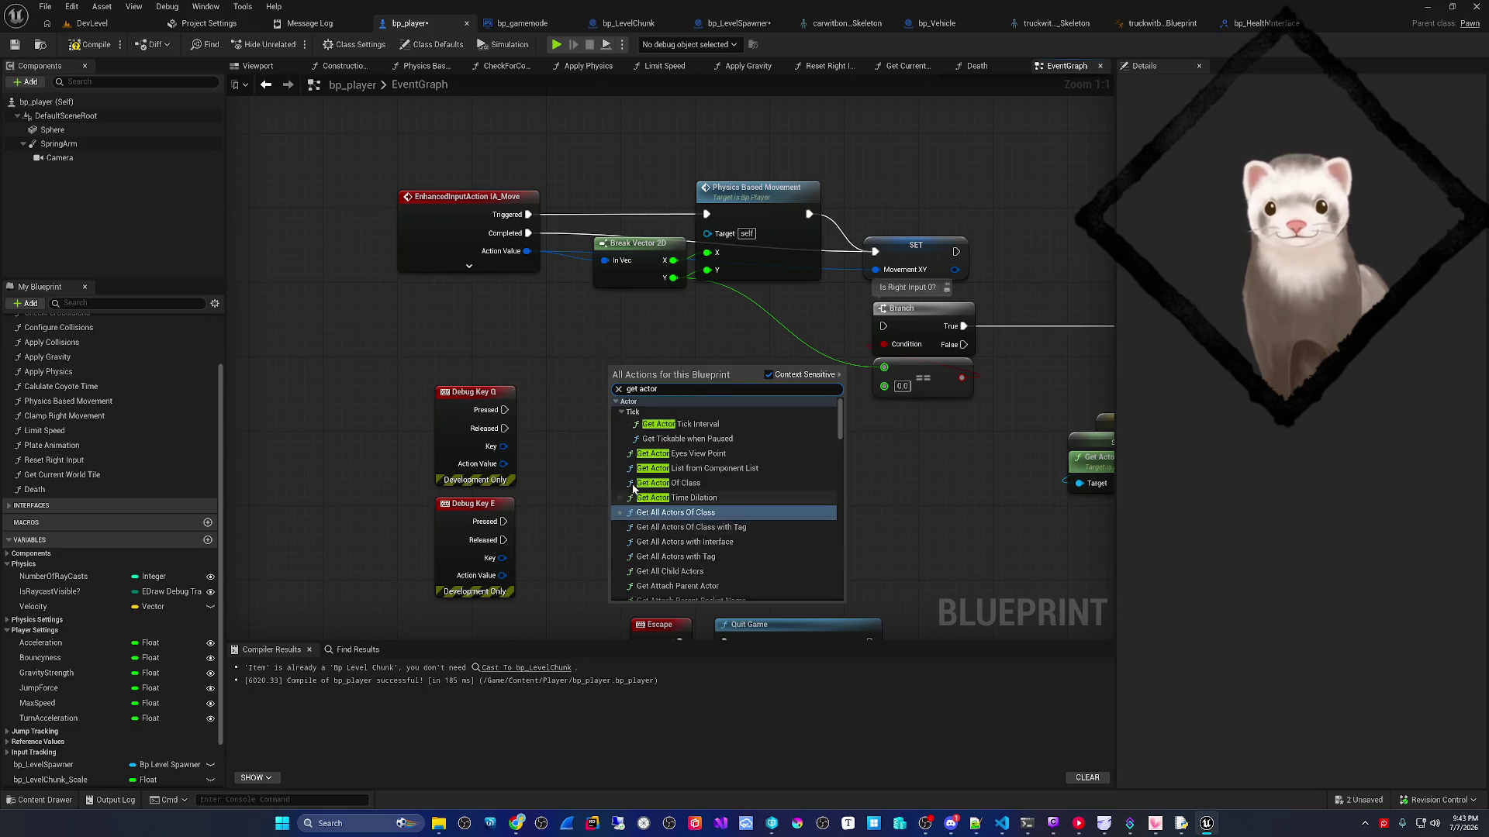
{"action": "scroll", "coordinate": [682, 496], "scroll_direction": "down", "scroll_amount": 2}
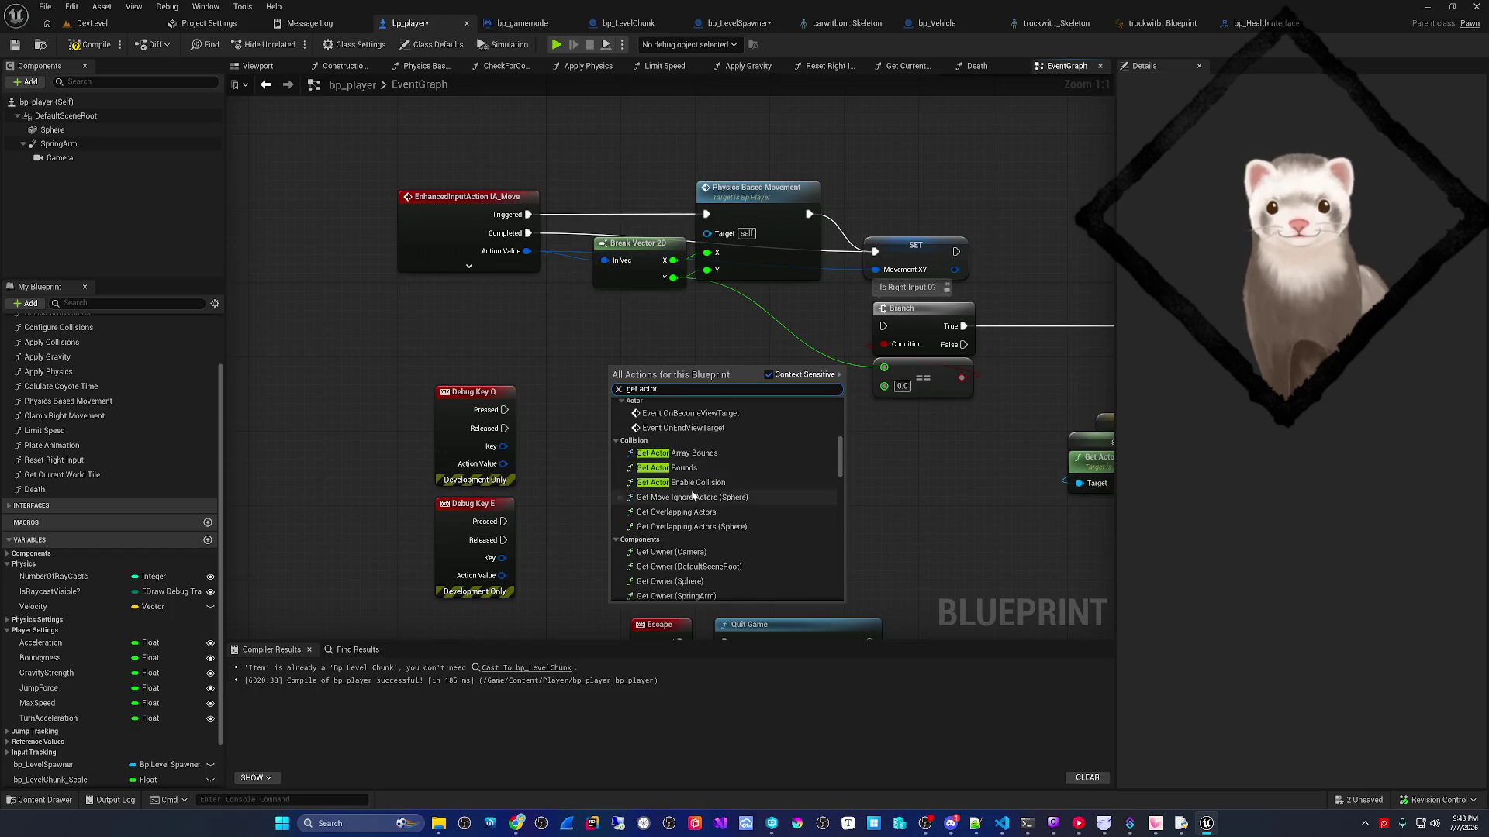
{"action": "scroll", "coordinate": [720, 497], "scroll_direction": "down", "scroll_amount": 4}
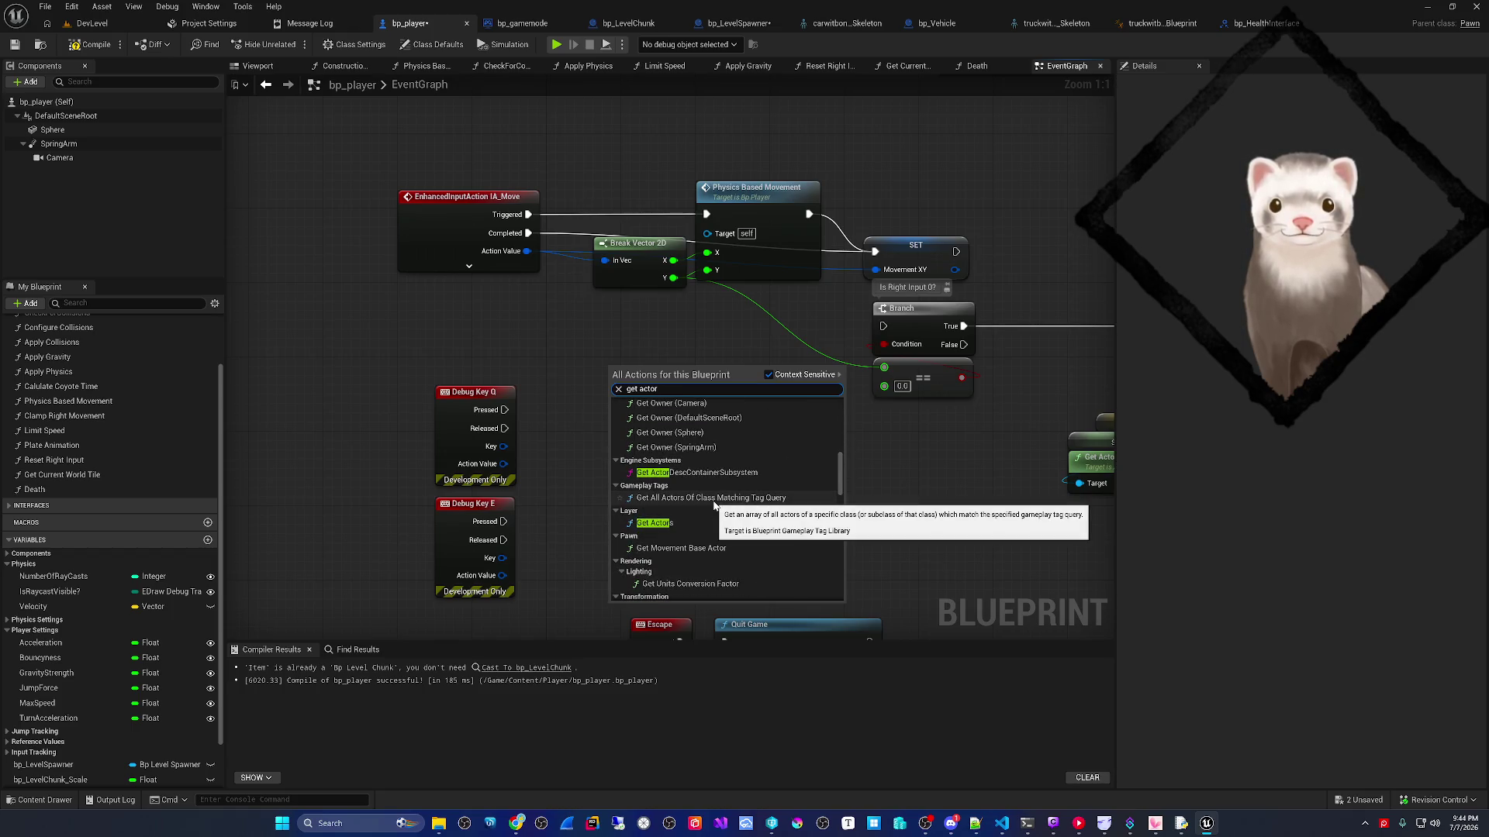
{"action": "scroll", "coordinate": [714, 506], "scroll_direction": "down", "scroll_amount": 5}
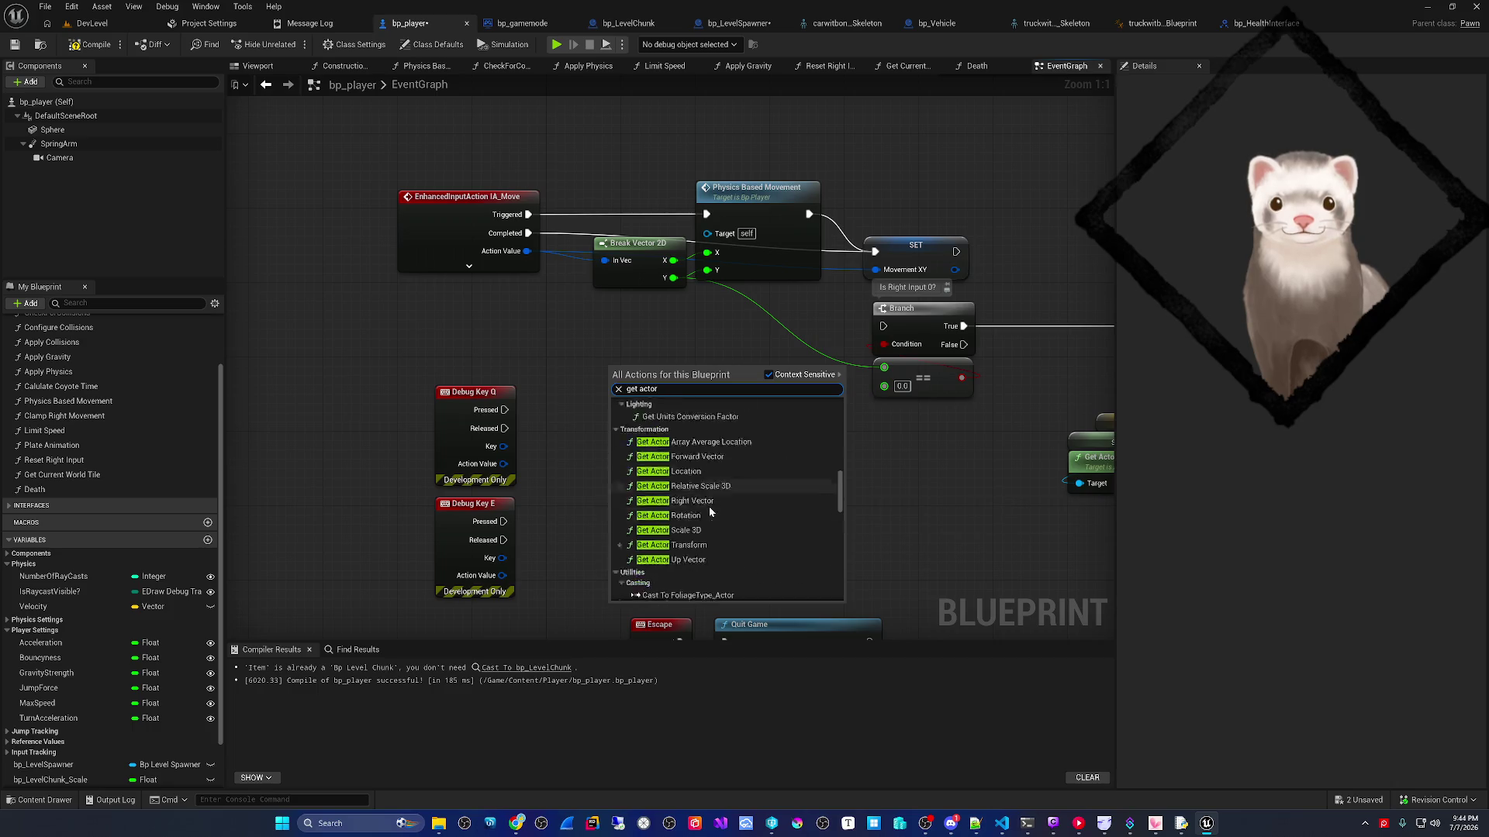
{"action": "scroll", "coordinate": [706, 514], "scroll_direction": "up", "scroll_amount": 5}
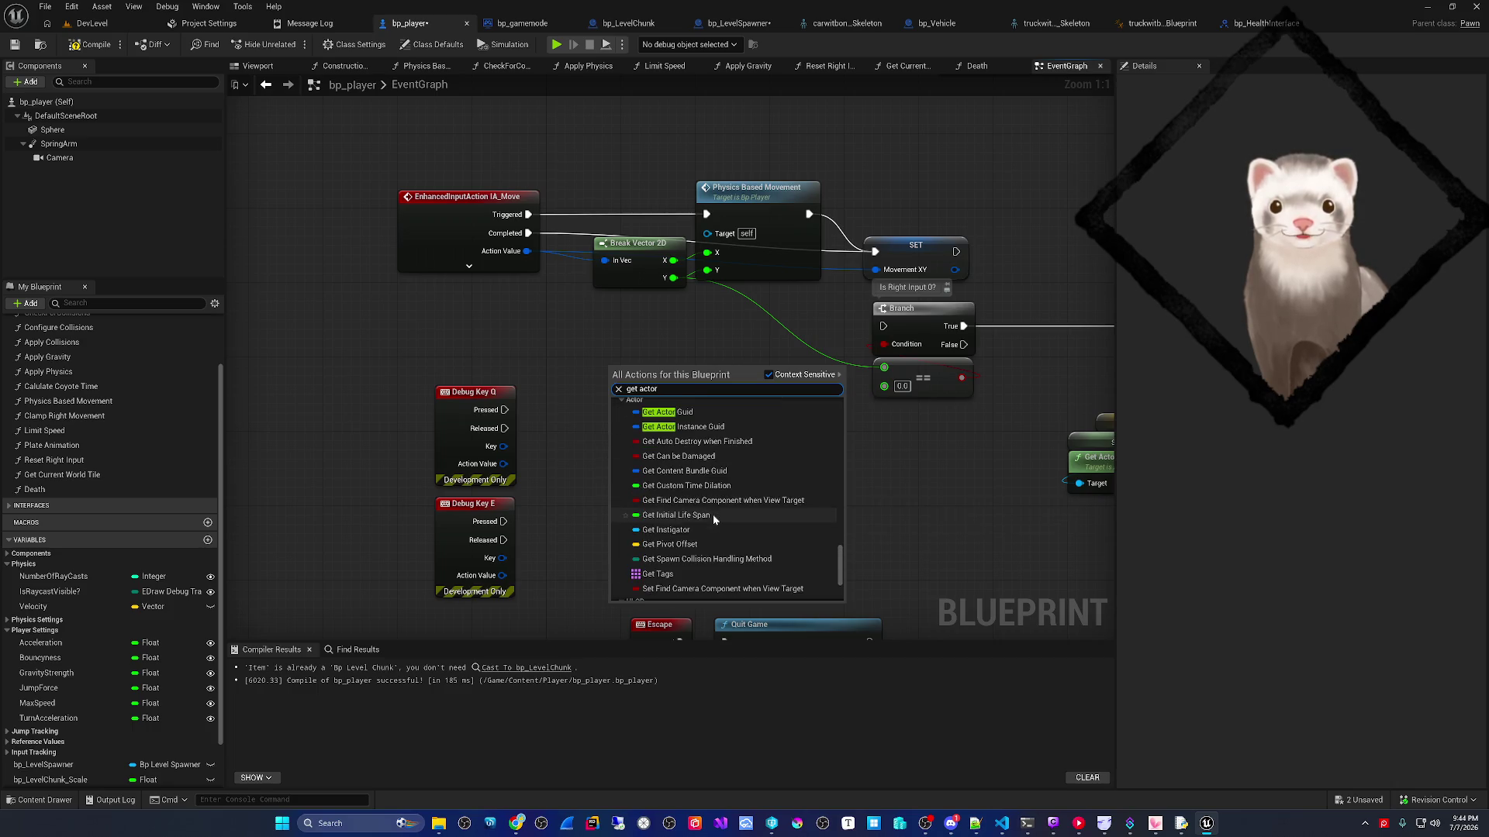
{"action": "scroll", "coordinate": [713, 517], "scroll_direction": "down", "scroll_amount": 3}
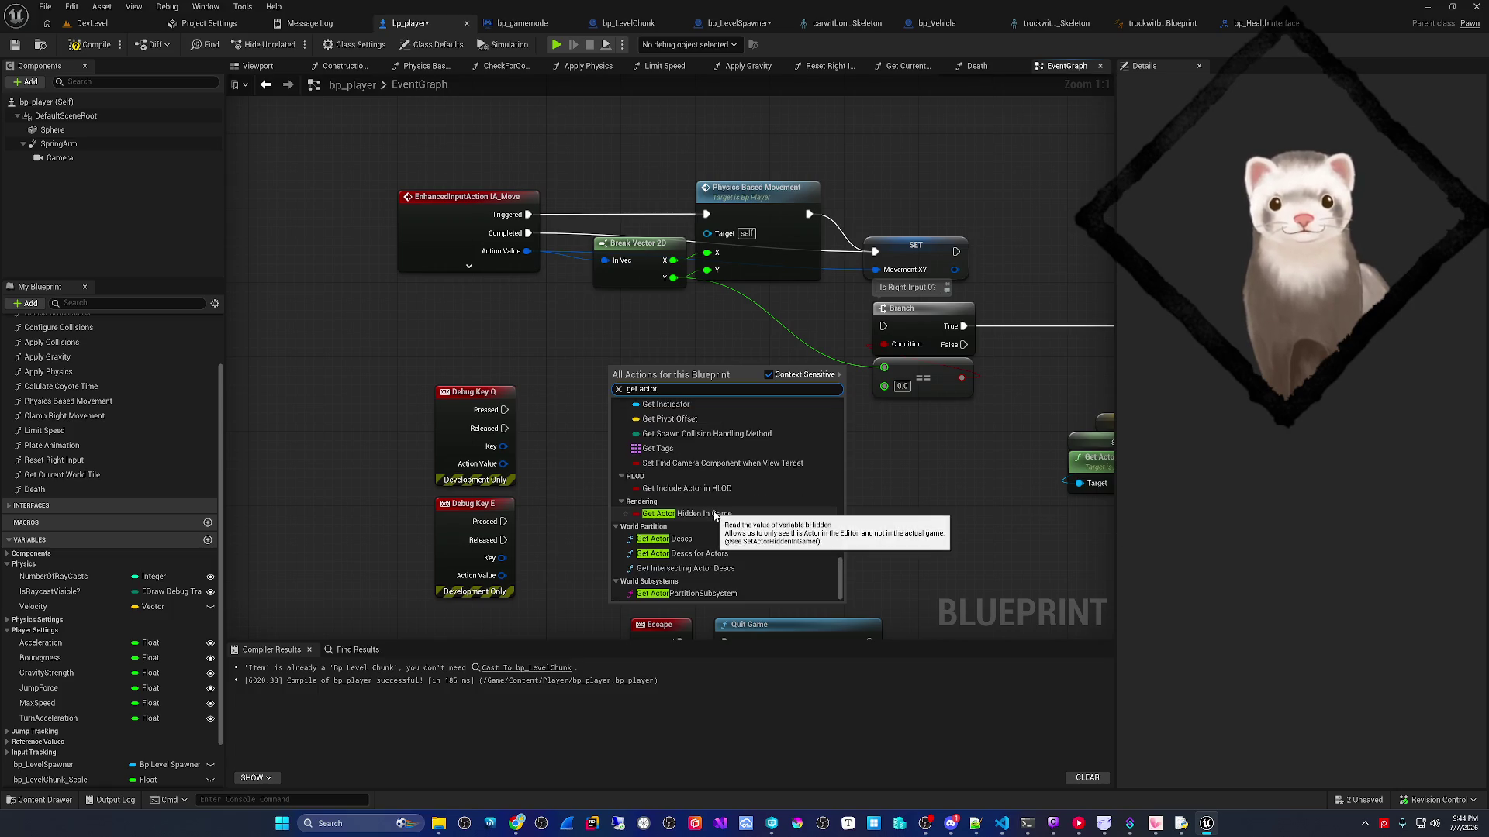
{"action": "key", "text": "Escape"}
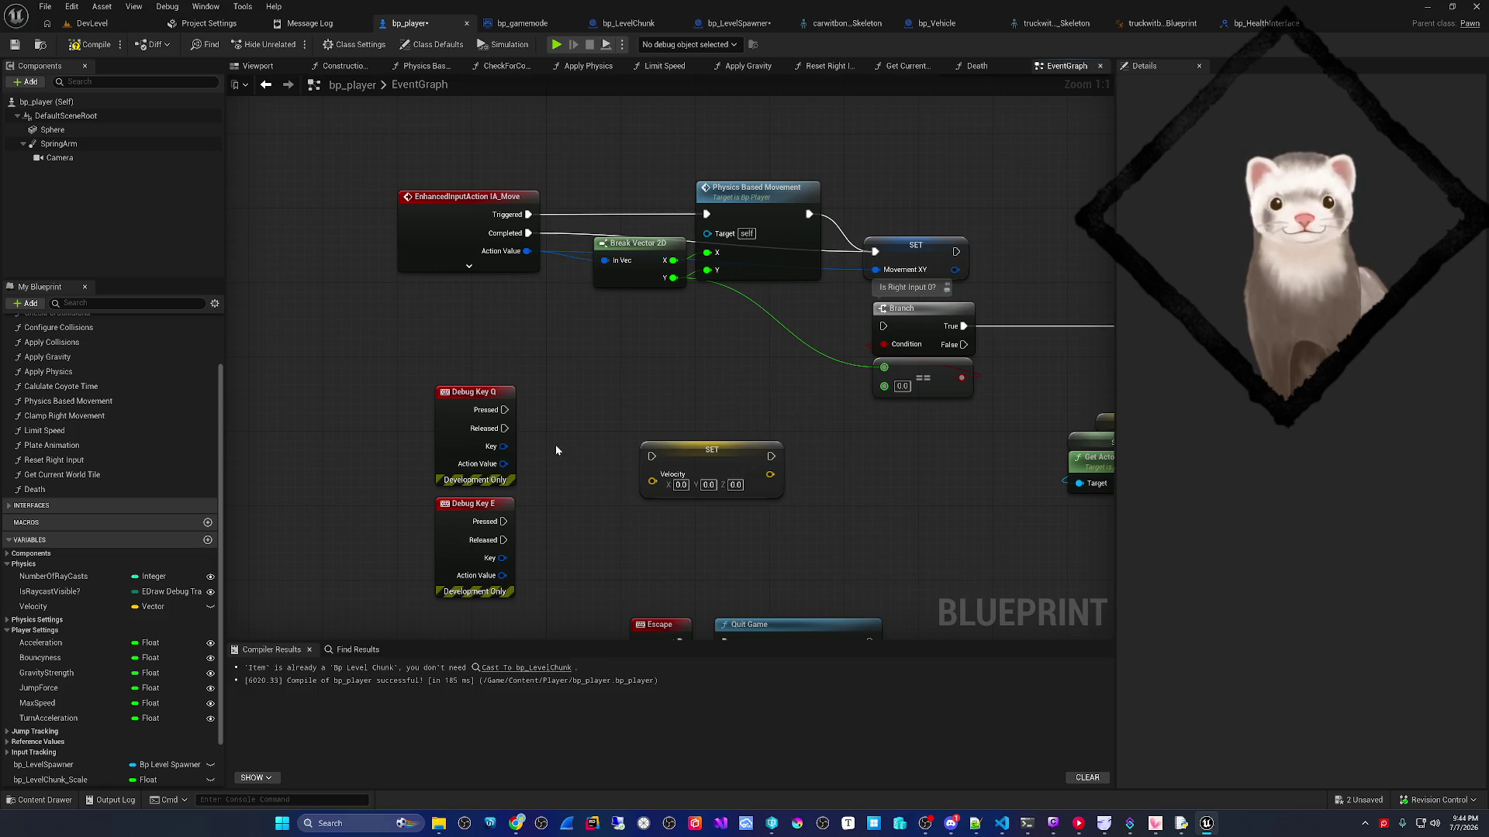
{"action": "right_click", "coordinate": [644, 391]}
- Add a Get Actor Forward Vector node to the player's EventGraph
{"action": "type", "text": "forward ve"}
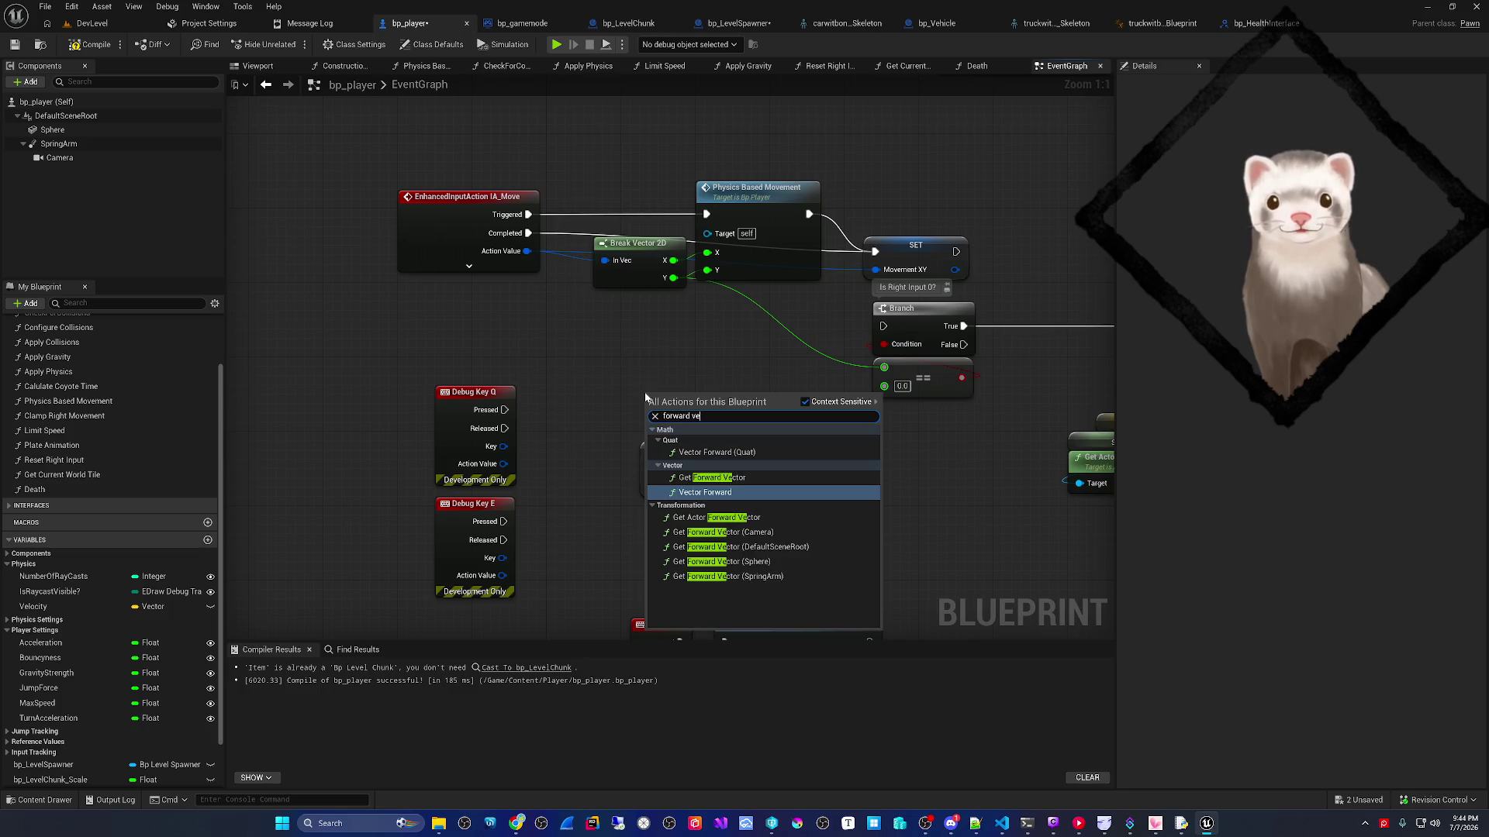
{"action": "key", "text": "Up"}
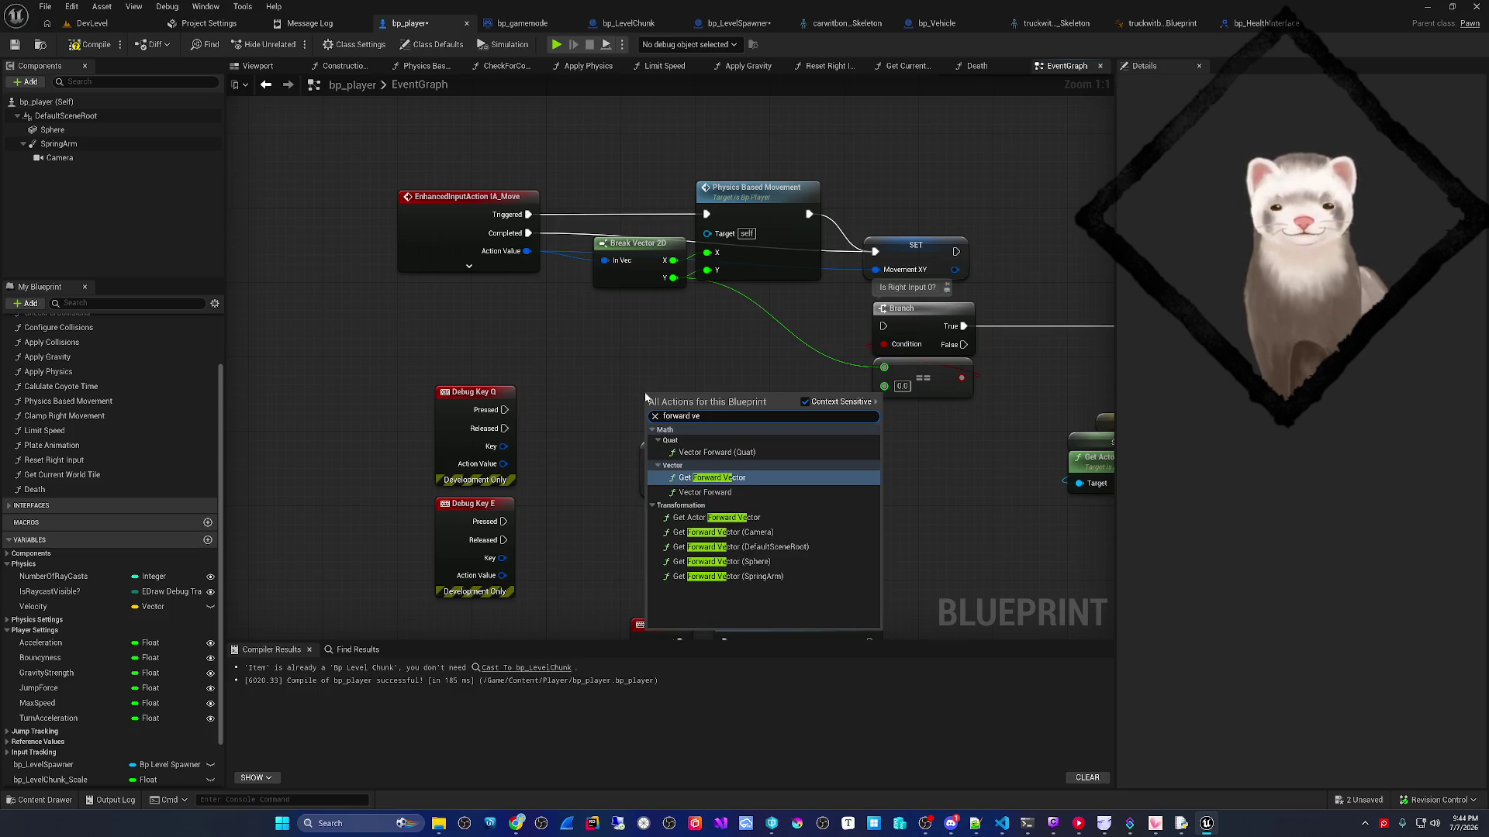
{"action": "key", "text": "Return"}
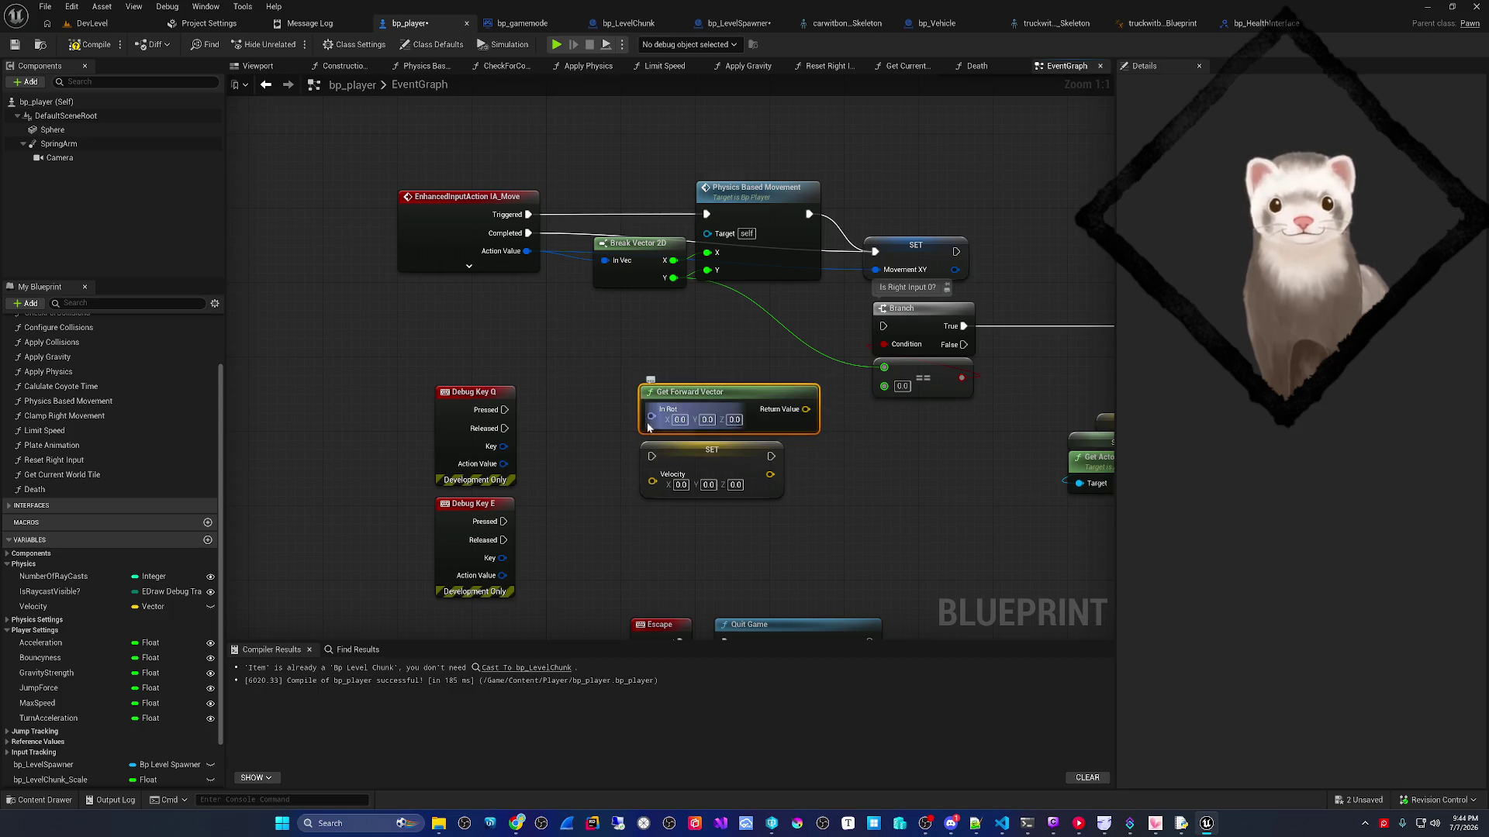
{"action": "key", "text": "Delete"}
{"action": "right_click", "coordinate": [665, 401]}
{"action": "type", "text": "get forweard"}
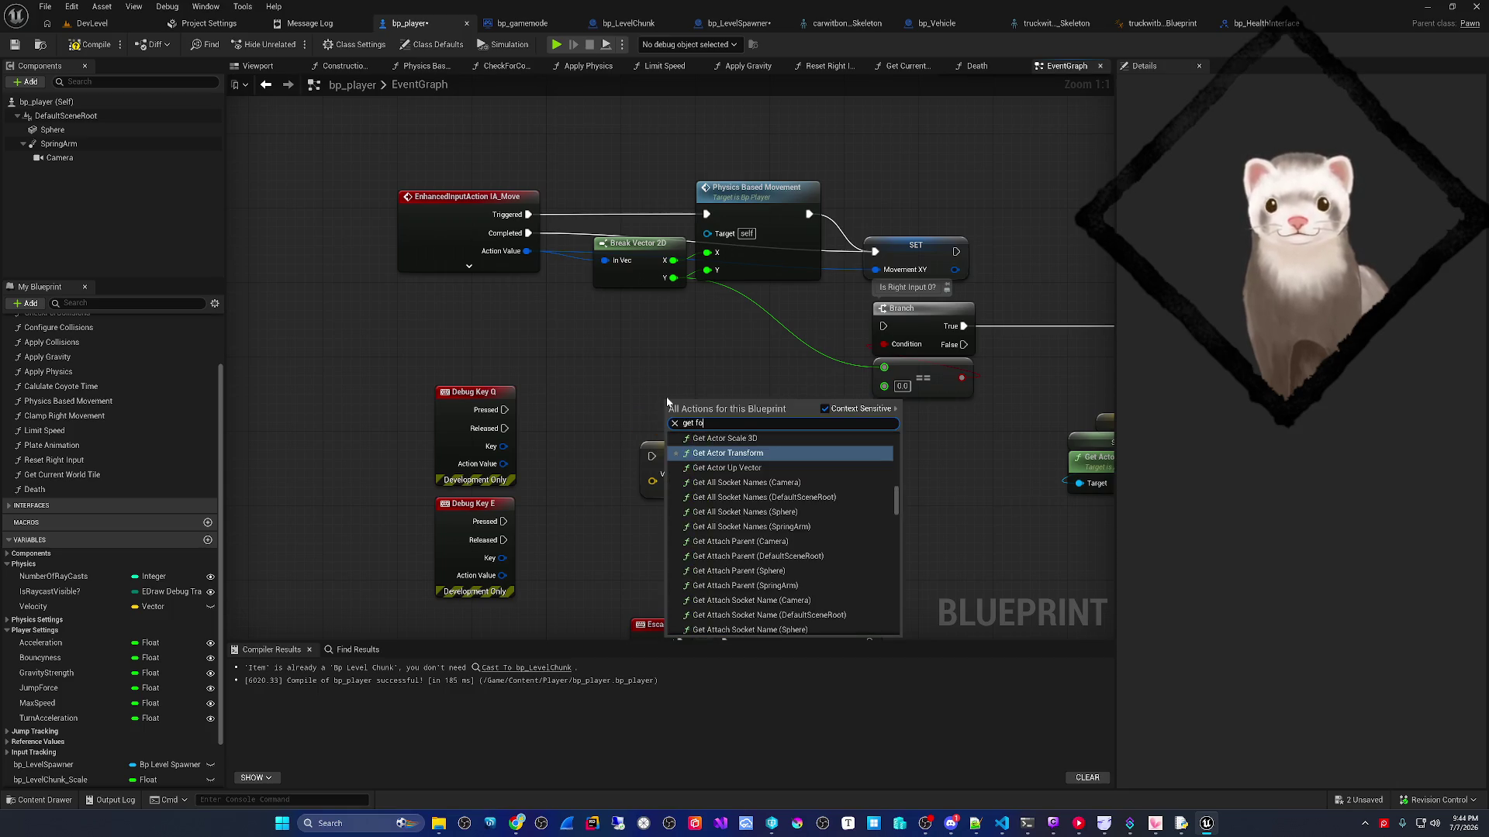
{"action": "key", "text": "ctrl+a"}
{"action": "type", "text": "forward"}
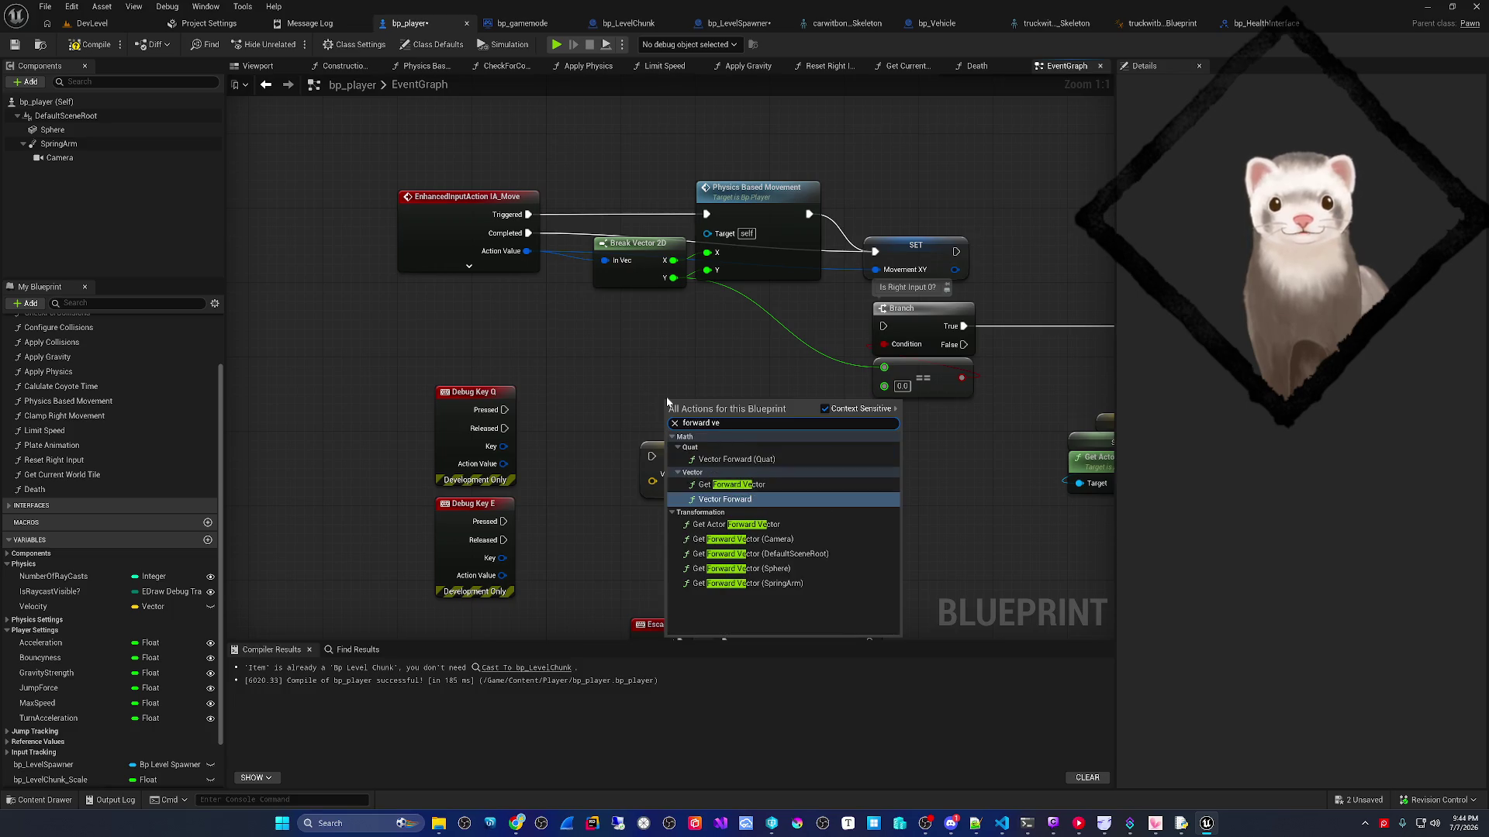
{"action": "left_click", "coordinate": [683, 525]}
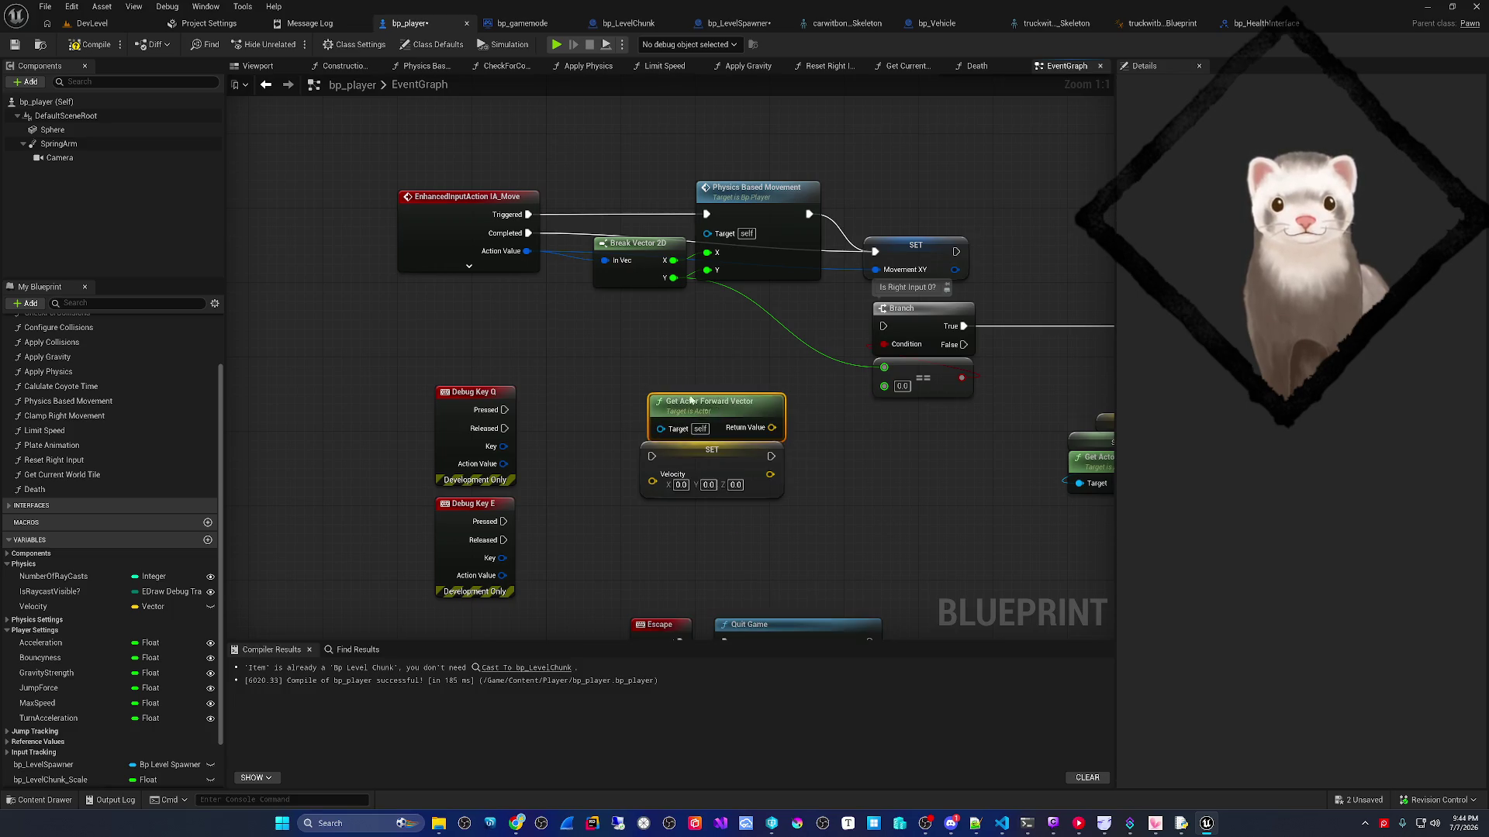
- Multiply the forward vector with a '*' node whose second input is converted to integer
{"action": "left_click_drag", "start_coordinate": [706, 391], "coordinate": [733, 402]}
{"action": "type", "text": "*"}
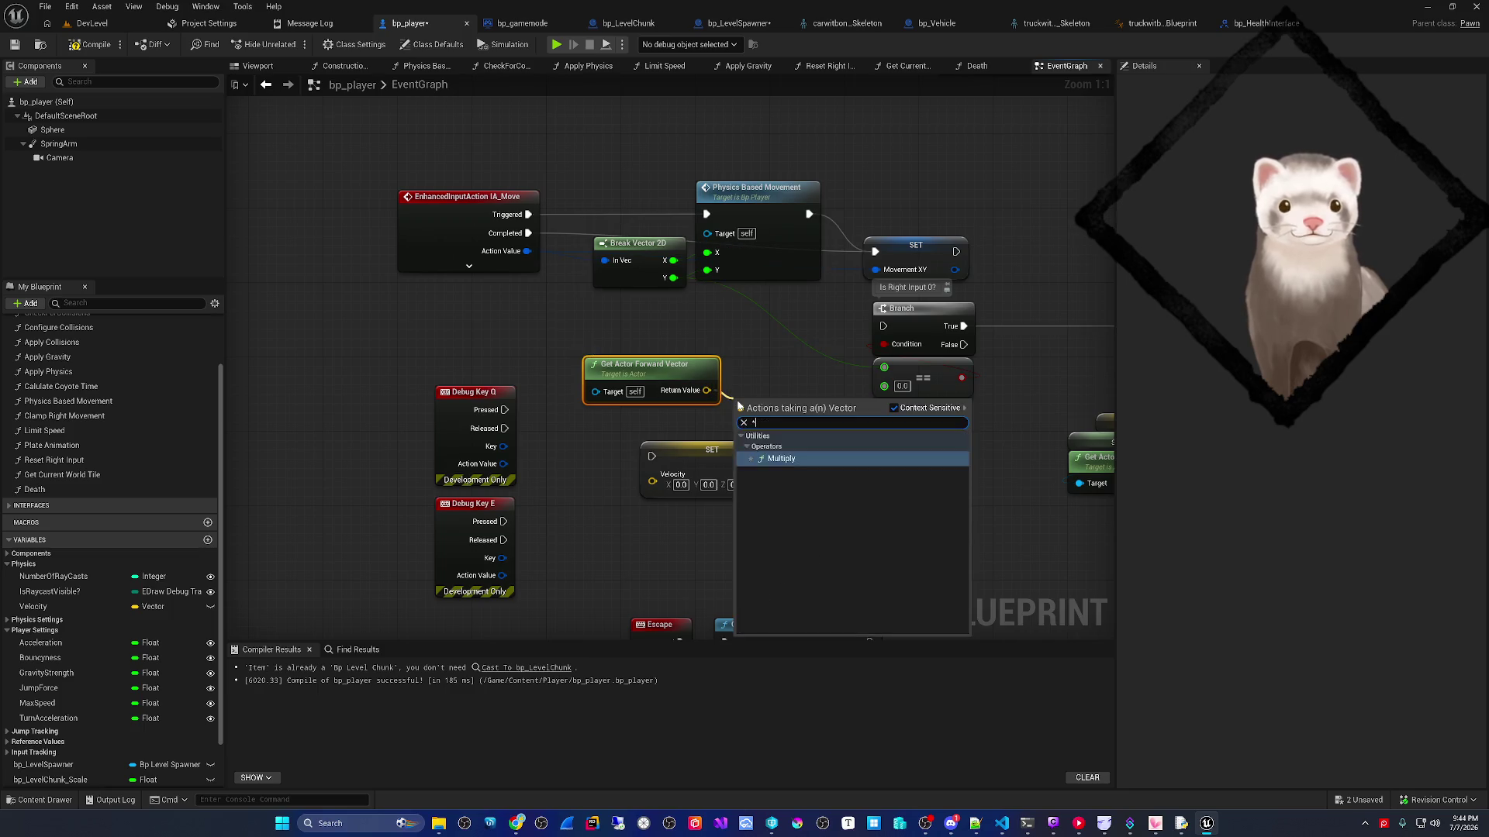
{"action": "key", "text": "Return"}
{"action": "left_click_drag", "start_coordinate": [717, 463], "coordinate": [773, 529]}
{"action": "mouse_move", "coordinate": [795, 412]}
{"action": "left_mouse_down"}
{"action": "mouse_move", "coordinate": [659, 412]}
{"action": "mouse_move", "coordinate": [738, 421]}
{"action": "left_mouse_up"}
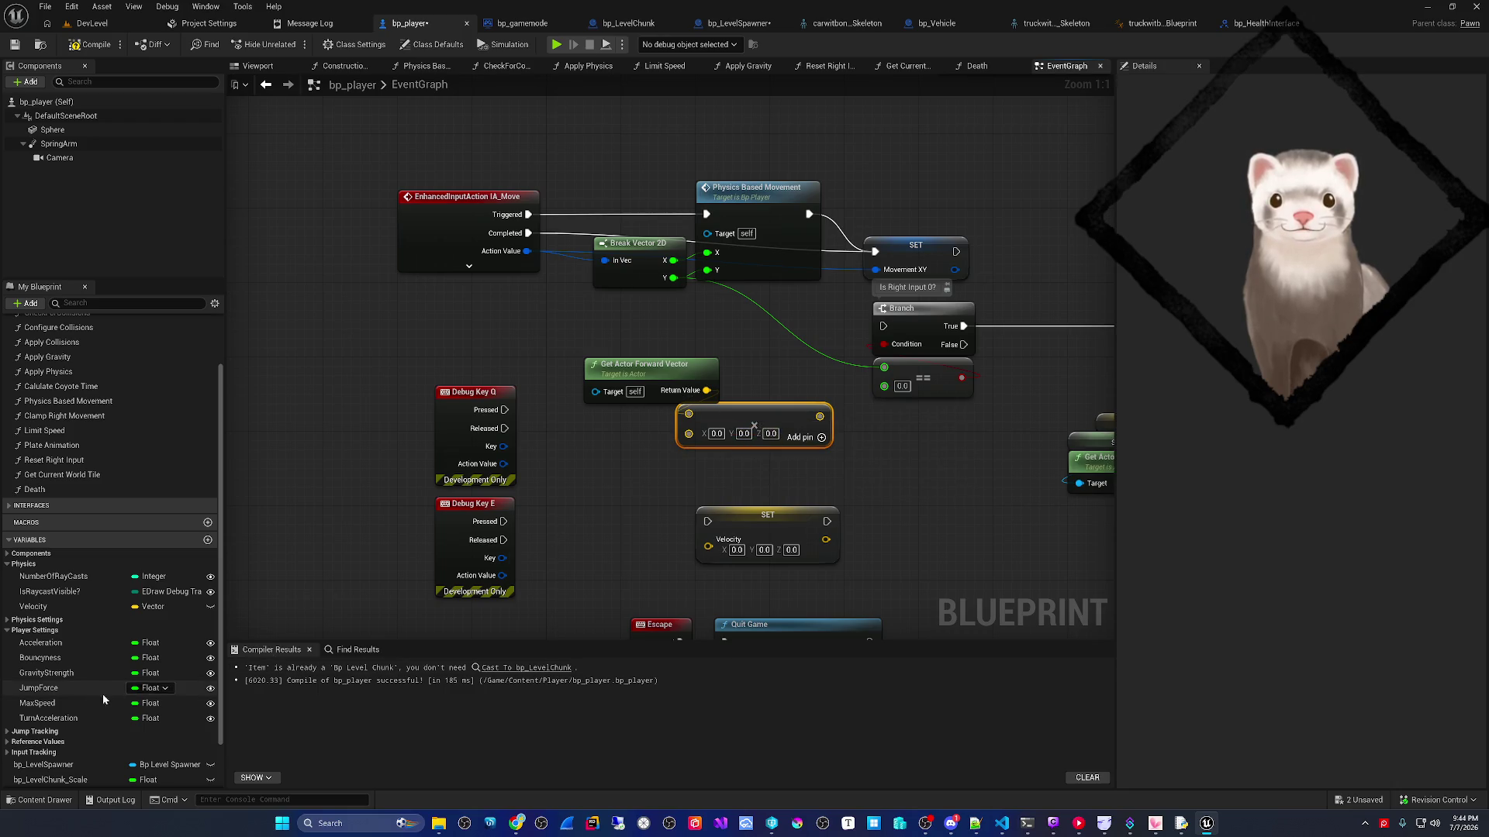
{"action": "right_click", "coordinate": [689, 434]}
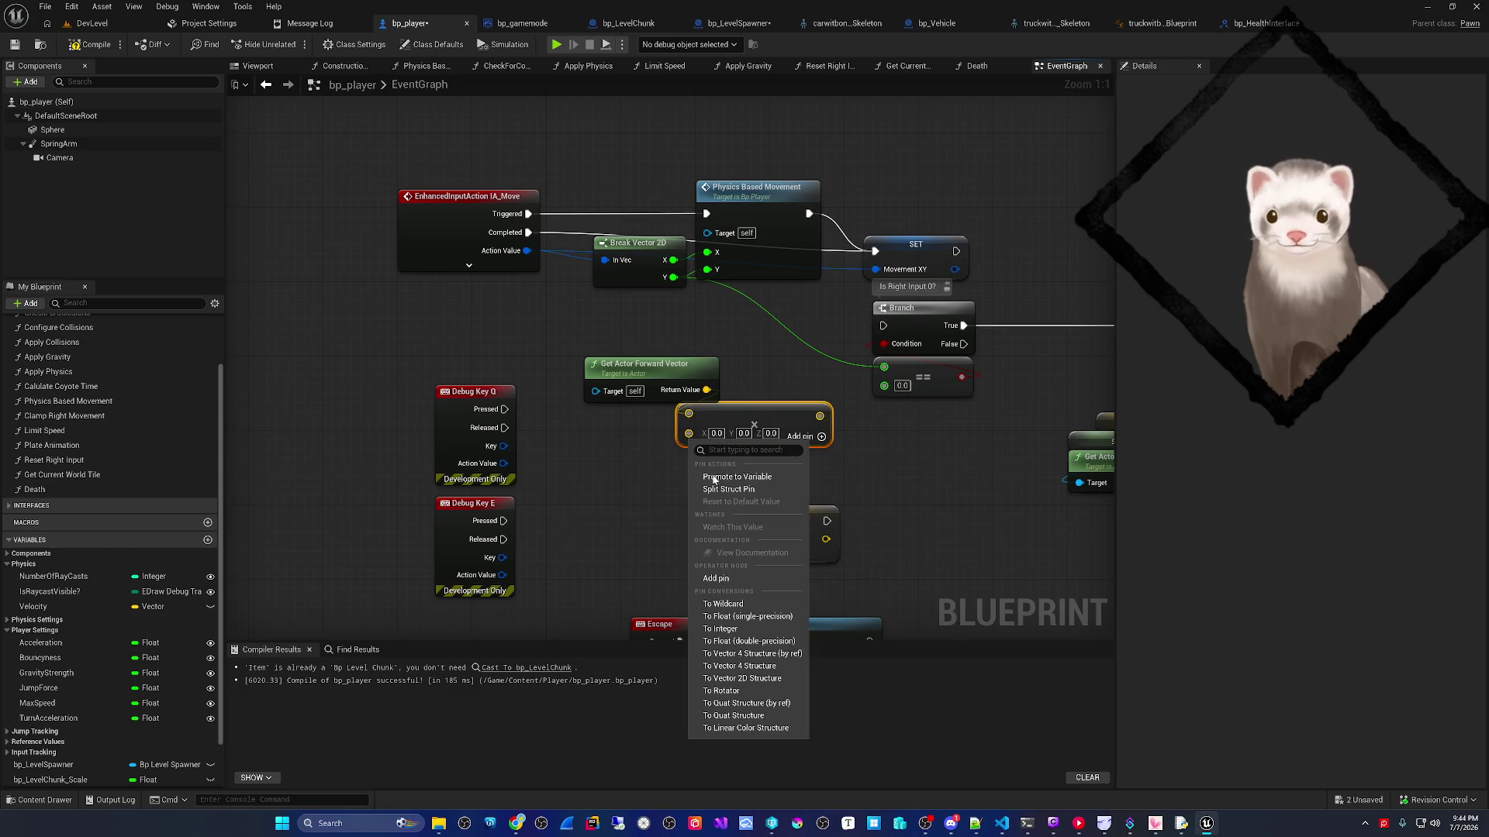
{"action": "left_click", "coordinate": [721, 629]}
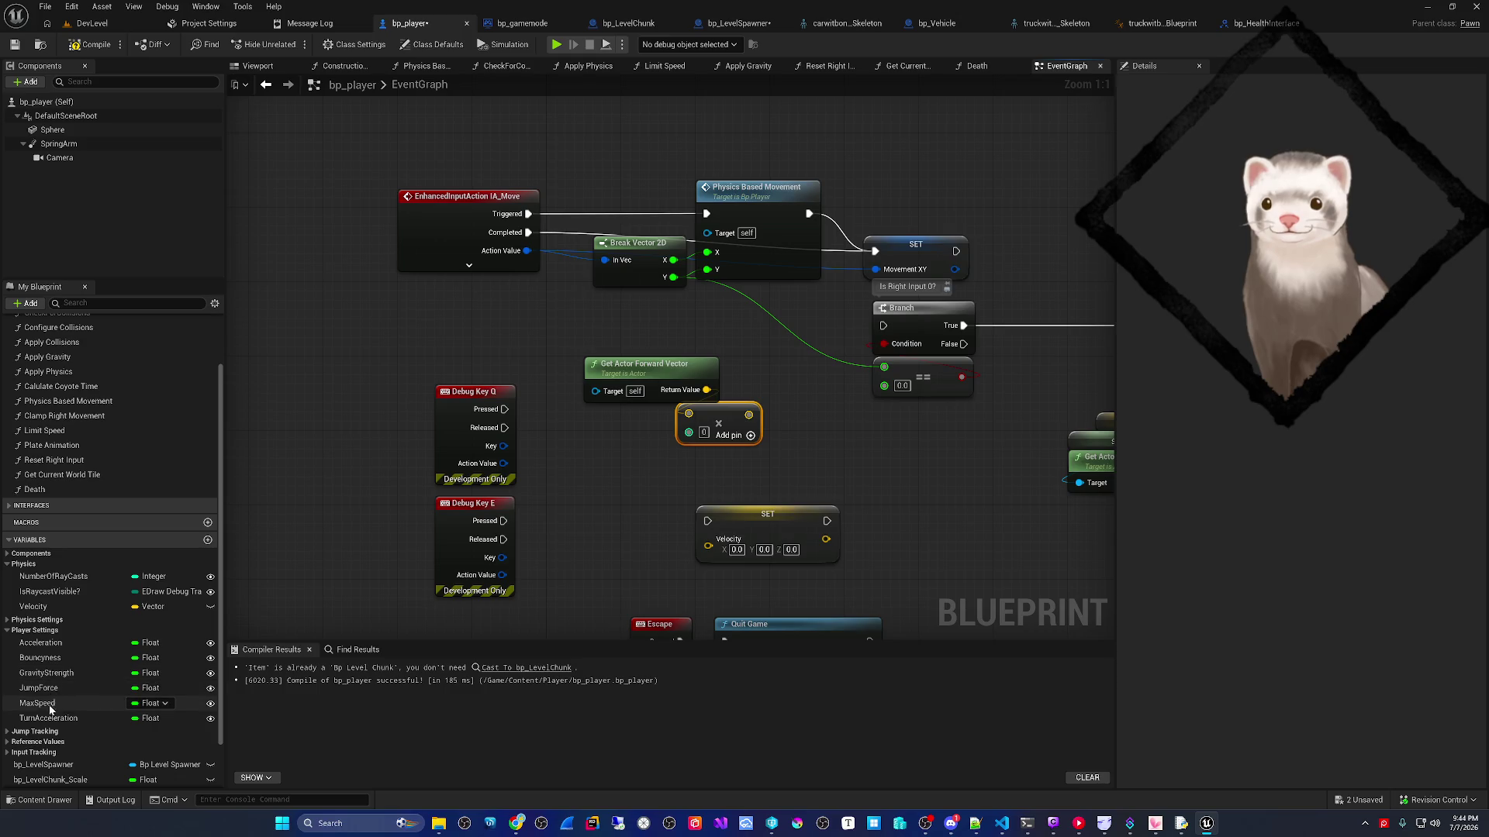
- Feed Max Speed into the multiply, wire Debug Key E and the product into SET Velocity
{"action": "mouse_move", "coordinate": [38, 703]}
{"action": "left_mouse_down"}
{"action": "mouse_move", "coordinate": [603, 448]}
{"action": "mouse_move", "coordinate": [689, 431]}
{"action": "left_mouse_up"}
{"action": "left_click", "coordinate": [635, 476]}
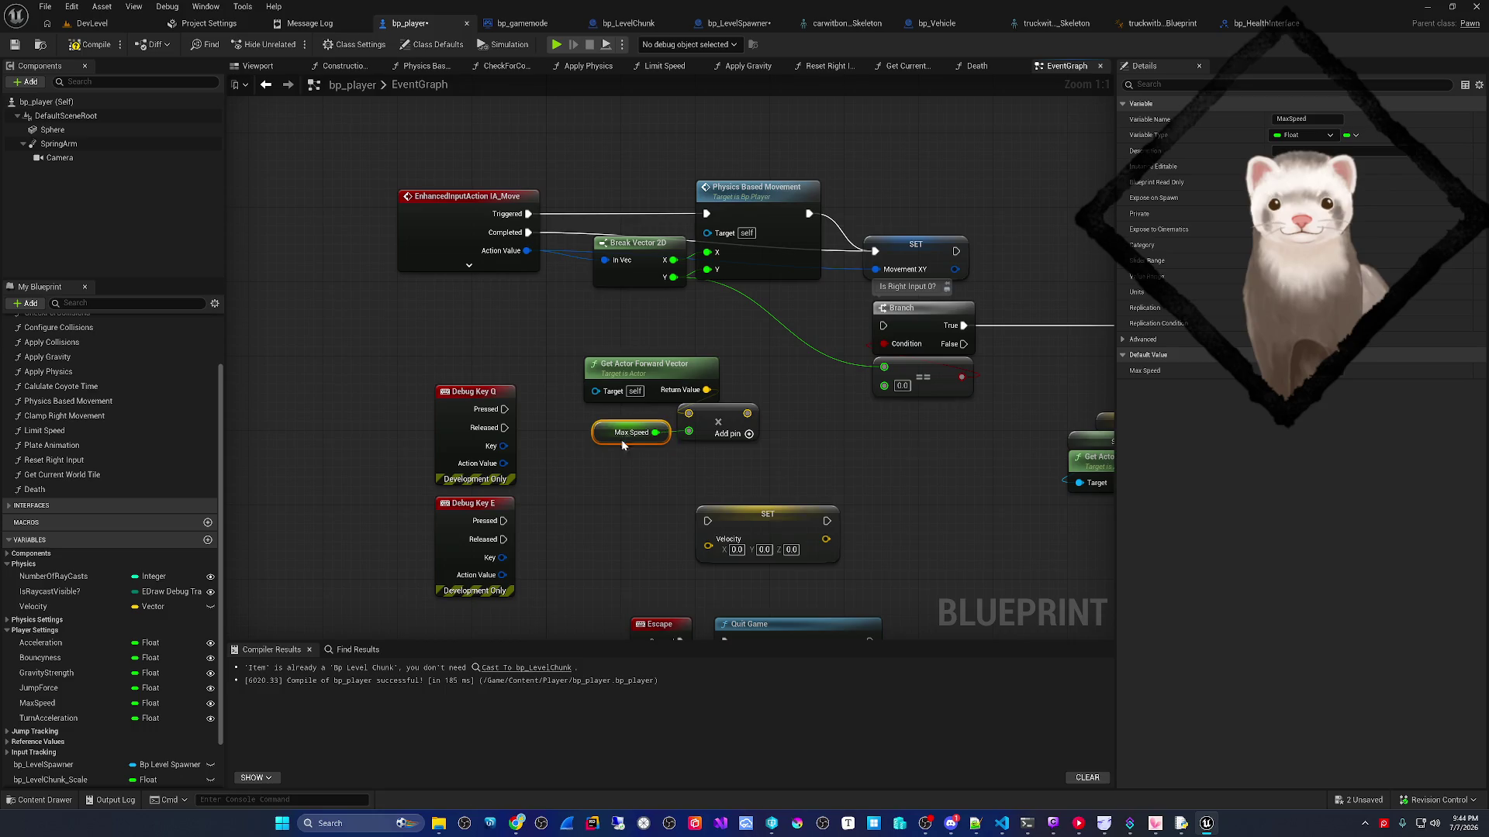
{"action": "left_click_drag", "start_coordinate": [656, 519], "coordinate": [638, 491]}
{"action": "left_click_drag", "start_coordinate": [488, 495], "coordinate": [691, 497]}
{"action": "left_click_drag", "start_coordinate": [753, 501], "coordinate": [825, 501]}
{"action": "mouse_move", "coordinate": [728, 385]}
{"action": "left_mouse_down"}
{"action": "mouse_move", "coordinate": [759, 425]}
{"action": "mouse_move", "coordinate": [782, 511]}
{"action": "left_mouse_up"}
{"action": "mouse_move", "coordinate": [631, 427]}
{"action": "left_mouse_down"}
{"action": "mouse_move", "coordinate": [690, 377]}
{"action": "mouse_move", "coordinate": [672, 528]}
{"action": "left_mouse_up"}
{"action": "left_click", "coordinate": [547, 548]}
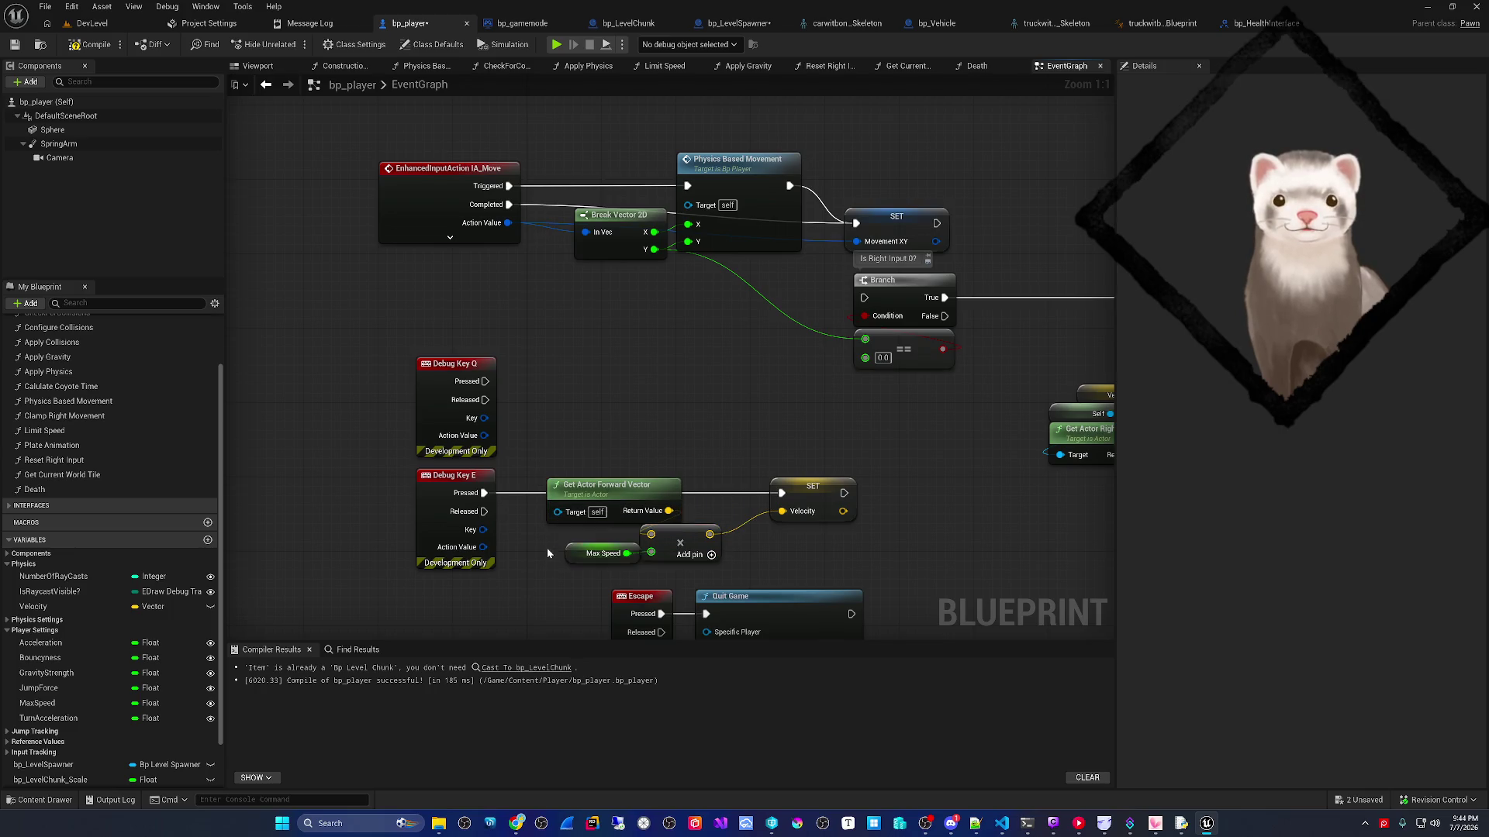
- Duplicate the SET Velocity node group beside Debug Key Q and wire its Pressed pin to it
{"action": "left_click_drag", "start_coordinate": [583, 412], "coordinate": [860, 547]}
{"action": "key", "text": "ctrl+c"}
{"action": "key", "text": "ctrl+v"}
{"action": "left_click_drag", "start_coordinate": [674, 346], "coordinate": [598, 374]}
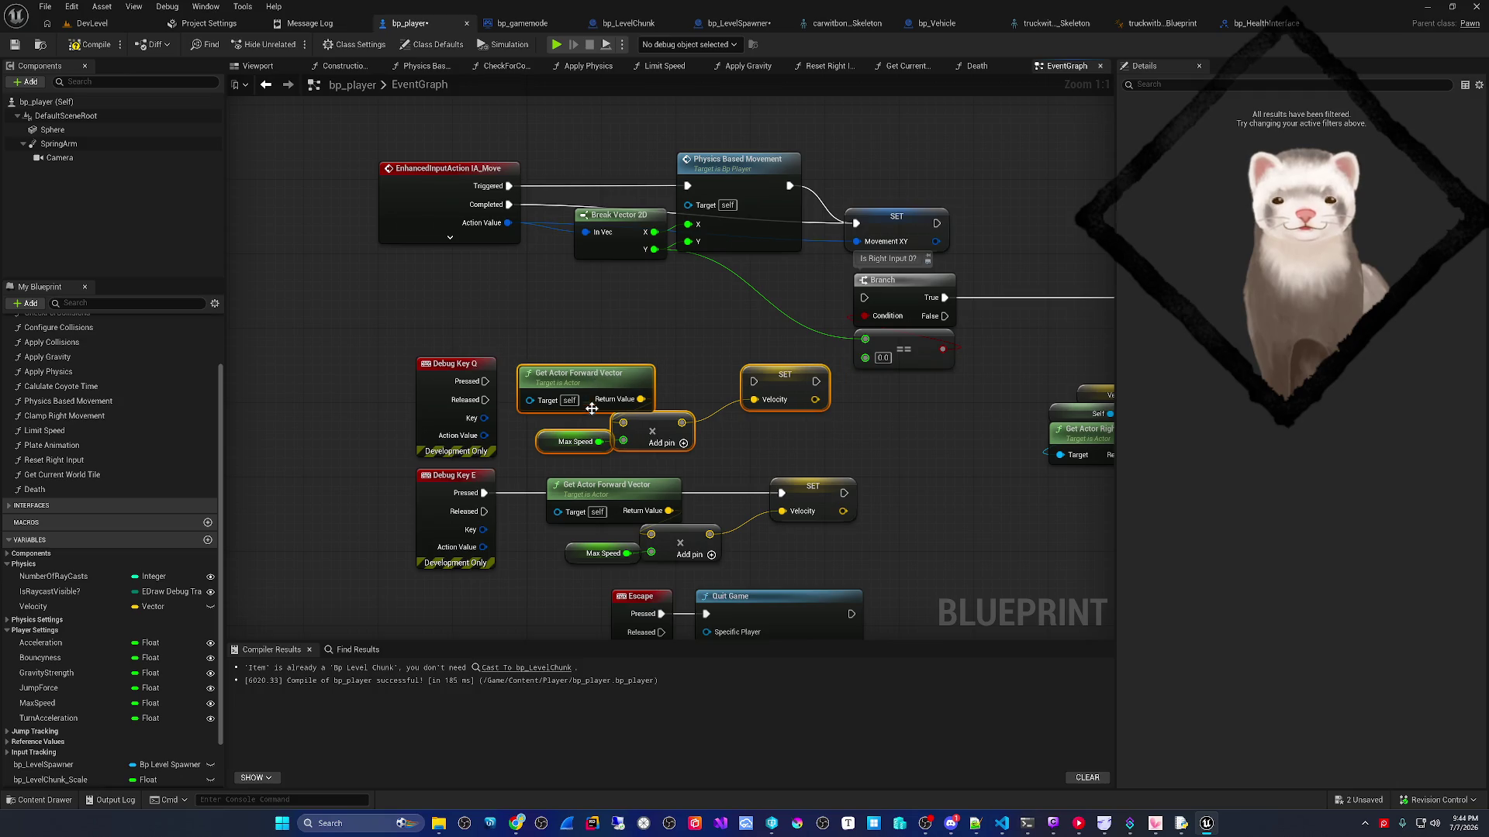
{"action": "left_click", "coordinate": [547, 447]}
{"action": "left_click_drag", "start_coordinate": [472, 381], "coordinate": [753, 382]}
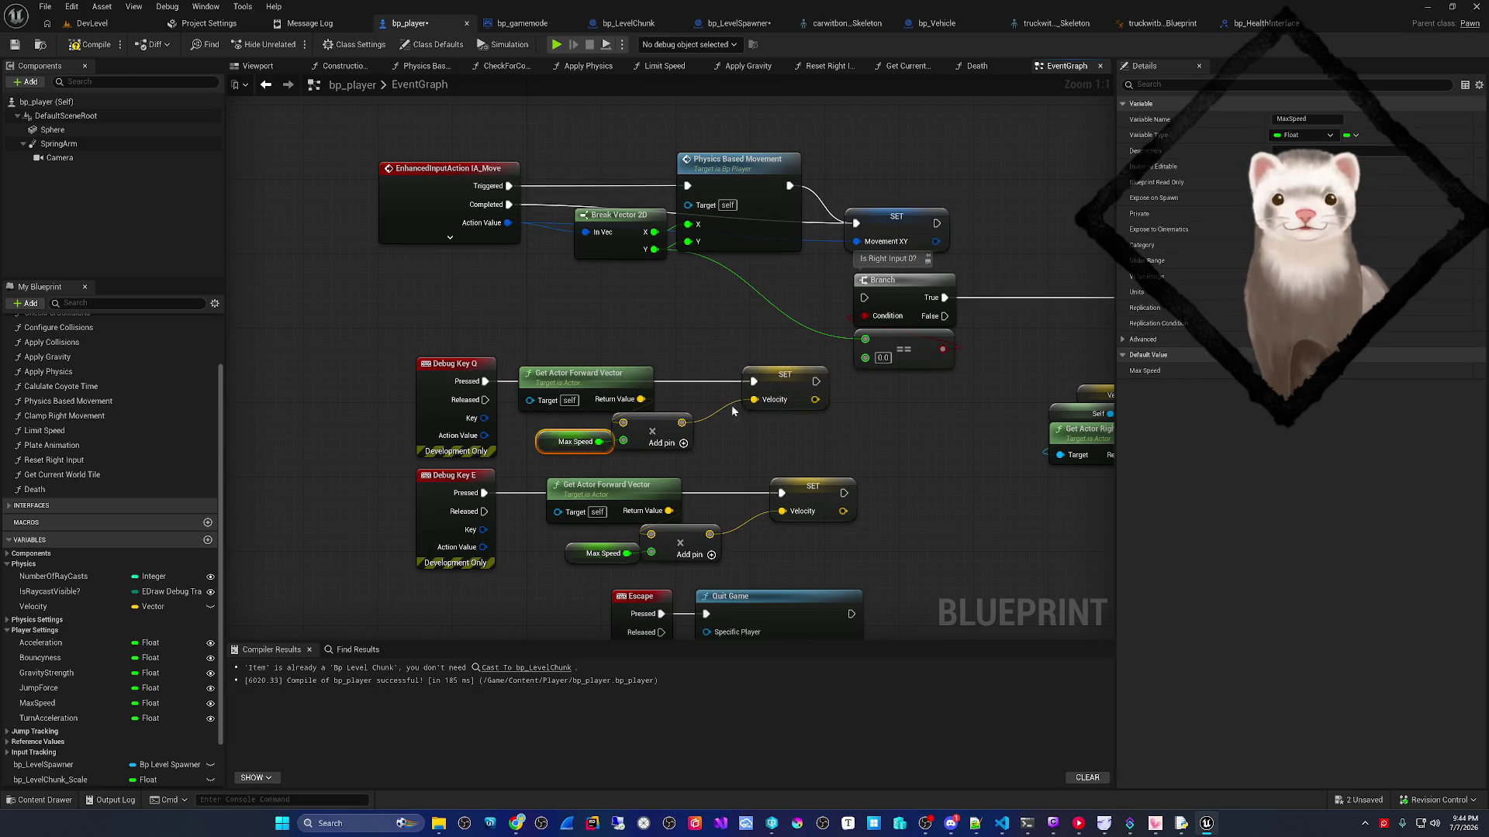
- Replace the copied Max Speed input with a 1000.0 float multiplier, then launch DevLevel in Play
{"action": "key", "text": "Delete"}
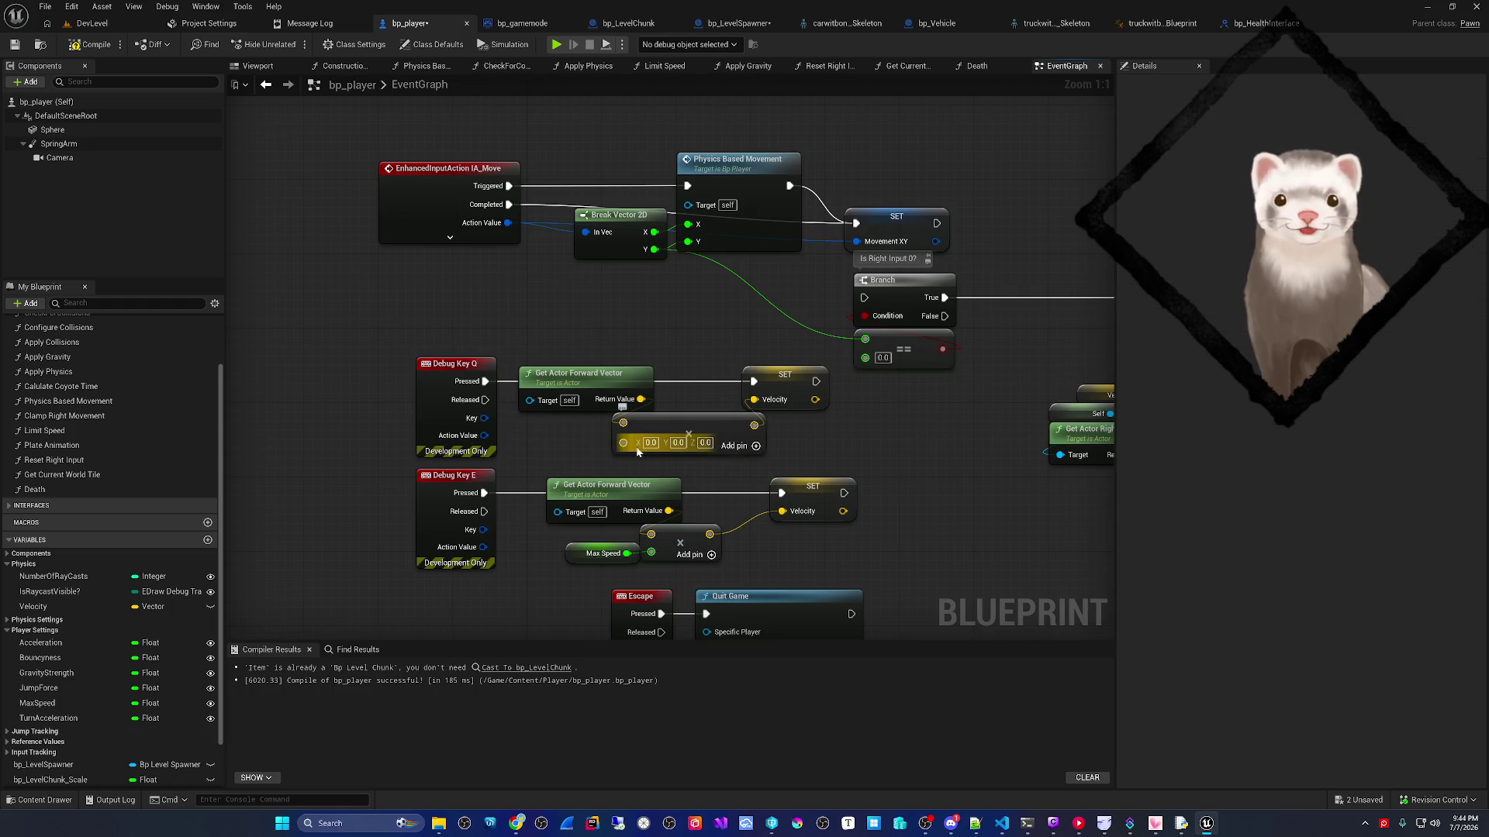
{"action": "right_click", "coordinate": [632, 447]}
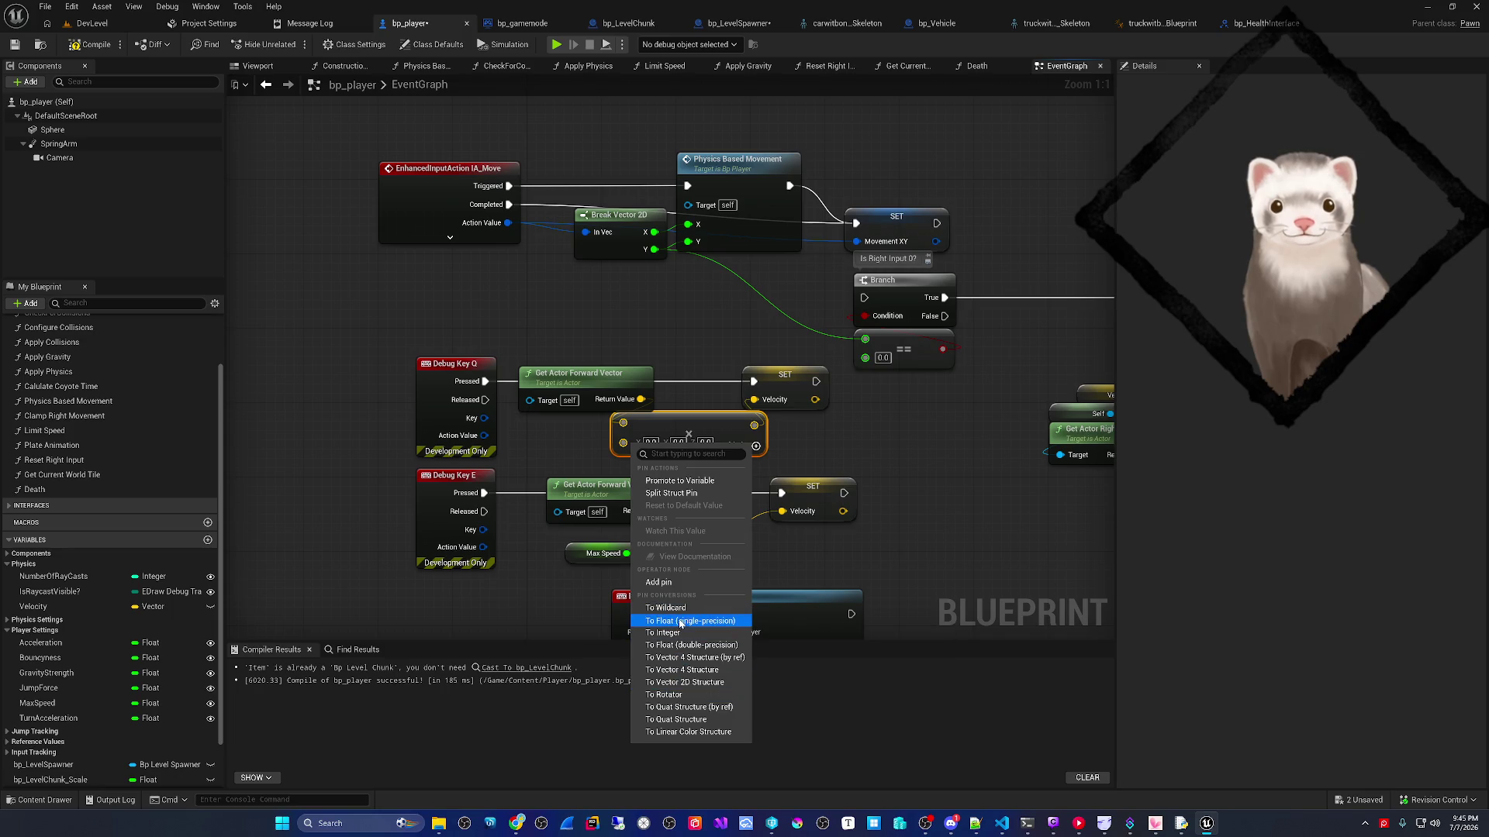
{"action": "left_click", "coordinate": [679, 623]}
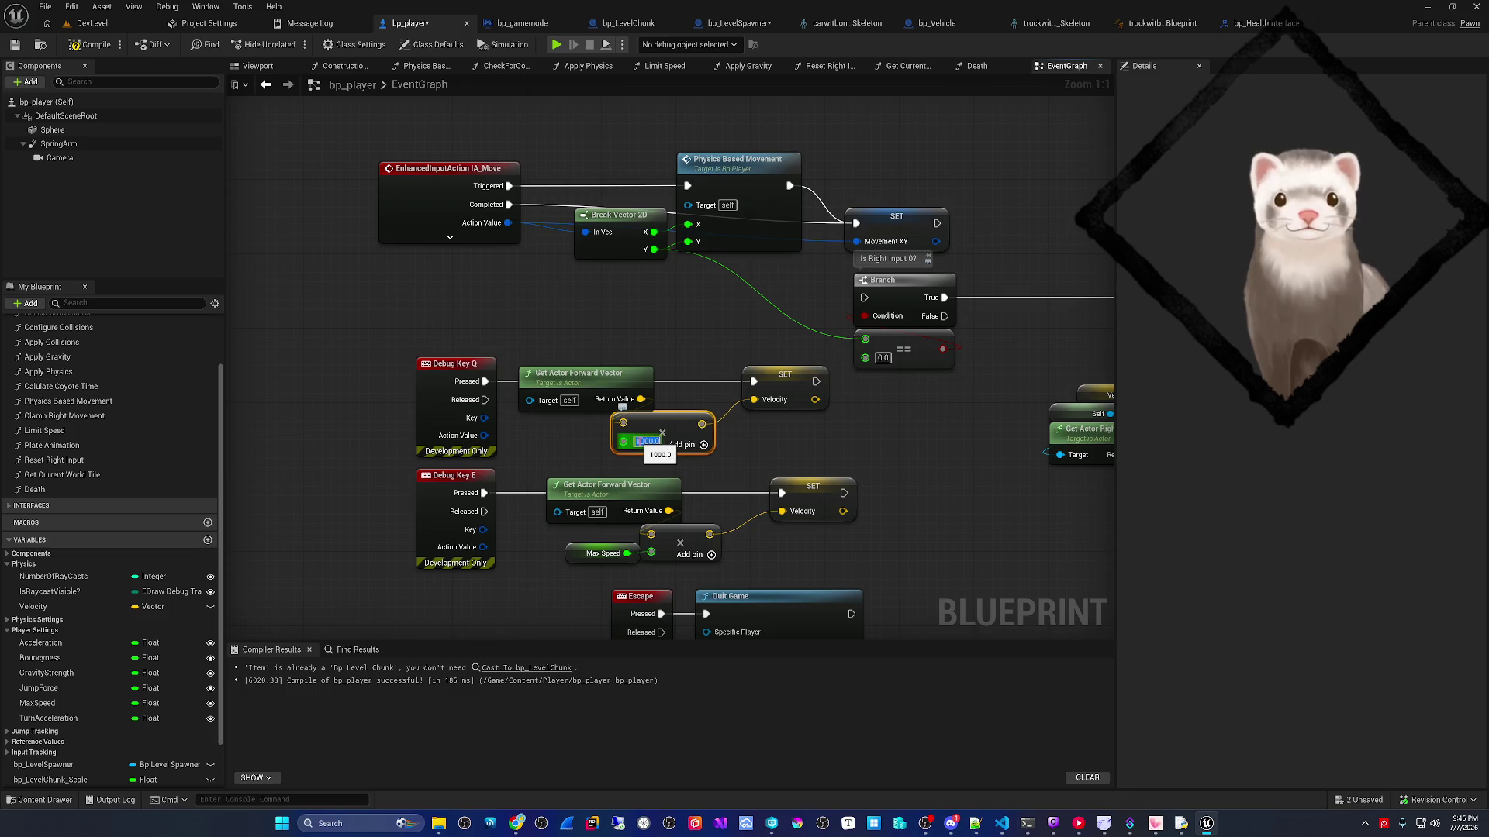
{"action": "key", "text": "Return"}
{"action": "left_click", "coordinate": [93, 23]}
{"action": "key", "text": "alt+p"}
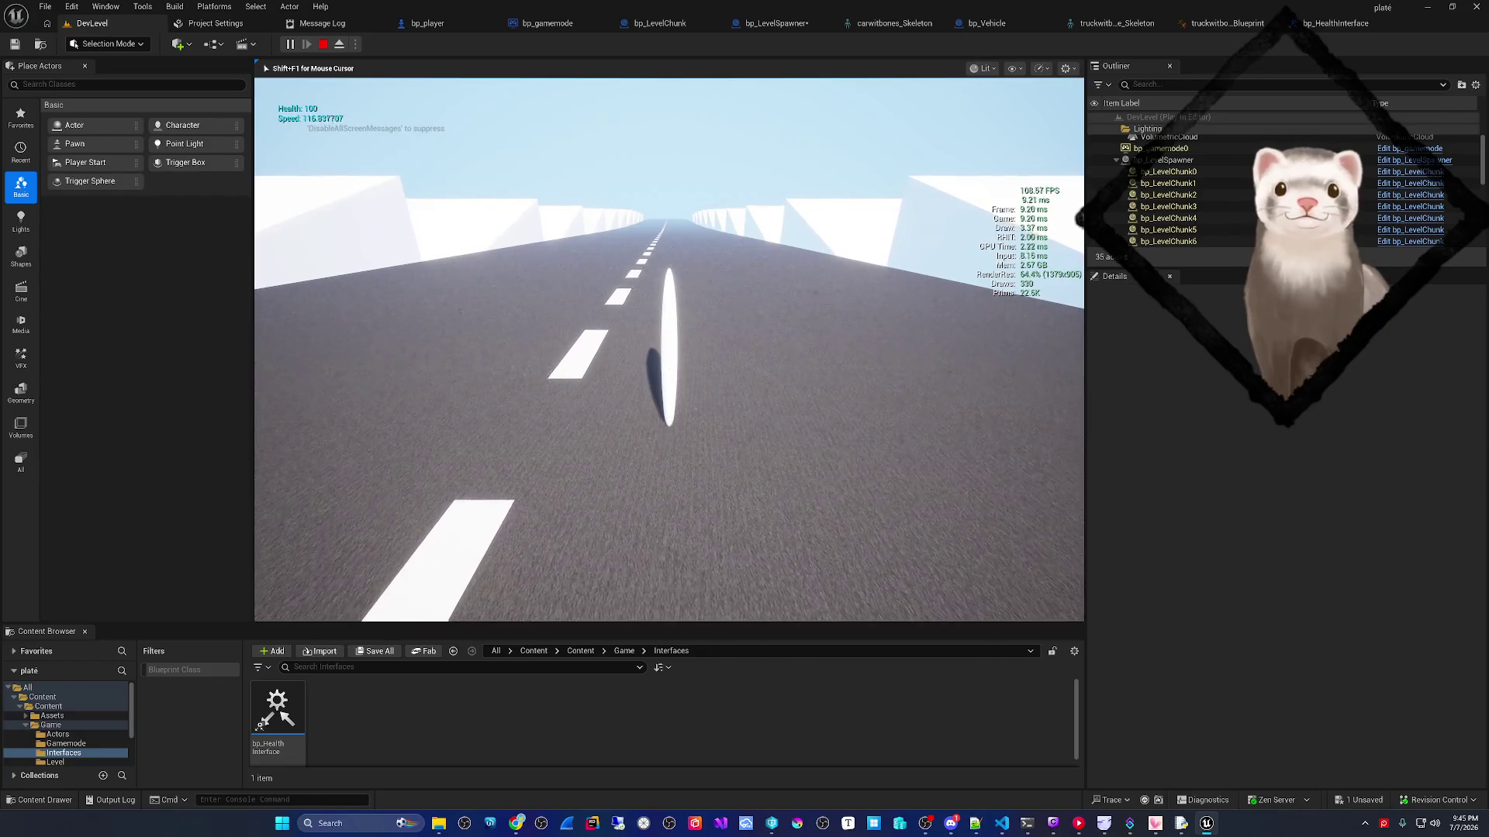
- Accelerate down the road with W, steer right with D, then back left with A
{"action": "key", "text": "w"}
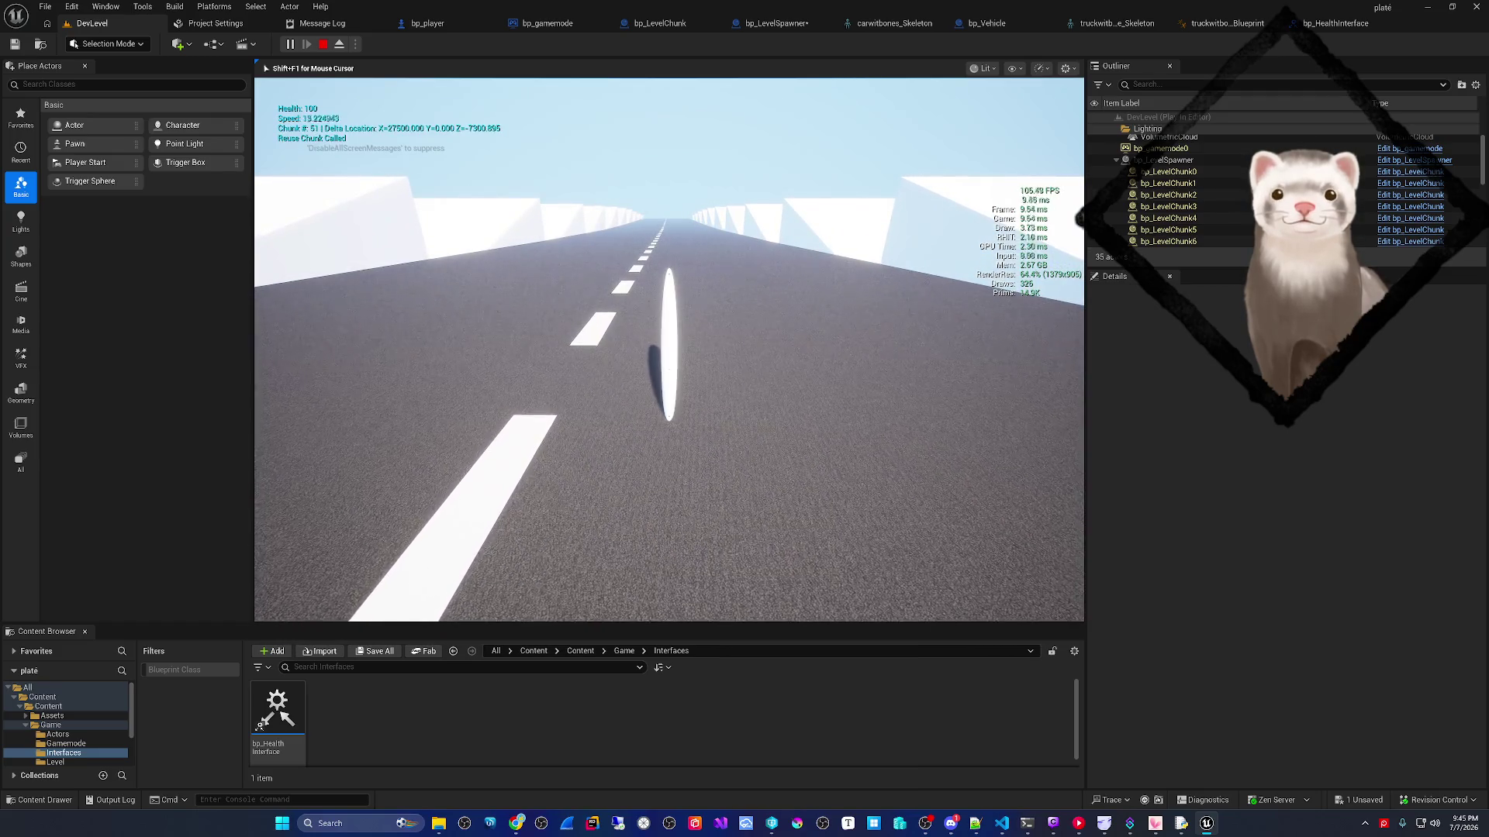
{"action": "key", "text": "w"}
{"action": "key", "text": "d"}
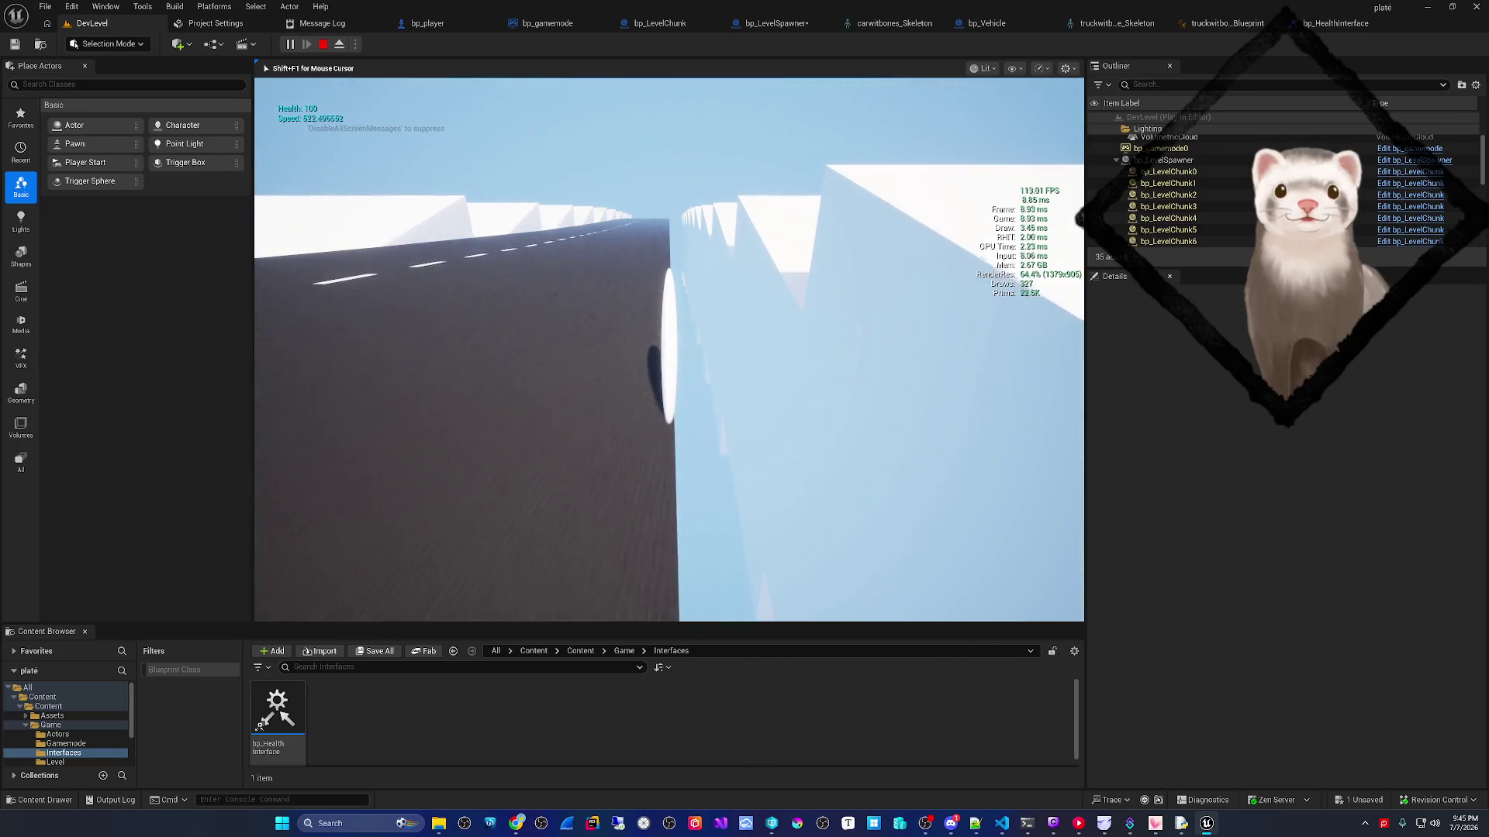
{"action": "key", "text": "a"}
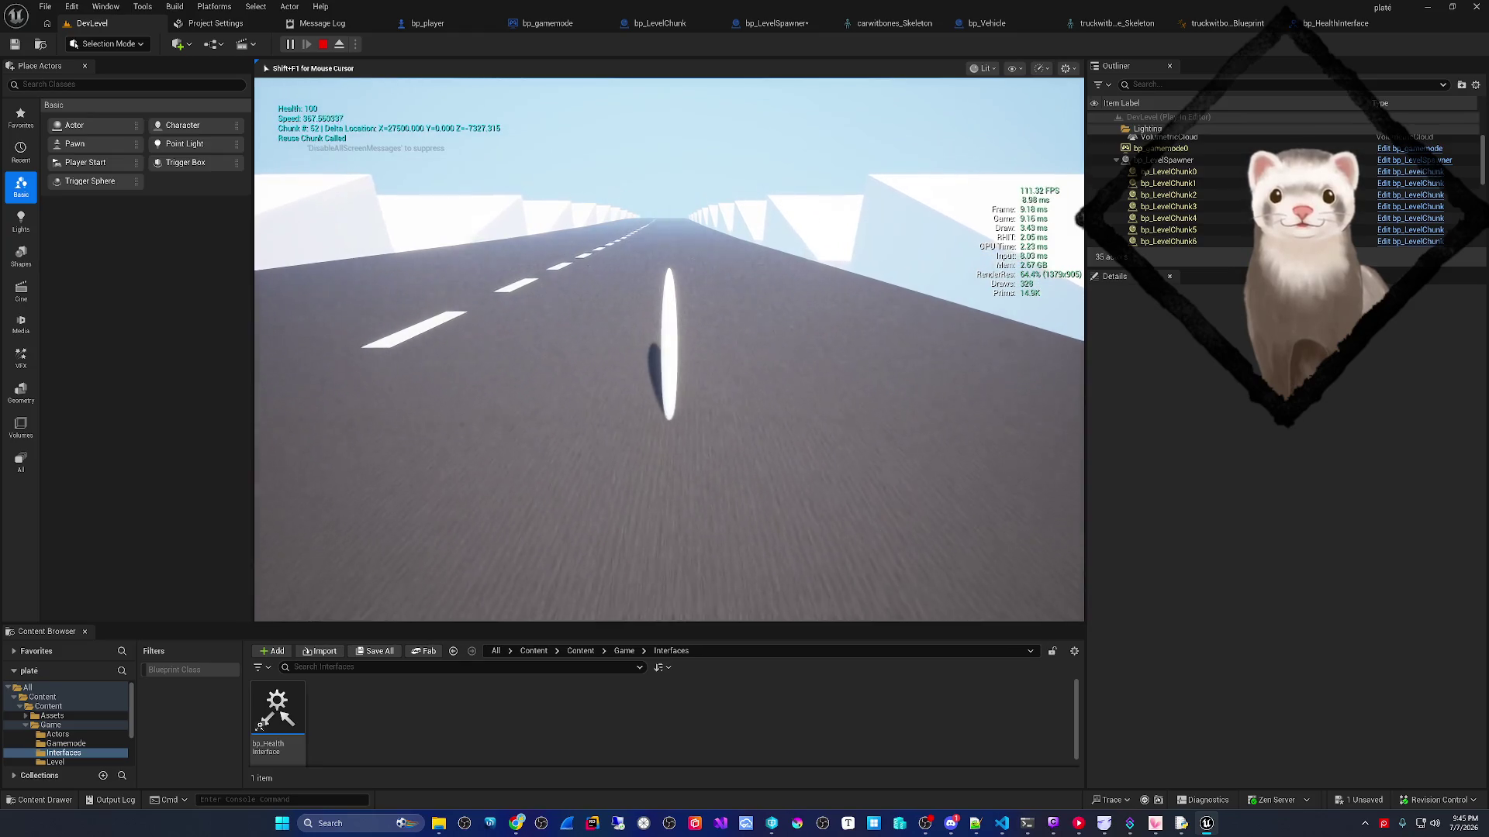
{"action": "key", "text": "w"}
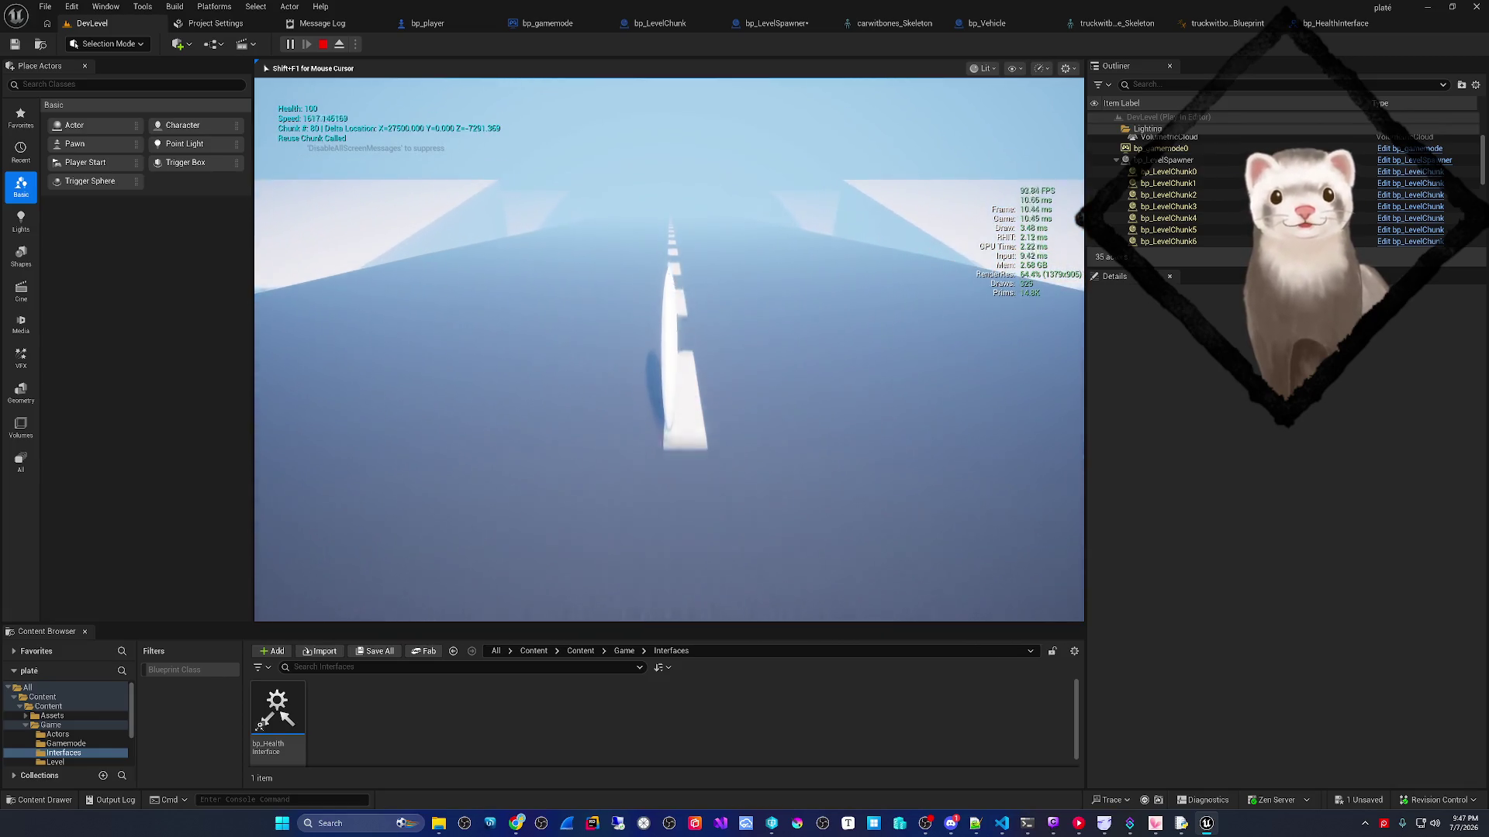
- Keep driving at high speed, then stop the play session with Esc
{"action": "key", "text": "Escape"}
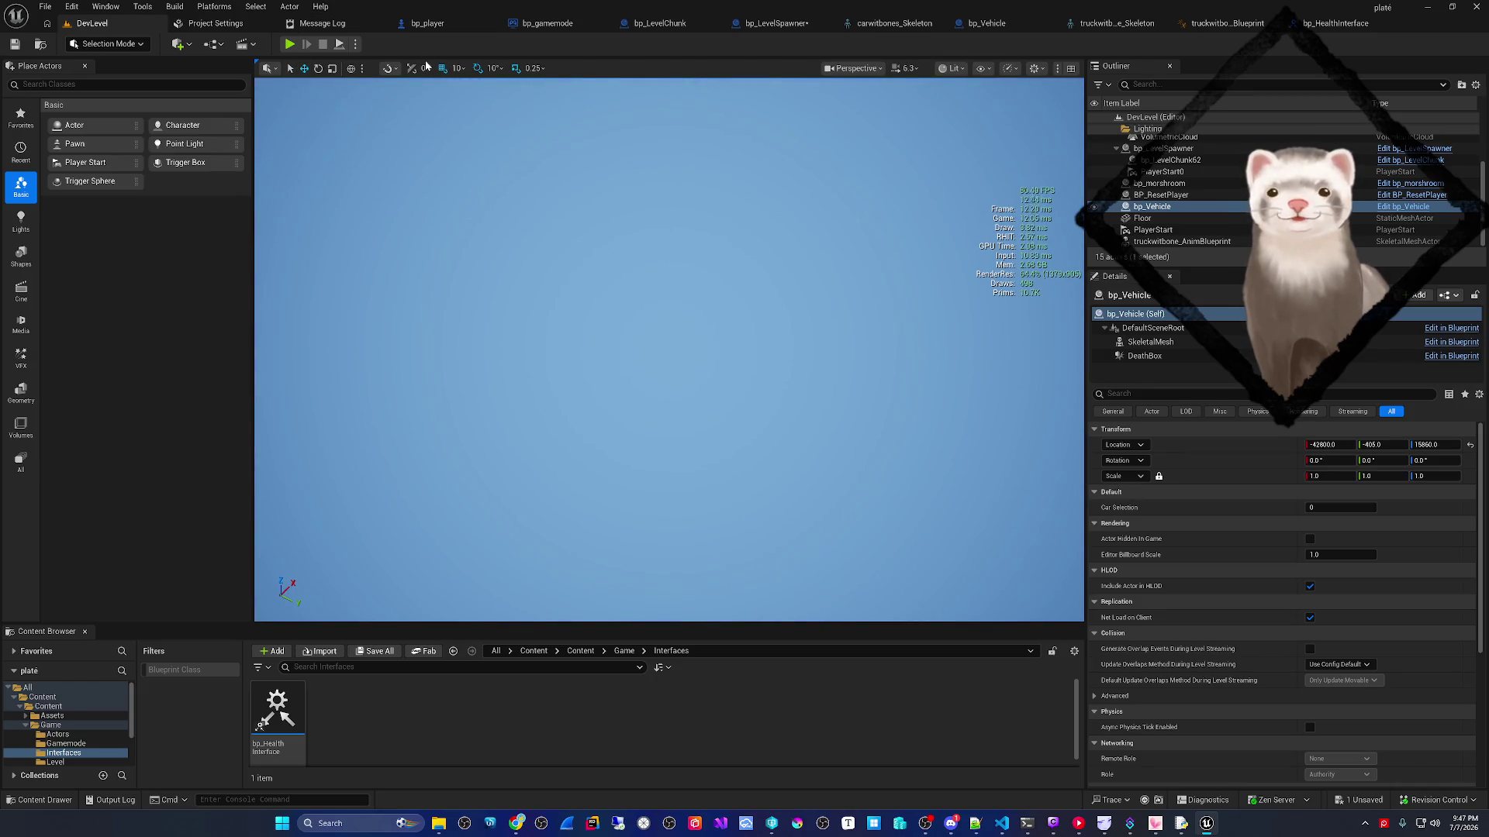
{"action": "left_click", "coordinate": [289, 45]}
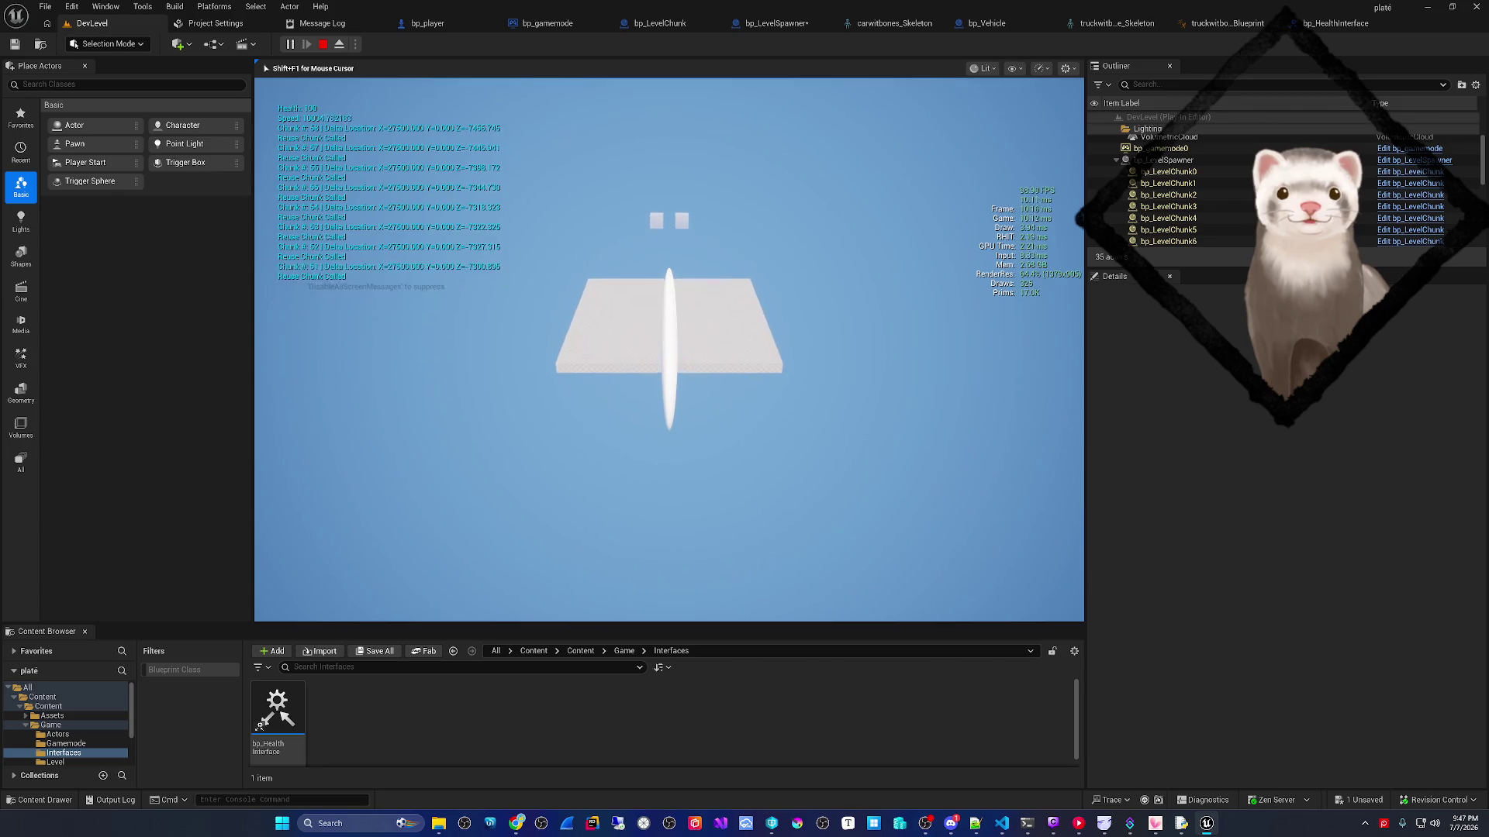
{"action": "key", "text": "Escape"}
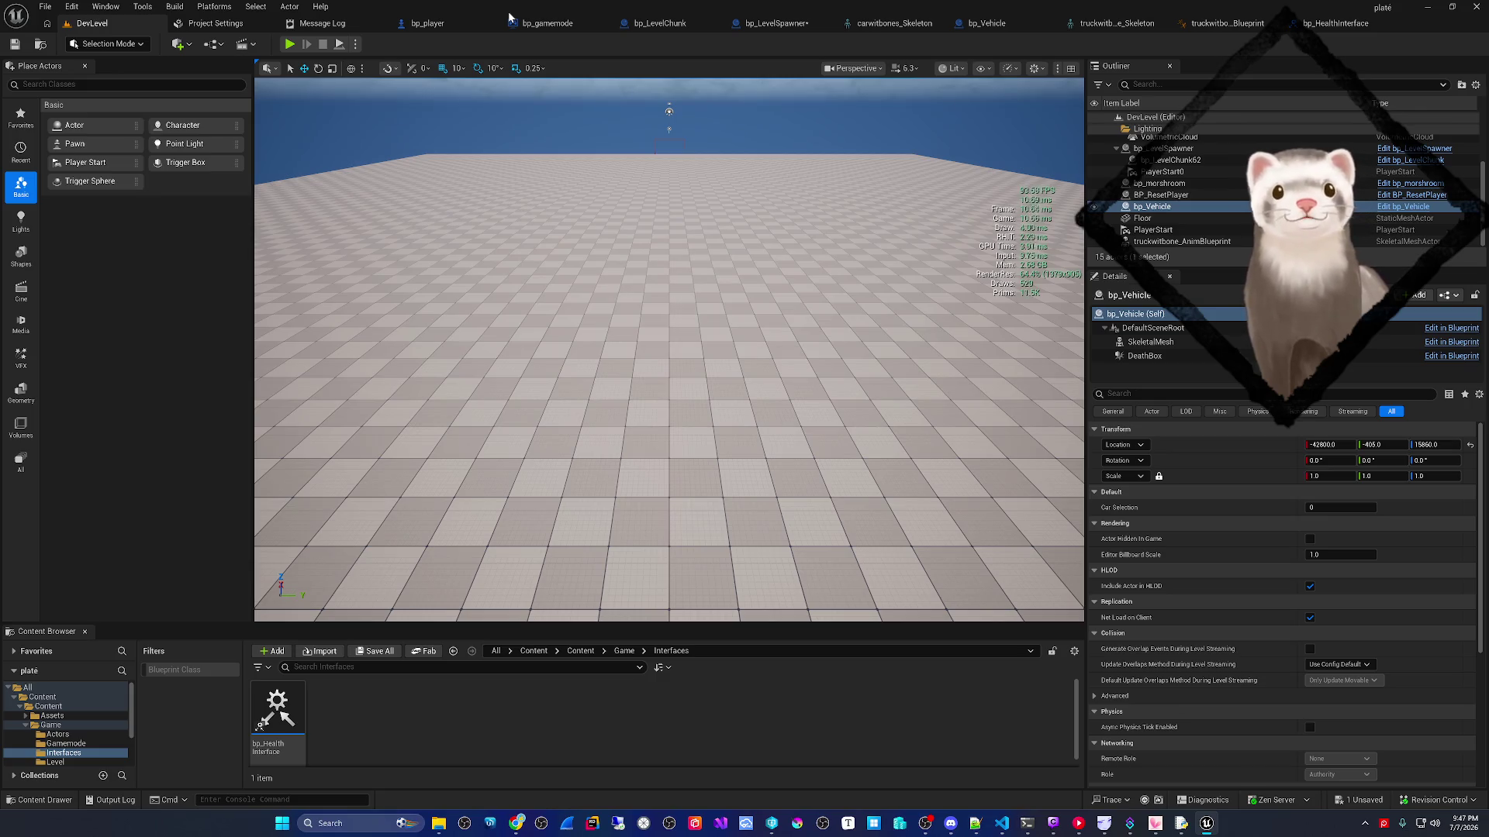
- In bp_player's EventGraph, pan and zoom to the Get Current World Tile section
{"action": "left_click", "coordinate": [452, 21]}
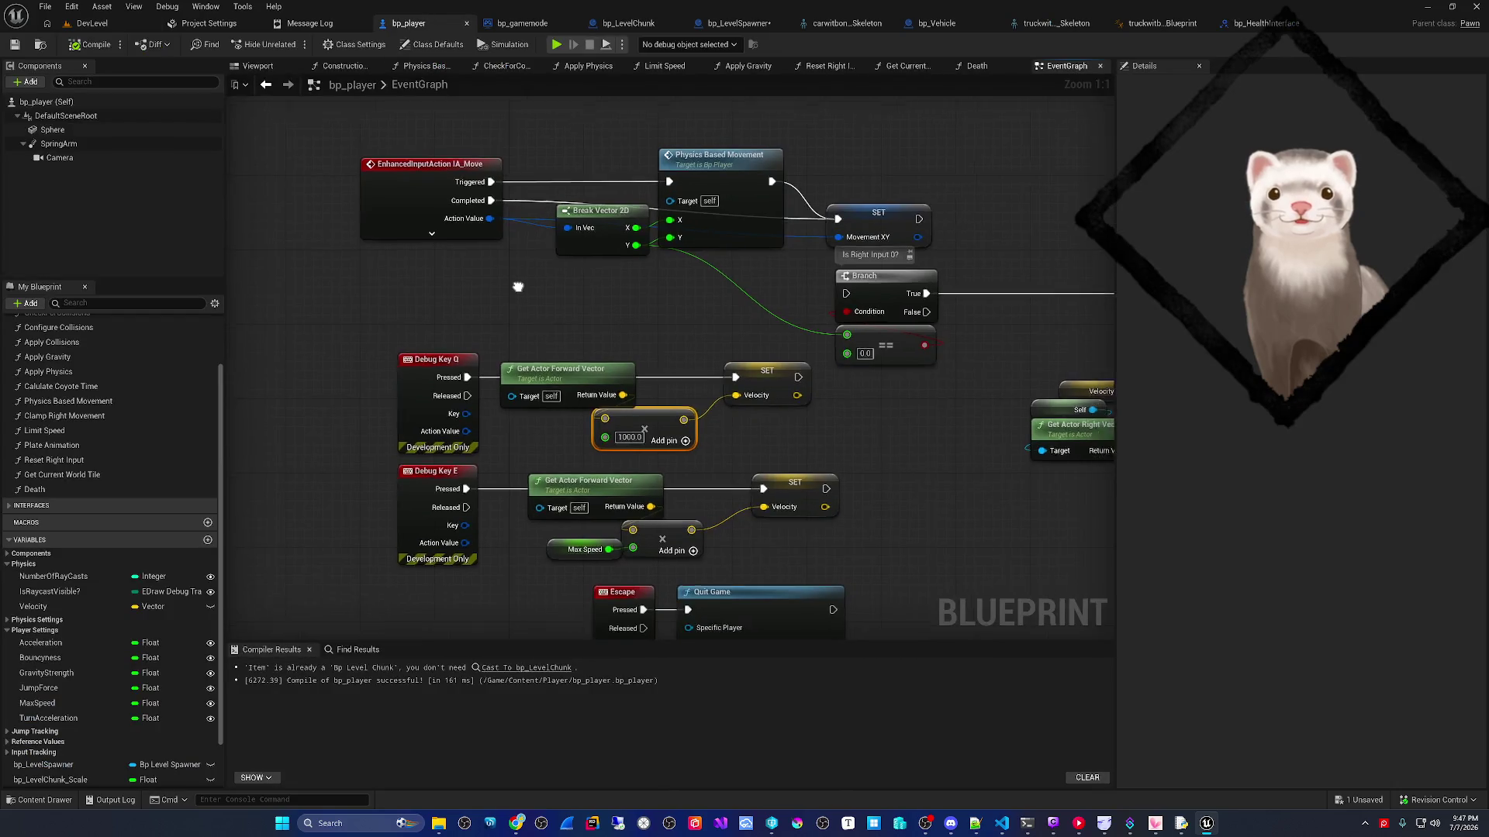
{"action": "scroll", "coordinate": [528, 285], "scroll_direction": "down", "scroll_amount": 3}
{"action": "mouse_move", "coordinate": [679, 483]}
{"action": "left_mouse_down"}
{"action": "mouse_move", "coordinate": [737, 322]}
{"action": "mouse_move", "coordinate": [732, 341]}
{"action": "mouse_move", "coordinate": [480, 390]}
{"action": "left_mouse_up"}
{"action": "left_click_drag", "start_coordinate": [780, 398], "coordinate": [393, 407]}
{"action": "mouse_move", "coordinate": [917, 405]}
{"action": "left_mouse_down"}
{"action": "mouse_move", "coordinate": [449, 406]}
{"action": "mouse_move", "coordinate": [854, 388]}
{"action": "mouse_move", "coordinate": [817, 426]}
{"action": "mouse_move", "coordinate": [785, 377]}
{"action": "mouse_move", "coordinate": [755, 376]}
{"action": "left_mouse_up"}
{"action": "scroll", "coordinate": [785, 377], "scroll_direction": "up", "scroll_amount": 1}
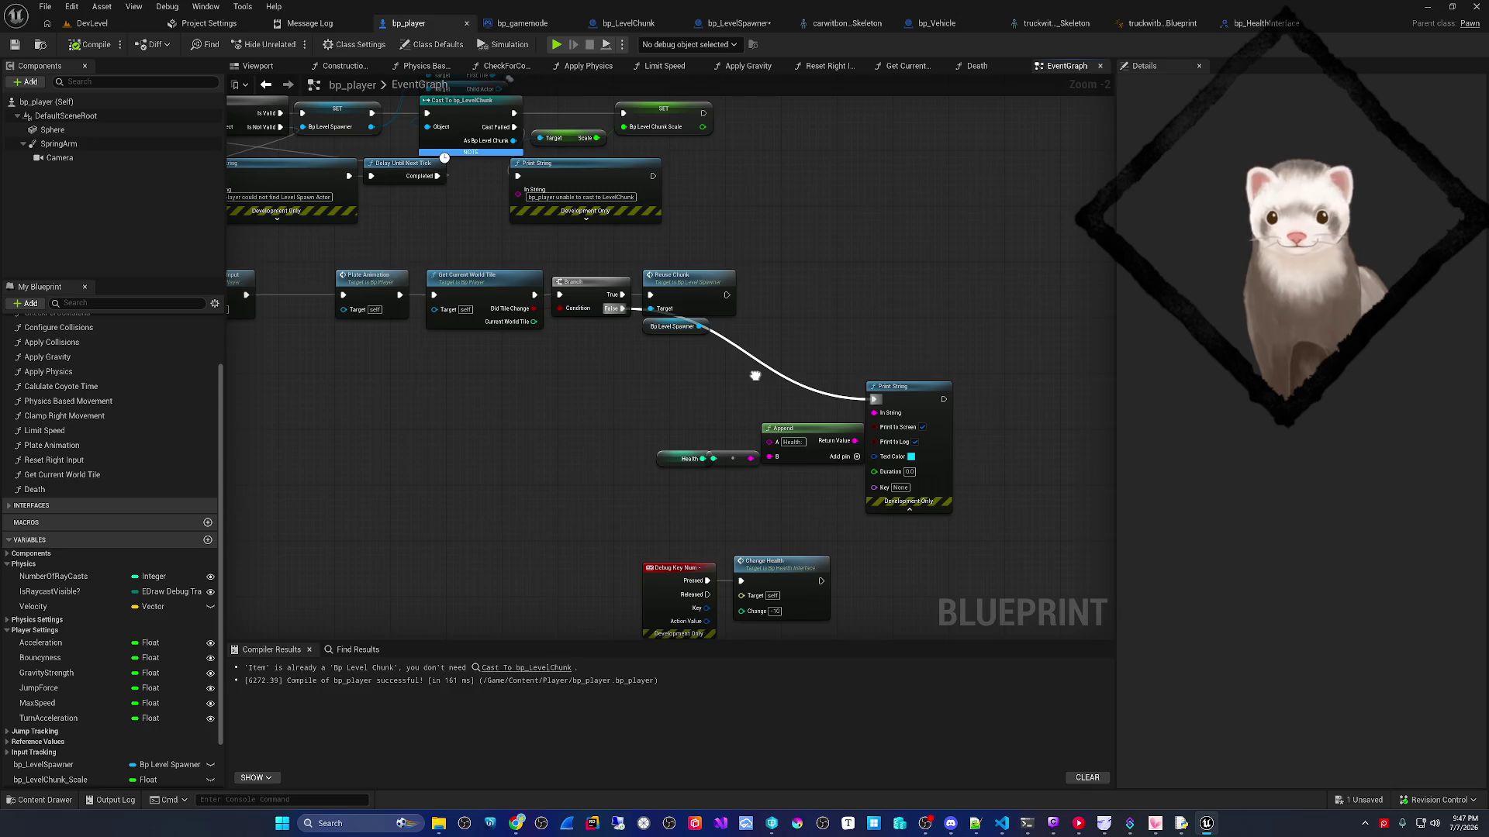
{"action": "scroll", "coordinate": [755, 376], "scroll_direction": "up", "scroll_amount": 1}
{"action": "left_click_drag", "start_coordinate": [758, 372], "coordinate": [783, 249]}
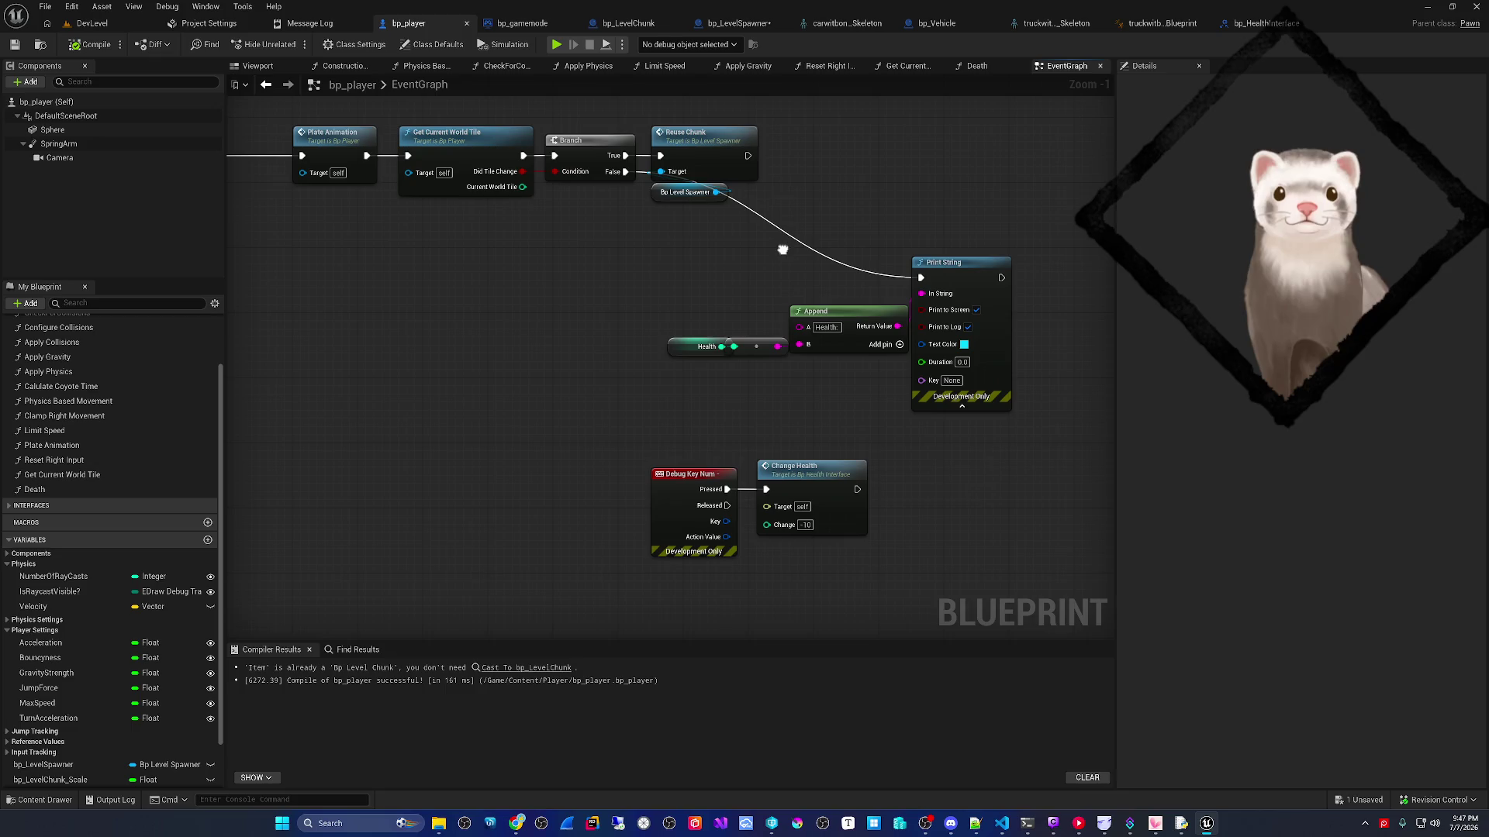
- Run a Play test debugging bp_player0, stop it, then open the Reuse Chunk logic
{"action": "left_click", "coordinate": [556, 44]}
{"action": "left_click", "coordinate": [674, 45]}
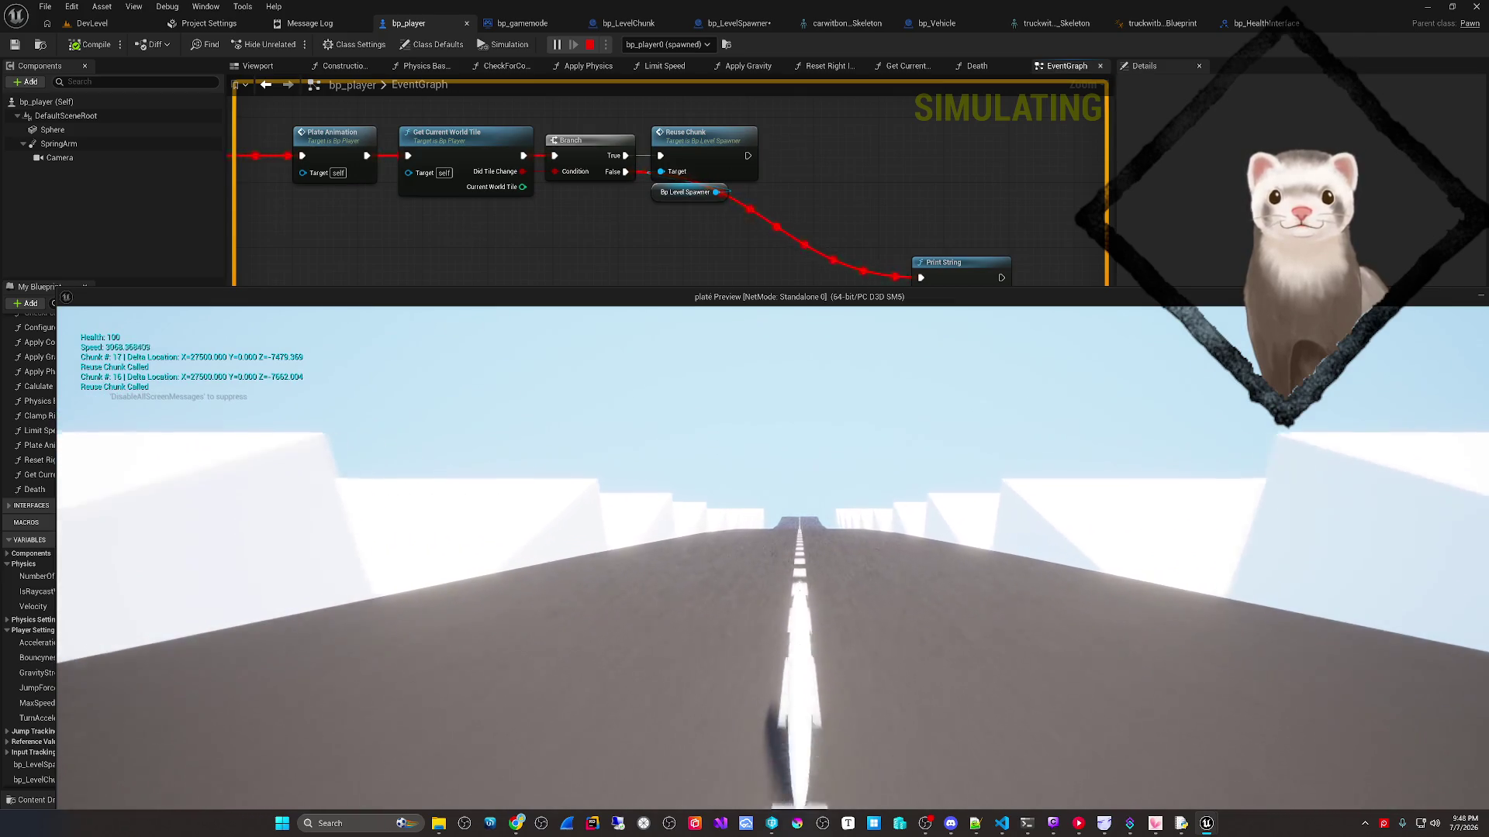
{"action": "key", "text": "Escape"}
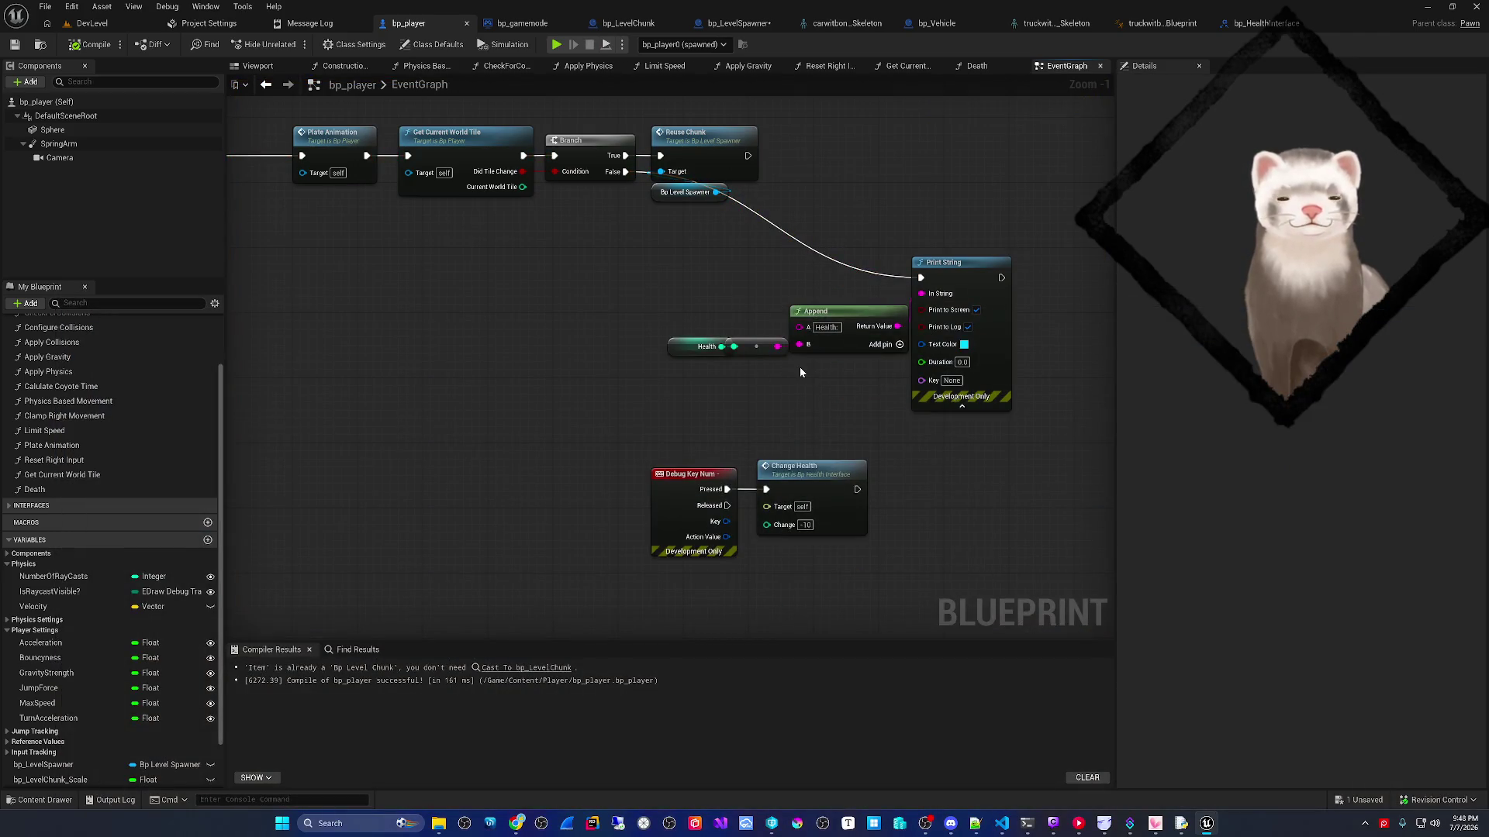
{"action": "mouse_move", "coordinate": [802, 366]}
{"action": "left_mouse_down"}
{"action": "mouse_move", "coordinate": [816, 401]}
{"action": "mouse_move", "coordinate": [682, 303]}
{"action": "mouse_move", "coordinate": [668, 312]}
{"action": "left_mouse_up"}
{"action": "left_click_drag", "start_coordinate": [587, 268], "coordinate": [483, 275]}
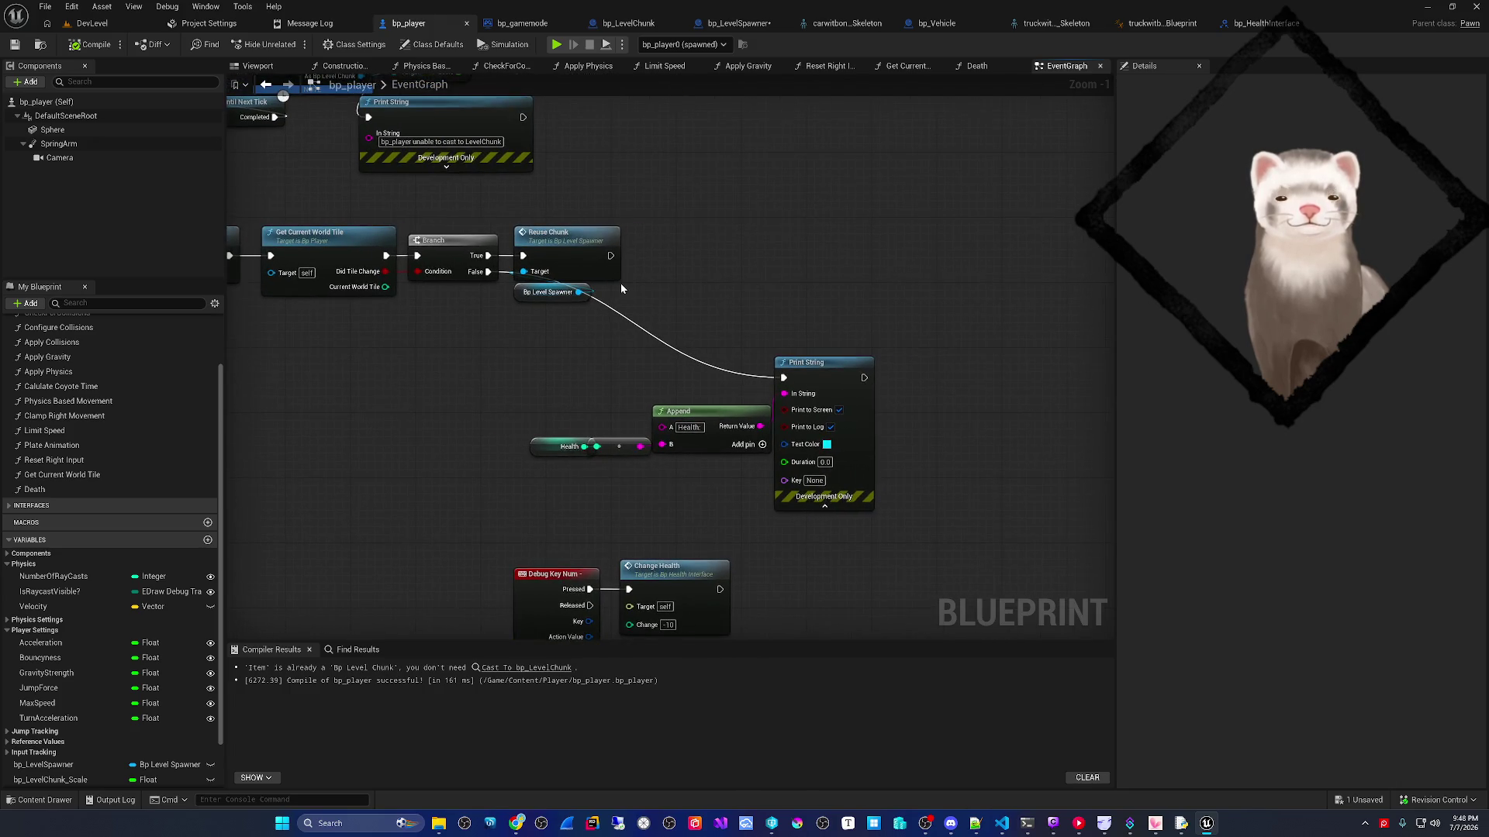
{"action": "left_click_drag", "start_coordinate": [570, 324], "coordinate": [678, 336]}
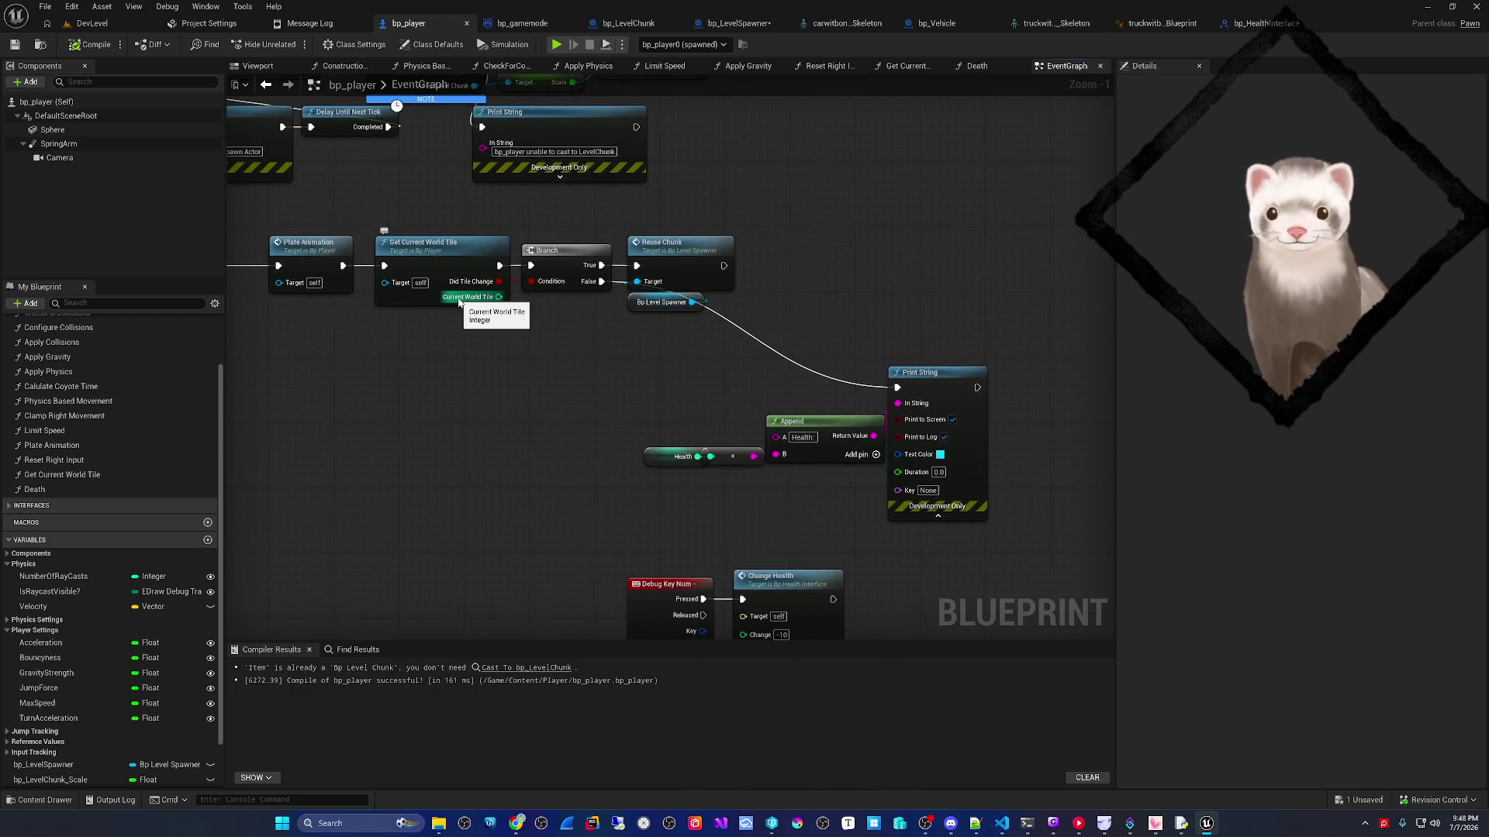
{"action": "double_click", "coordinate": [676, 271]}
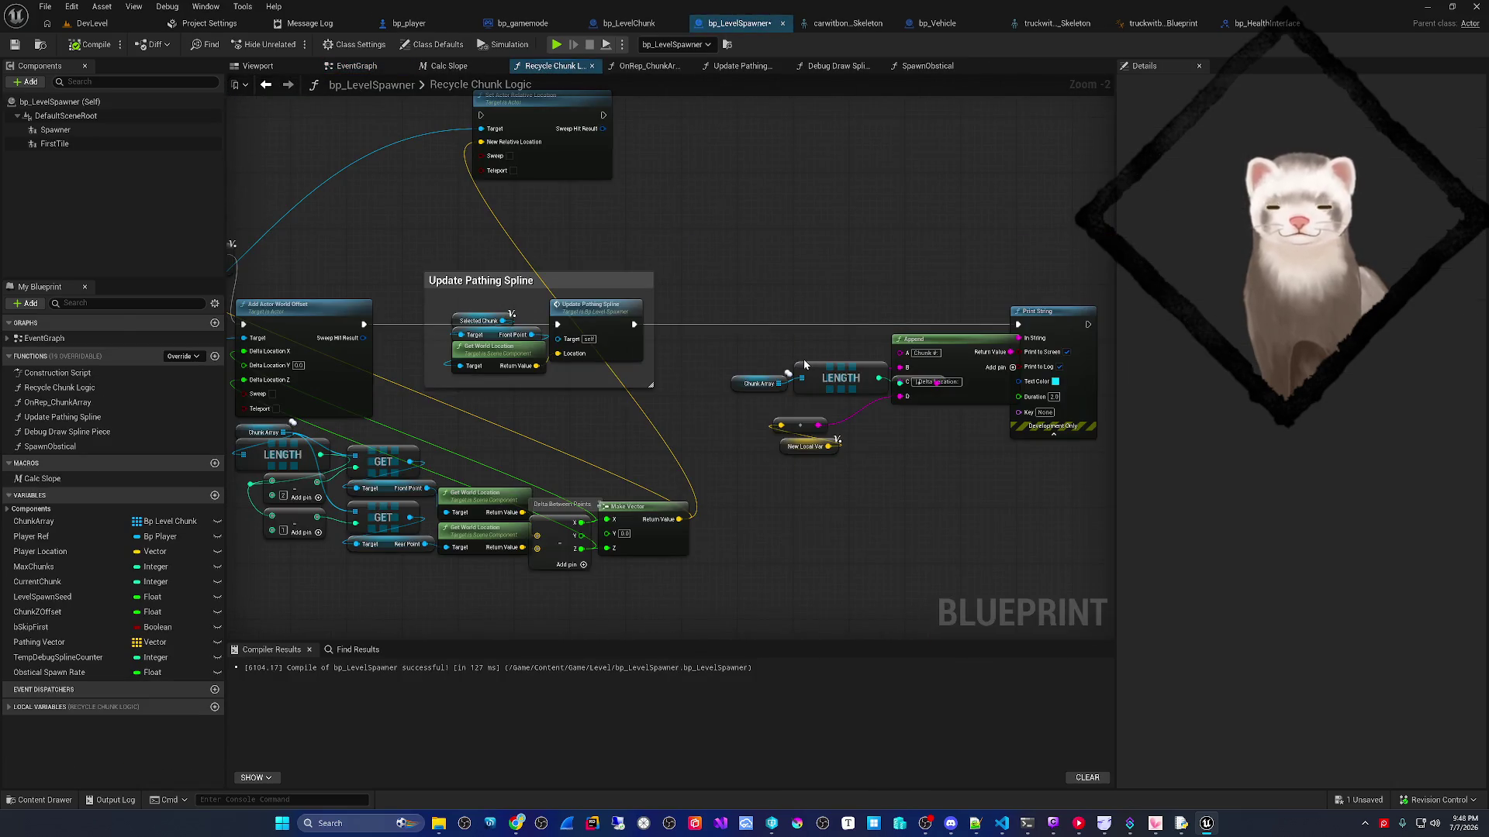
- Pan through Recycle Chunk Logic, inspect the New Local Var setter, and compile bp_LevelSpawner
{"action": "left_click_drag", "start_coordinate": [804, 360], "coordinate": [994, 352]}
{"action": "mouse_move", "coordinate": [394, 486]}
{"action": "left_mouse_down"}
{"action": "mouse_move", "coordinate": [555, 477]}
{"action": "mouse_move", "coordinate": [525, 456]}
{"action": "mouse_move", "coordinate": [464, 327]}
{"action": "left_mouse_up"}
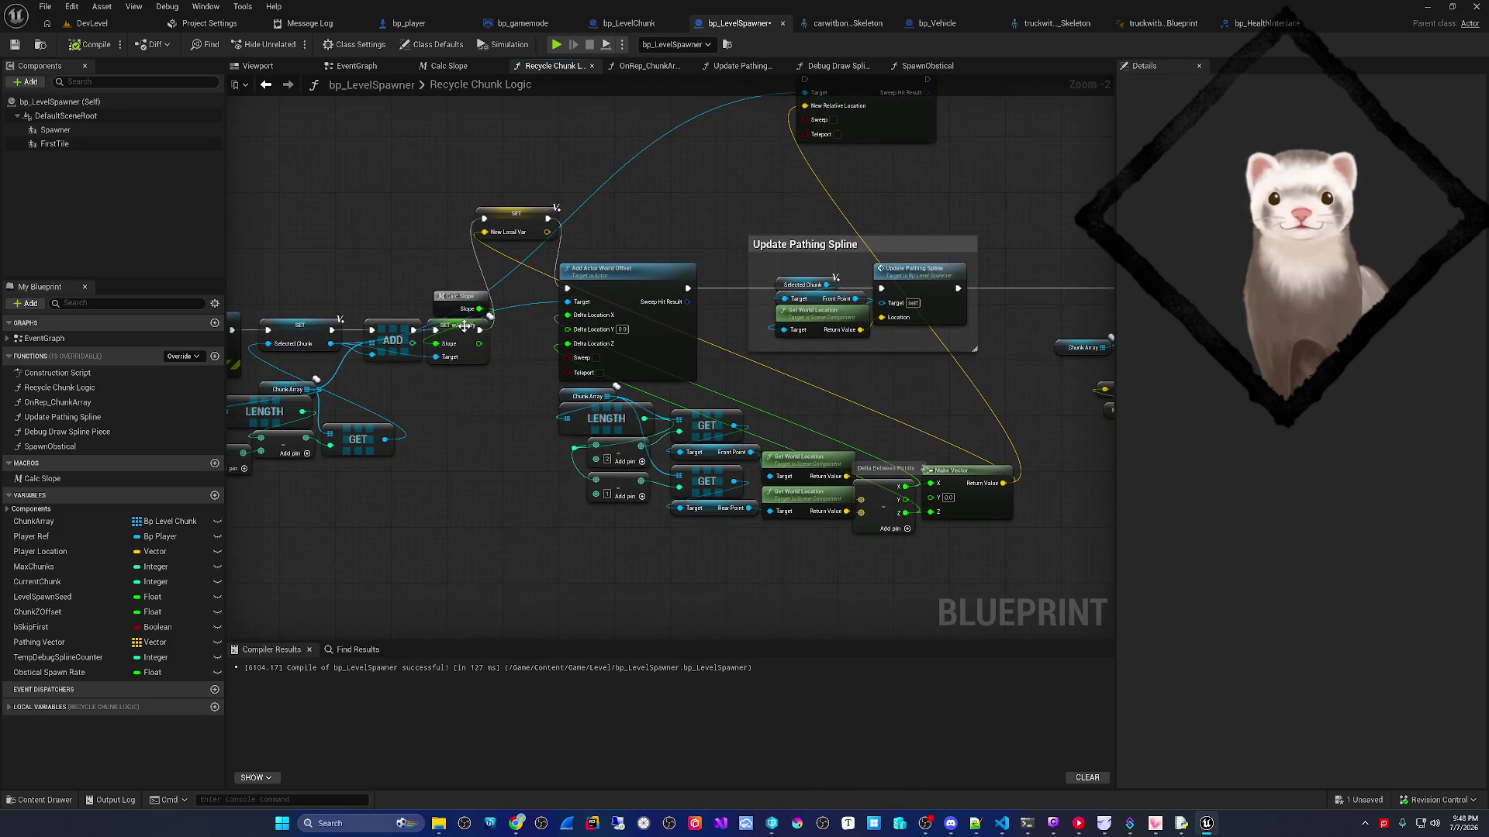
{"action": "left_click", "coordinate": [500, 235]}
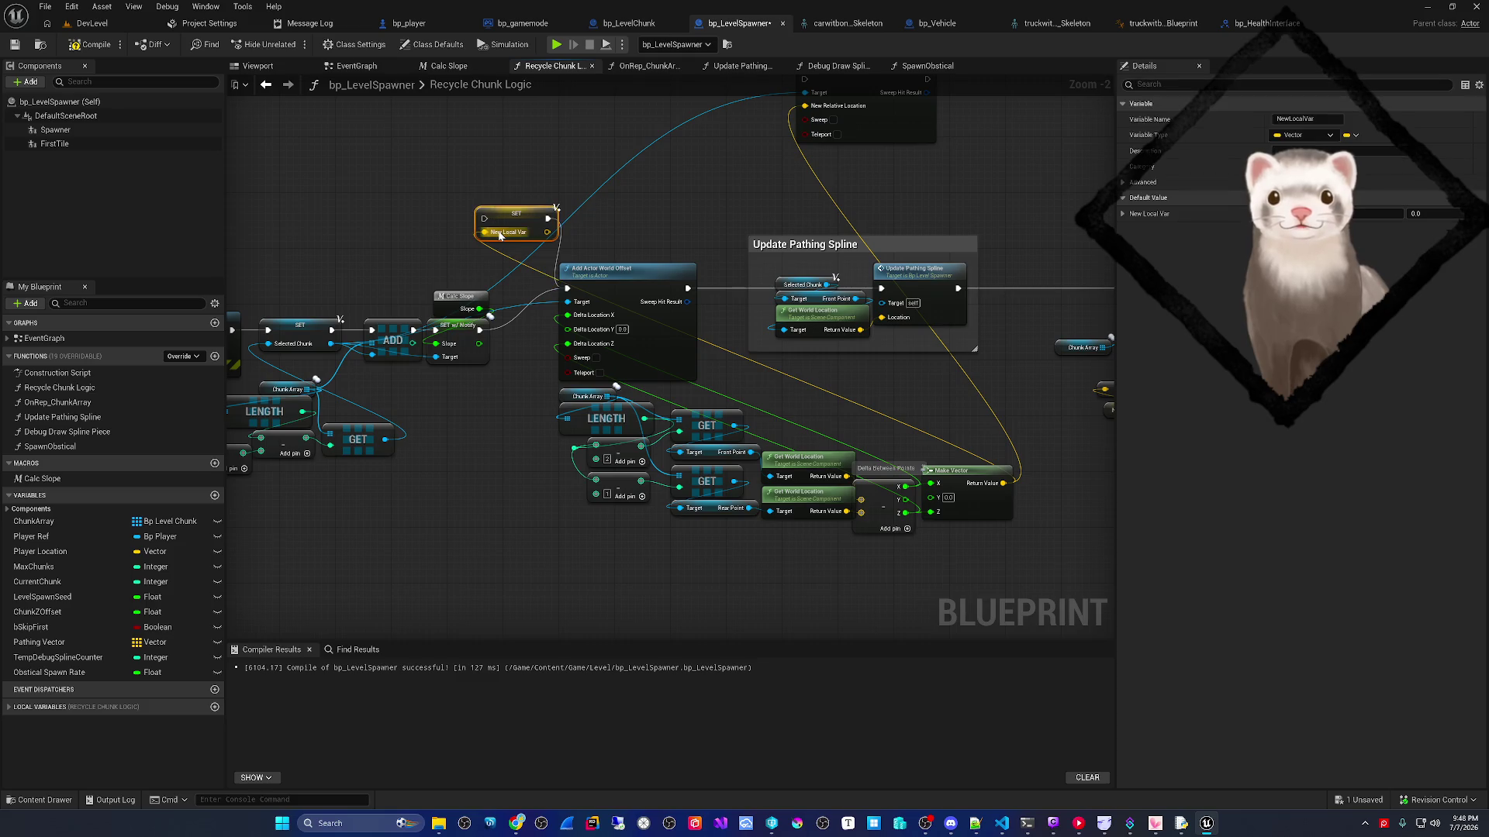
{"action": "left_click_drag", "start_coordinate": [499, 233], "coordinate": [703, 450]}
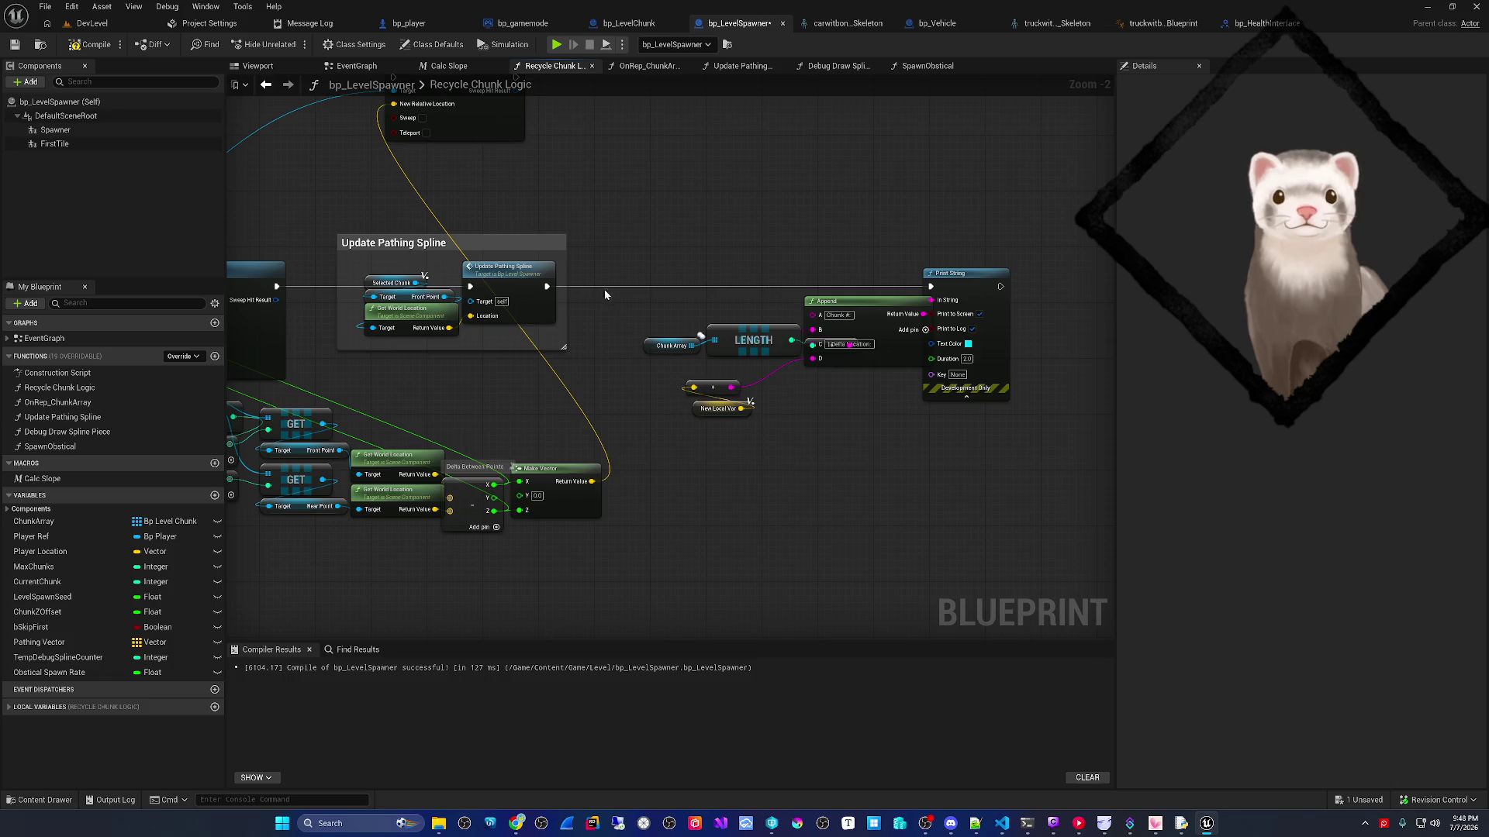
{"action": "left_click", "coordinate": [85, 47]}
{"action": "left_click_drag", "start_coordinate": [507, 330], "coordinate": [692, 319]}
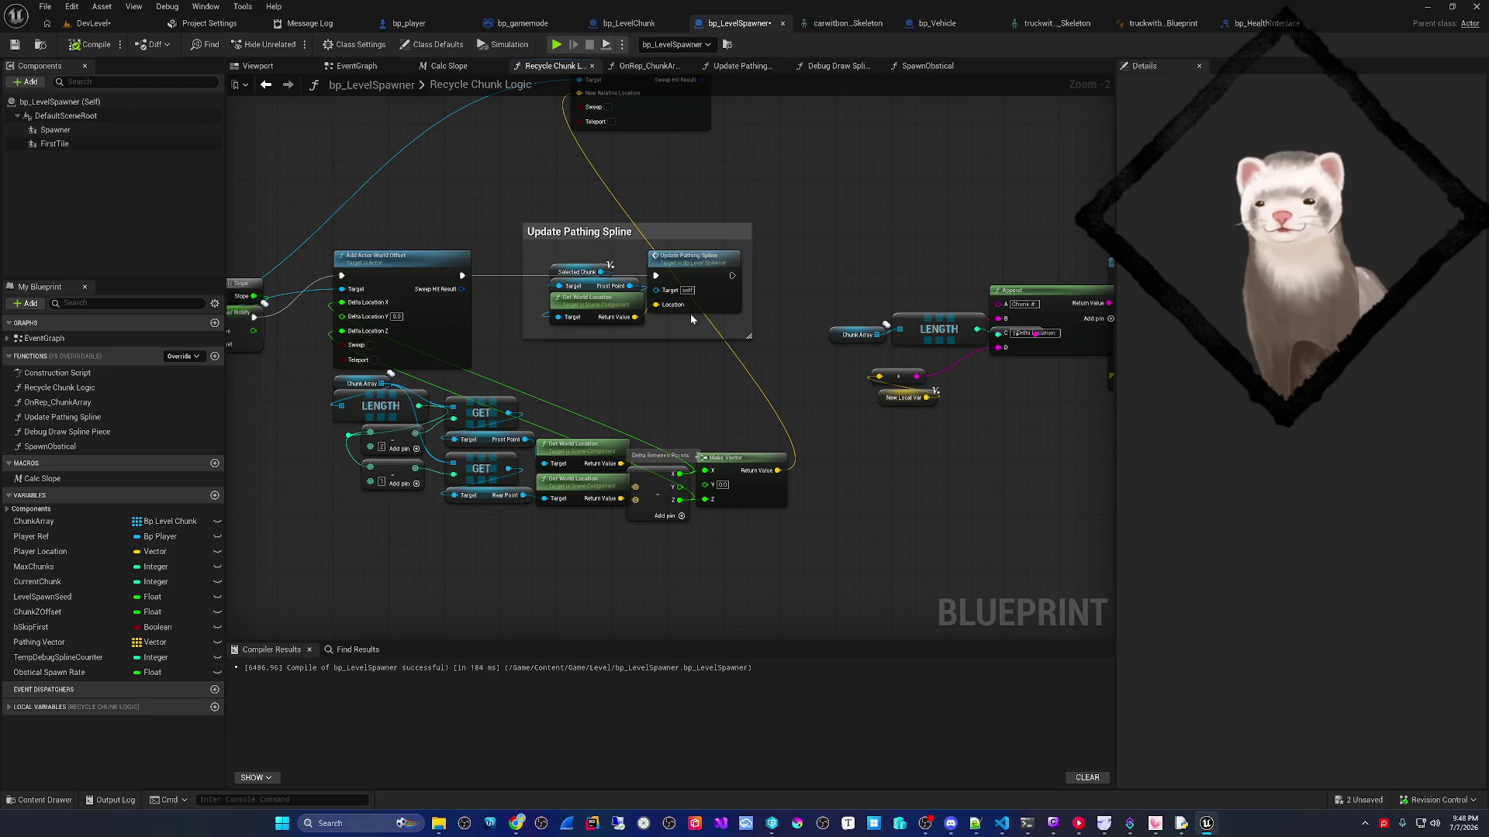
{"action": "mouse_move", "coordinate": [547, 363]}
{"action": "left_mouse_down"}
{"action": "mouse_move", "coordinate": [589, 426]}
{"action": "mouse_move", "coordinate": [840, 430]}
{"action": "left_mouse_up"}
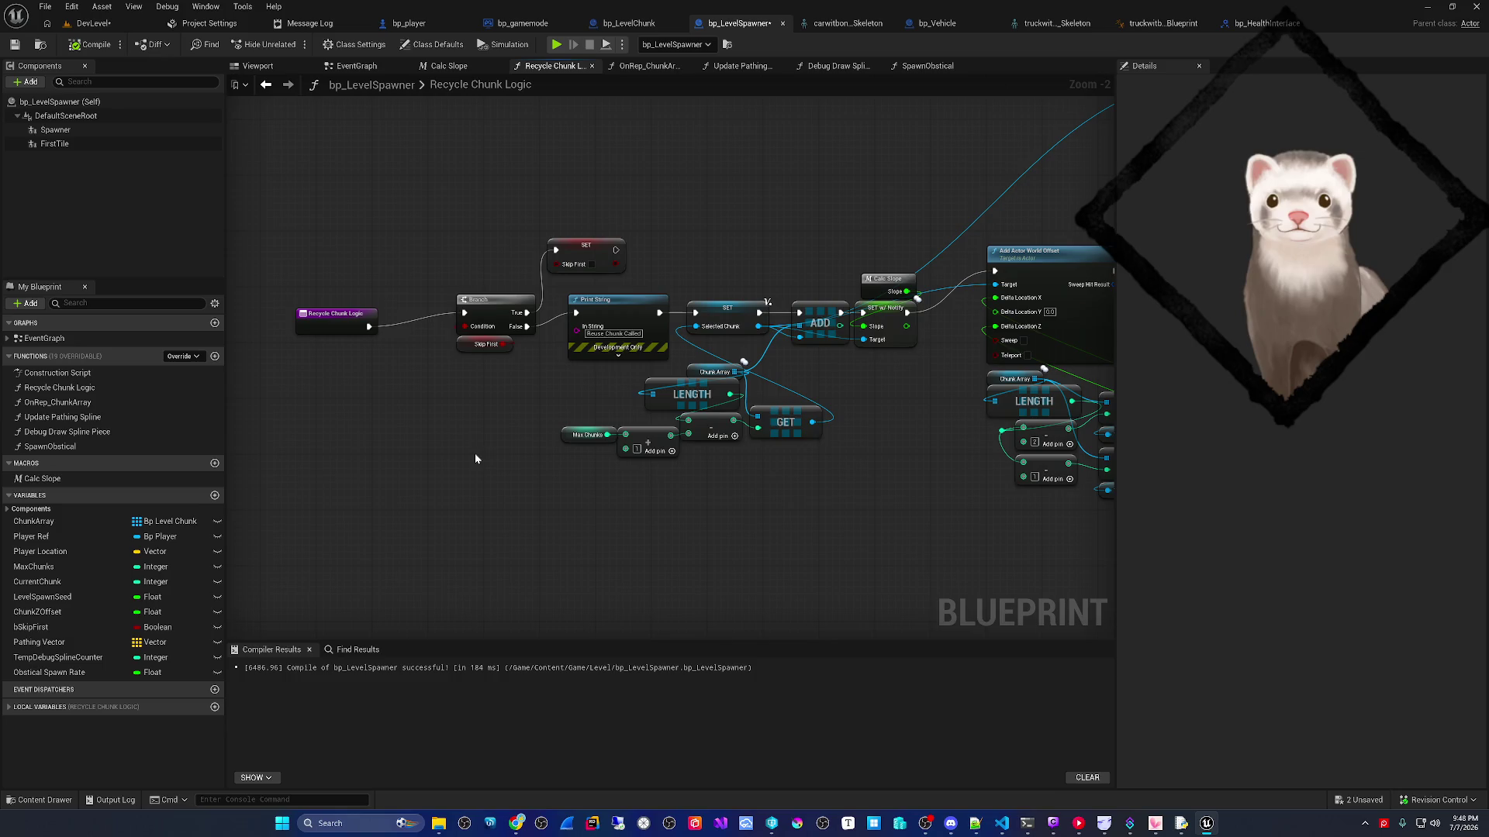
{"action": "scroll", "coordinate": [488, 349], "scroll_direction": "up", "scroll_amount": 2}
- Inspect the Skip First, SET Selected Chunk, array ADD and Chunk Array LENGTH nodes
{"action": "left_click", "coordinate": [465, 346]}
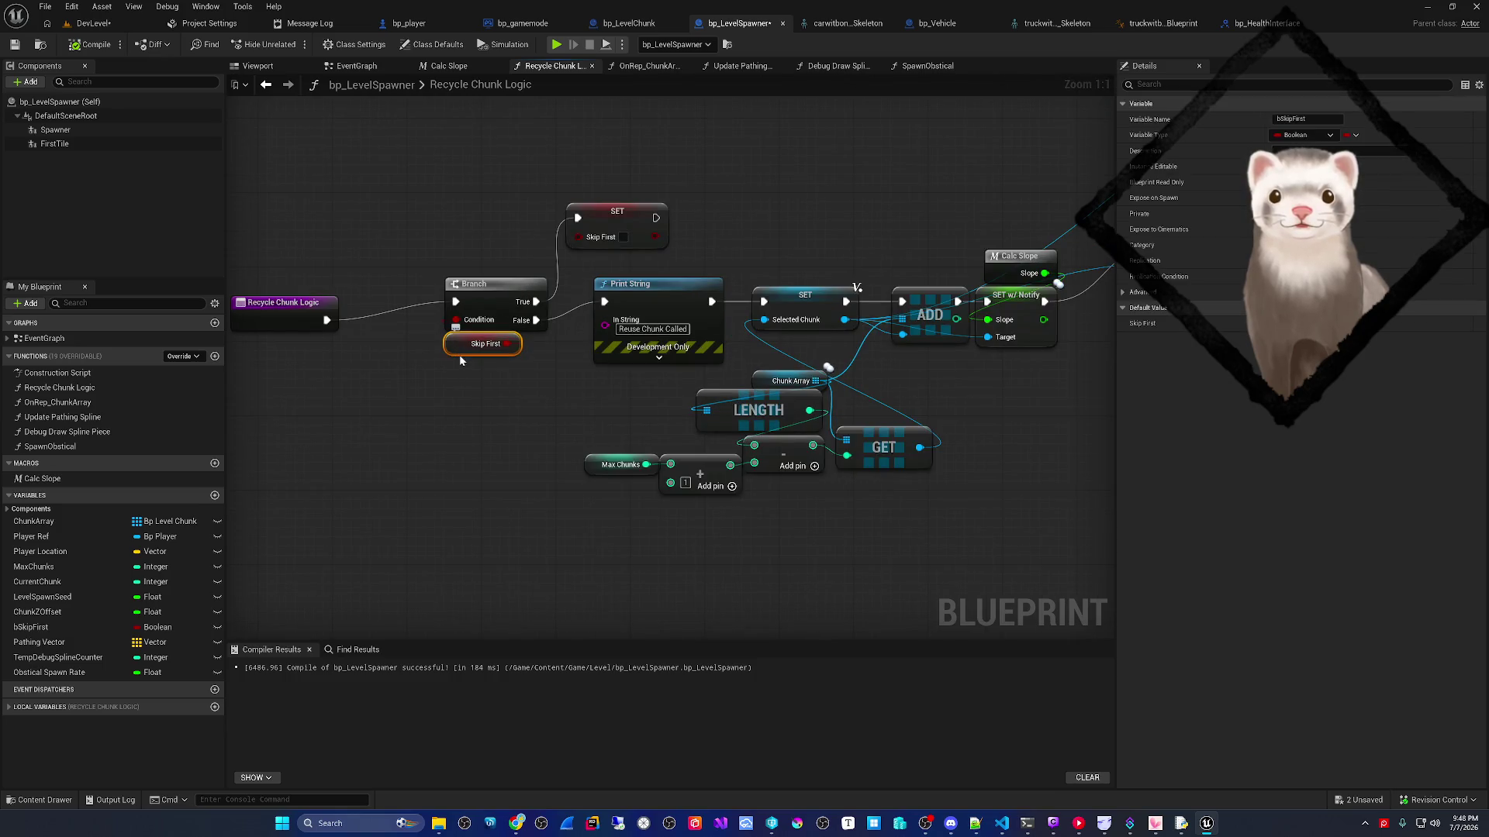
{"action": "mouse_move", "coordinate": [531, 374]}
{"action": "left_mouse_down"}
{"action": "mouse_move", "coordinate": [478, 366]}
{"action": "mouse_move", "coordinate": [551, 356]}
{"action": "mouse_move", "coordinate": [535, 340]}
{"action": "left_mouse_up"}
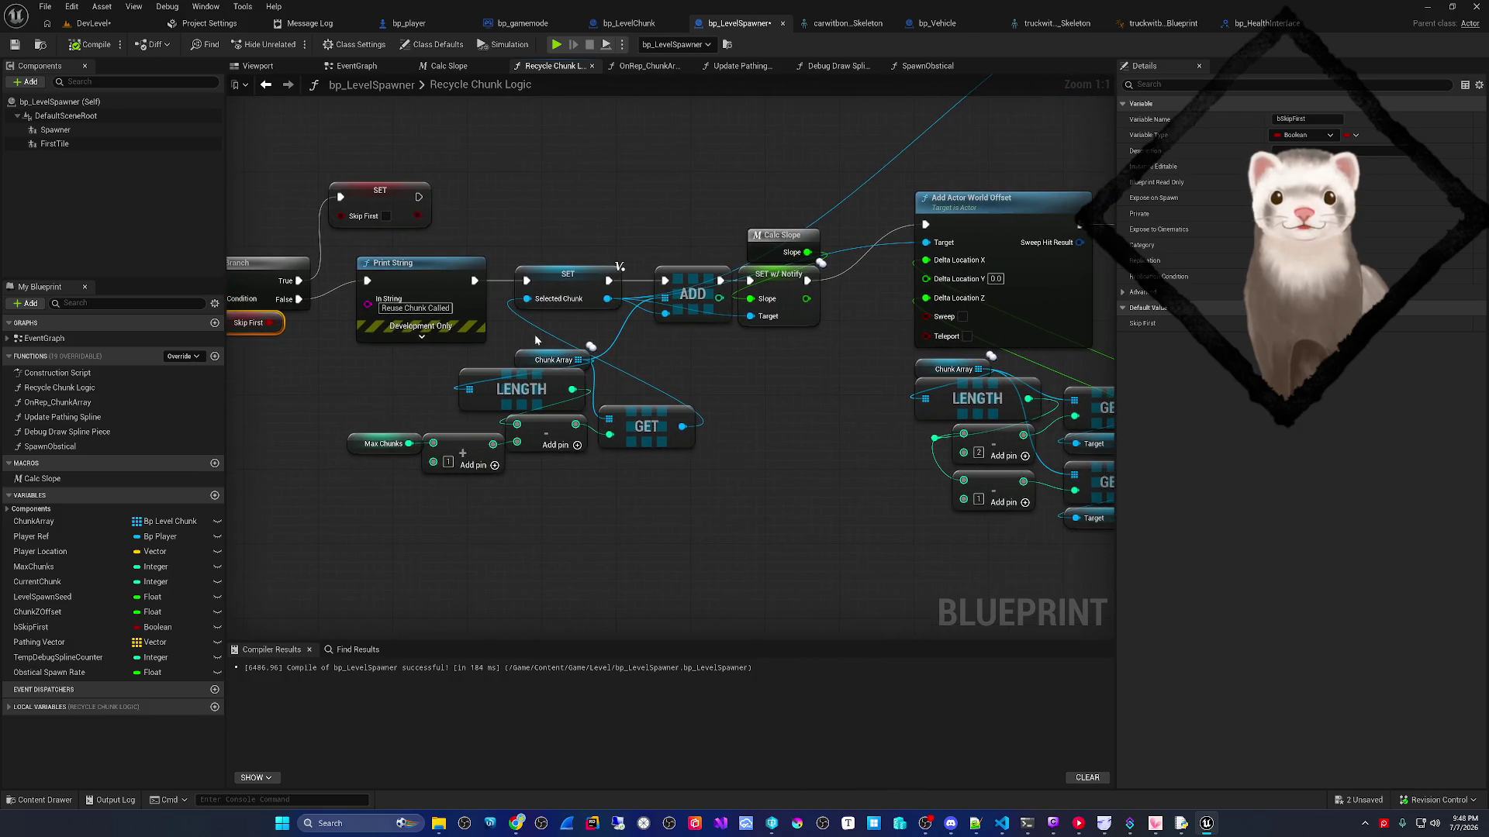
{"action": "left_click", "coordinate": [561, 276]}
{"action": "left_click_drag", "start_coordinate": [650, 346], "coordinate": [564, 345]}
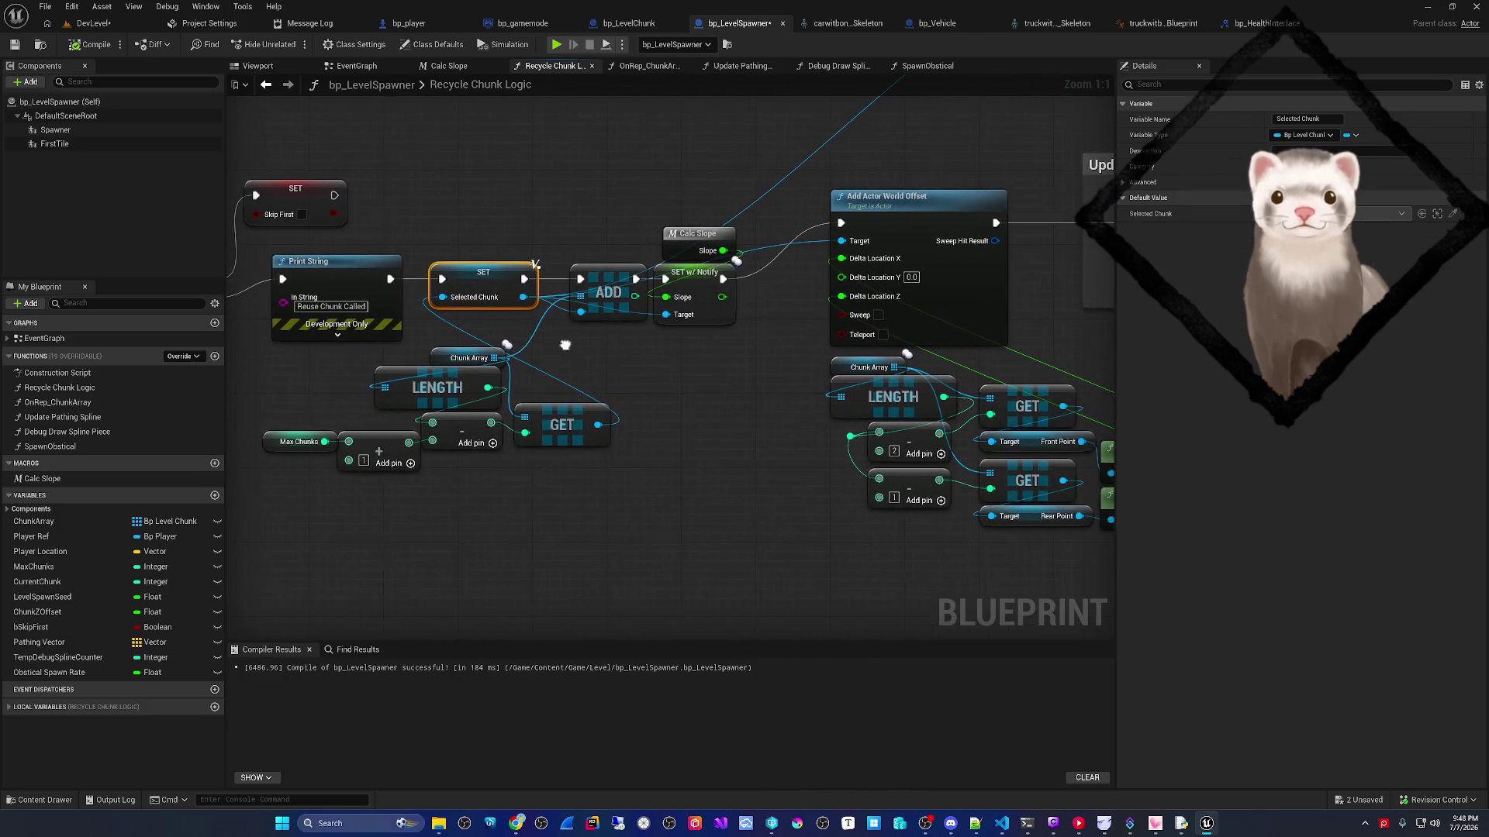
{"action": "left_click", "coordinate": [599, 308]}
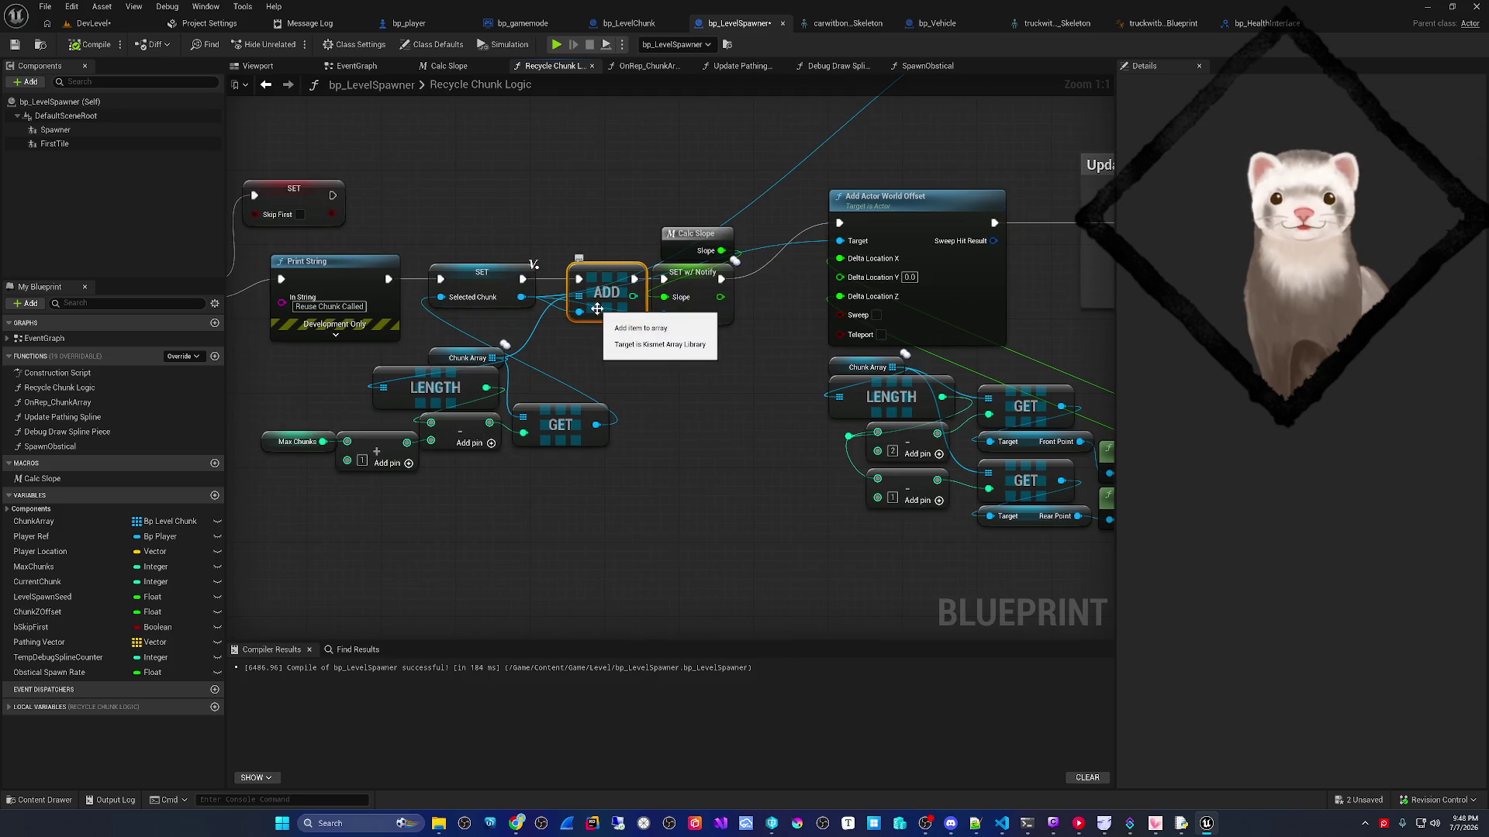
{"action": "left_click", "coordinate": [426, 387]}
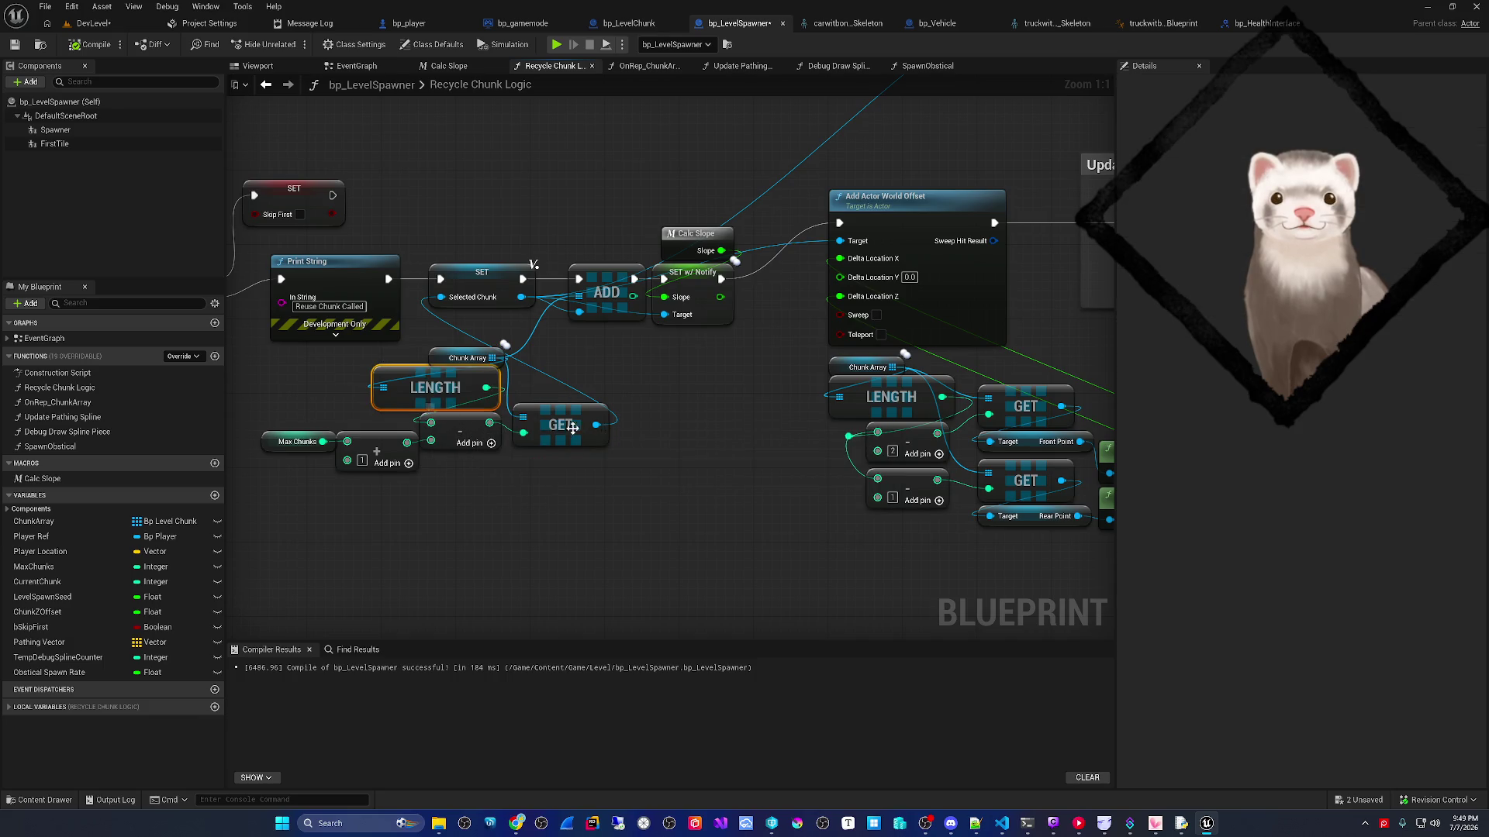
{"action": "left_click_drag", "start_coordinate": [564, 338], "coordinate": [434, 327]}
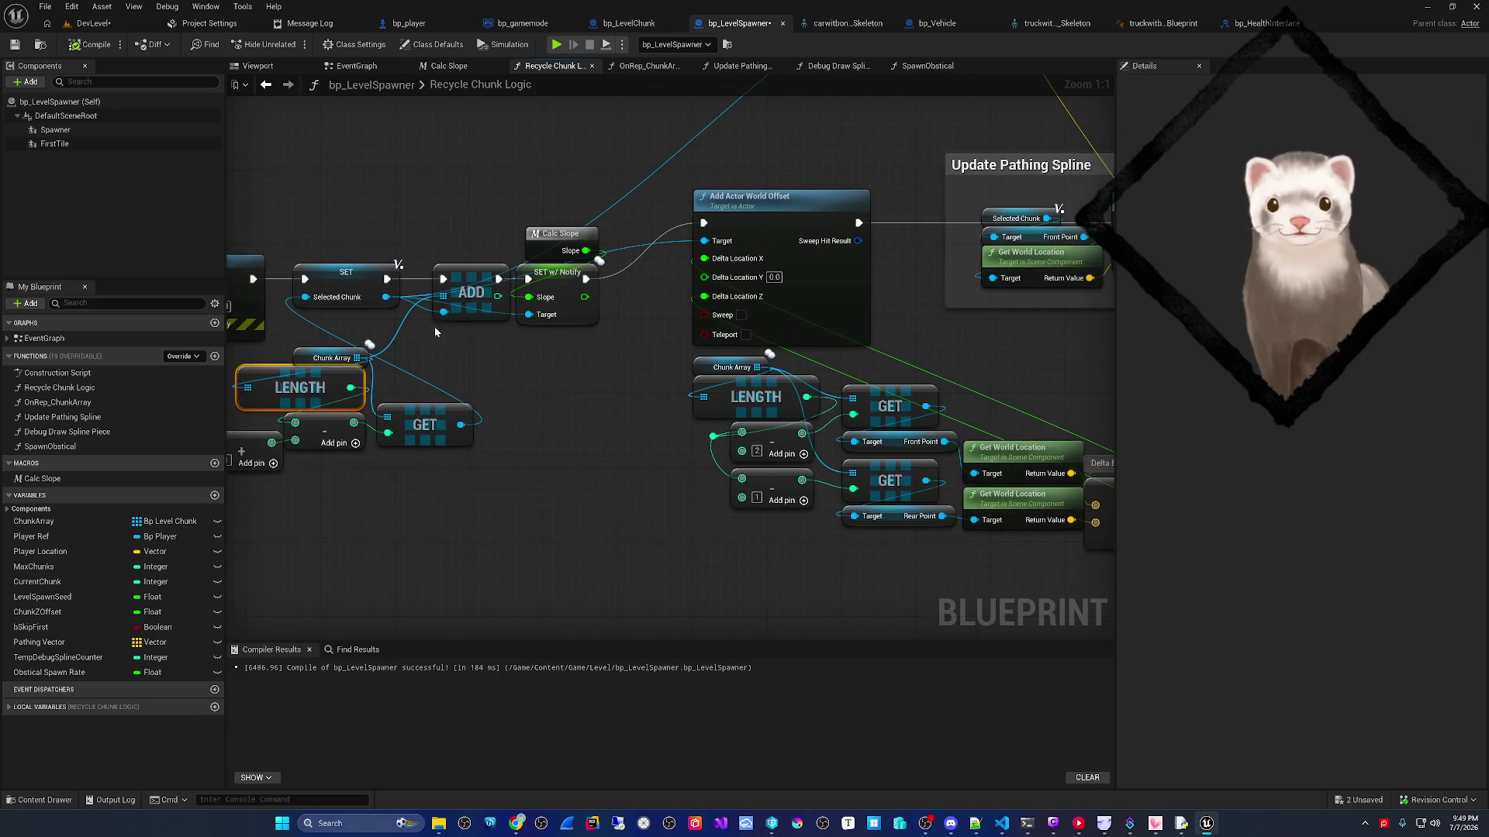
{"action": "left_click", "coordinate": [456, 290]}
- Inspect Add Actor World Offset and Update Pathing Spline, then open bp_LevelChunk's OnRep_Slope graph
{"action": "mouse_move", "coordinate": [605, 372]}
{"action": "left_mouse_down"}
{"action": "mouse_move", "coordinate": [548, 349]}
{"action": "mouse_move", "coordinate": [450, 356]}
{"action": "mouse_move", "coordinate": [416, 386]}
{"action": "left_mouse_up"}
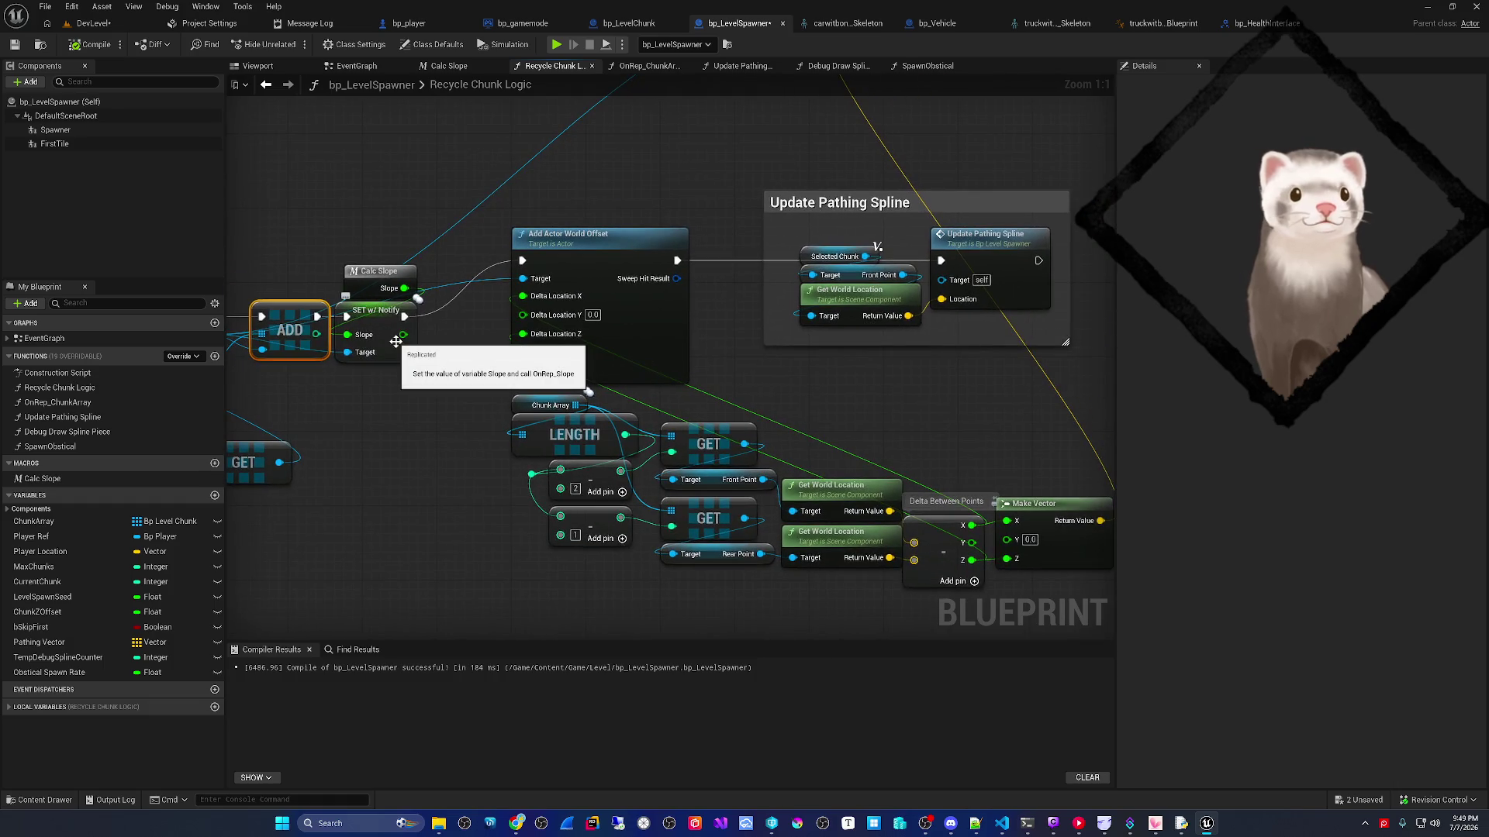
{"action": "left_click", "coordinate": [620, 339]}
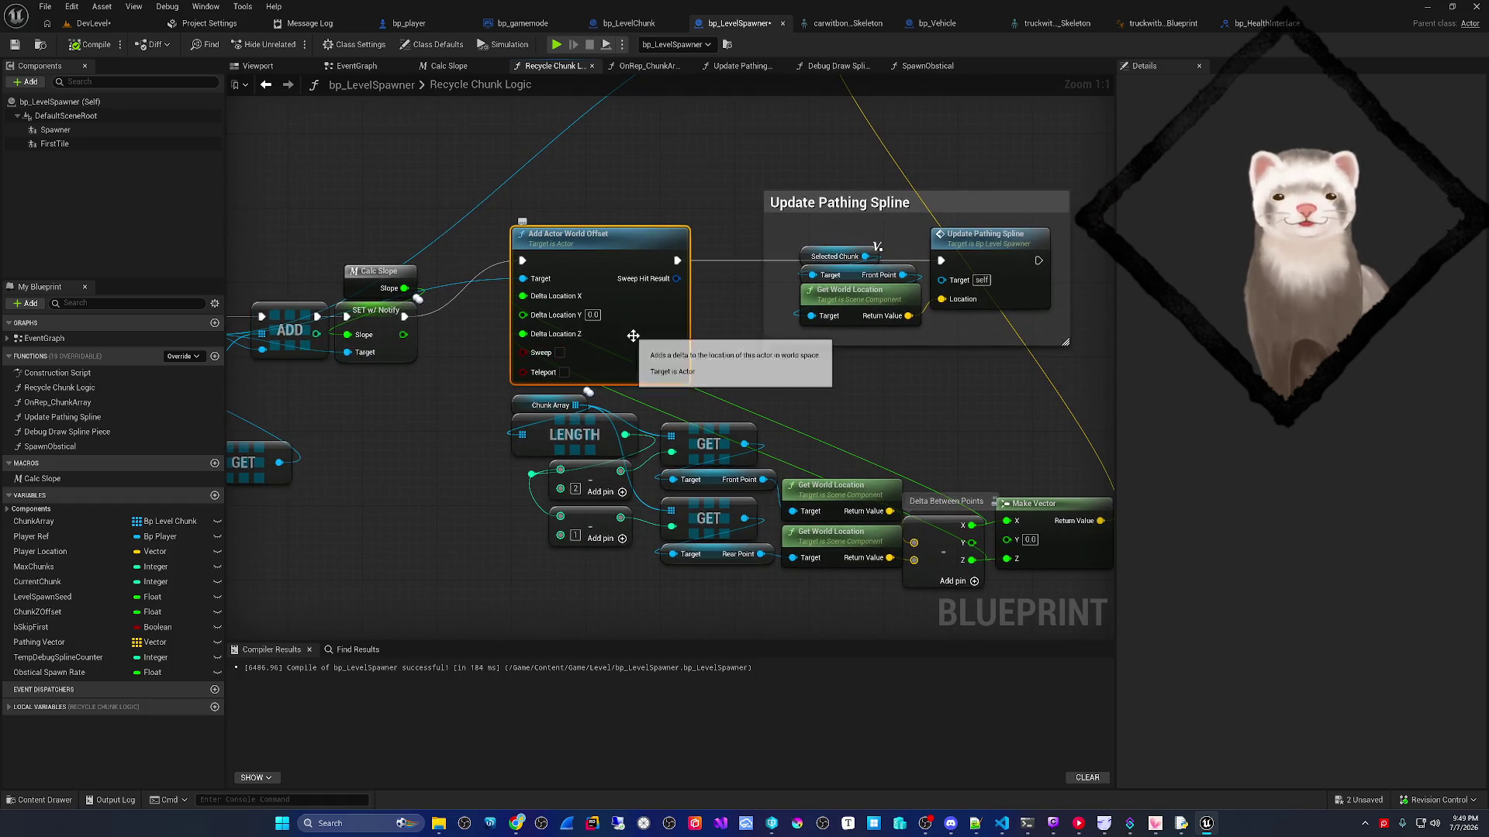
{"action": "left_click_drag", "start_coordinate": [734, 365], "coordinate": [631, 323]}
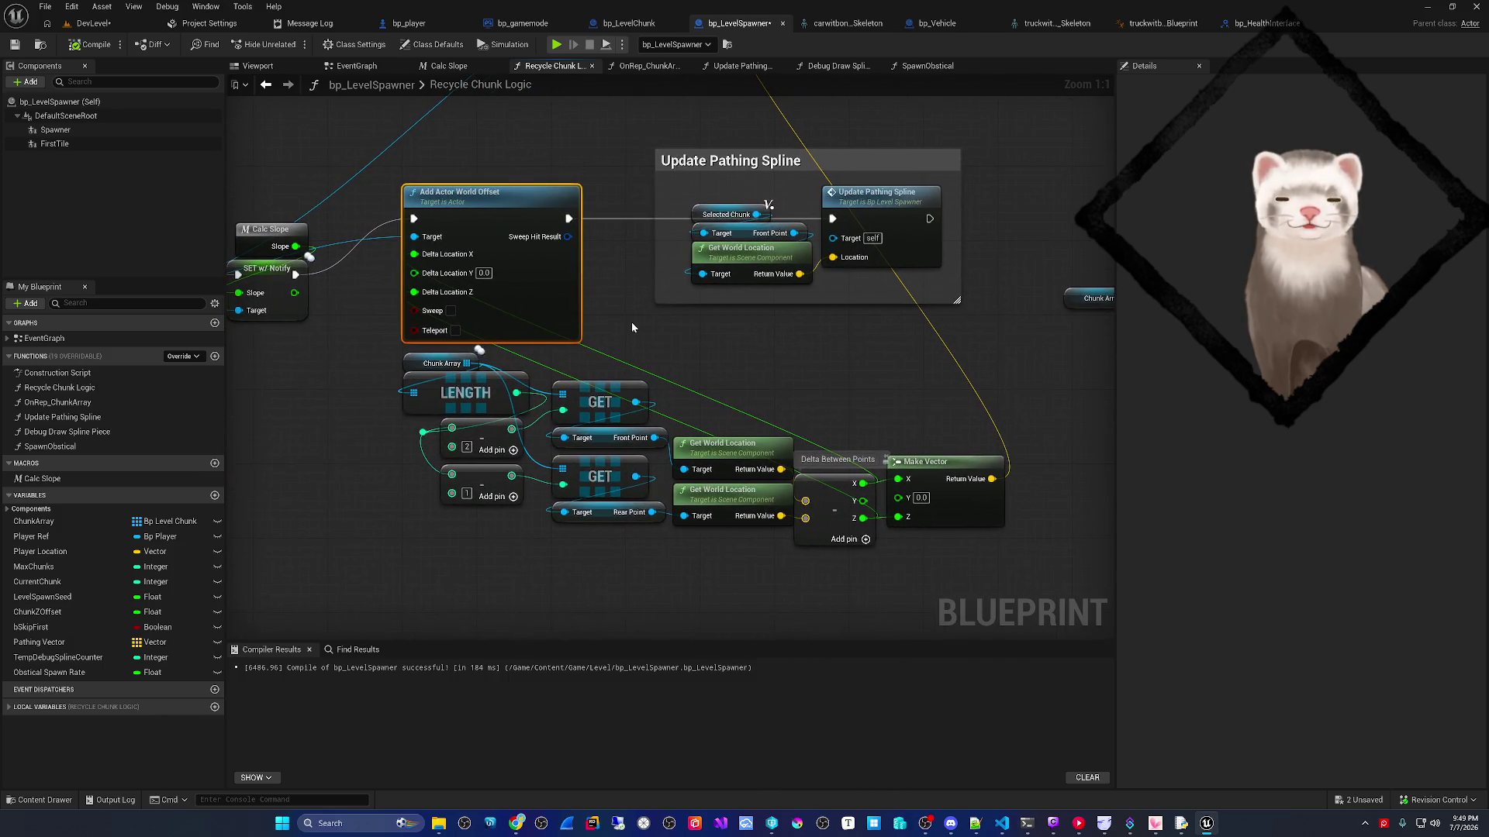
{"action": "left_click", "coordinate": [629, 23]}
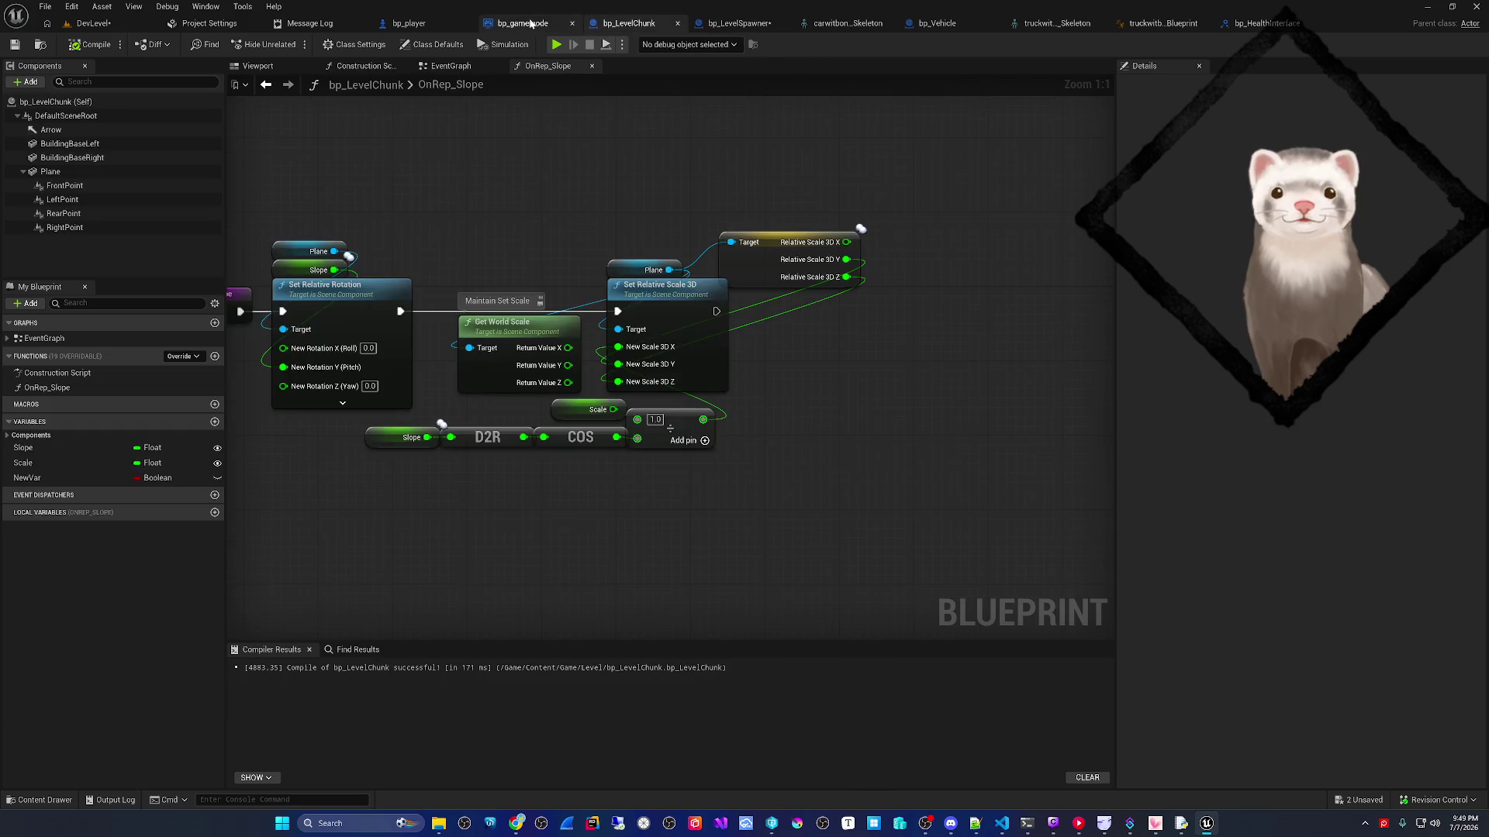
- Review bp_player's EventGraph, Viewport and MaxSpeed variable, then start Play on DevLevel
{"action": "left_click", "coordinate": [533, 26]}
{"action": "left_click", "coordinate": [417, 26]}
{"action": "scroll", "coordinate": [335, 351], "scroll_direction": "down", "scroll_amount": 3}
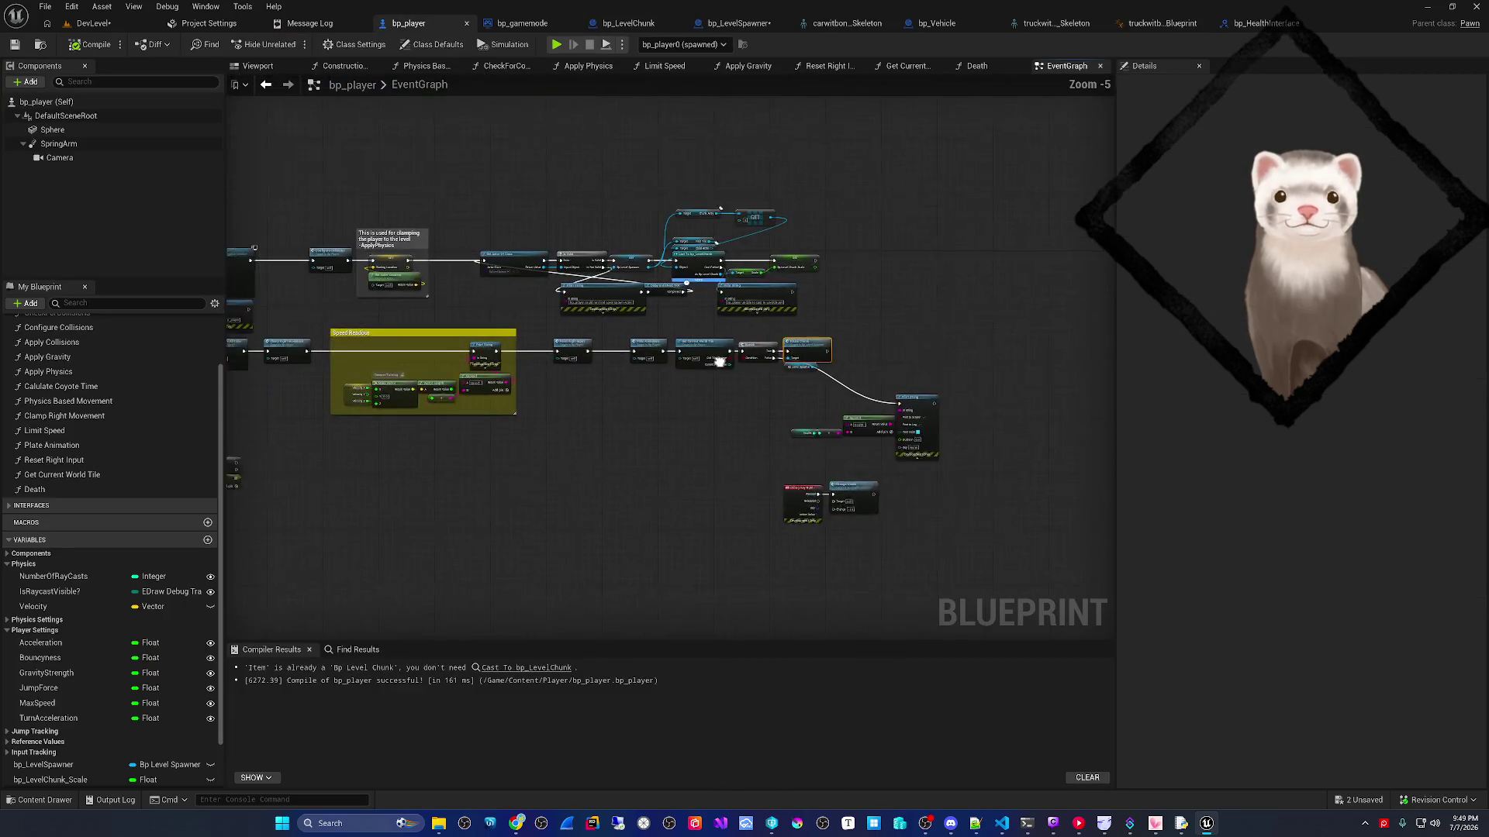
{"action": "scroll", "coordinate": [335, 350], "scroll_direction": "up", "scroll_amount": 5}
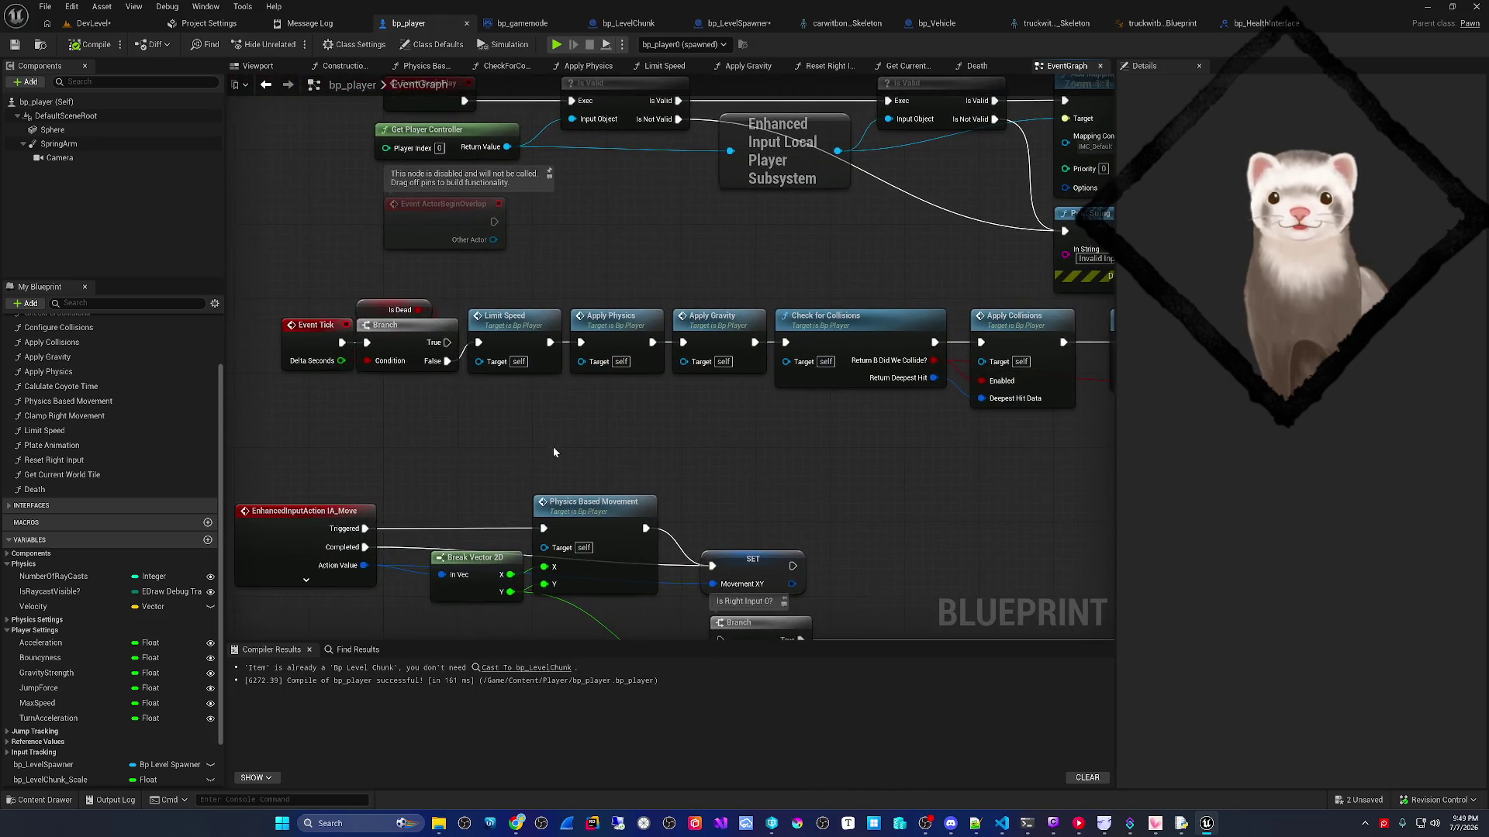
{"action": "scroll", "coordinate": [552, 447], "scroll_direction": "down", "scroll_amount": 3}
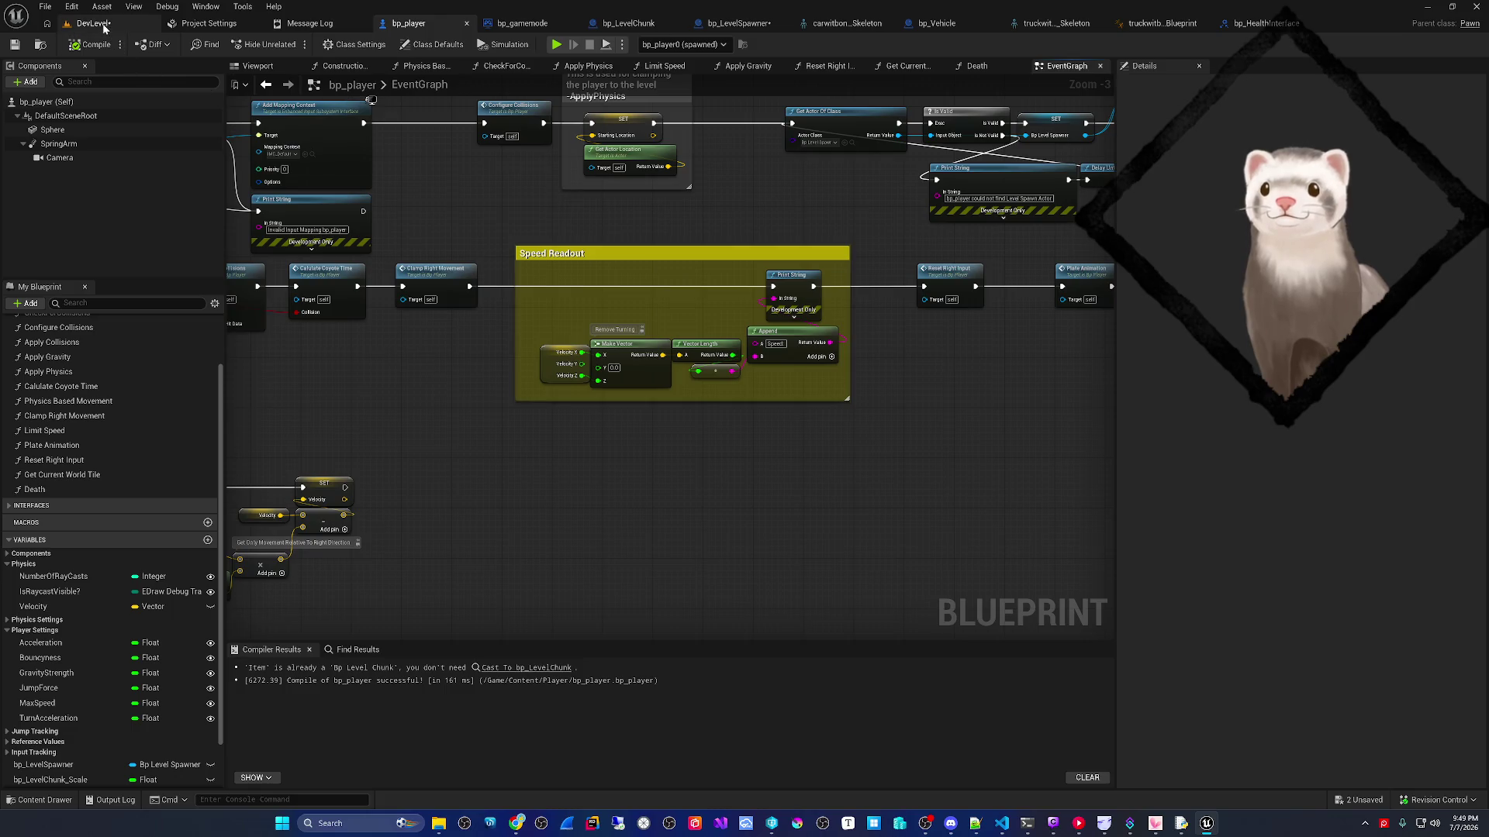
{"action": "left_click", "coordinate": [93, 23]}
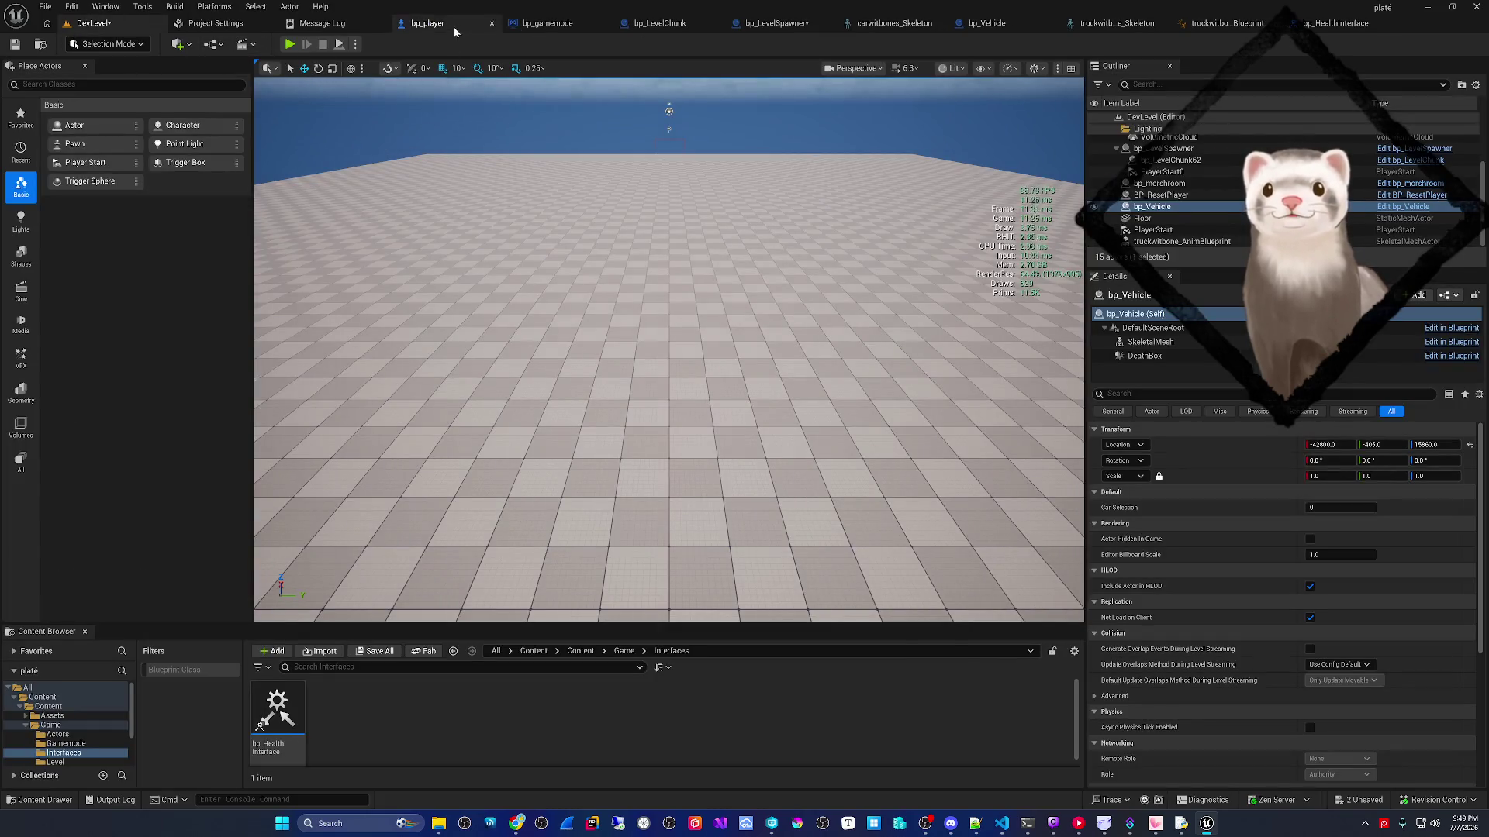
{"action": "left_click", "coordinate": [426, 26]}
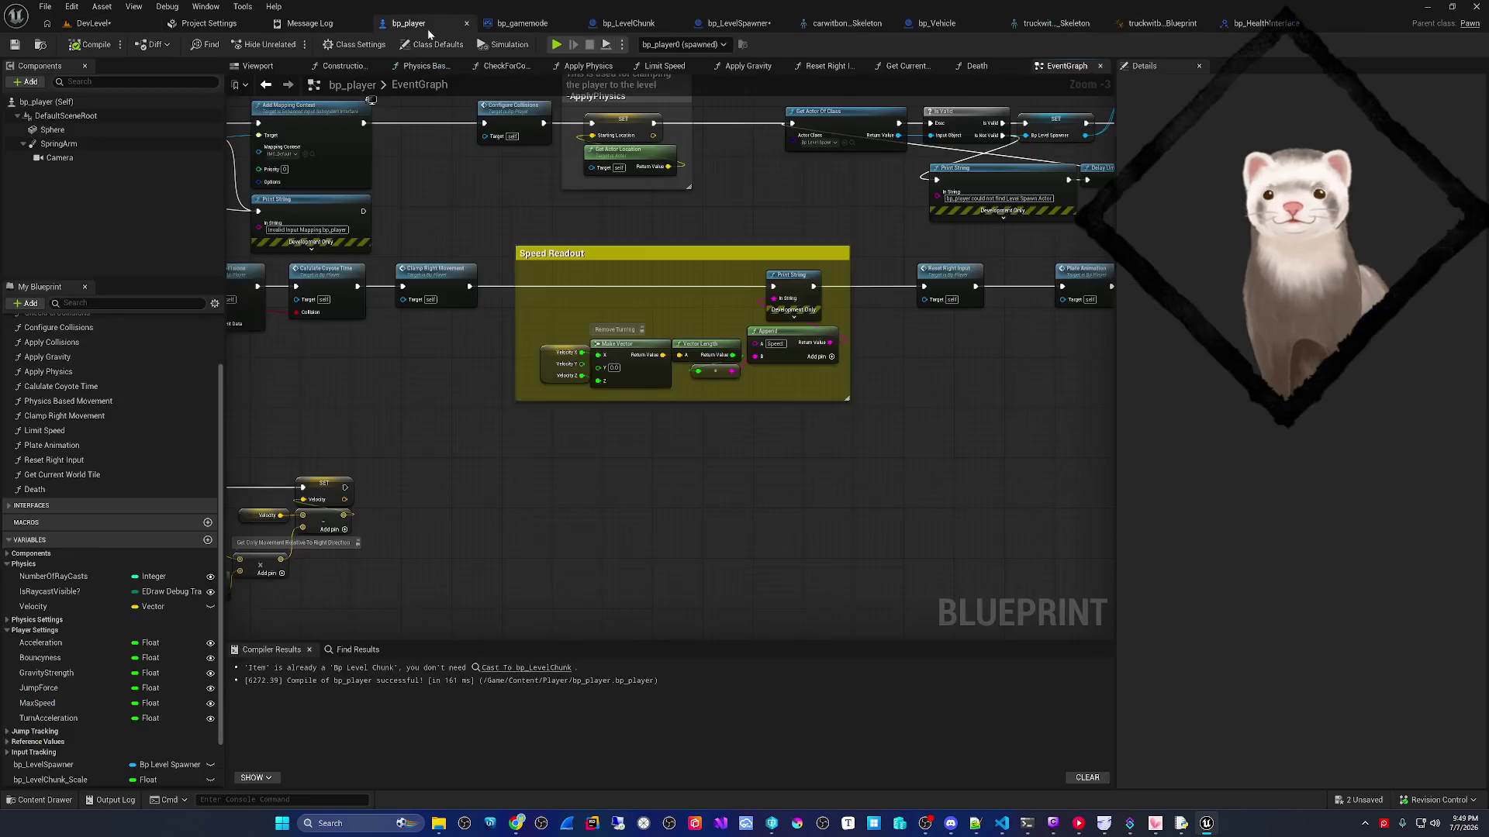
{"action": "left_click", "coordinate": [248, 68]}
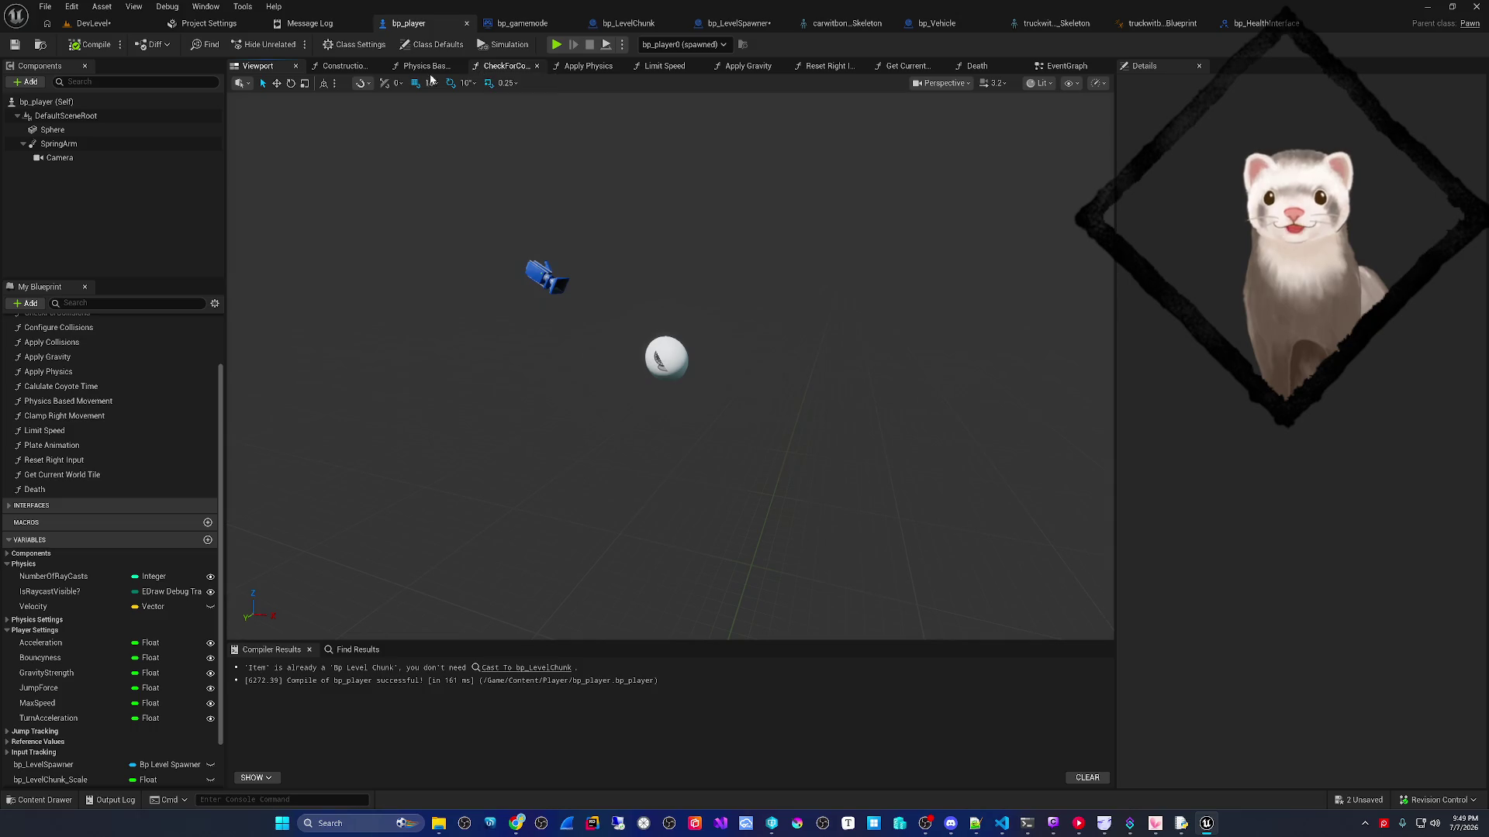
{"action": "left_click", "coordinate": [64, 706]}
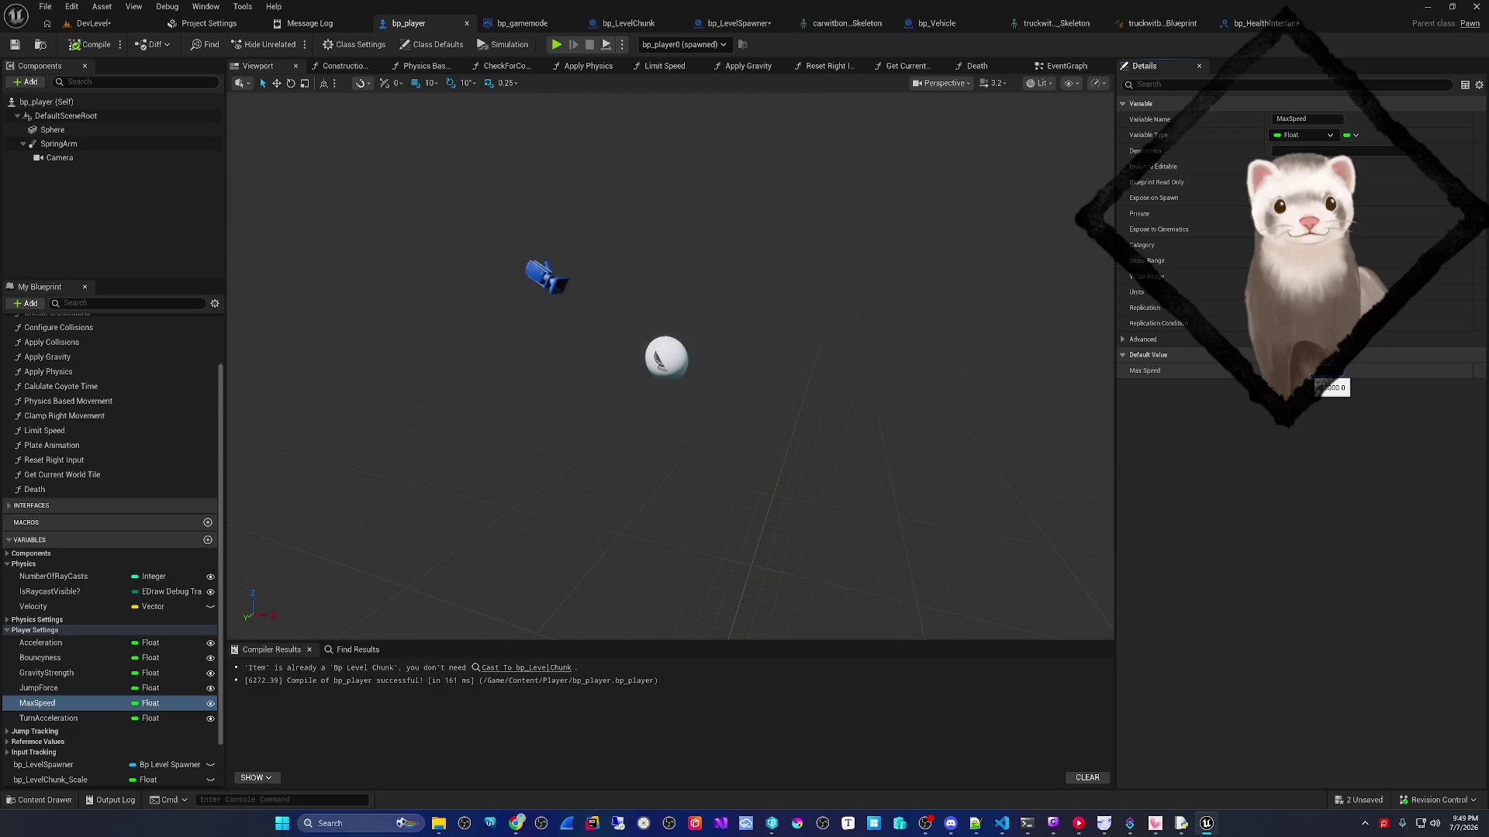
{"action": "left_click", "coordinate": [91, 23]}
{"action": "left_click", "coordinate": [291, 45]}
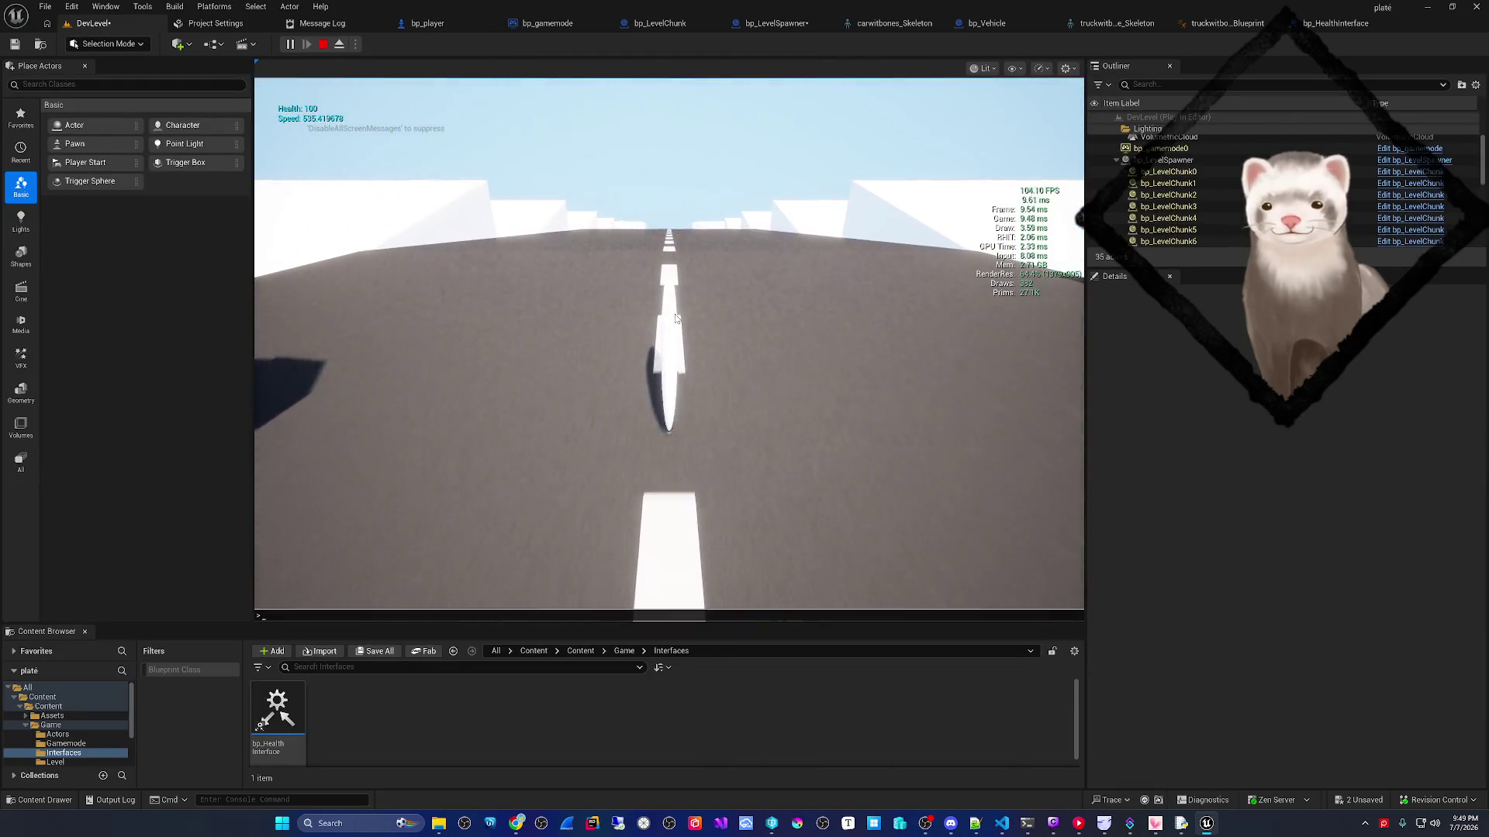
- Cap the running game at 10 FPS, then 5 FPS, with t.MaxFPS console commands
{"action": "type", "text": "t.maxFPS"}
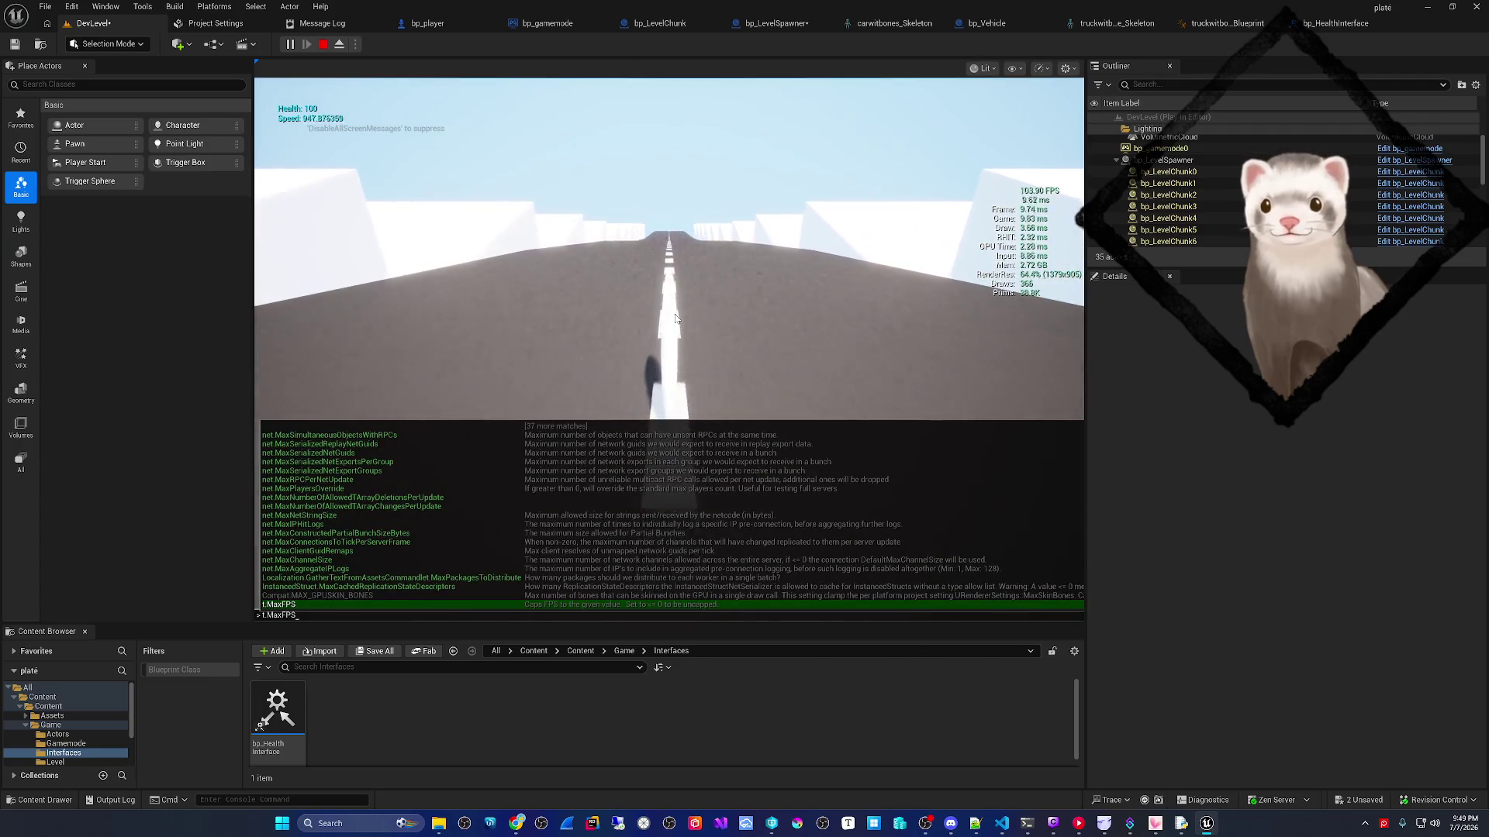
{"action": "type", "text": " 10"}
{"action": "key", "text": "Return"}
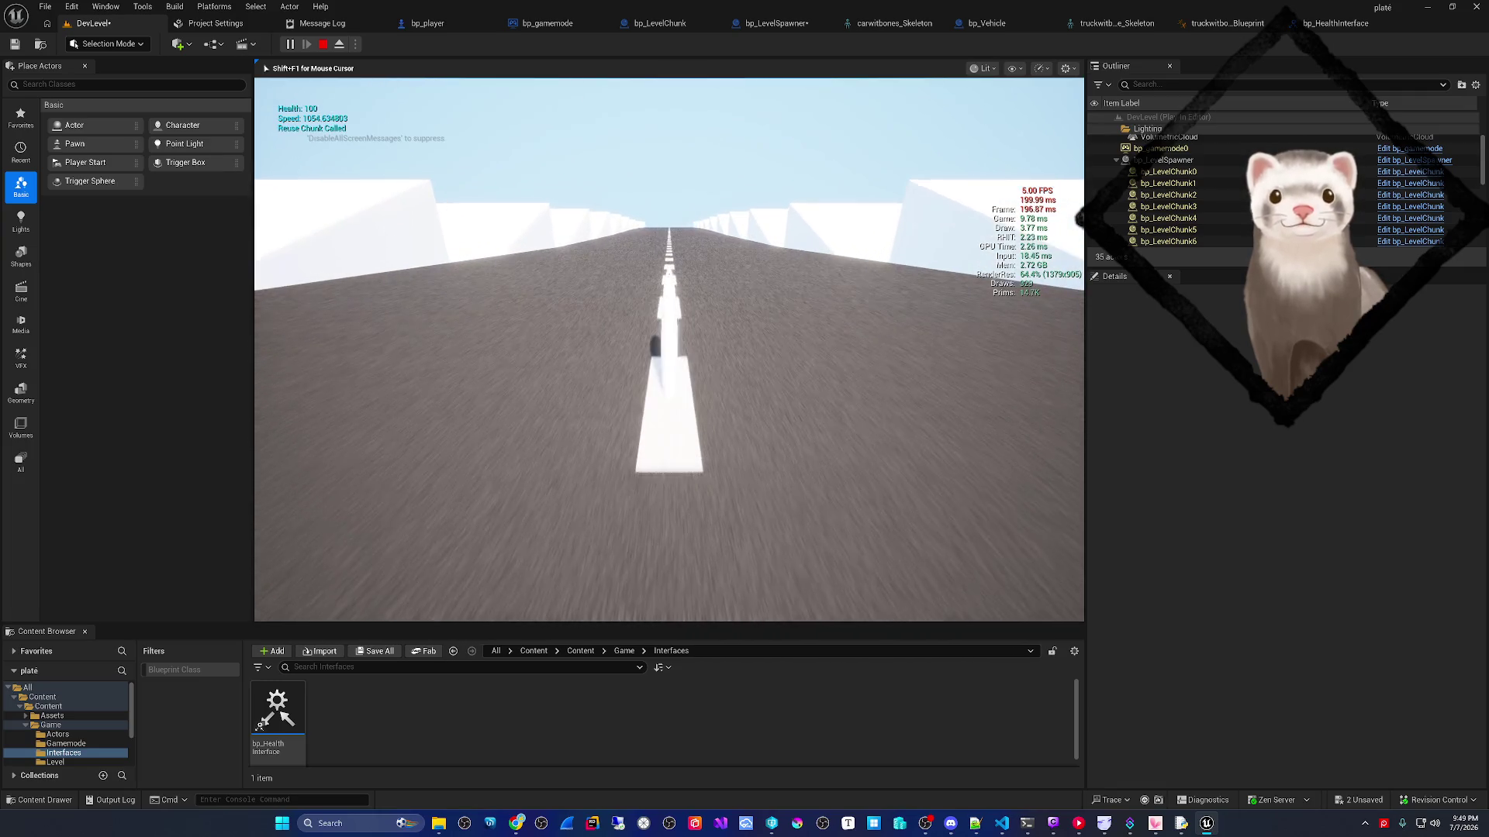
{"action": "key", "text": "grave"}
{"action": "key", "text": "Up"}
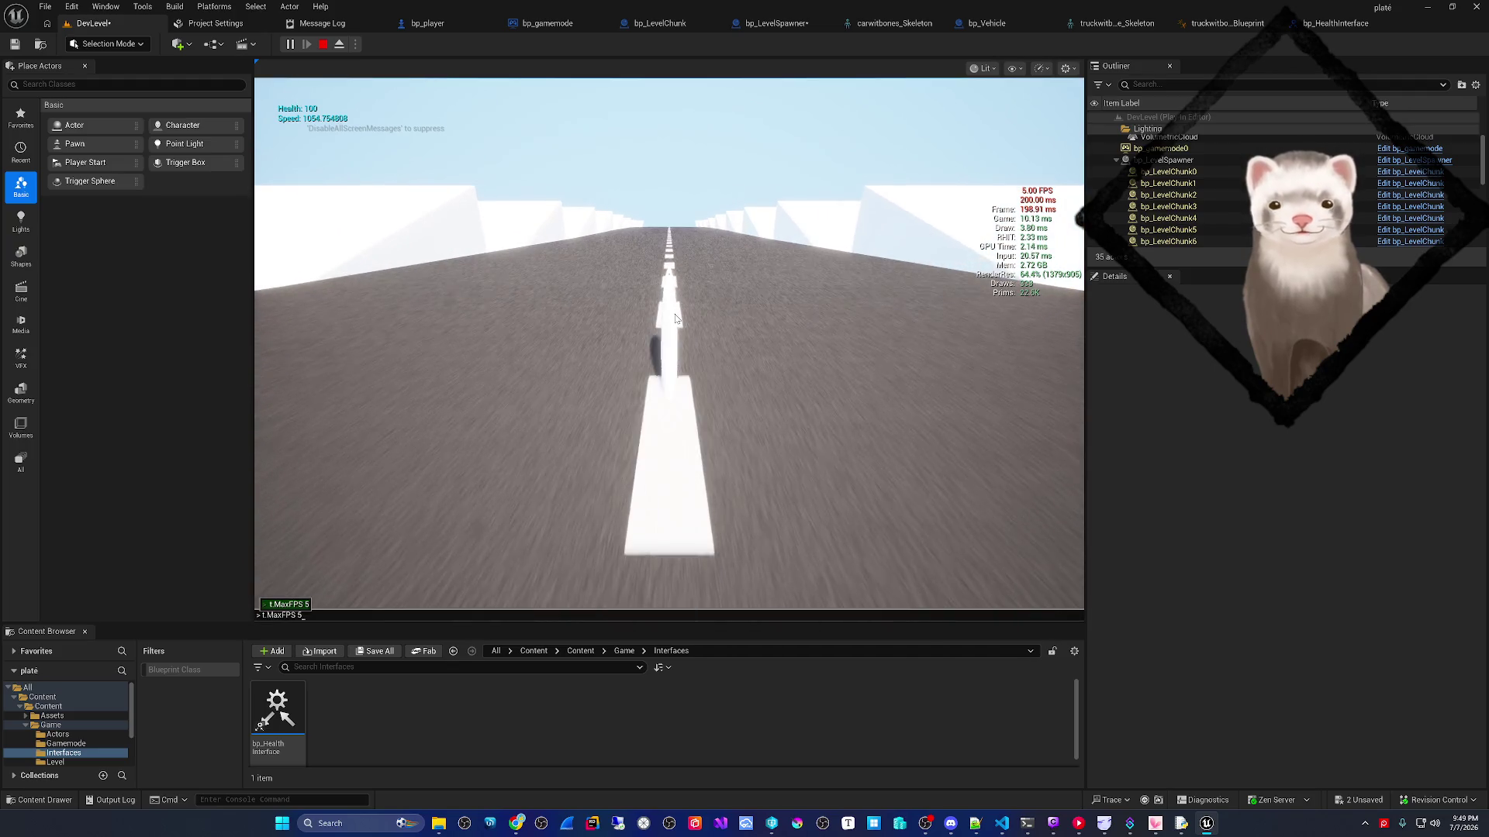
{"action": "key", "text": "Return"}
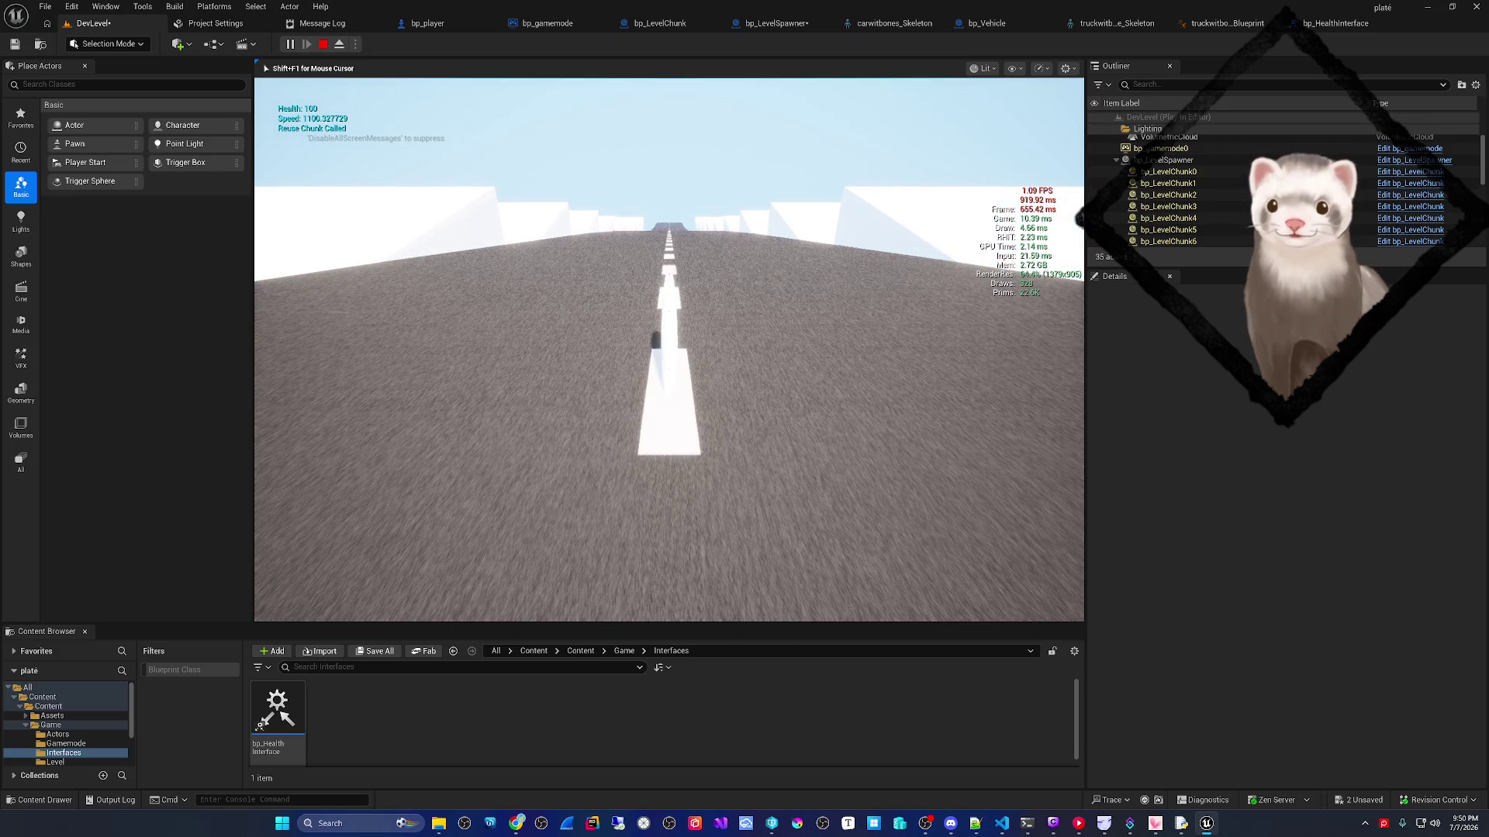
- Lower the cap to t.MaxFPS 0.1 to watch chunks being reused, then stop playing
{"action": "key", "text": "grave"}
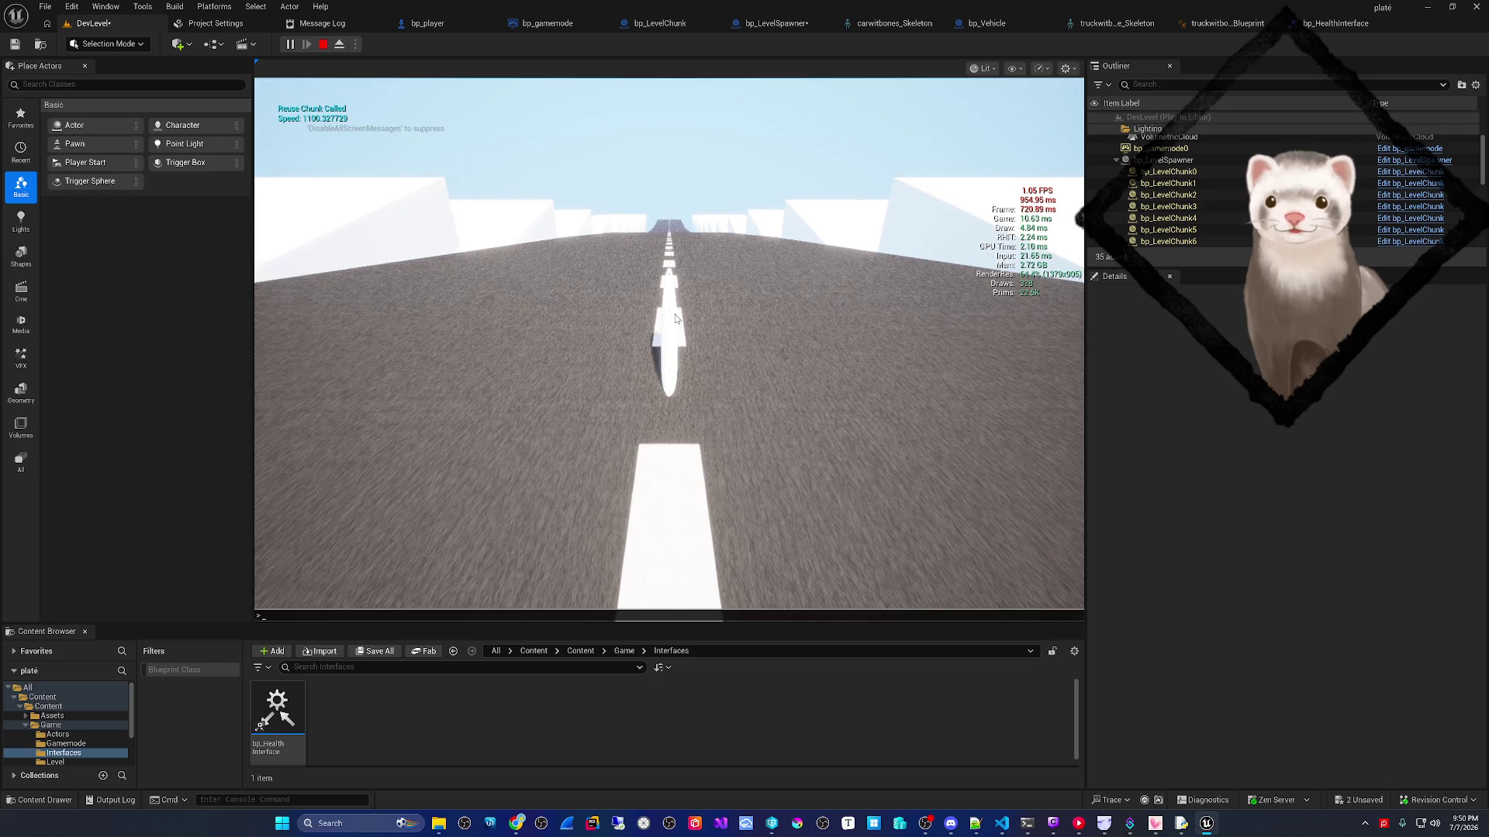
{"action": "key", "text": "Up"}
{"action": "key", "text": "BackSpace"}
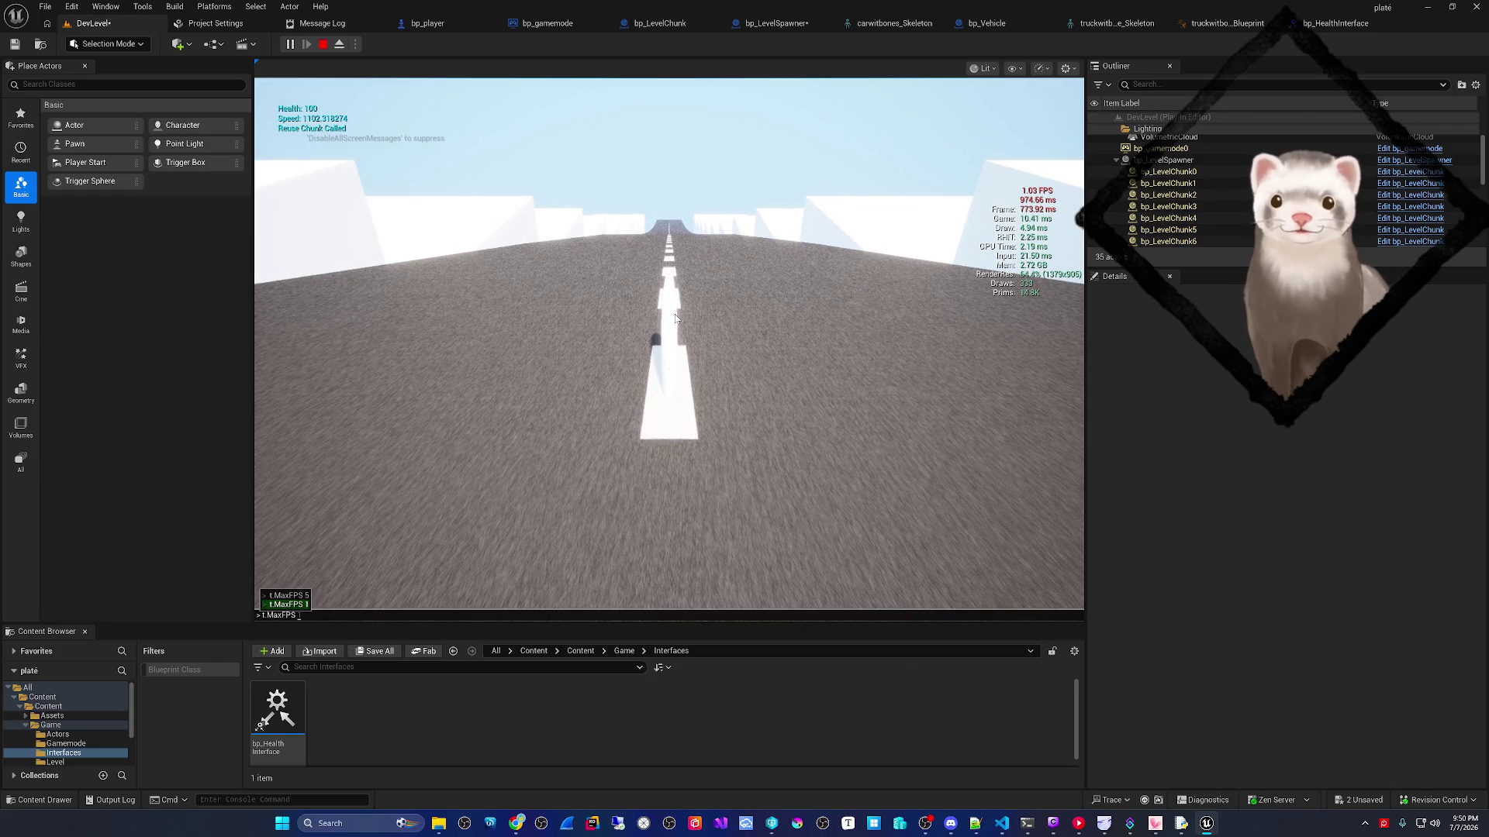
{"action": "type", "text": "01"}
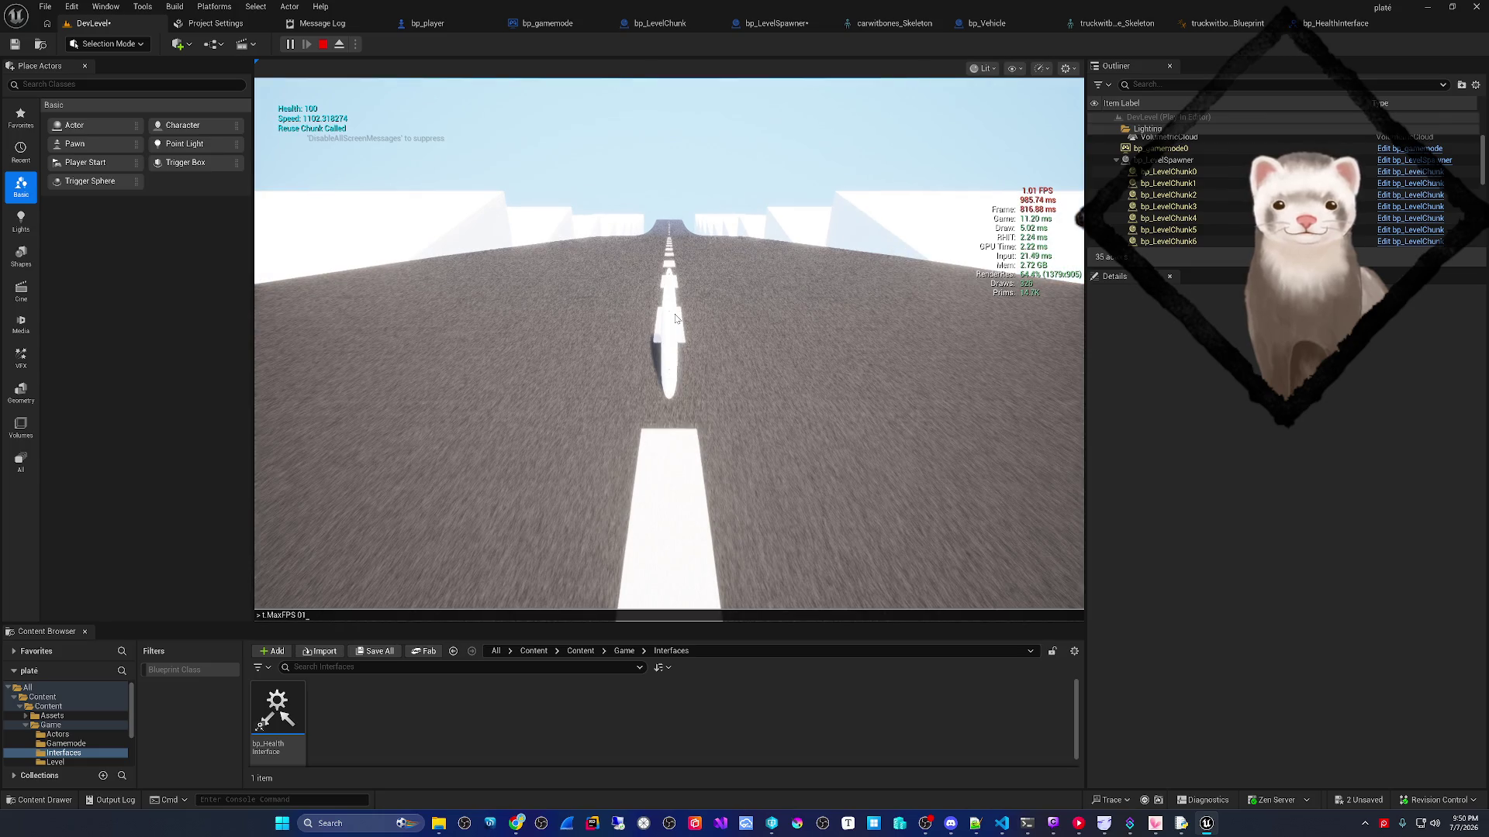
{"action": "key", "text": "BackSpace"}
{"action": "type", "text": ".1"}
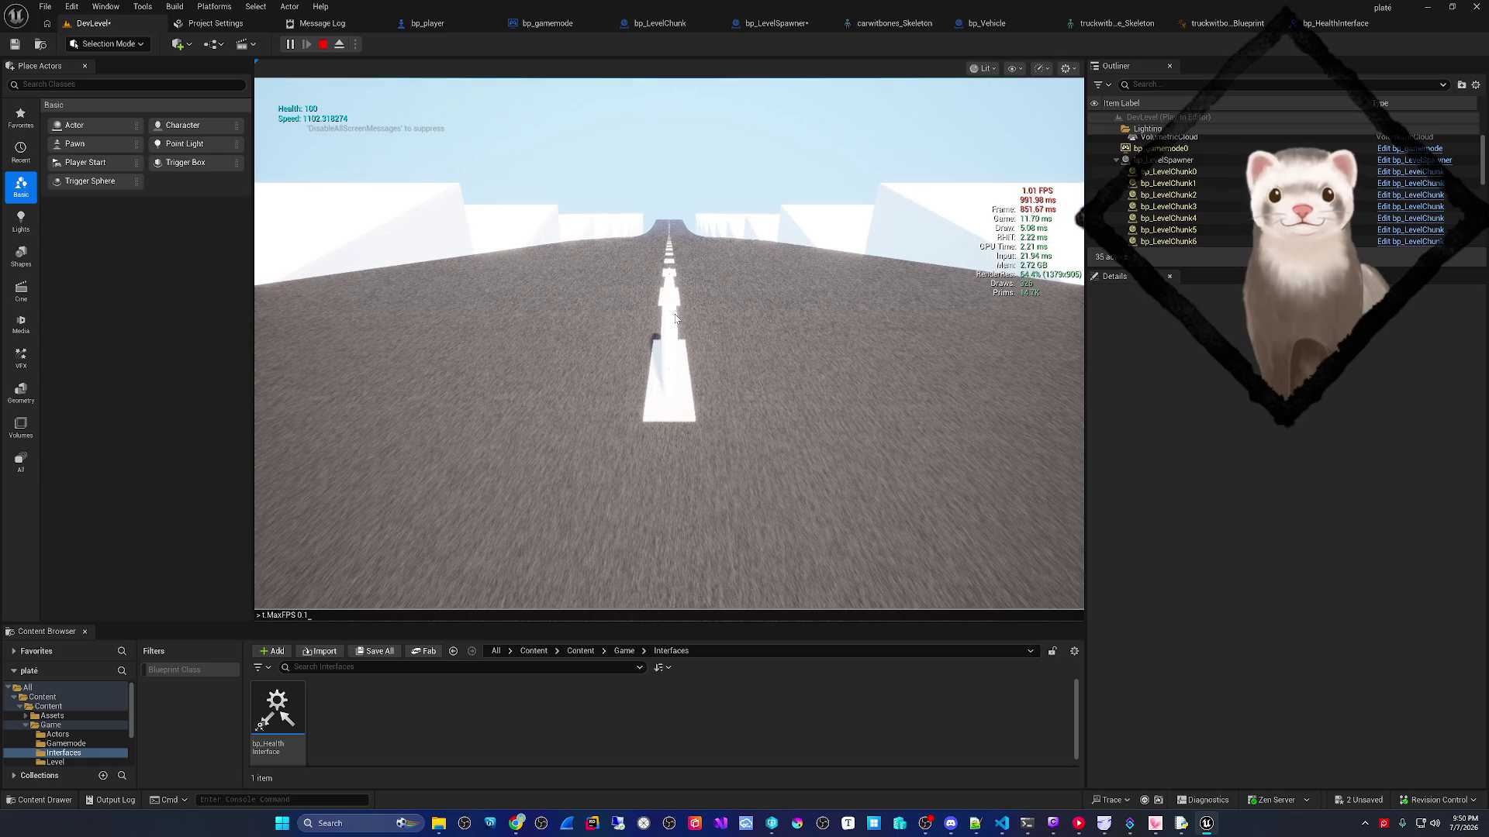
{"action": "key", "text": "Return"}
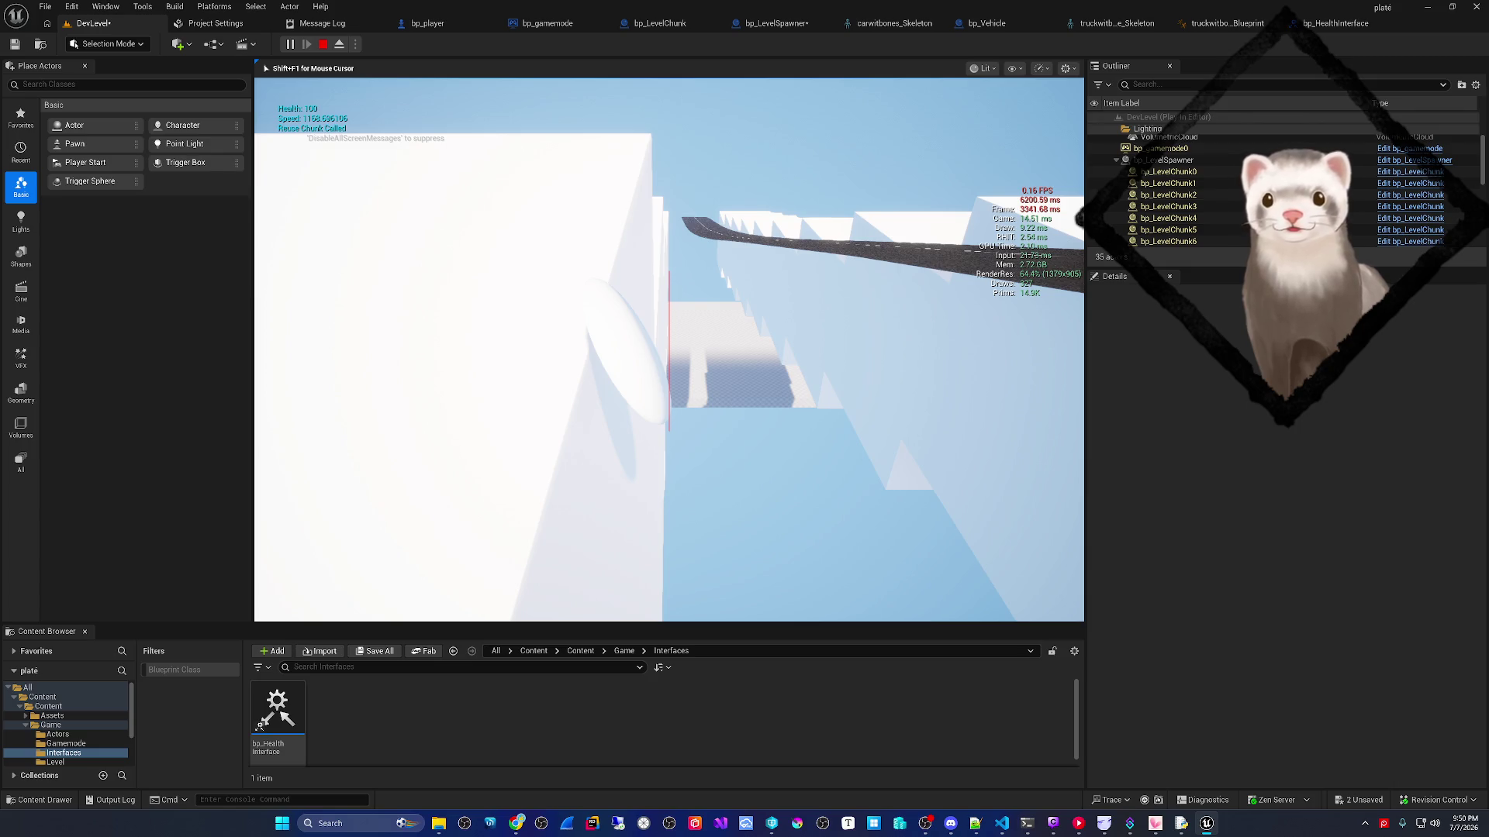
{"action": "key", "text": "Escape"}
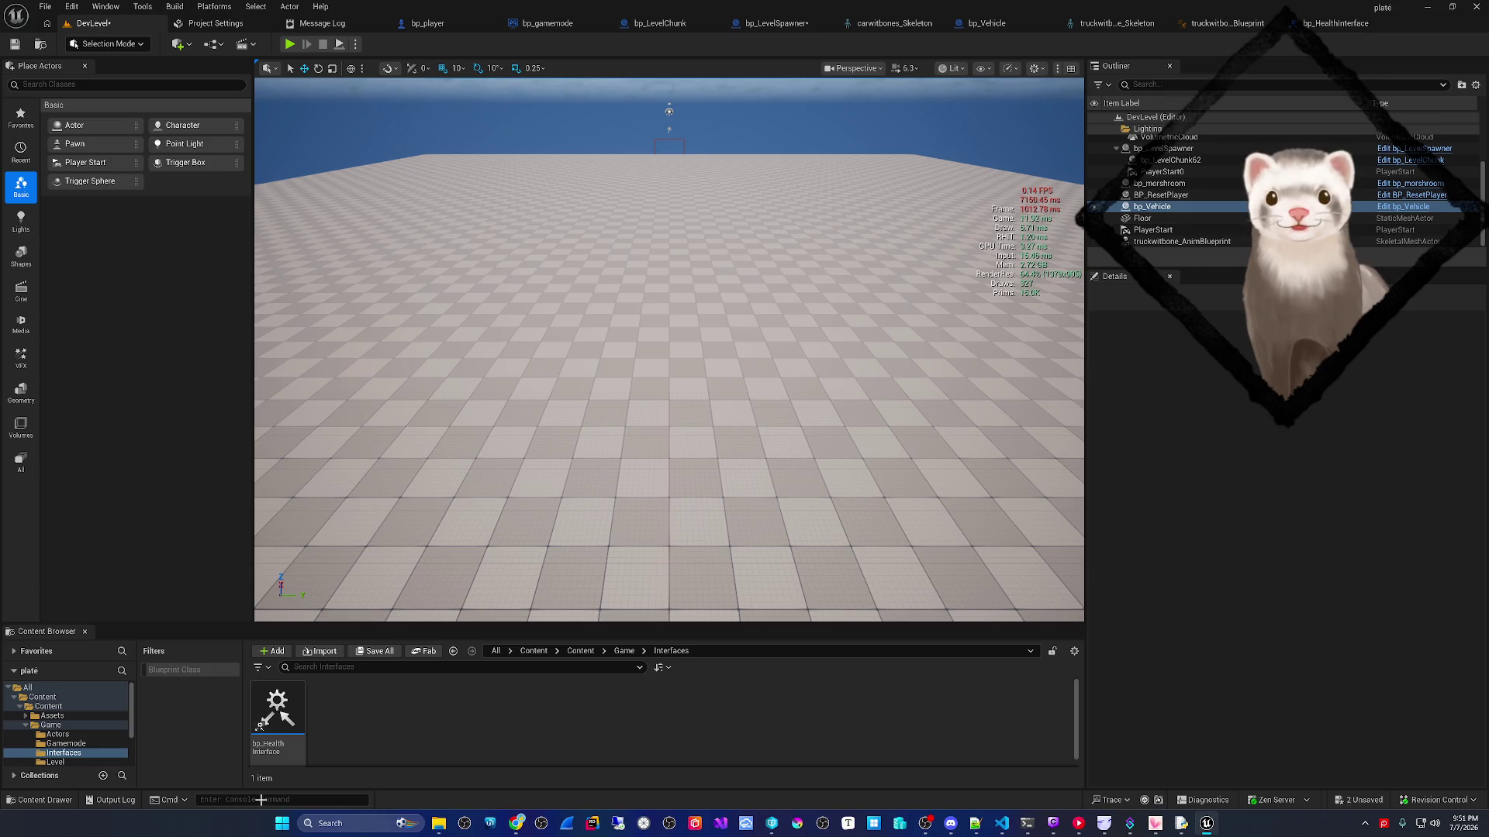
- Dismiss a stray search box, then run t.MaxFPS from the Cmd console via autocomplete
{"action": "right_click", "coordinate": [979, 368]}
{"action": "type", "text": "1"}
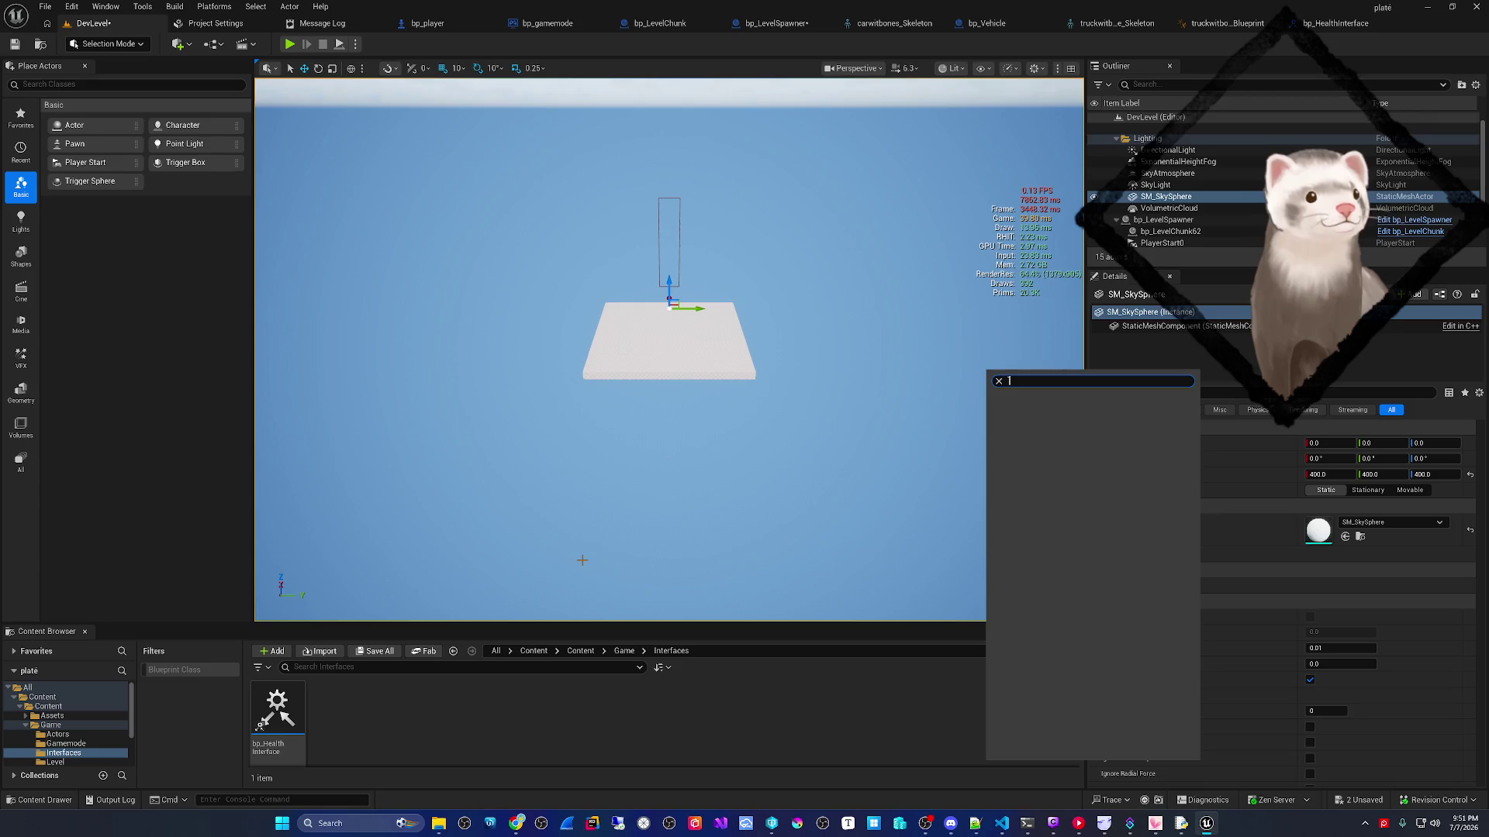
{"action": "key", "text": "Escape"}
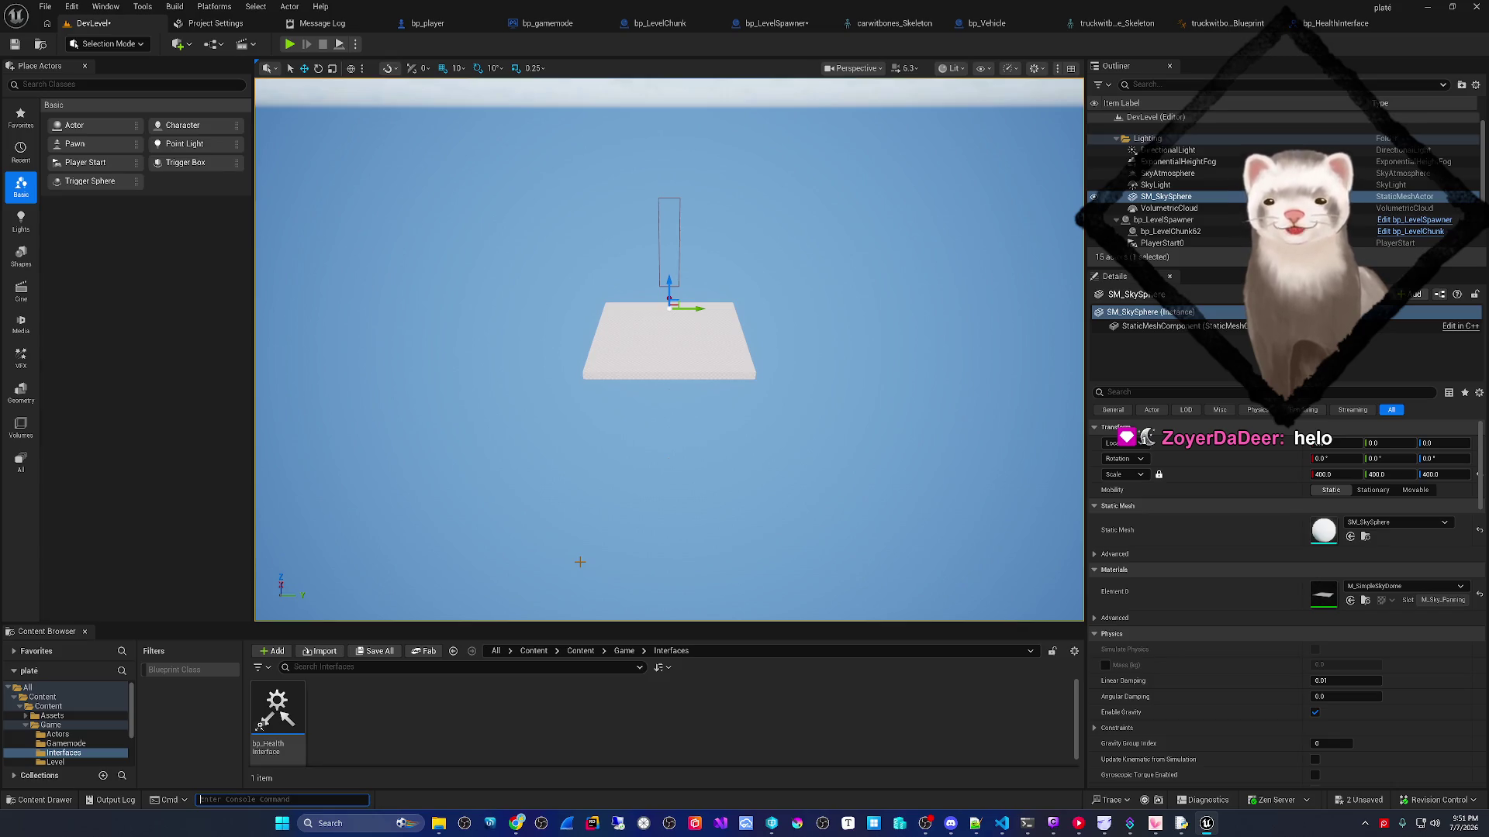
{"action": "type", "text": "t.maxFPS"}
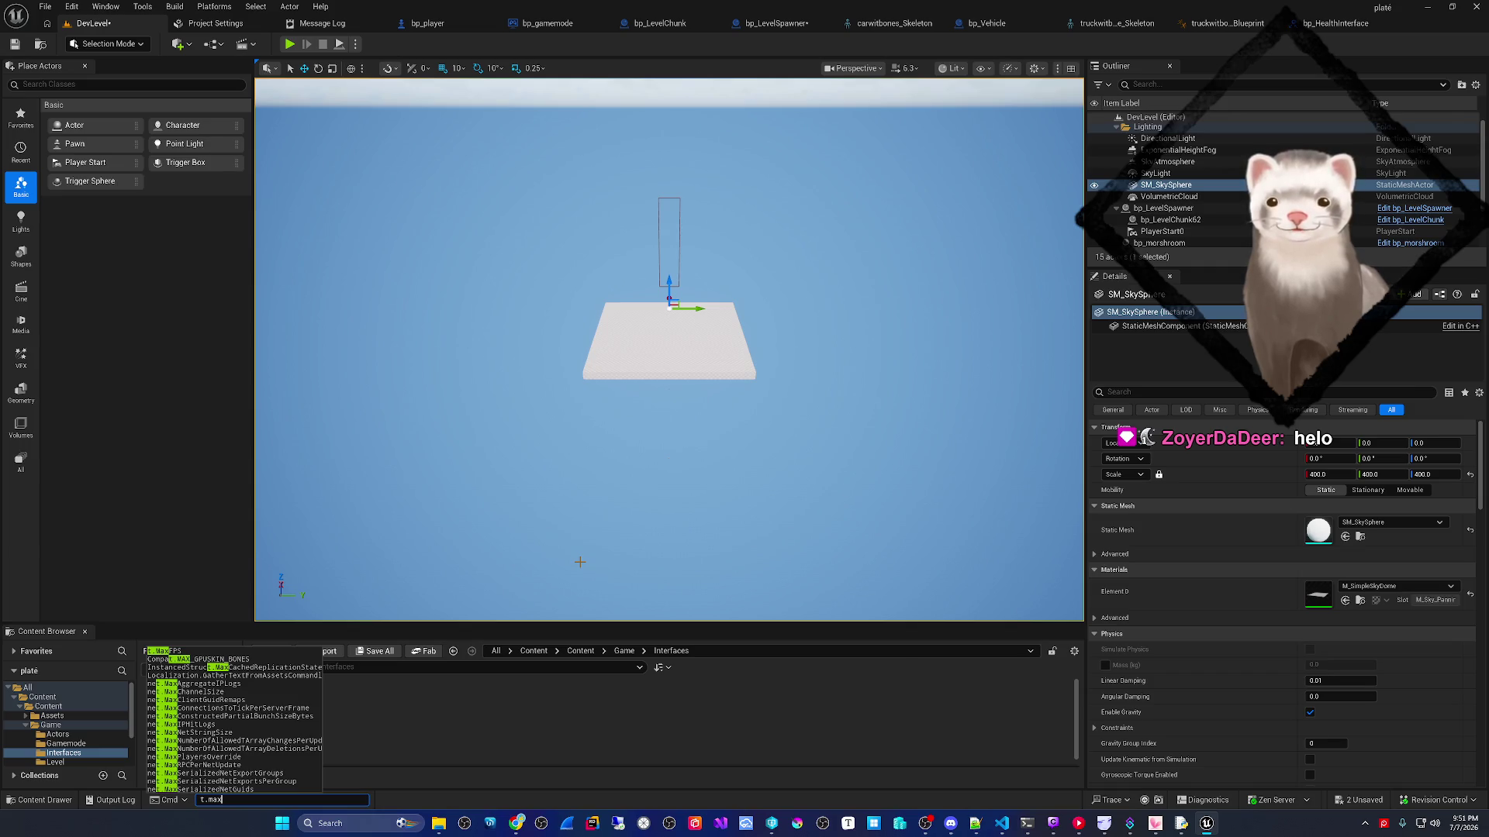
{"action": "key", "text": "Down"}
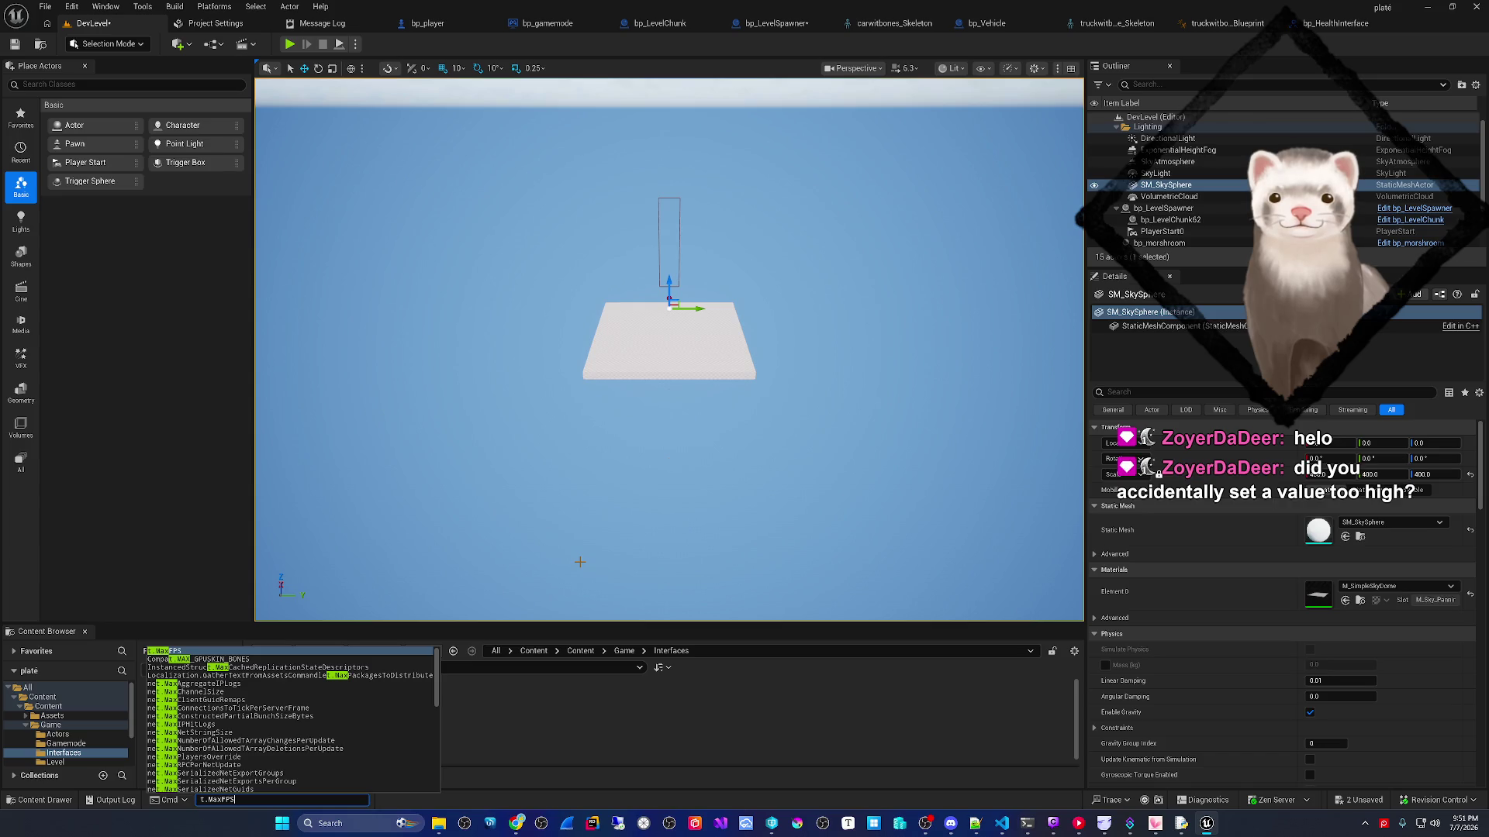
{"action": "key", "text": "Return"}
- Fly the viewport camera close to the cars and road, then bring up bp_player
{"action": "mouse_move", "coordinate": [580, 561]}
{"action": "left_mouse_down"}
{"action": "mouse_move", "coordinate": [543, 511]}
{"action": "mouse_move", "coordinate": [547, 465]}
{"action": "mouse_move", "coordinate": [574, 511]}
{"action": "left_mouse_up"}
{"action": "key", "text": "a"}
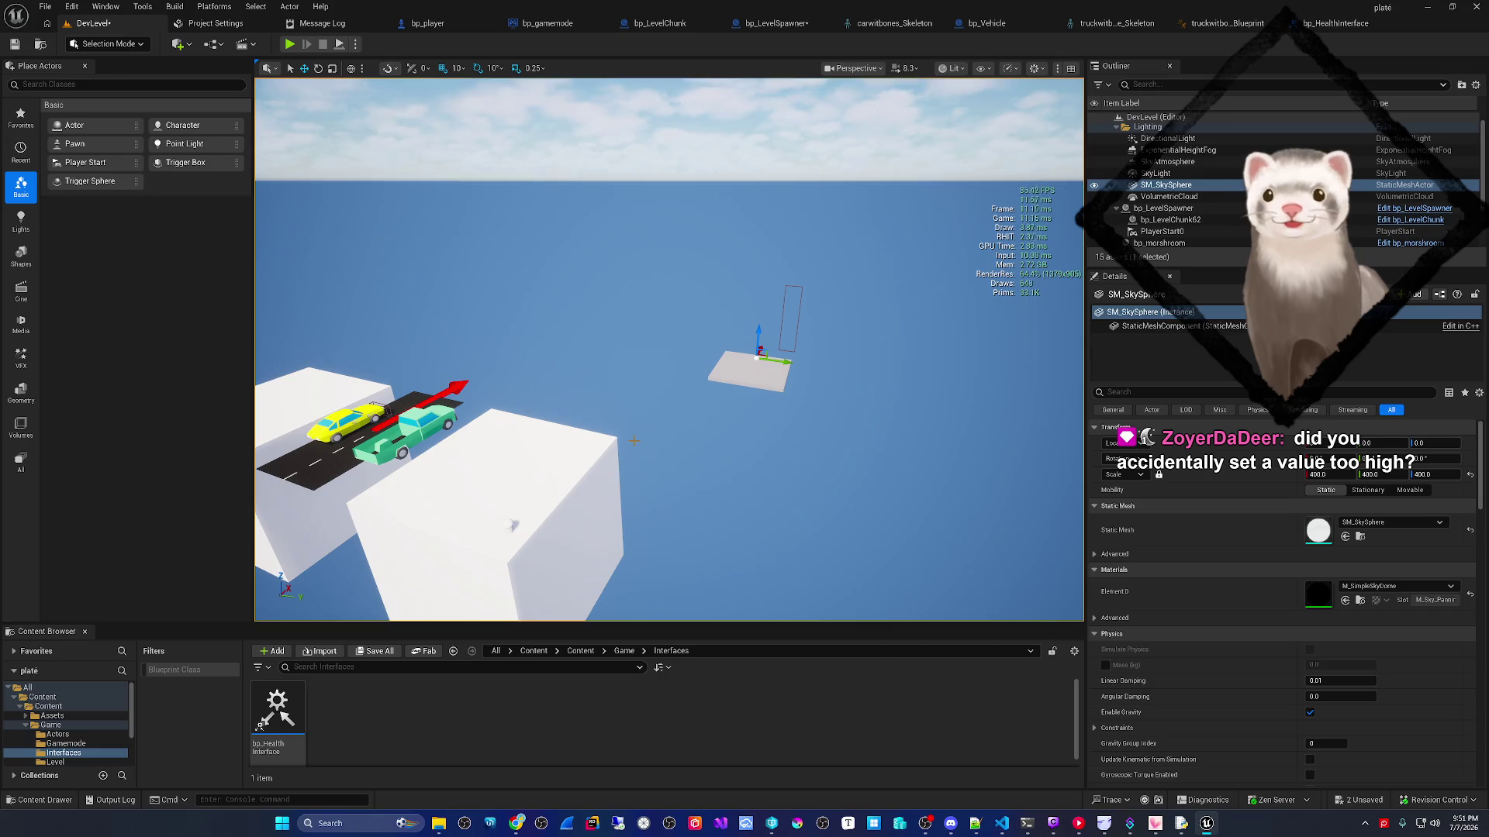
{"action": "left_click_drag", "start_coordinate": [633, 441], "coordinate": [614, 272]}
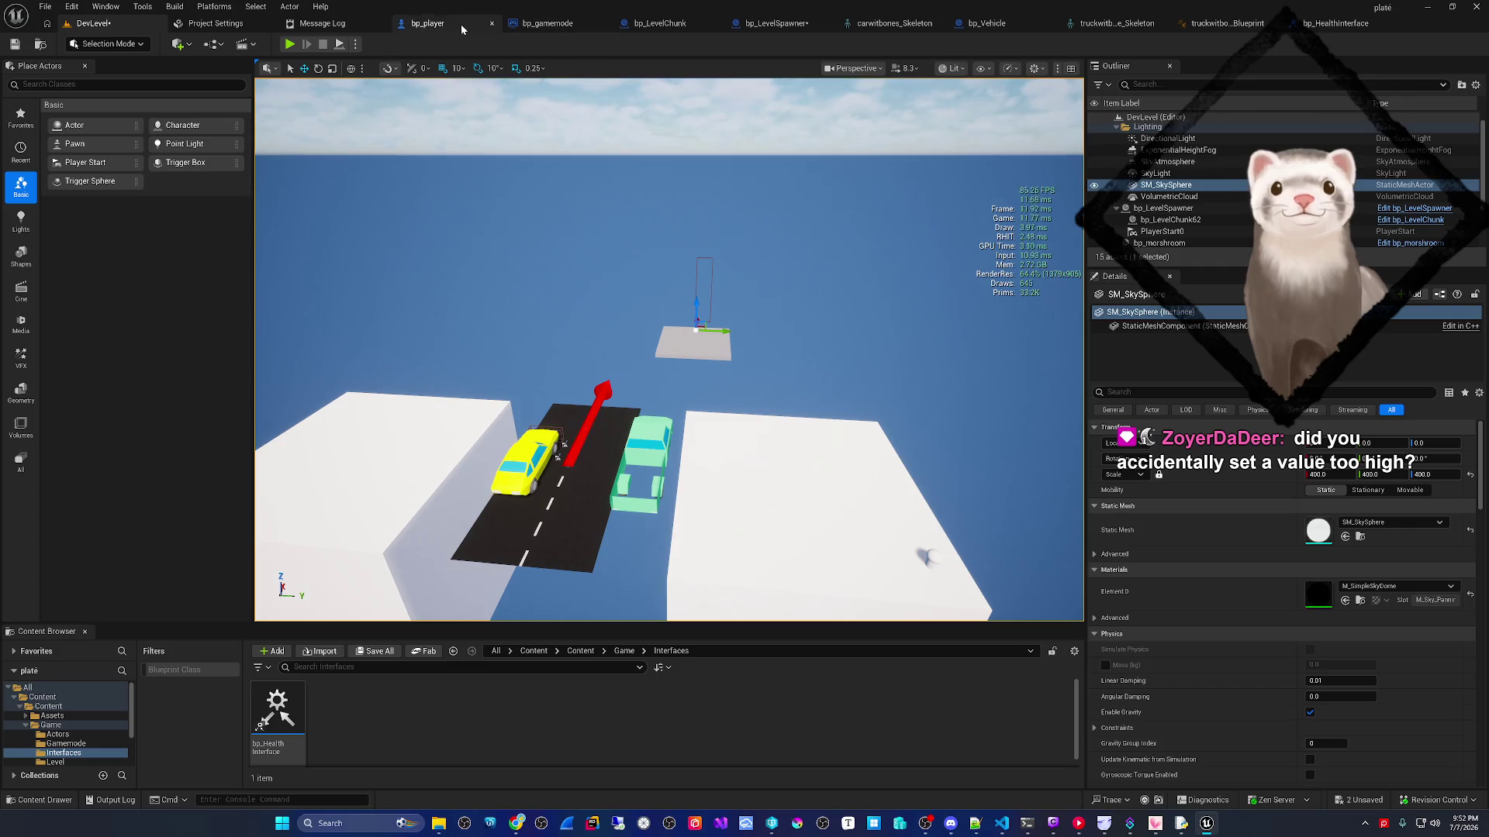
{"action": "left_click", "coordinate": [427, 23]}
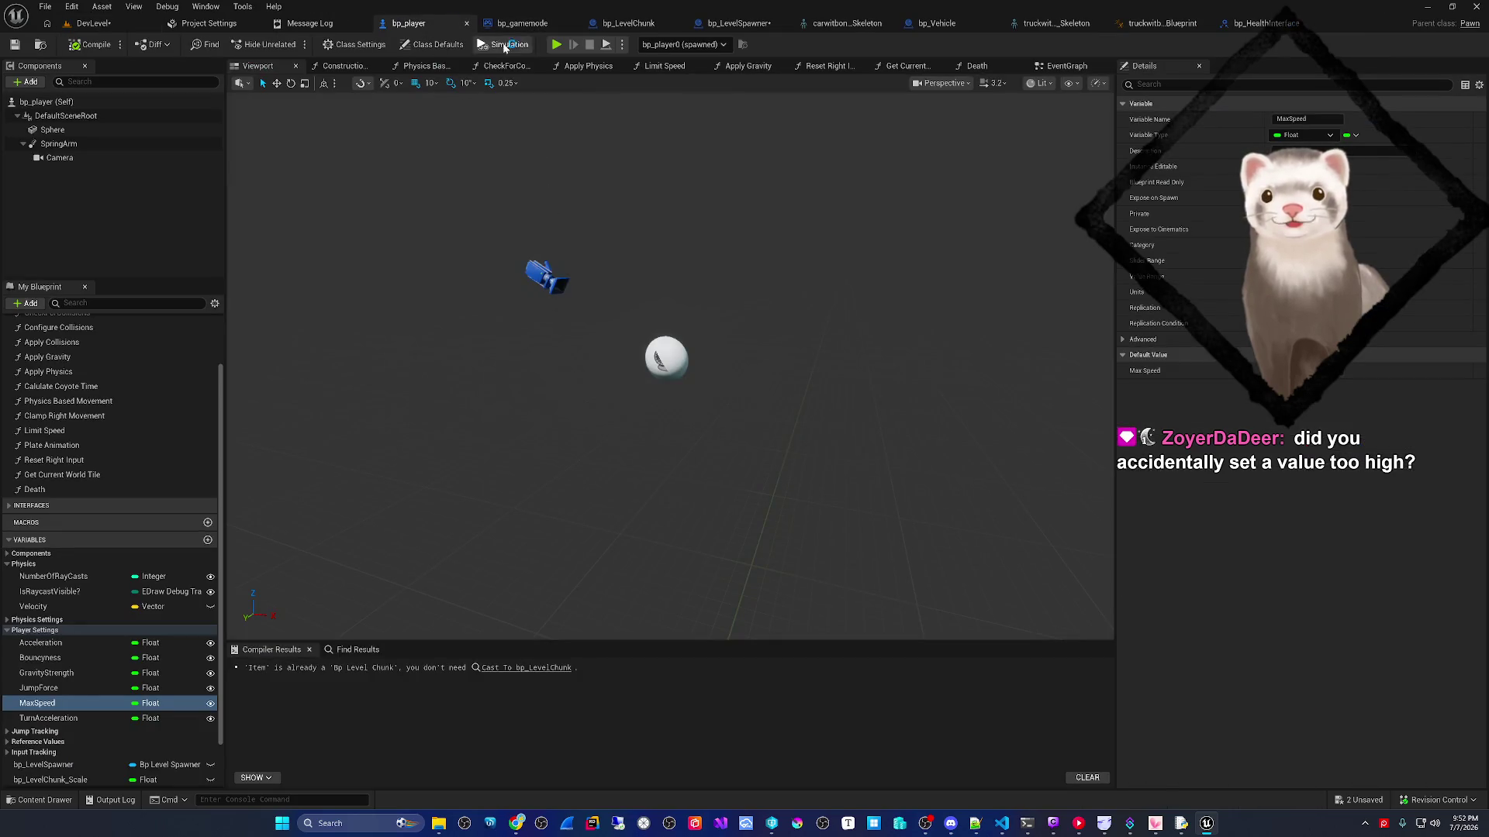
- Move from Construction Script to bp_player's EventGraph, center Get Current World Tile, and undo an accidental node move
{"action": "left_click", "coordinate": [351, 67]}
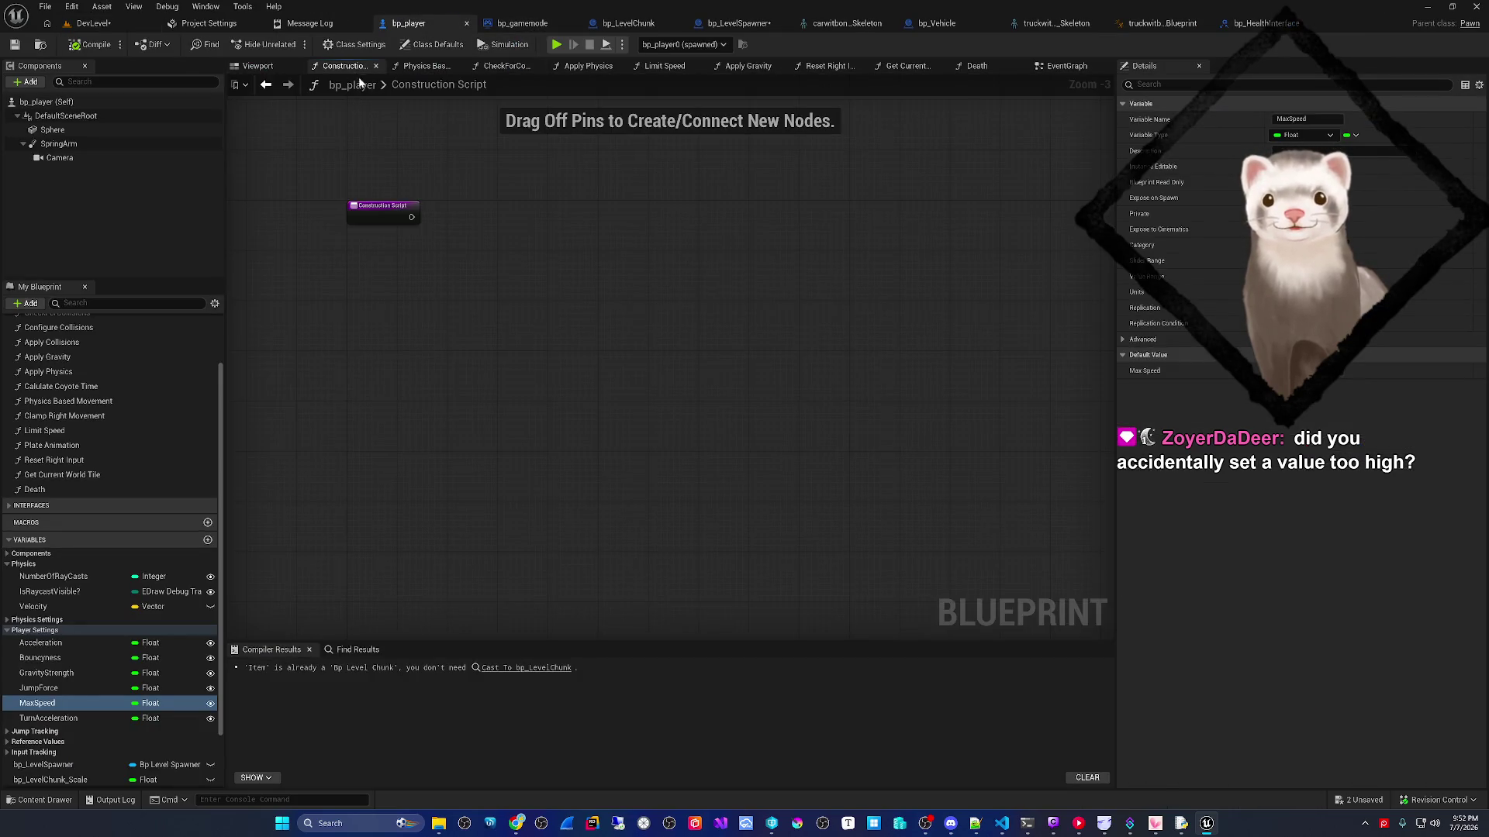
{"action": "left_click", "coordinate": [423, 66]}
{"action": "left_click", "coordinate": [1067, 66]}
{"action": "mouse_move", "coordinate": [859, 394]}
{"action": "left_mouse_down"}
{"action": "mouse_move", "coordinate": [657, 416]}
{"action": "mouse_move", "coordinate": [463, 357]}
{"action": "left_mouse_up"}
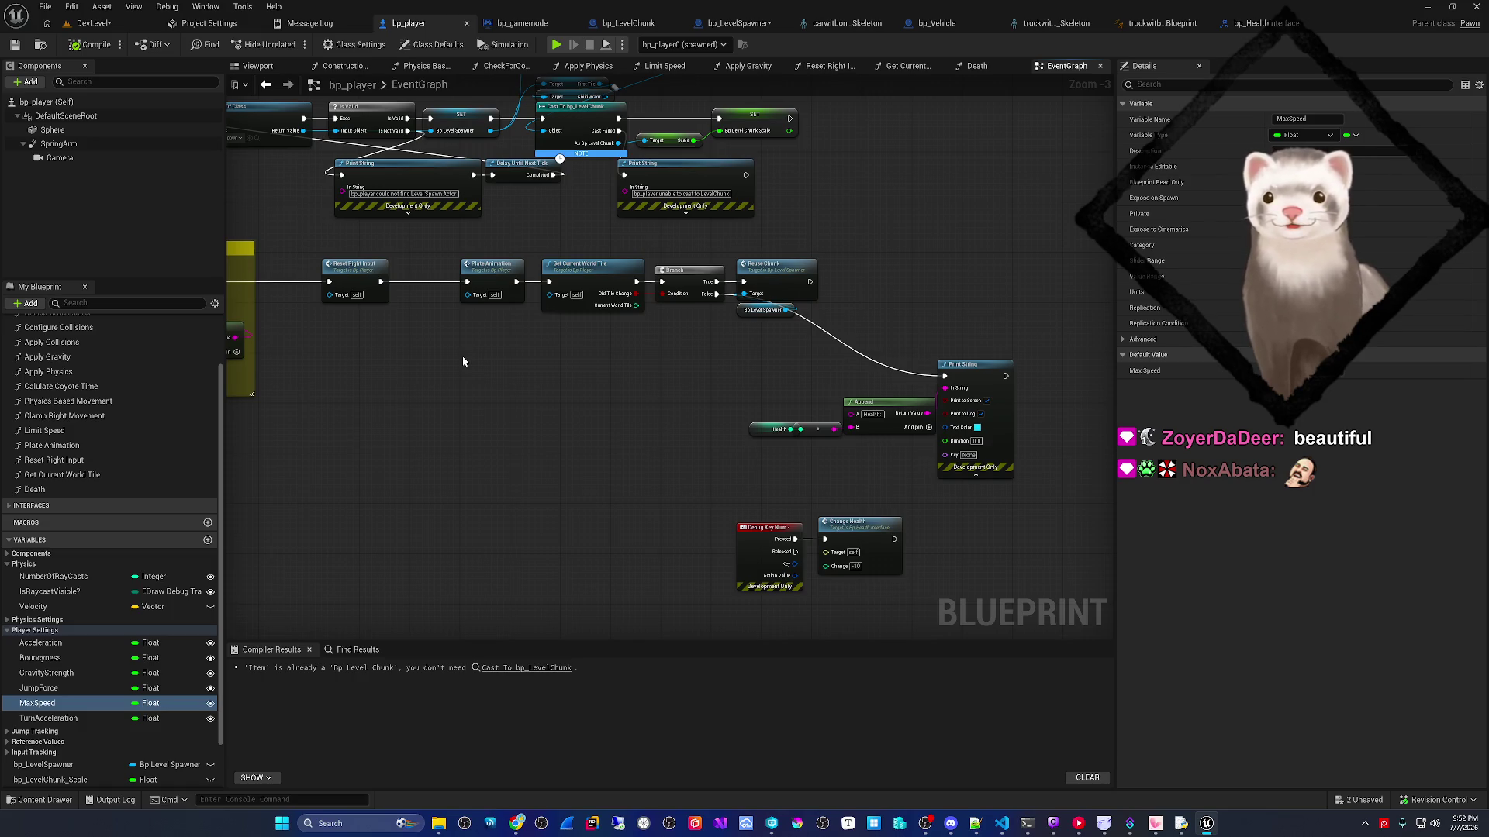
{"action": "left_click_drag", "start_coordinate": [425, 368], "coordinate": [484, 383]}
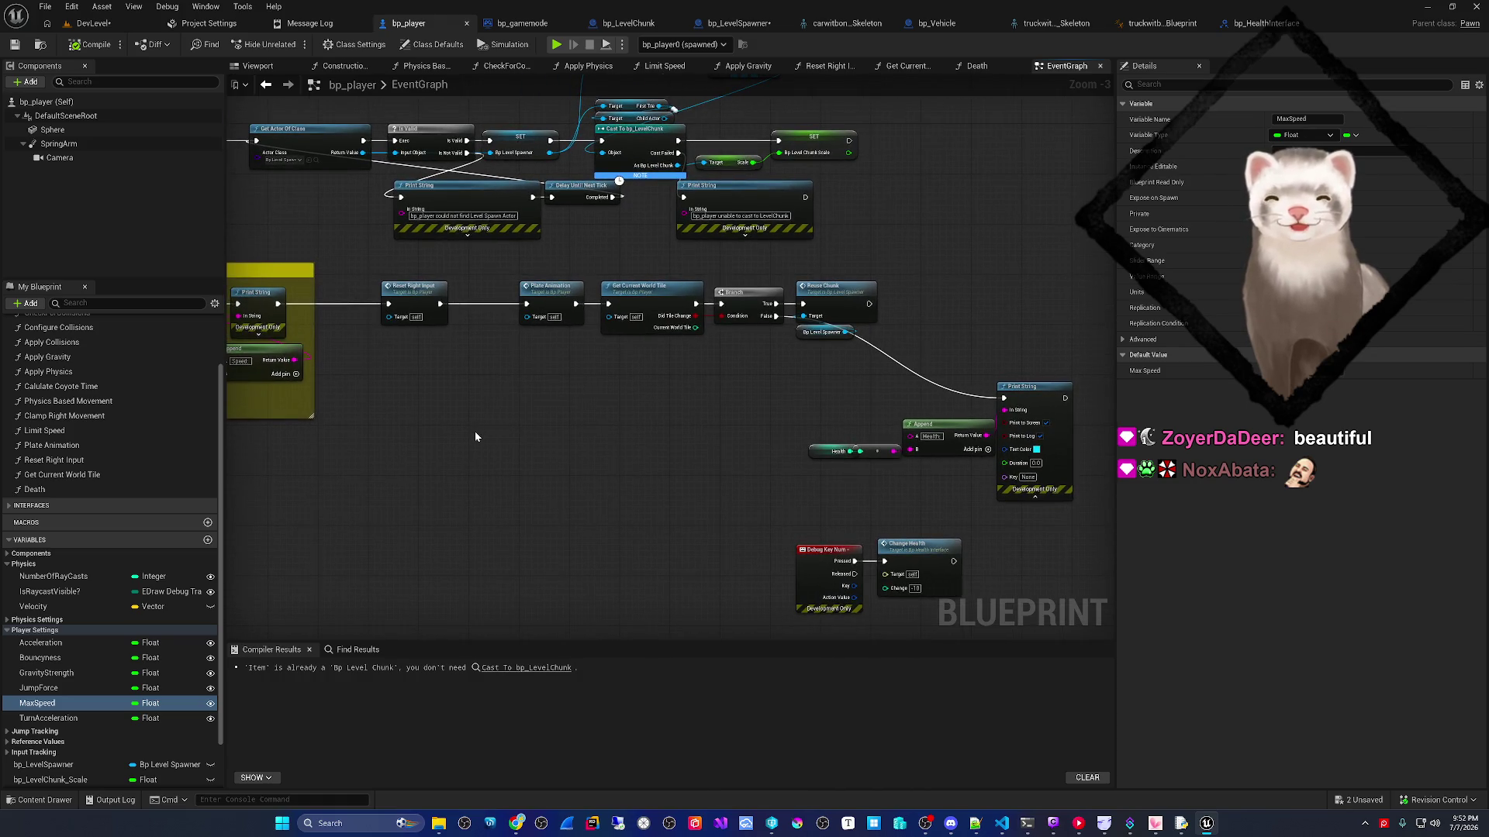
{"action": "scroll", "coordinate": [475, 431], "scroll_direction": "up", "scroll_amount": 3}
{"action": "left_click_drag", "start_coordinate": [580, 462], "coordinate": [598, 463]}
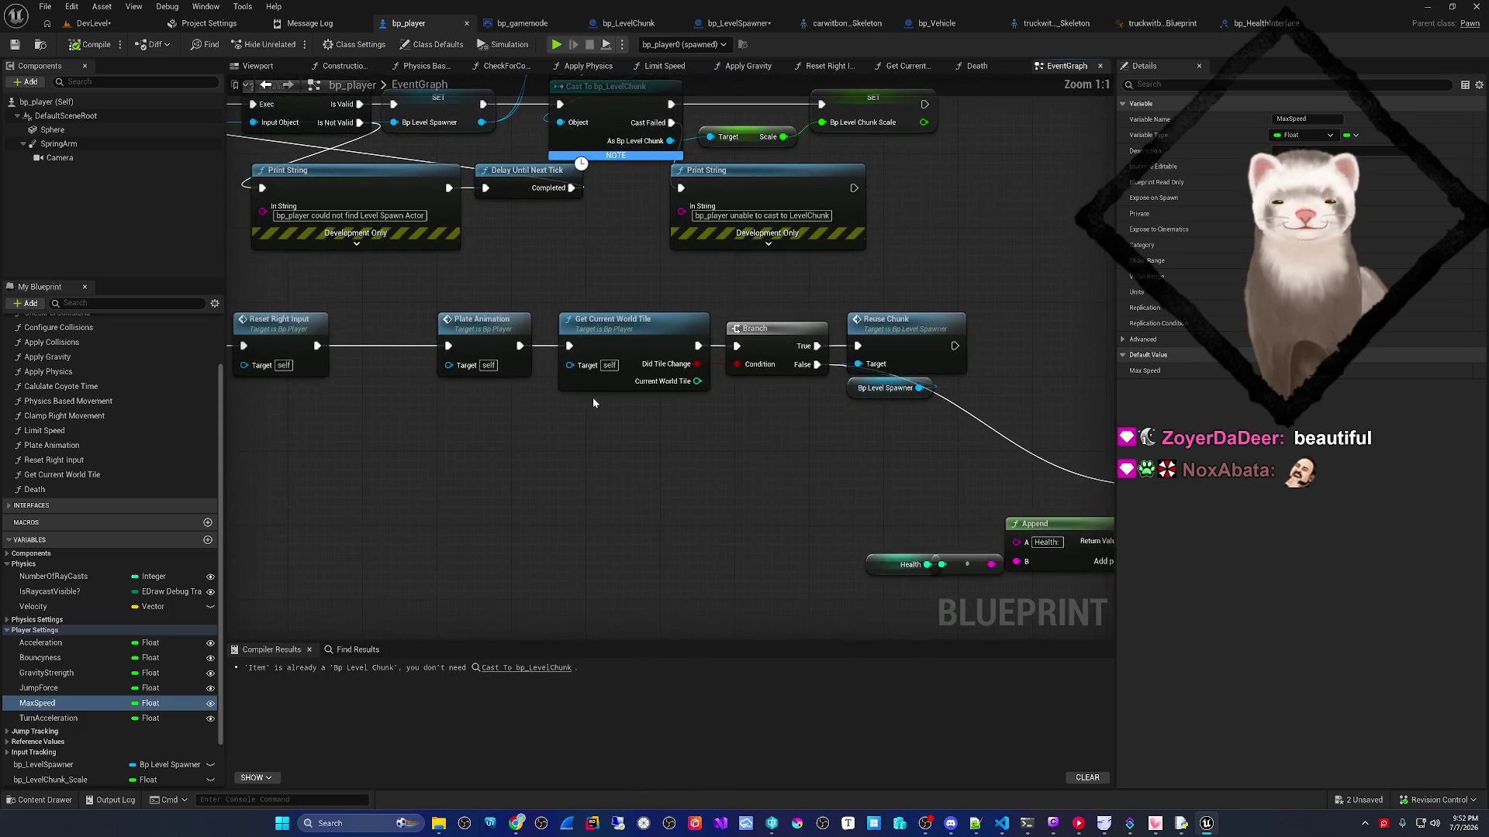
{"action": "mouse_move", "coordinate": [627, 407]}
{"action": "left_mouse_down"}
{"action": "mouse_move", "coordinate": [579, 413]}
{"action": "mouse_move", "coordinate": [463, 378]}
{"action": "mouse_move", "coordinate": [463, 400]}
{"action": "mouse_move", "coordinate": [807, 329]}
{"action": "mouse_move", "coordinate": [561, 439]}
{"action": "mouse_move", "coordinate": [767, 426]}
{"action": "mouse_move", "coordinate": [738, 334]}
{"action": "mouse_move", "coordinate": [692, 364]}
{"action": "mouse_move", "coordinate": [838, 272]}
{"action": "mouse_move", "coordinate": [592, 388]}
{"action": "mouse_move", "coordinate": [509, 492]}
{"action": "mouse_move", "coordinate": [598, 432]}
{"action": "left_mouse_up"}
{"action": "key", "text": "ctrl+z"}
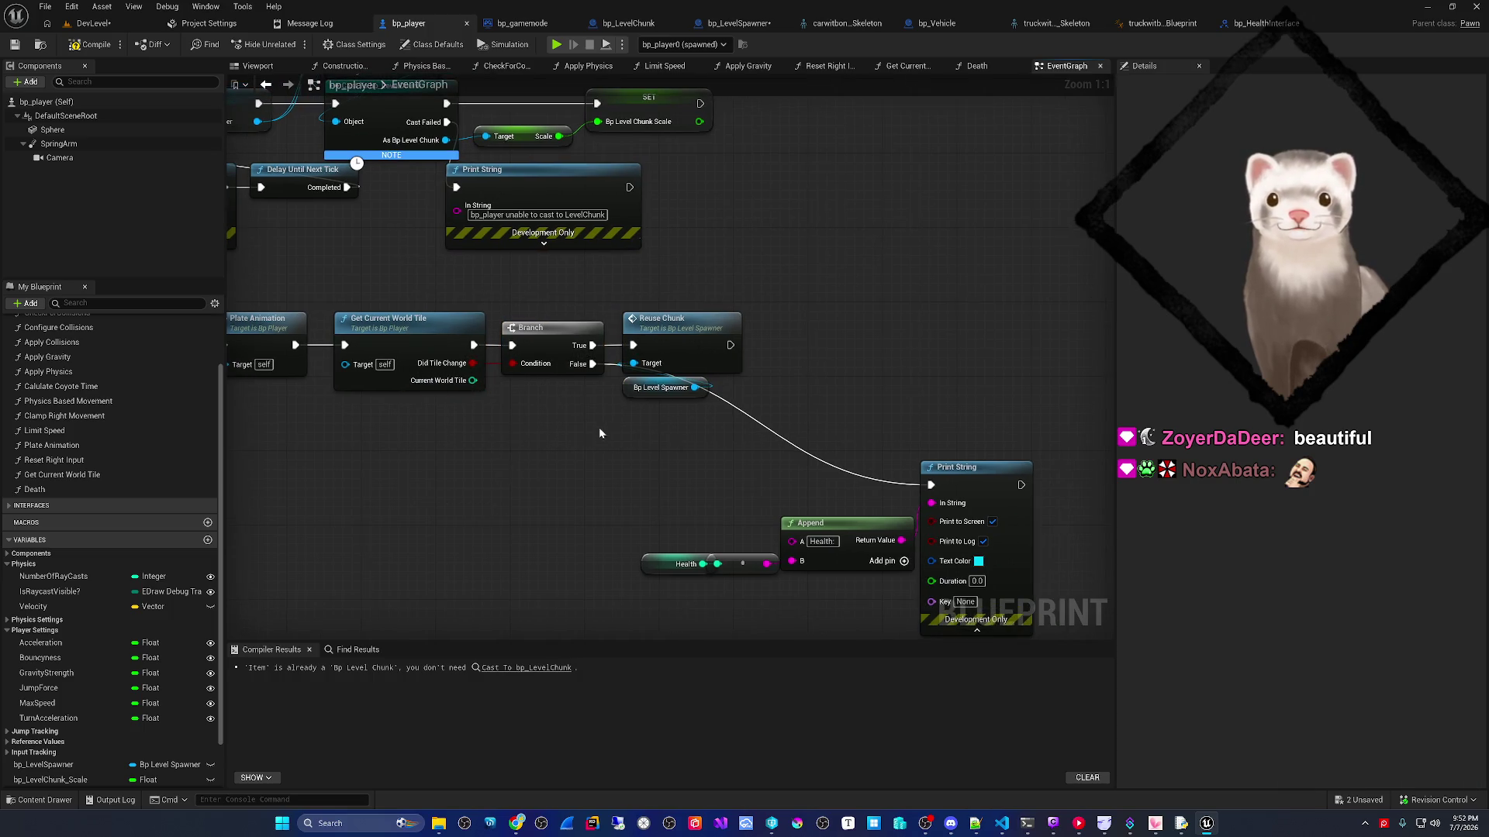
- Add a Print String after Reuse Chunk with an Append node feeding its text
{"action": "left_click_drag", "start_coordinate": [735, 345], "coordinate": [864, 322]}
{"action": "type", "text": "print"}
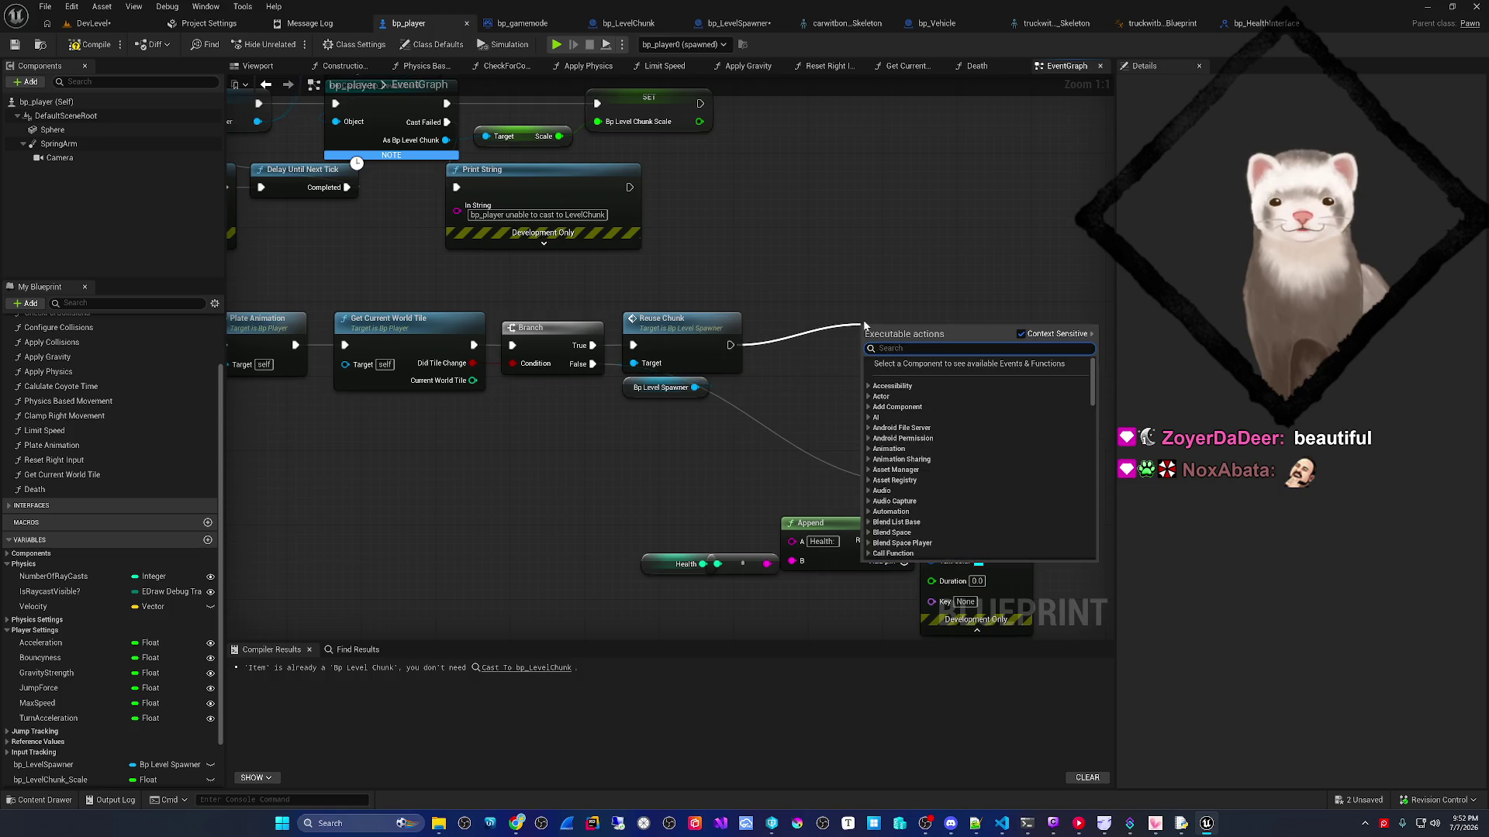
{"action": "key", "text": "Return"}
{"action": "mouse_move", "coordinate": [709, 323]}
{"action": "left_mouse_down"}
{"action": "mouse_move", "coordinate": [893, 332]}
{"action": "mouse_move", "coordinate": [742, 376]}
{"action": "mouse_move", "coordinate": [792, 385]}
{"action": "left_mouse_up"}
{"action": "type", "text": "ppend"}
{"action": "key", "text": "Return"}
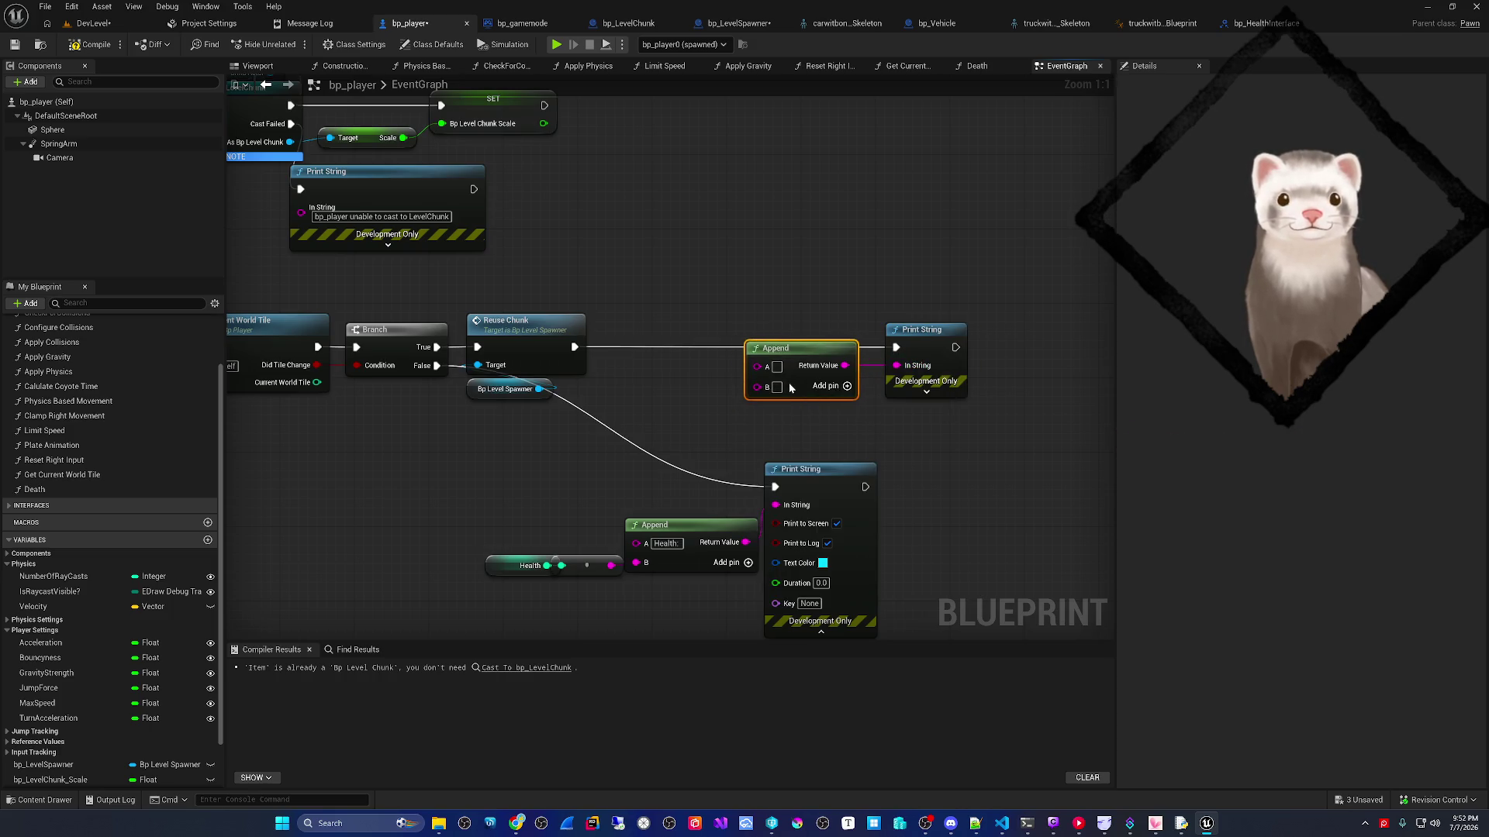
- Set the Print String's text colour to full orange
{"action": "left_click", "coordinate": [926, 391]}
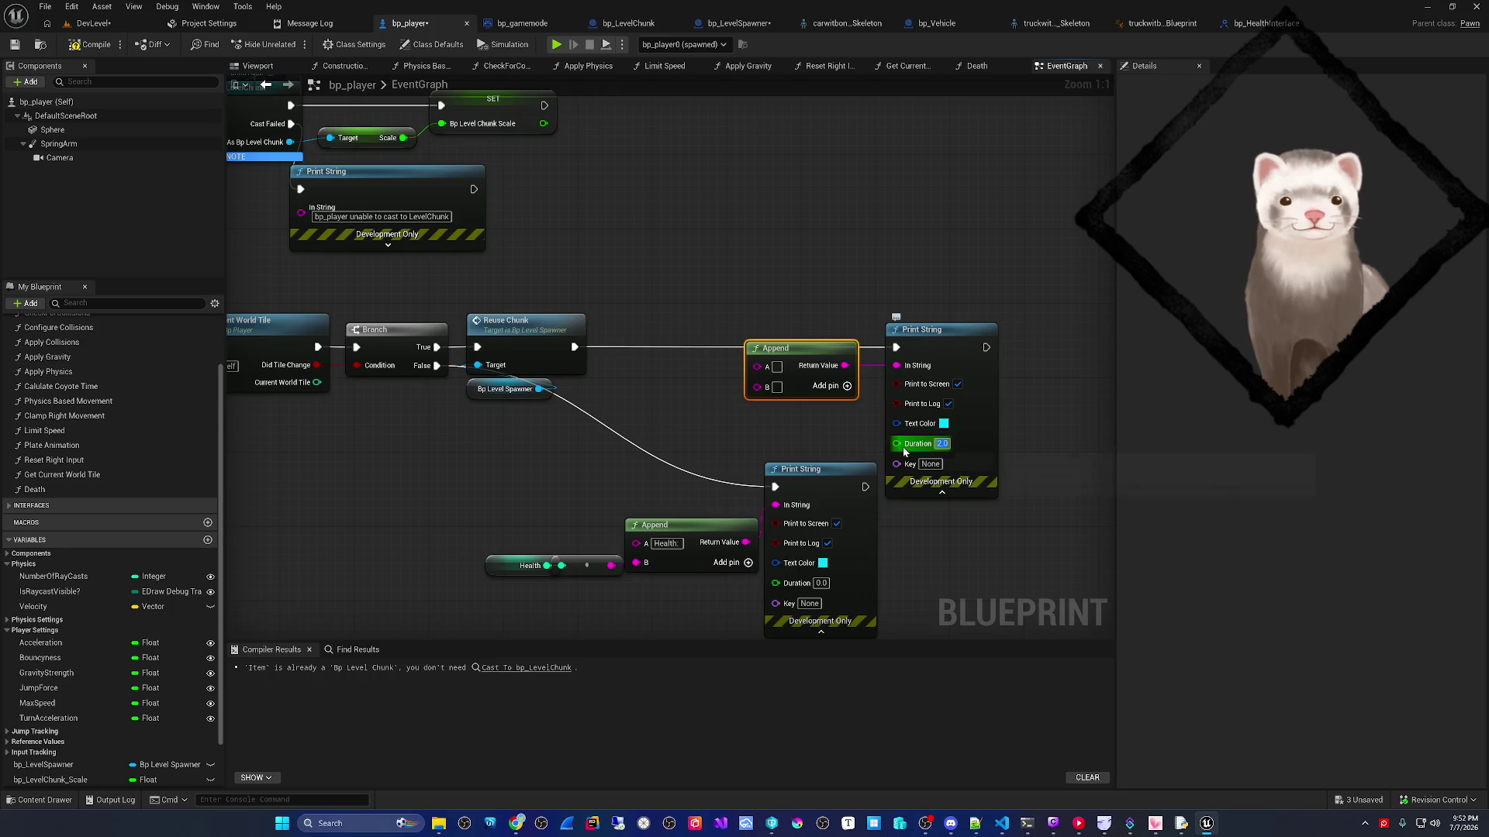
{"action": "left_click", "coordinate": [944, 423]}
{"action": "left_click", "coordinate": [1045, 518]}
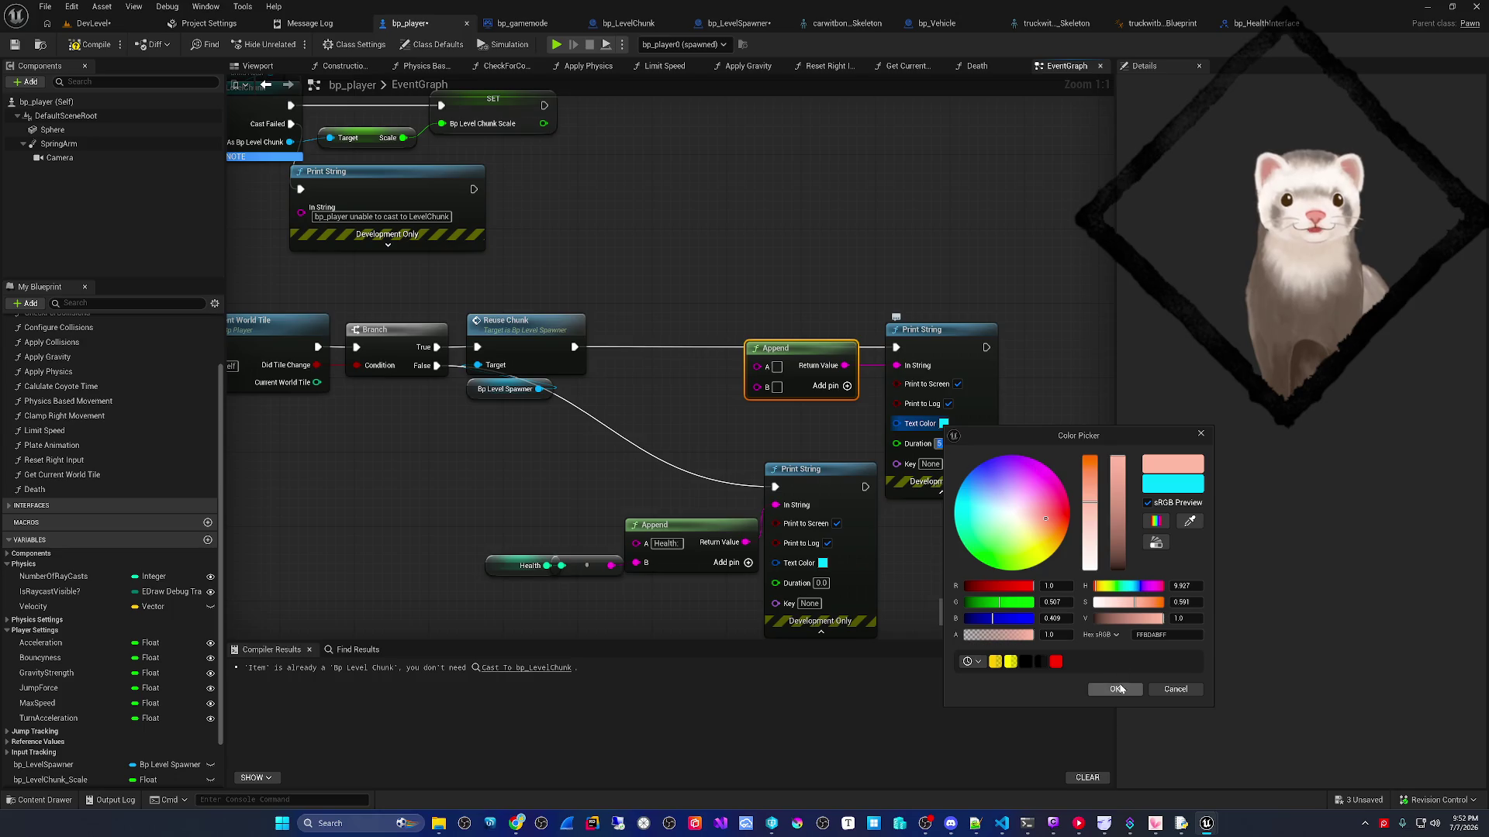
{"action": "left_click_drag", "start_coordinate": [1090, 478], "coordinate": [1090, 456]}
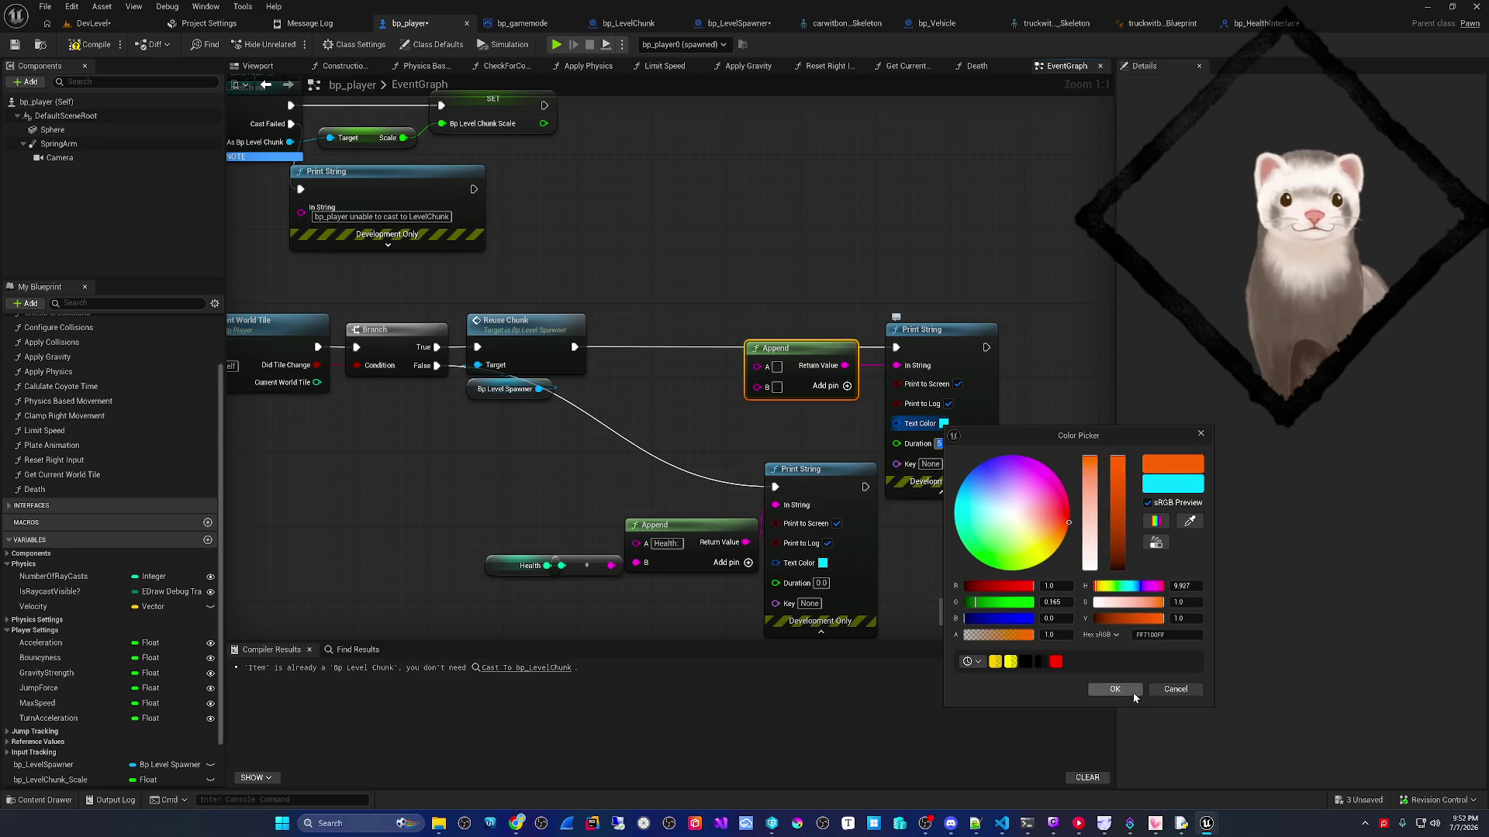
{"action": "left_click", "coordinate": [1132, 692]}
- Label Append 'Current World Tile', wire the tile value into B, compile, and play DevLevel
{"action": "type", "text": "Current World Tile"}
{"action": "left_click_drag", "start_coordinate": [817, 379], "coordinate": [723, 379]}
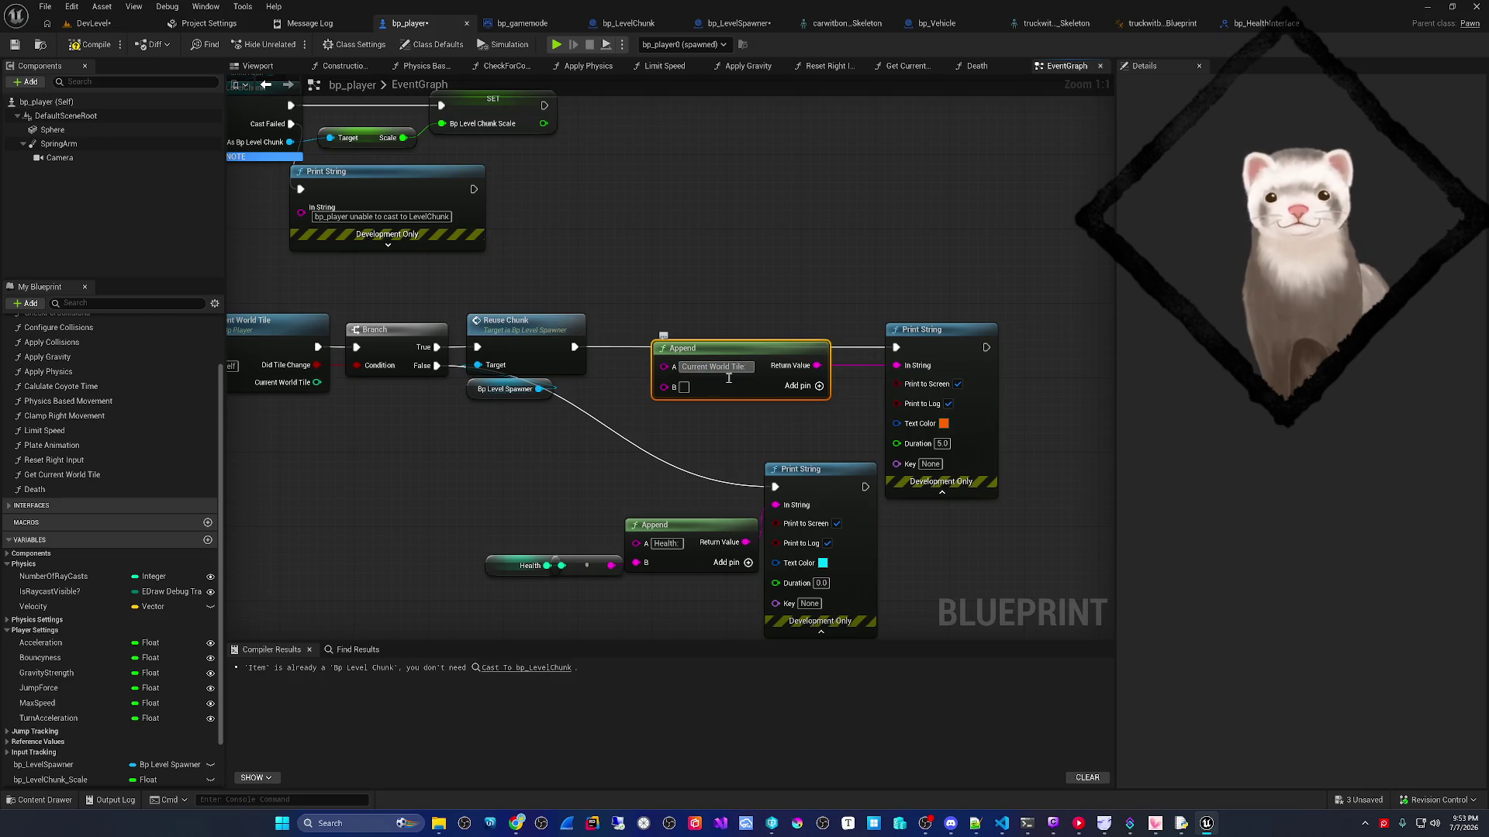
{"action": "left_click_drag", "start_coordinate": [317, 383], "coordinate": [674, 391]}
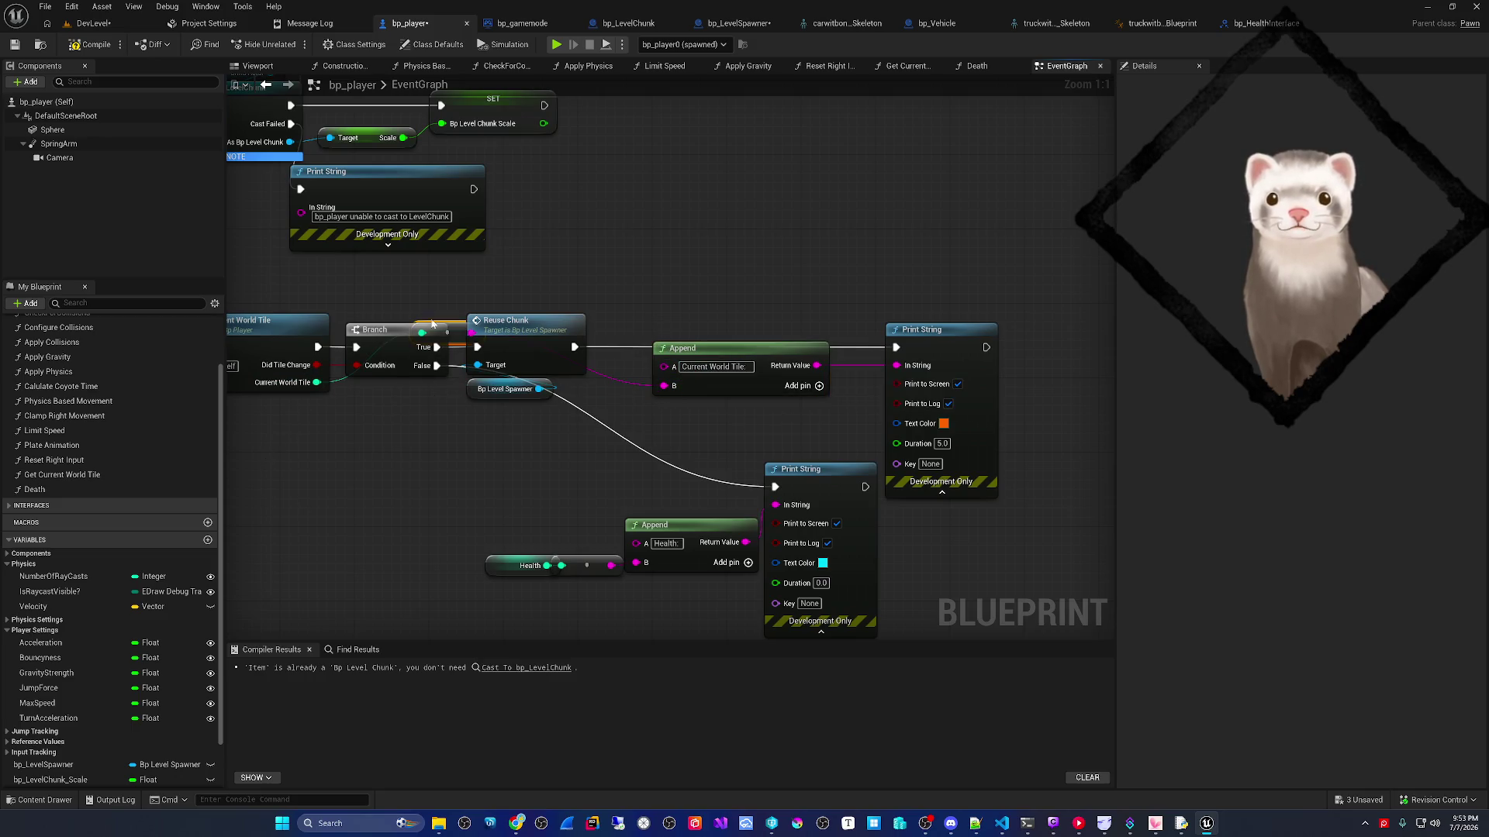
{"action": "left_click_drag", "start_coordinate": [455, 332], "coordinate": [712, 334]}
{"action": "left_click", "coordinate": [92, 44]}
{"action": "left_click", "coordinate": [91, 23]}
{"action": "left_click", "coordinate": [290, 44]}
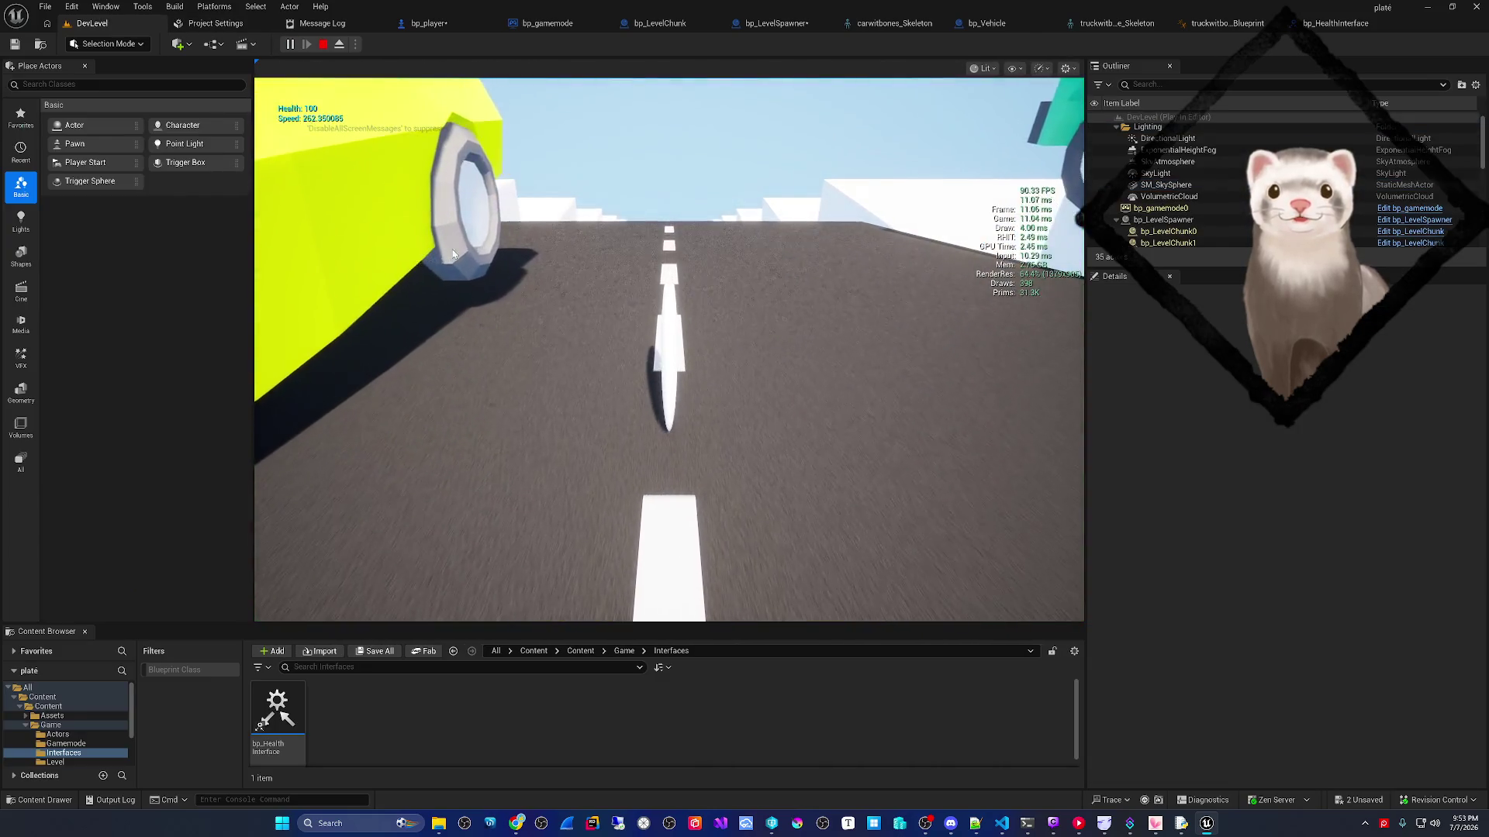
- Stop the play session and inspect the MaxSpeed variable in bp_player
{"action": "key", "text": "Escape"}
{"action": "left_click", "coordinate": [428, 23]}
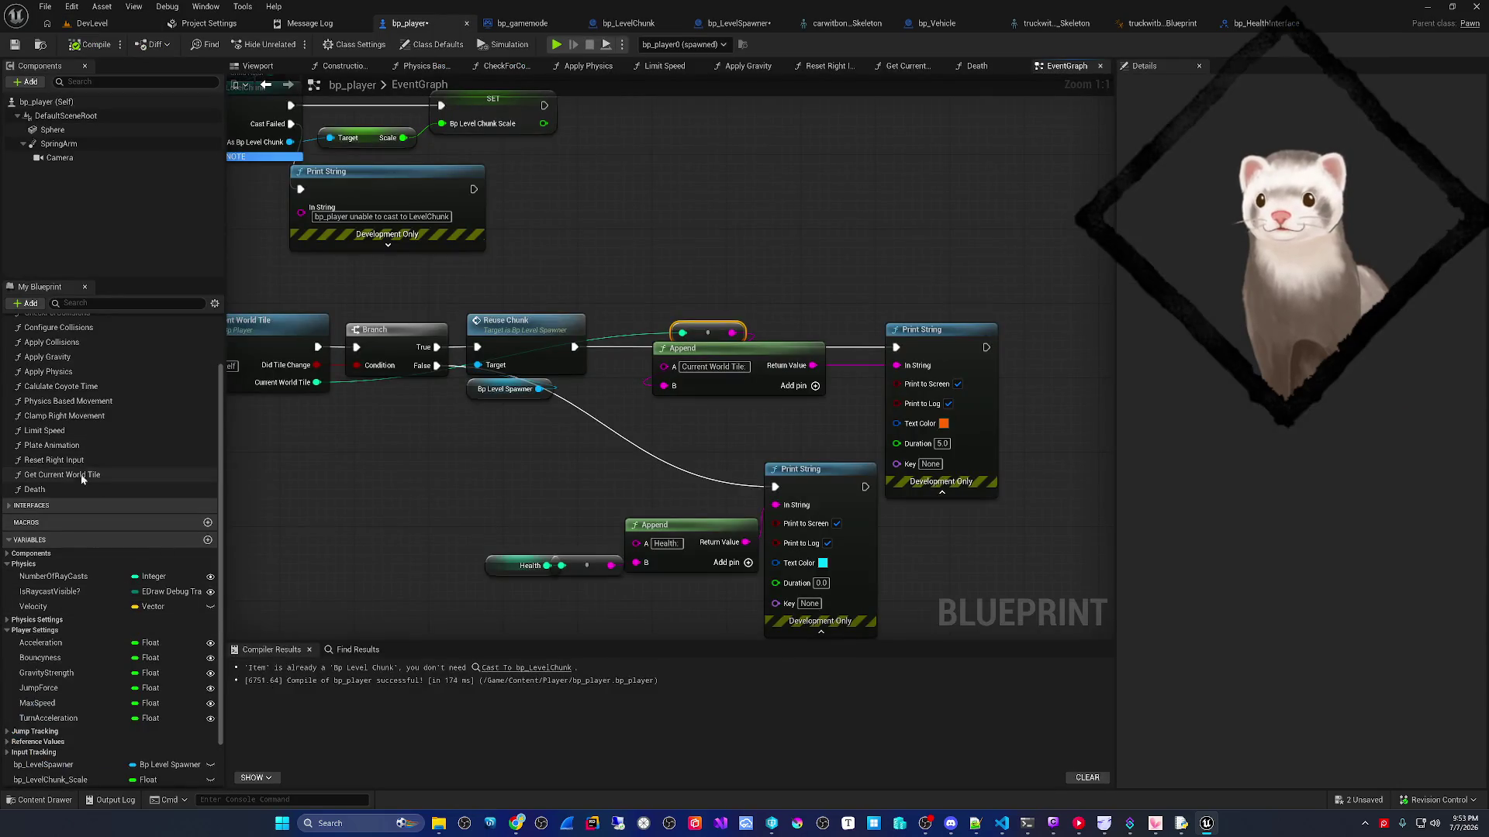
{"action": "left_click", "coordinate": [70, 704]}
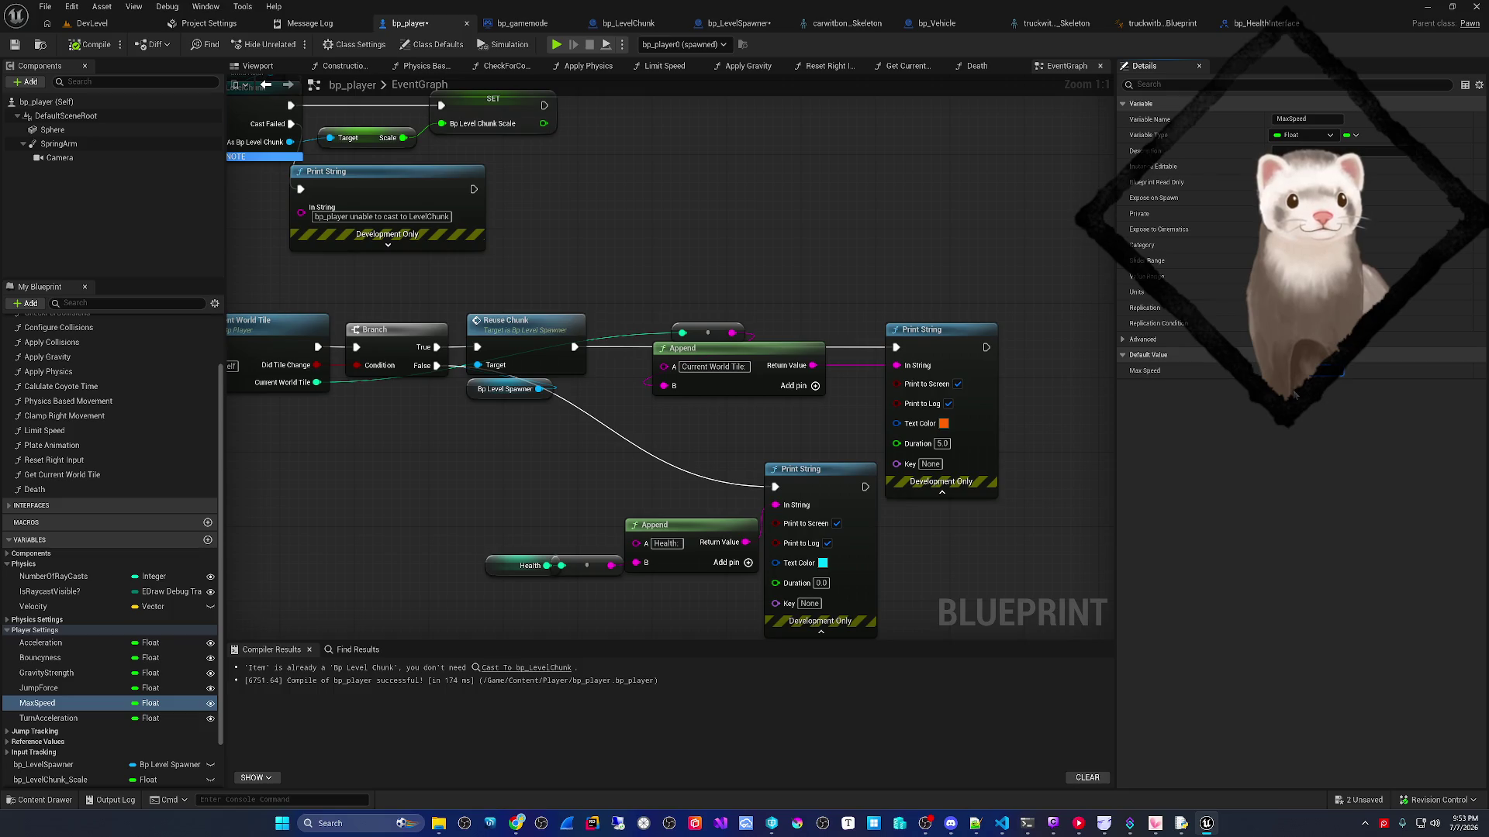
- Play-test and watch Current World Tile values print up to 38, then return to bp_player
{"action": "left_click", "coordinate": [92, 23]}
{"action": "left_click", "coordinate": [290, 44]}
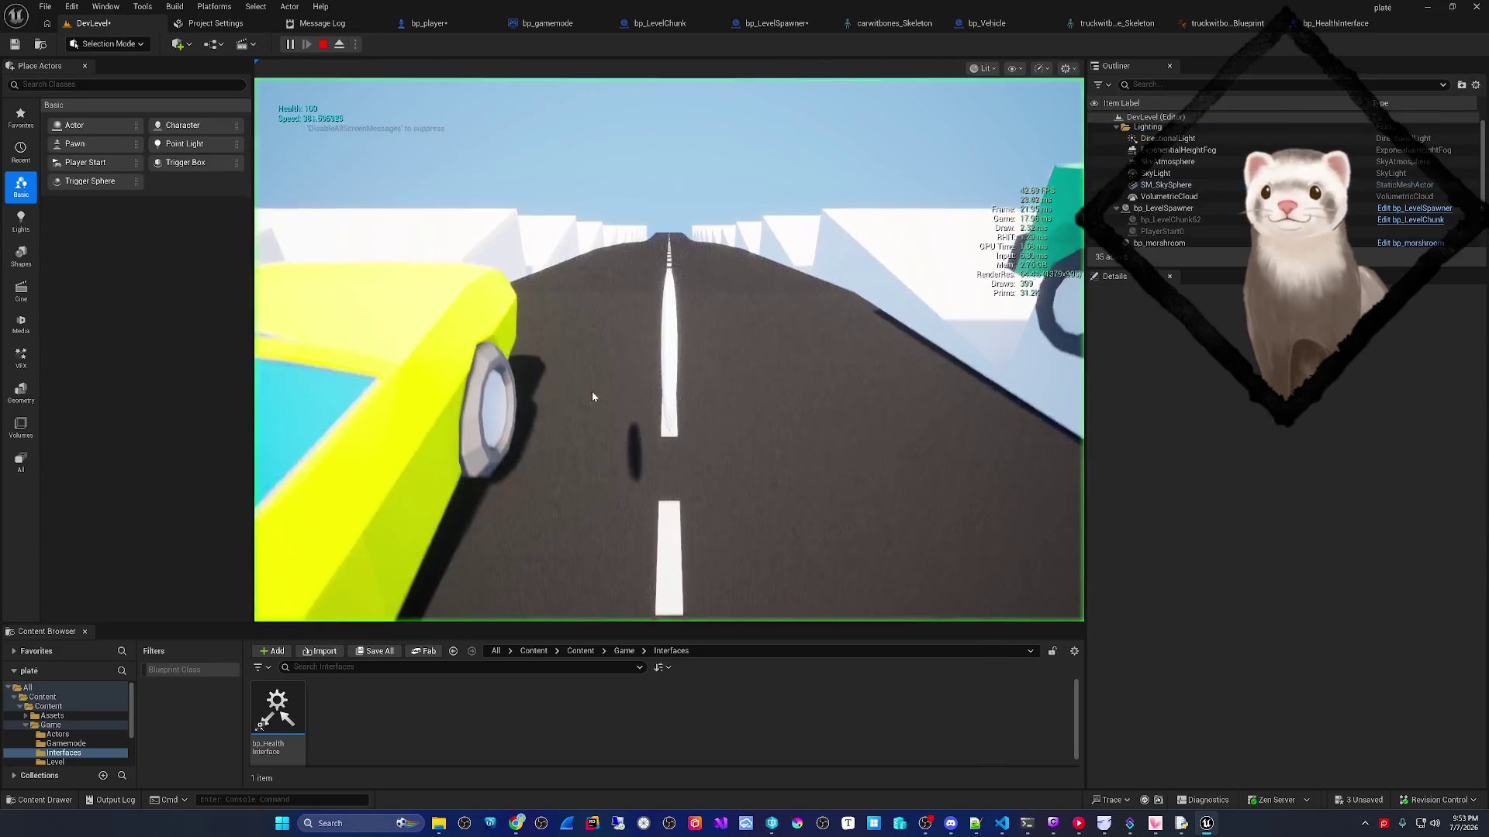
{"action": "left_click", "coordinate": [592, 397]}
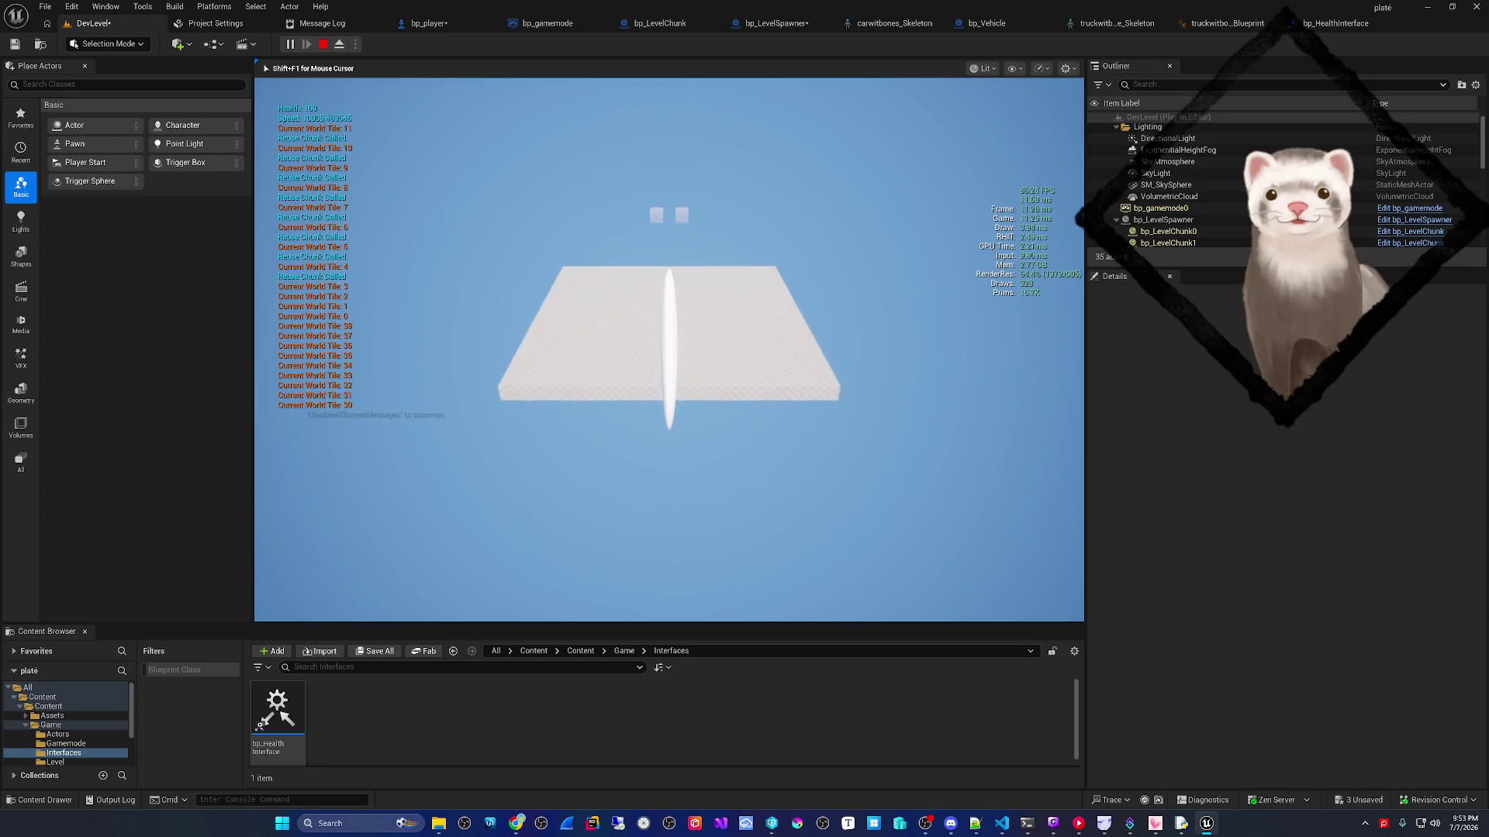
{"action": "key", "text": "Escape"}
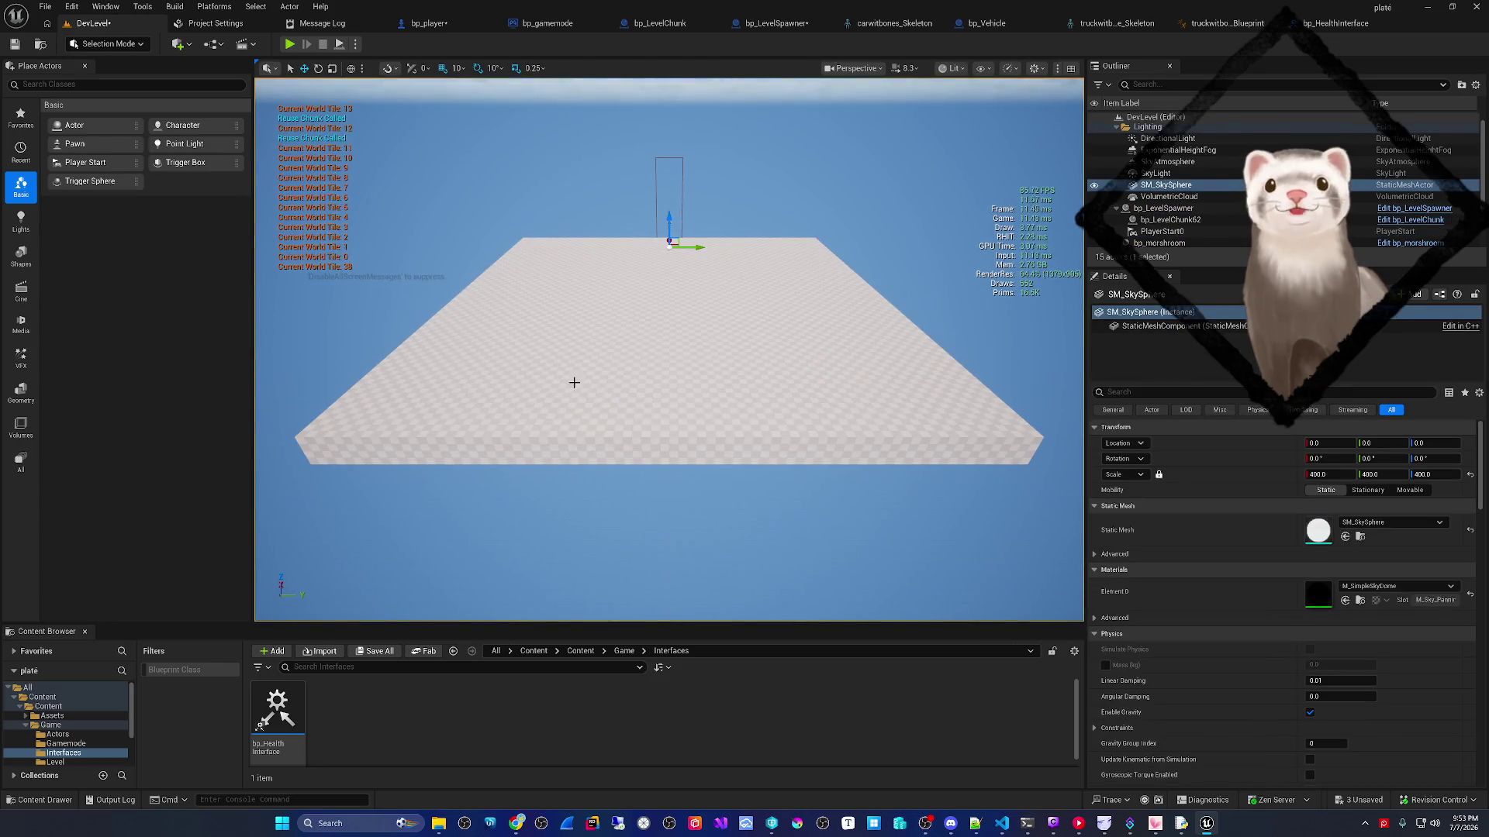
{"action": "left_click", "coordinate": [427, 23]}
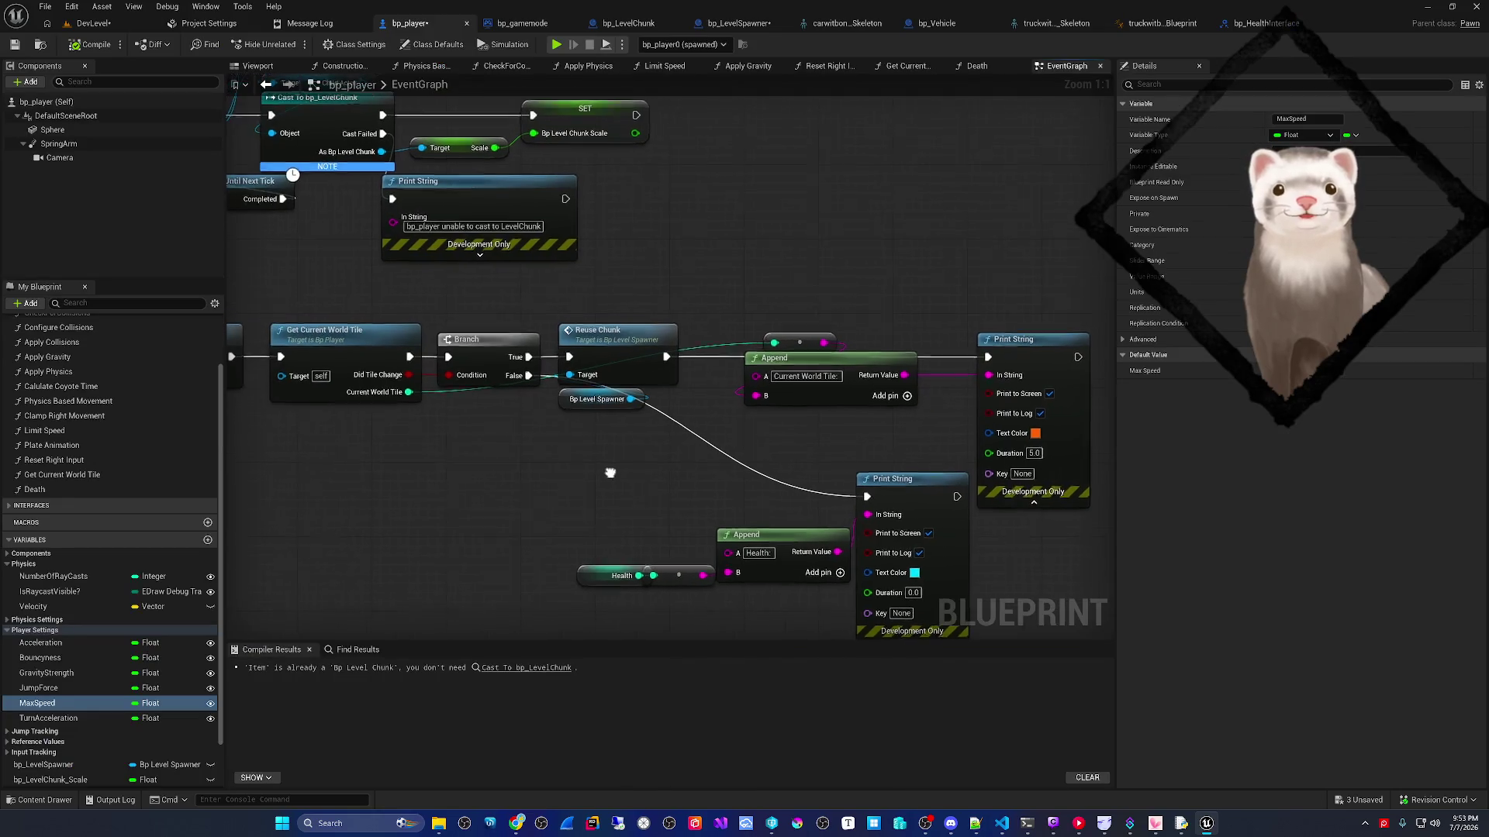
{"action": "double_click", "coordinate": [352, 356]}
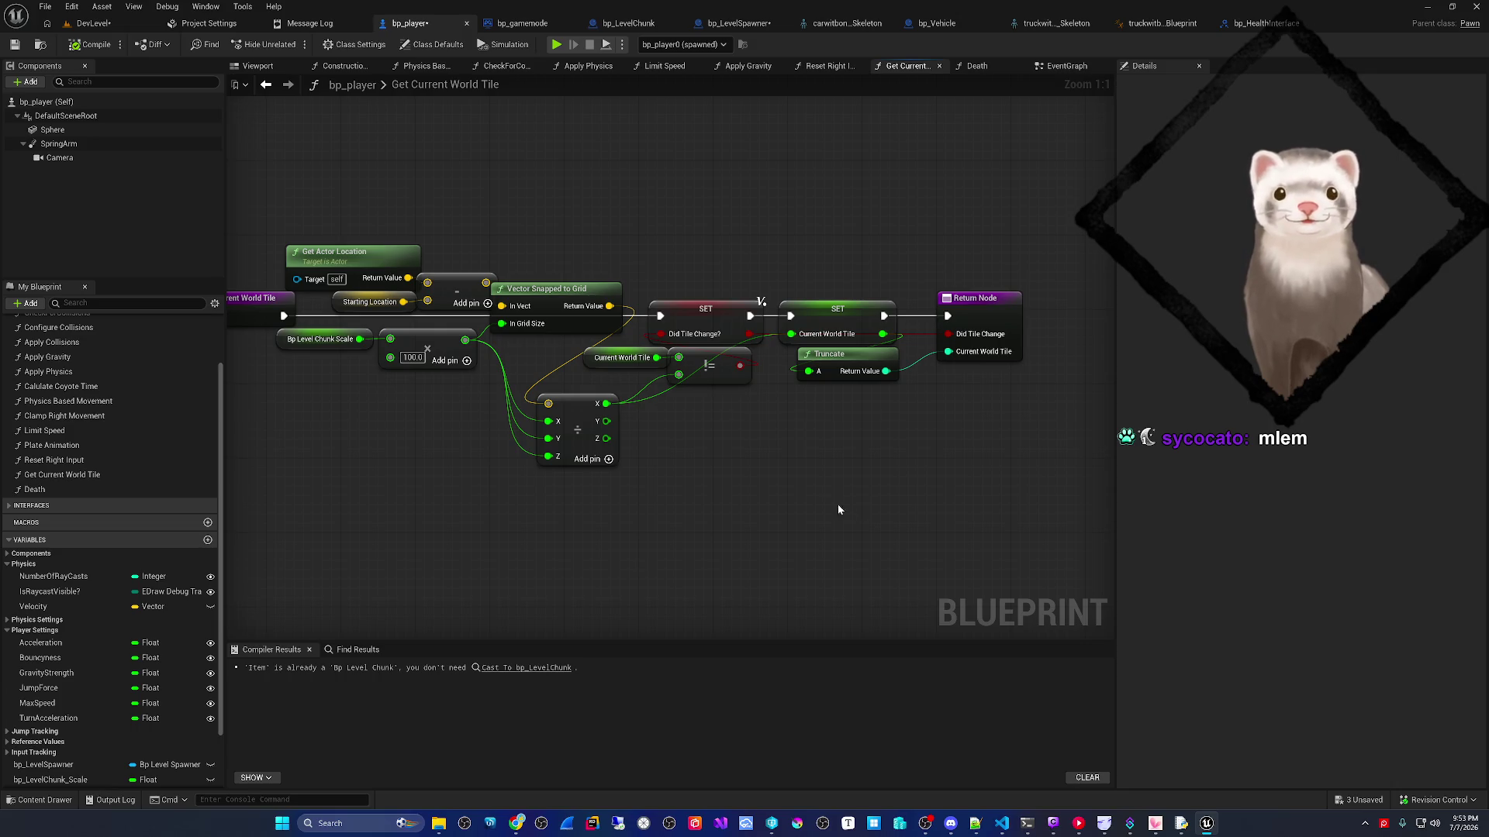
{"action": "mouse_move", "coordinate": [747, 502]}
{"action": "left_mouse_down"}
{"action": "mouse_move", "coordinate": [799, 498]}
{"action": "mouse_move", "coordinate": [705, 498]}
{"action": "mouse_move", "coordinate": [788, 498]}
{"action": "mouse_move", "coordinate": [767, 512]}
{"action": "left_mouse_up"}
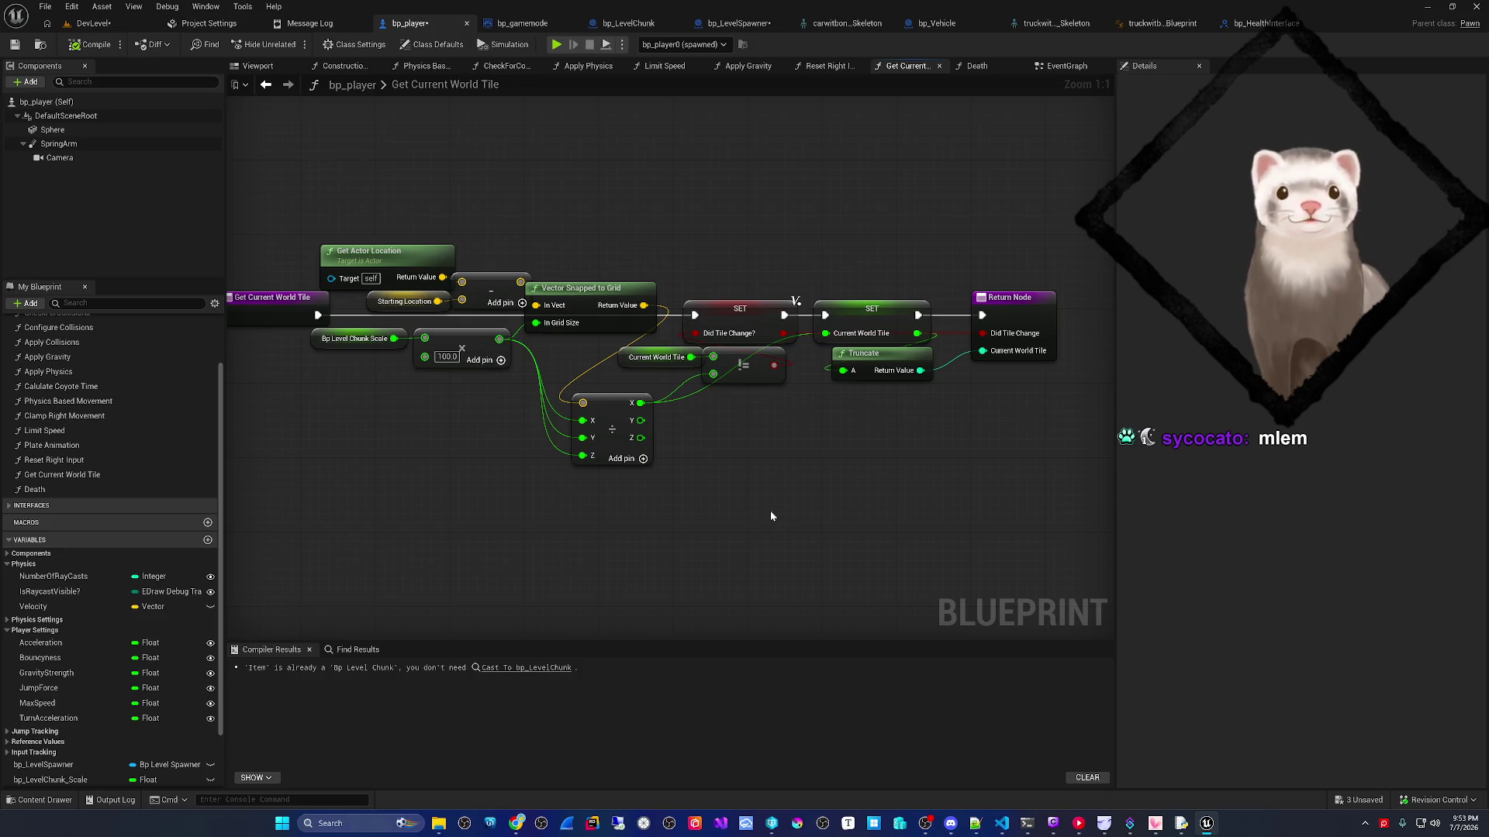
{"action": "left_click_drag", "start_coordinate": [773, 509], "coordinate": [936, 516]}
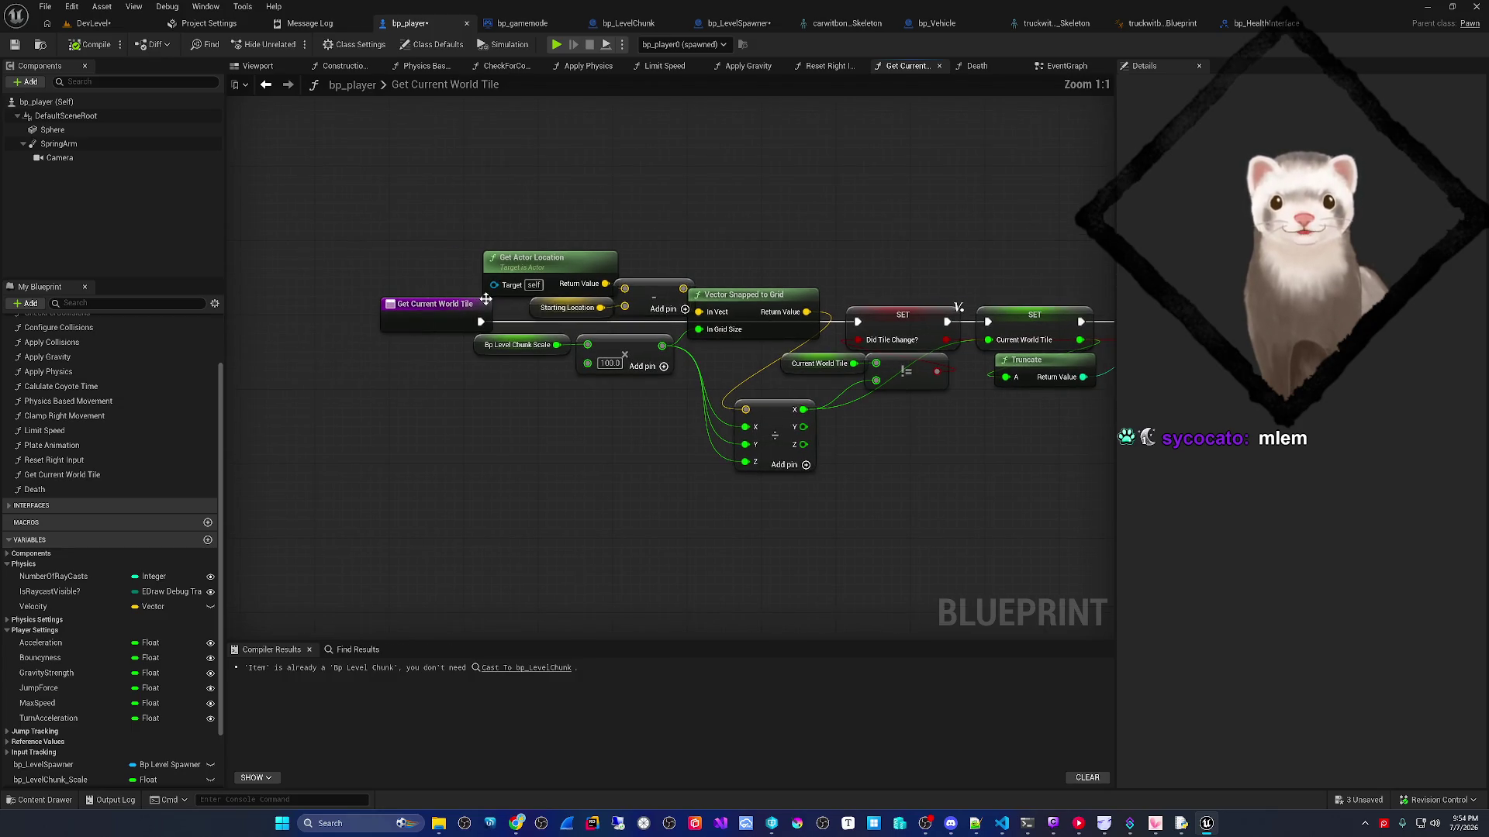
{"action": "left_click", "coordinate": [560, 256]}
{"action": "left_click_drag", "start_coordinate": [704, 263], "coordinate": [589, 264]}
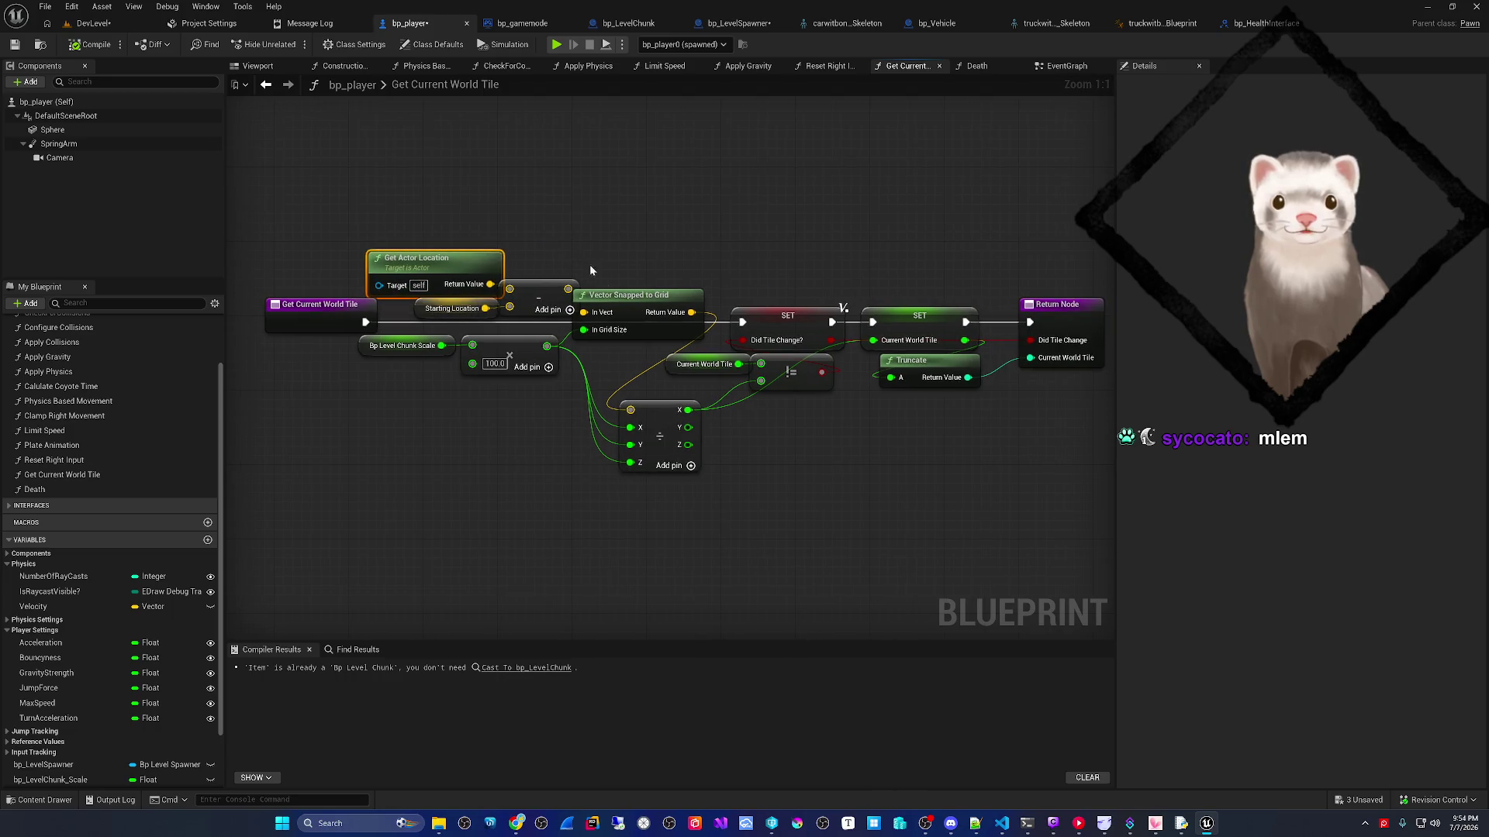
{"action": "left_click", "coordinate": [640, 303]}
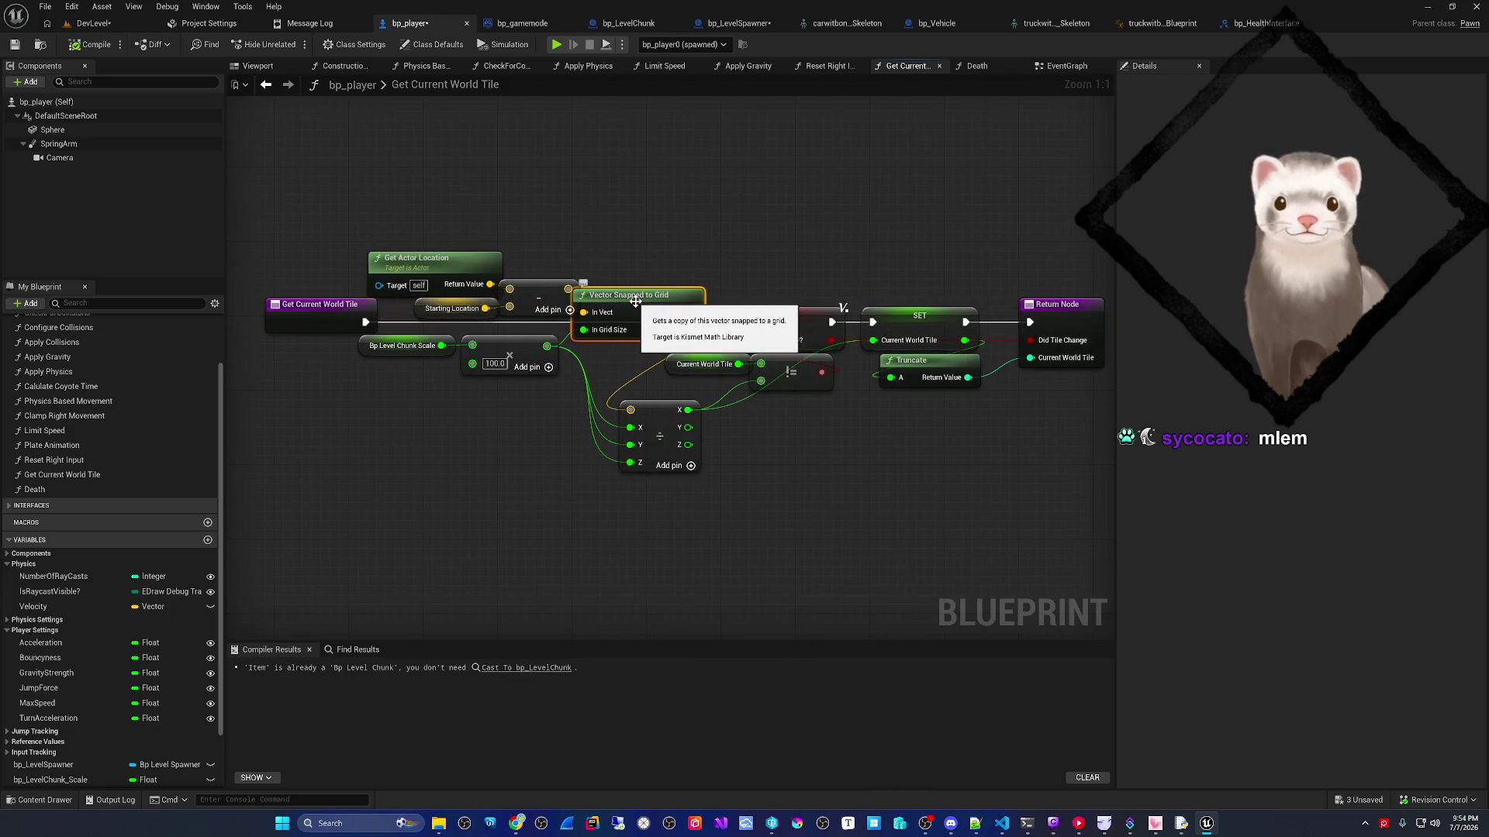
{"action": "left_click", "coordinate": [497, 349]}
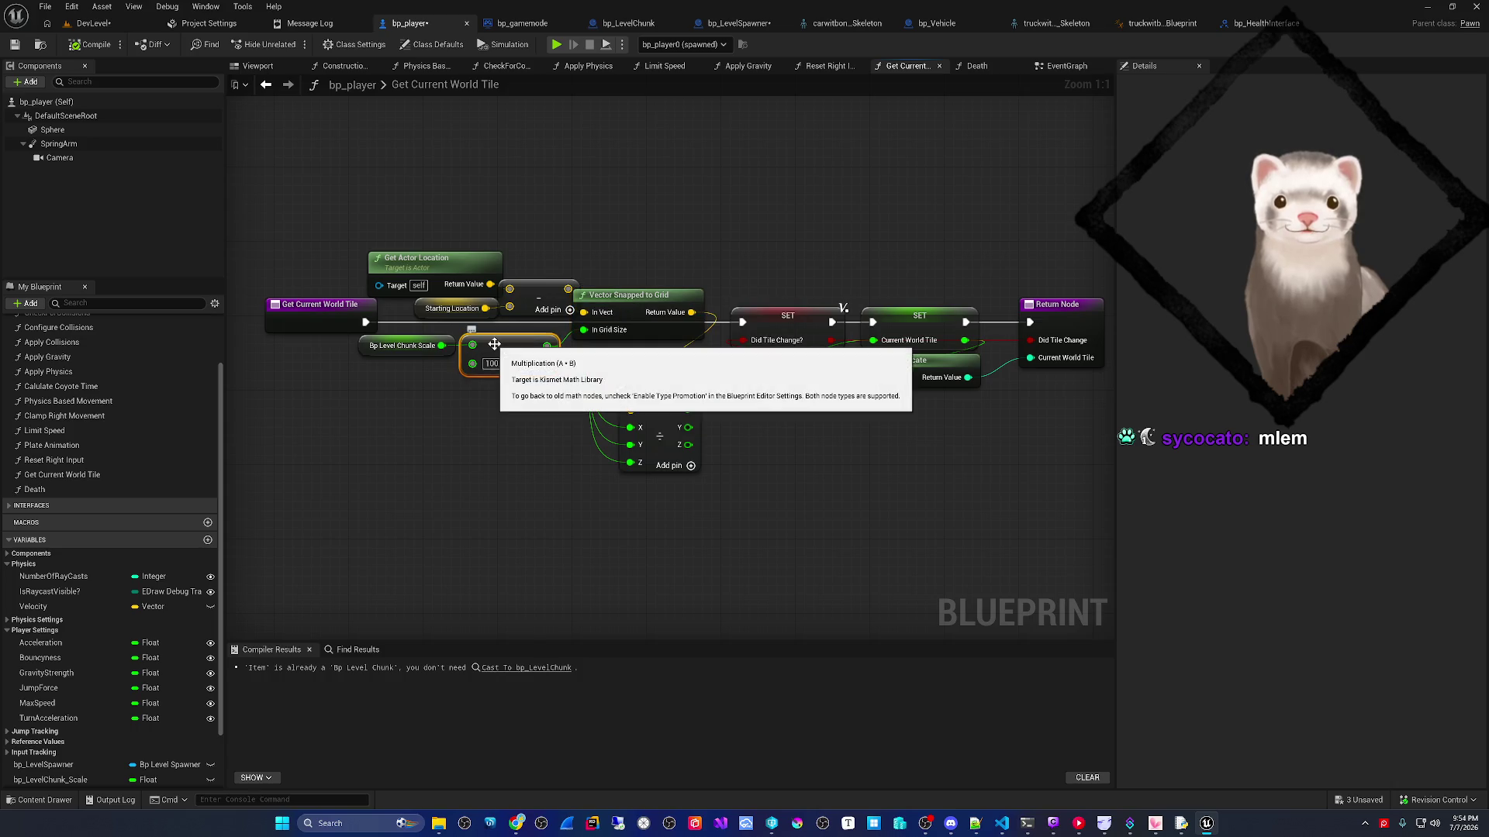
{"action": "left_click", "coordinate": [410, 352]}
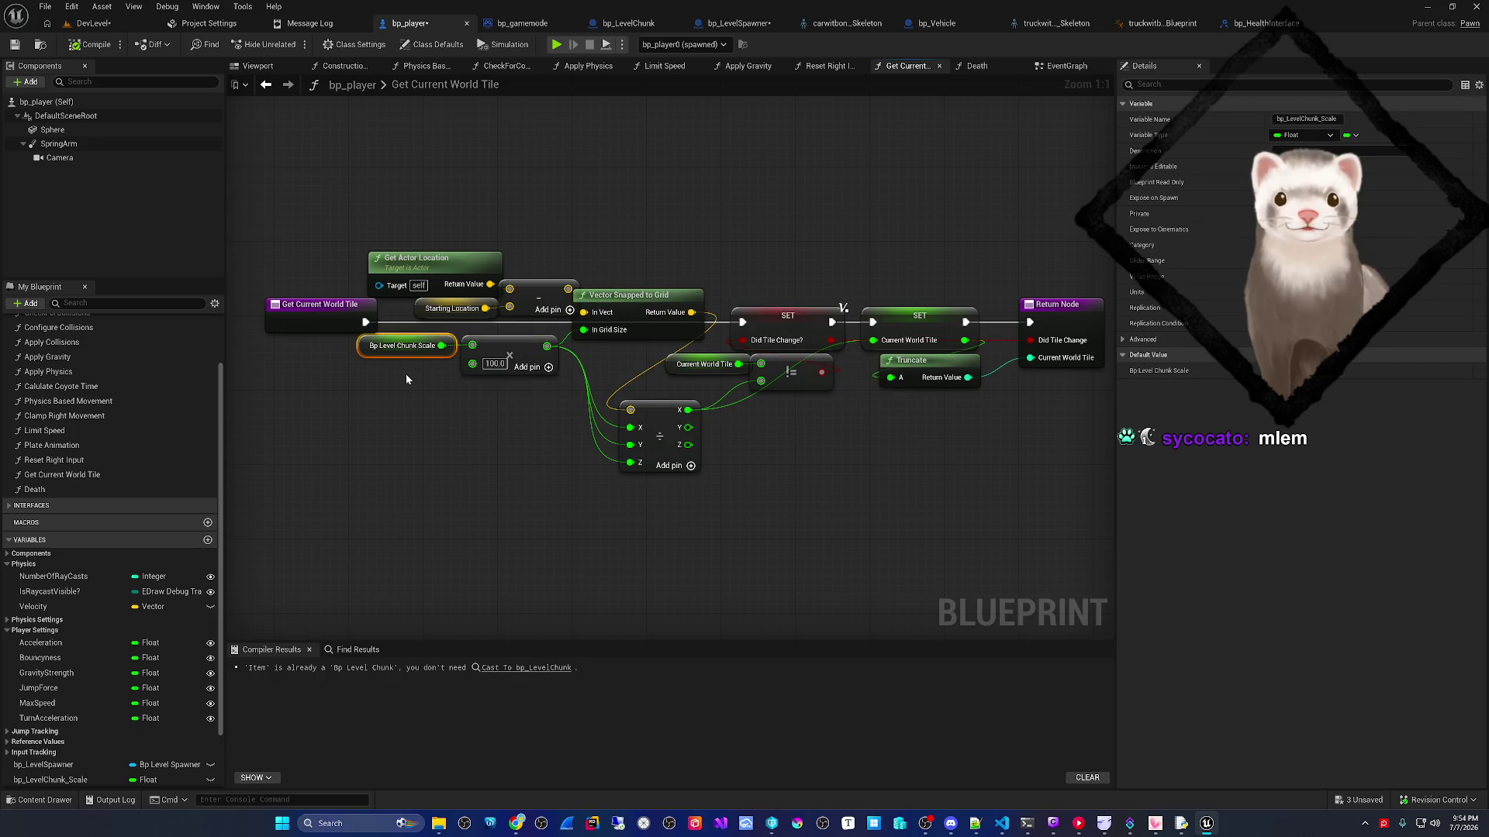
{"action": "left_click", "coordinate": [494, 342]}
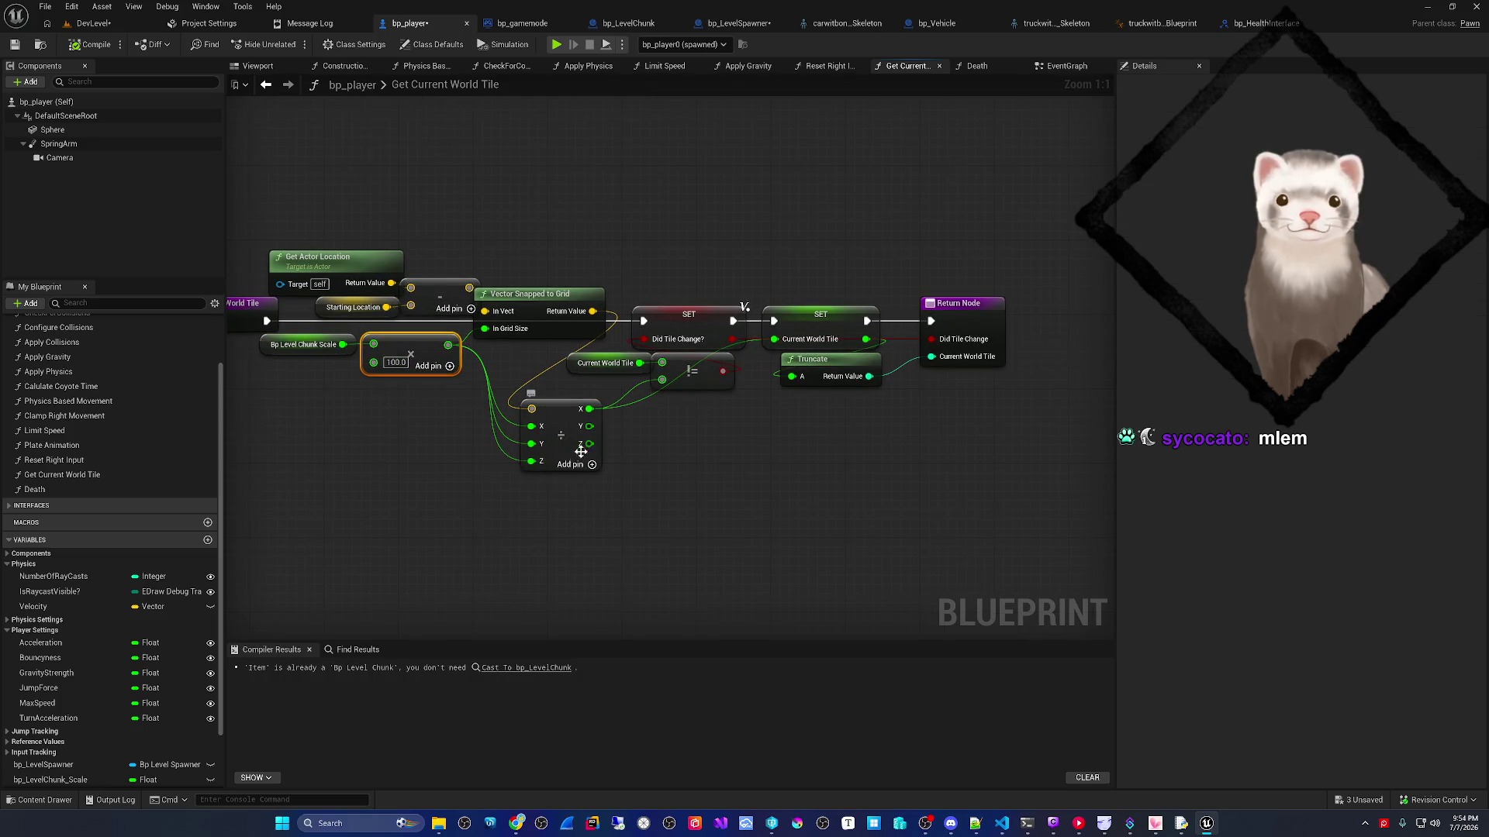
{"action": "left_click_drag", "start_coordinate": [570, 494], "coordinate": [502, 494]}
{"action": "left_click", "coordinate": [491, 439]}
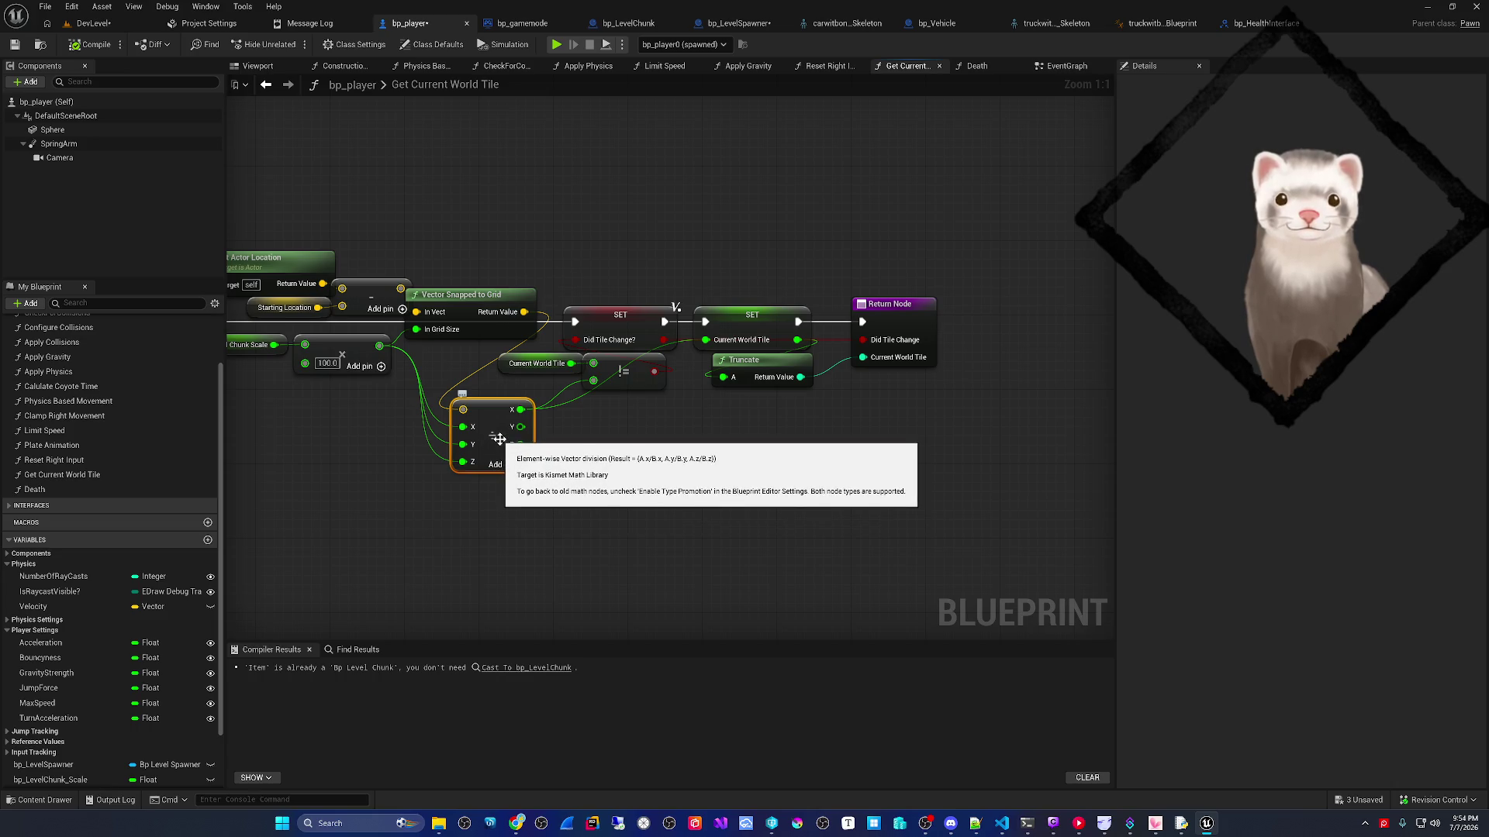
{"action": "left_click", "coordinate": [612, 376]}
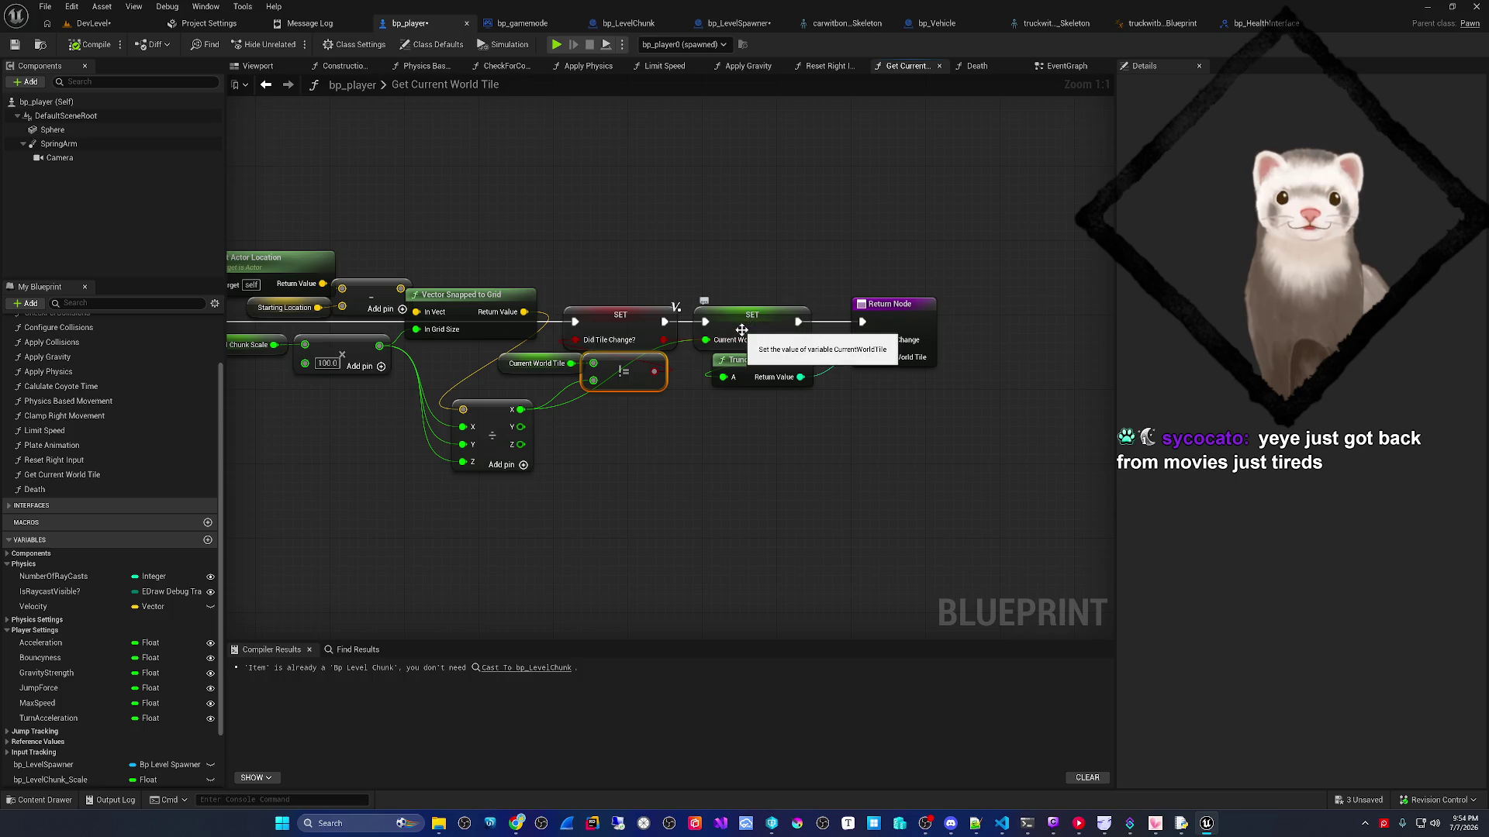
{"action": "left_click", "coordinate": [763, 371]}
{"action": "left_click_drag", "start_coordinate": [770, 421], "coordinate": [706, 436]}
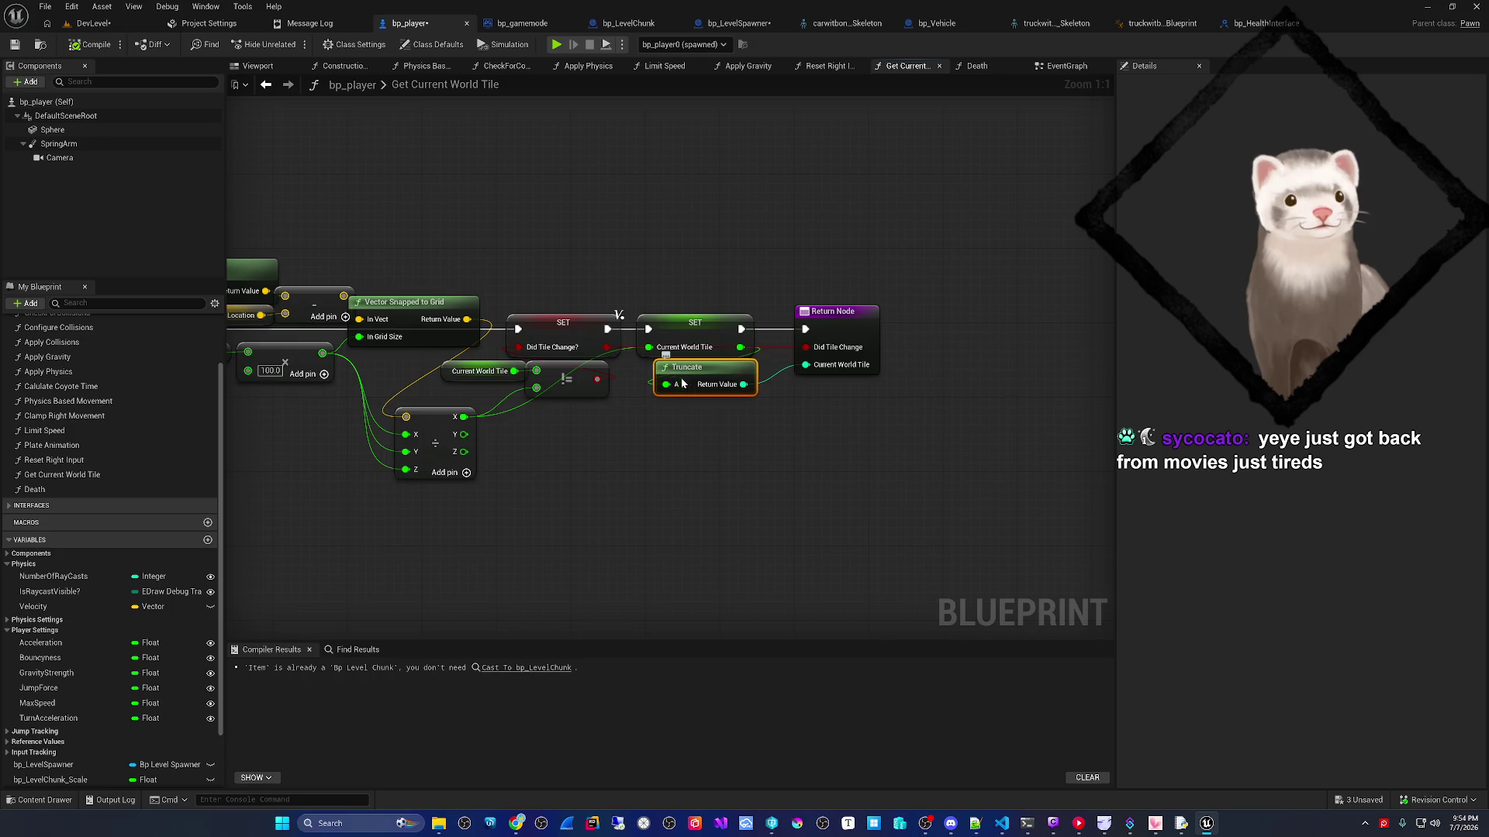
{"action": "left_click_drag", "start_coordinate": [673, 402], "coordinate": [888, 469]}
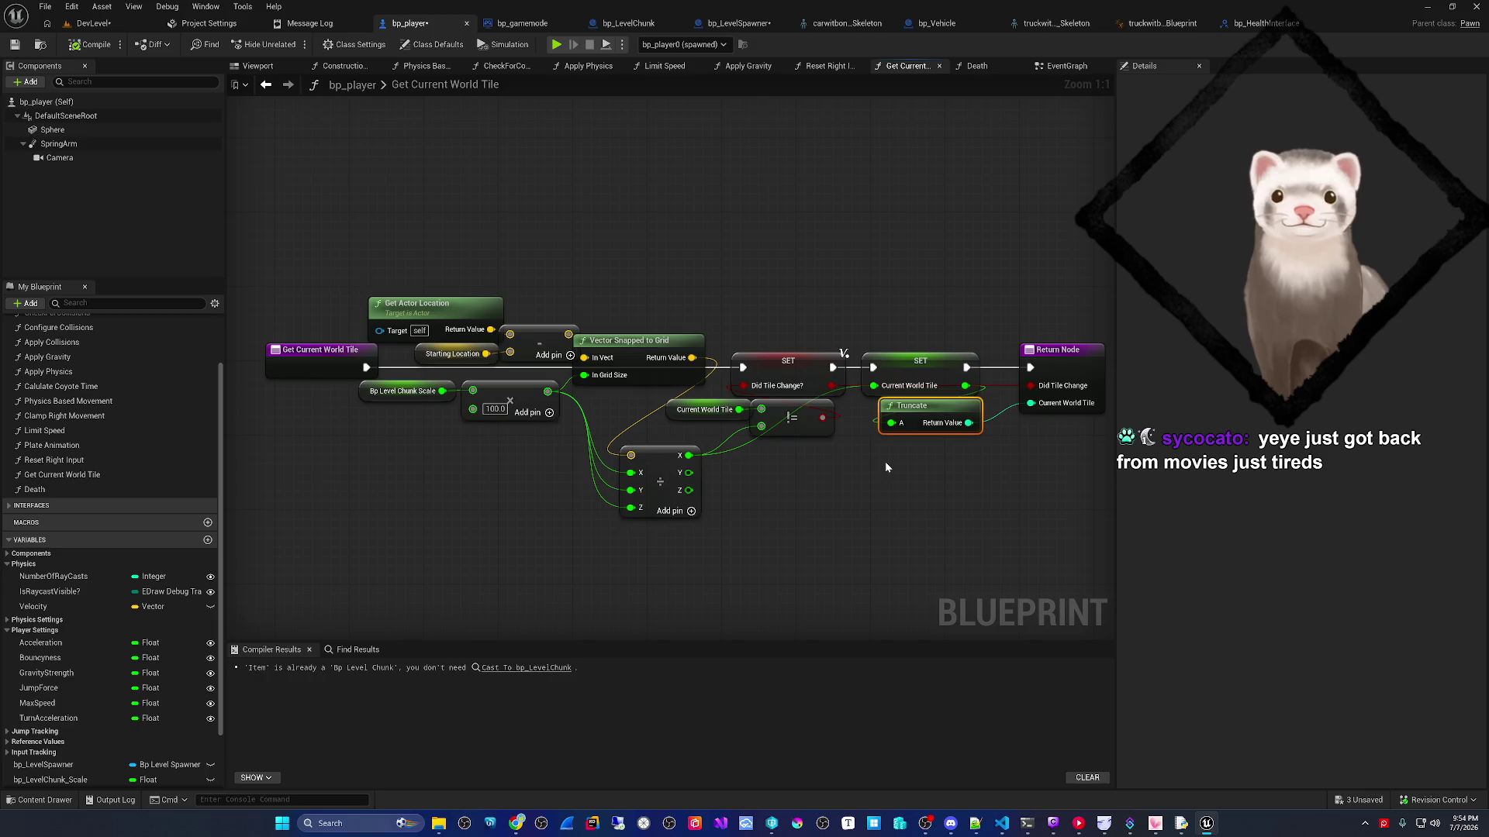
{"action": "left_click_drag", "start_coordinate": [885, 462], "coordinate": [837, 443]}
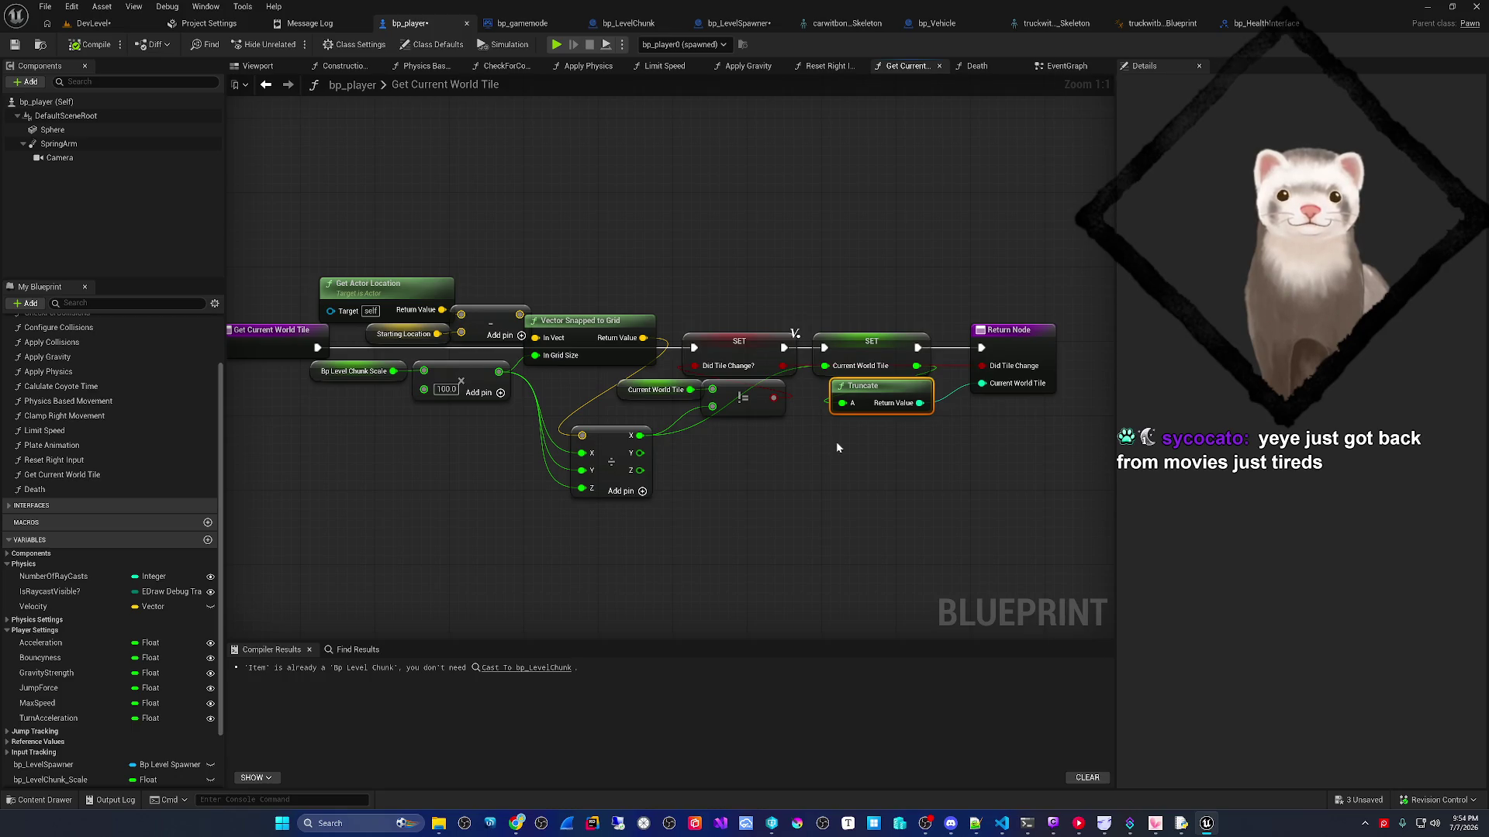
{"action": "left_click_drag", "start_coordinate": [836, 448], "coordinate": [679, 516]}
{"action": "left_click_drag", "start_coordinate": [824, 428], "coordinate": [735, 267]}
- Add a Print String after the Return Node with an Append feeding its In String
{"action": "type", "text": "print"}
{"action": "key", "text": "Return"}
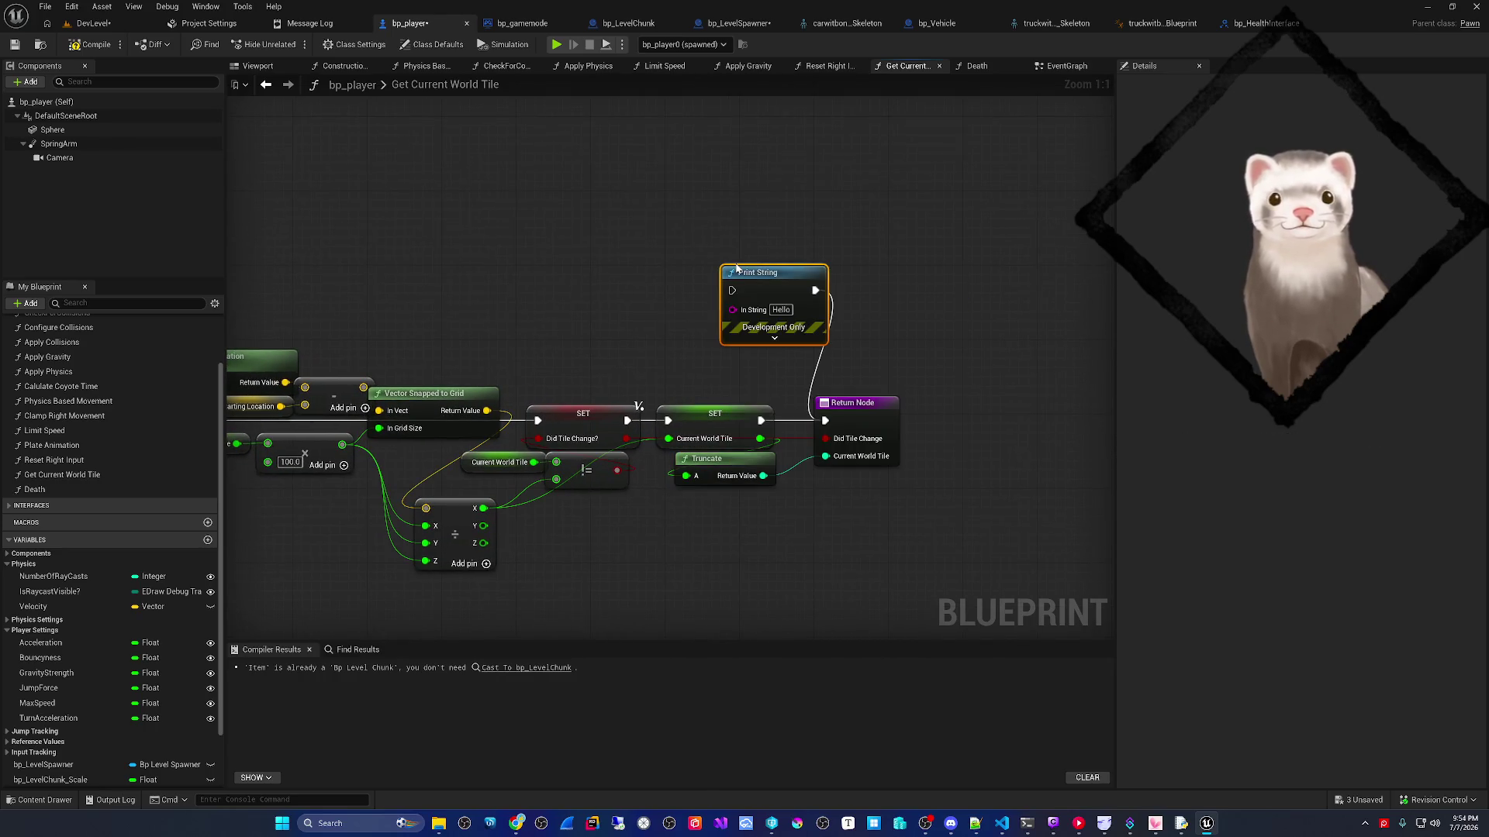
{"action": "mouse_move", "coordinate": [768, 272]}
{"action": "left_mouse_down"}
{"action": "mouse_move", "coordinate": [870, 217]}
{"action": "mouse_move", "coordinate": [680, 253]}
{"action": "mouse_move", "coordinate": [866, 287]}
{"action": "left_mouse_up"}
{"action": "type", "text": "append"}
{"action": "key", "text": "Return"}
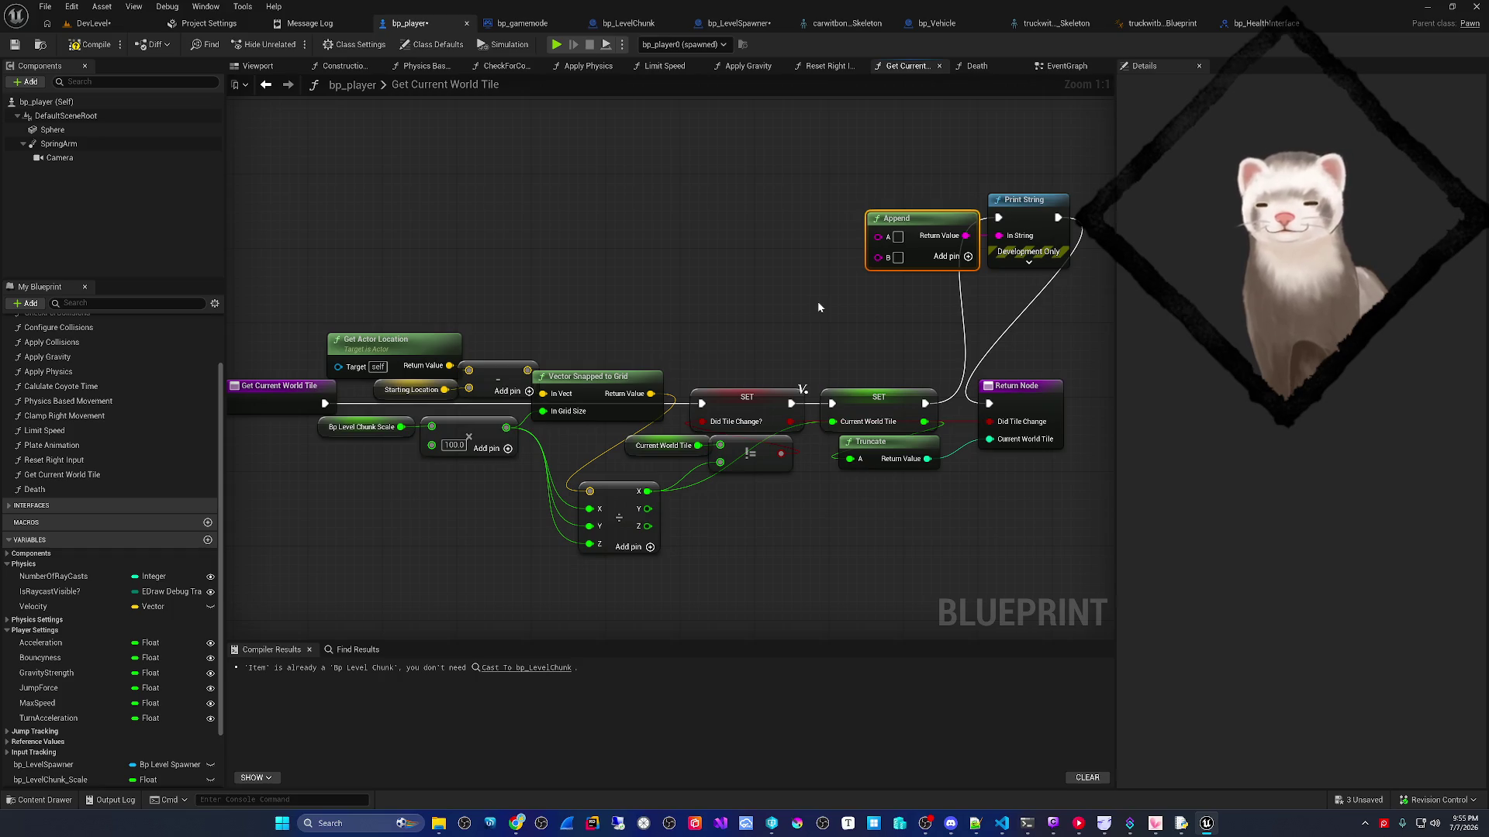
- Wire Vector Snapped to Grid into Append's B, label A 'Vector Snapped to grid', and compile
{"action": "mouse_move", "coordinate": [894, 240]}
{"action": "left_mouse_down"}
{"action": "mouse_move", "coordinate": [762, 271]}
{"action": "mouse_move", "coordinate": [770, 326]}
{"action": "left_mouse_up"}
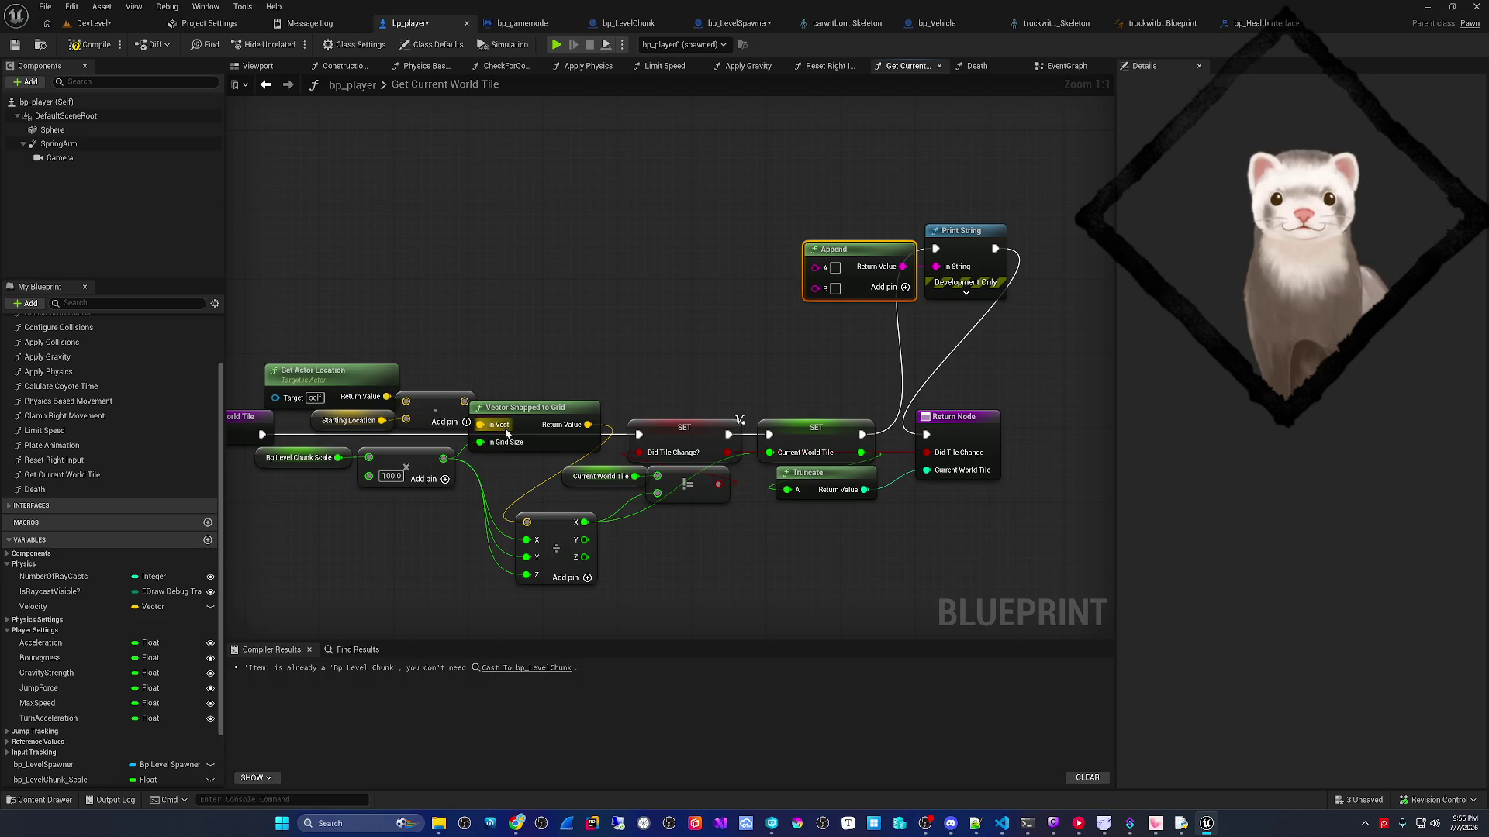
{"action": "left_click_drag", "start_coordinate": [558, 436], "coordinate": [459, 438]}
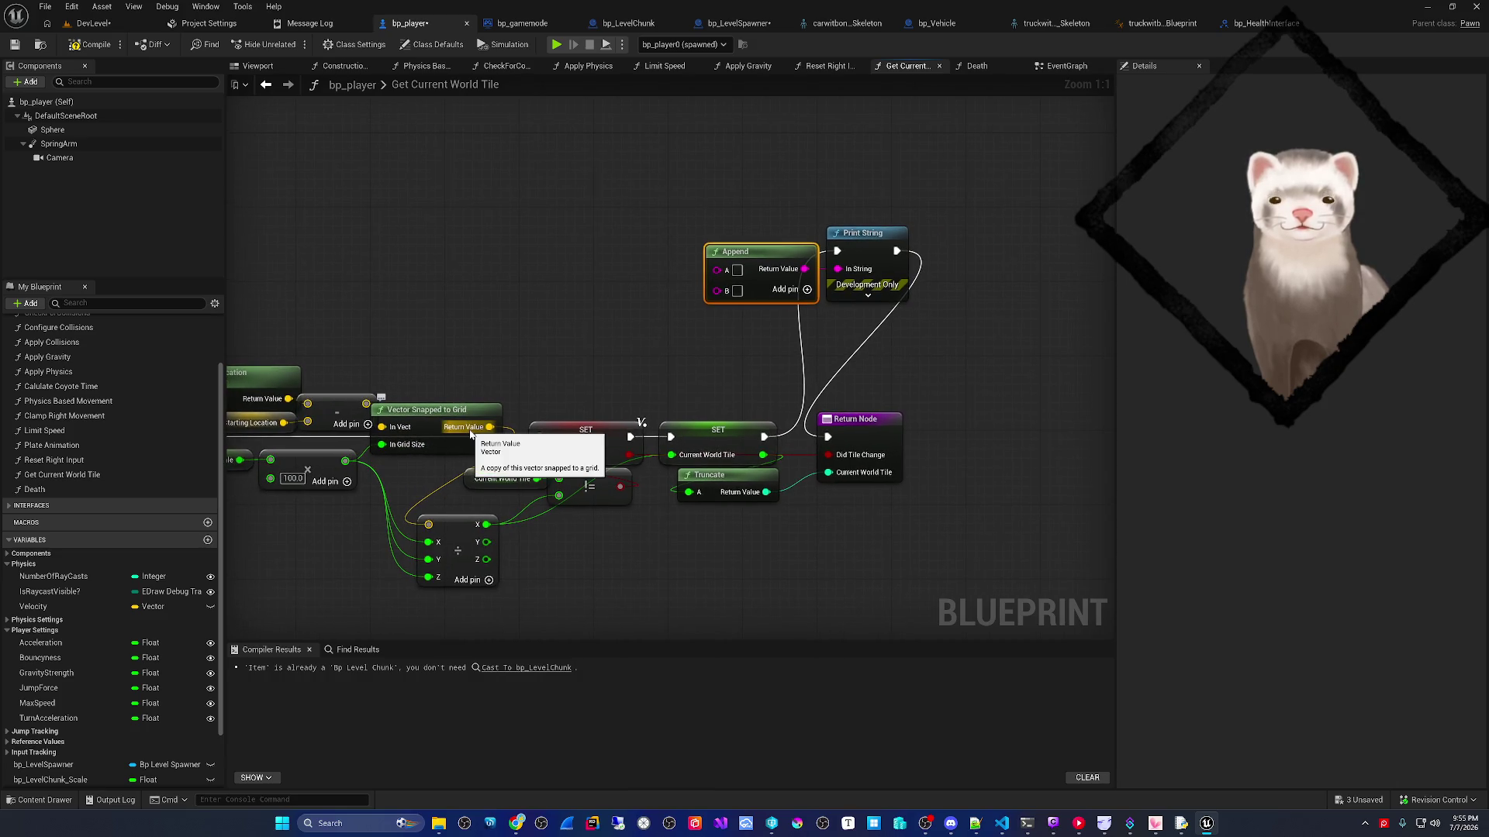
{"action": "left_click_drag", "start_coordinate": [605, 391], "coordinate": [723, 291]}
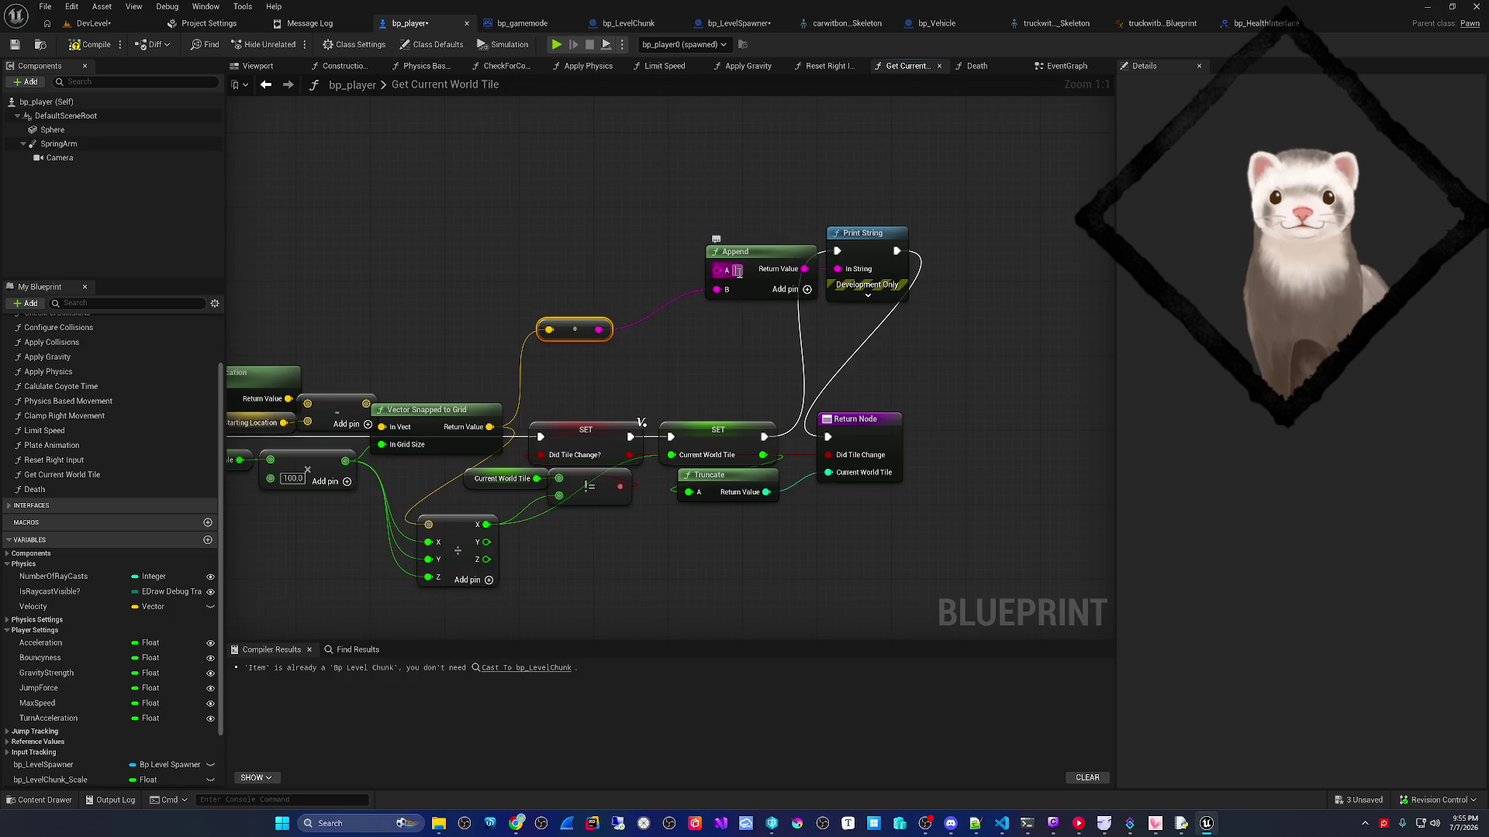
{"action": "type", "text": "ctor Snapped to grid"}
{"action": "key", "text": "Return"}
{"action": "left_click", "coordinate": [87, 44]}
{"action": "left_click", "coordinate": [93, 23]}
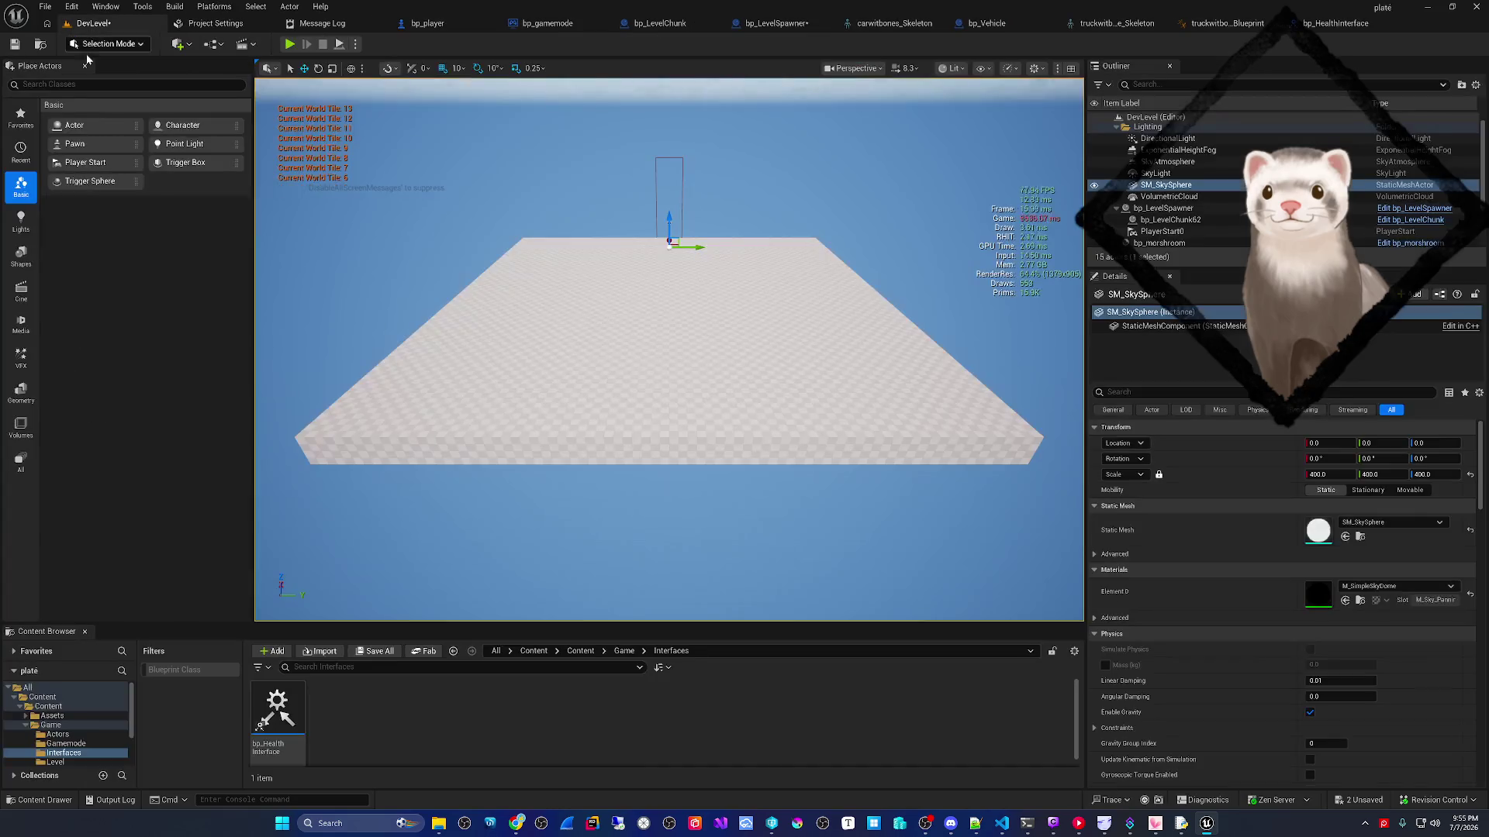
- Play-test the level to check the snapped-grid messages, then return to bp_player
{"action": "key", "text": "alt+p"}
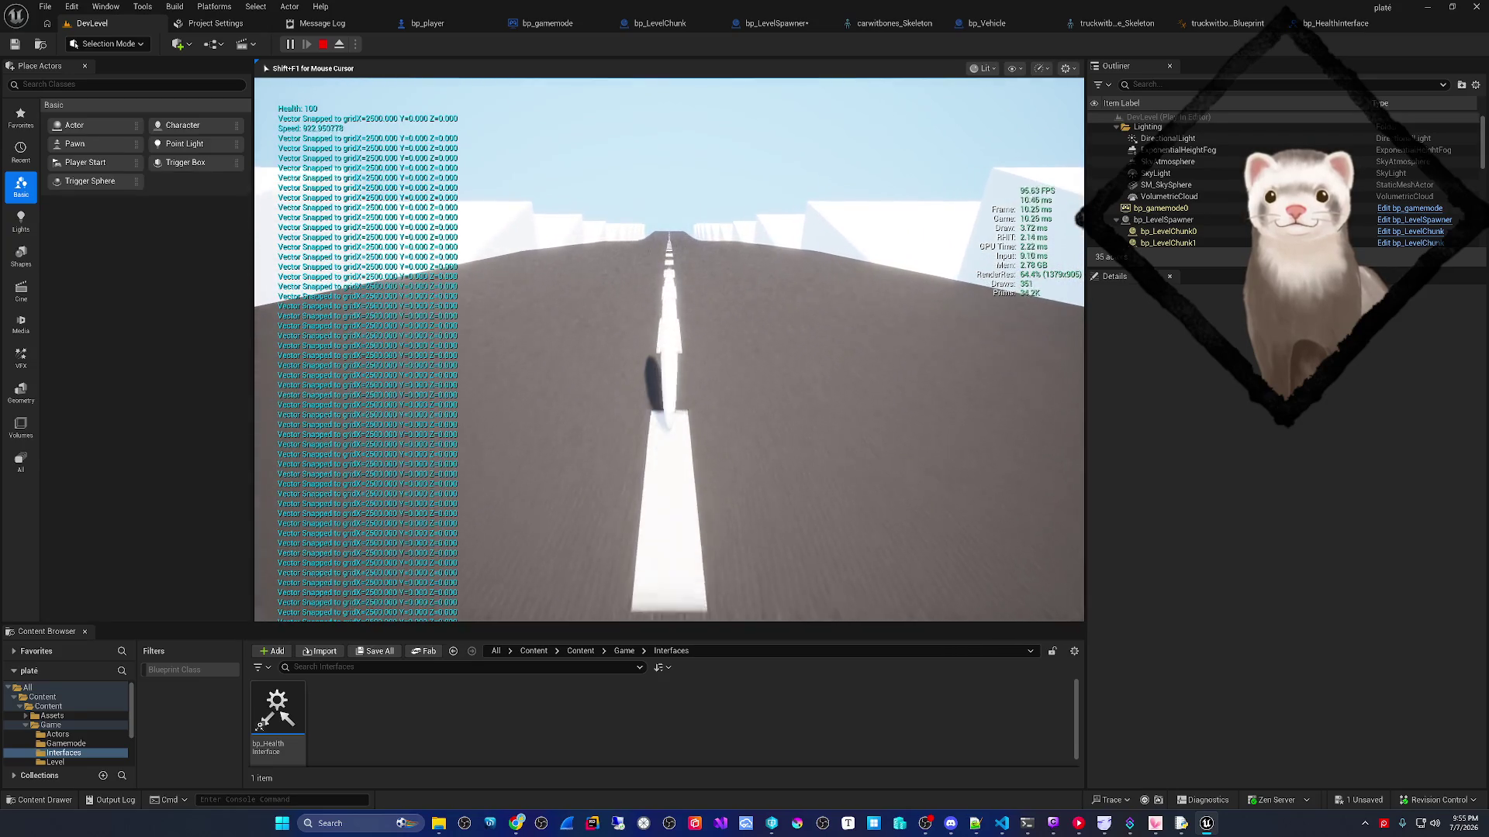
{"action": "key", "text": "Escape"}
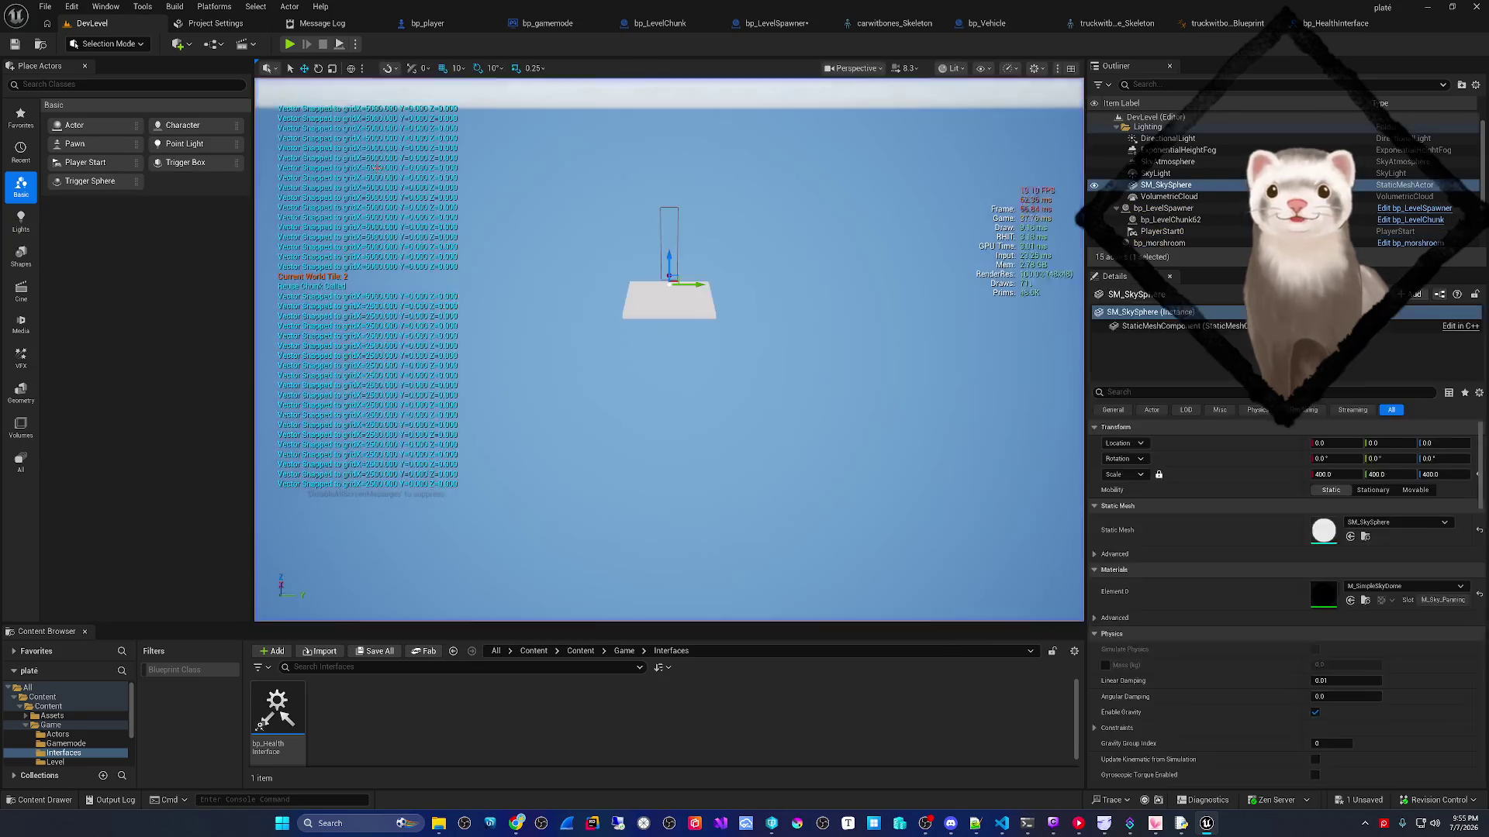
{"action": "left_click", "coordinate": [427, 23]}
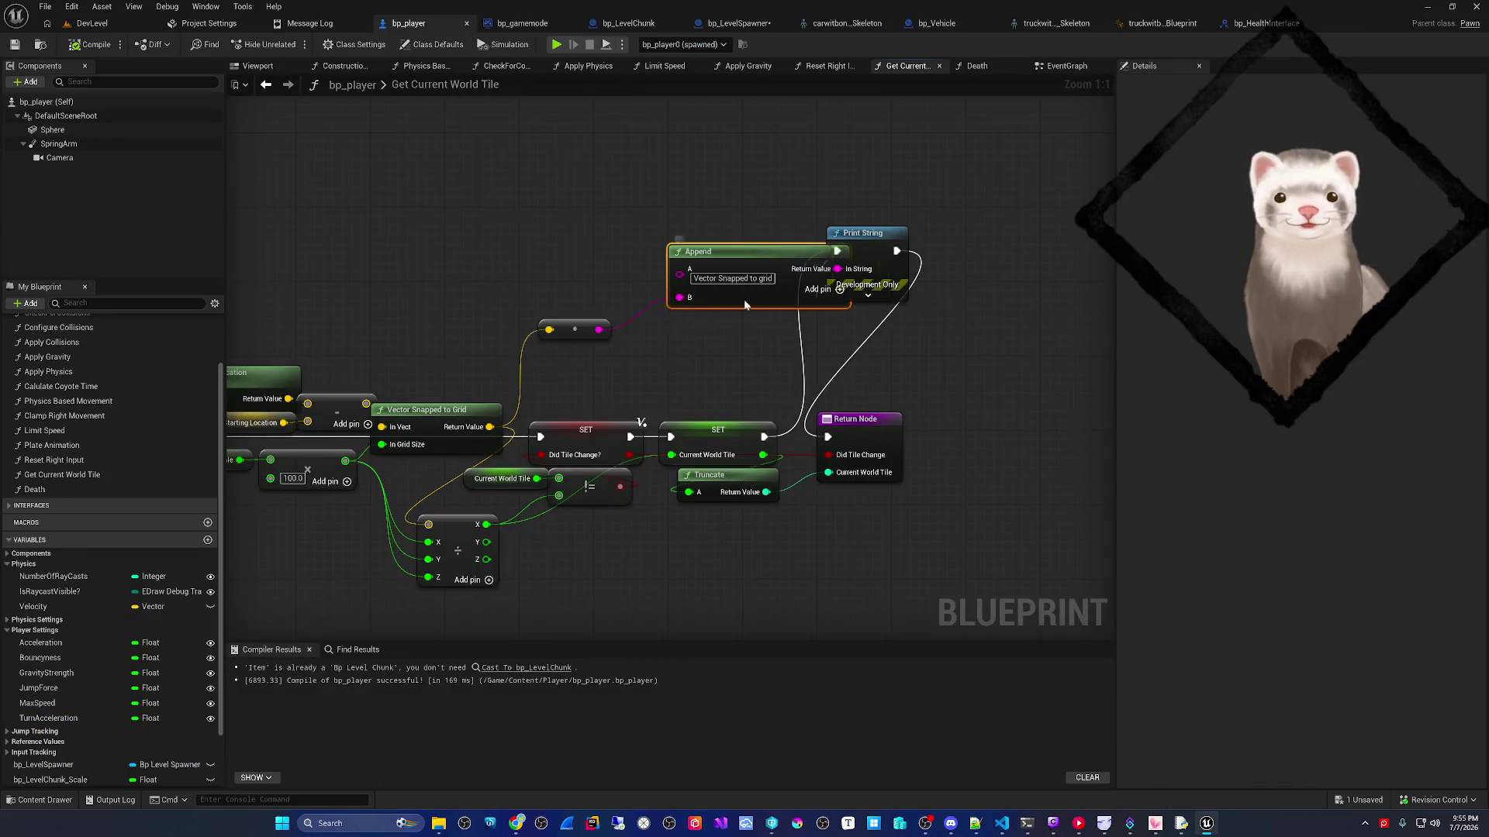
- Move Append clear of Print String, expand its advanced options, and save bp_player
{"action": "left_click_drag", "start_coordinate": [744, 305], "coordinate": [707, 304]}
{"action": "left_click", "coordinate": [867, 295]}
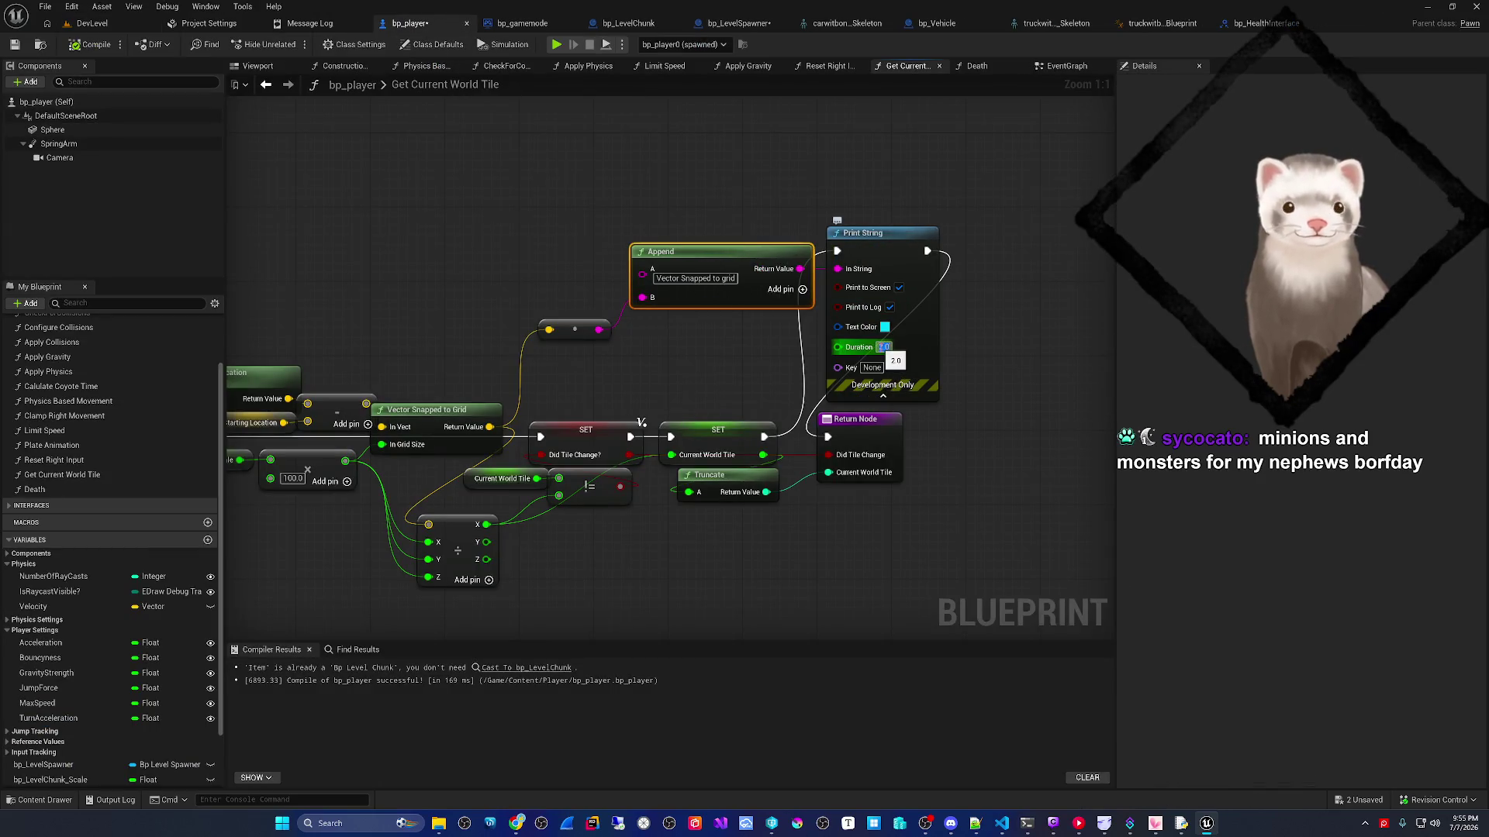
{"action": "key", "text": "ctrl+s"}
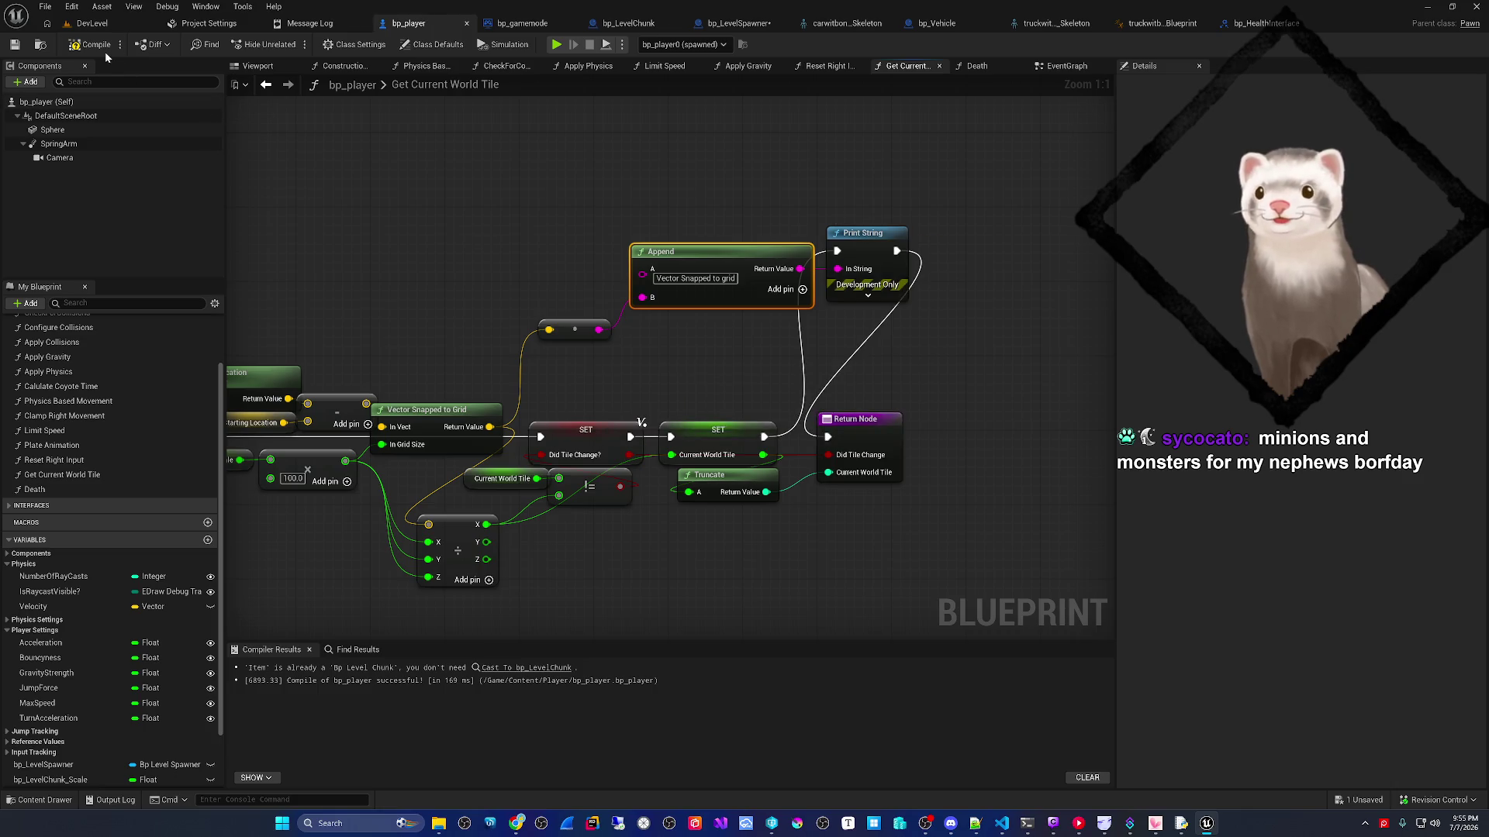
- Run another play test, then return to the Get Current World Tile graph
{"action": "left_click", "coordinate": [91, 24]}
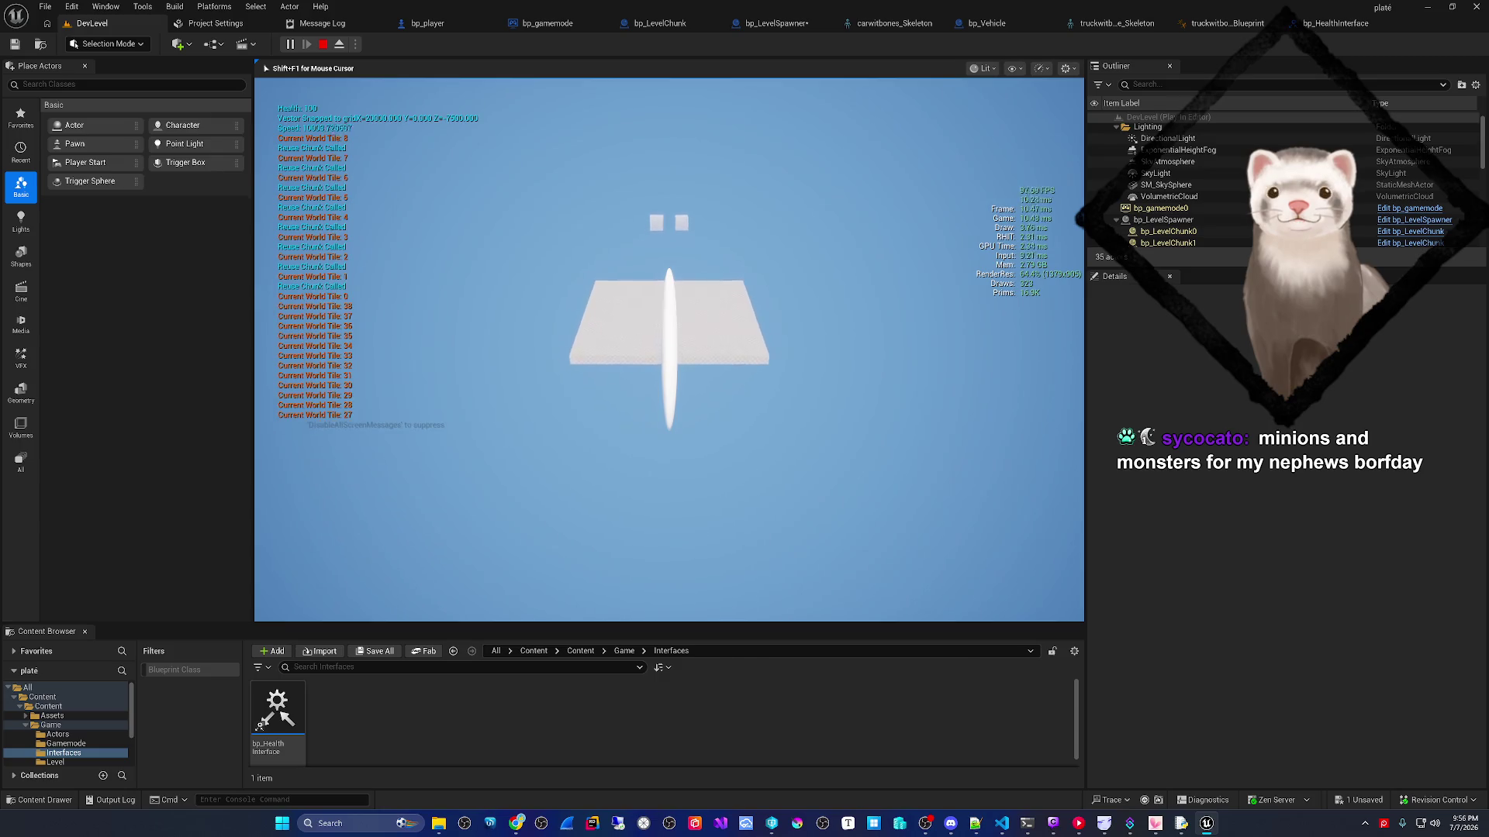
{"action": "key", "text": "Escape"}
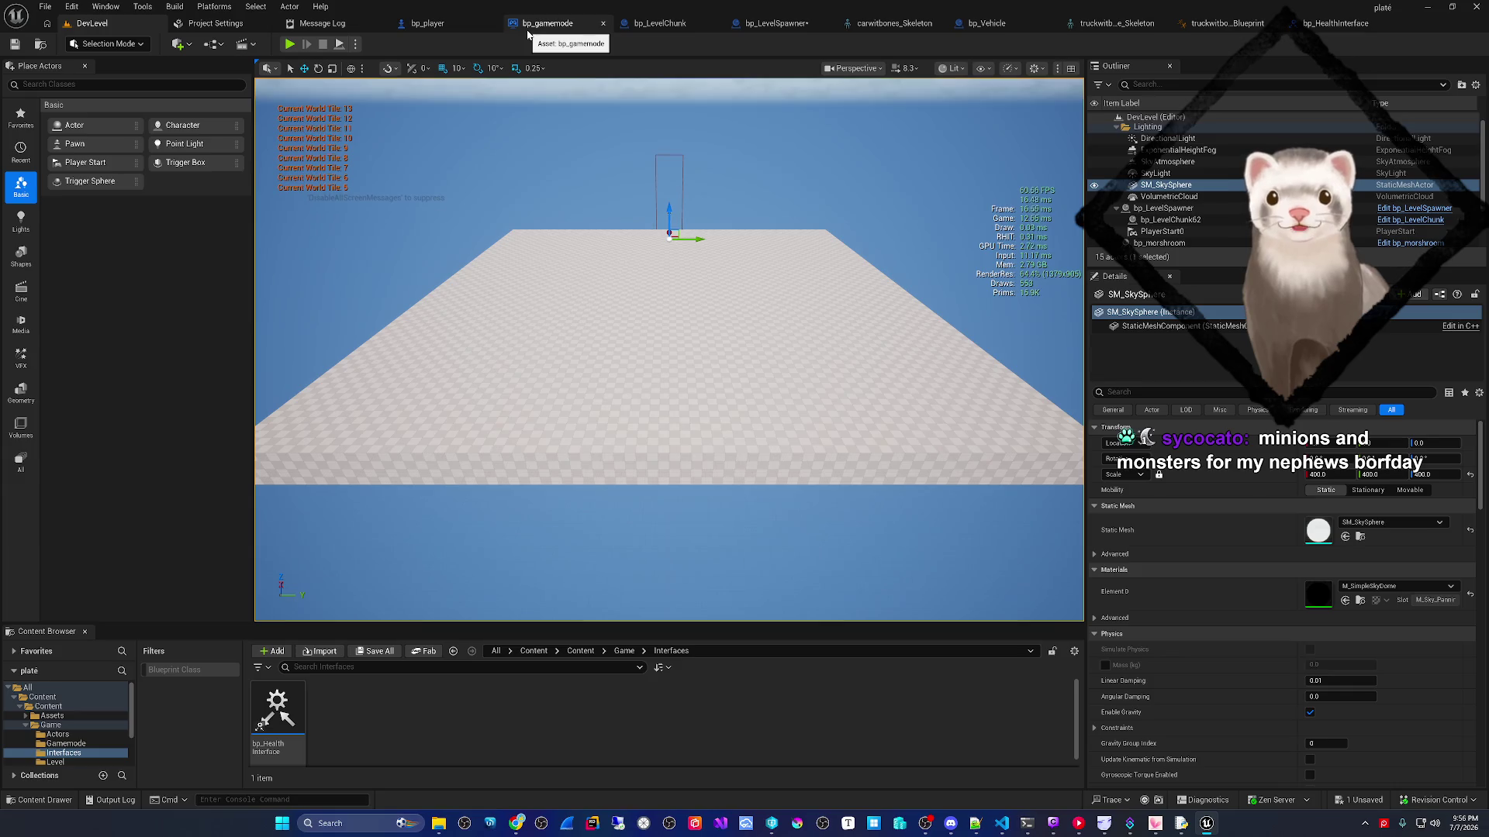
{"action": "left_click", "coordinate": [448, 26]}
{"action": "left_click_drag", "start_coordinate": [553, 275], "coordinate": [648, 355]}
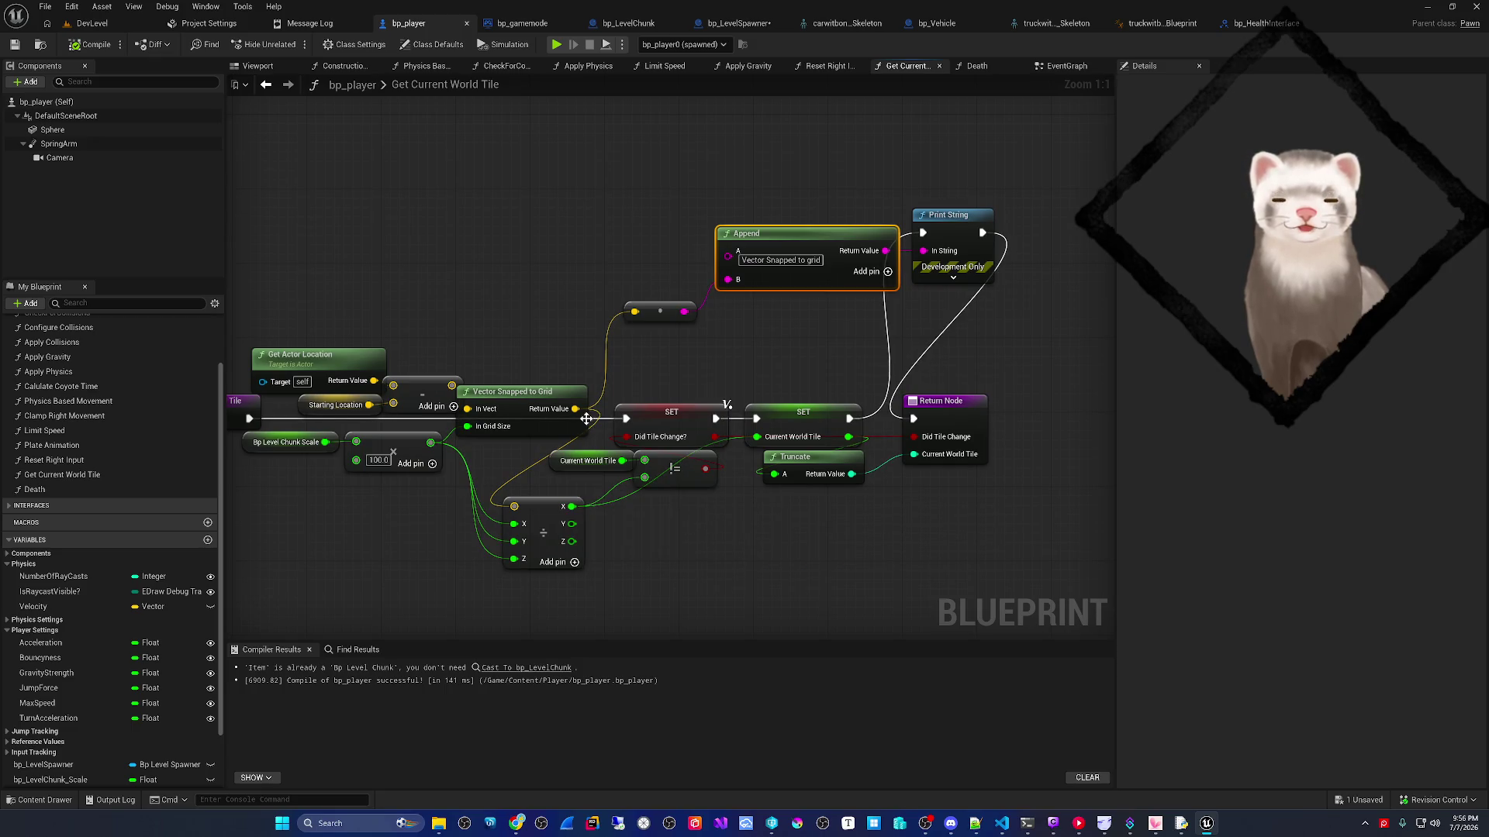
- Select and review the location and grid-snapping nodes in Get Current World Tile
{"action": "left_click_drag", "start_coordinate": [574, 506], "coordinate": [636, 506]}
{"action": "left_click_drag", "start_coordinate": [637, 411], "coordinate": [718, 406]}
{"action": "left_click_drag", "start_coordinate": [413, 262], "coordinate": [665, 448]}
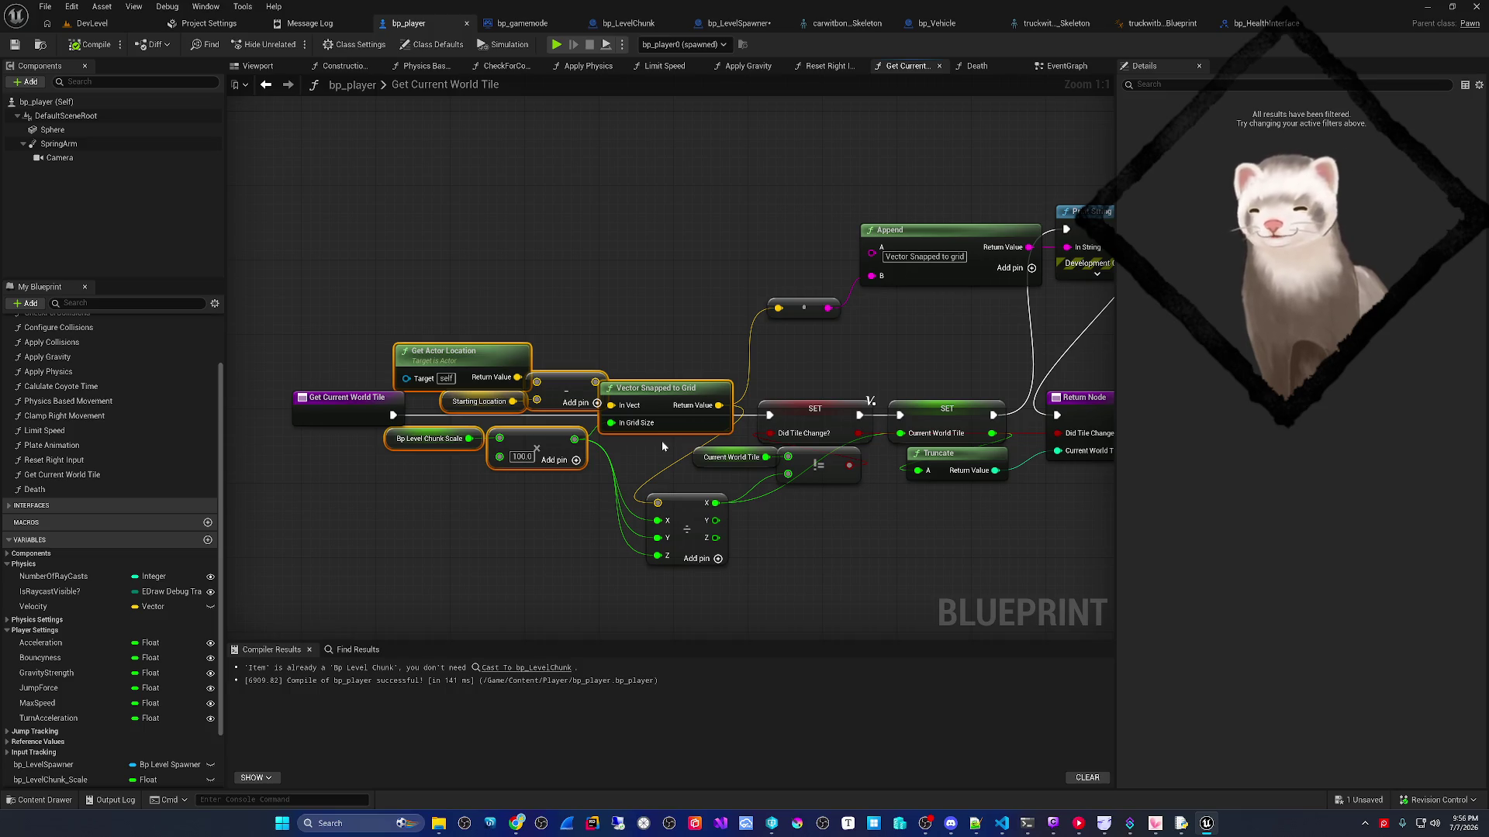
{"action": "left_click", "coordinate": [630, 459]}
{"action": "left_click_drag", "start_coordinate": [630, 459], "coordinate": [650, 431]}
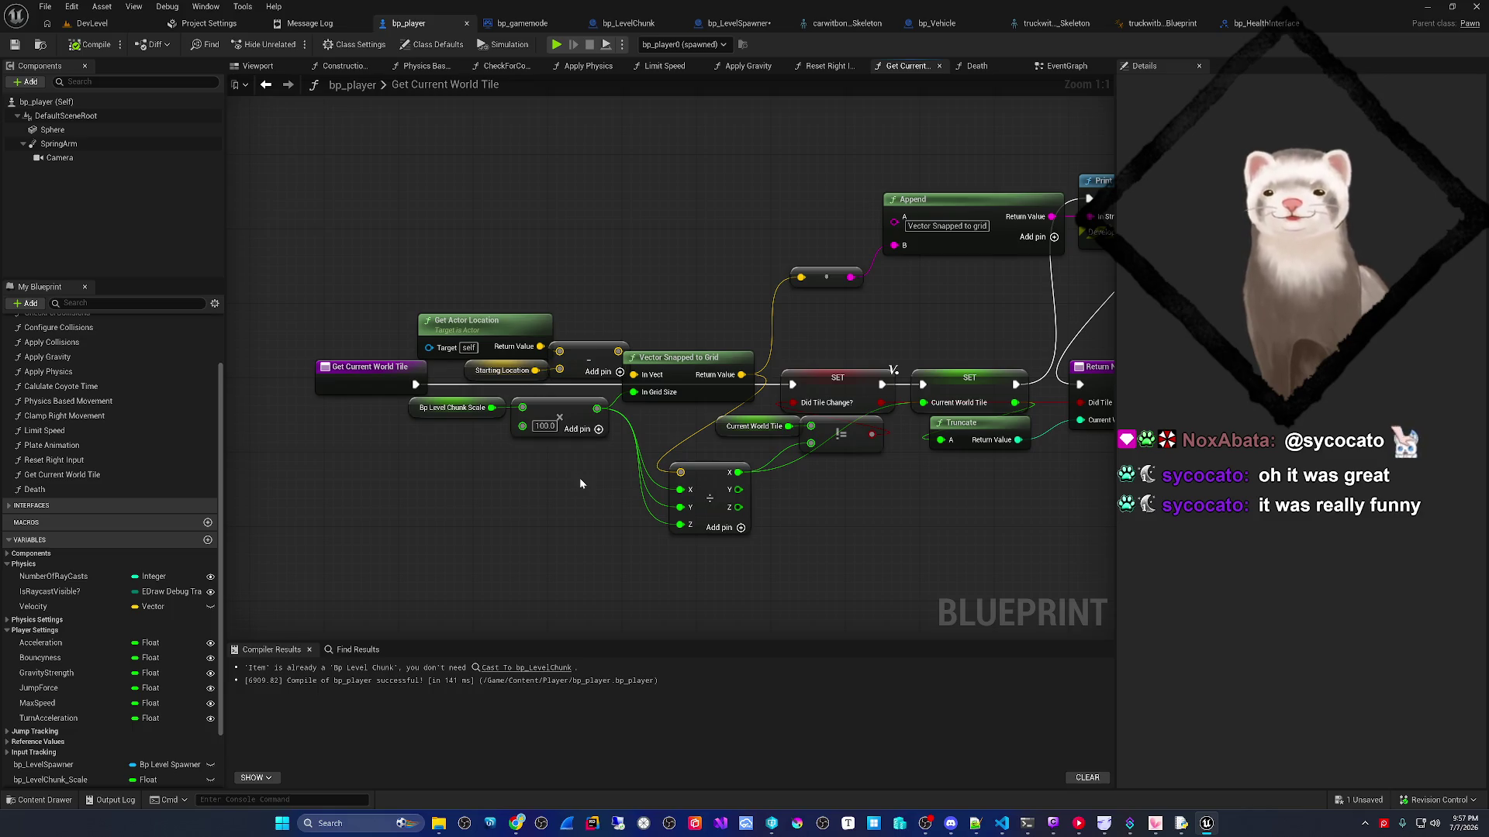
{"action": "mouse_move", "coordinate": [574, 462]}
{"action": "left_mouse_down"}
{"action": "mouse_move", "coordinate": [645, 483]}
{"action": "mouse_move", "coordinate": [598, 508]}
{"action": "mouse_move", "coordinate": [638, 479]}
{"action": "mouse_move", "coordinate": [550, 474]}
{"action": "mouse_move", "coordinate": [562, 481]}
{"action": "left_mouse_up"}
- Wire the multiply-by-100 grid size into Append's B and delete the leftover conversion nodes
{"action": "left_click", "coordinate": [444, 419]}
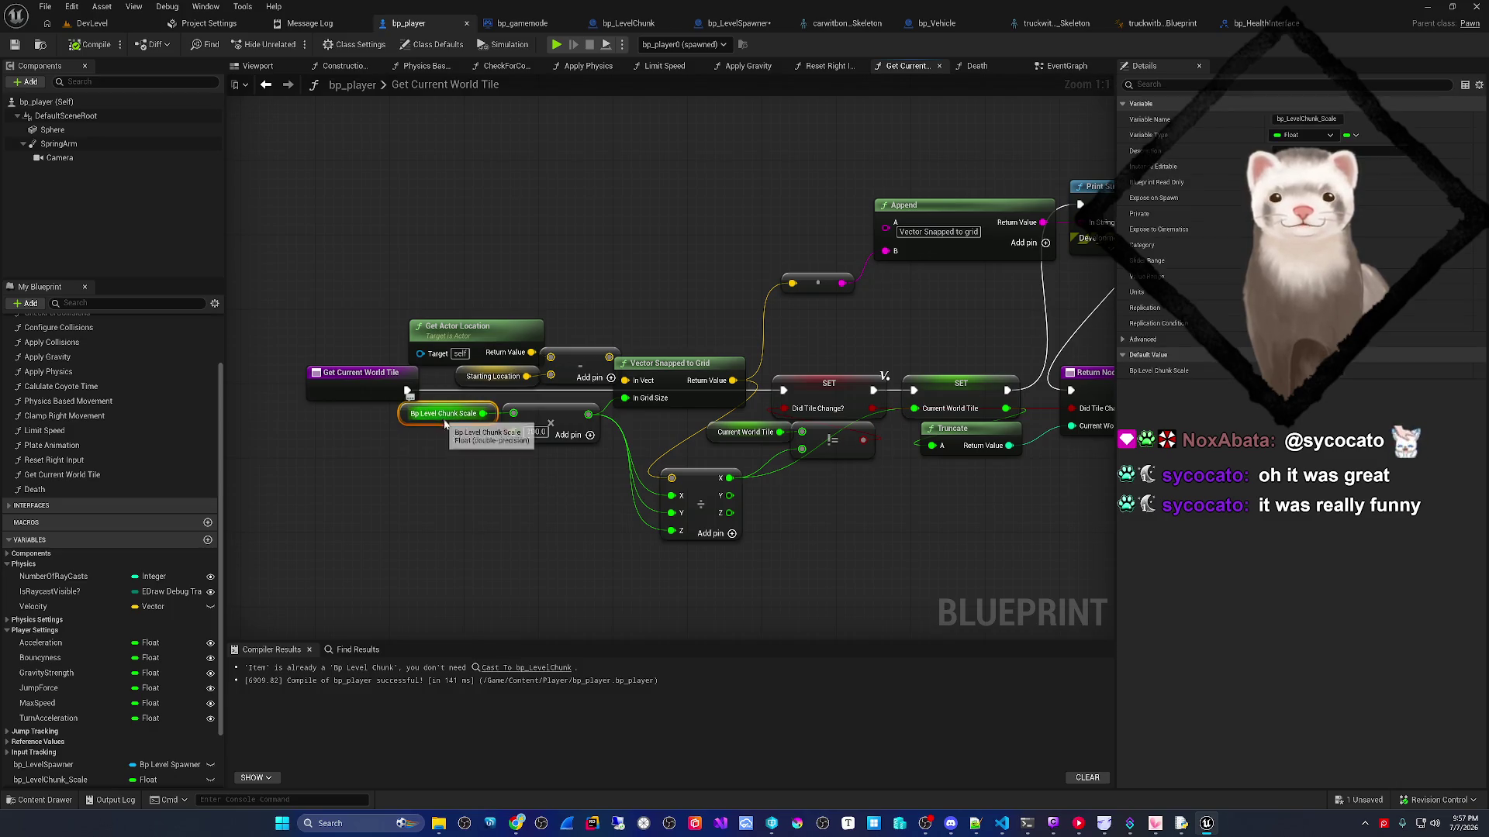
{"action": "left_click", "coordinate": [538, 440]}
{"action": "mouse_move", "coordinate": [587, 439]}
{"action": "left_mouse_down"}
{"action": "mouse_move", "coordinate": [482, 461]}
{"action": "mouse_move", "coordinate": [503, 457]}
{"action": "left_mouse_up"}
{"action": "mouse_move", "coordinate": [654, 392]}
{"action": "left_mouse_down"}
{"action": "mouse_move", "coordinate": [720, 321]}
{"action": "mouse_move", "coordinate": [688, 306]}
{"action": "left_mouse_up"}
{"action": "left_click_drag", "start_coordinate": [584, 374], "coordinate": [611, 345]}
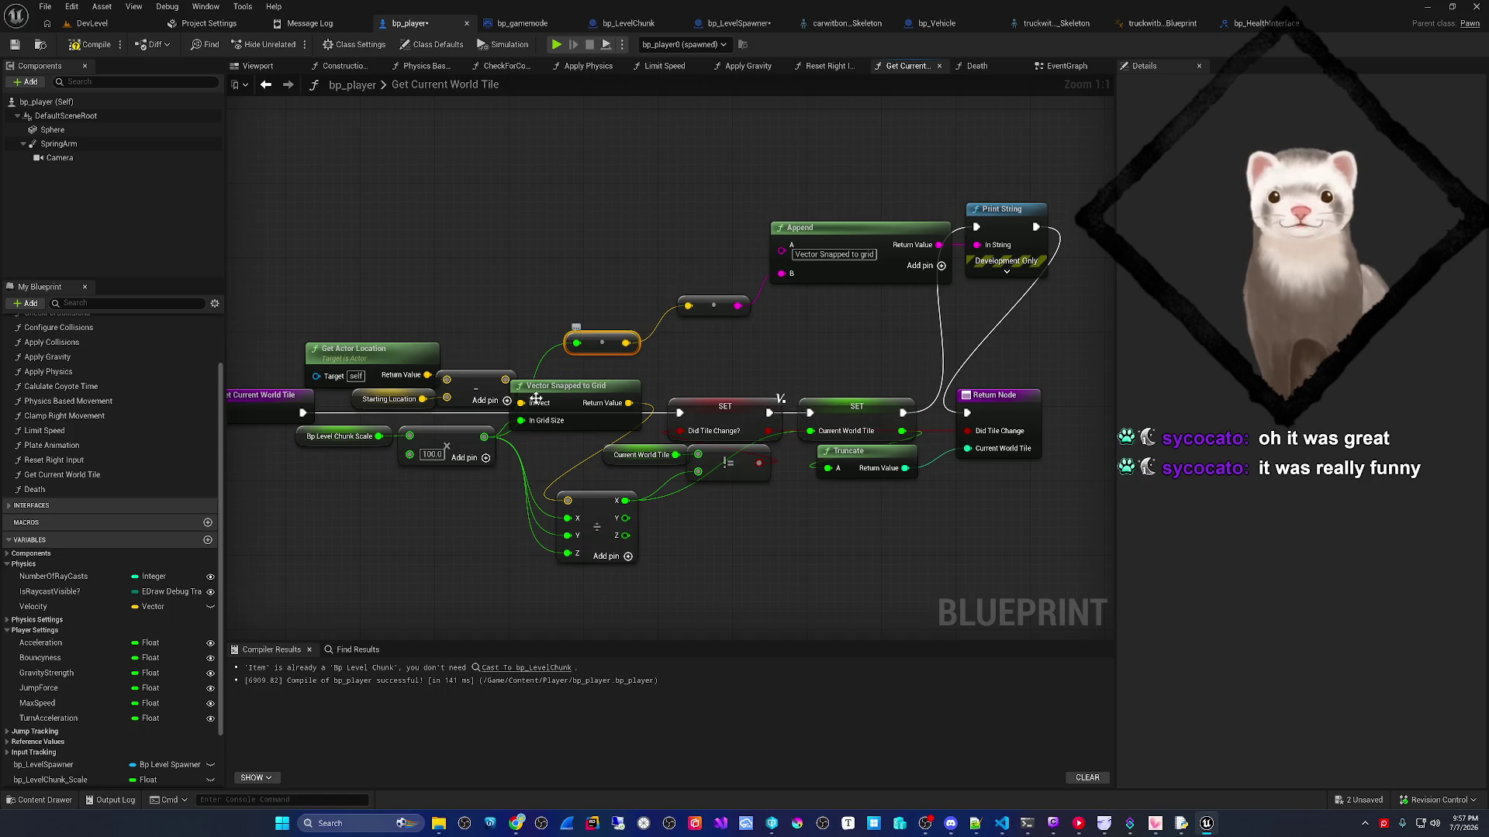
{"action": "mouse_move", "coordinate": [483, 435]}
{"action": "left_mouse_down"}
{"action": "mouse_move", "coordinate": [797, 291]}
{"action": "mouse_move", "coordinate": [782, 273]}
{"action": "left_mouse_up"}
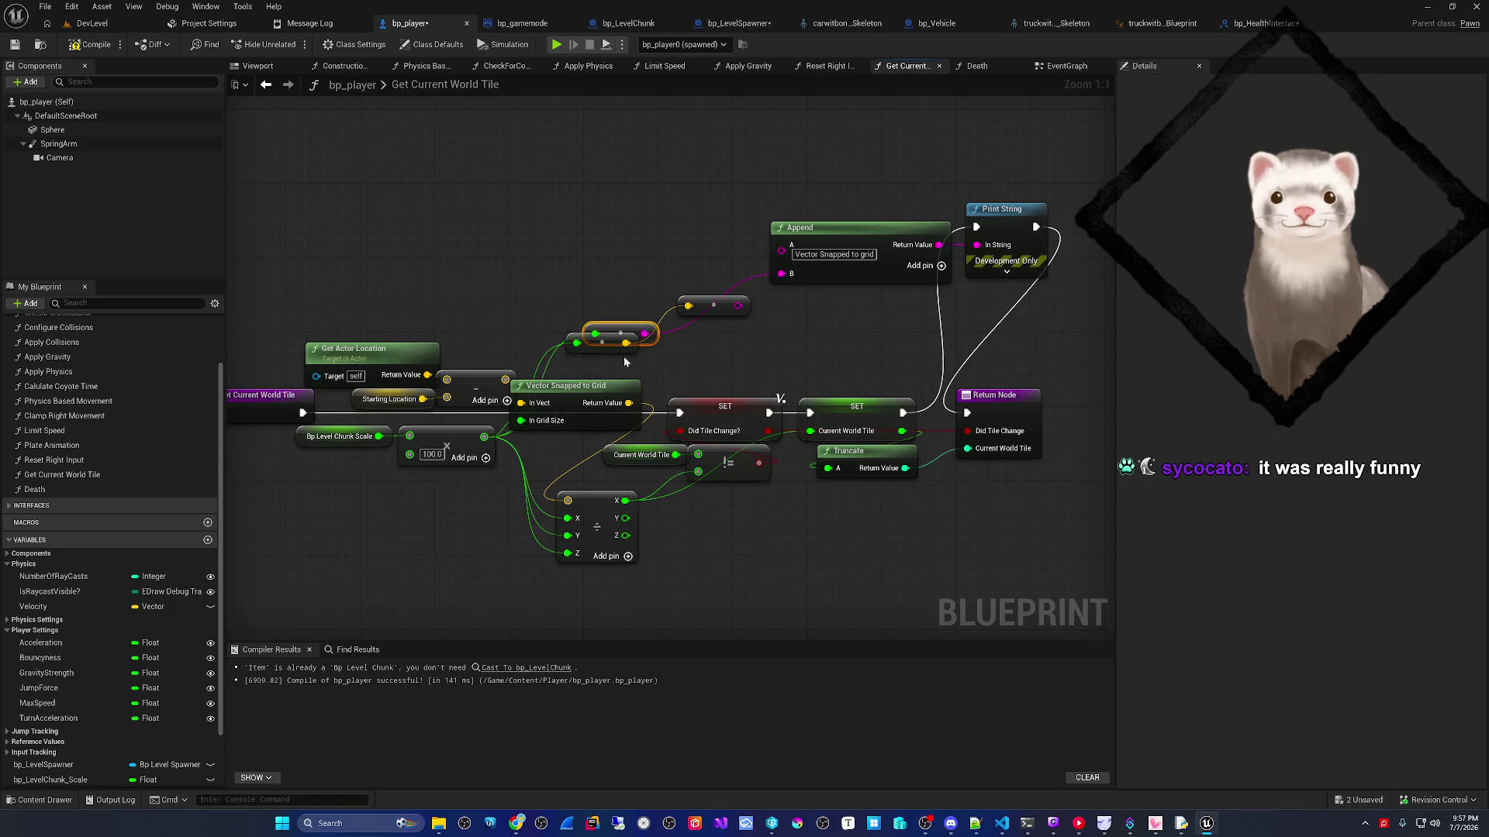
{"action": "key", "text": "Delete"}
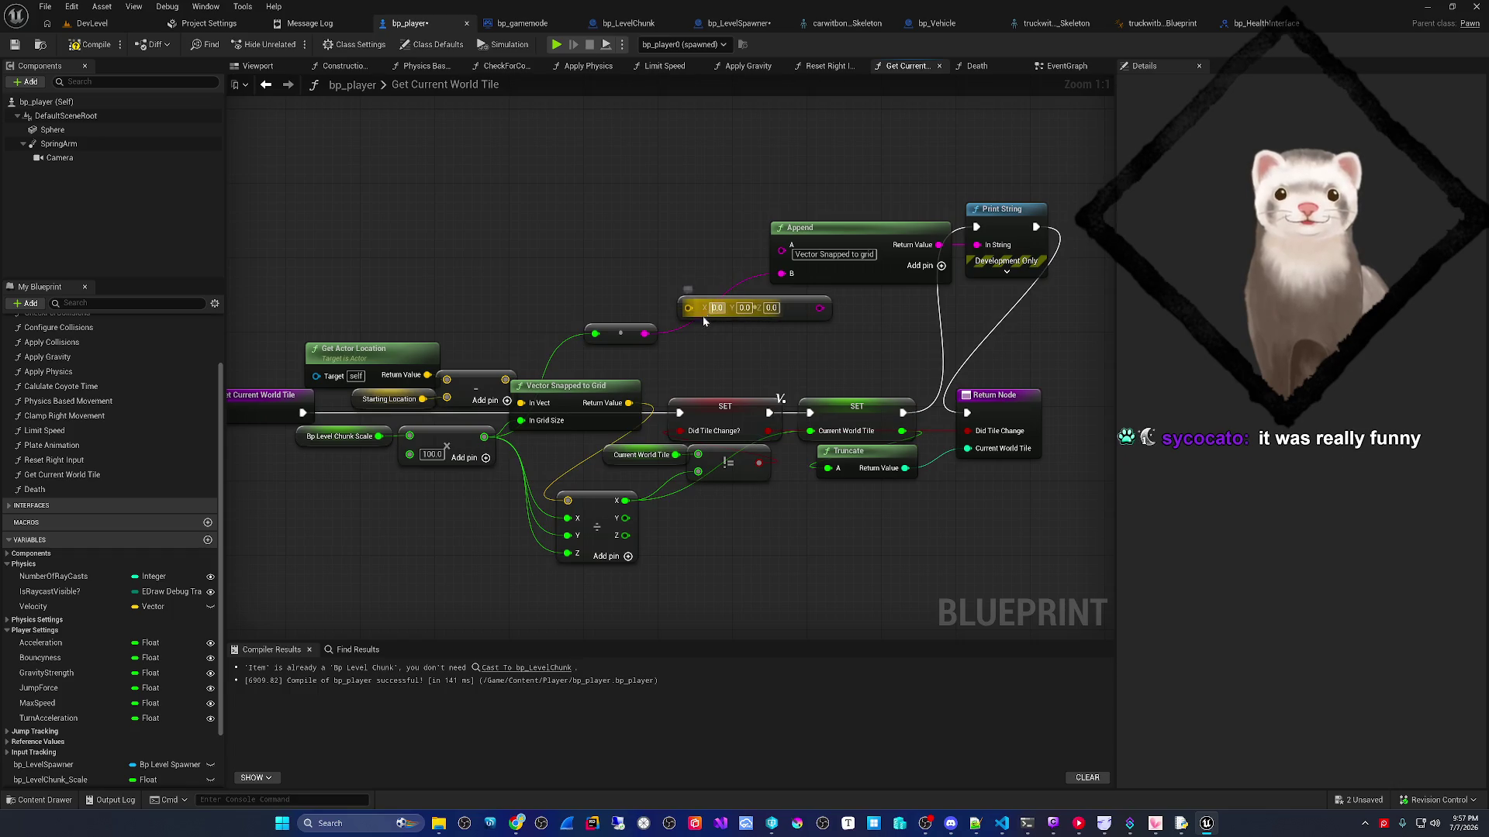
{"action": "key", "text": "Delete"}
- Change Append's A label to 'Vector Snapped to grid: ' and recompile bp_player
{"action": "left_click", "coordinate": [853, 256]}
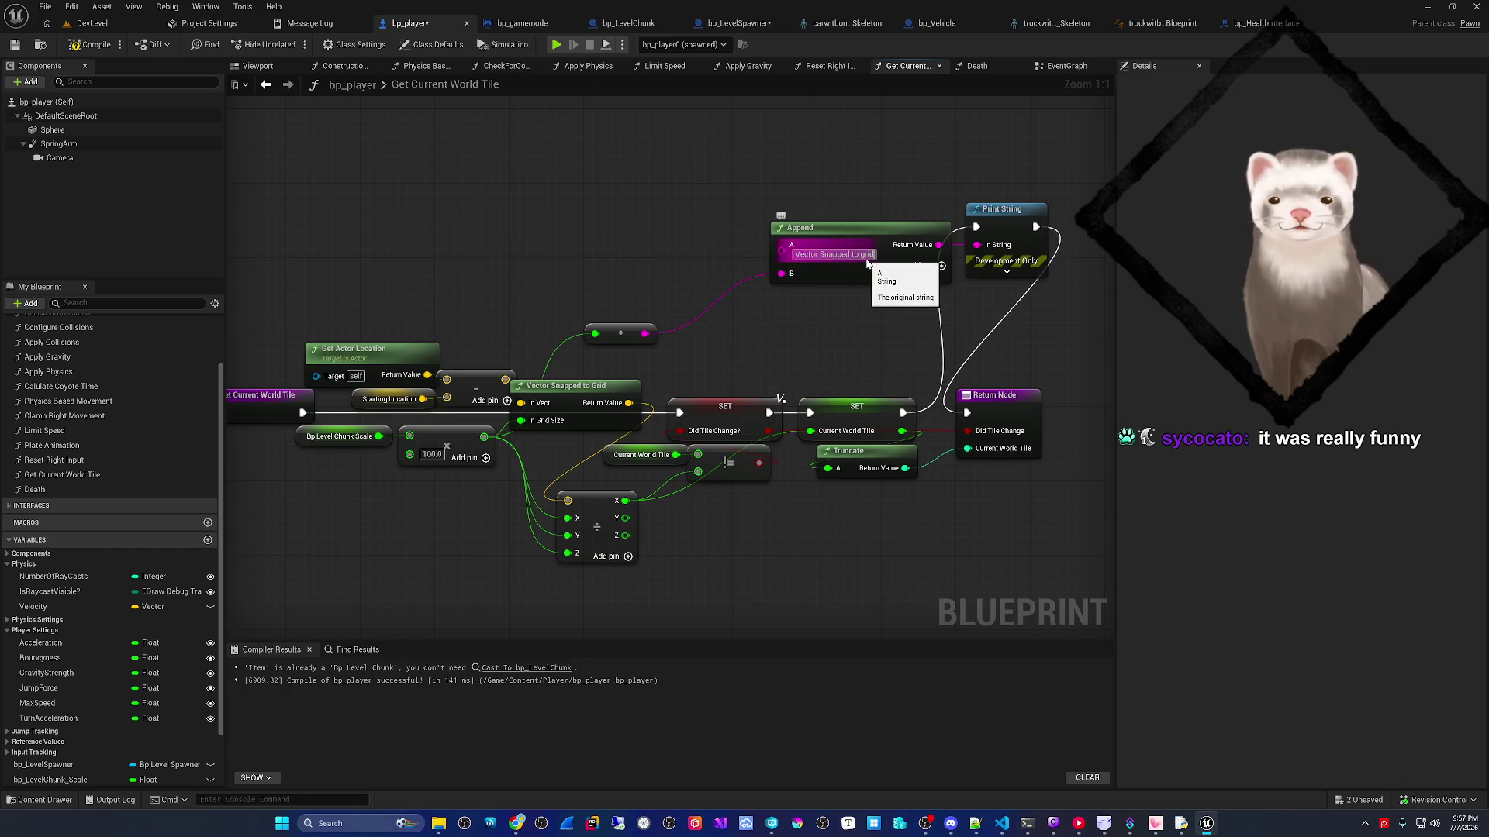
{"action": "type", "text": ":"}
{"action": "key", "text": "Return"}
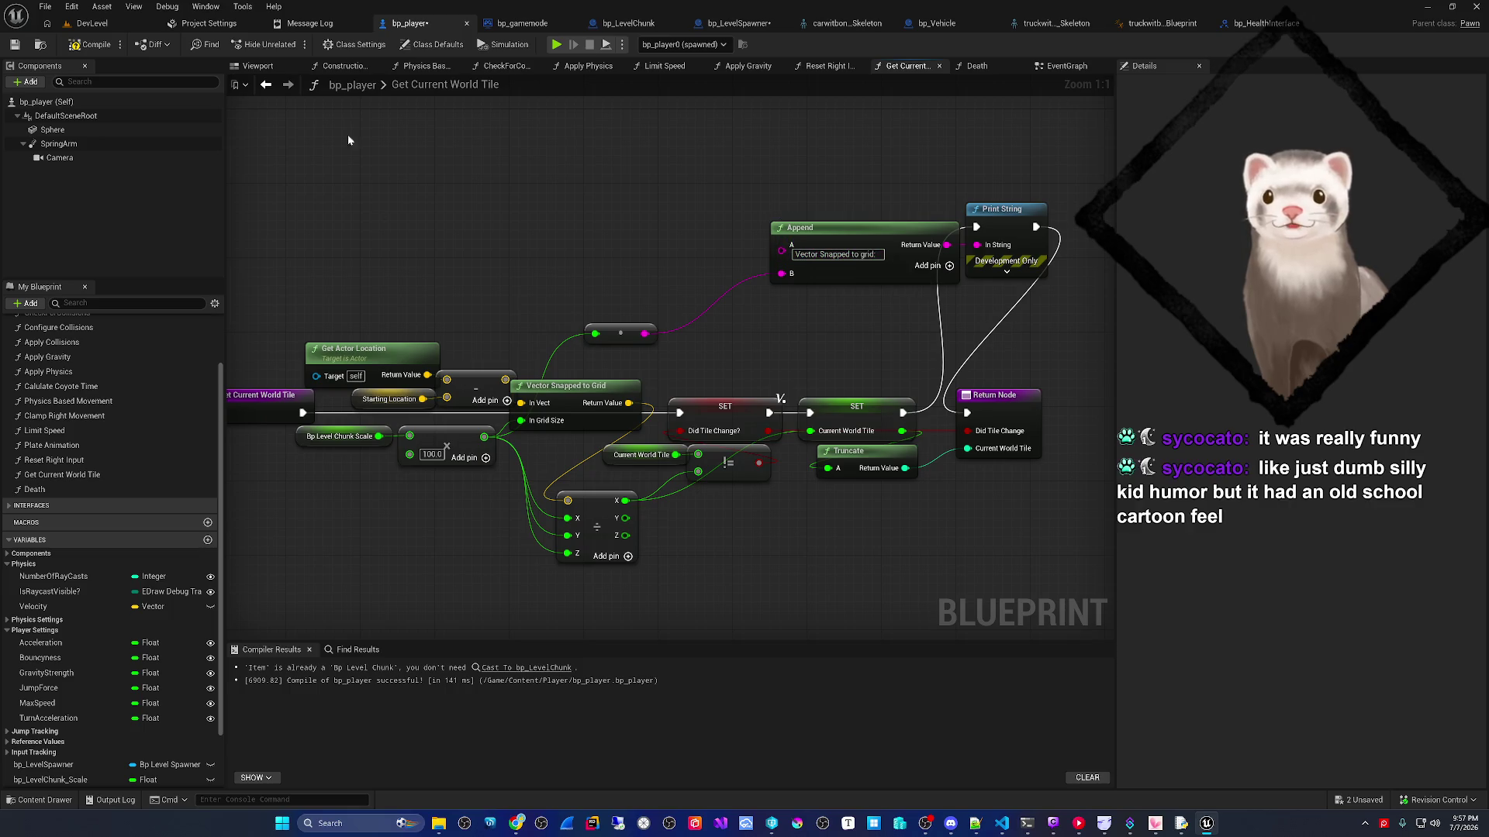
{"action": "left_click", "coordinate": [76, 46]}
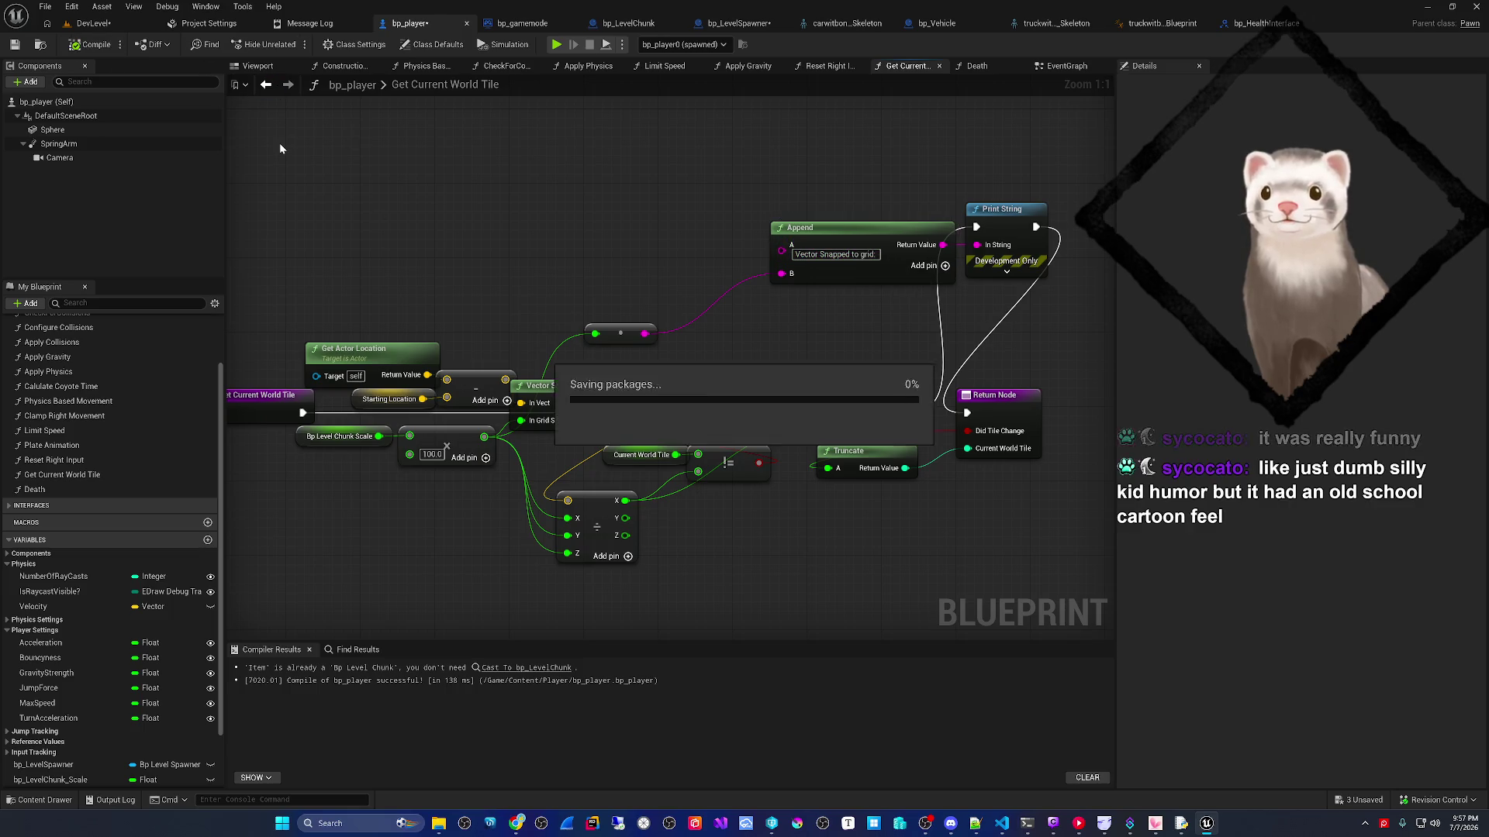
- Play-test the level, stop with F8, and return to bp_player's graph
{"action": "left_click", "coordinate": [118, 25]}
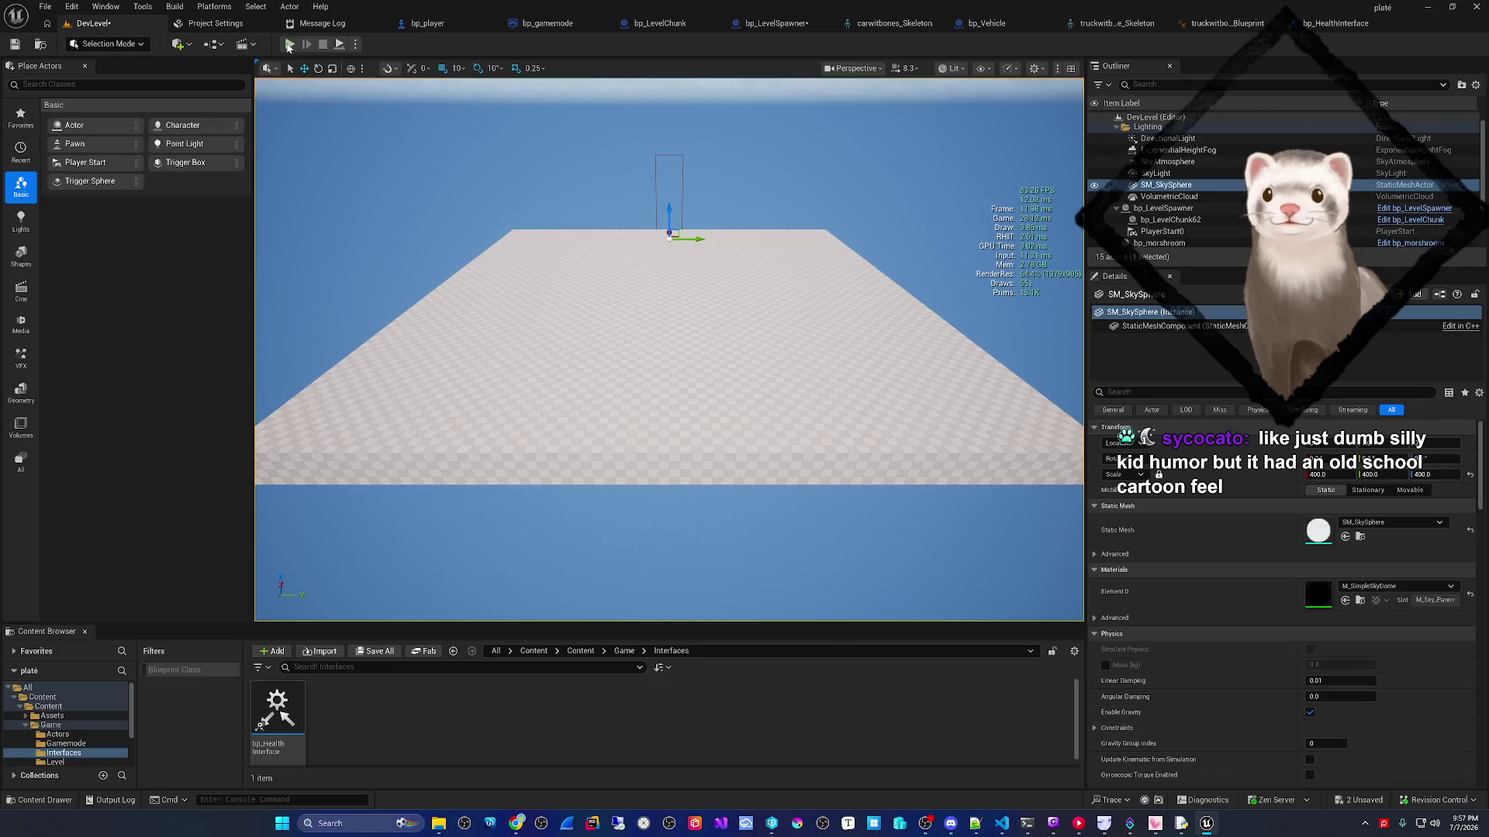
{"action": "left_click", "coordinate": [289, 44]}
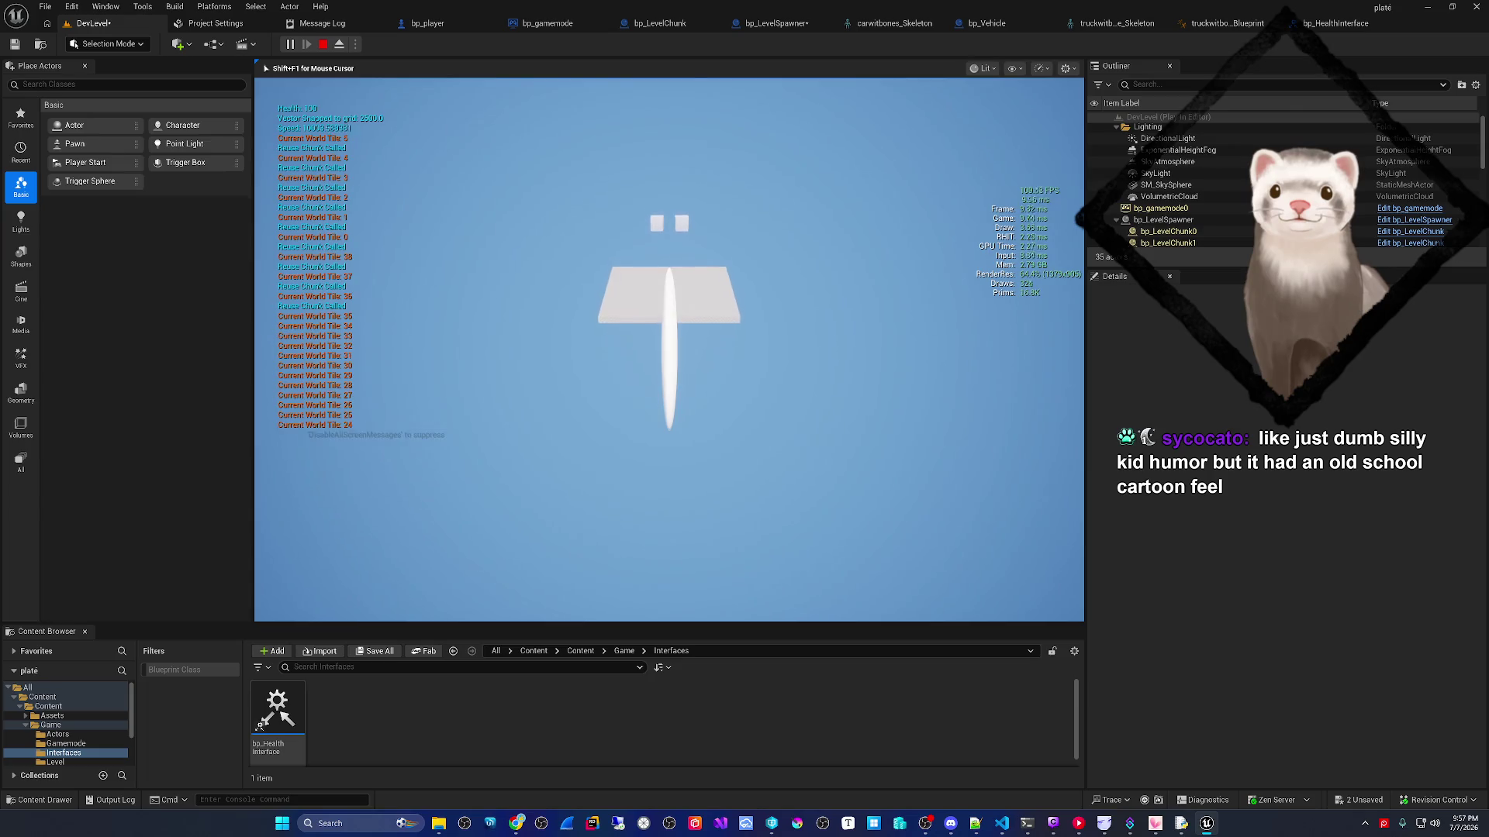
{"action": "key", "text": "F8"}
{"action": "left_click", "coordinate": [427, 22]}
- Connect the subtract node's result to Append's B through a new string conversion
{"action": "mouse_move", "coordinate": [442, 413]}
{"action": "left_mouse_down"}
{"action": "mouse_move", "coordinate": [457, 371]}
{"action": "mouse_move", "coordinate": [503, 369]}
{"action": "left_mouse_up"}
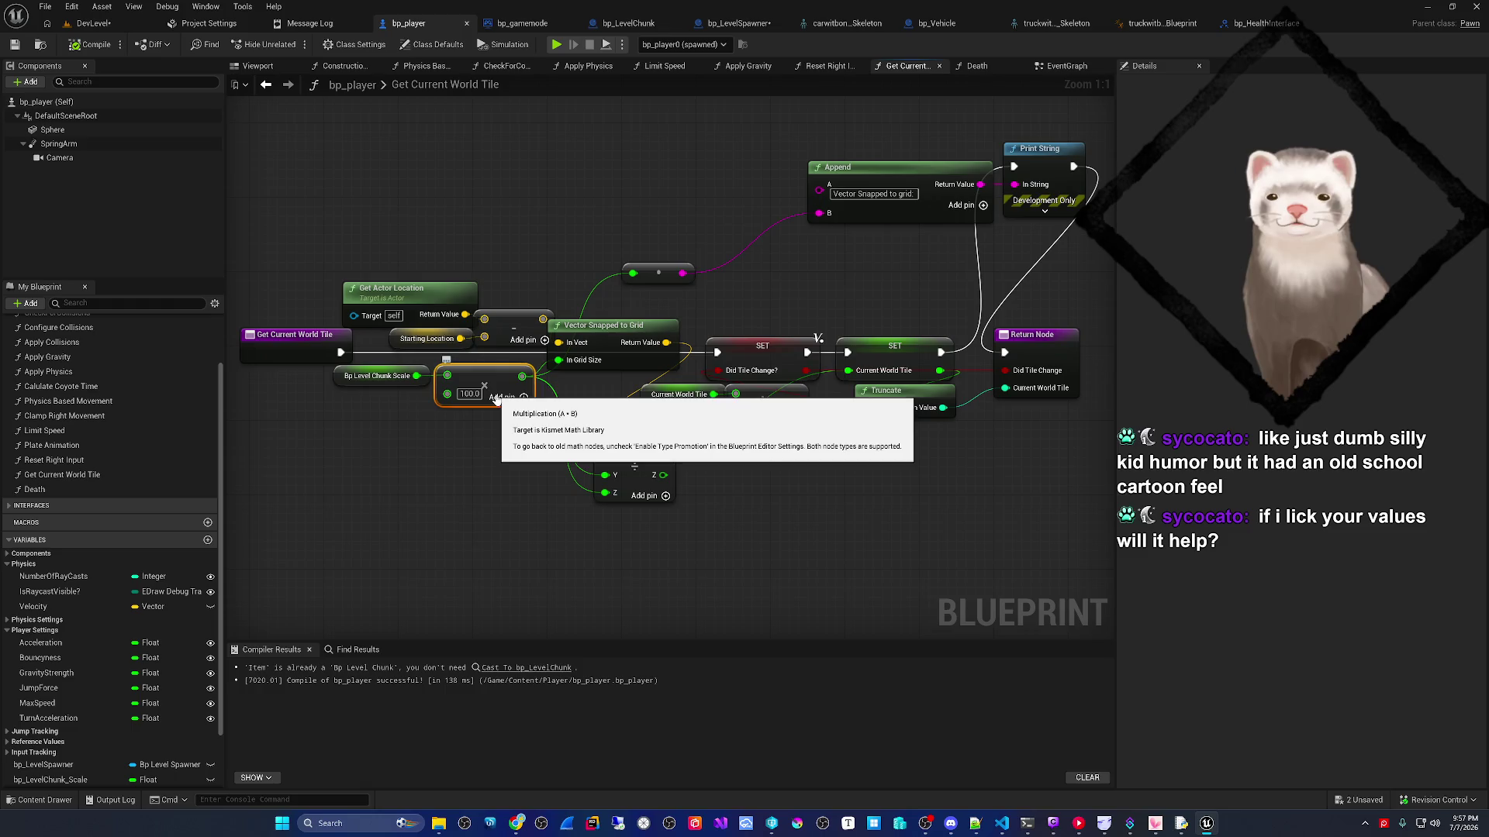
{"action": "left_click_drag", "start_coordinate": [532, 315], "coordinate": [542, 335]}
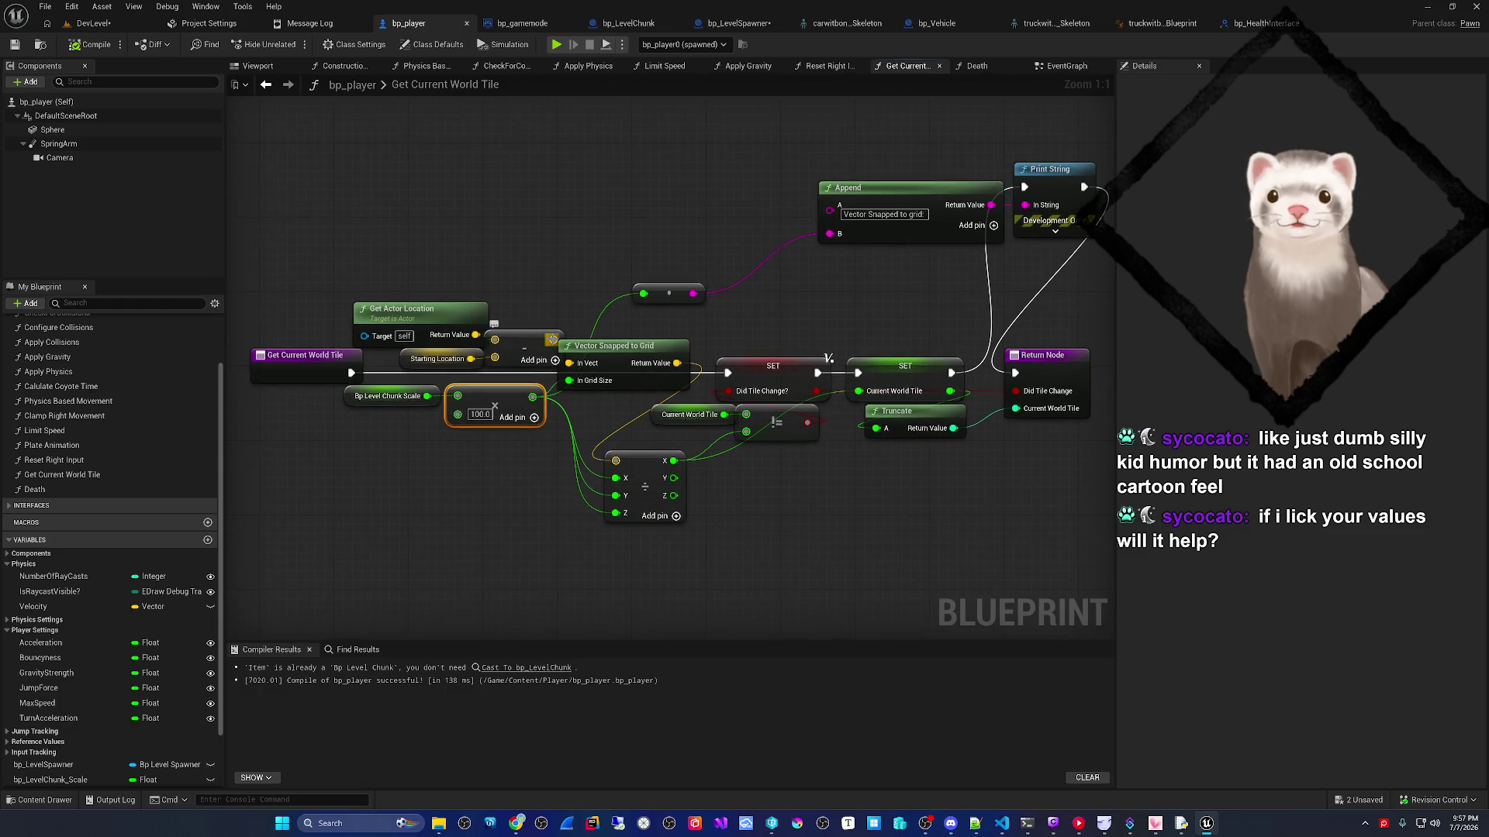
{"action": "left_click", "coordinate": [534, 234]}
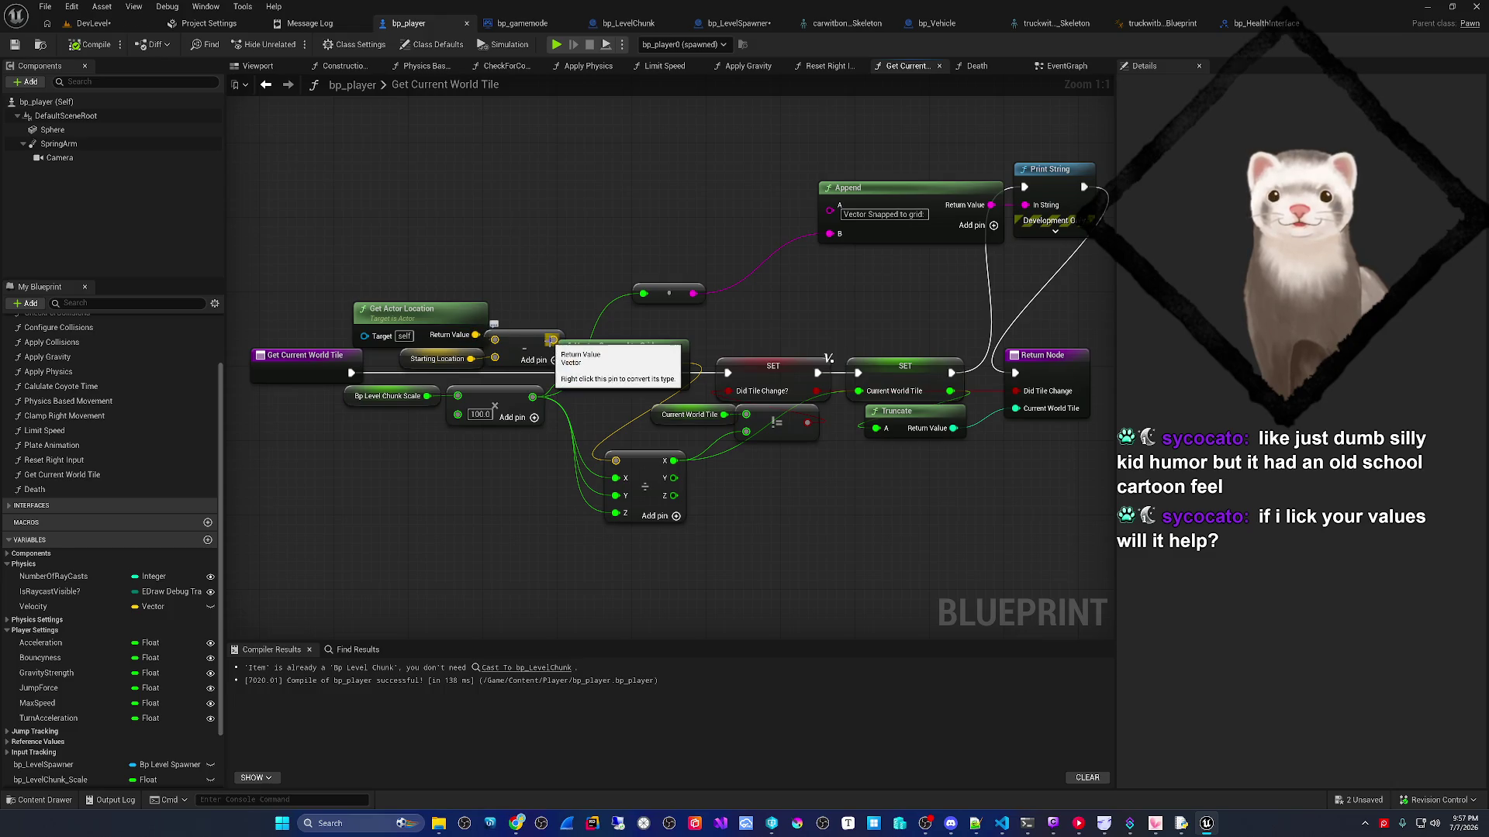
{"action": "mouse_move", "coordinate": [551, 339]}
{"action": "left_mouse_down"}
{"action": "mouse_move", "coordinate": [808, 259]}
{"action": "mouse_move", "coordinate": [830, 234]}
{"action": "left_mouse_up"}
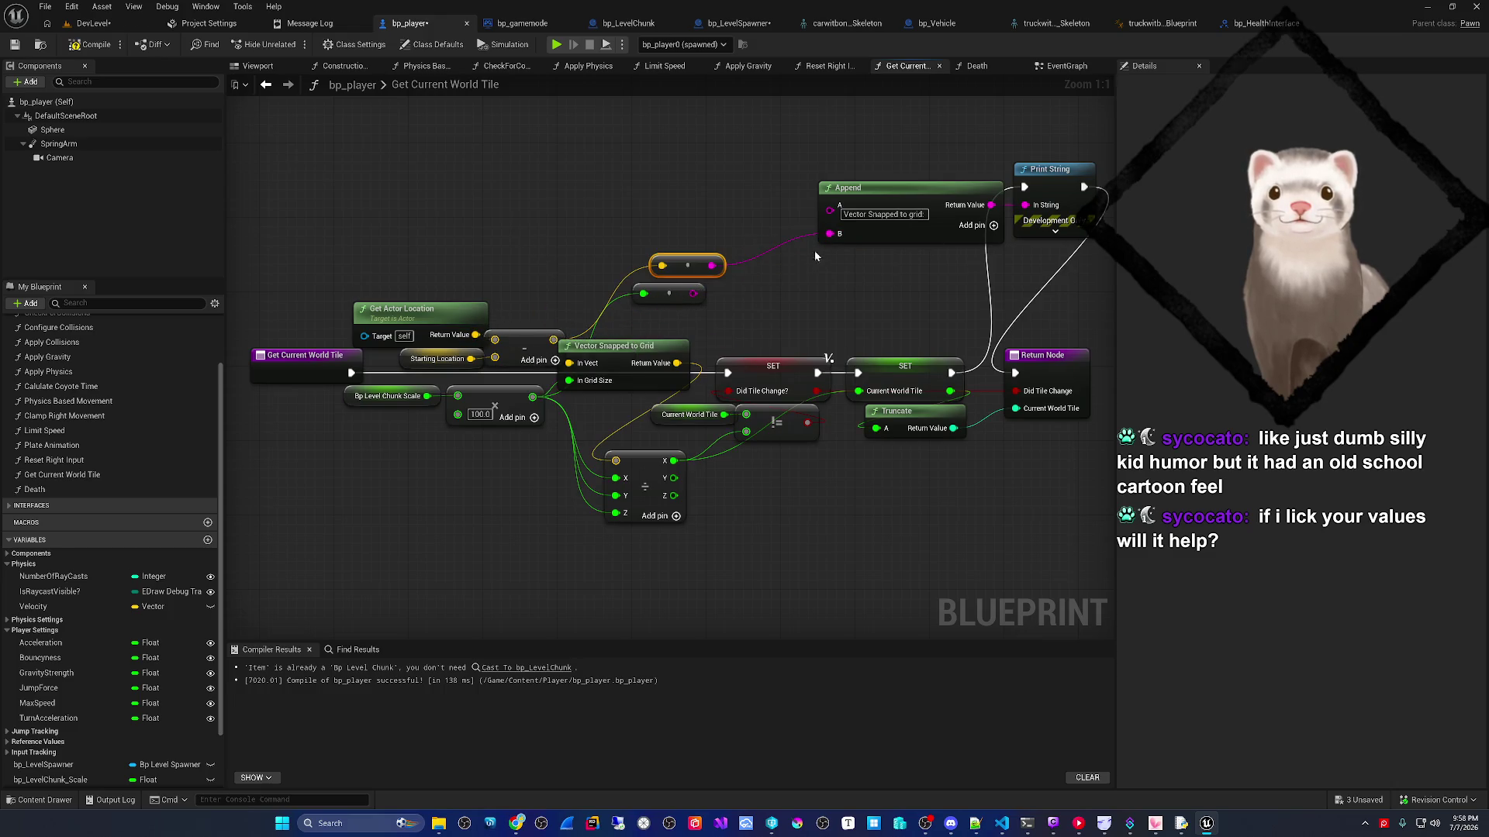
- Play-test again and watch Current World Tile values reach 38, then return to bp_player
{"action": "left_click", "coordinate": [556, 44]}
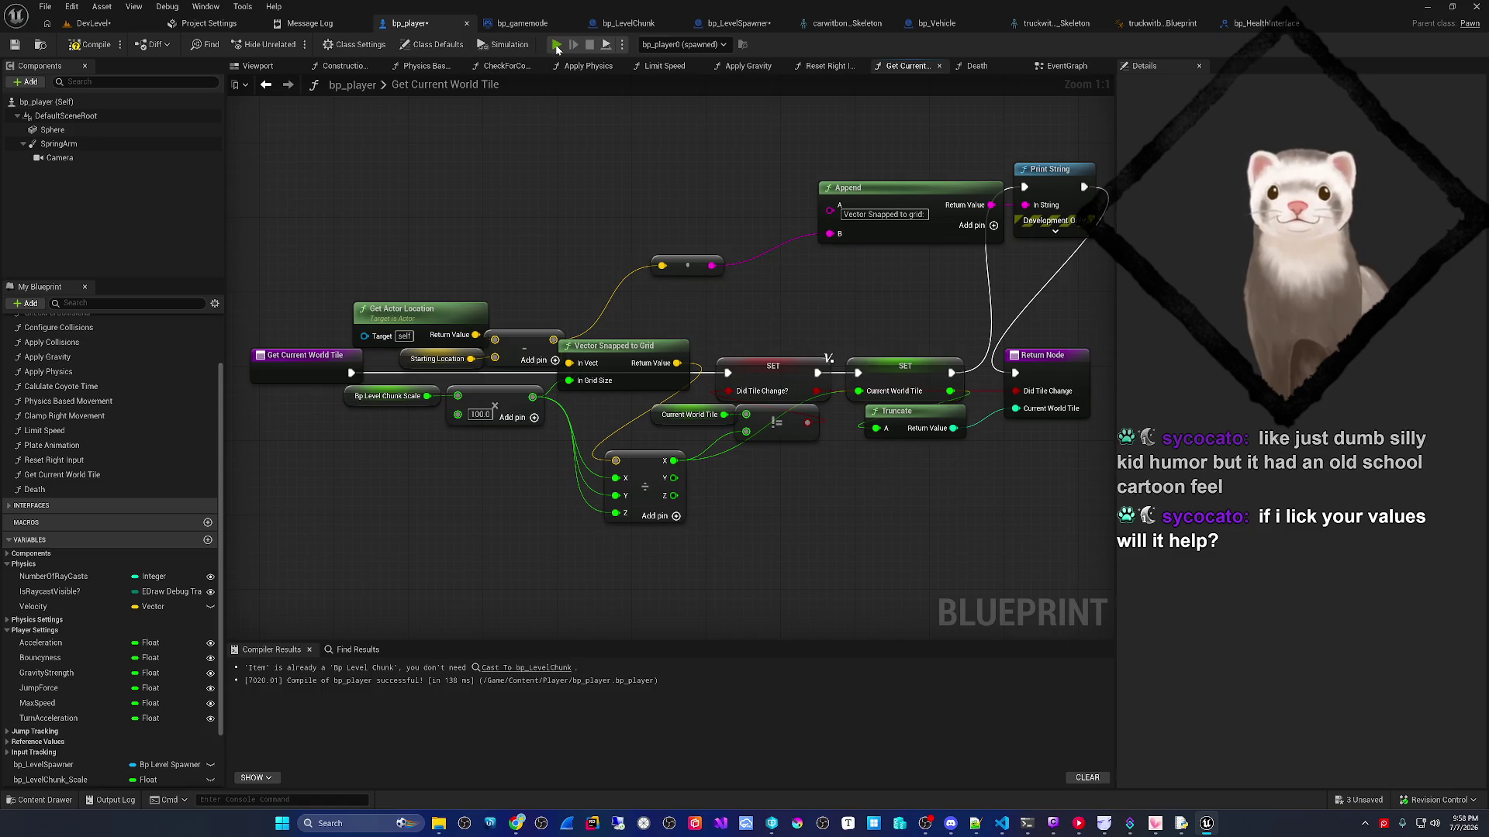
{"action": "key", "text": "Escape"}
{"action": "left_click", "coordinate": [140, 29]}
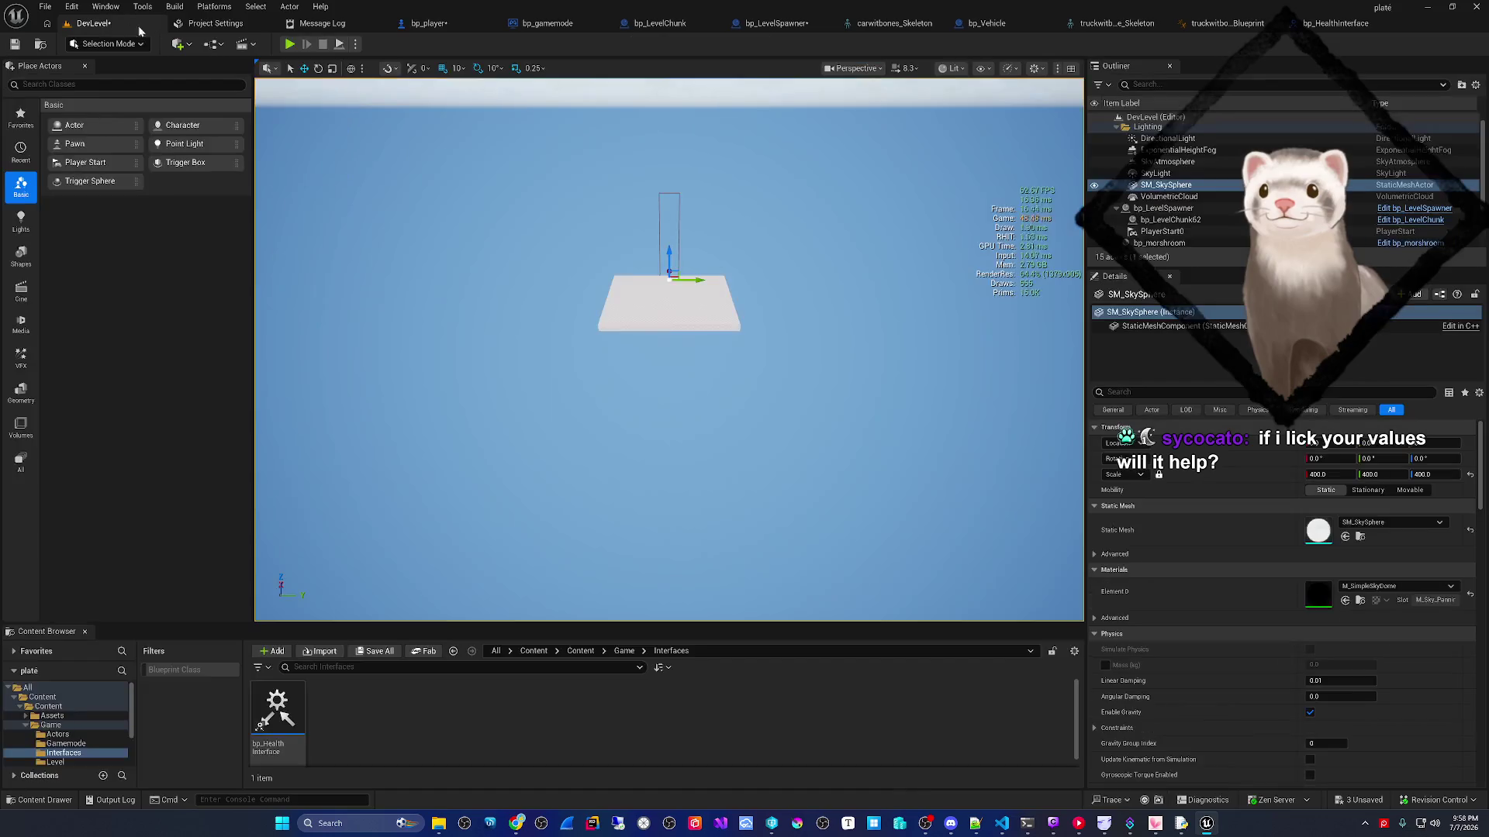
{"action": "left_click", "coordinate": [289, 45]}
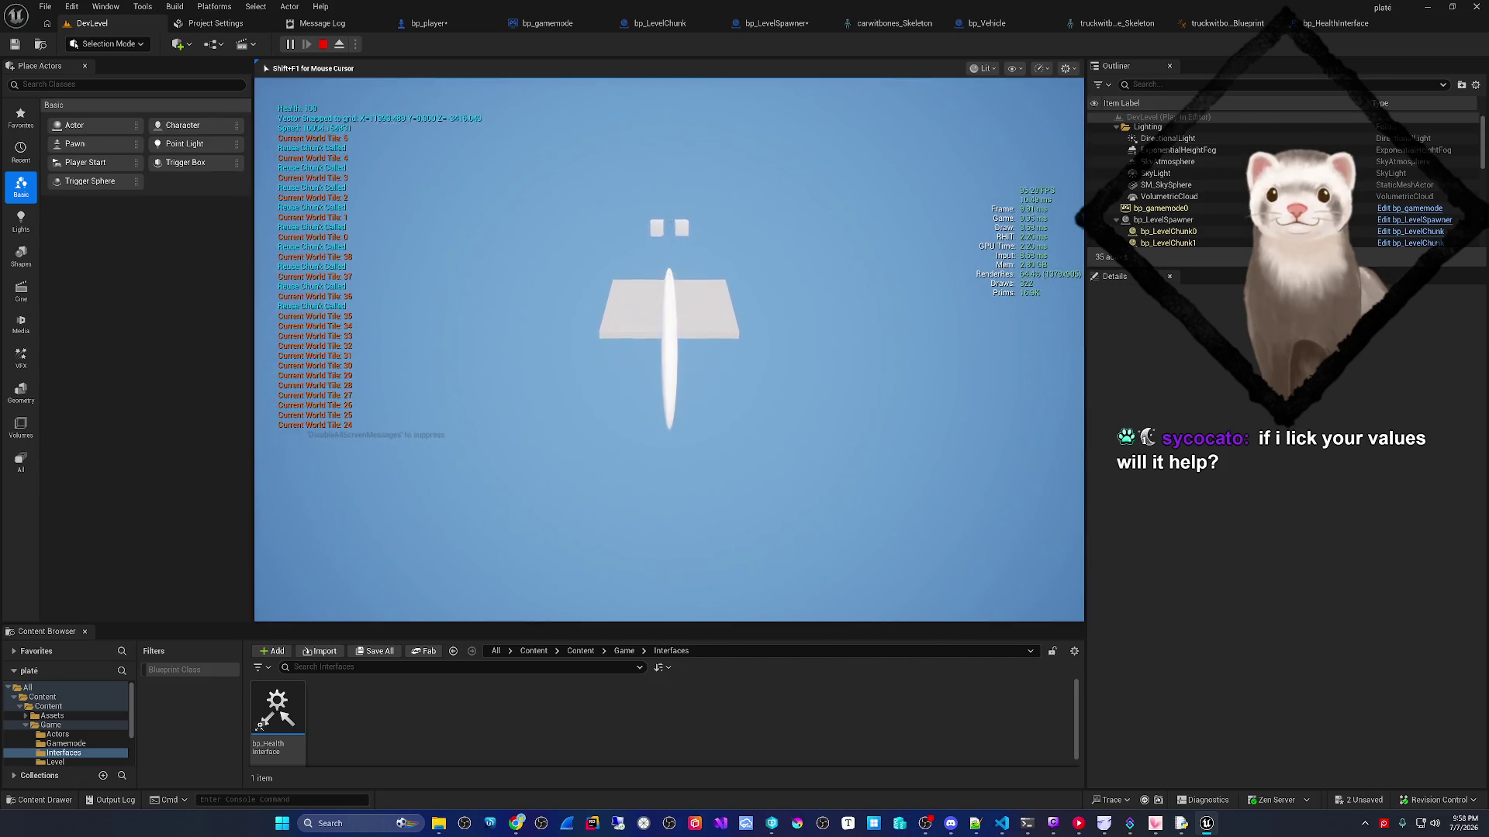
{"action": "key", "text": "Escape"}
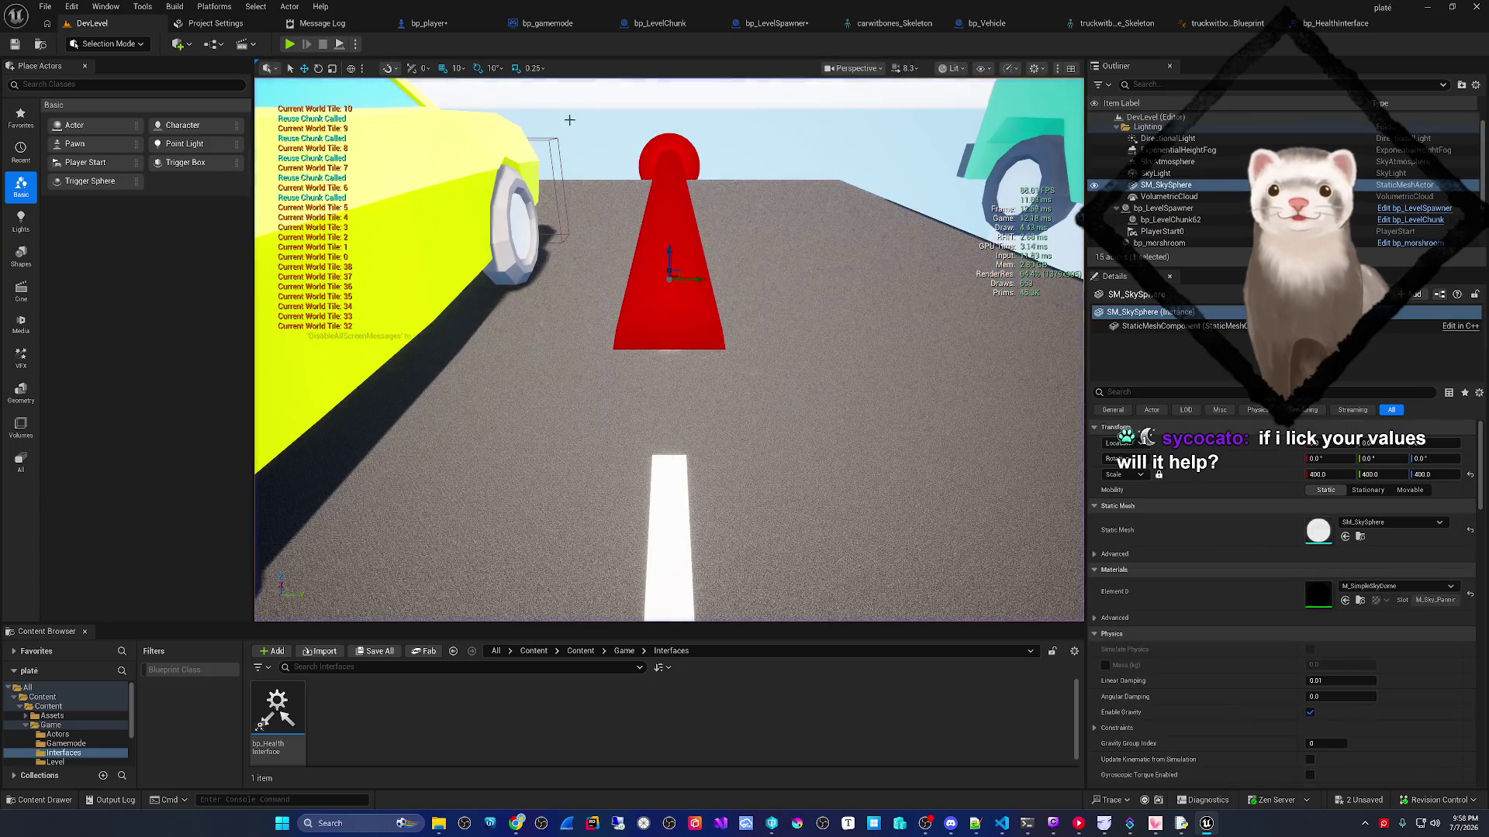
{"action": "left_click", "coordinate": [419, 24]}
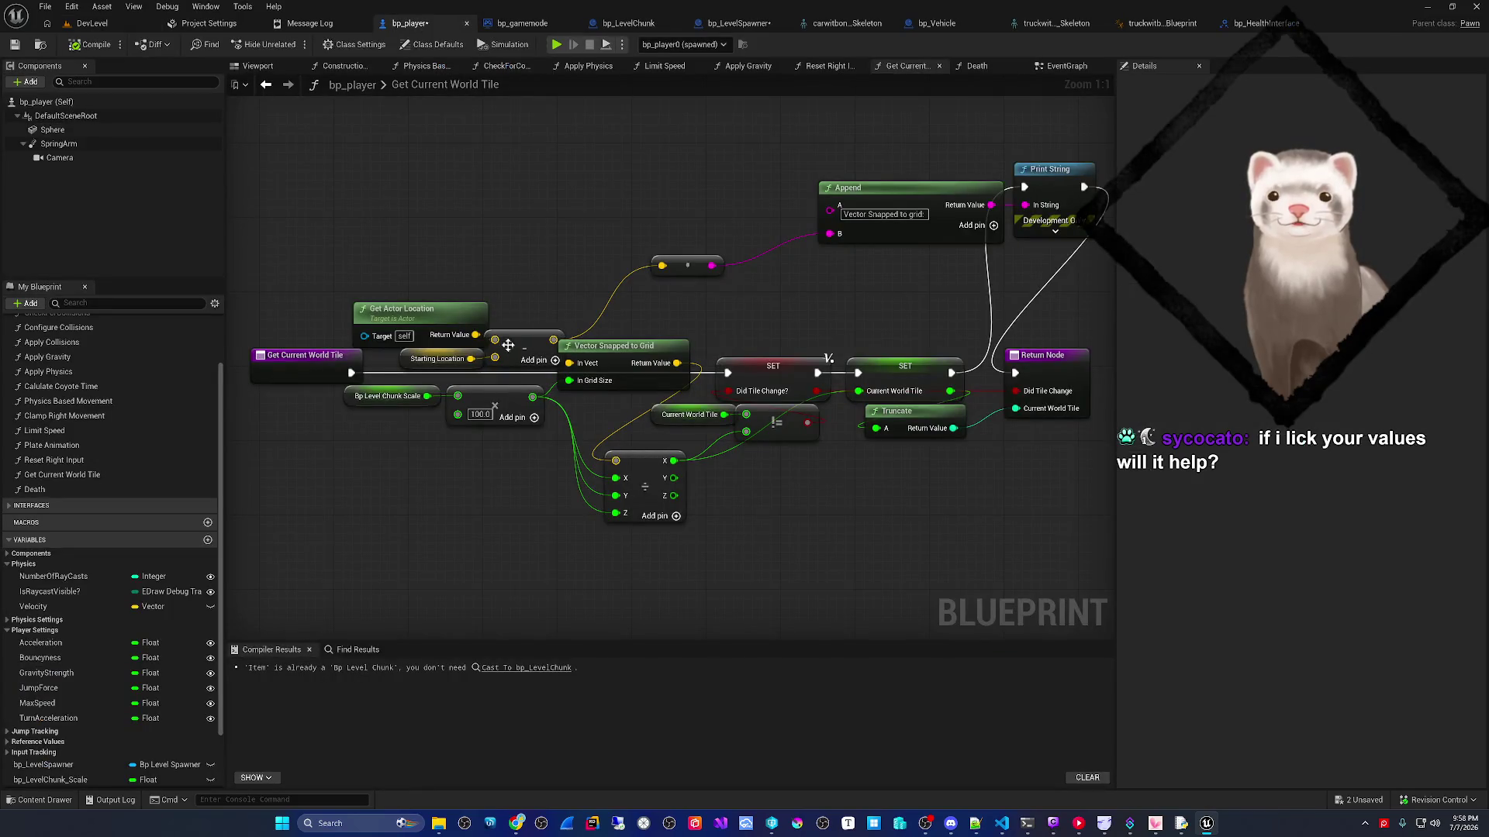
- Route Get Actor Location's Return Value into the string conversion node
{"action": "left_click", "coordinate": [446, 324]}
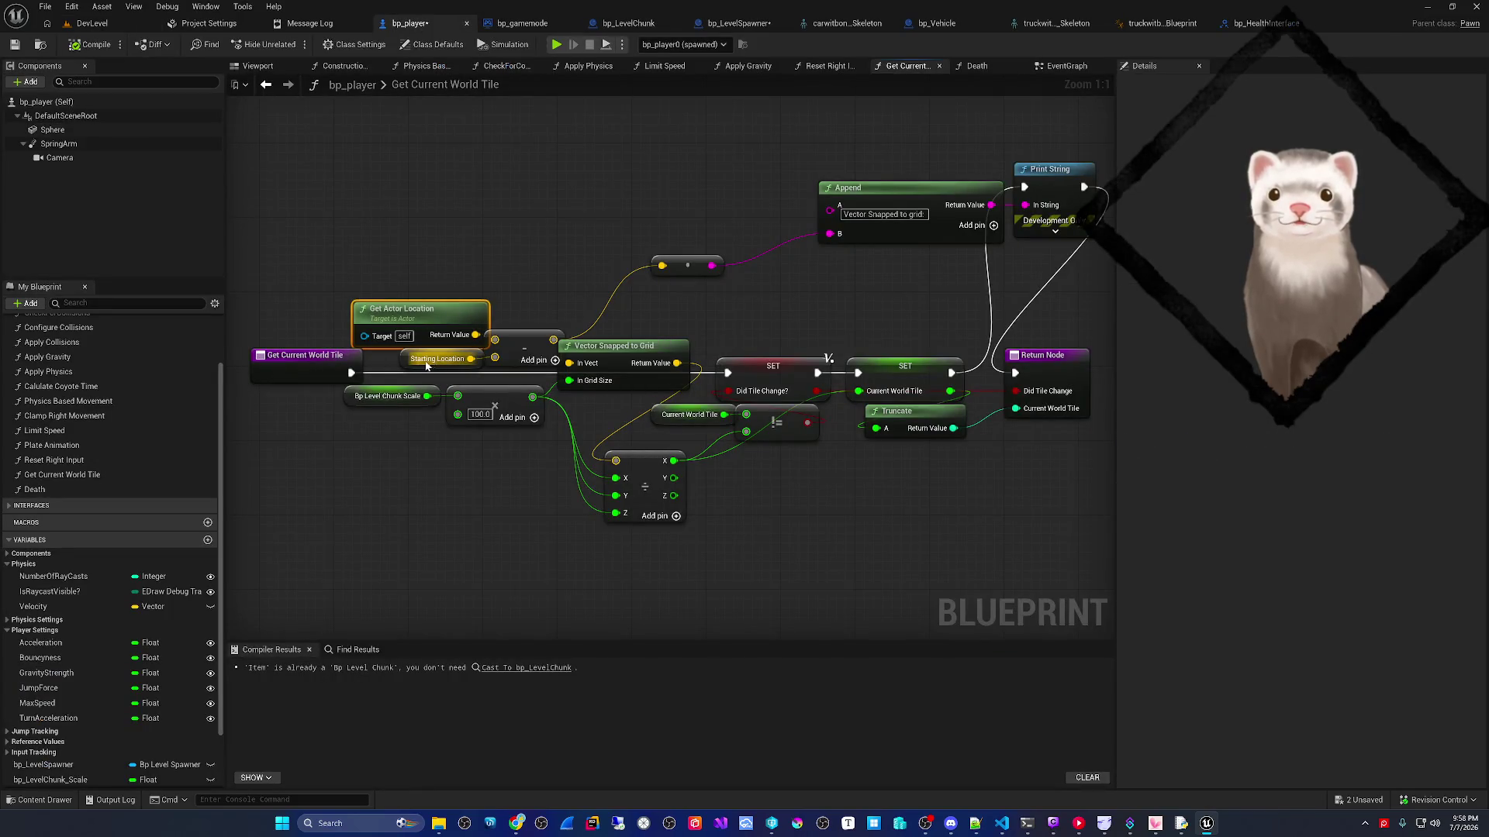
{"action": "left_click", "coordinate": [409, 365]}
{"action": "mouse_move", "coordinate": [475, 335]}
{"action": "left_mouse_down"}
{"action": "mouse_move", "coordinate": [590, 256]}
{"action": "mouse_move", "coordinate": [662, 265]}
{"action": "mouse_move", "coordinate": [688, 246]}
{"action": "left_mouse_up"}
{"action": "left_click", "coordinate": [583, 209]}
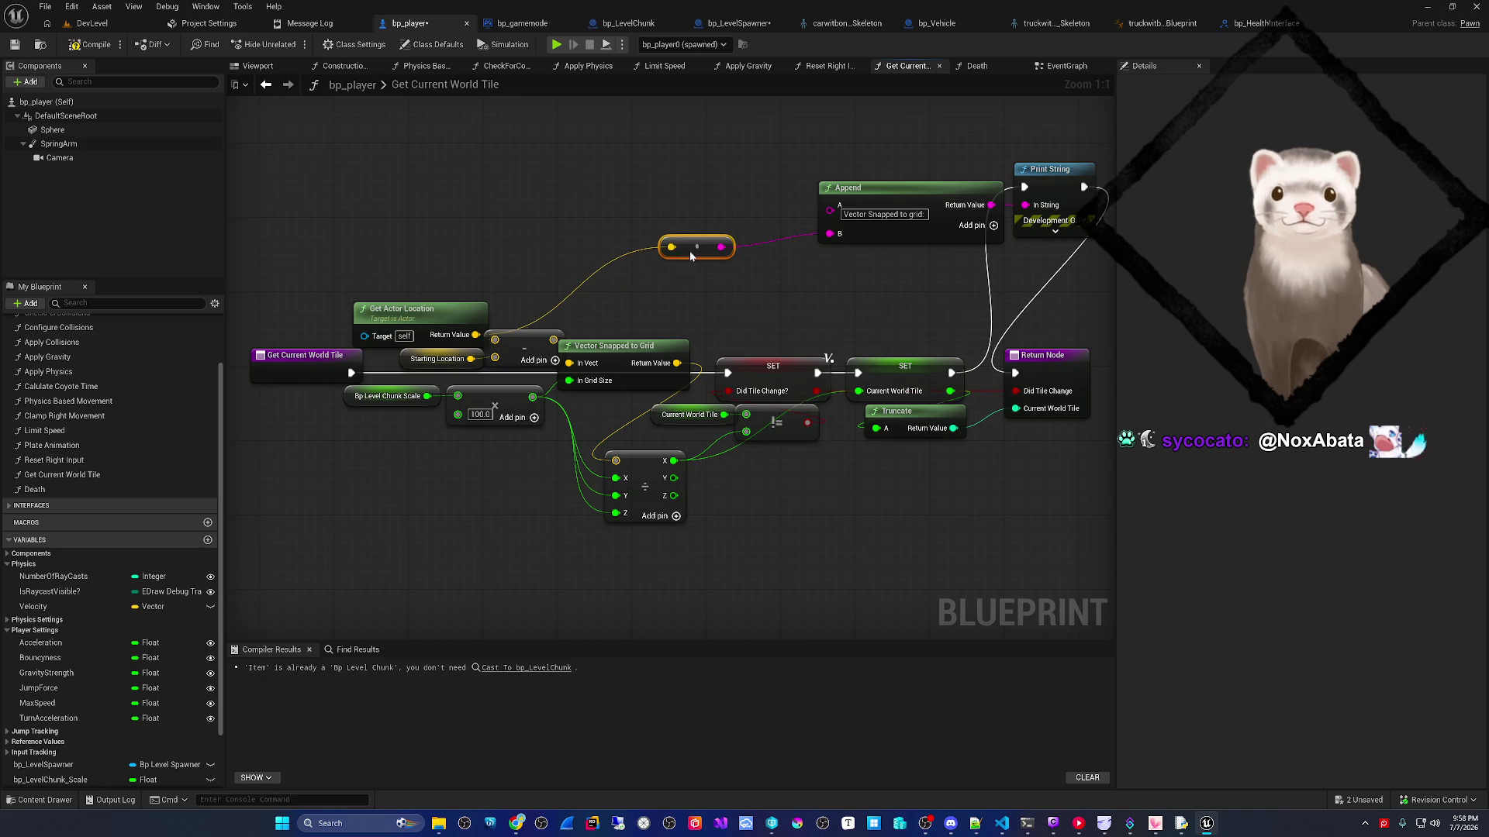
- Save bp_player, test-play the game, stop, and go back to the DevLevel editor
{"action": "key", "text": "ctrl+s"}
{"action": "left_click", "coordinate": [556, 44]}
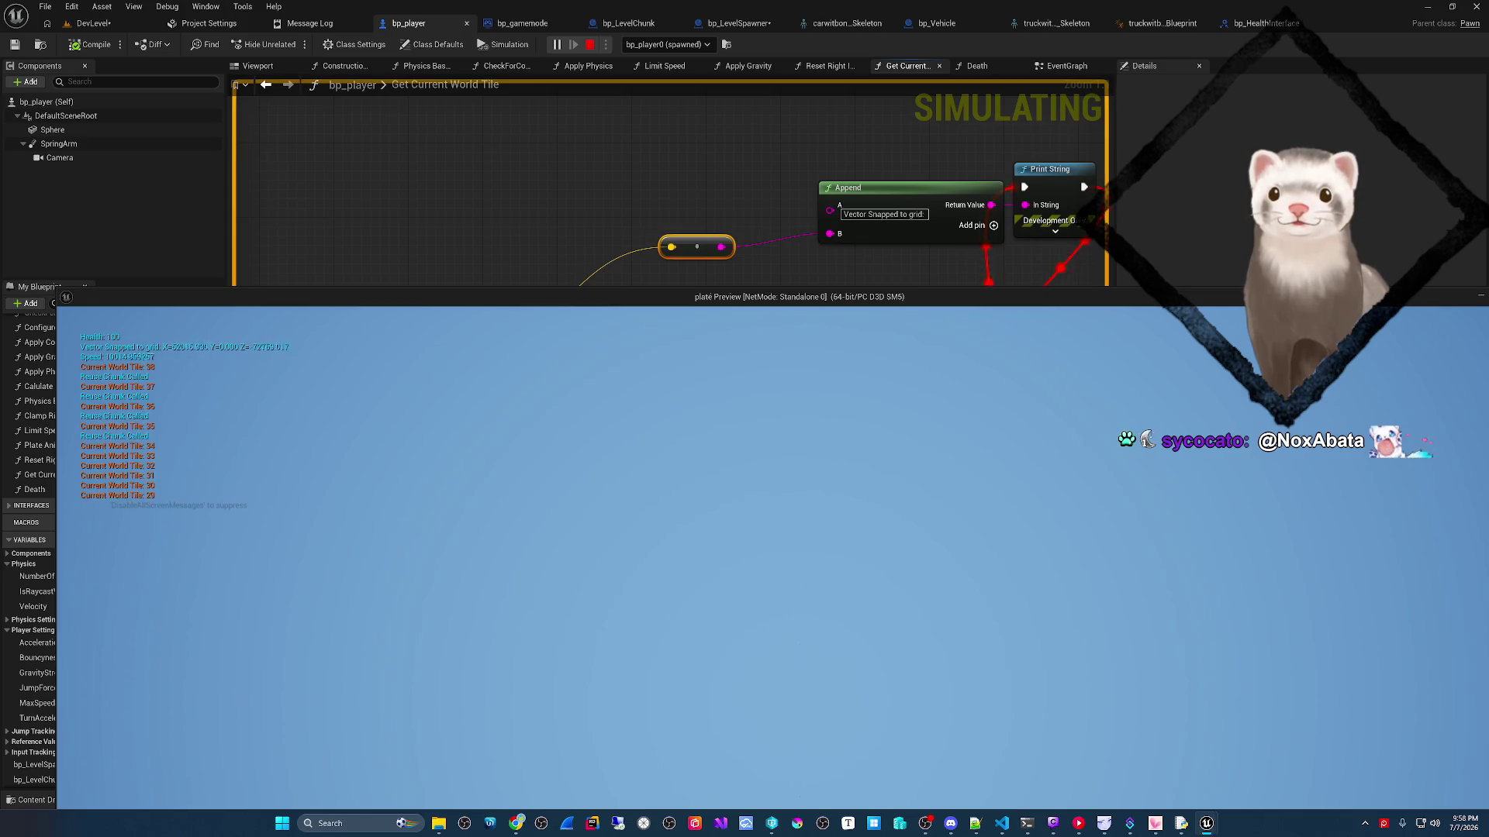
{"action": "key", "text": "Escape"}
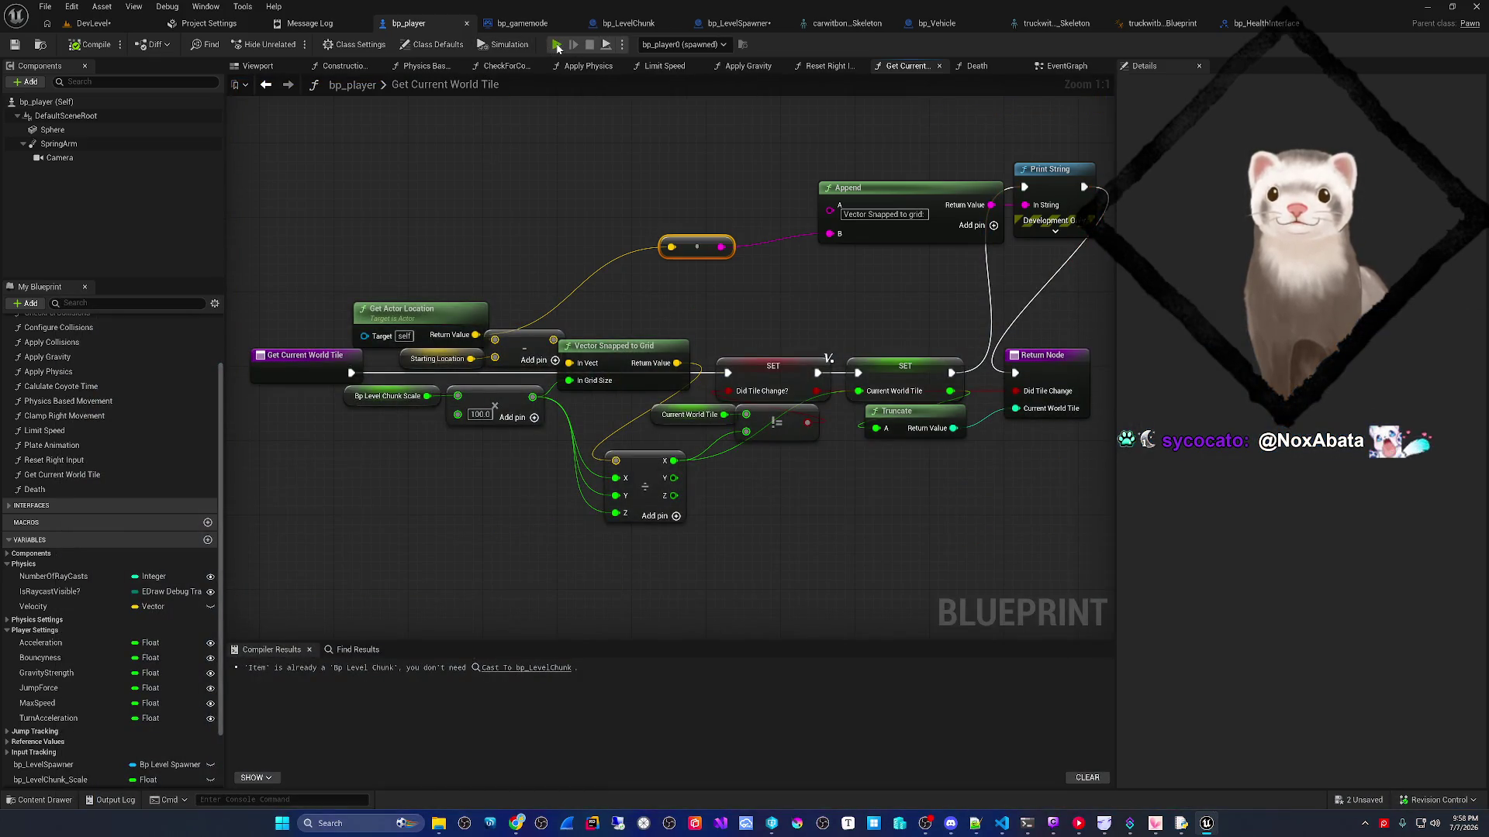
{"action": "left_click", "coordinate": [557, 47]}
{"action": "key", "text": "Escape"}
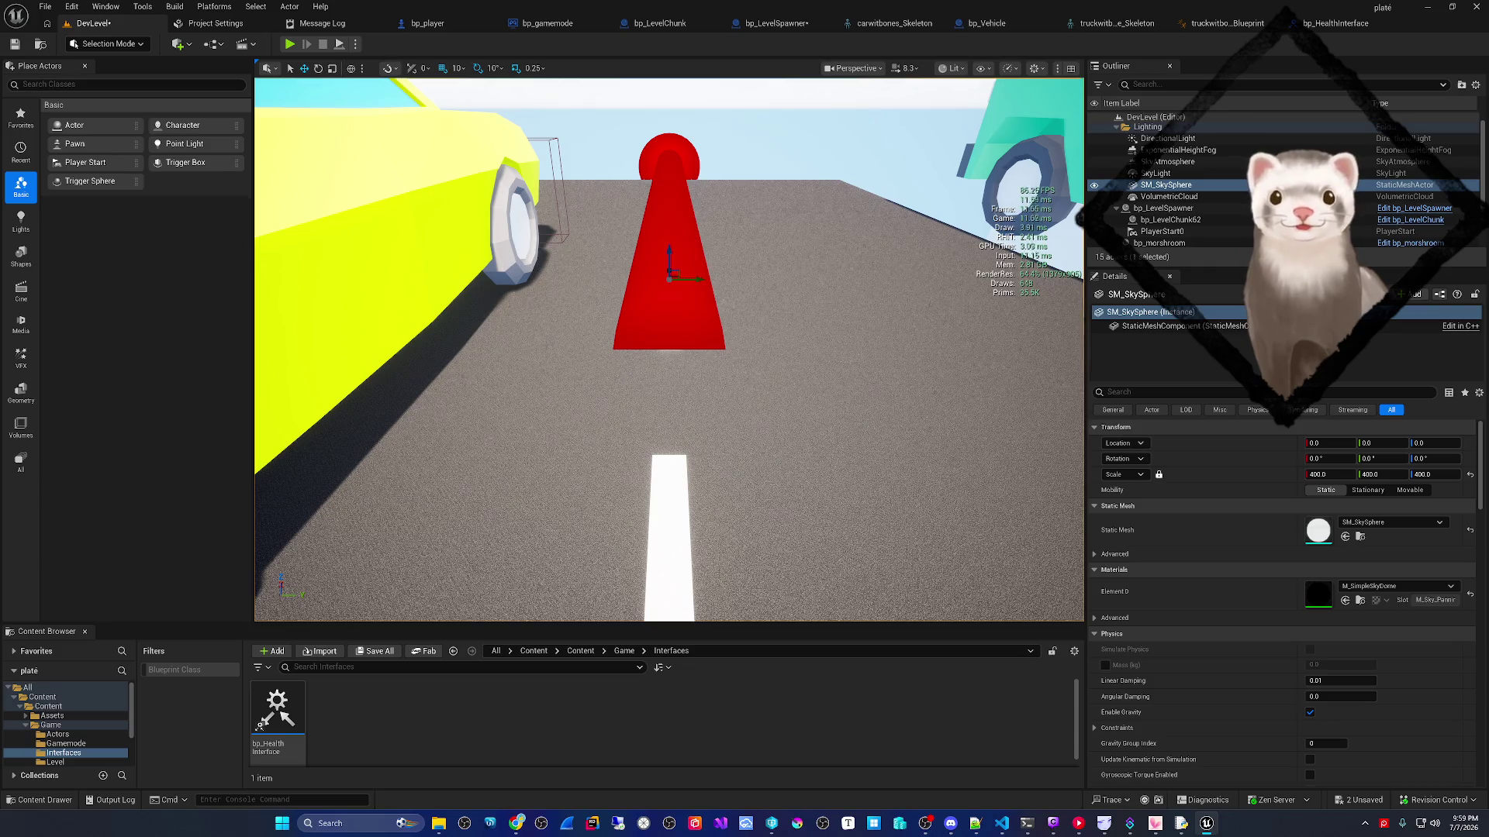
- Save all unsaved assets and the level with File > Save All
{"action": "left_click", "coordinate": [45, 7]}
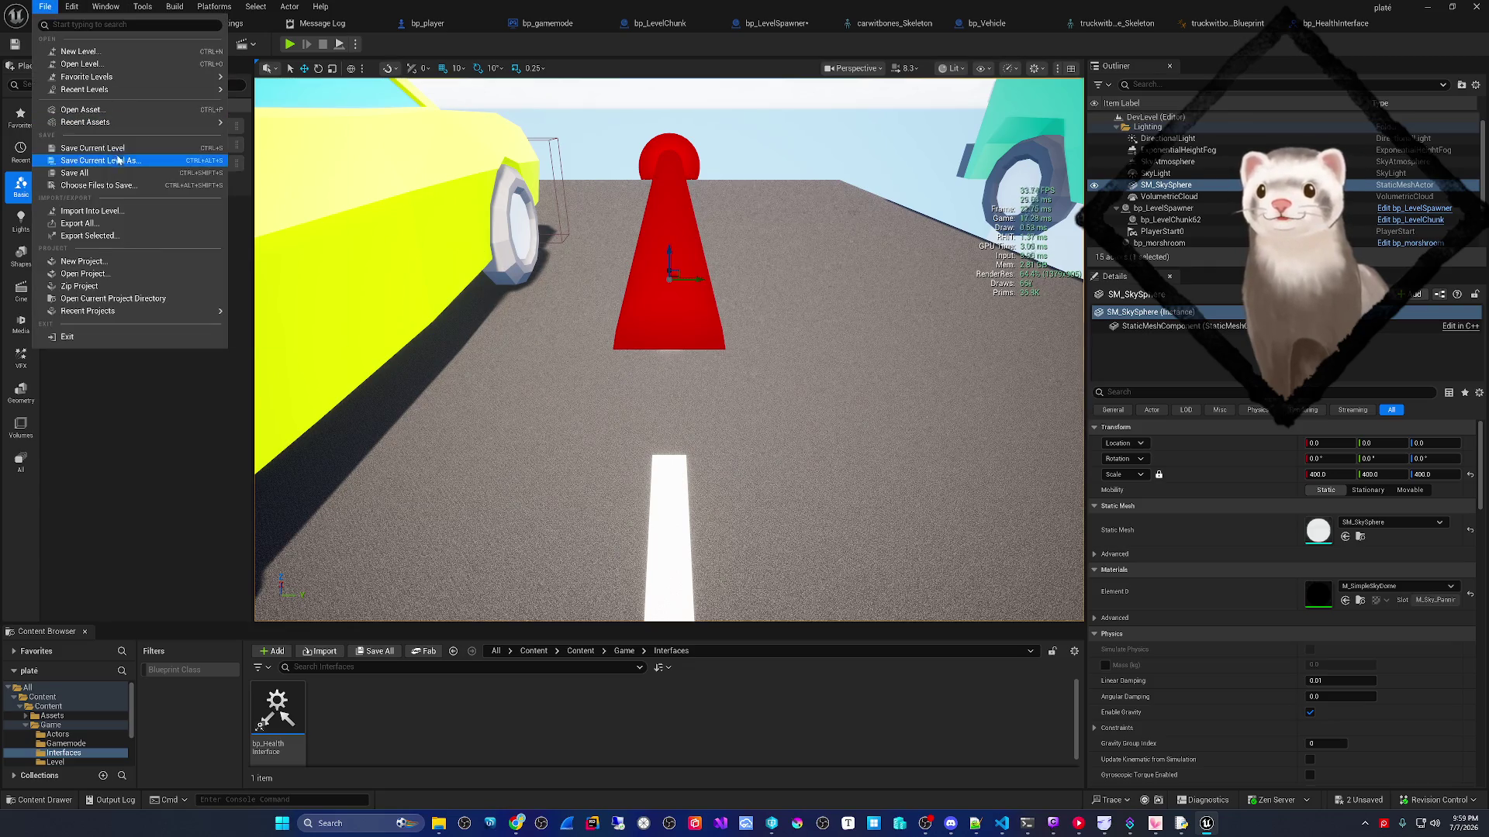
{"action": "left_click", "coordinate": [105, 173]}
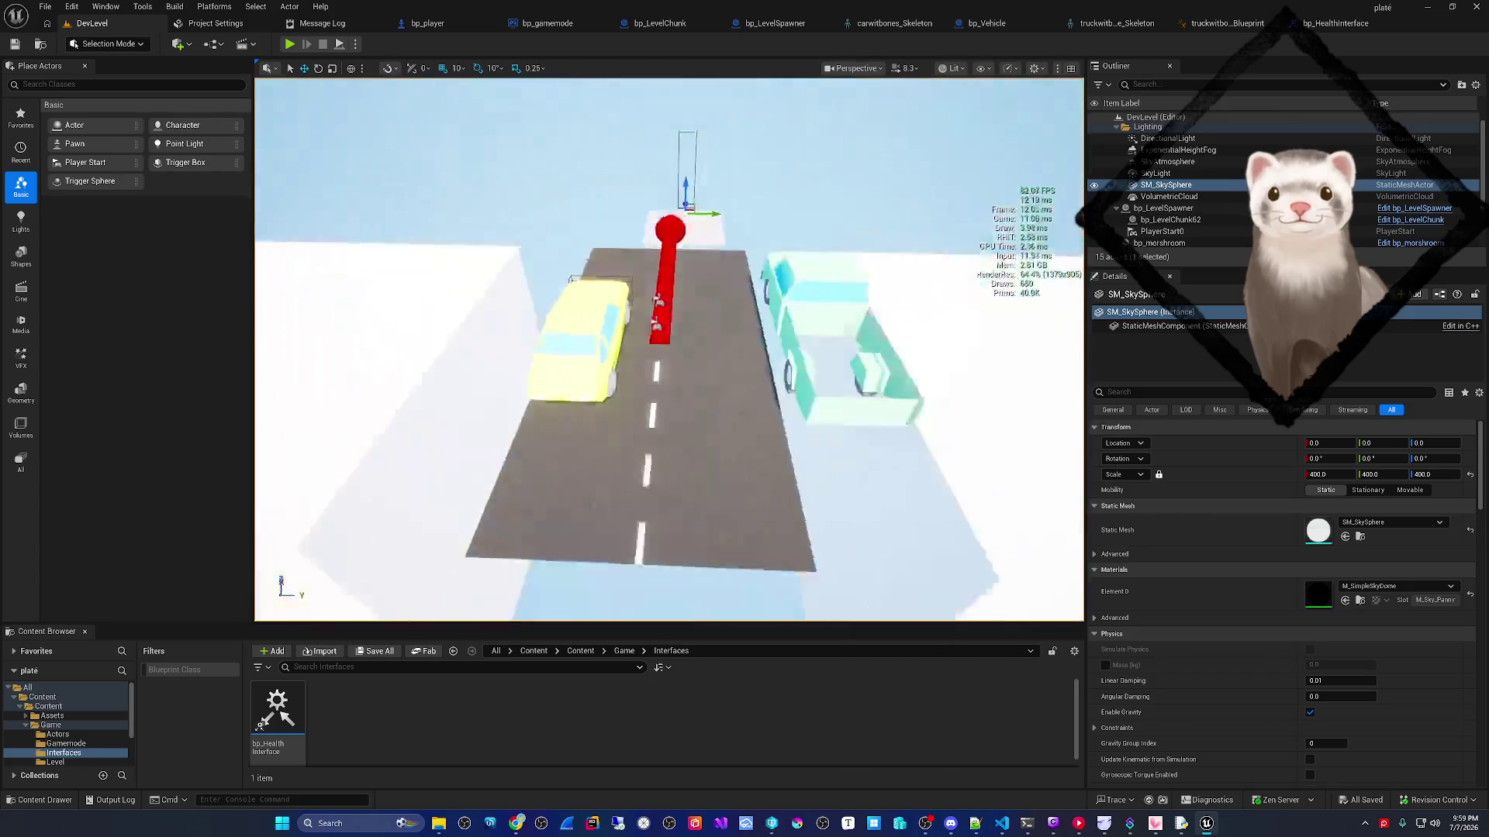
{"action": "scroll", "coordinate": [655, 265], "scroll_direction": "up", "scroll_amount": 3}
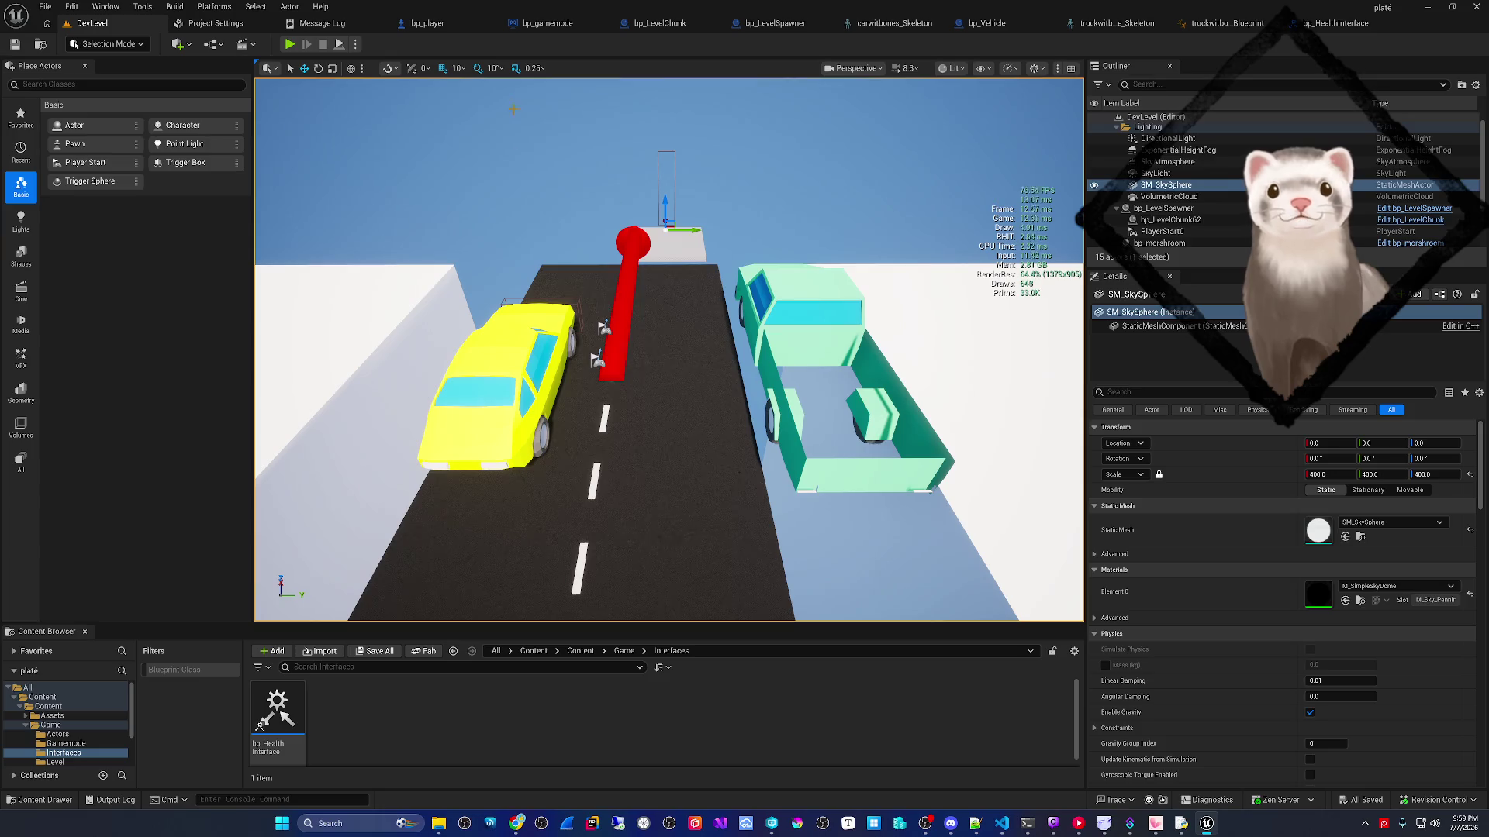
- Play the level, eject with F8, and inspect bp_player0's details in the Outliner
{"action": "key", "text": "alt+p"}
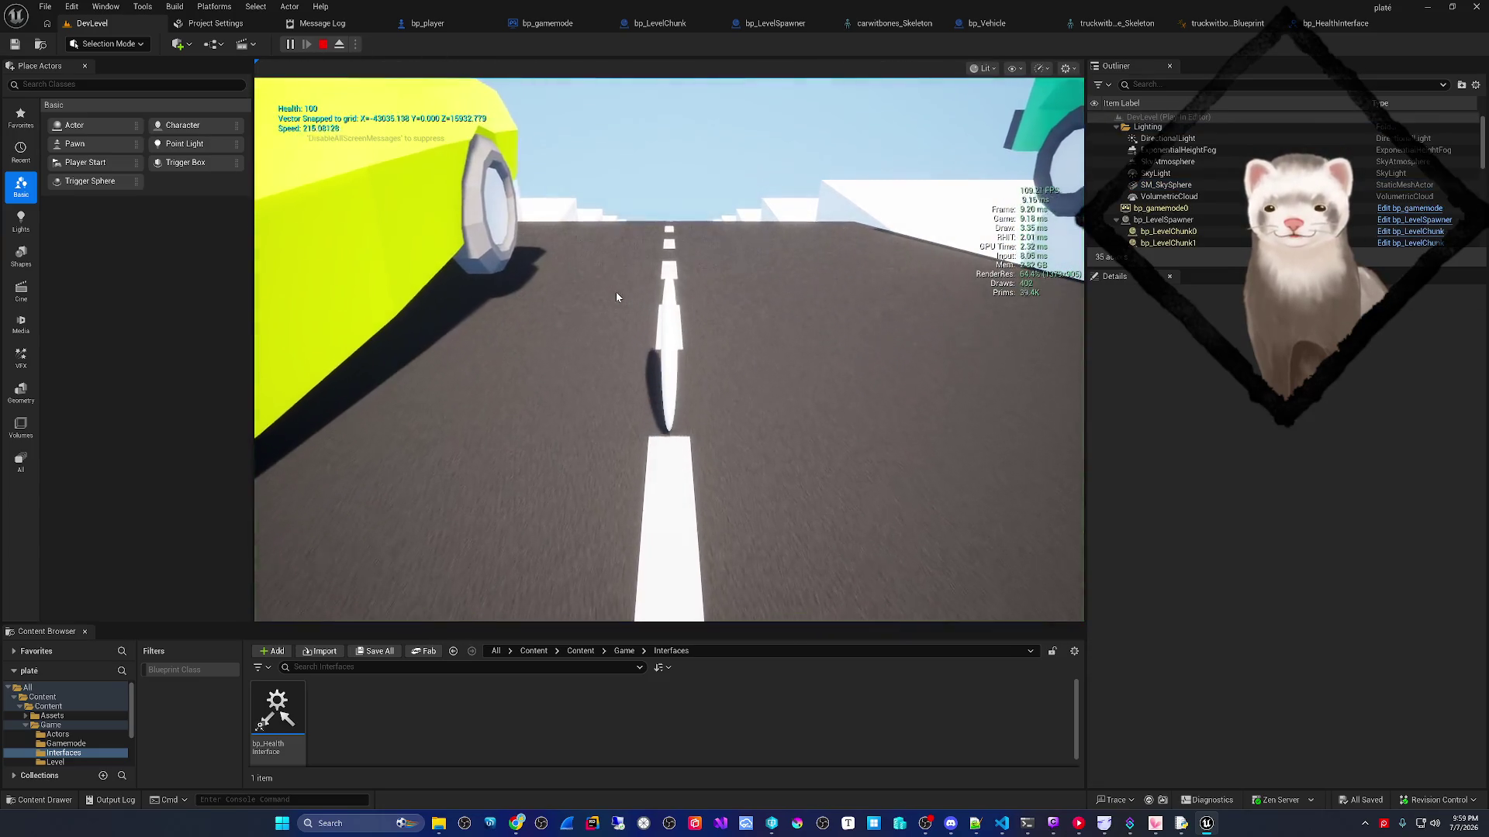
{"action": "left_click", "coordinate": [621, 312]}
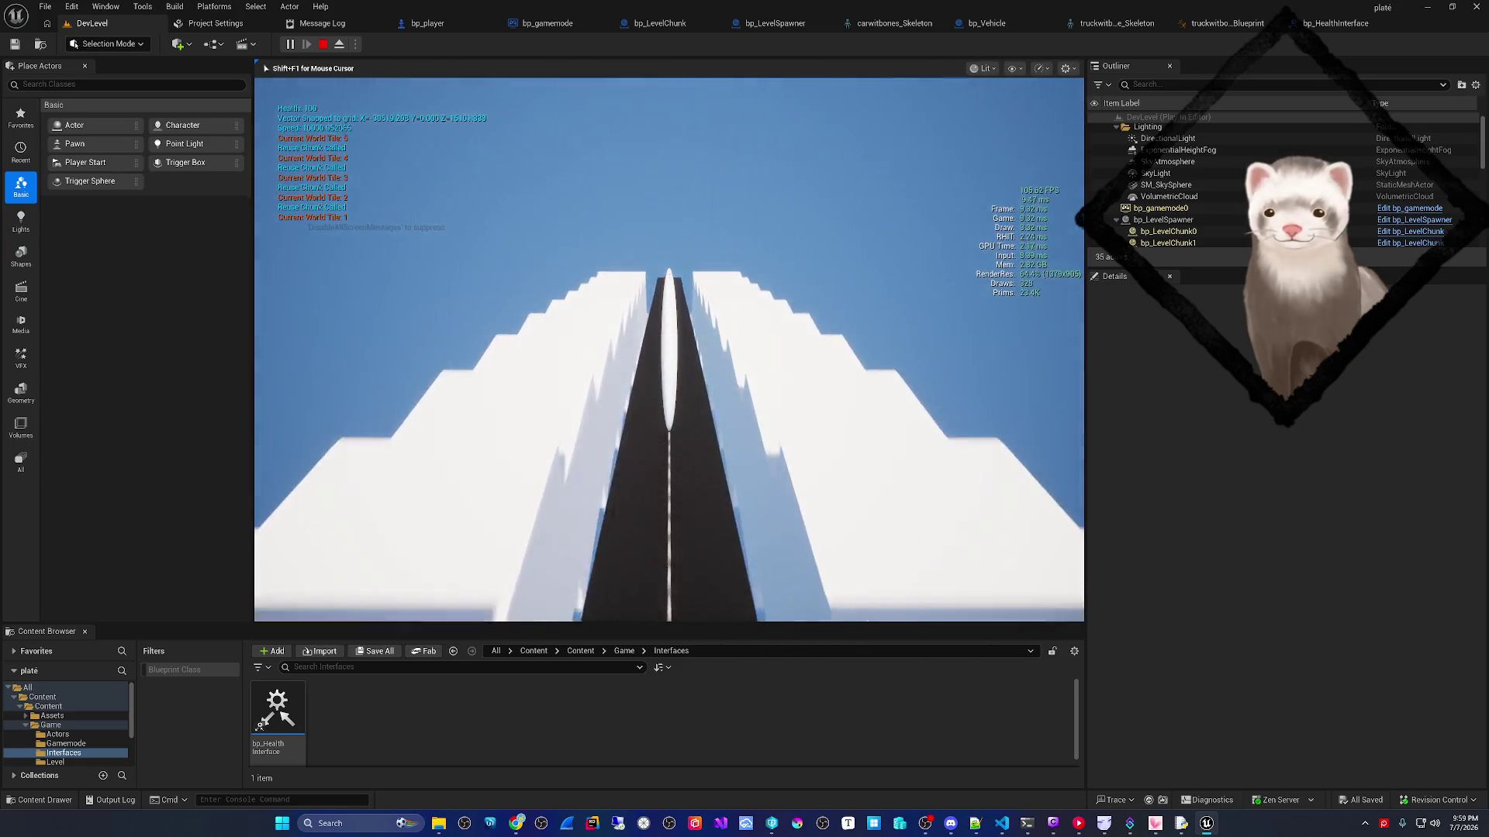
{"action": "key", "text": "F8"}
{"action": "left_click", "coordinate": [1165, 186]}
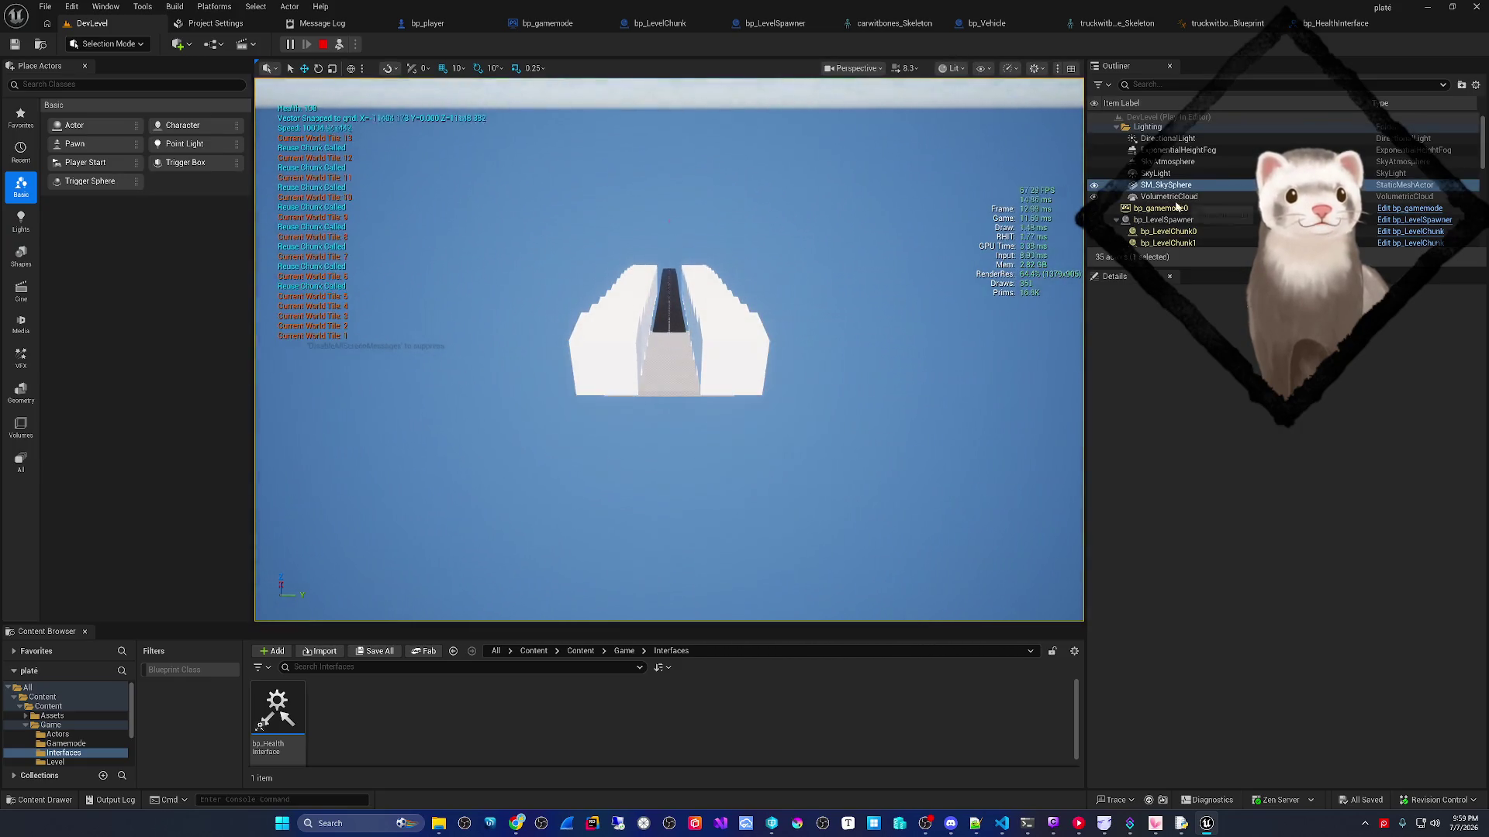
{"action": "scroll", "coordinate": [1170, 201], "scroll_direction": "down", "scroll_amount": 5}
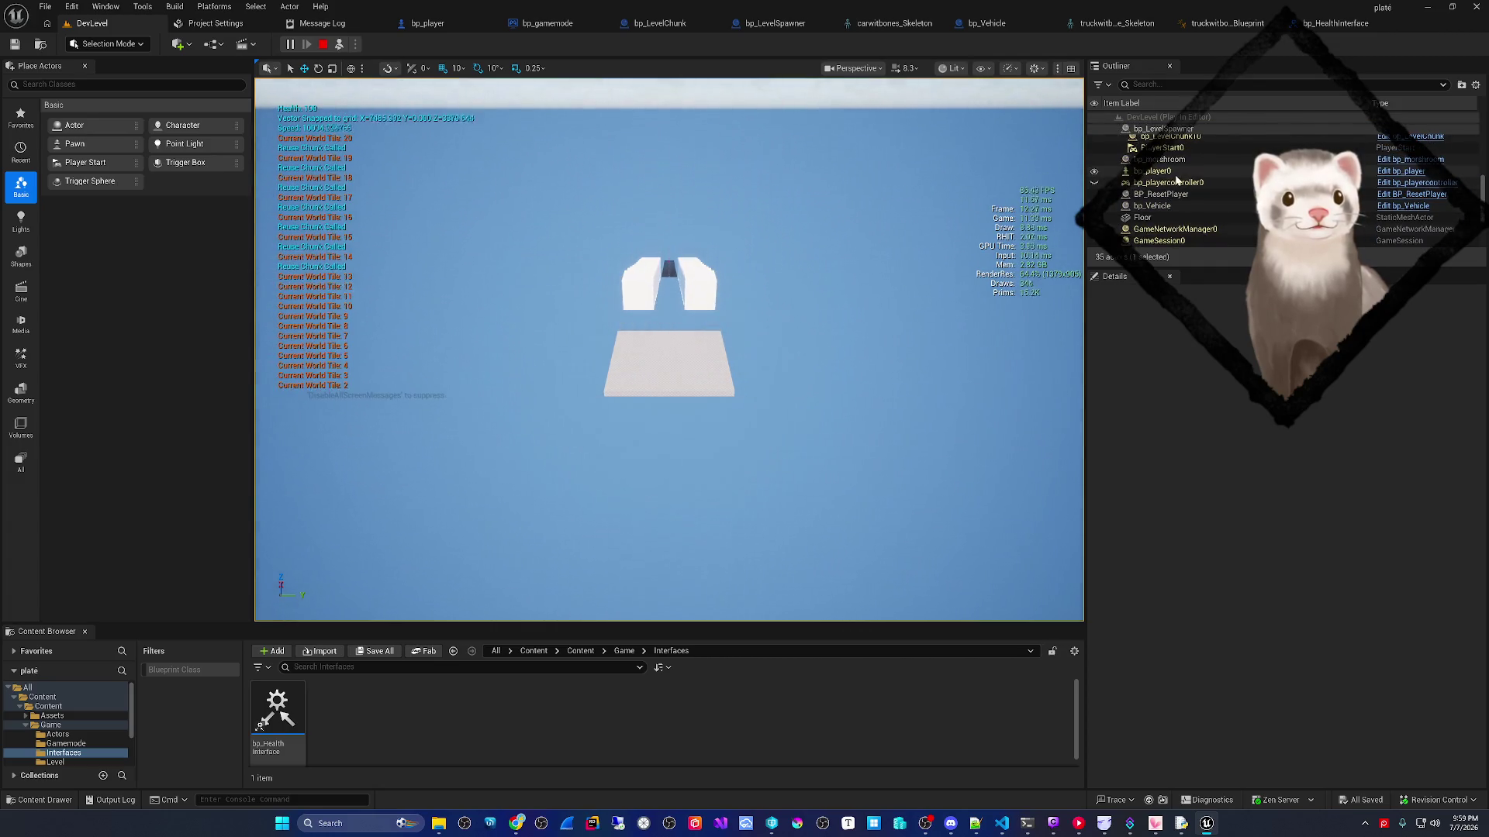
{"action": "left_click", "coordinate": [1156, 170]}
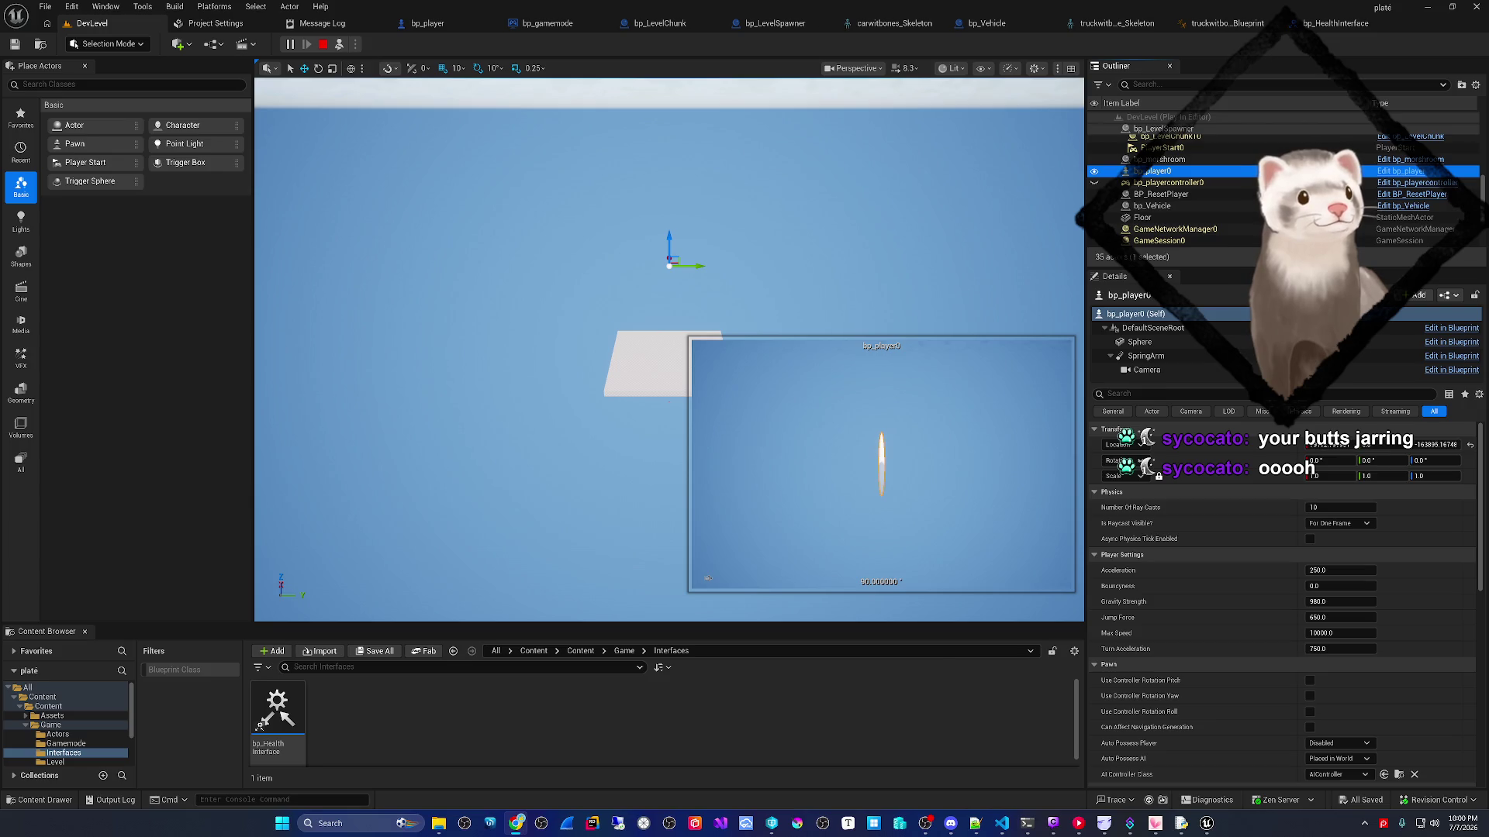
{"action": "key", "text": "alt+Tab"}
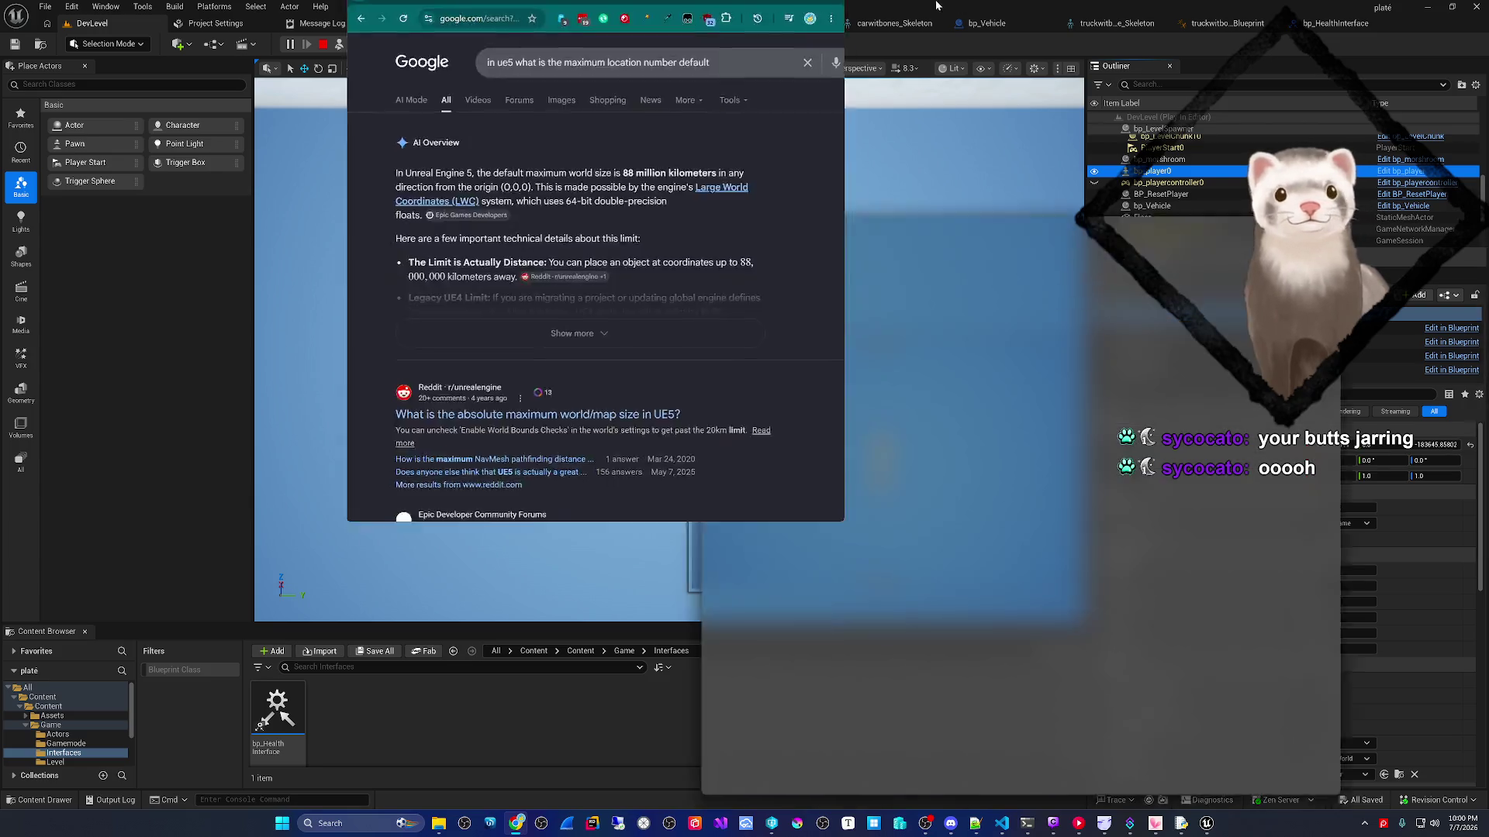
- Expand the AI overview and read down to Epic's Large World Coordinates page on the 88-million-km WORLD_MAX
{"action": "left_click", "coordinate": [360, 349]}
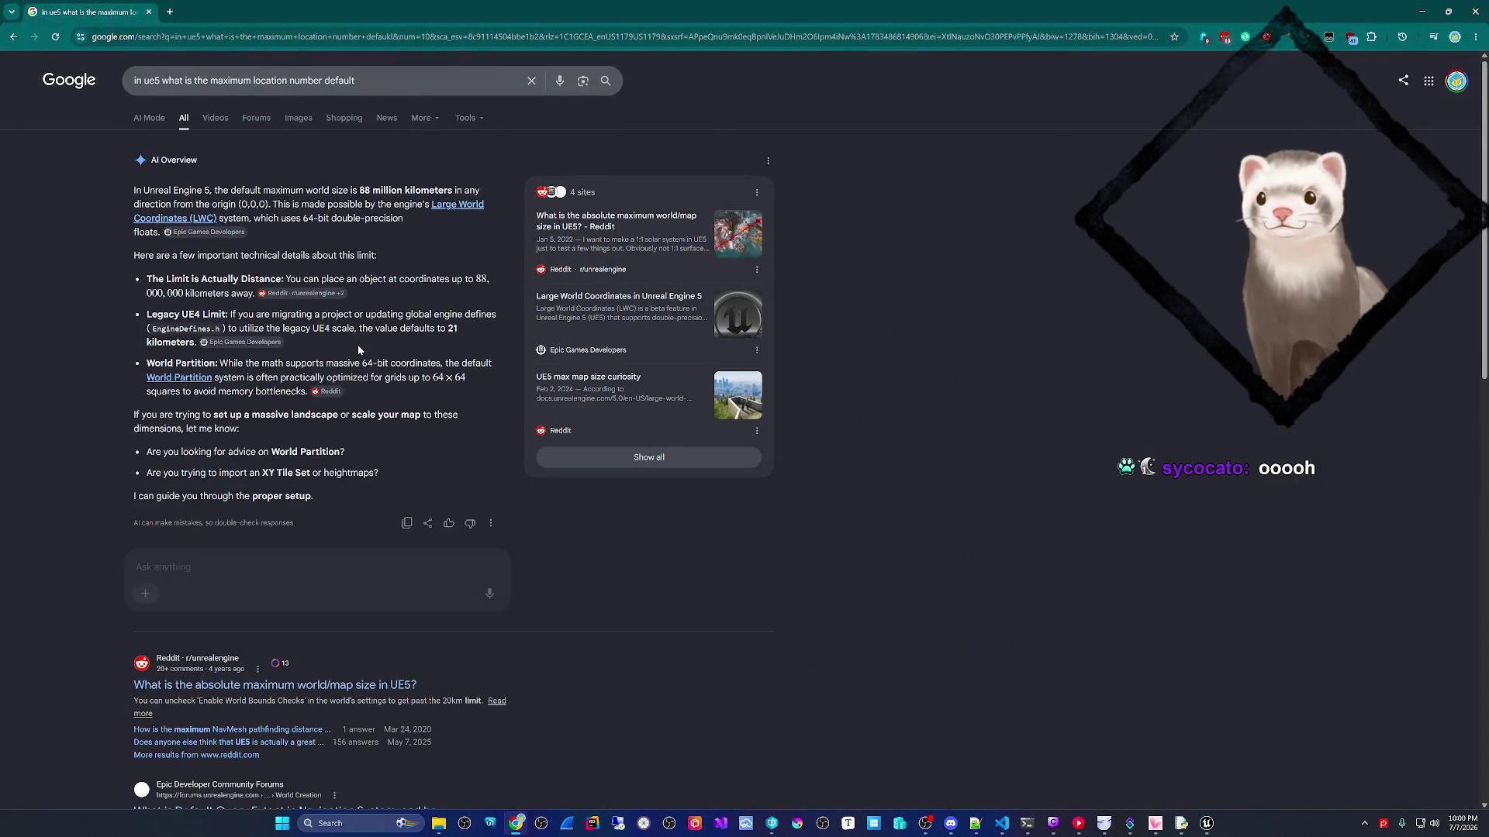
{"action": "scroll", "coordinate": [397, 362], "scroll_direction": "down", "scroll_amount": 1}
{"action": "scroll", "coordinate": [396, 362], "scroll_direction": "down", "scroll_amount": 1}
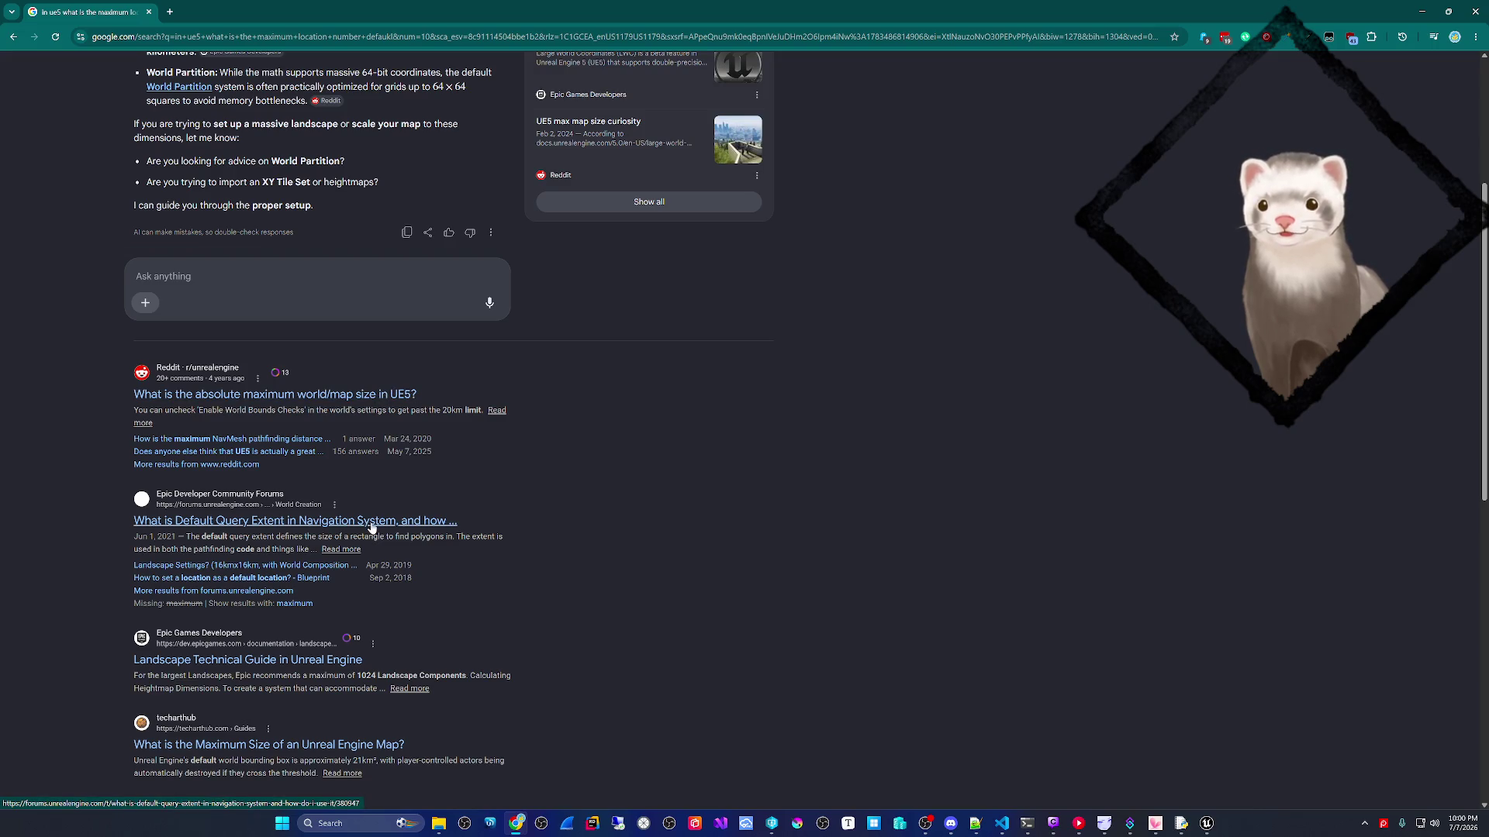
{"action": "left_click_drag", "start_coordinate": [358, 679], "coordinate": [515, 678]}
{"action": "left_click", "coordinate": [442, 715]}
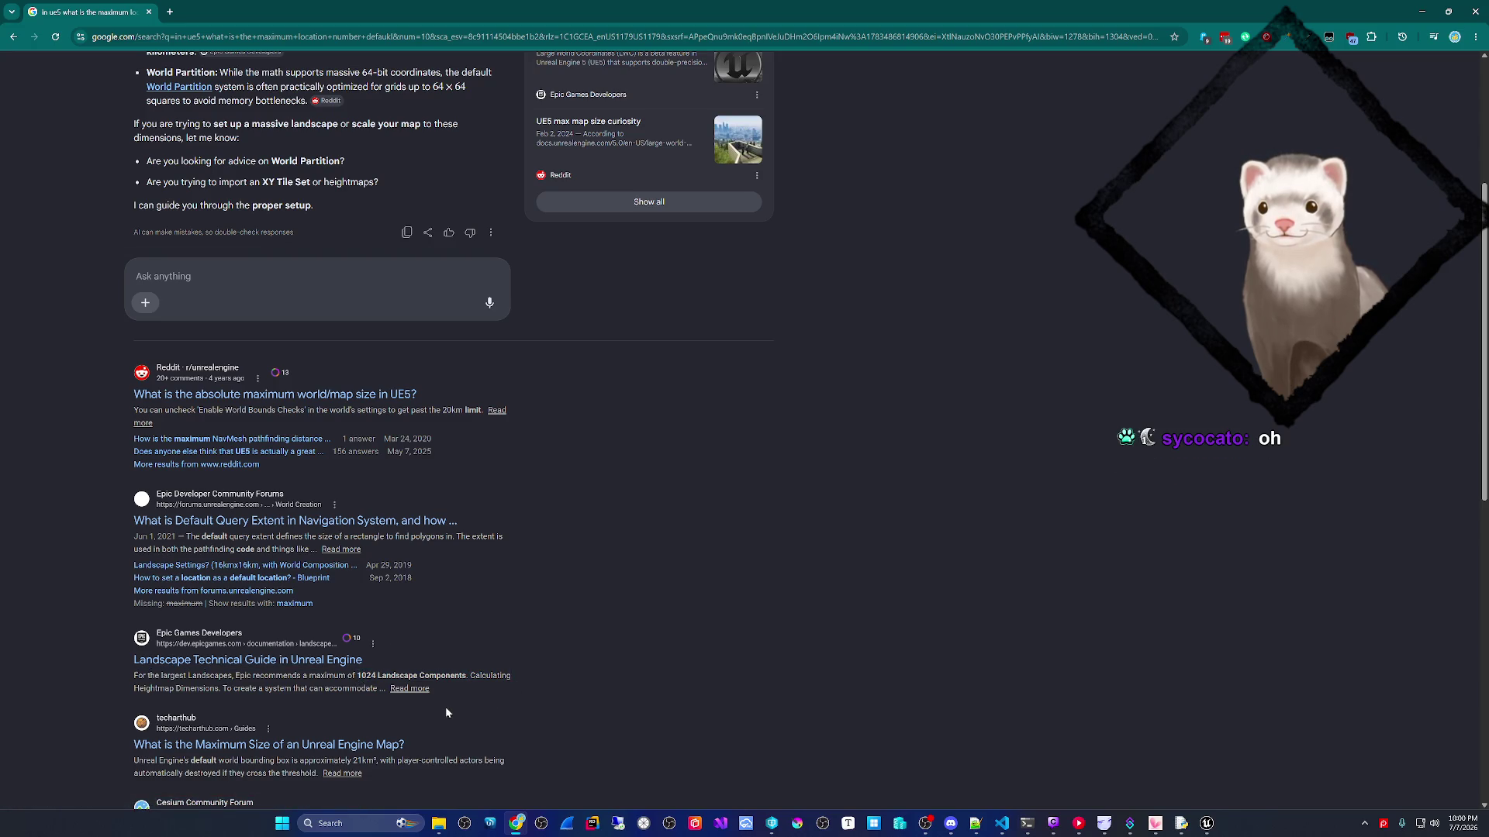
{"action": "scroll", "coordinate": [446, 712], "scroll_direction": "down", "scroll_amount": 2}
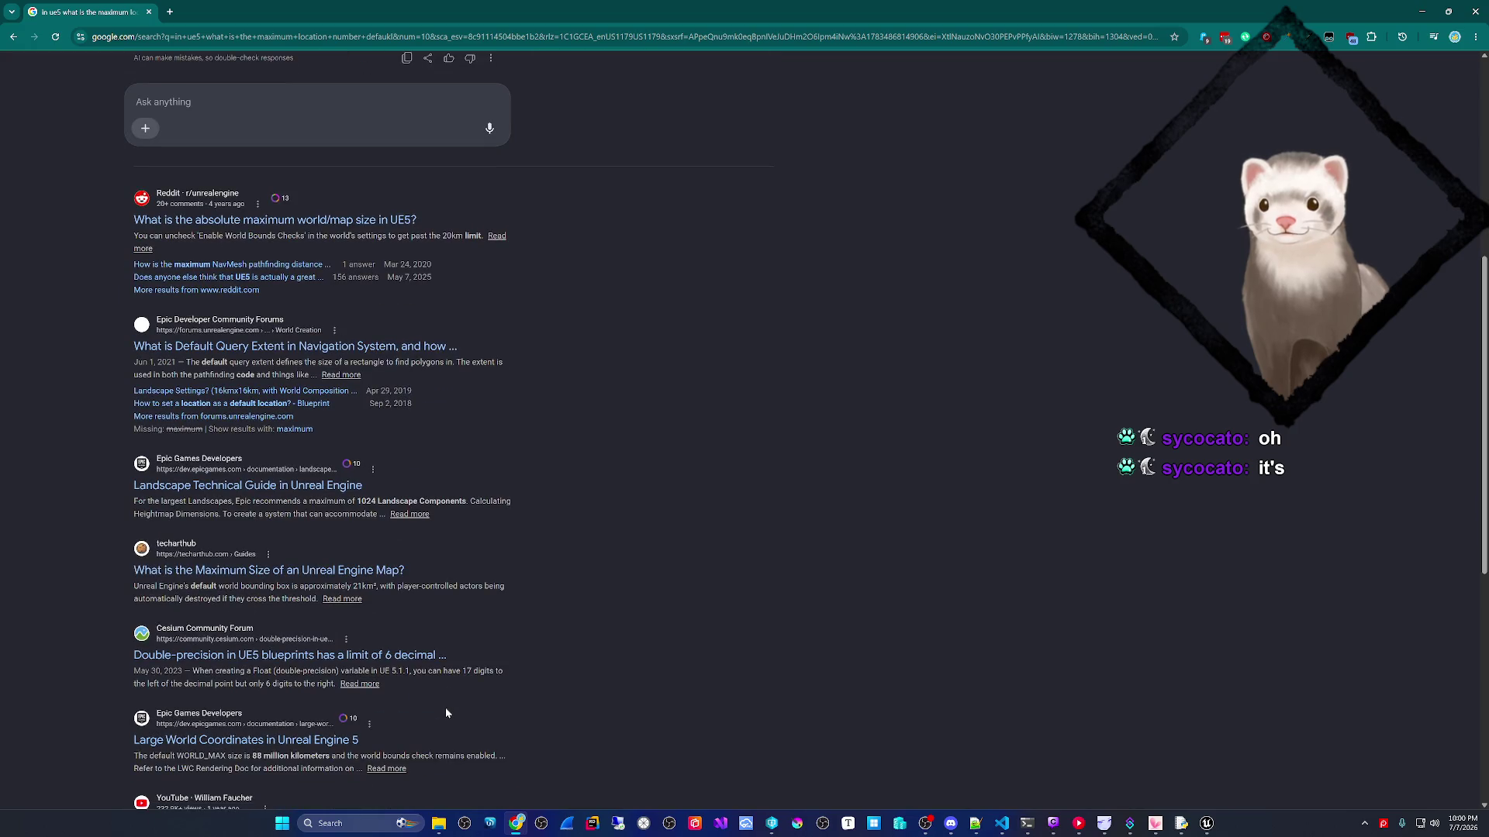
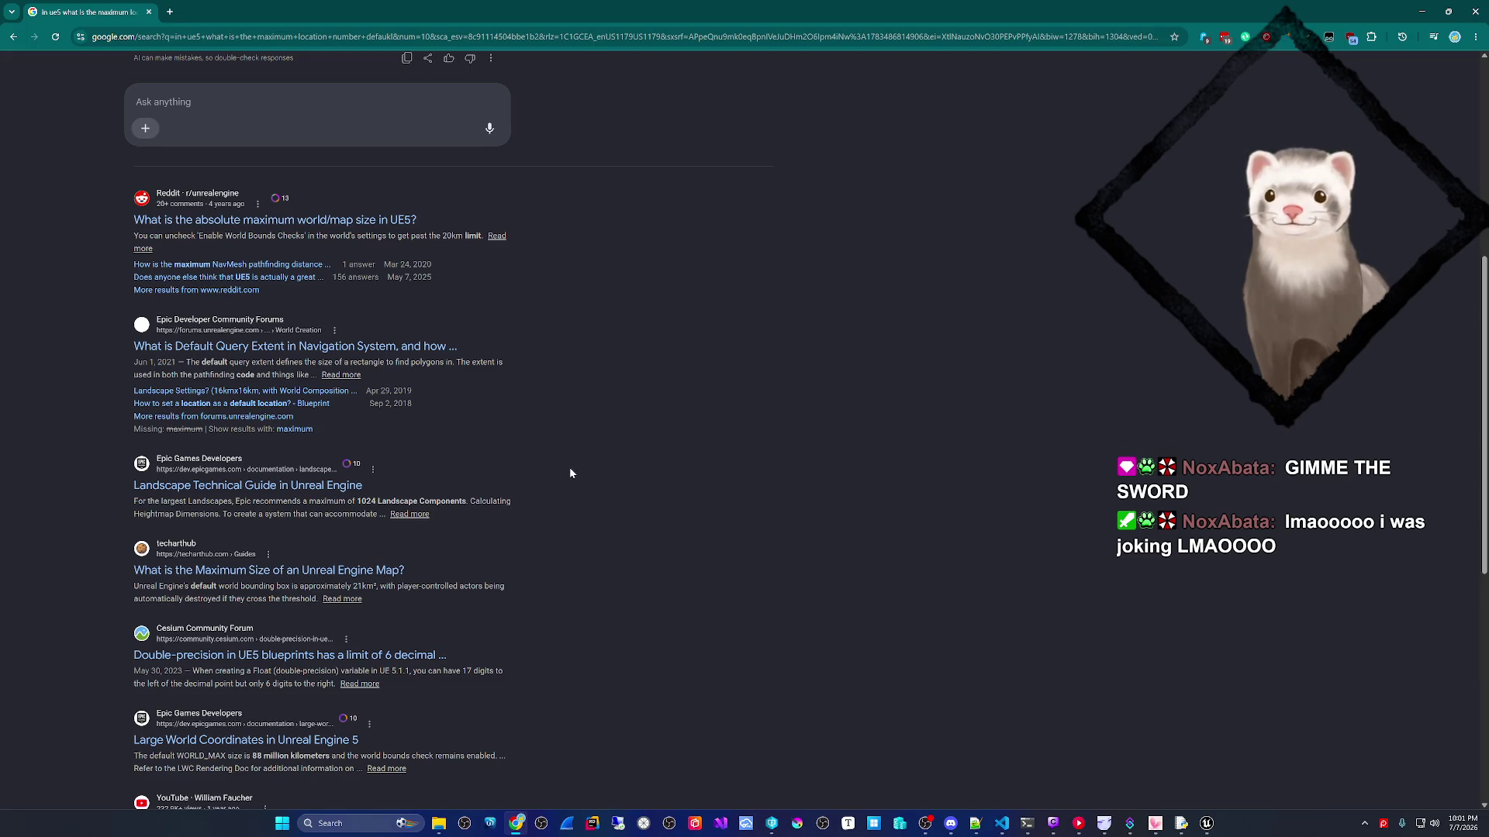
- Skim the UE5 maximum world size results (88 million km) and minimize Chrome to reveal Unreal
{"action": "scroll", "coordinate": [570, 471], "scroll_direction": "down", "scroll_amount": 2}
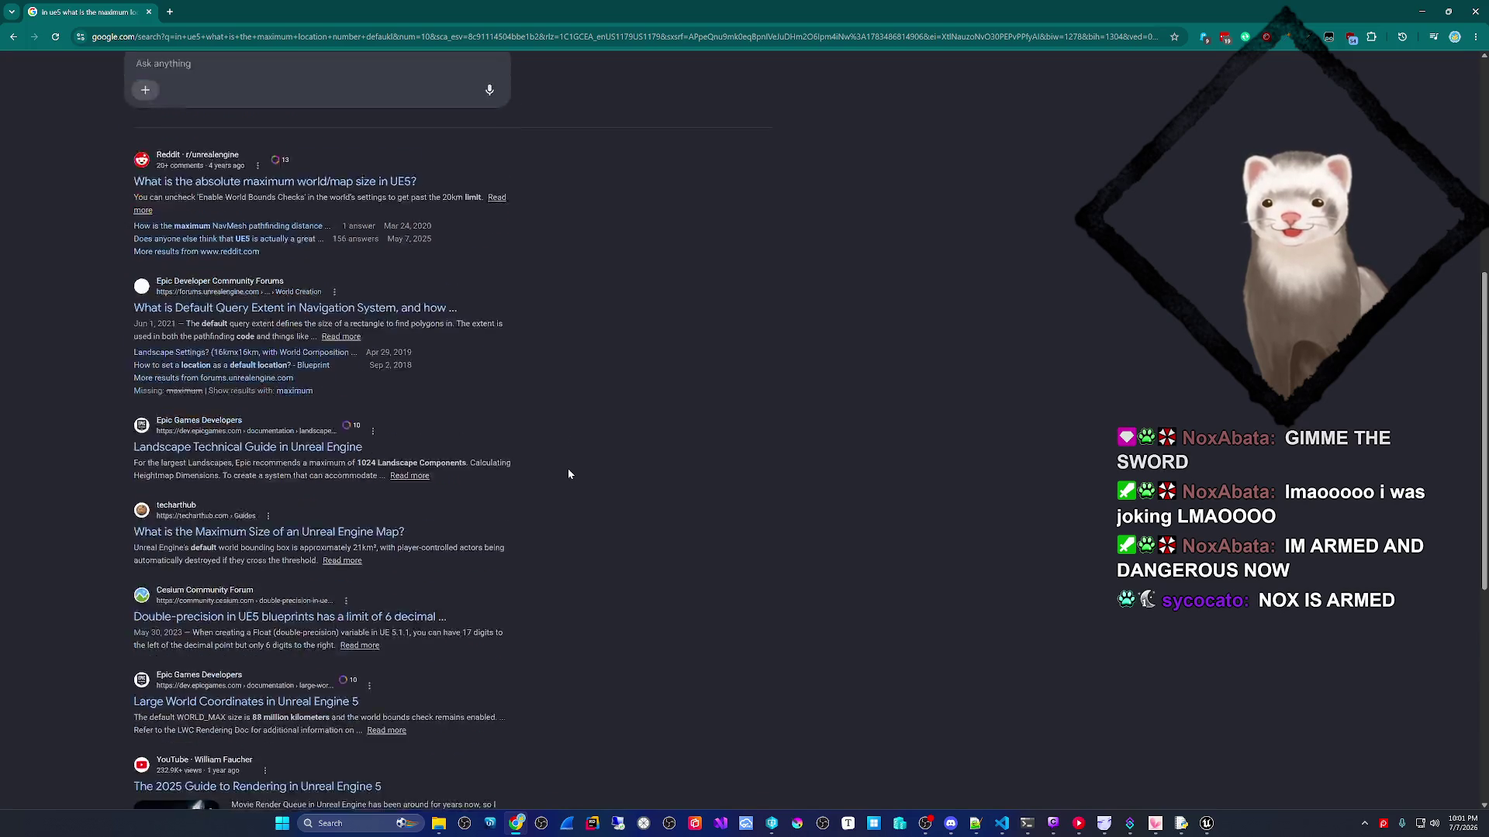
{"action": "scroll", "coordinate": [566, 496], "scroll_direction": "up", "scroll_amount": 8}
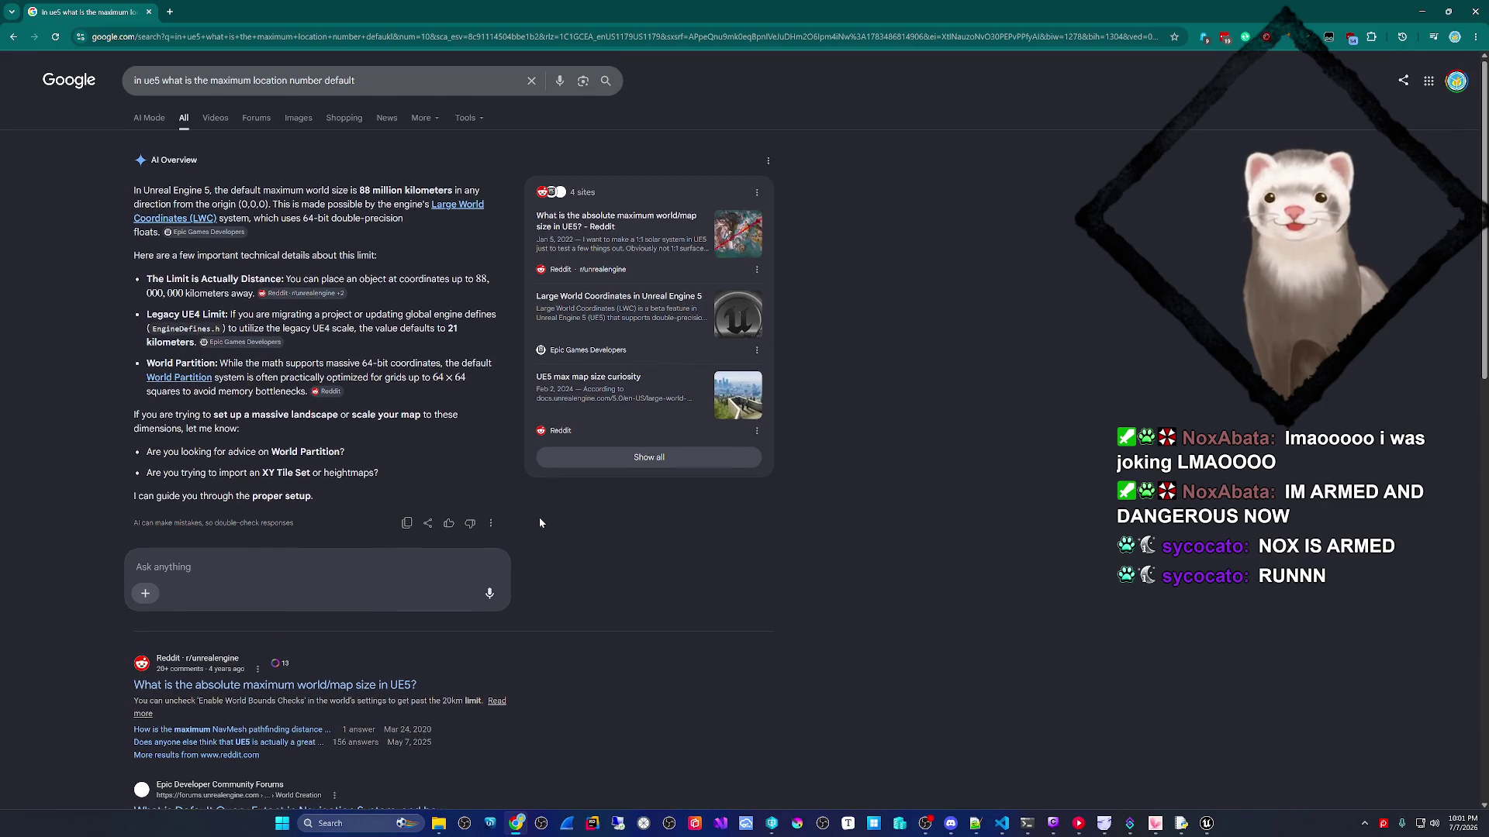
{"action": "left_click", "coordinate": [515, 823]}
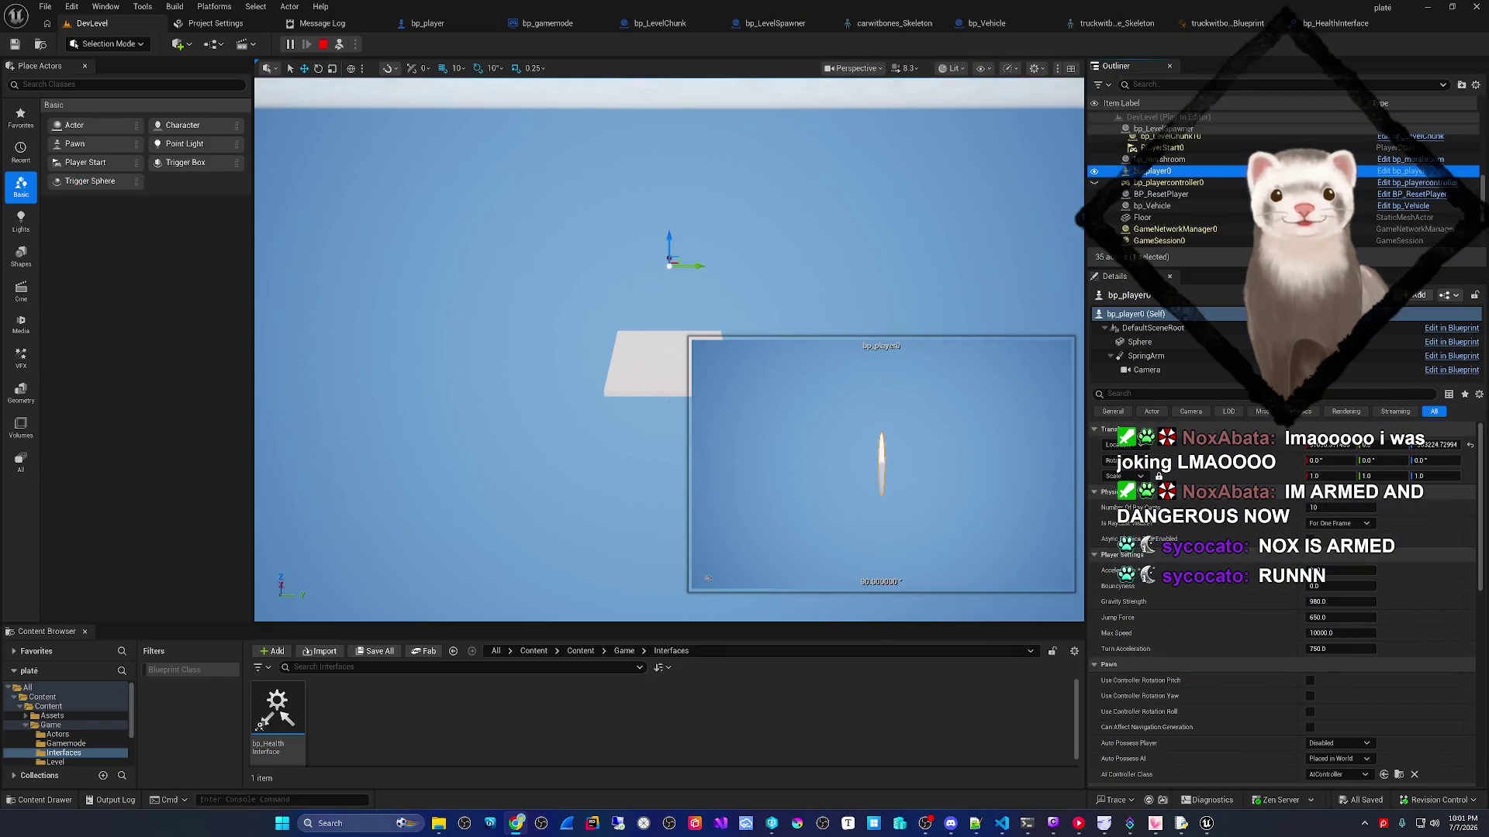
- Stop the running simulation in the bp_player graph and select the Get Actor Location node
{"action": "left_click", "coordinate": [447, 7]}
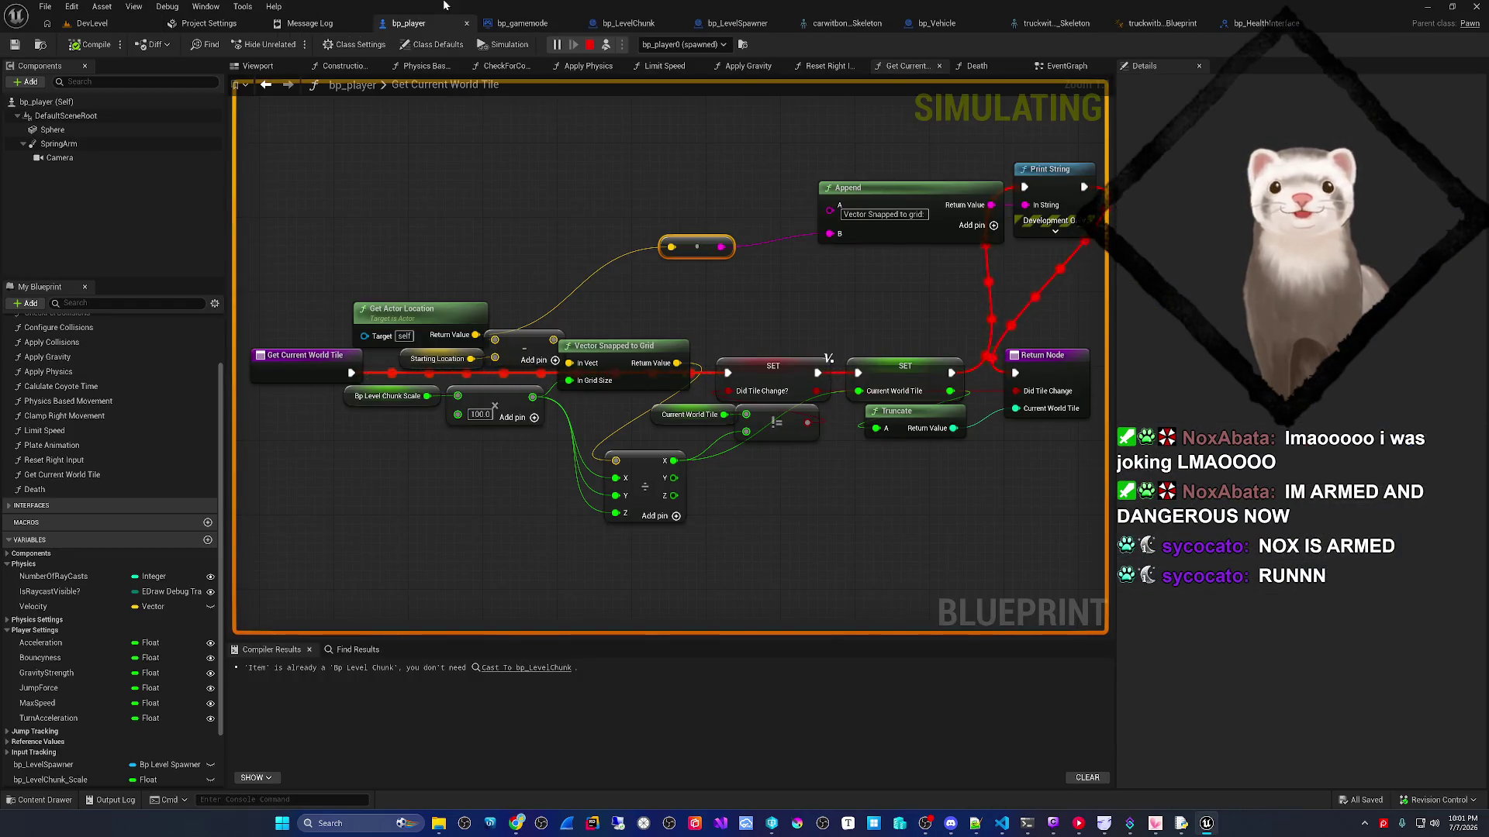
{"action": "left_click", "coordinate": [589, 44]}
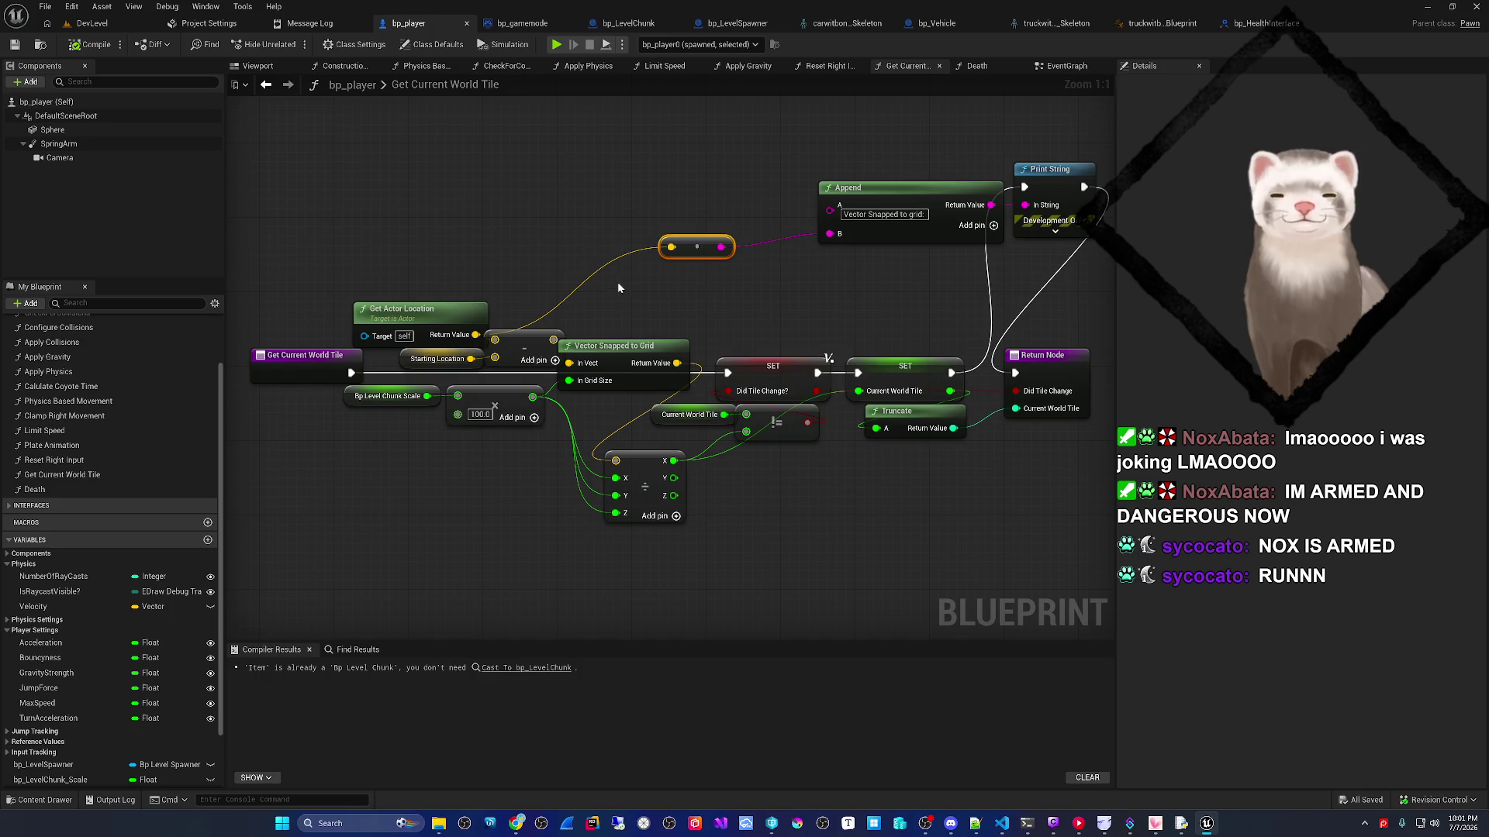
{"action": "left_click_drag", "start_coordinate": [619, 288], "coordinate": [606, 304]}
{"action": "left_click", "coordinate": [427, 325]}
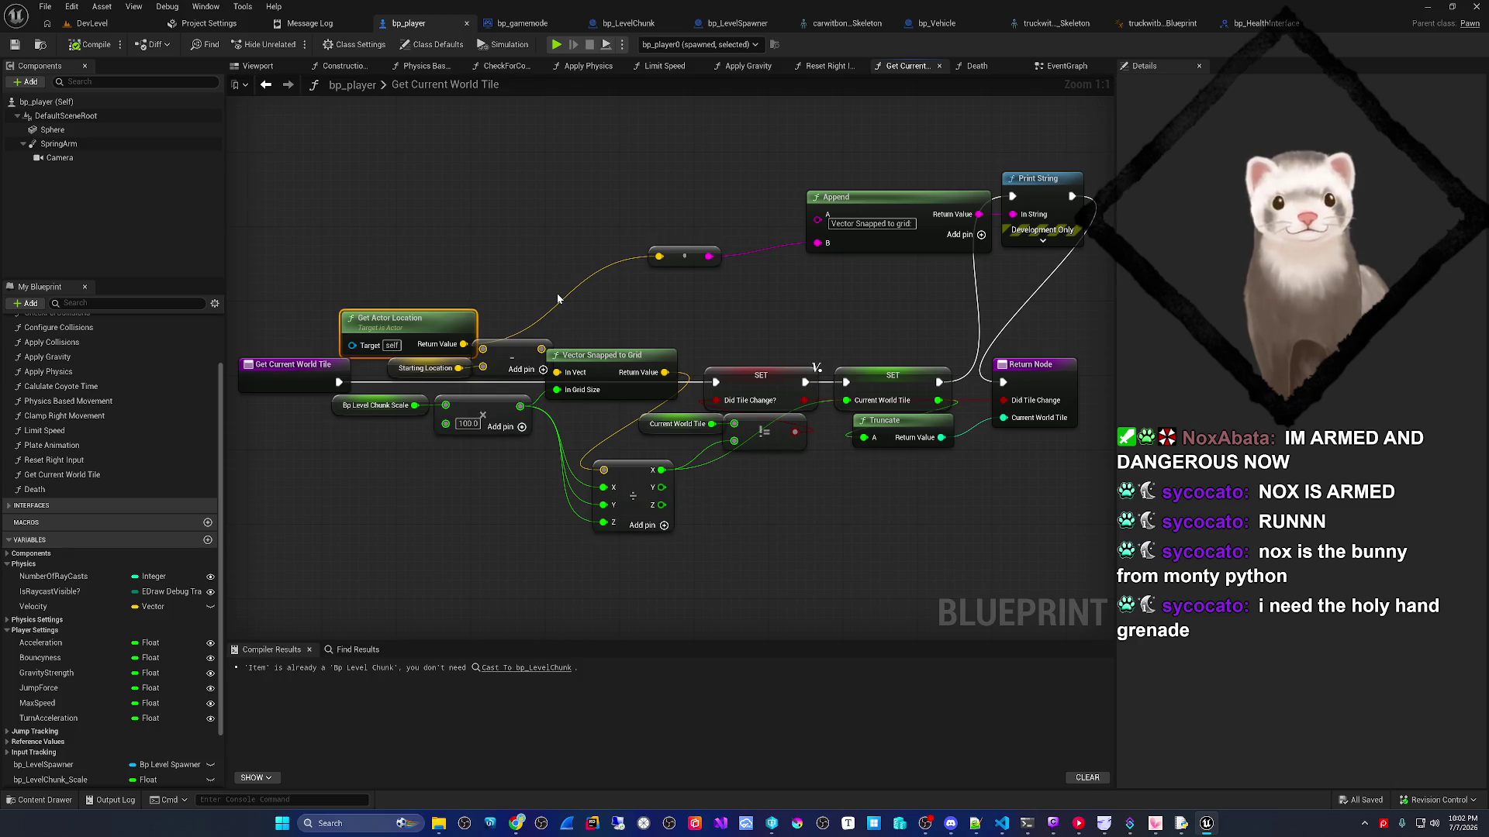
- Add a Get World Location node for DefaultSceneRoot at the graph's upper left
{"action": "right_click", "coordinate": [504, 251]}
{"action": "type", "text": "get"}
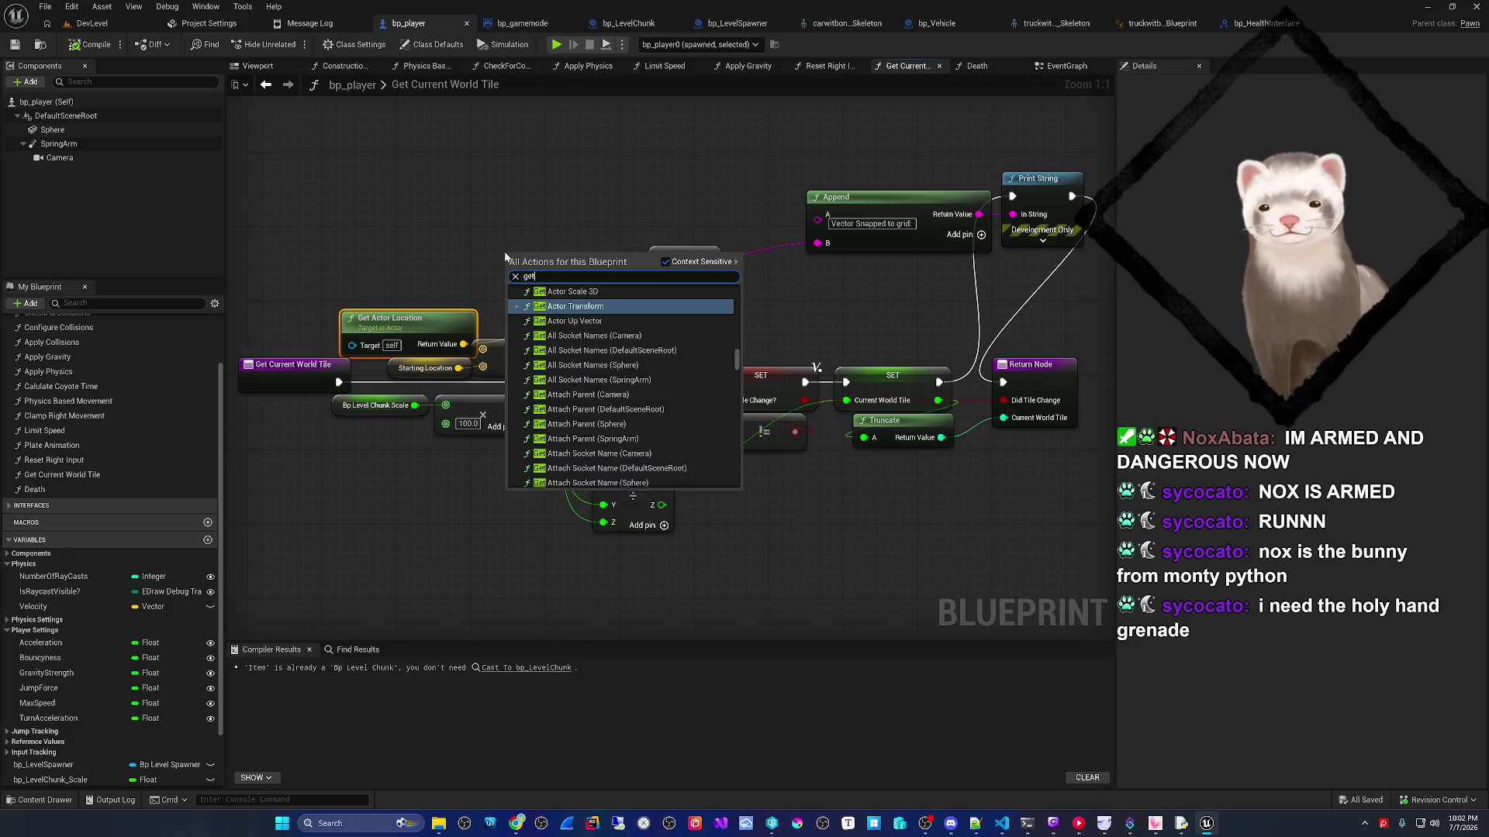
{"action": "type", "text": " world location"}
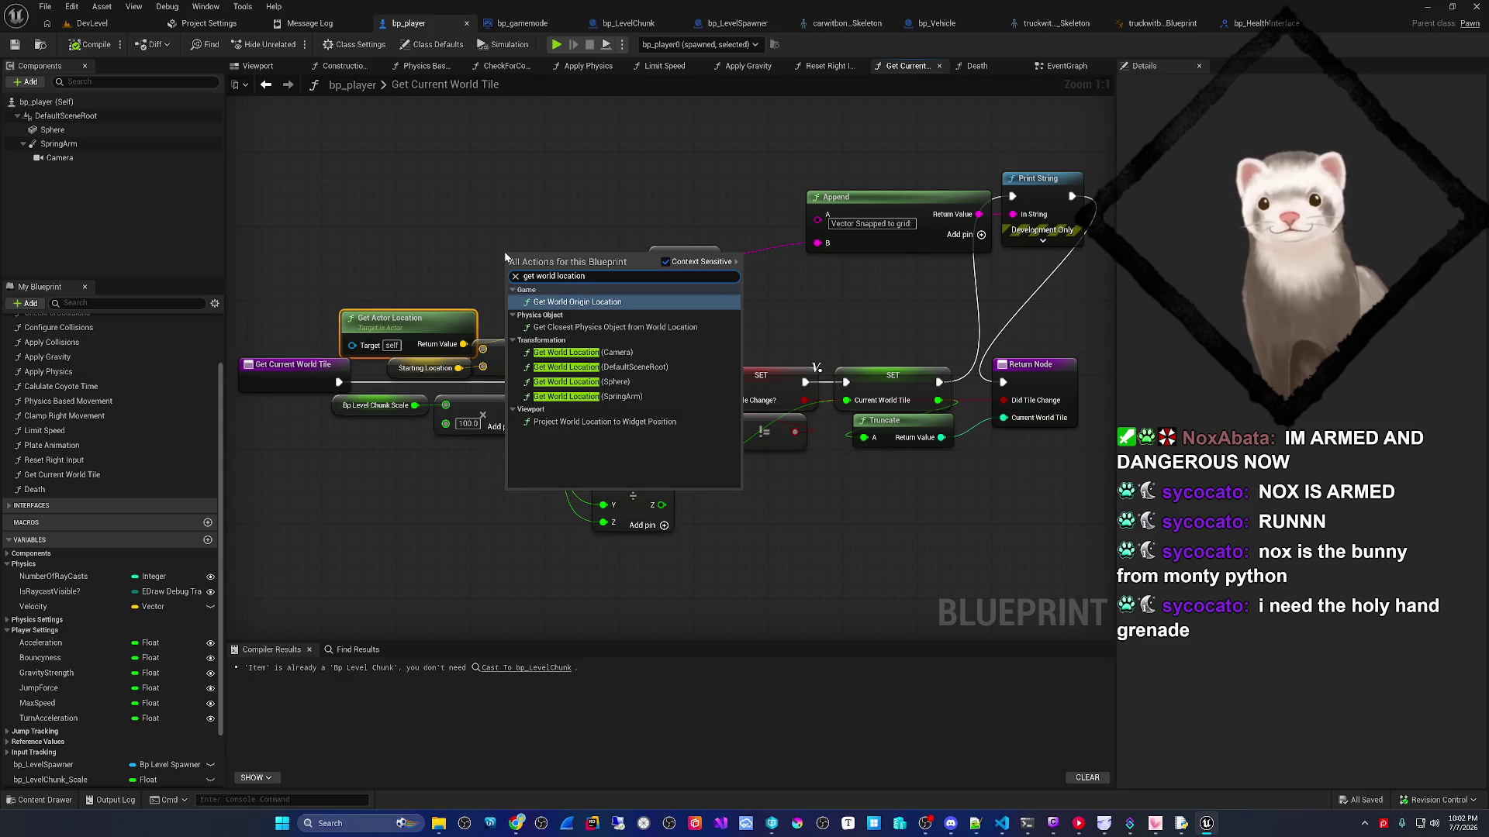
{"action": "left_click", "coordinate": [613, 367]}
{"action": "mouse_move", "coordinate": [528, 247]}
{"action": "left_mouse_down"}
{"action": "mouse_move", "coordinate": [295, 200]}
{"action": "mouse_move", "coordinate": [411, 216]}
{"action": "mouse_move", "coordinate": [482, 348]}
{"action": "left_mouse_up"}
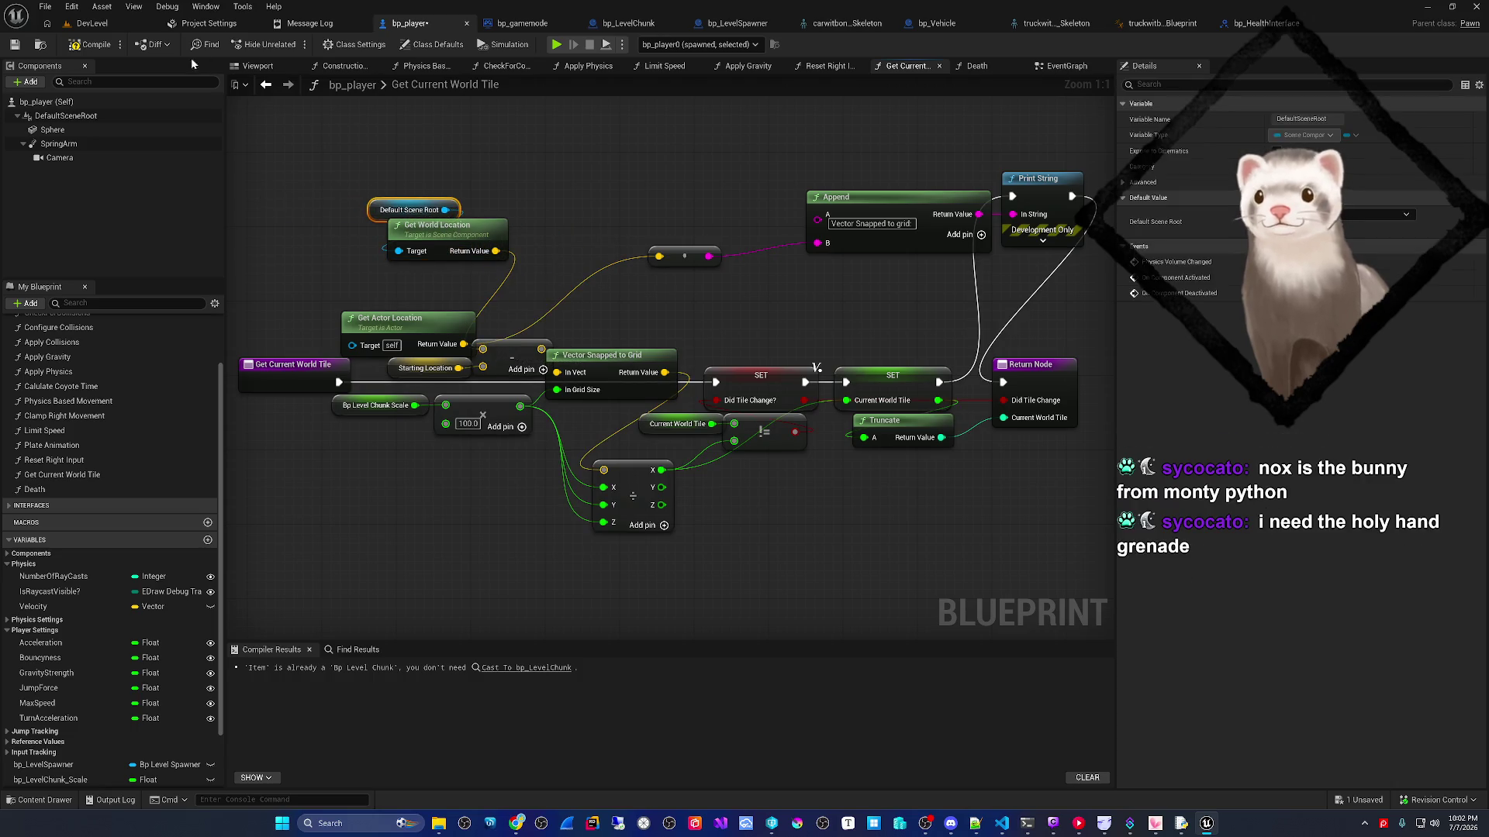
- Compile bp_player and play-test DevLevel in the editor
{"action": "left_click", "coordinate": [109, 46]}
{"action": "left_click", "coordinate": [89, 24]}
{"action": "left_click", "coordinate": [289, 45]}
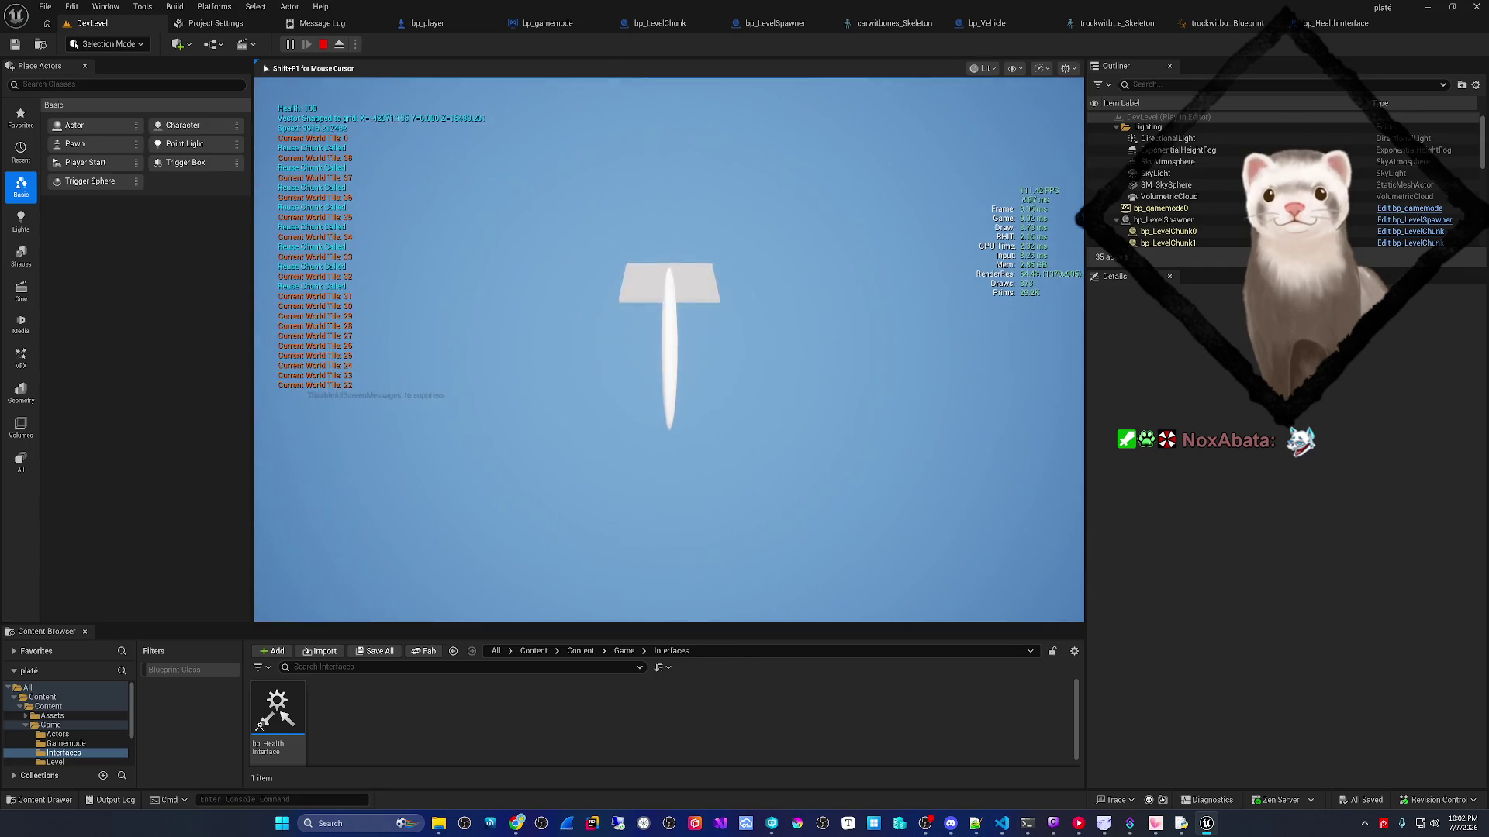
- End the play session, run and stop a Simulate from bp_player, then open DevLevel's play-mode list
{"action": "key", "text": "Escape"}
{"action": "left_click", "coordinate": [419, 22]}
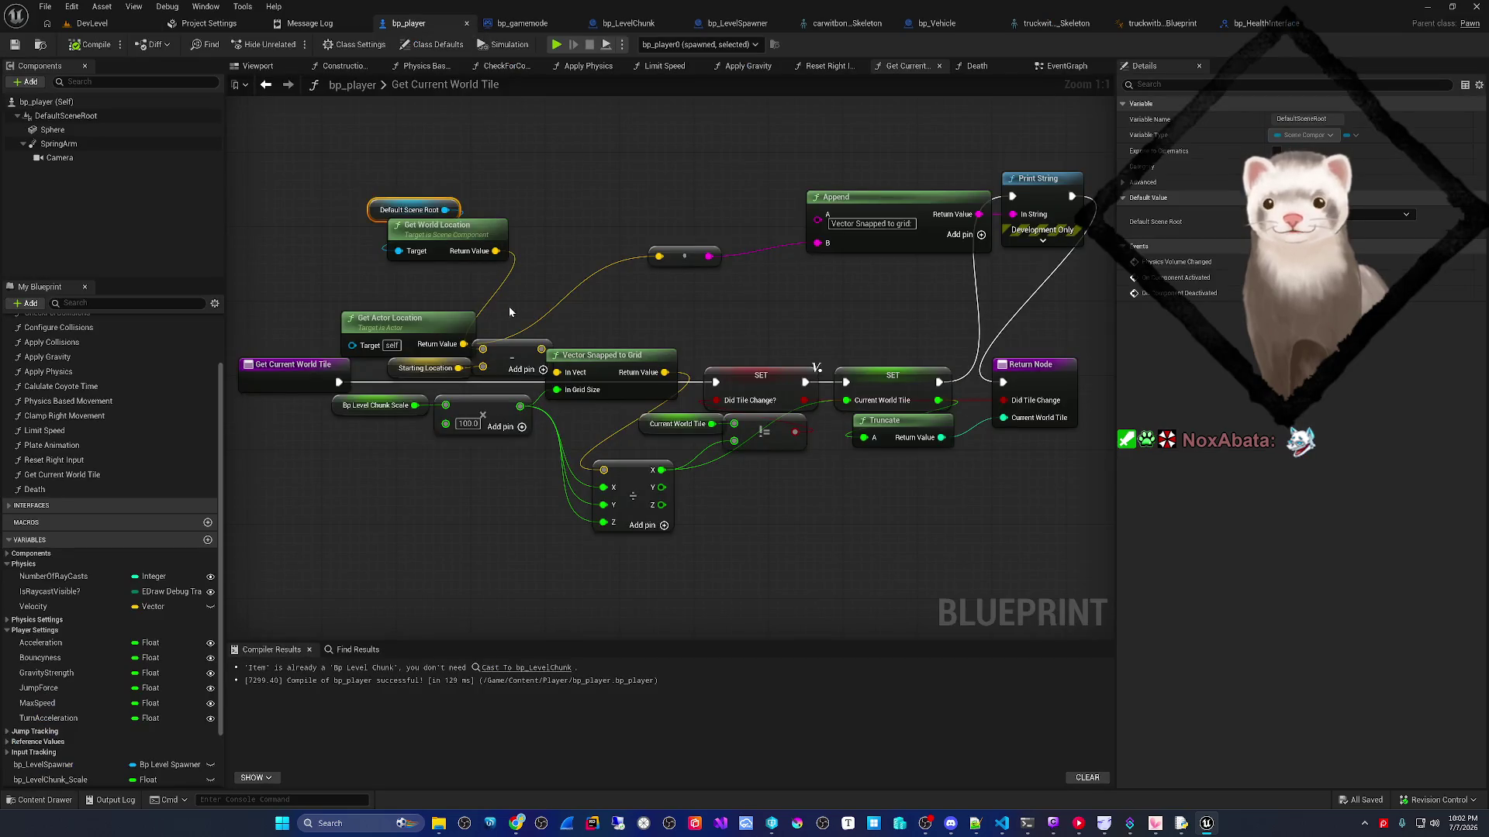
{"action": "left_click", "coordinate": [554, 44]}
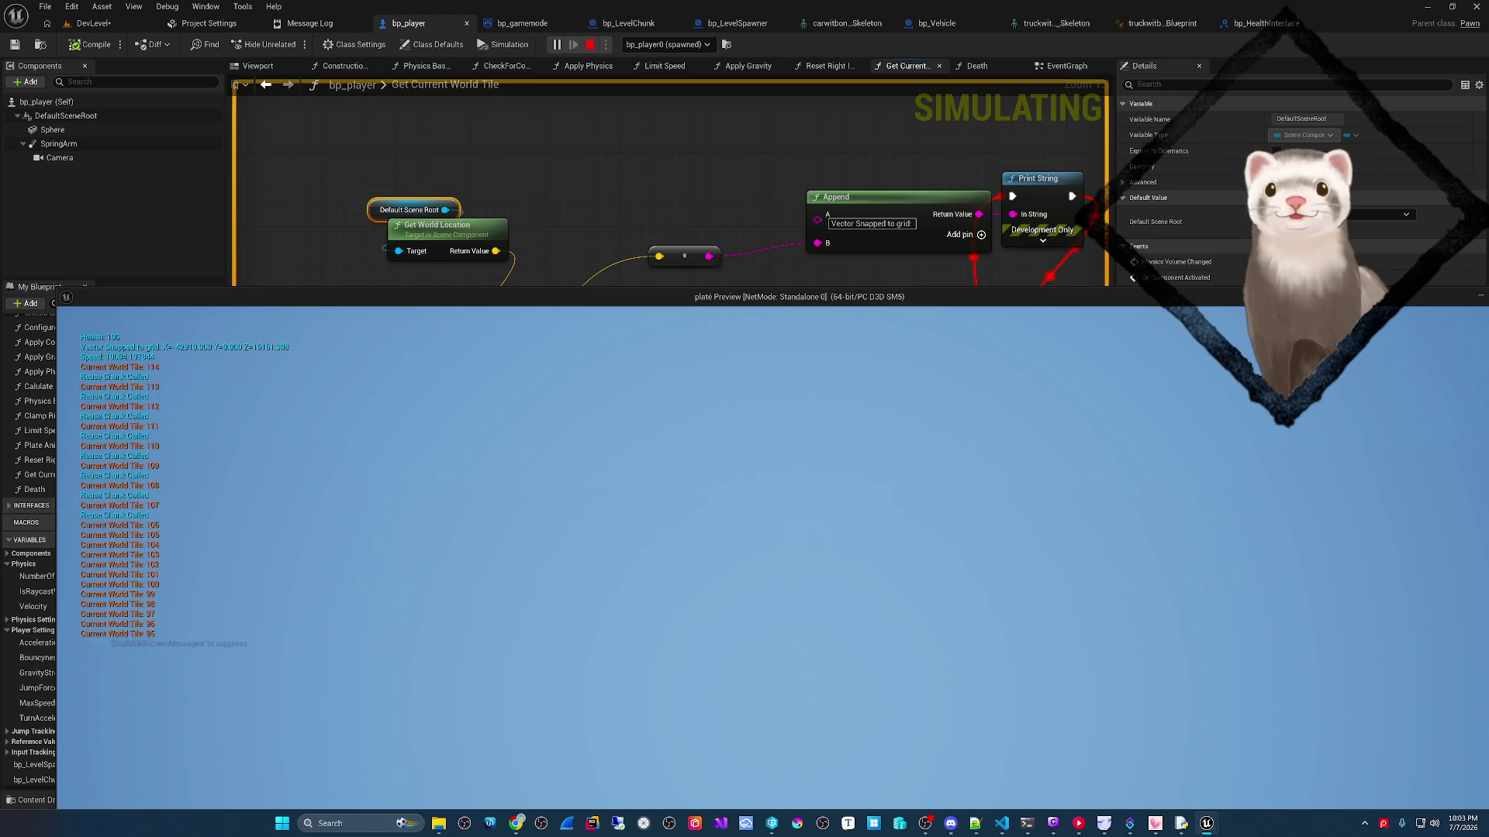
{"action": "key", "text": "Escape"}
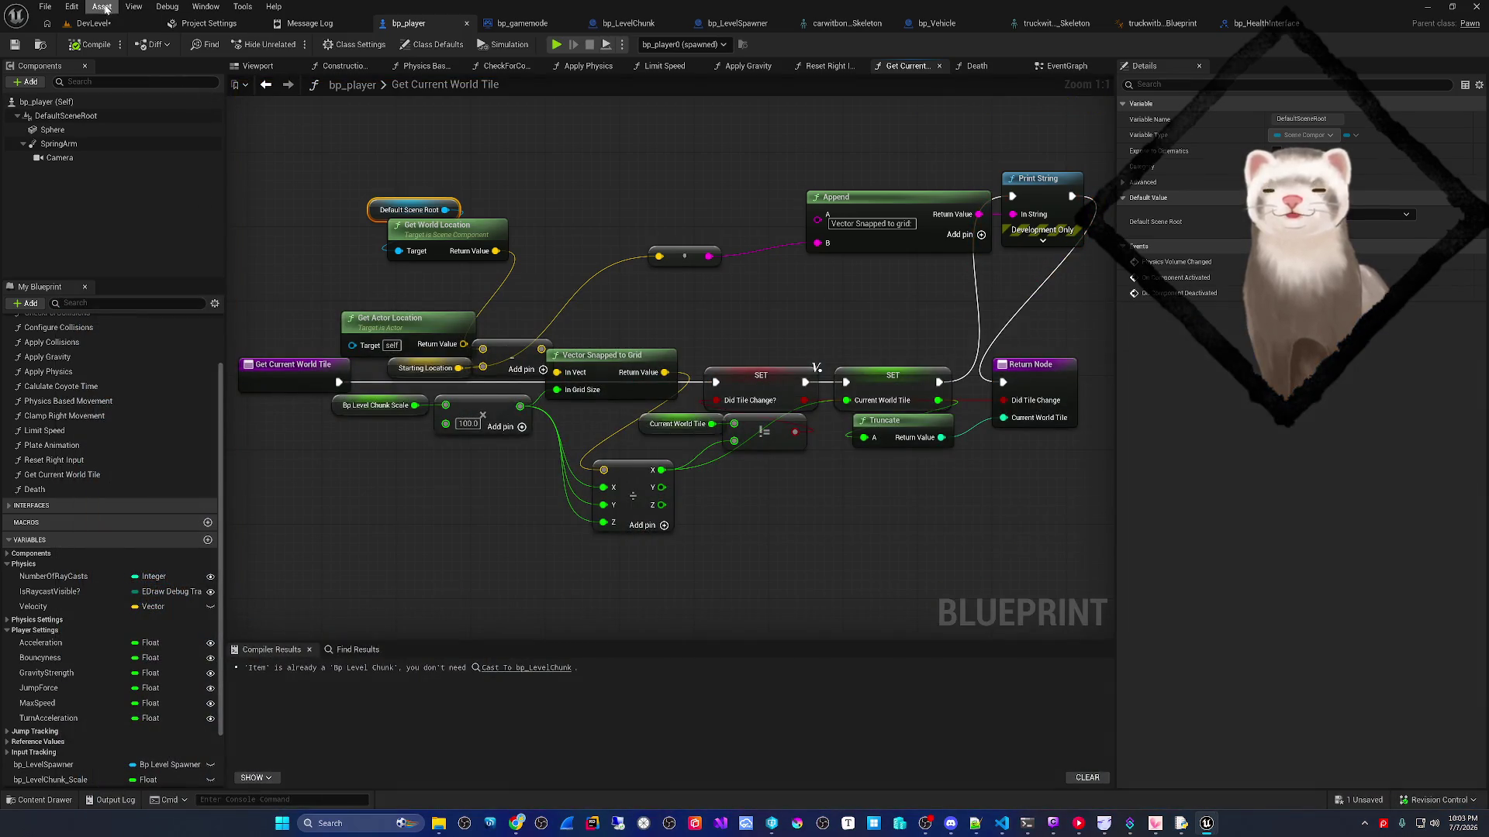
{"action": "left_click", "coordinate": [93, 23]}
{"action": "left_click", "coordinate": [353, 44]}
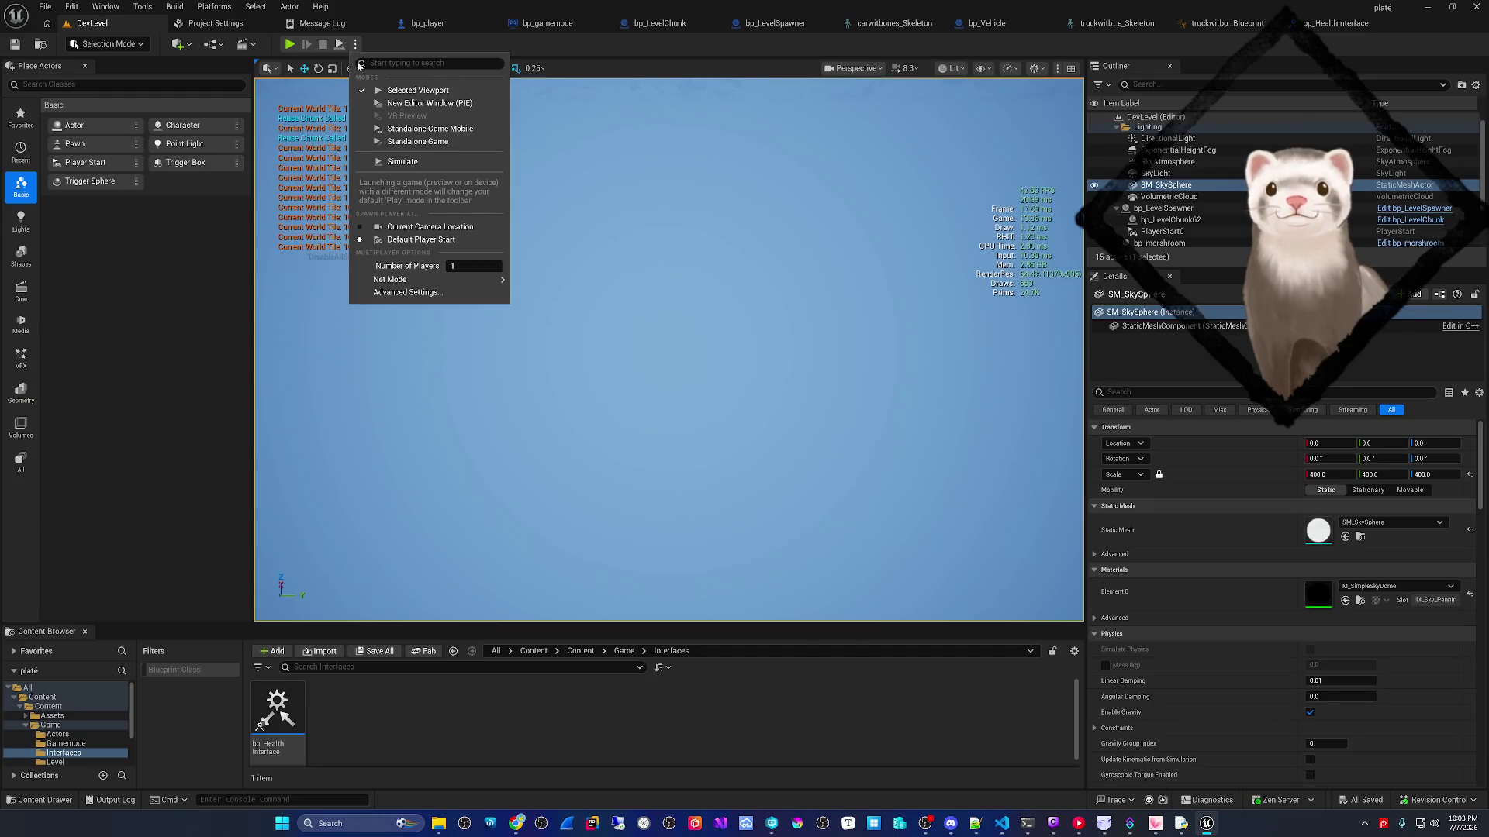
- Play-test the level as a Standalone Game, drive briefly, then close it
{"action": "left_click", "coordinate": [420, 141]}
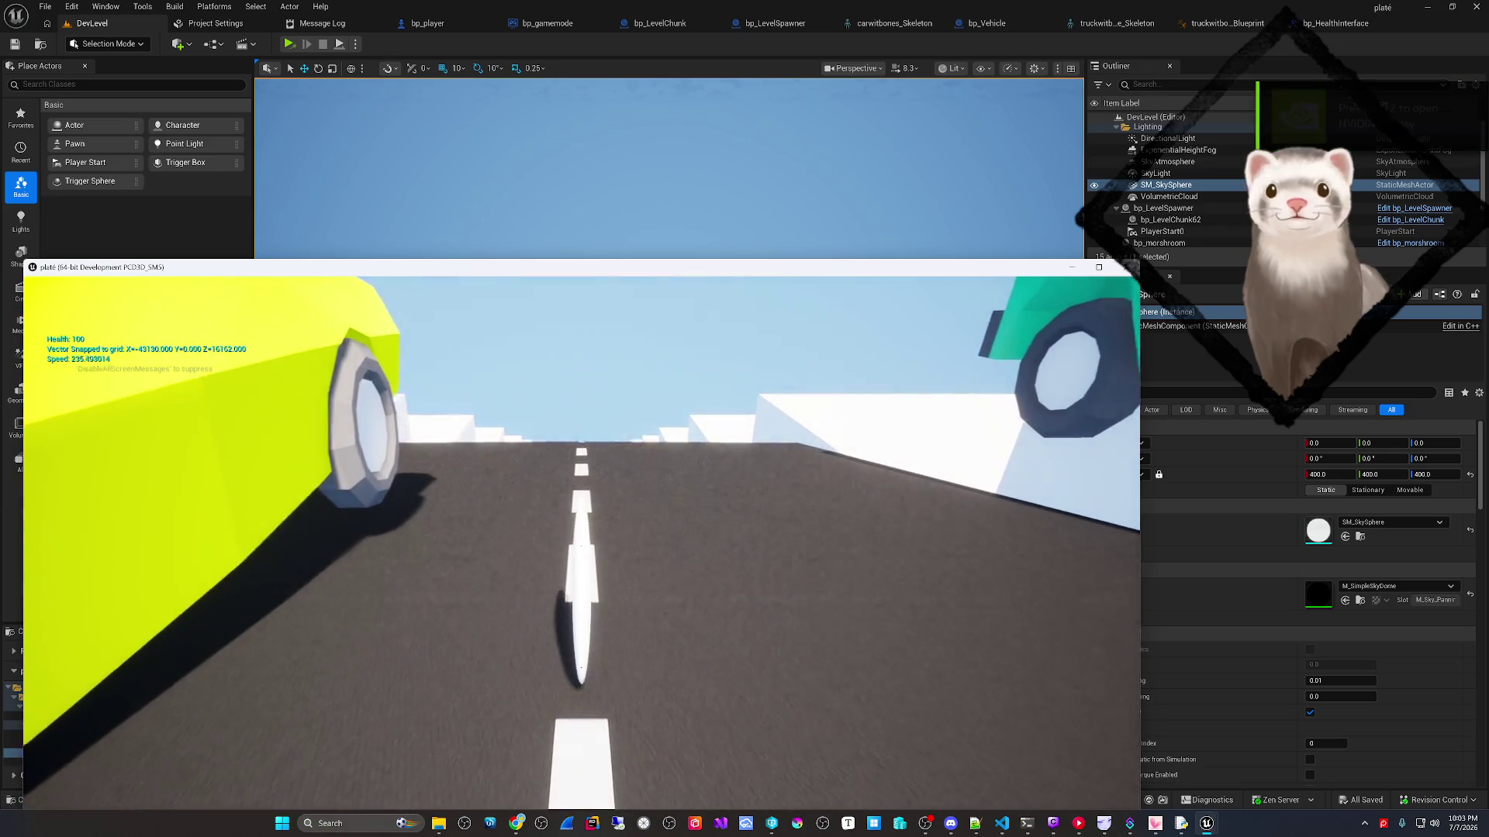
{"action": "left_click", "coordinate": [470, 290]}
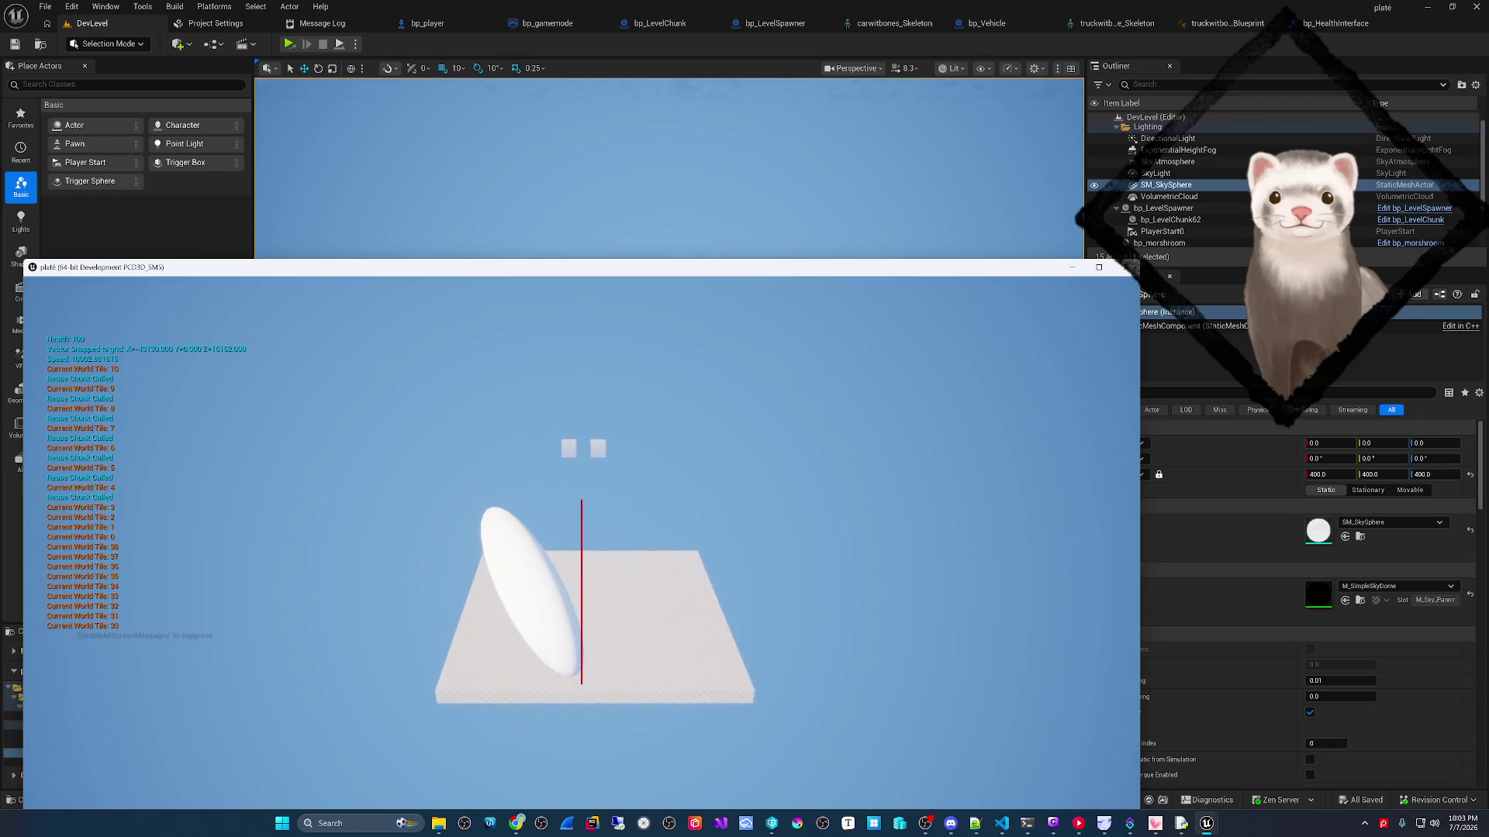
{"action": "key", "text": "Escape"}
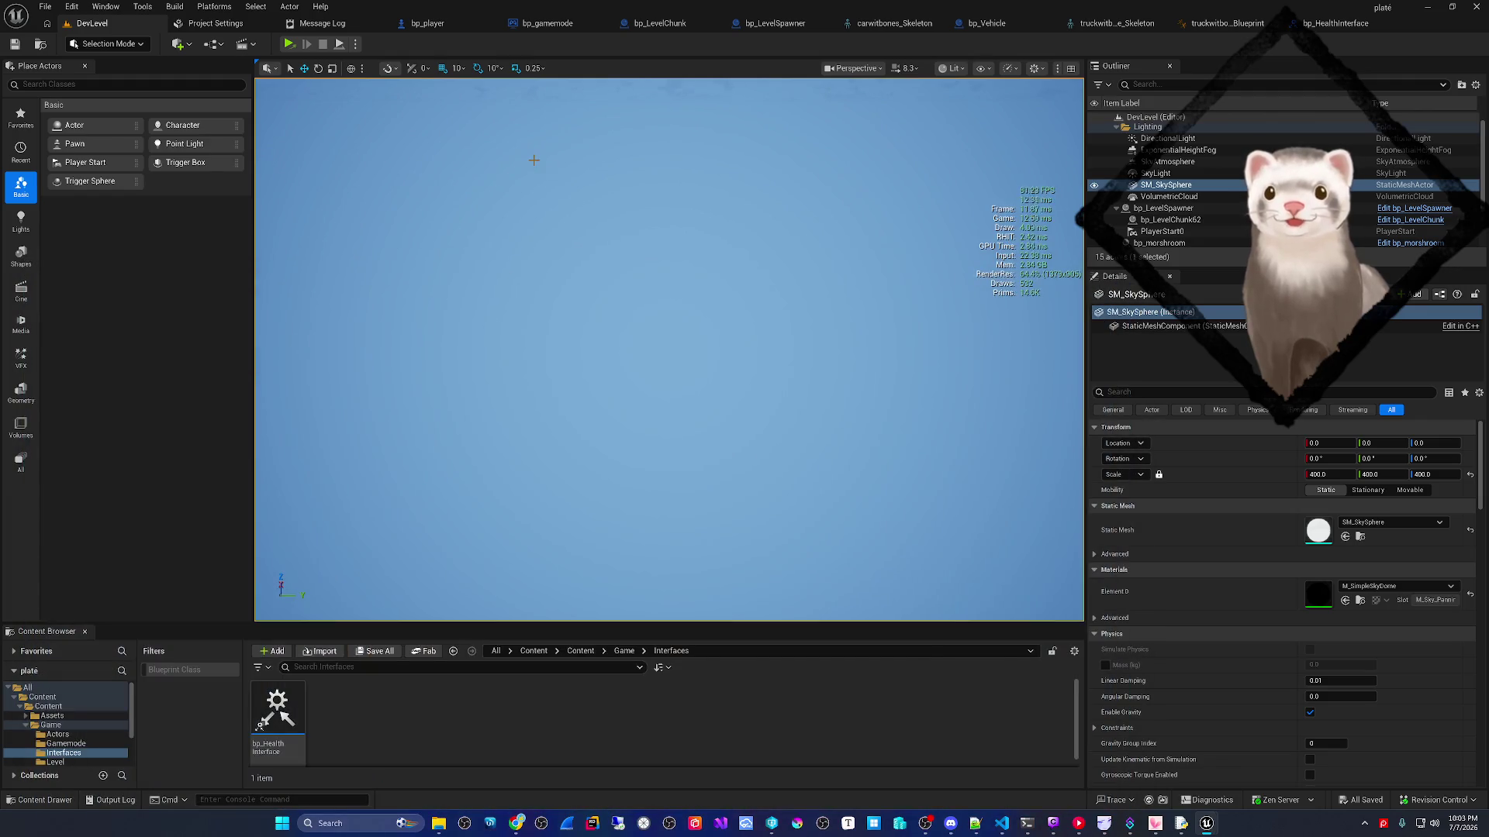
- Rewire Get Actor Location's Return Value to another node in bp_player and recompile
{"action": "left_click", "coordinate": [424, 24]}
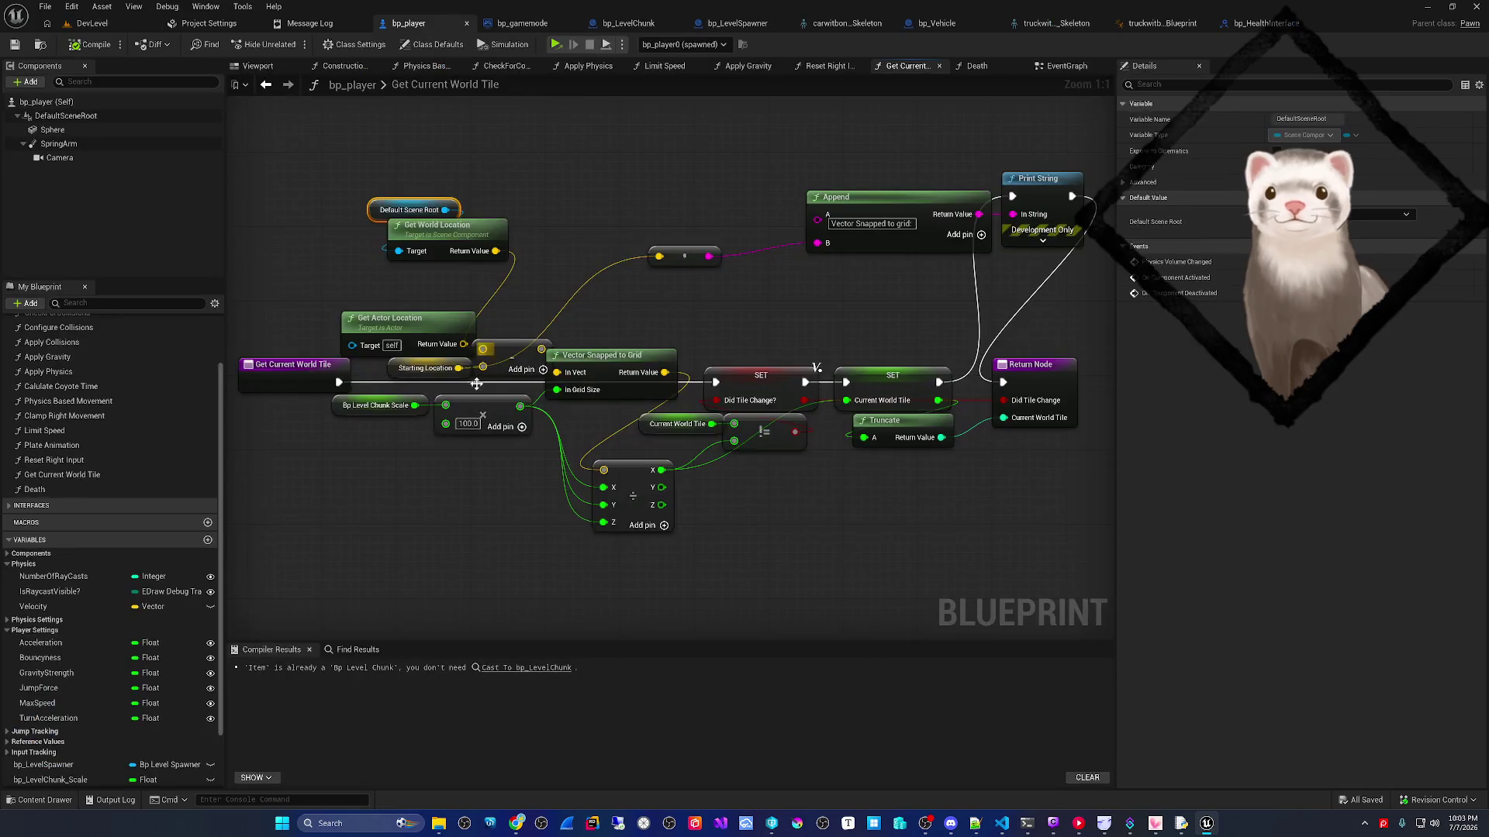
{"action": "left_click", "coordinate": [470, 472]}
{"action": "mouse_move", "coordinate": [463, 344]}
{"action": "left_mouse_down"}
{"action": "mouse_move", "coordinate": [704, 282]}
{"action": "mouse_move", "coordinate": [671, 258]}
{"action": "left_mouse_up"}
{"action": "left_click", "coordinate": [91, 44]}
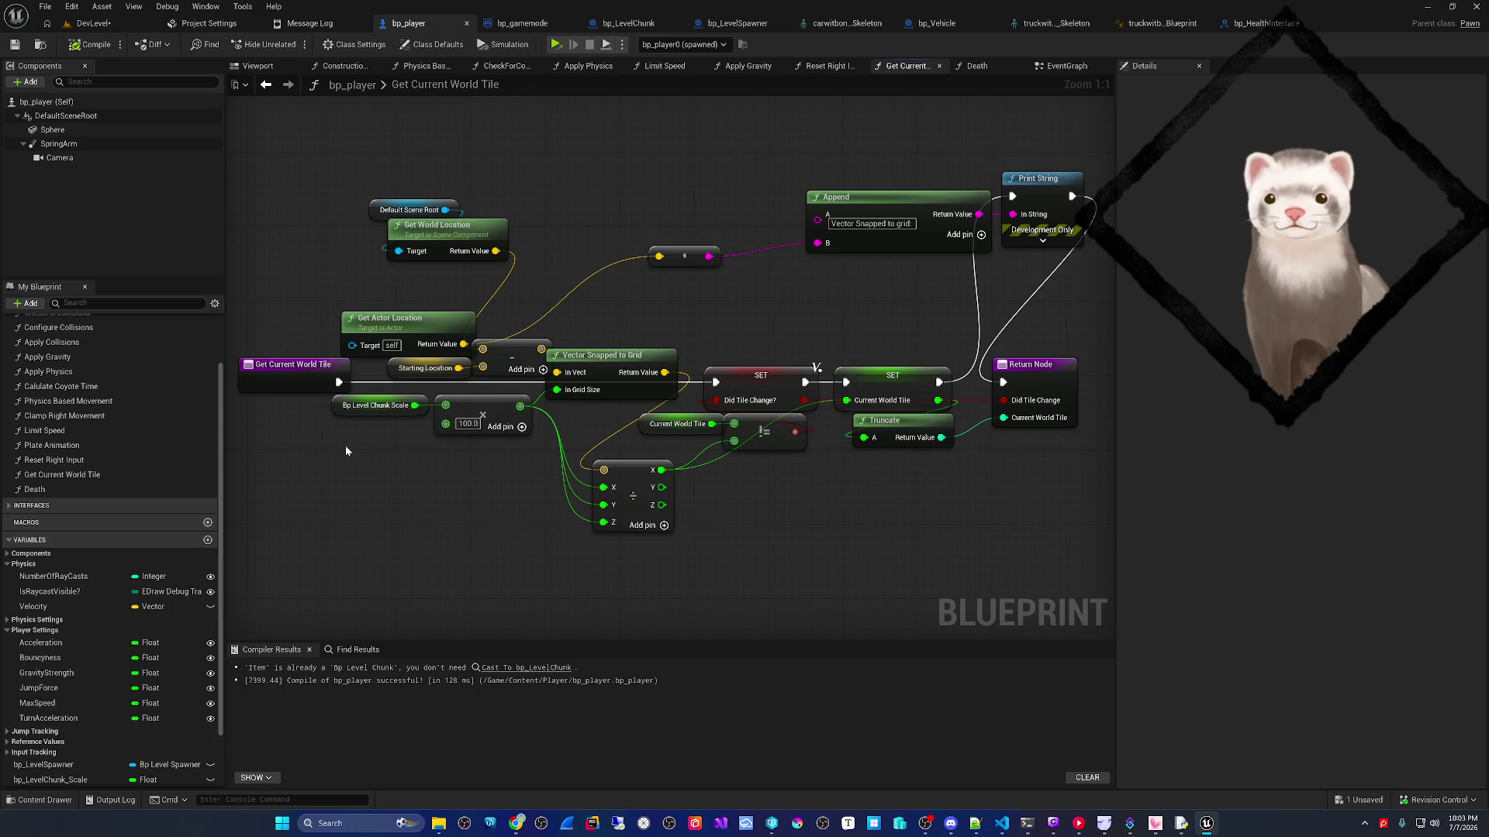
- Draft a VS Code chat question about the actor location randomly flipping negative, then reopen Unreal's play modes
{"action": "mouse_move", "coordinate": [518, 828]}
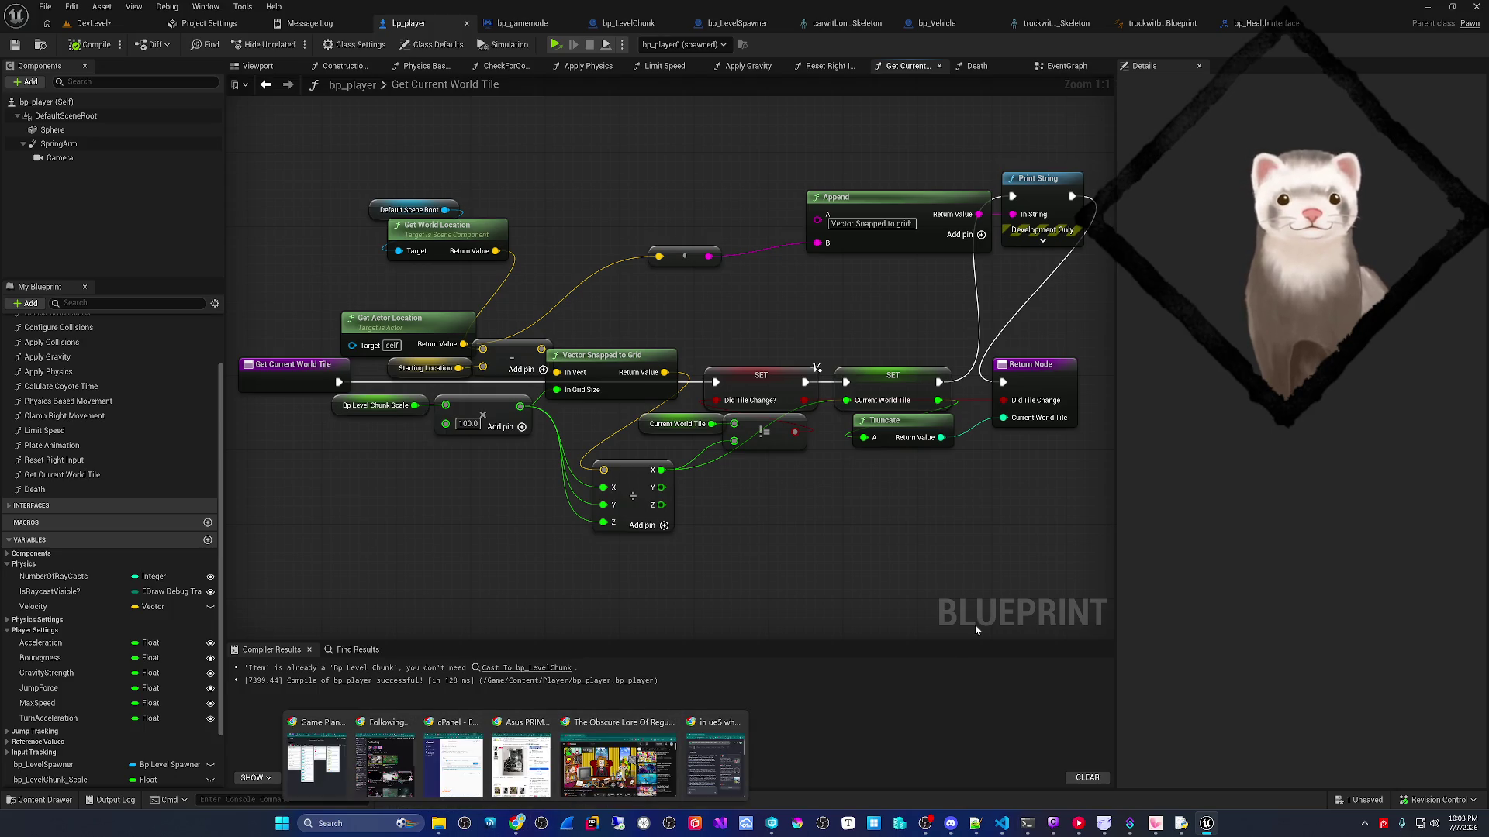
{"action": "mouse_move", "coordinate": [1004, 829]}
{"action": "mouse_move", "coordinate": [1043, 769]}
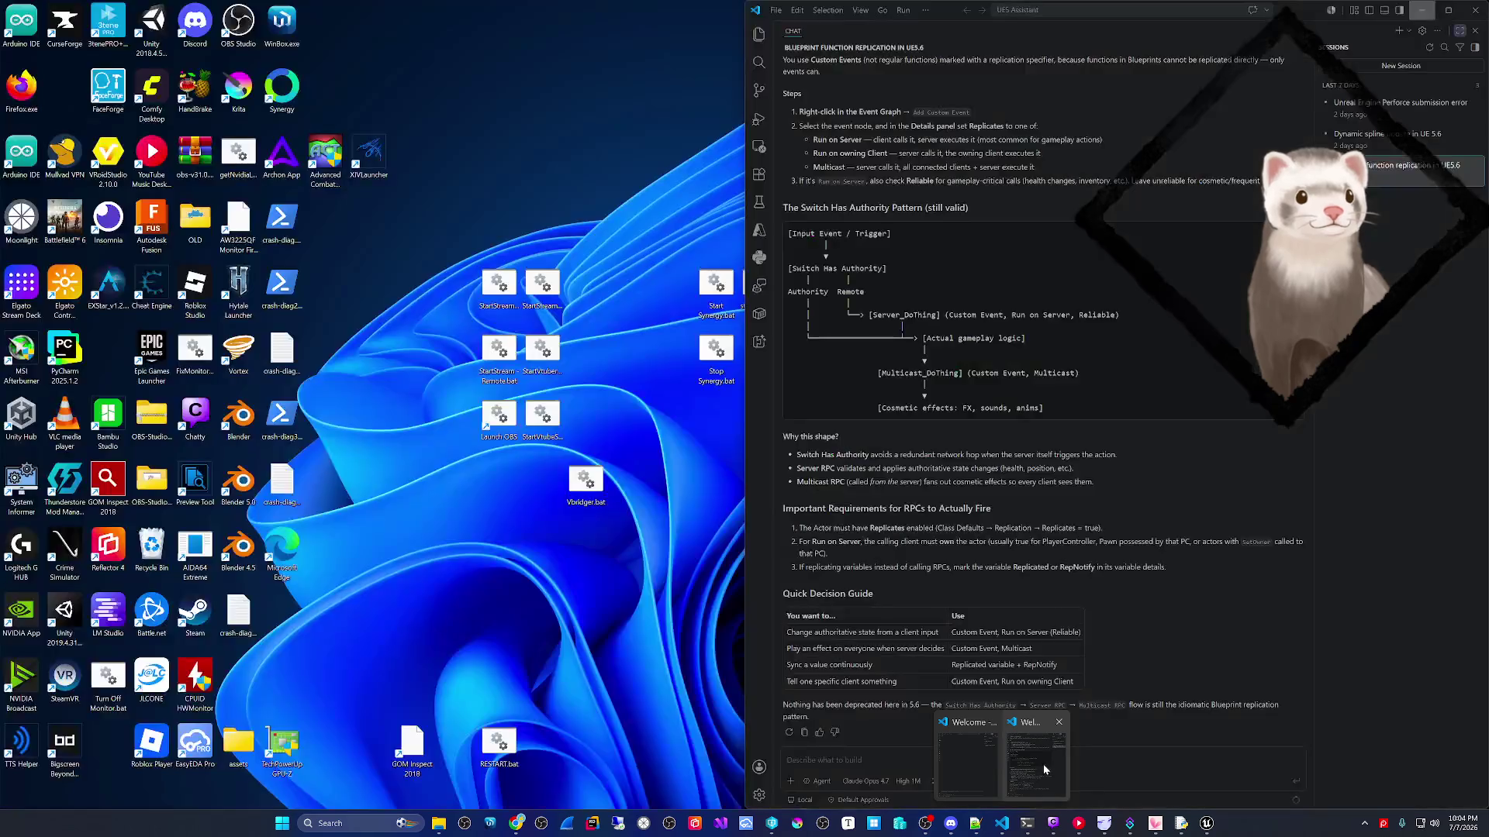
{"action": "left_click", "coordinate": [1042, 765]}
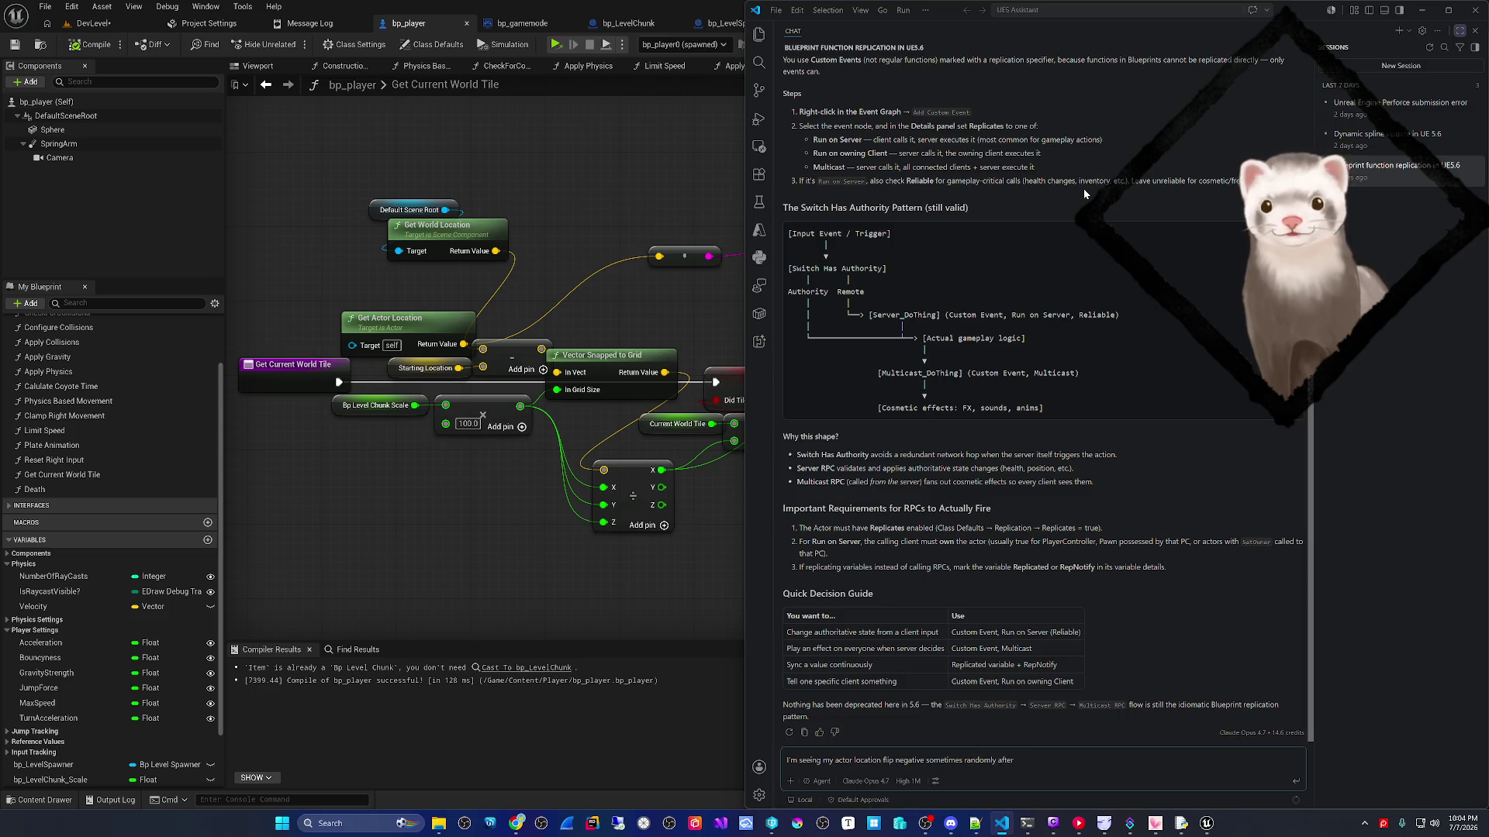
{"action": "left_click", "coordinate": [613, 43]}
{"action": "left_click", "coordinate": [622, 44]}
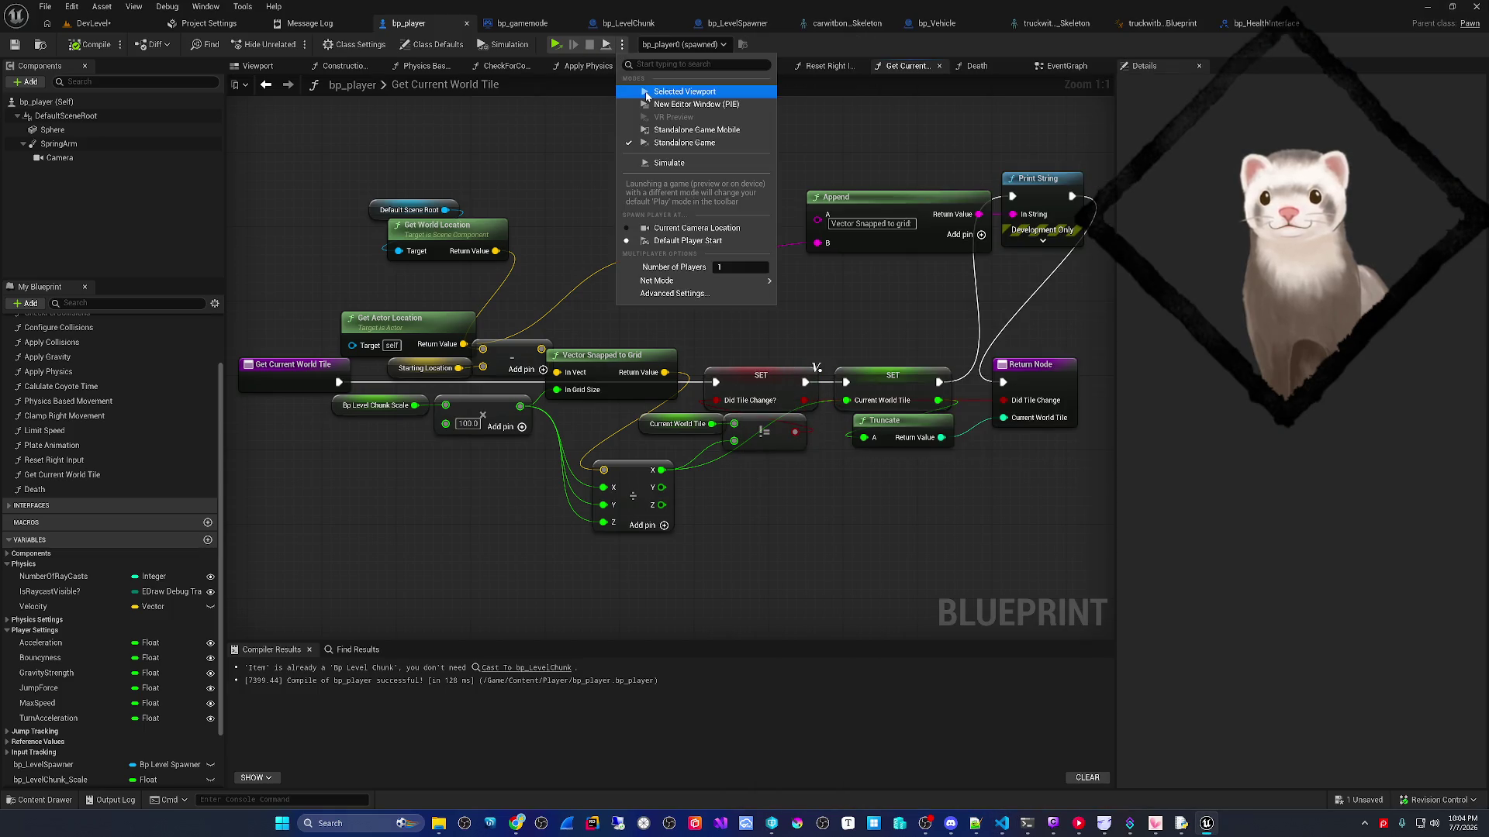
- Start a test run from the chosen play mode, then play DevLevel with Alt+P and stop it
{"action": "left_click", "coordinate": [647, 94]}
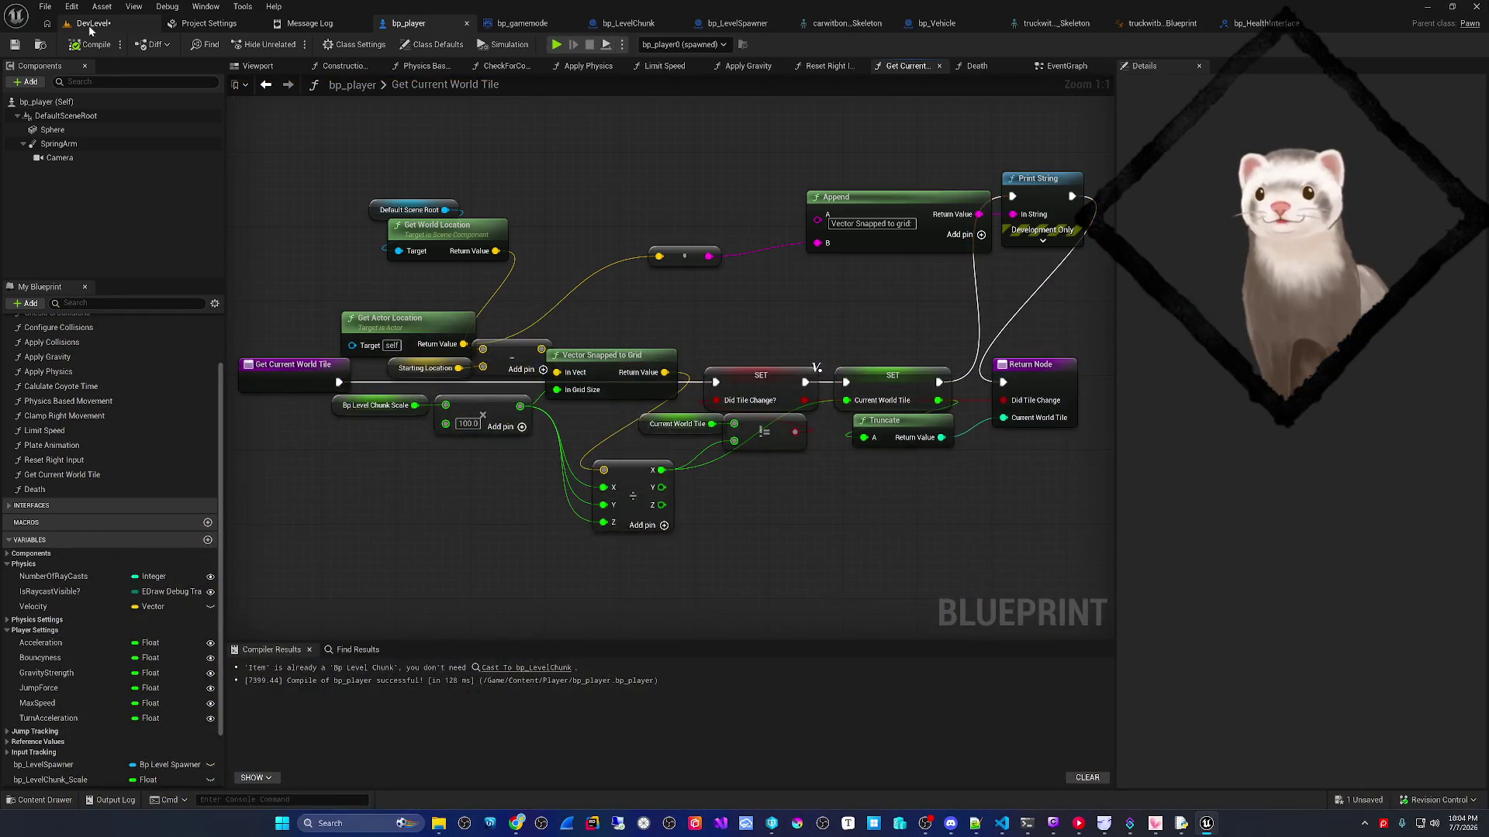
{"action": "left_click", "coordinate": [90, 23]}
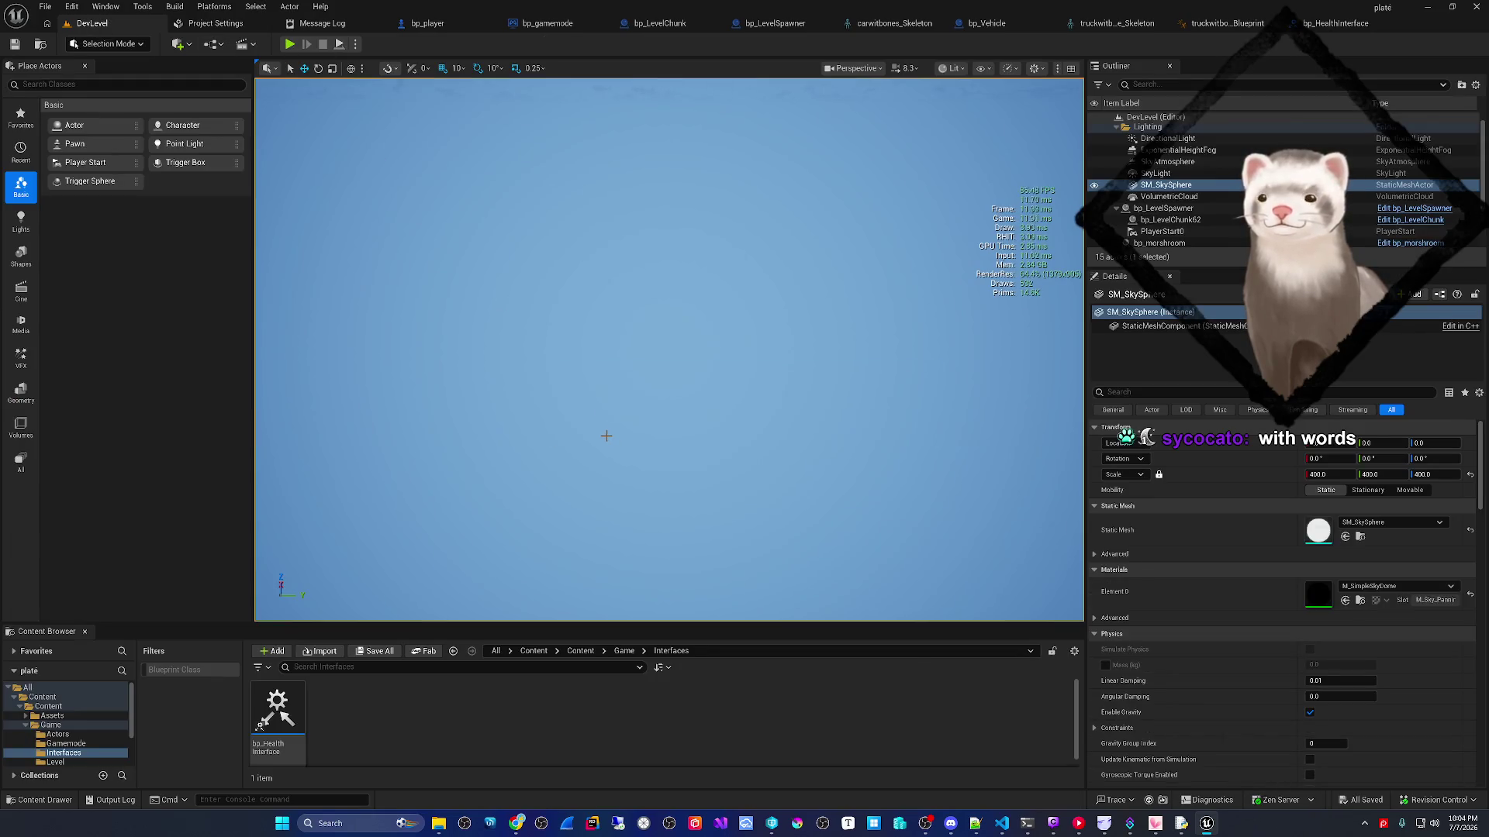
{"action": "key", "text": "alt+p"}
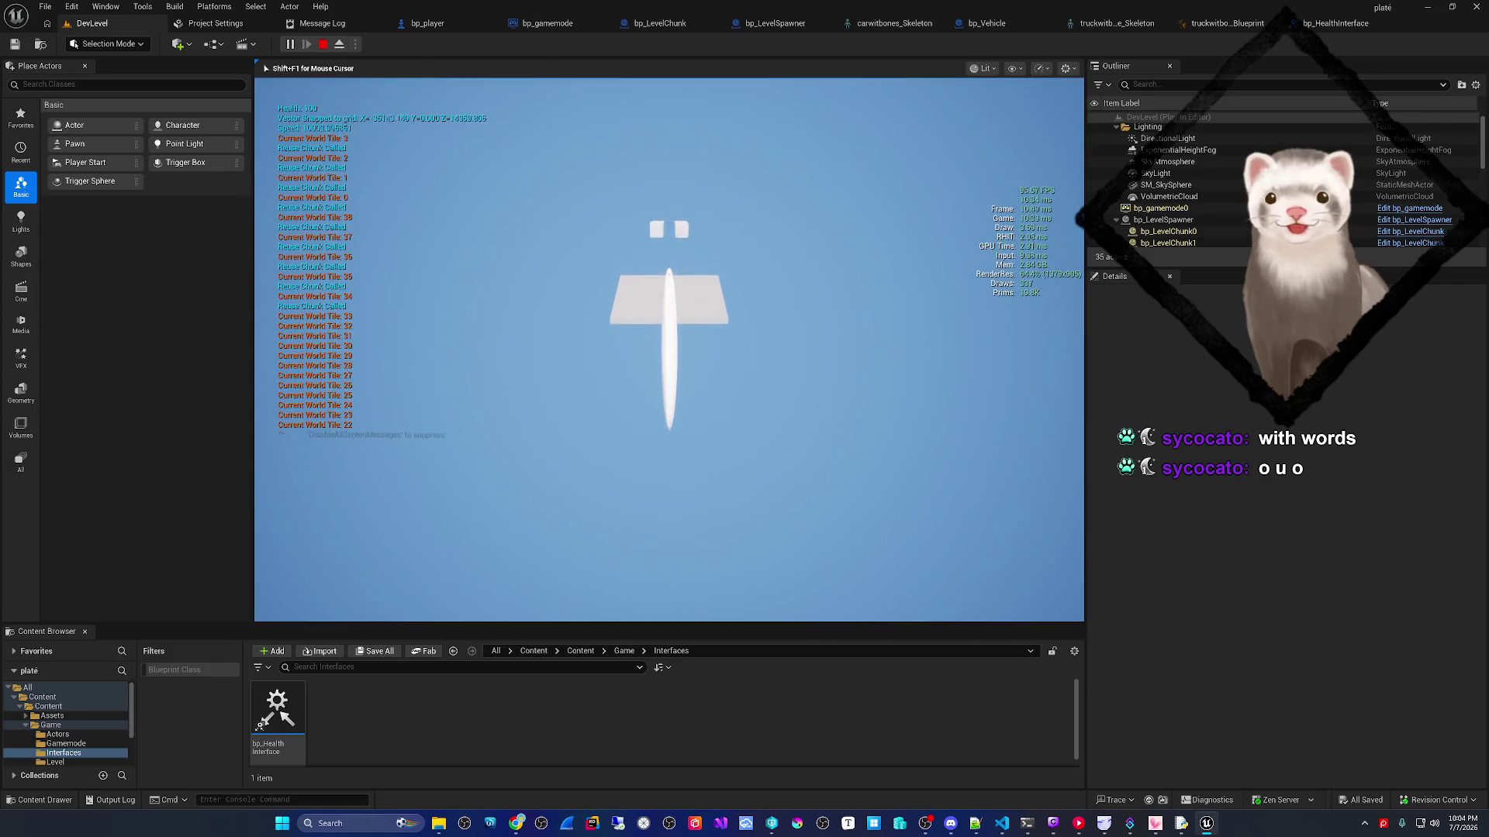
{"action": "key", "text": "Escape"}
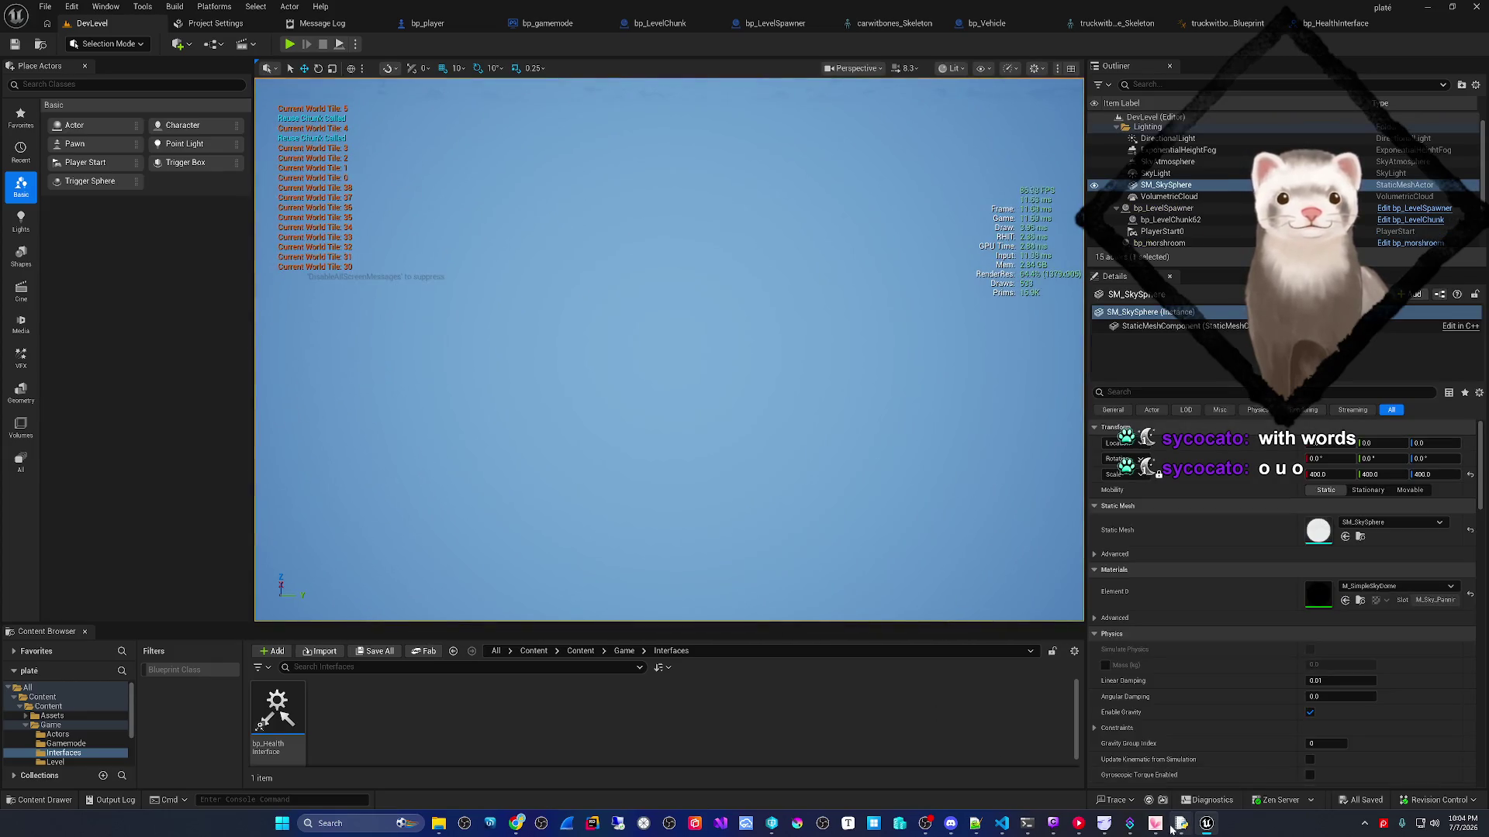
- Run one more brief play session, then bring the VS Code assistant chat forward
{"action": "mouse_move", "coordinate": [1182, 824]}
{"action": "left_click", "coordinate": [289, 44]}
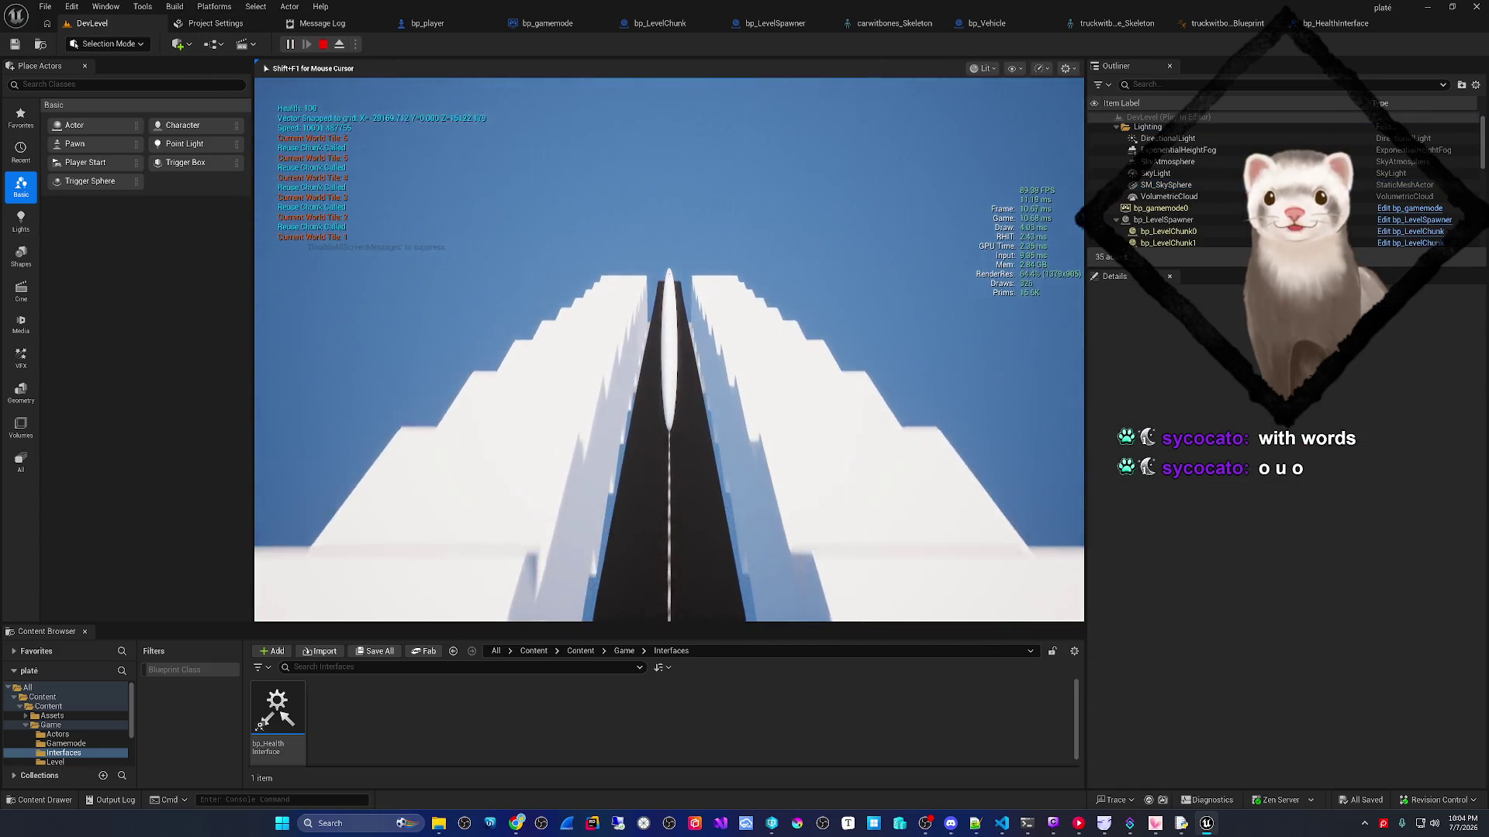
{"action": "key", "text": "Escape"}
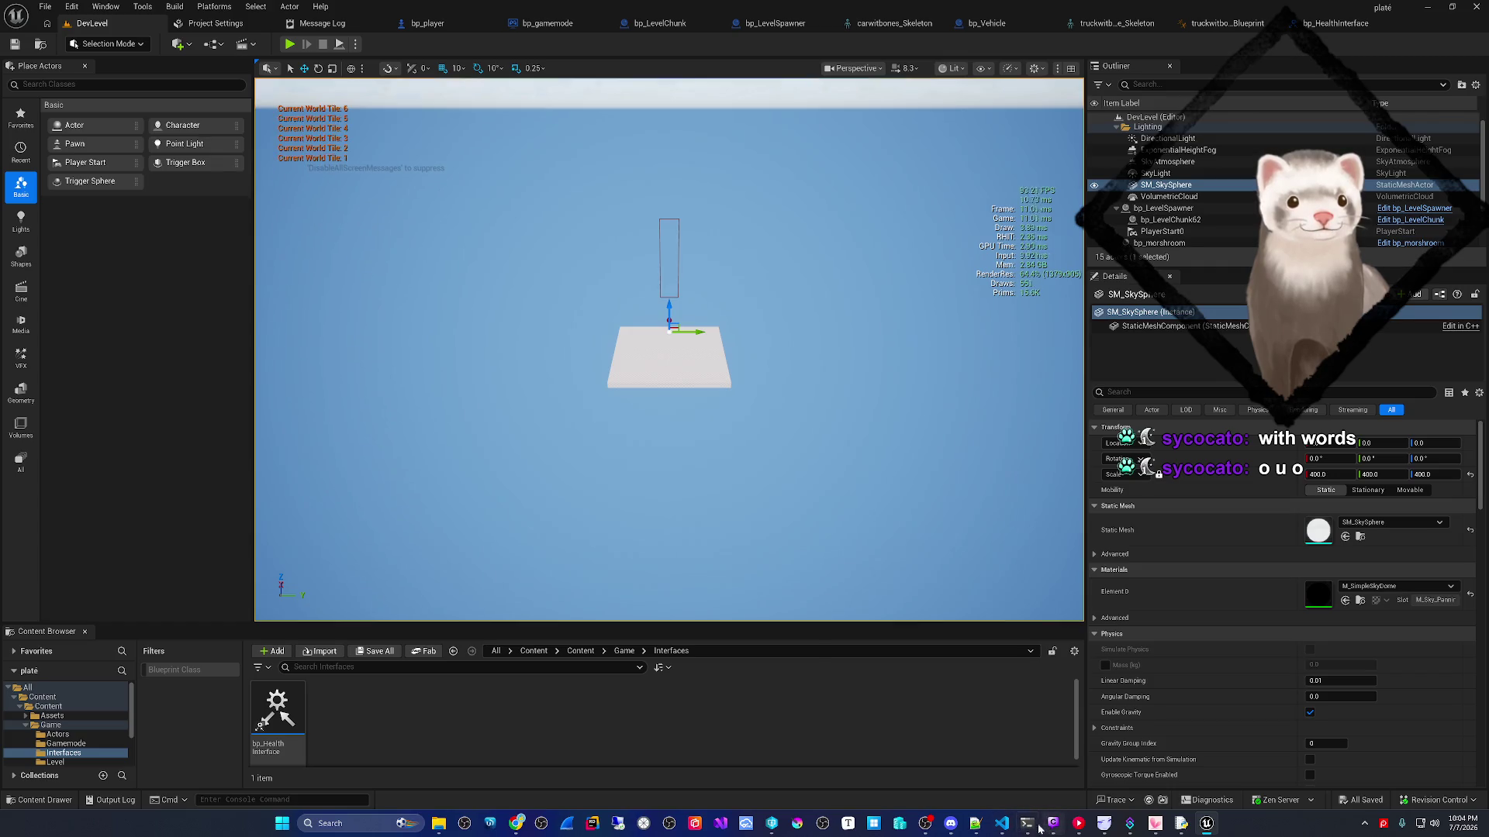
{"action": "mouse_move", "coordinate": [1010, 829]}
{"action": "left_click", "coordinate": [1043, 761]}
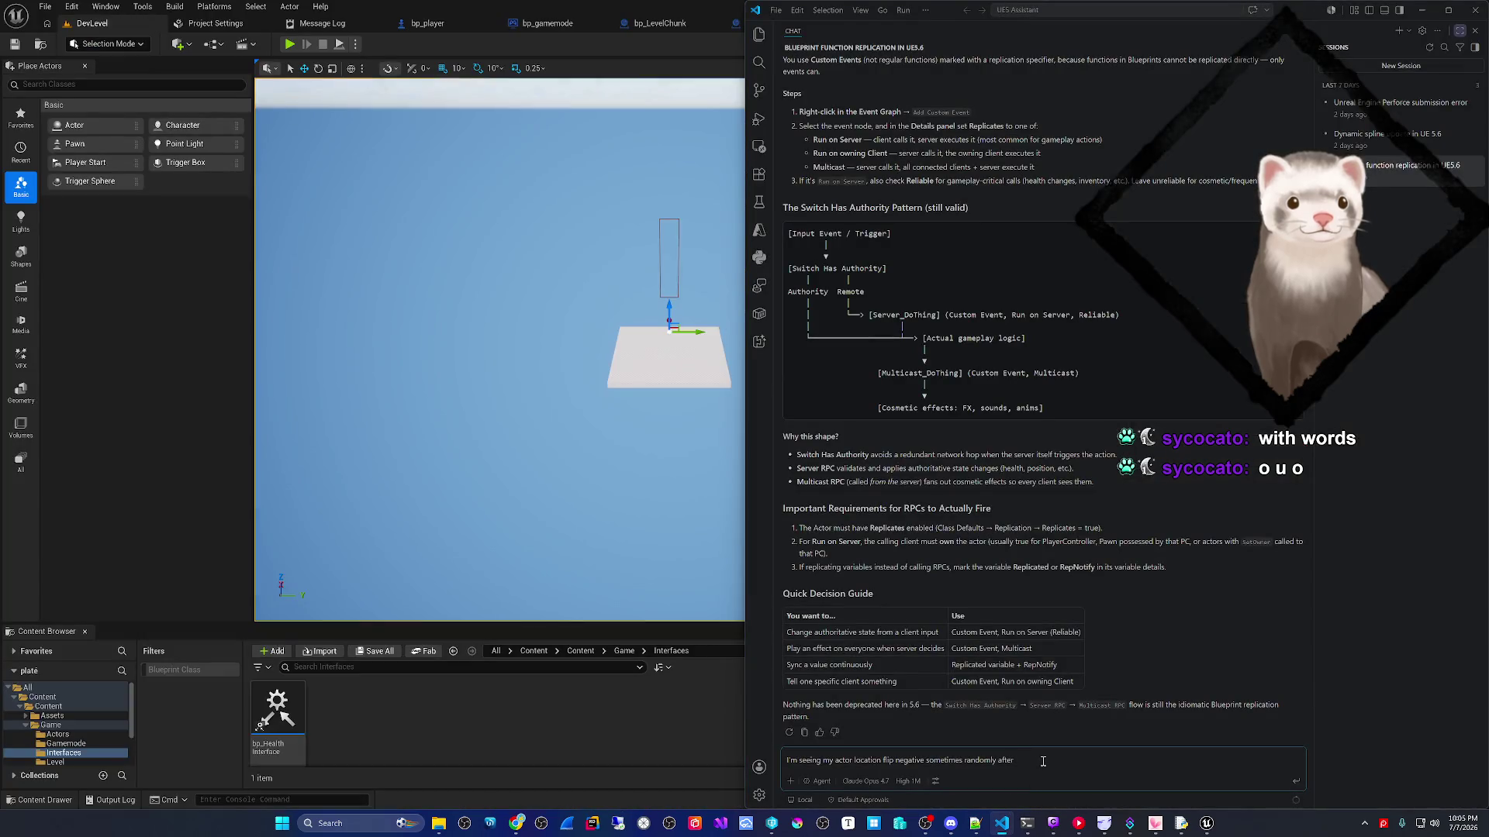
- Finish the question about the location flipping negative around 50k X and send it, after a quick PIE run
{"action": "type", "text": " around 50k"}
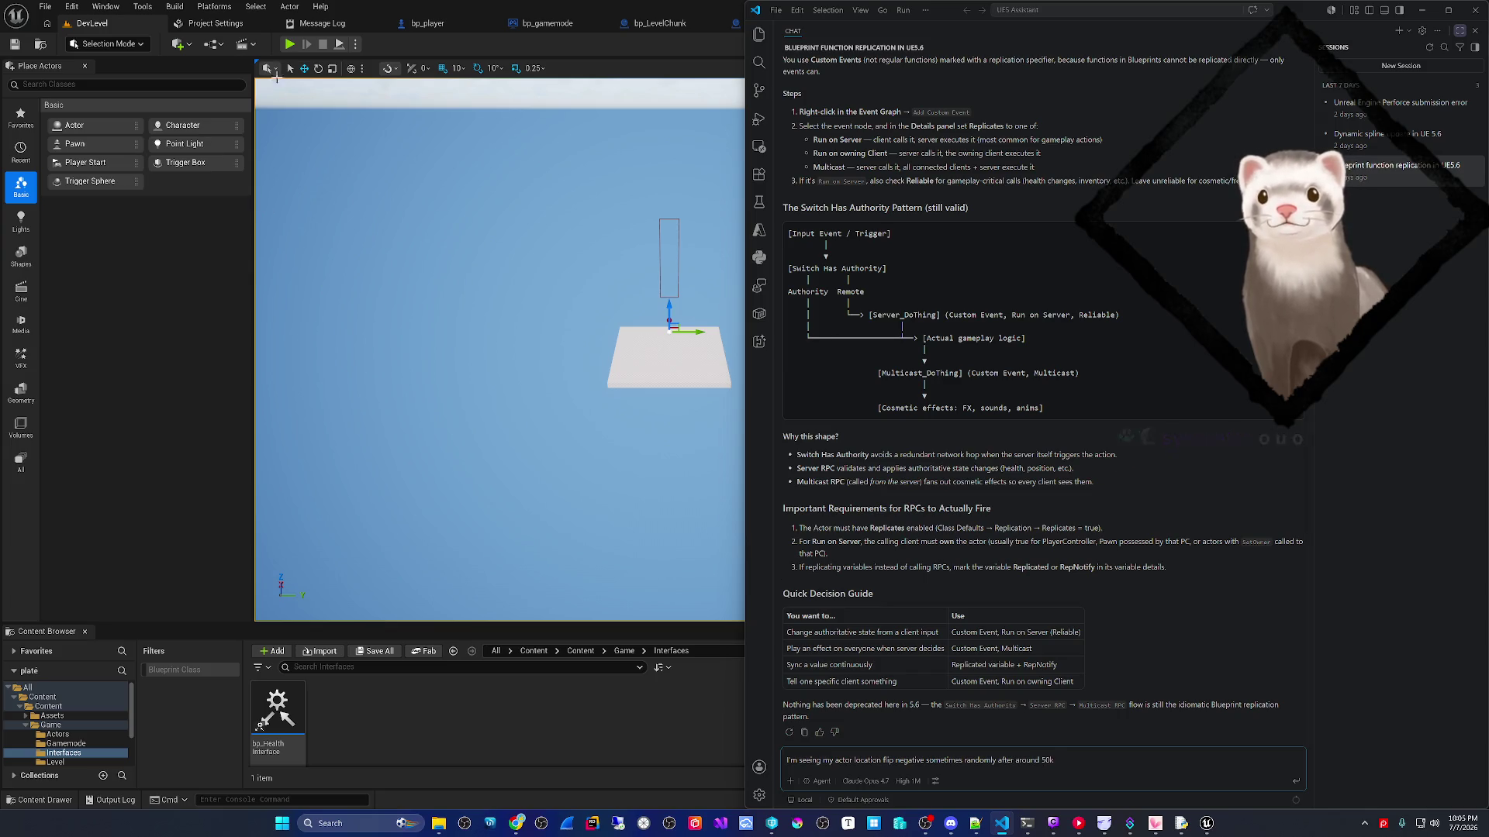
{"action": "left_click", "coordinate": [288, 45]}
{"action": "key", "text": "Escape"}
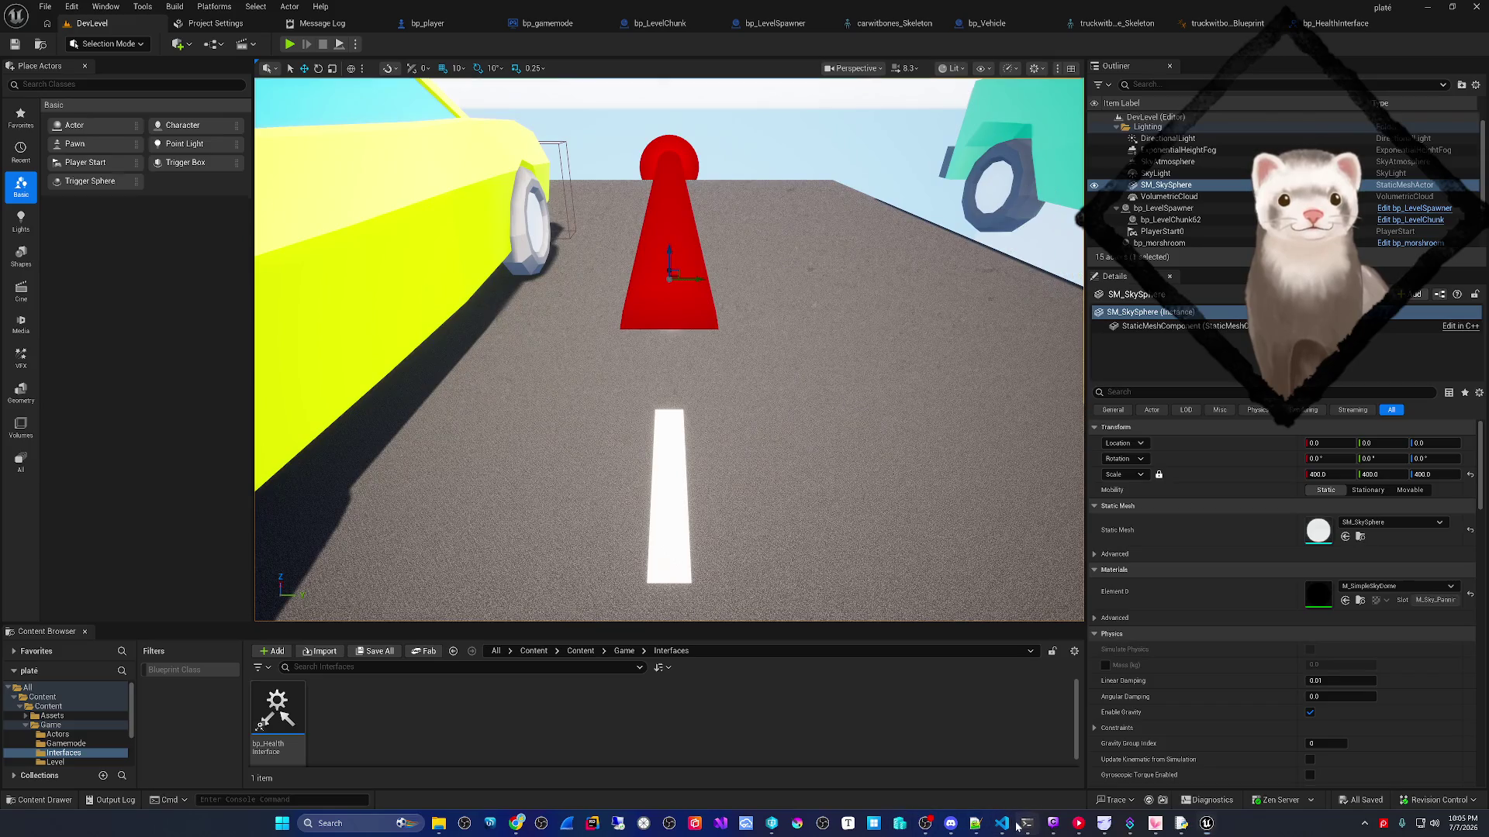
{"action": "left_click", "coordinate": [1039, 777]}
{"action": "type", "text": "I'm seeing my actor location flip negative sometimes randomly after around 50k X. Why is this? Sometimes it doesn"}
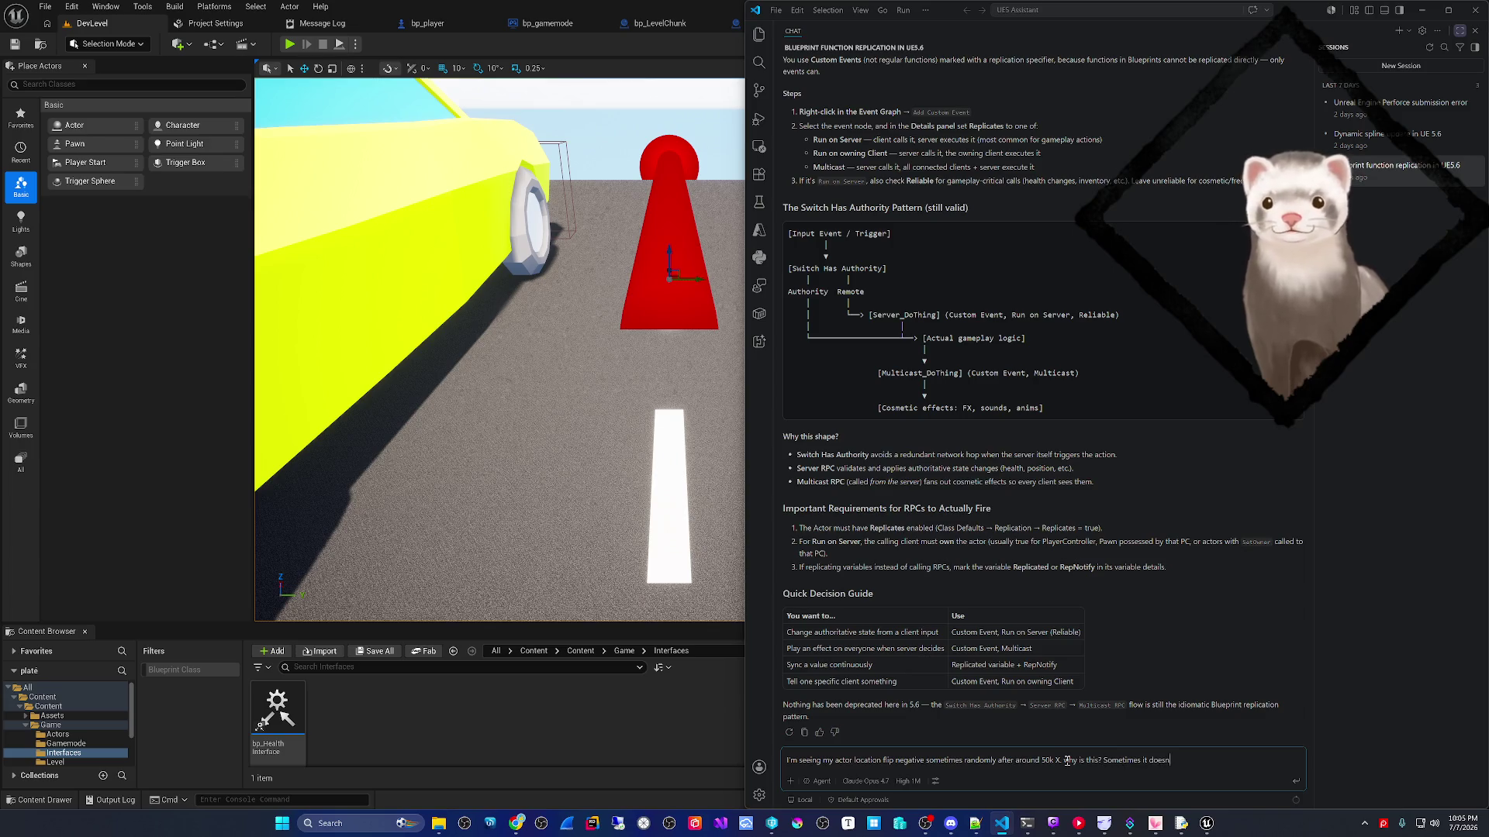
{"action": "type", "text": "'t."}
{"action": "key", "text": "Return"}
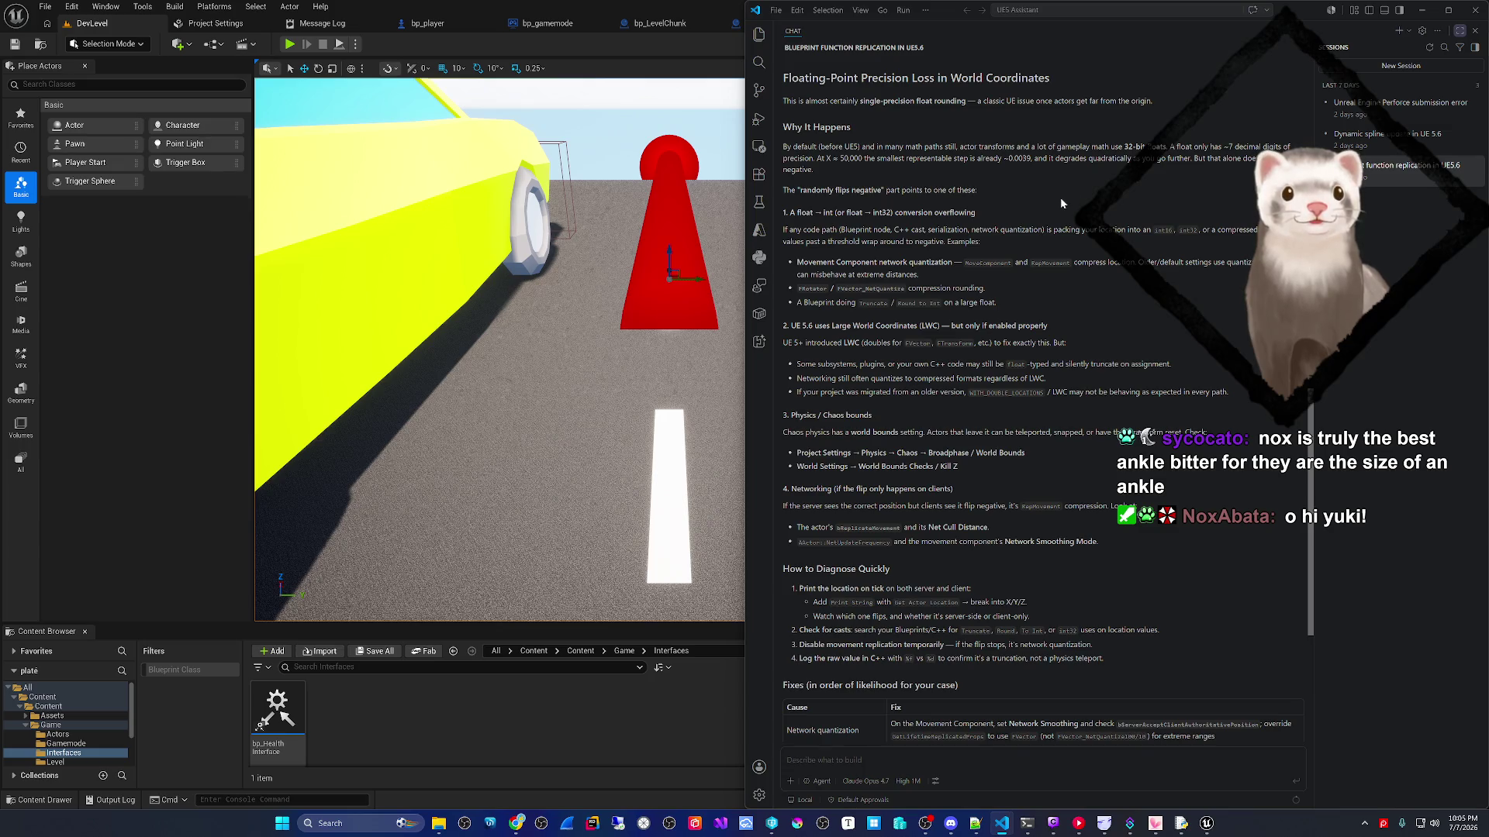
{"action": "scroll", "coordinate": [1045, 211], "scroll_direction": "down", "scroll_amount": 1}
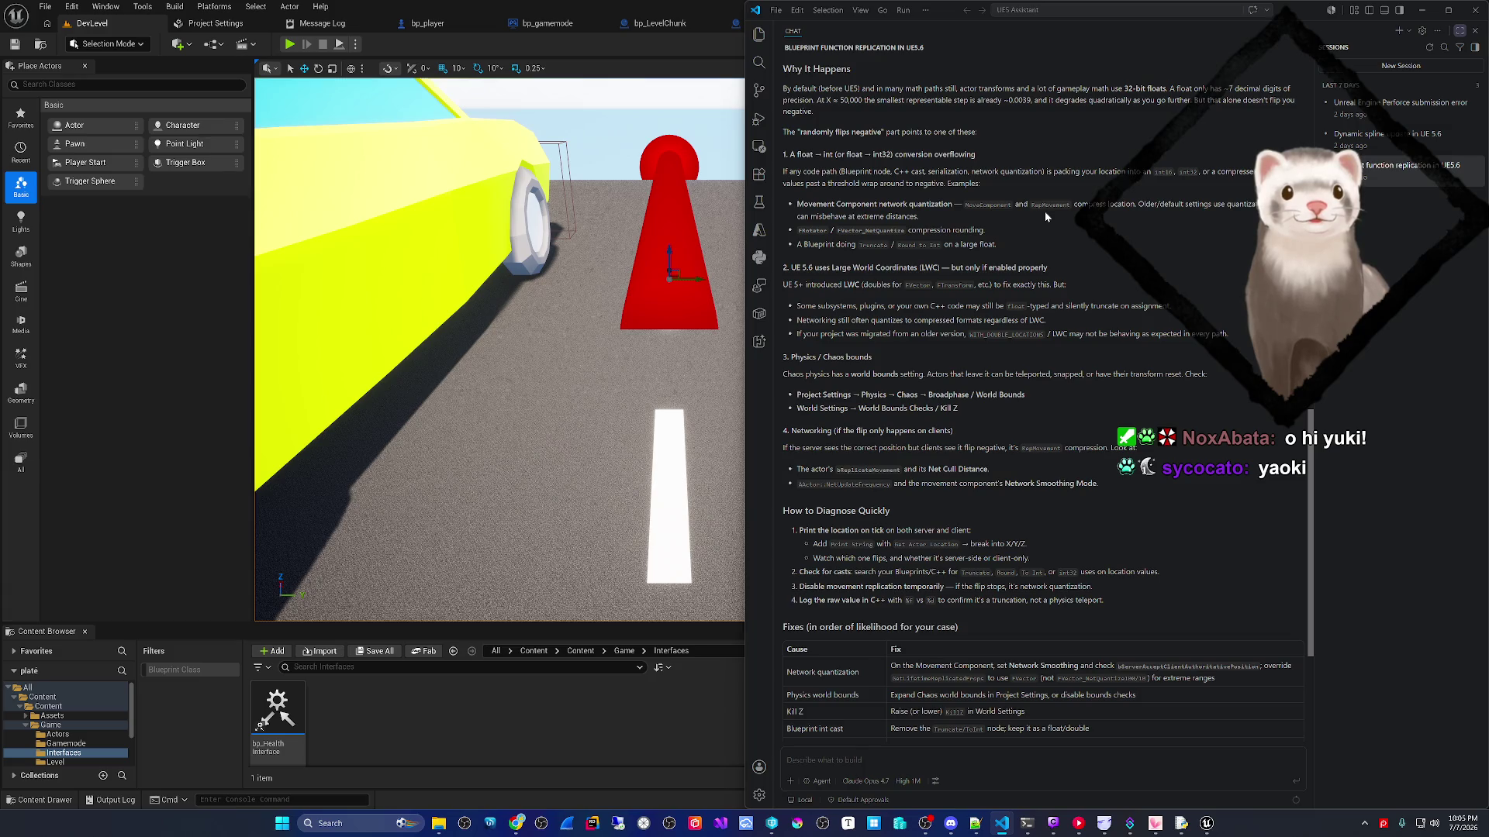
{"action": "left_click_drag", "start_coordinate": [845, 172], "coordinate": [1238, 179]}
{"action": "left_click", "coordinate": [903, 177]}
{"action": "left_click", "coordinate": [1051, 177]}
{"action": "left_click", "coordinate": [1246, 179]}
{"action": "left_click_drag", "start_coordinate": [824, 185], "coordinate": [975, 186]}
{"action": "left_click", "coordinate": [1037, 189]}
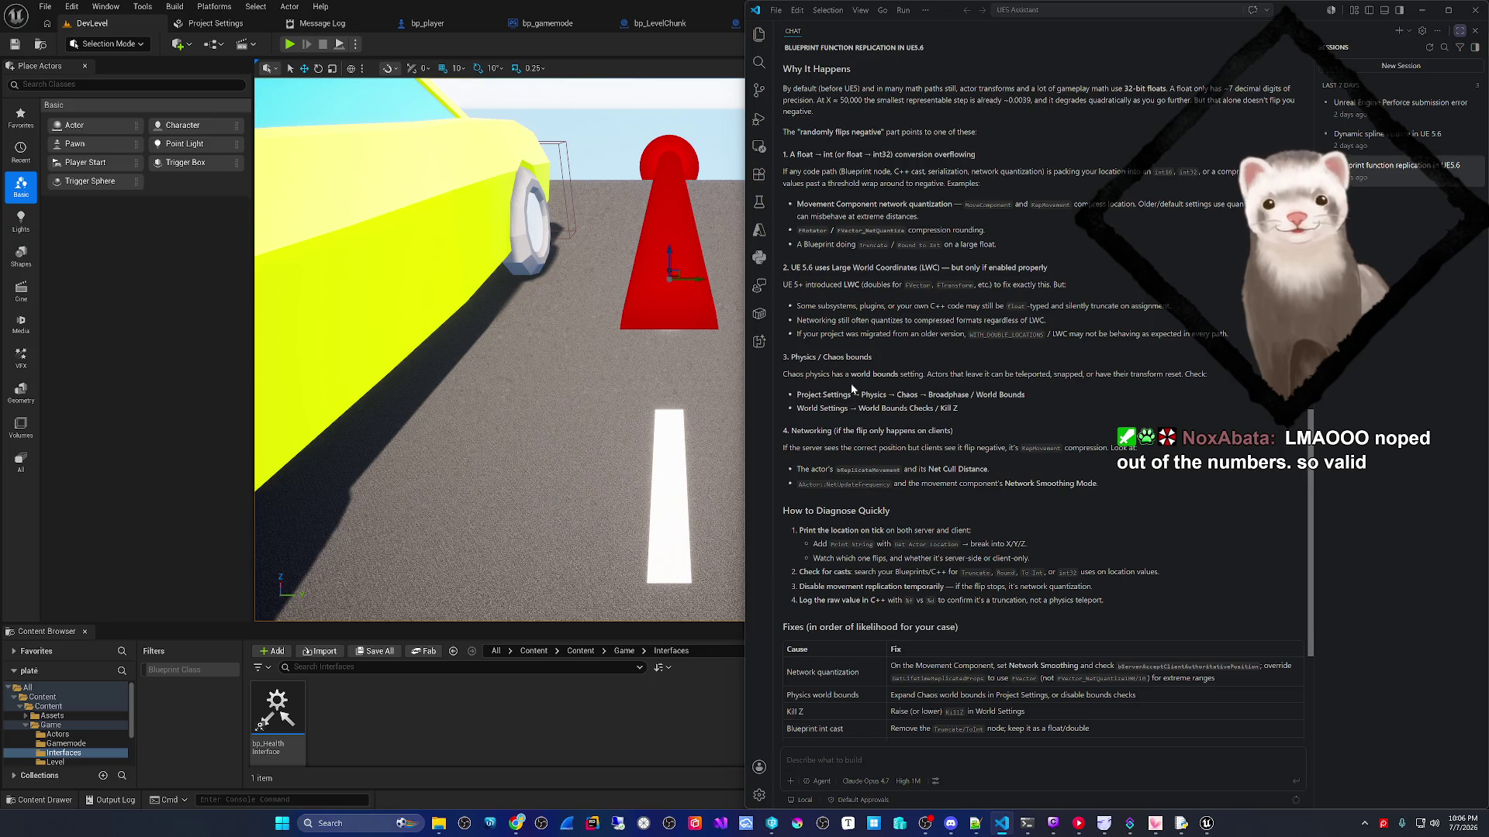
{"action": "key", "text": "alt+Tab"}
- Filter bp_player's Details by 'replicat' and toggle the actor's Replicates setting
{"action": "left_click", "coordinate": [1165, 86]}
{"action": "type", "text": "replicat"}
{"action": "left_click", "coordinate": [1276, 198]}
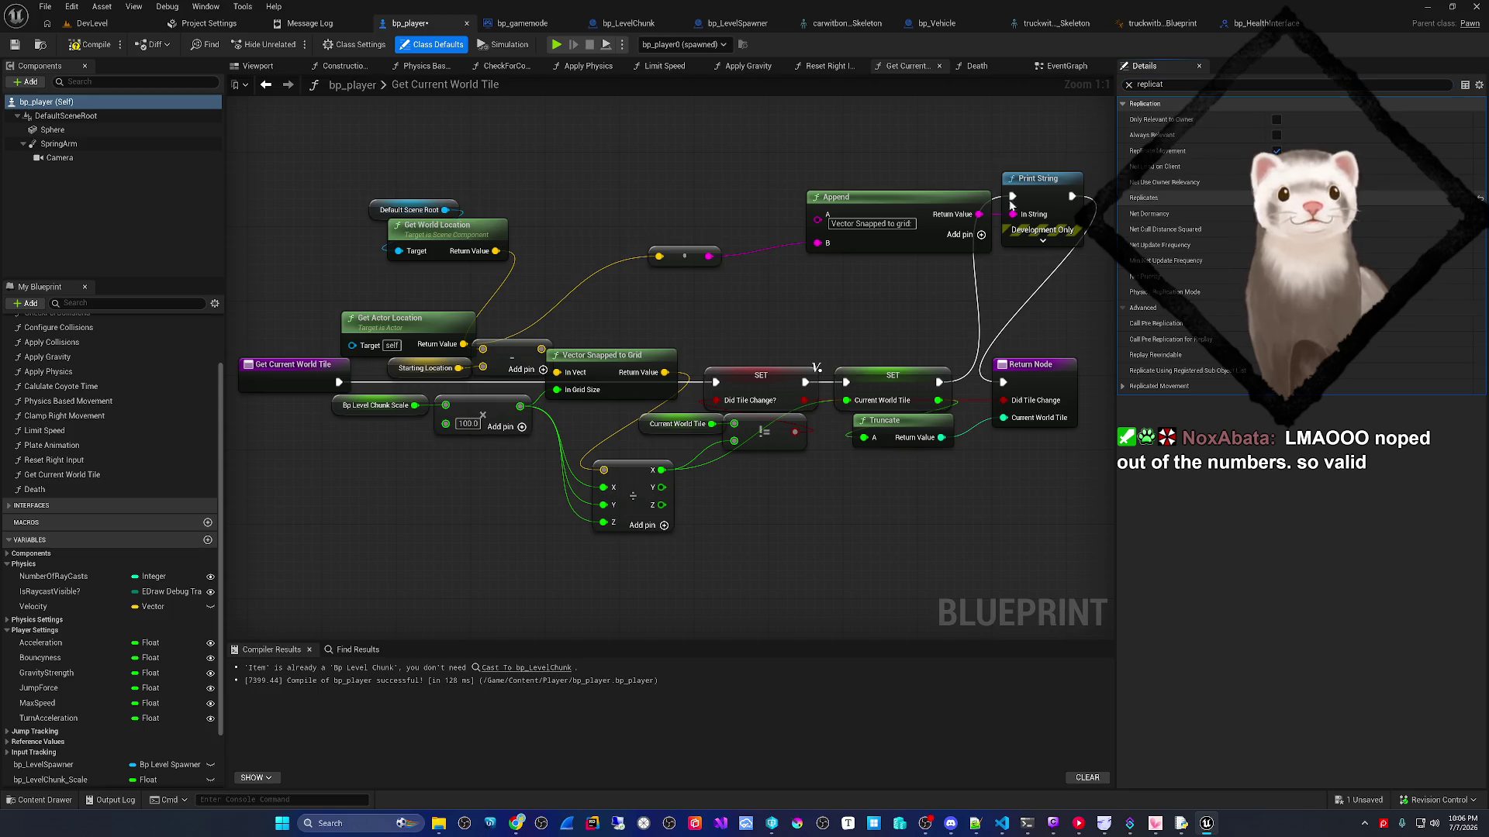
- Enable Component Replicates on DefaultSceneRoot, Sphere and SpringArm, leaving it off on Camera
{"action": "left_click", "coordinate": [66, 116]}
{"action": "left_click", "coordinate": [1276, 120]}
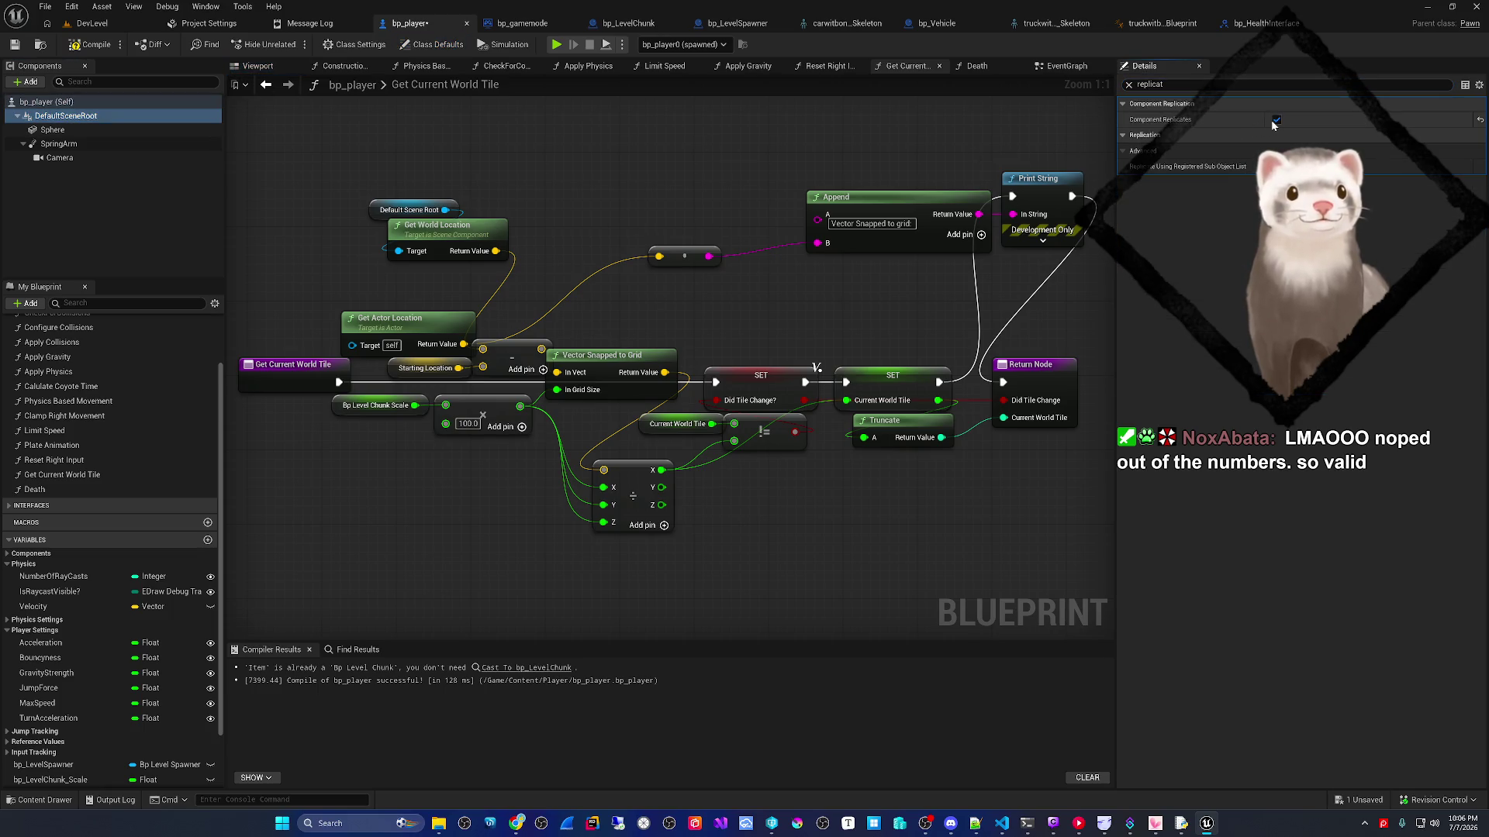
{"action": "left_click", "coordinate": [53, 129]}
{"action": "left_click", "coordinate": [1276, 152]}
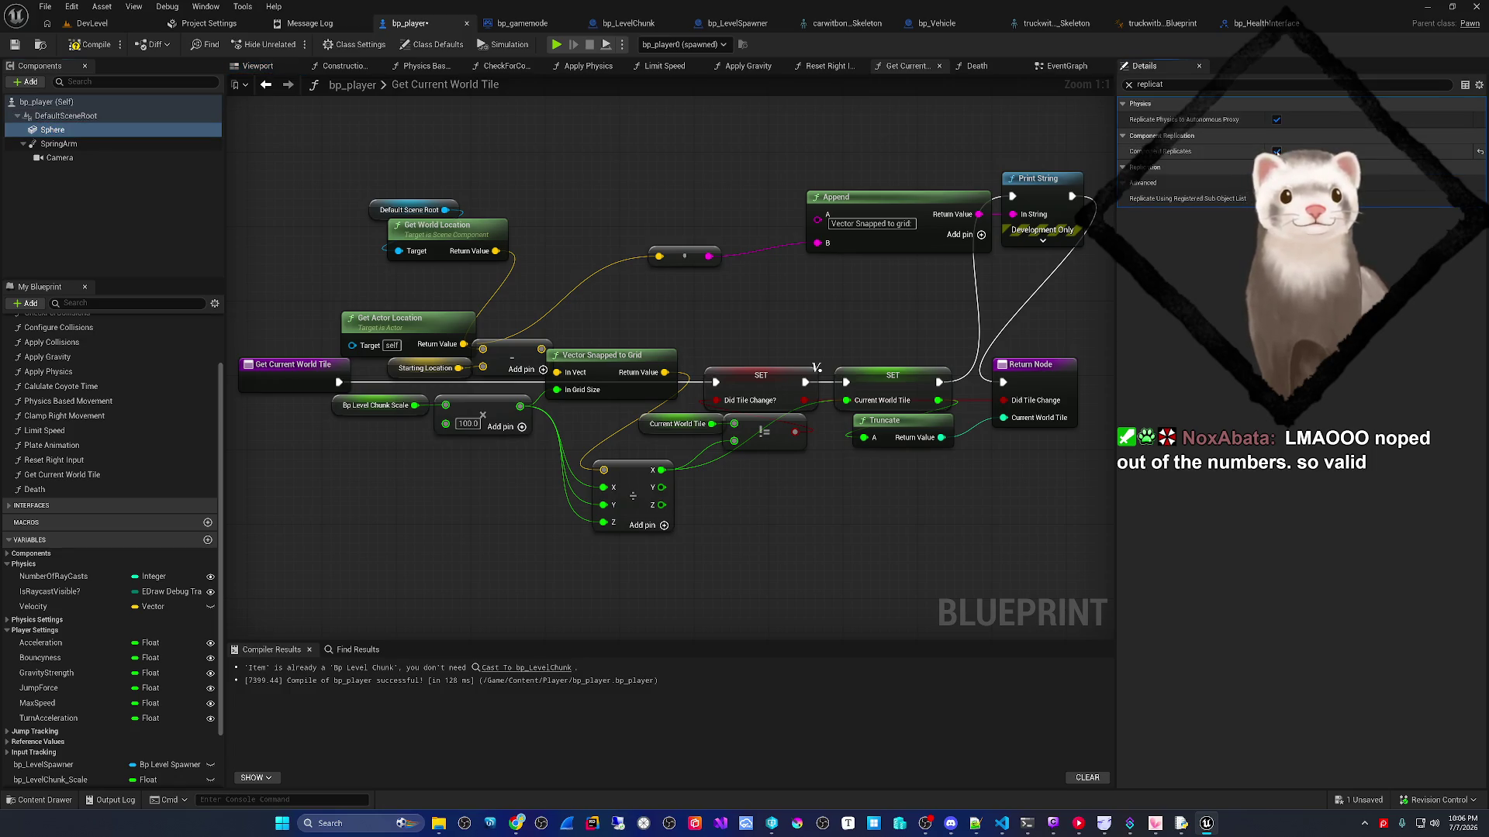
{"action": "left_click", "coordinate": [59, 143]}
{"action": "left_click", "coordinate": [1277, 120]}
{"action": "left_click", "coordinate": [60, 158]}
{"action": "left_click", "coordinate": [1276, 120]}
{"action": "left_click", "coordinate": [1276, 120]}
- Save bp_player and all assets with File > Save All, then return to DevLevel
{"action": "key", "text": "ctrl+s"}
{"action": "left_click", "coordinate": [45, 7]}
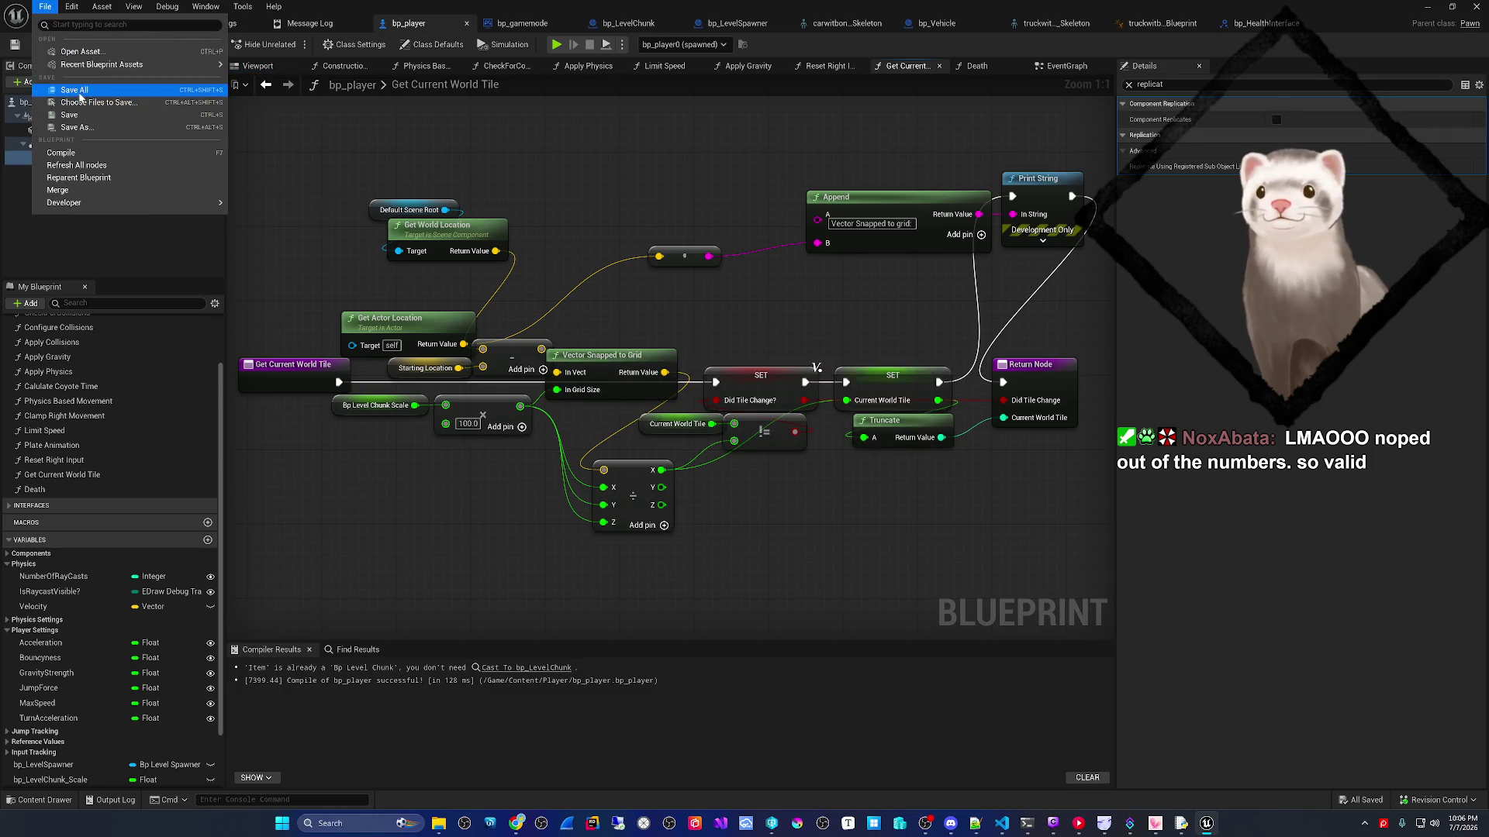
{"action": "left_click", "coordinate": [75, 90]}
{"action": "left_click", "coordinate": [92, 24]}
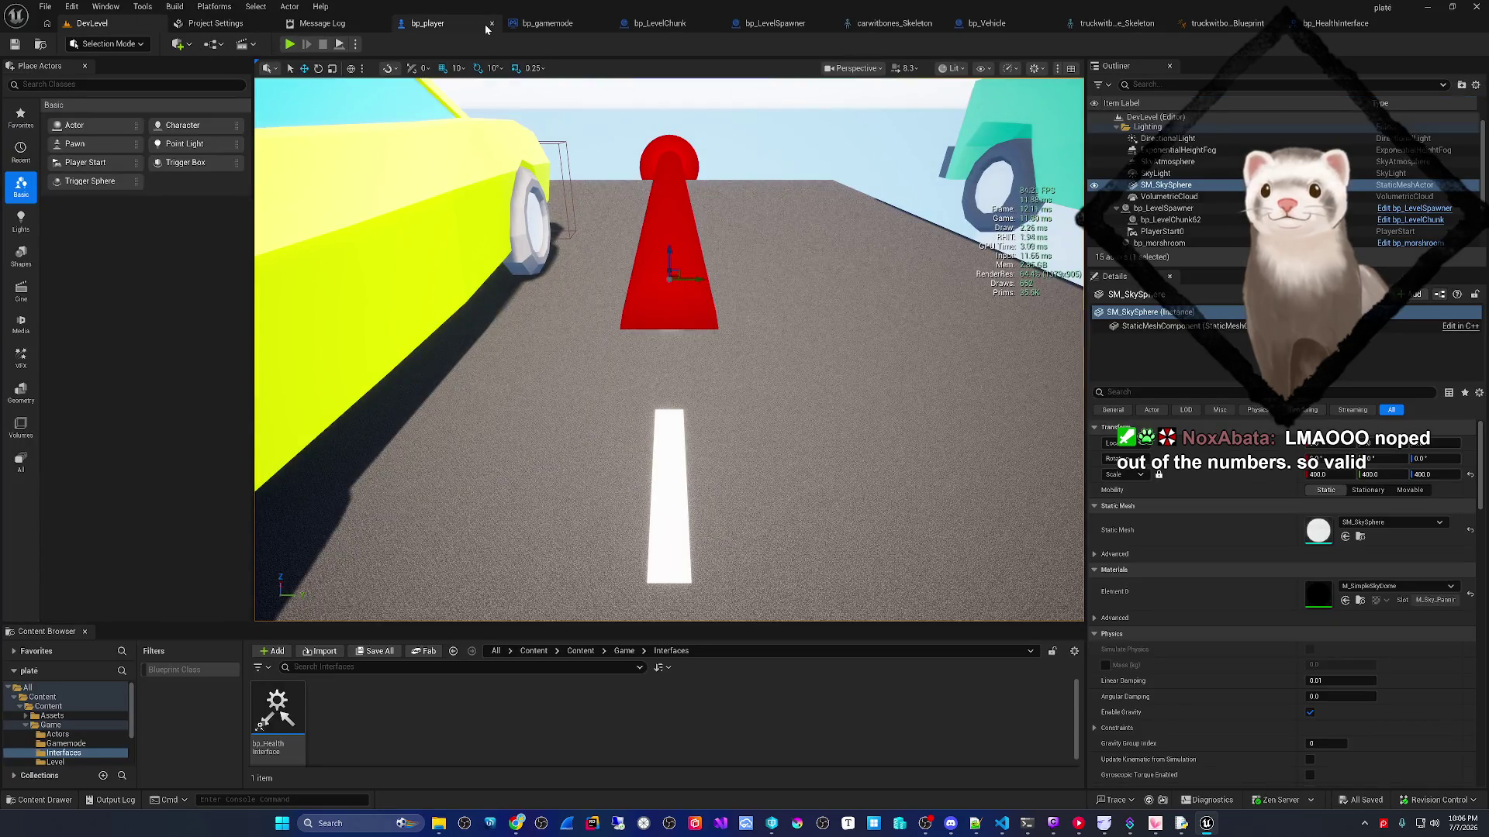
- Save the DevLevel level and play-test it, driving down the road before stopping
{"action": "left_click", "coordinate": [485, 29]}
{"action": "left_click", "coordinate": [78, 31]}
{"action": "key", "text": "ctrl+s"}
{"action": "left_click", "coordinate": [289, 44]}
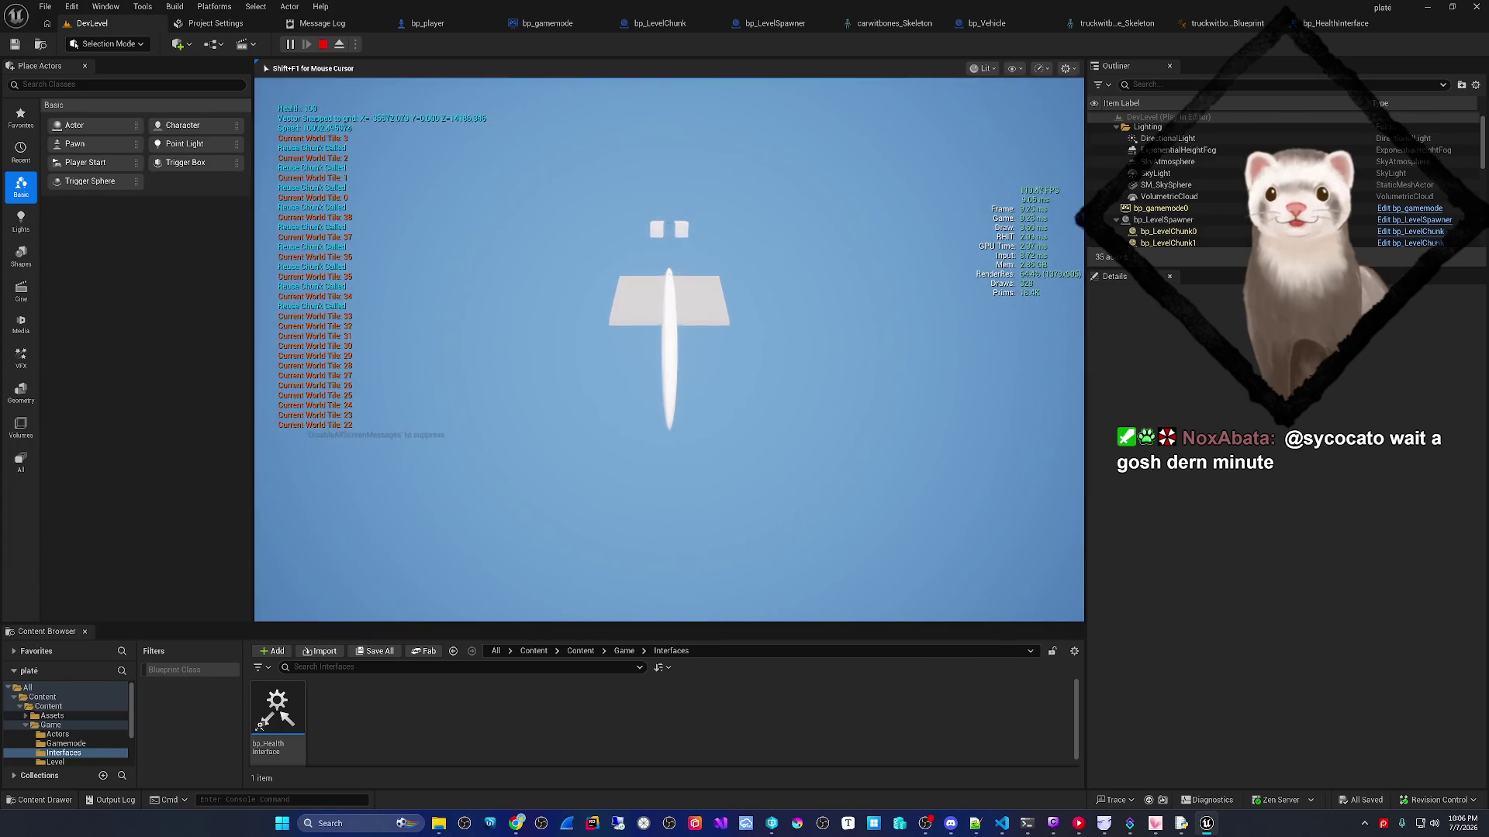
{"action": "key", "text": "Escape"}
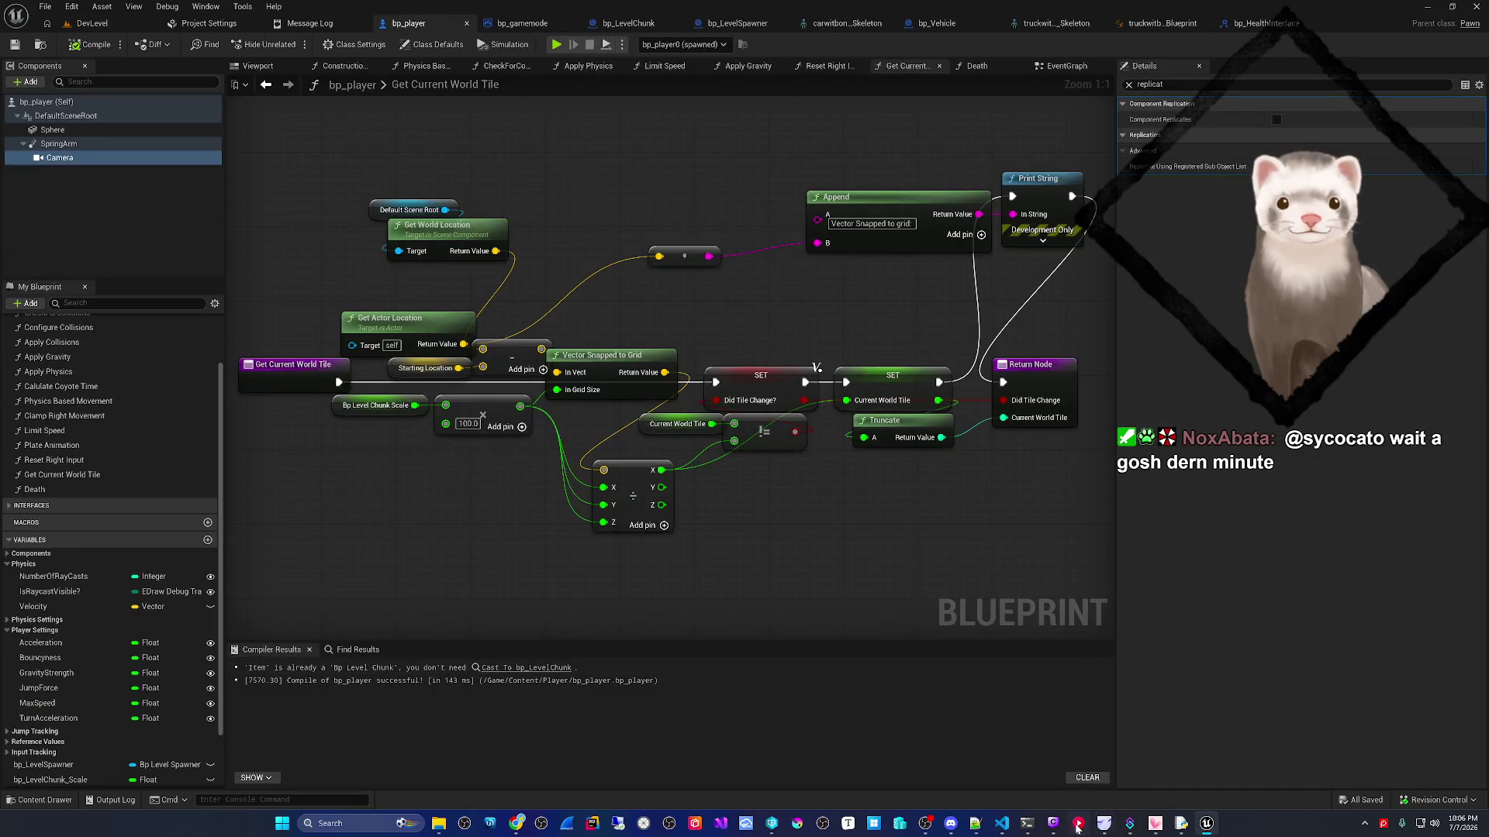
- Bring the VS Code assistant chat with the precision answer to the front
{"action": "left_click", "coordinate": [1181, 823]}
{"action": "left_click", "coordinate": [1207, 824]}
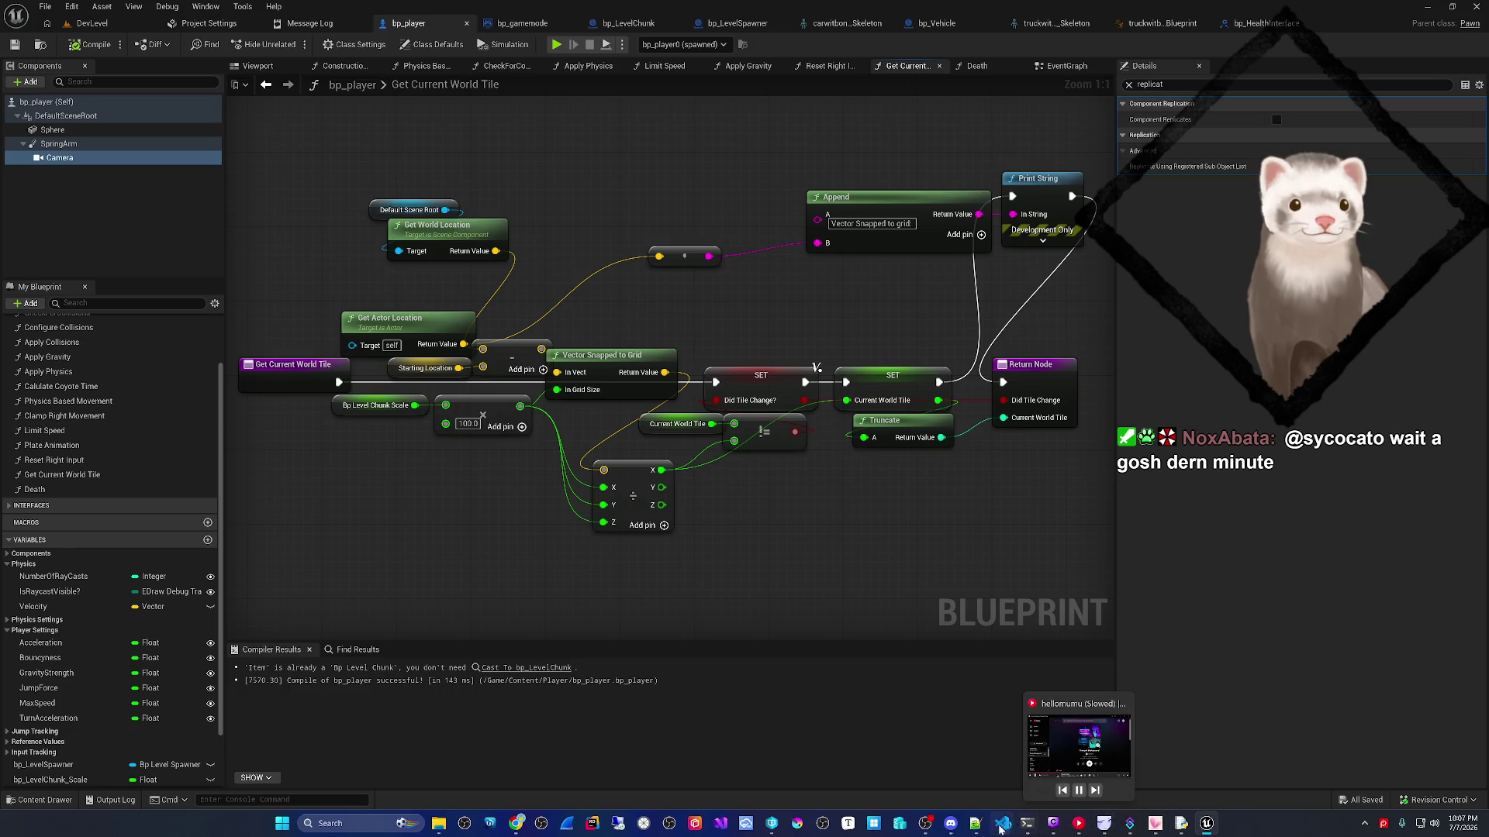
{"action": "left_click", "coordinate": [1015, 673]}
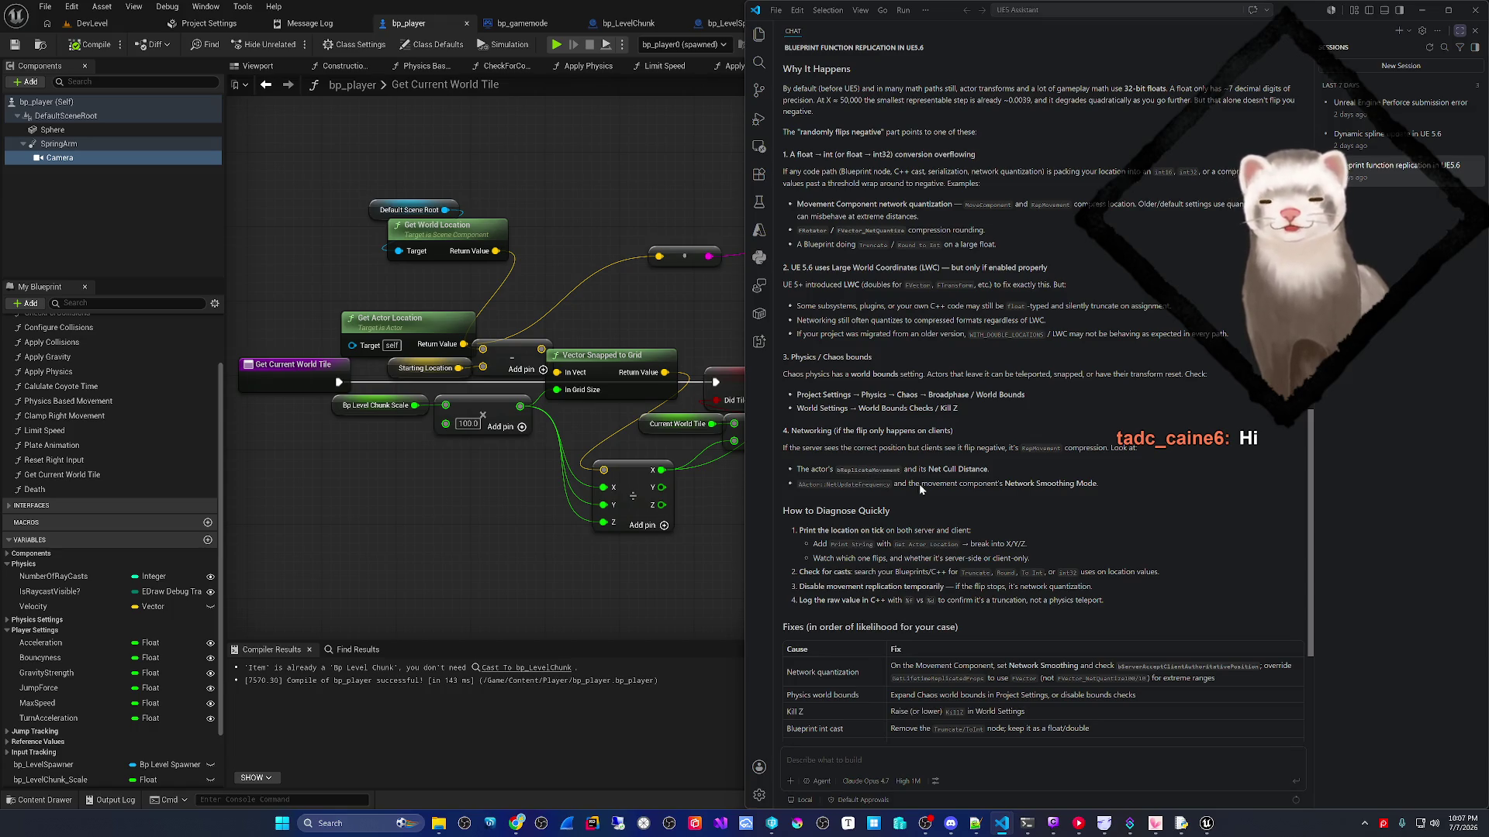
{"action": "scroll", "coordinate": [918, 481], "scroll_direction": "down", "scroll_amount": 1}
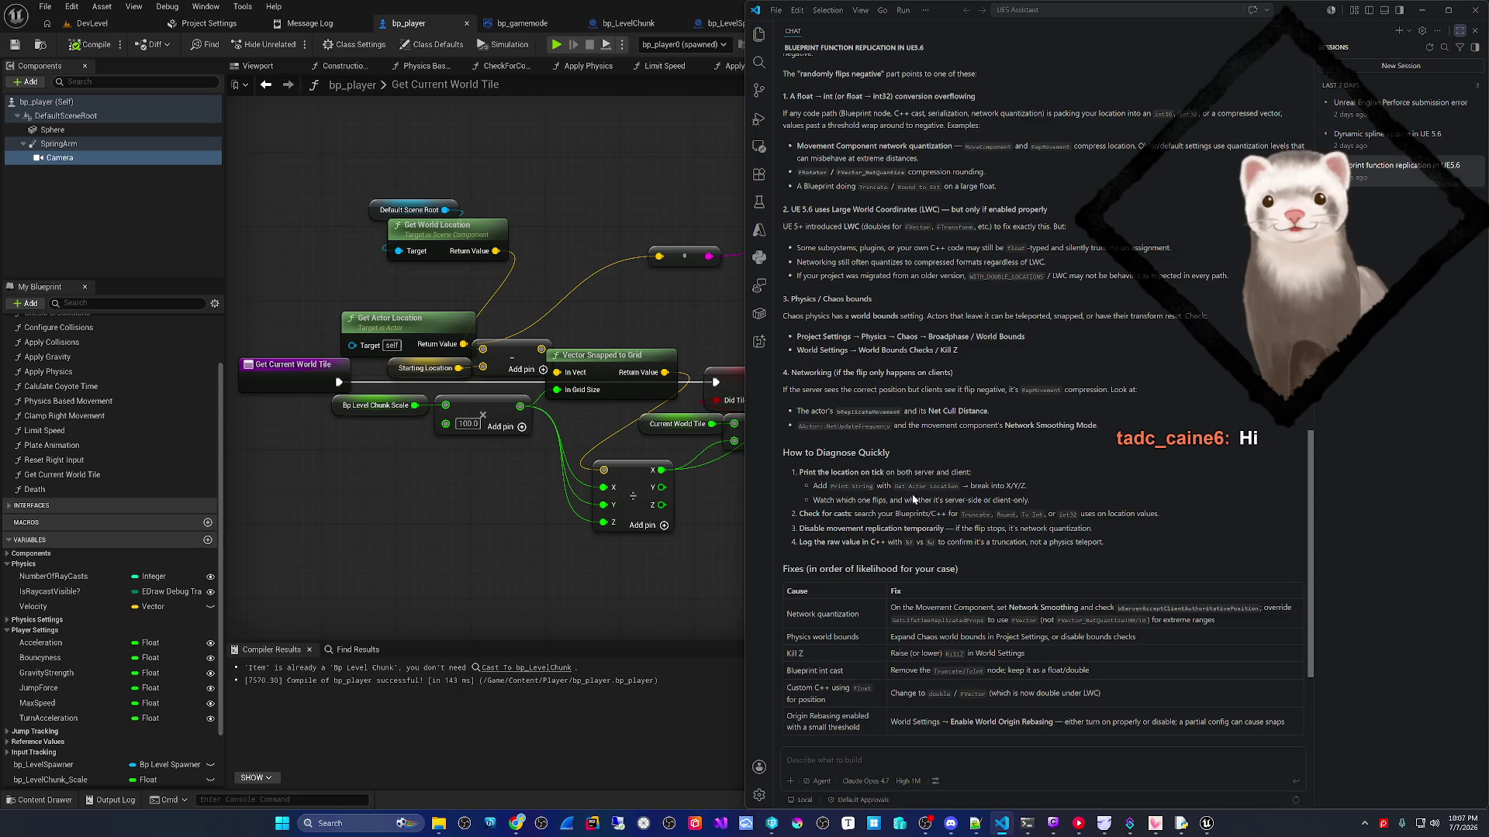
{"action": "left_click_drag", "start_coordinate": [859, 473], "coordinate": [933, 479]}
{"action": "left_click", "coordinate": [985, 477]}
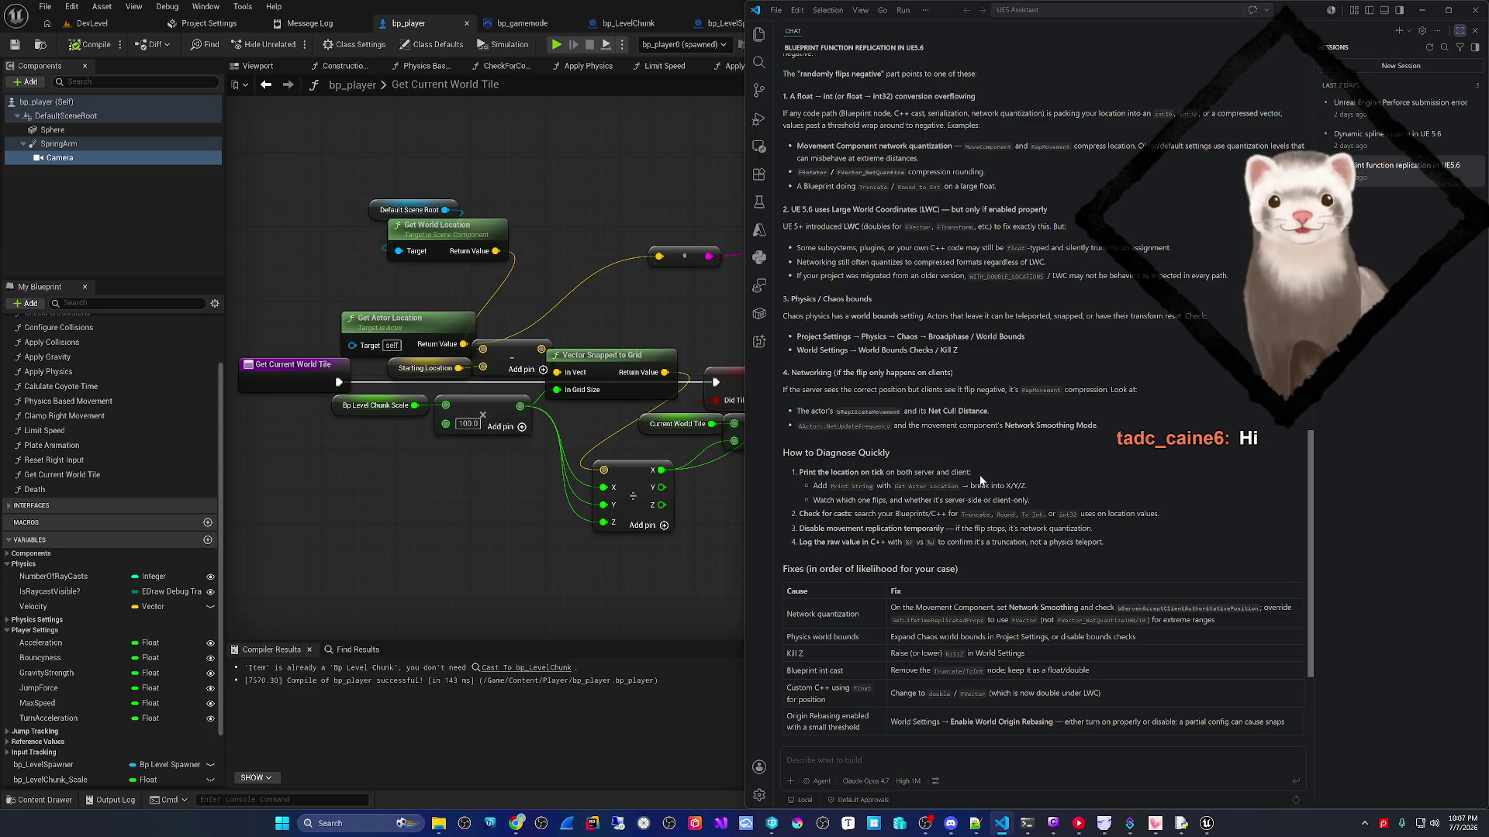
- Send the follow-up: standalone in editor with player as server, no movement component, custom actor
{"action": "left_click", "coordinate": [948, 749]}
{"action": "type", "text": "I am running this standalone in the edito"}
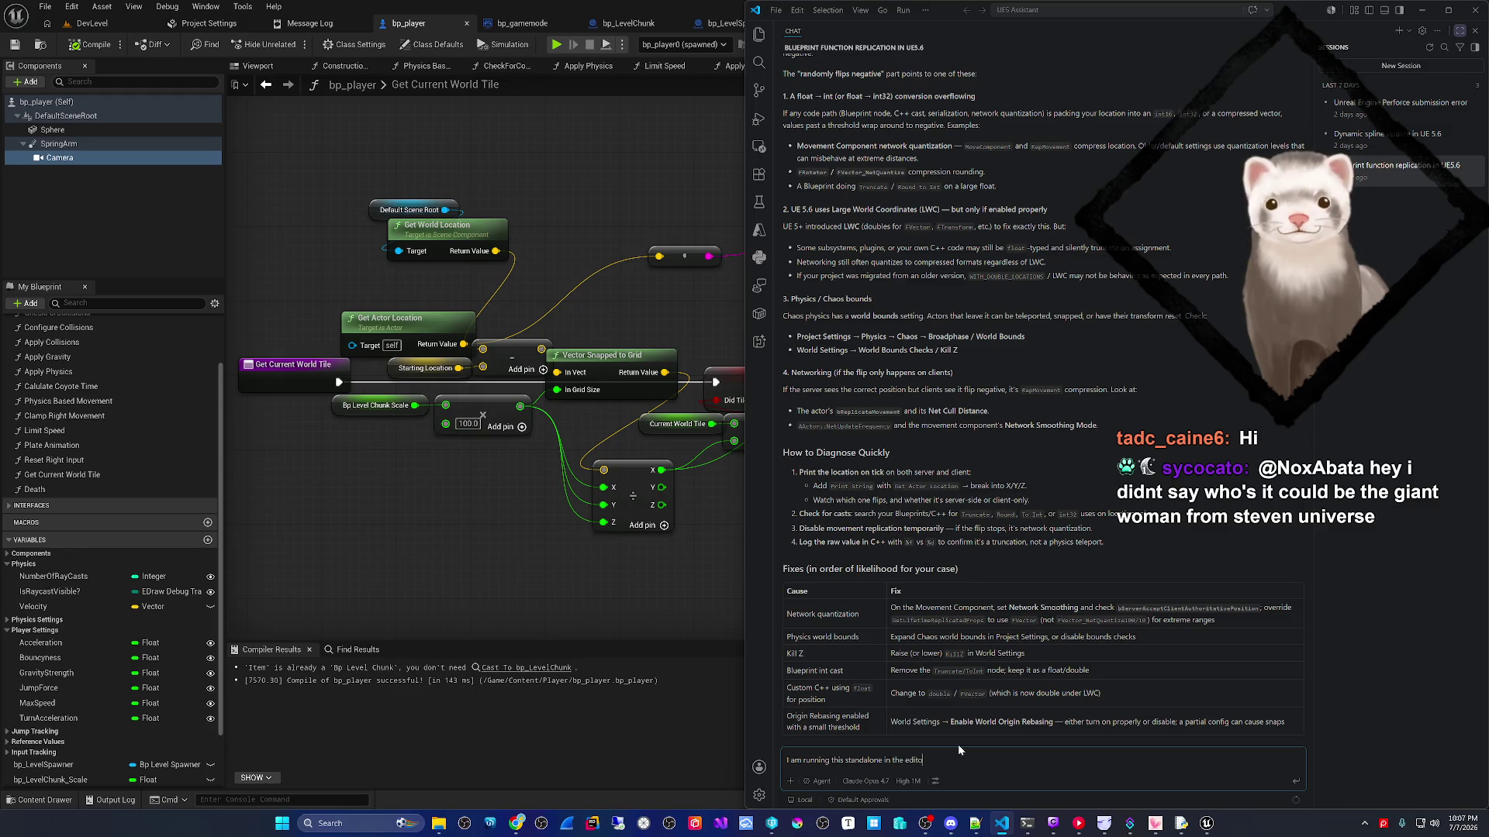
{"action": "type", "text": "r so the player is "}
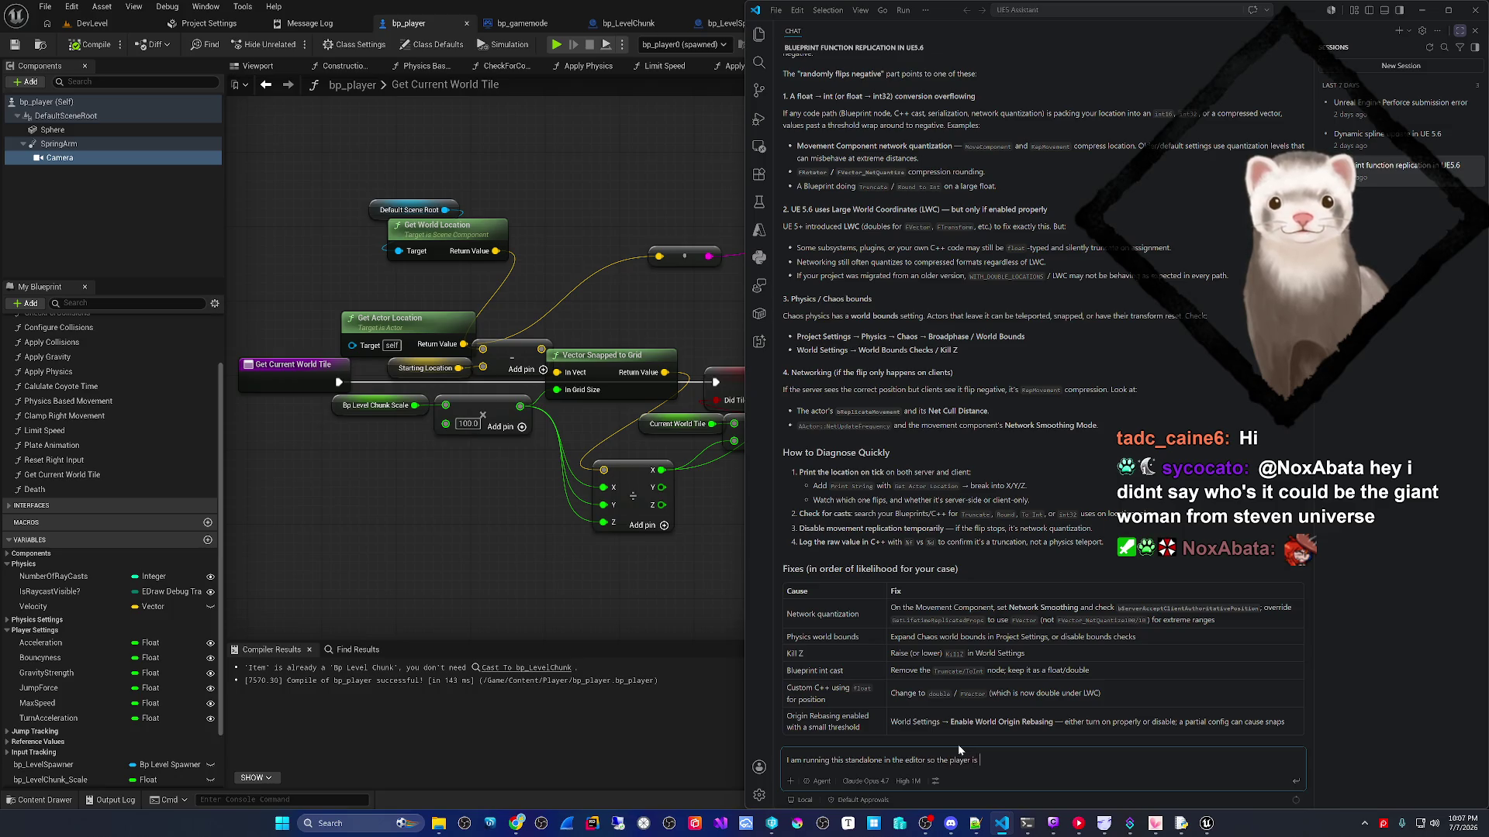
{"action": "type", "text": "the server."}
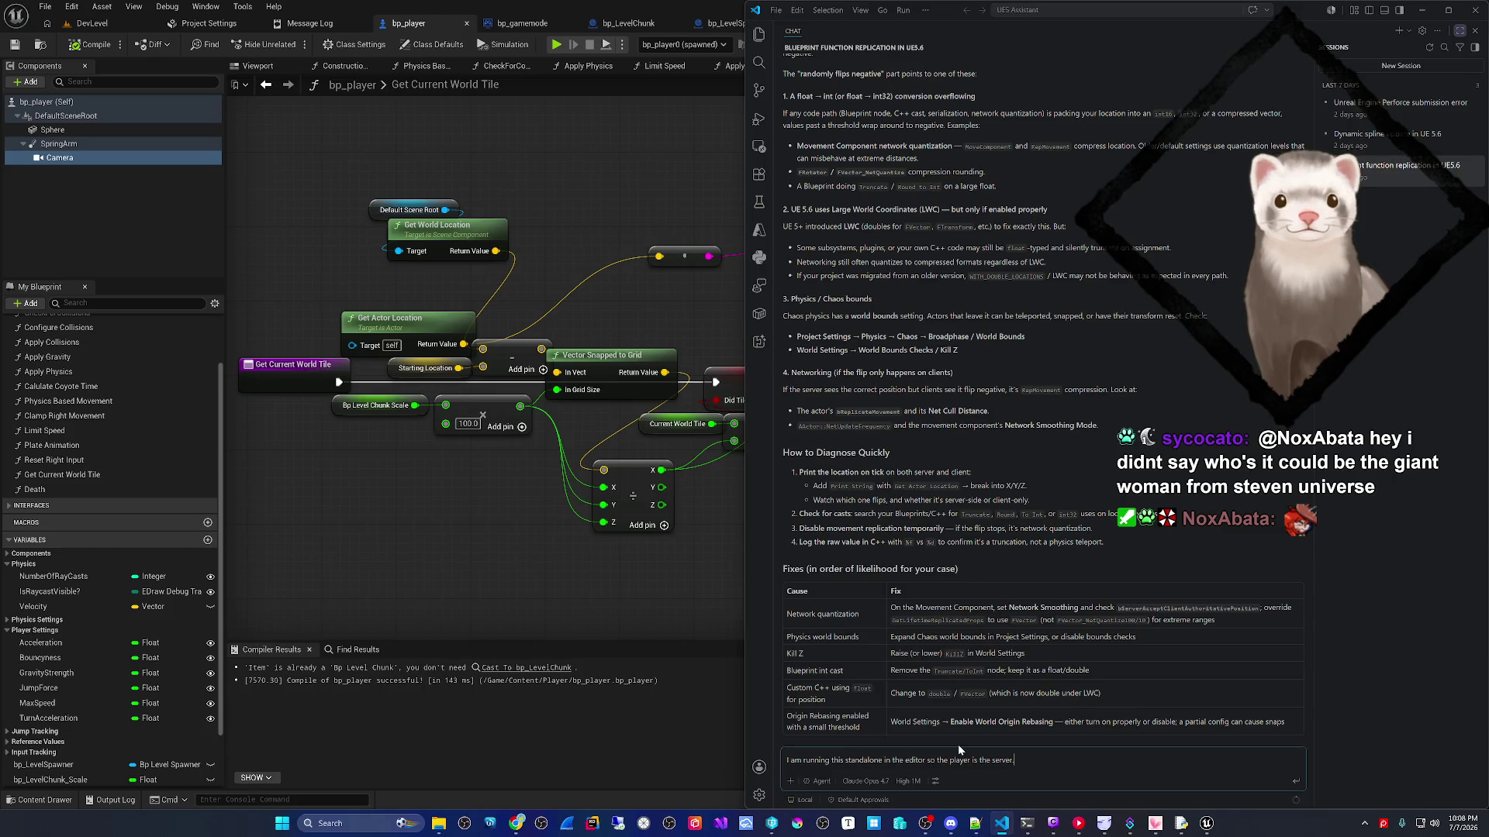
{"action": "type", "text": "we also do not use the movement component."}
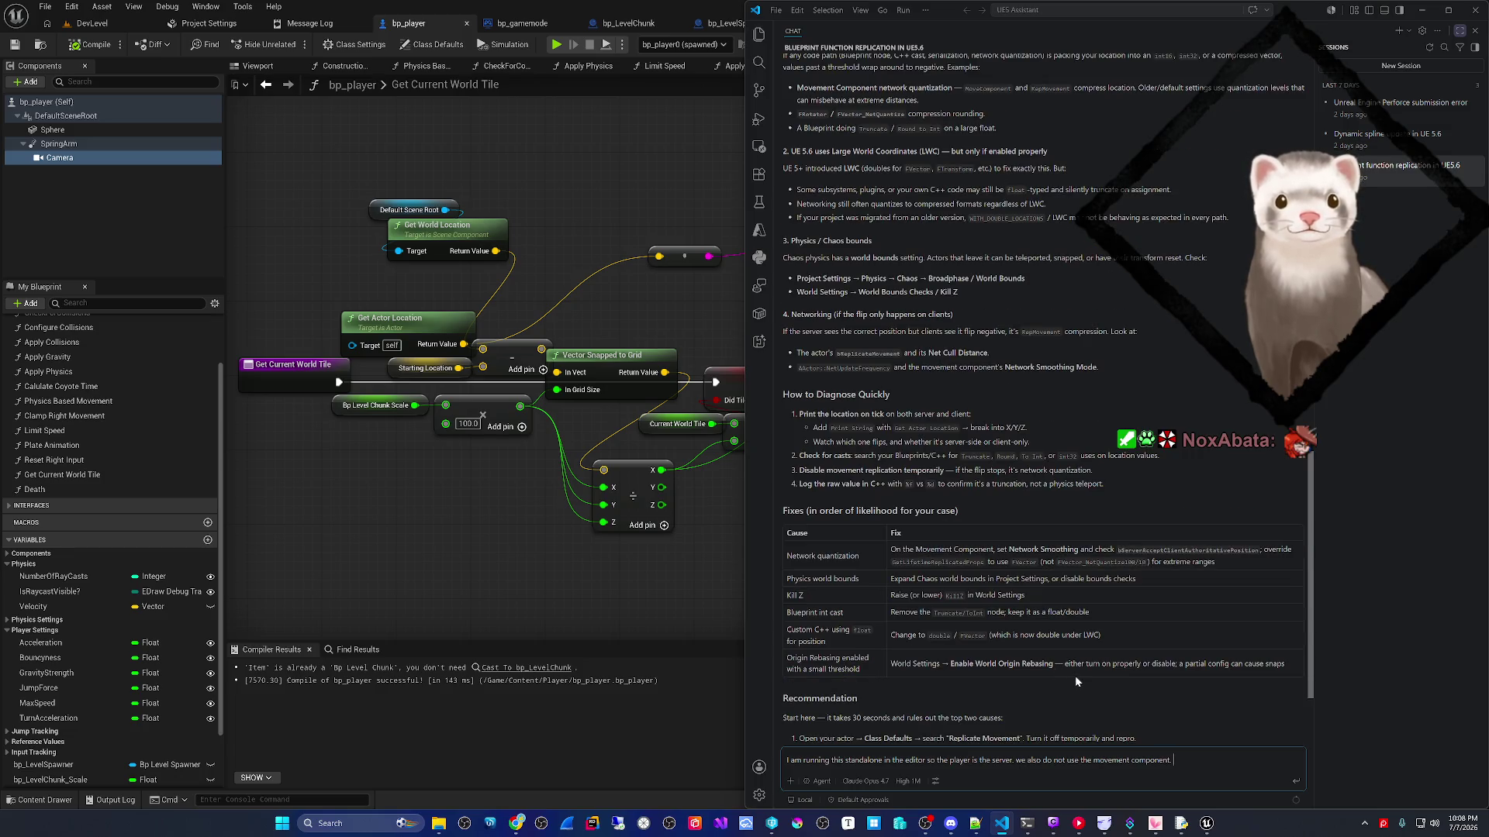
{"action": "key", "text": "BackSpace"}
{"action": "key", "text": "BackSpace"}
{"action": "type", "text": "this is a custom actor."}
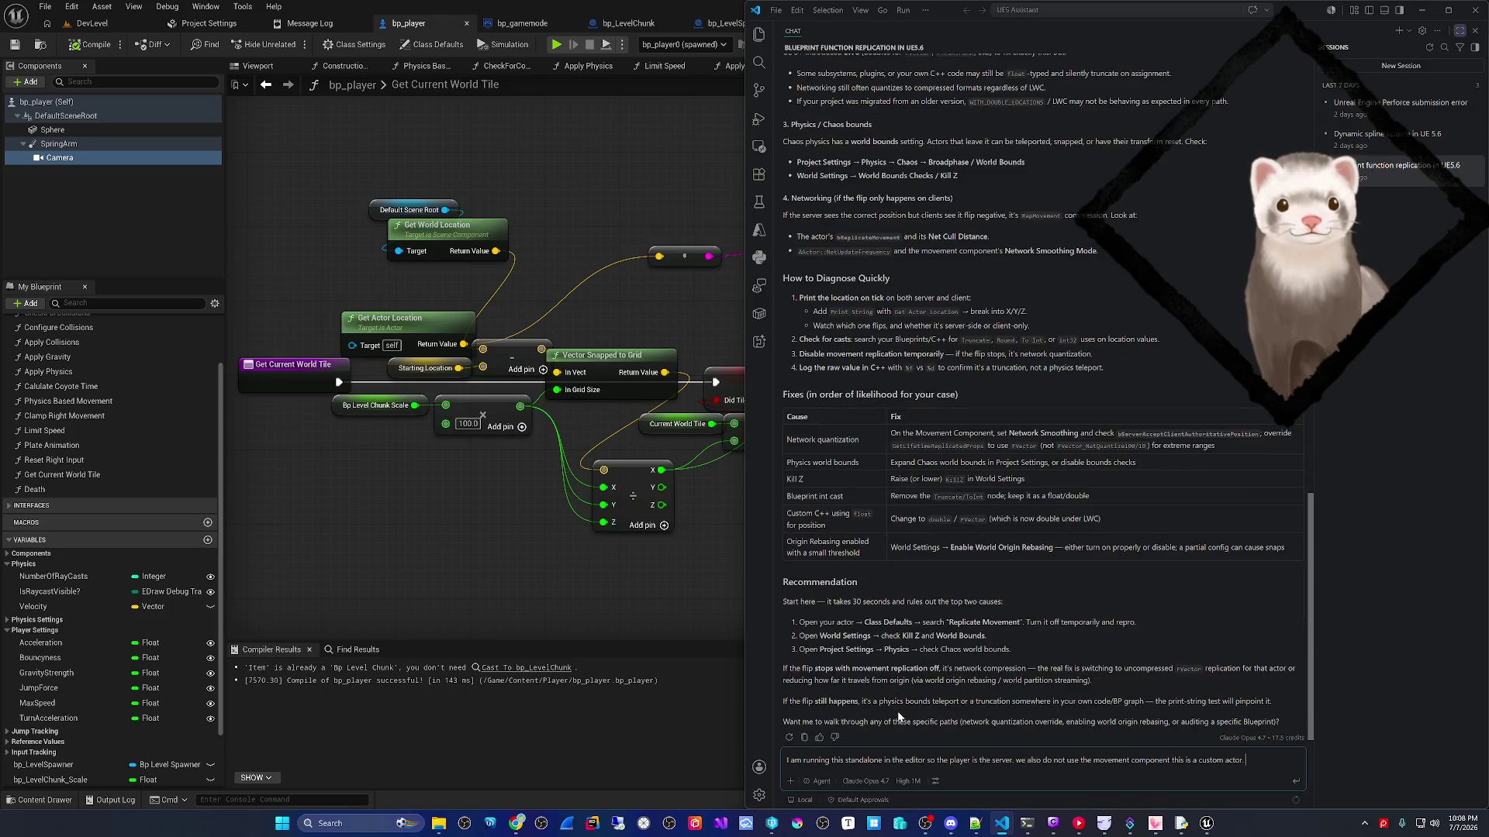
{"action": "key", "text": "Return"}
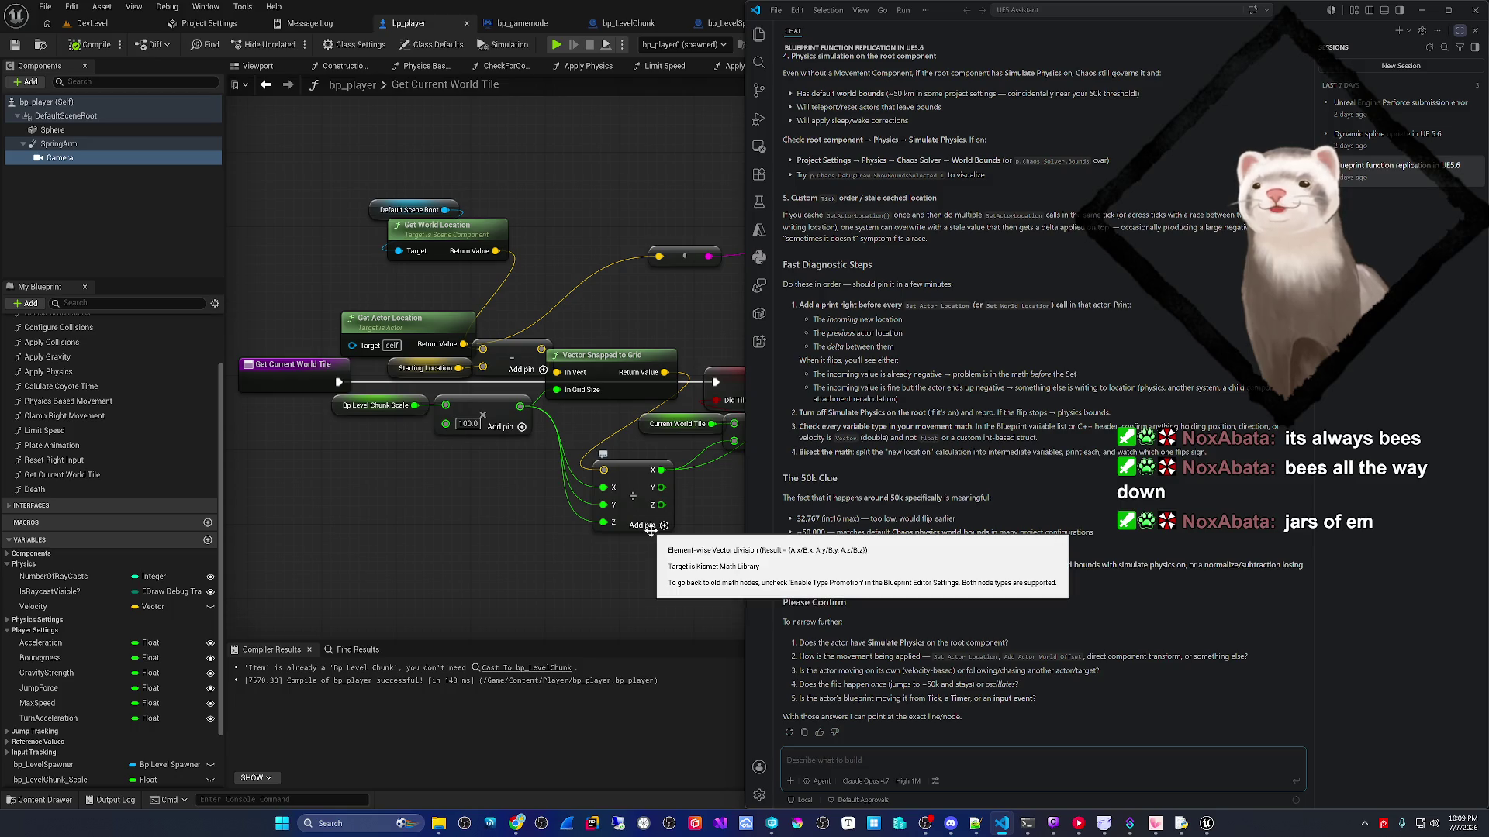
- Read the VS Code assistant's reply on why the location flips, then switch back to bp_player in Unreal
{"action": "left_click", "coordinate": [522, 565]}
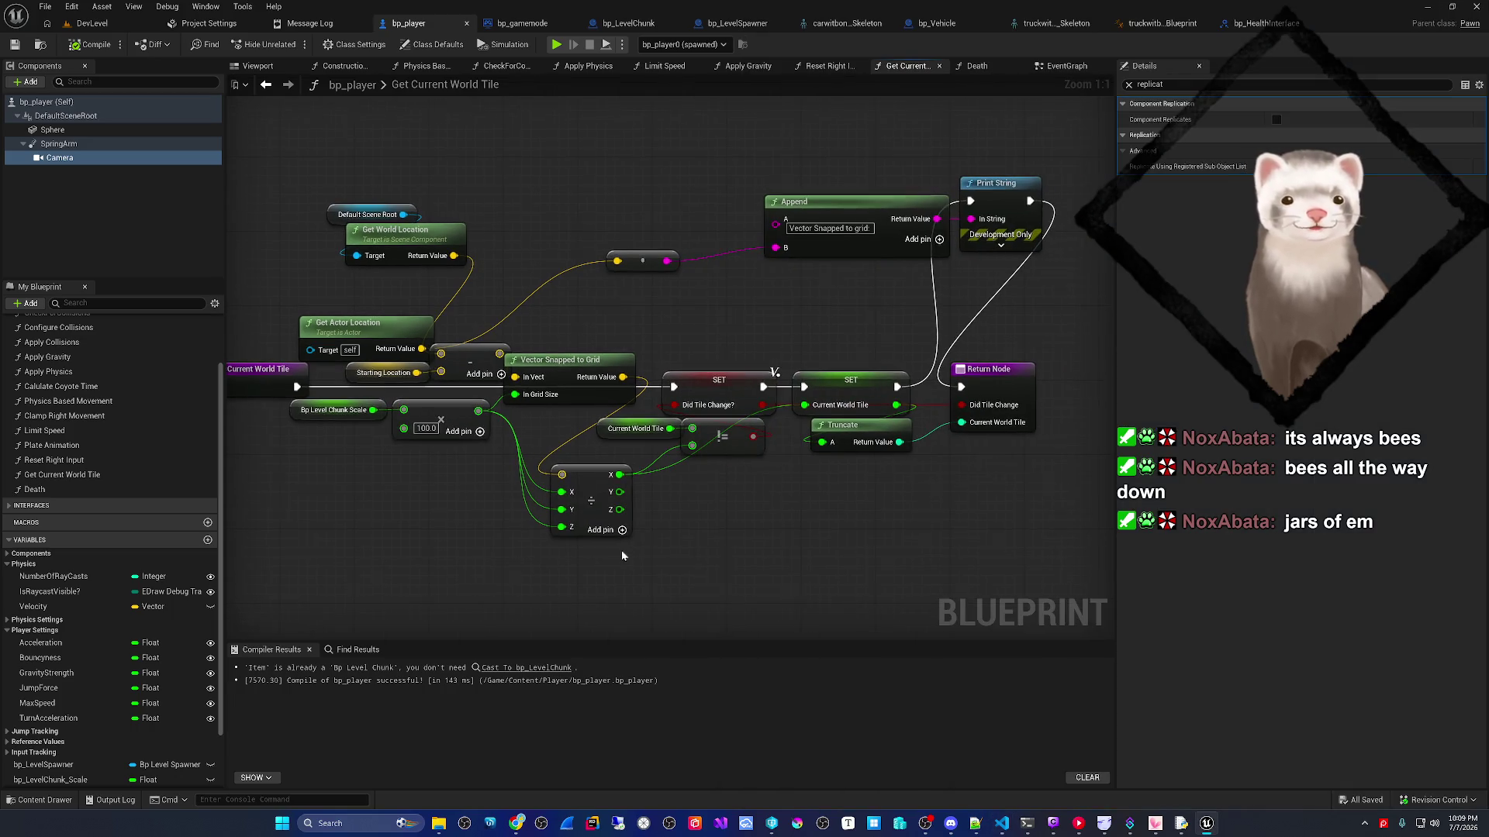
{"action": "mouse_move", "coordinate": [1001, 824]}
{"action": "mouse_move", "coordinate": [1044, 761]}
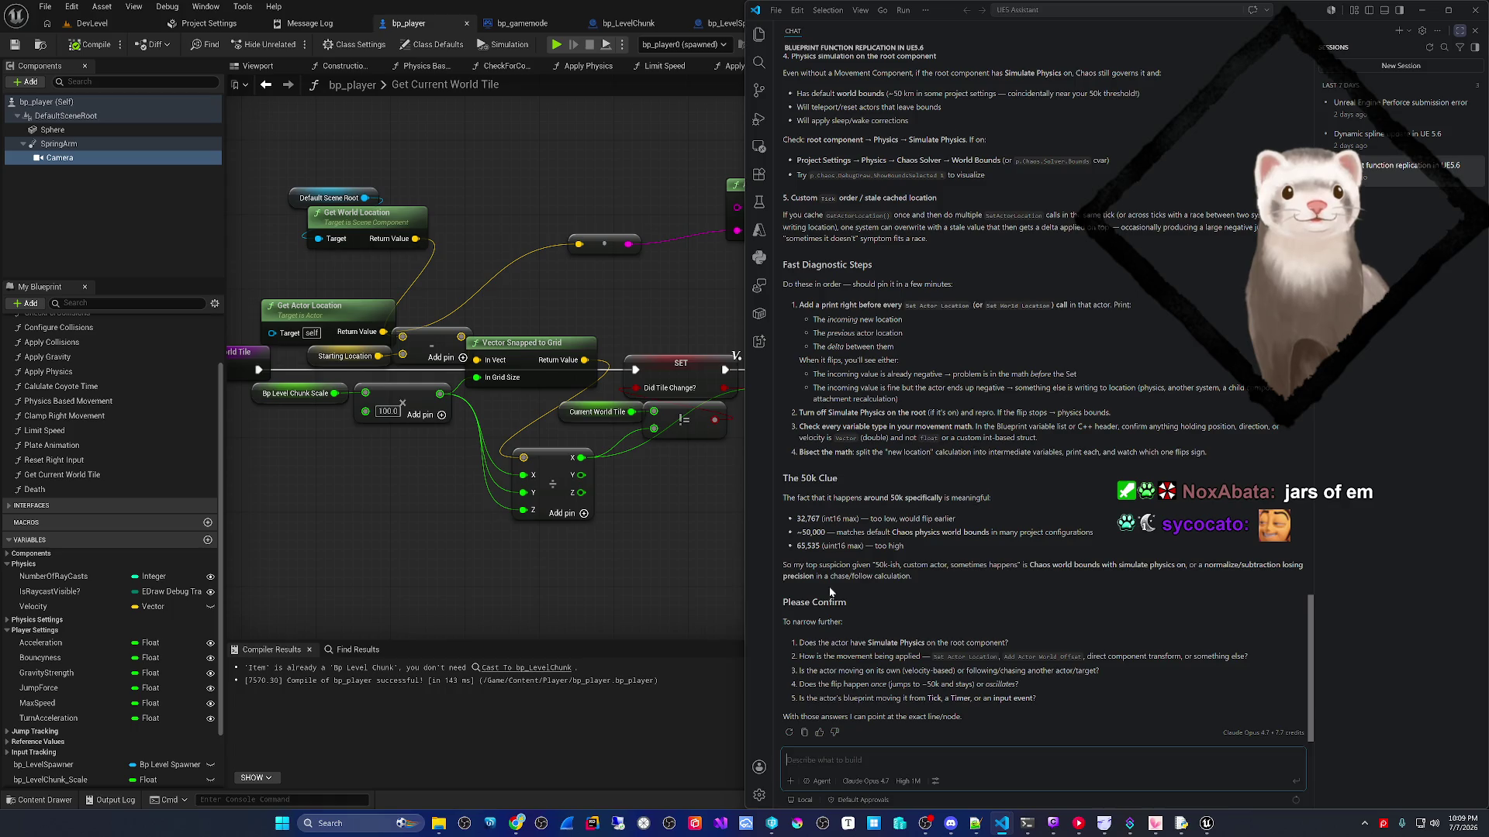
{"action": "scroll", "coordinate": [842, 595], "scroll_direction": "up", "scroll_amount": 5}
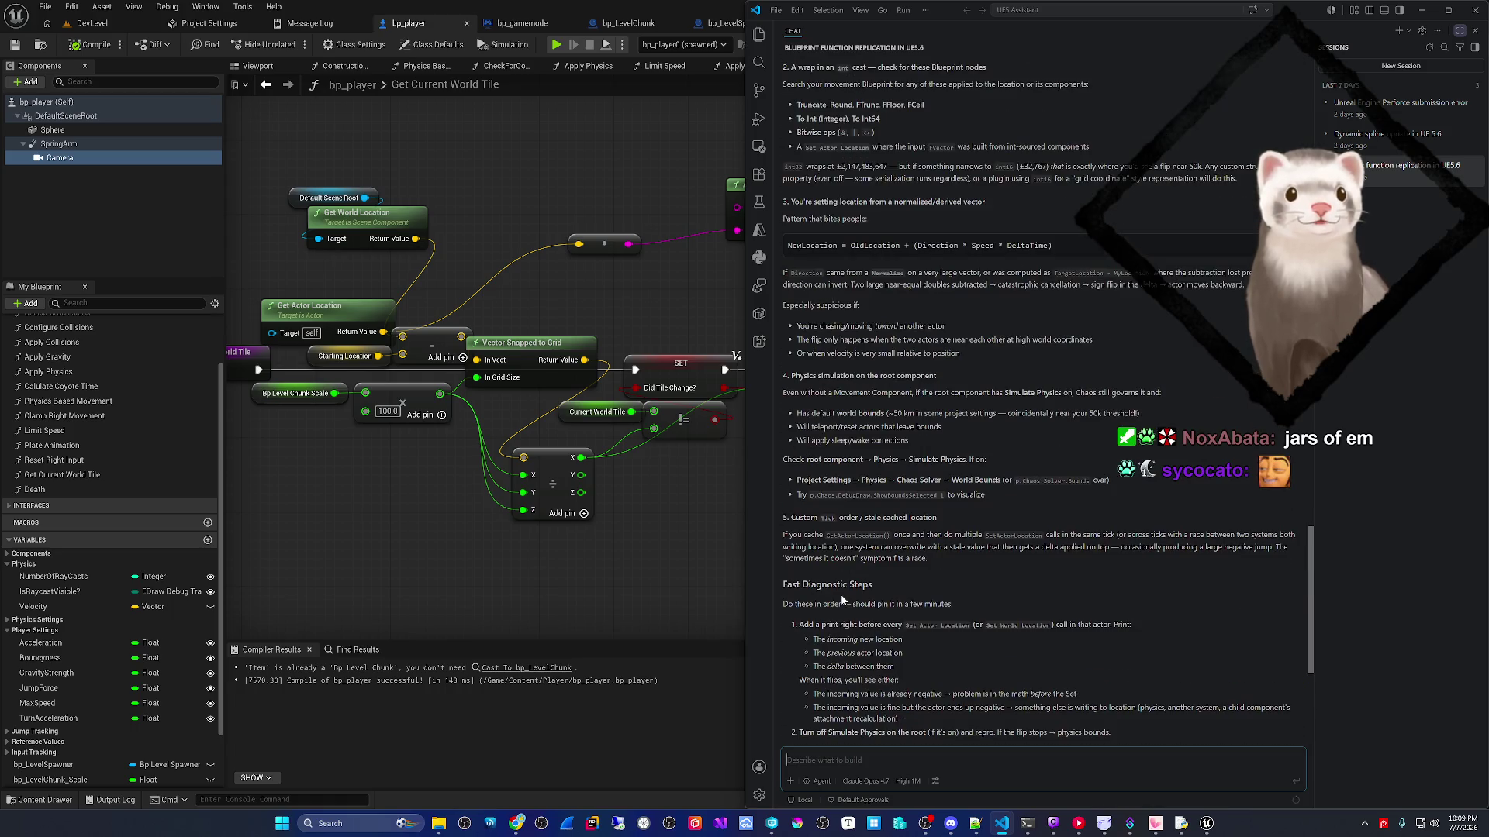
{"action": "scroll", "coordinate": [841, 599], "scroll_direction": "up", "scroll_amount": 6}
{"action": "scroll", "coordinate": [839, 598], "scroll_direction": "down", "scroll_amount": 2}
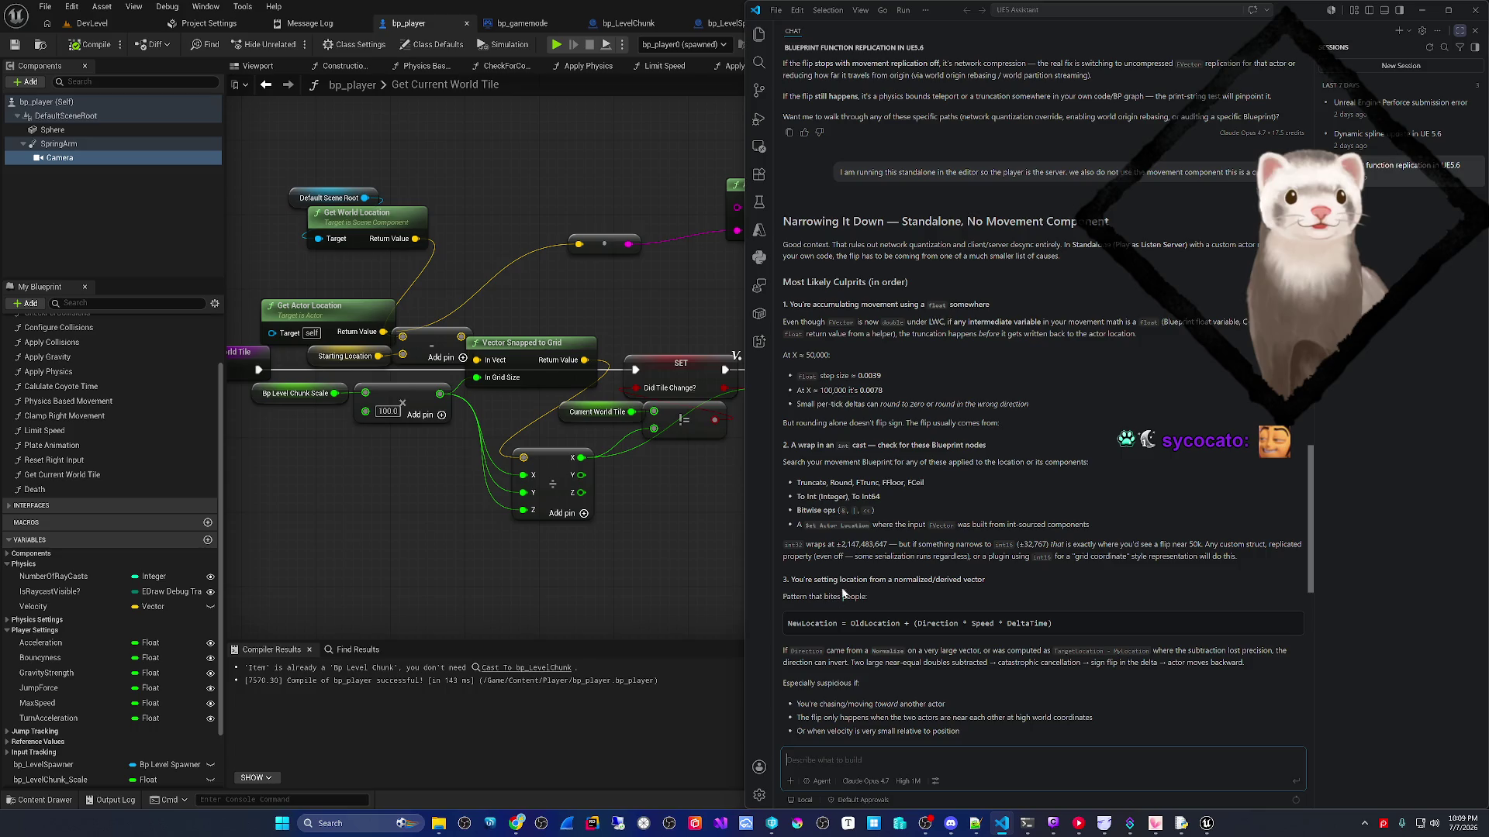
{"action": "left_click_drag", "start_coordinate": [949, 328], "coordinate": [1041, 325]}
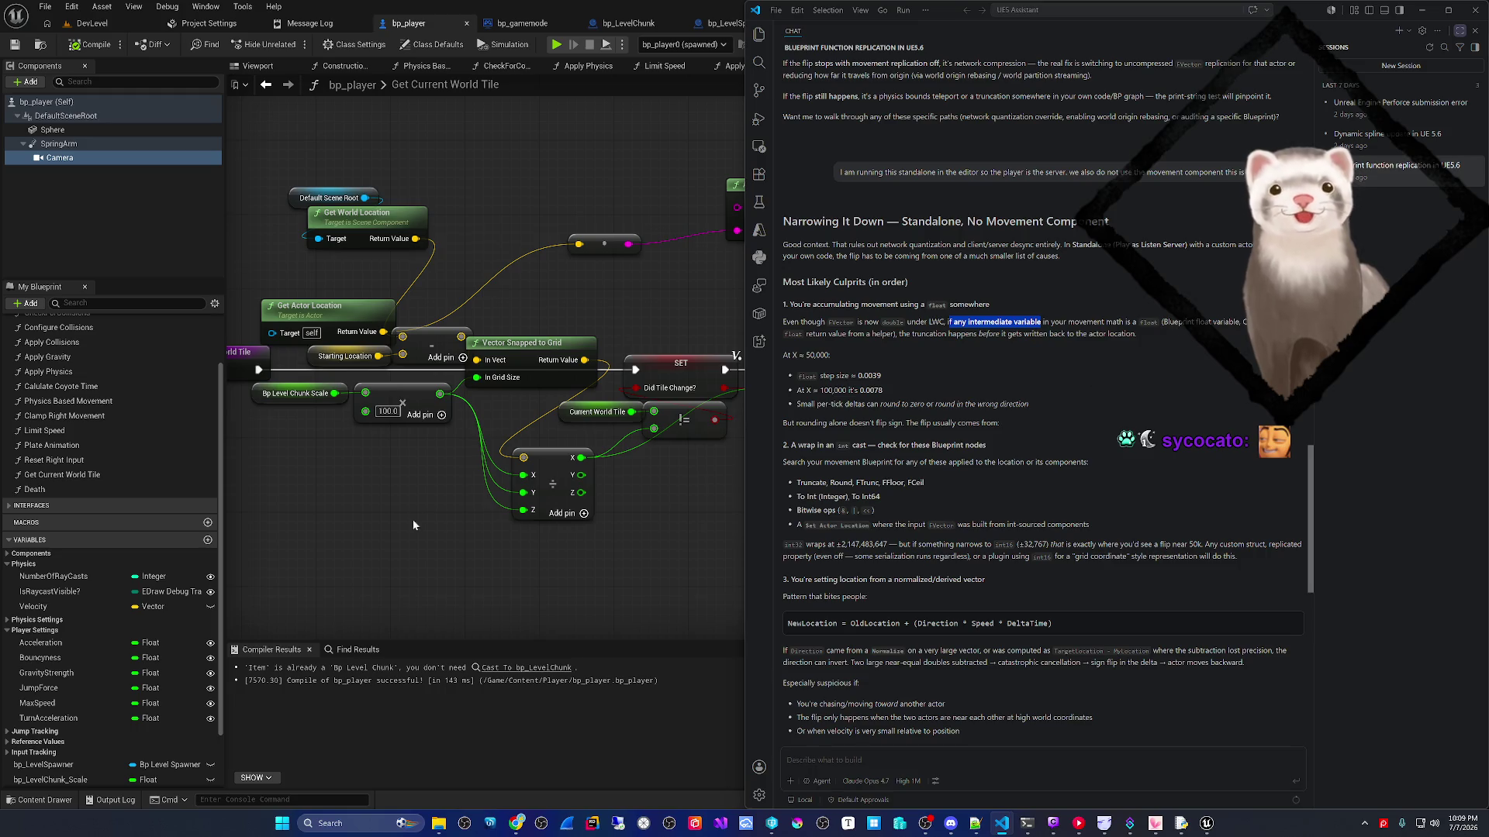
{"action": "left_click", "coordinate": [388, 522]}
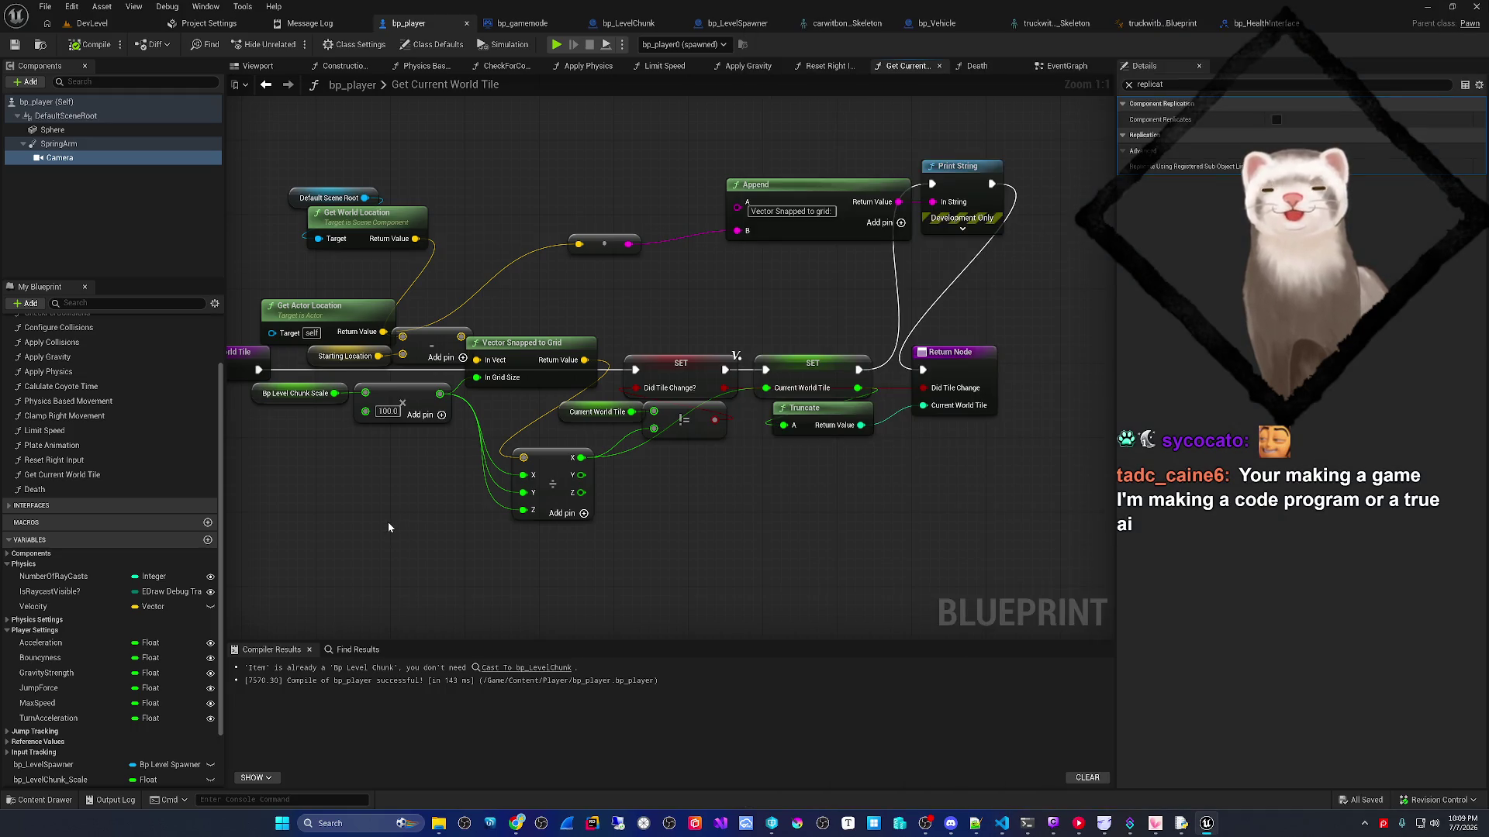
- Browse bp_player's Physics Based Movement, CheckForCollisions, Viewport and EventGraph tabs
{"action": "left_click", "coordinate": [423, 66]}
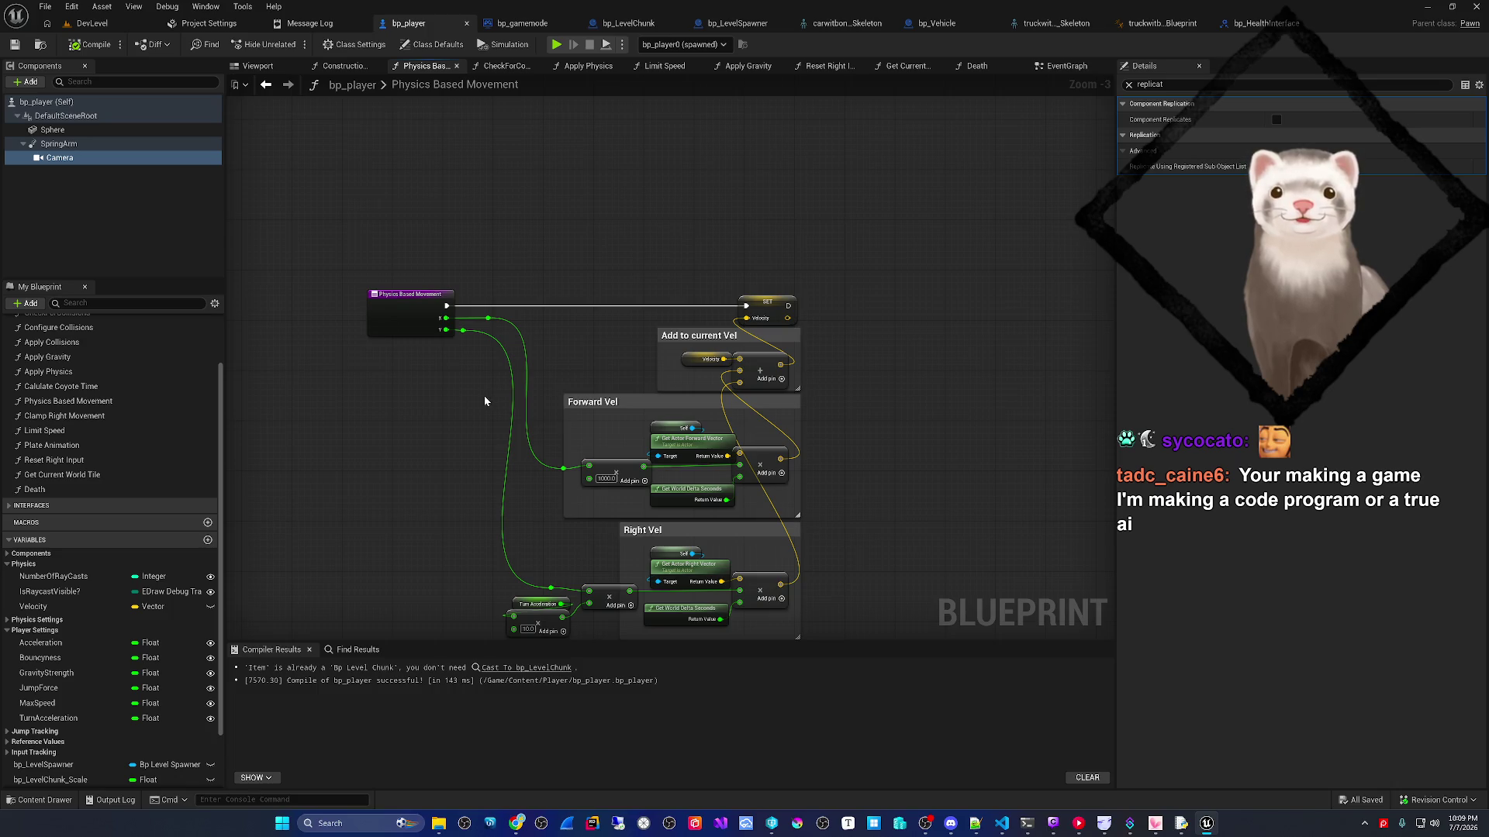
{"action": "left_click", "coordinate": [486, 66]}
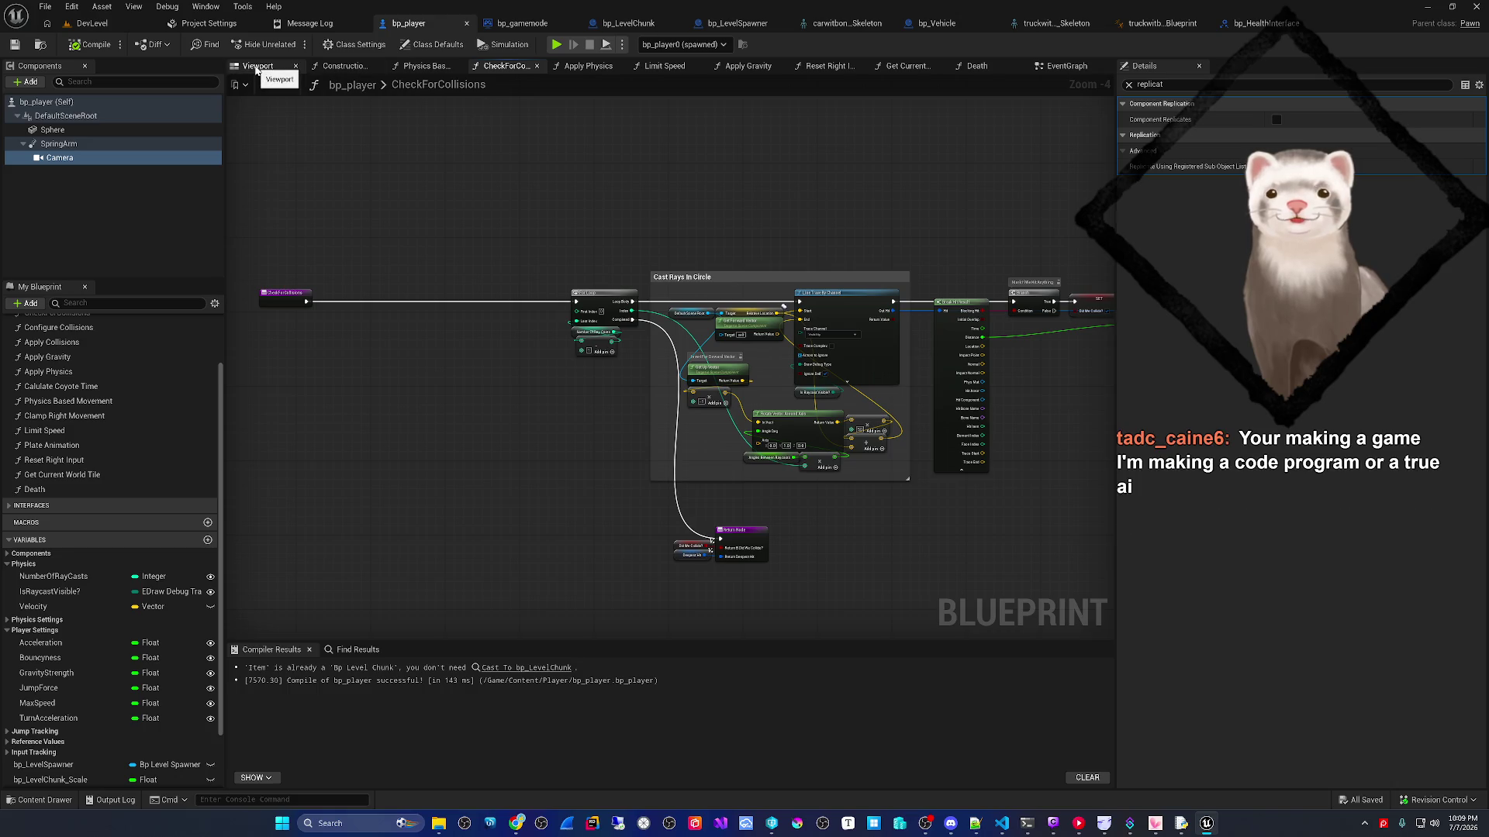
{"action": "left_click", "coordinate": [256, 69]}
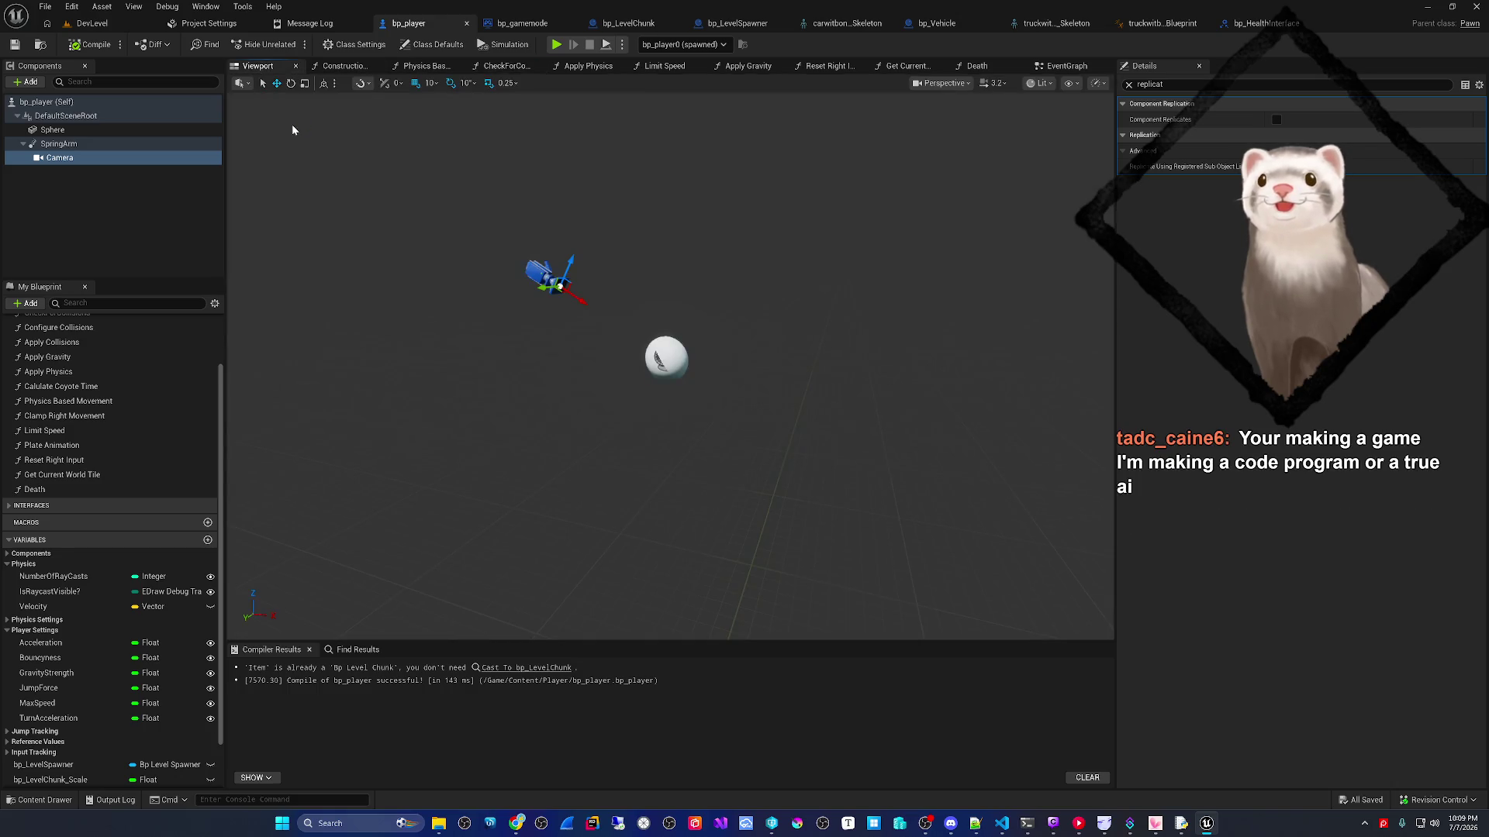
{"action": "scroll", "coordinate": [379, 159], "scroll_direction": "up", "scroll_amount": 1}
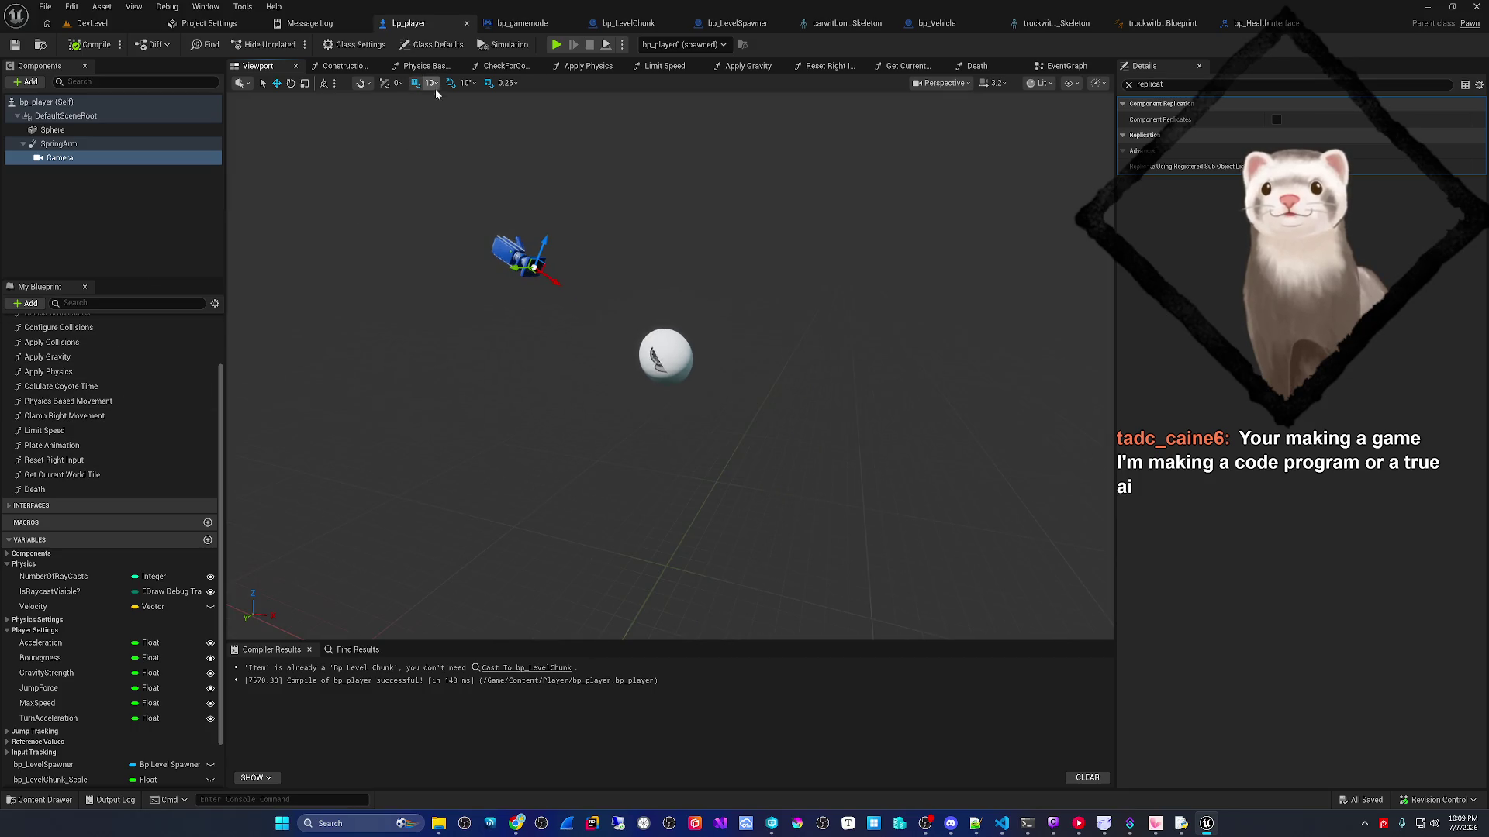
{"action": "left_click", "coordinate": [1035, 66]}
{"action": "scroll", "coordinate": [454, 429], "scroll_direction": "down", "scroll_amount": 2}
{"action": "mouse_move", "coordinate": [454, 430]}
{"action": "left_mouse_down"}
{"action": "mouse_move", "coordinate": [673, 467]}
{"action": "mouse_move", "coordinate": [721, 523]}
{"action": "left_mouse_up"}
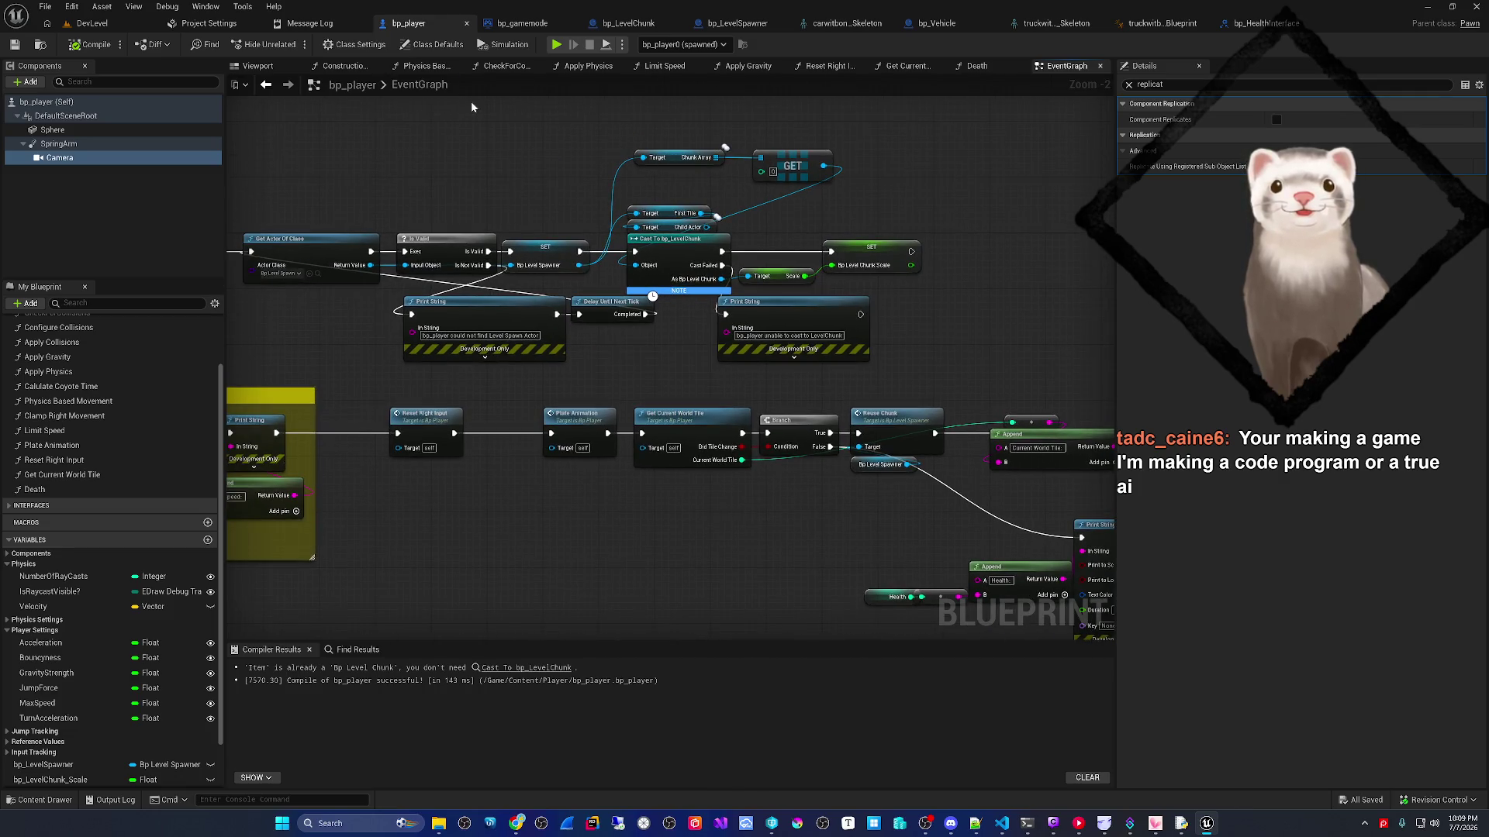
- Open the Apply Physics graph and zoom in on its Set Actor Location node
{"action": "left_click", "coordinate": [586, 68]}
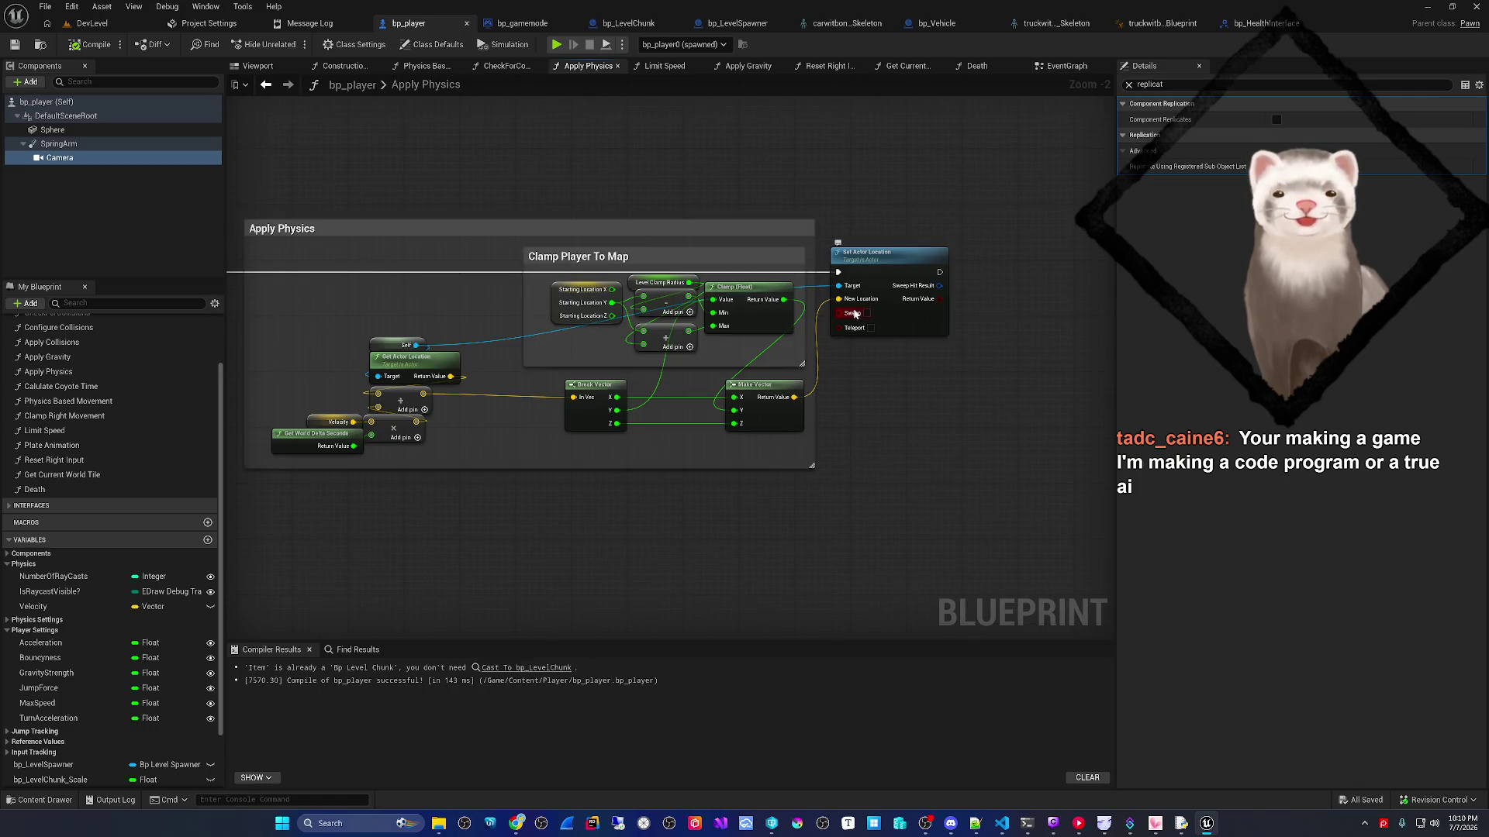
{"action": "scroll", "coordinate": [855, 310], "scroll_direction": "down", "scroll_amount": 2}
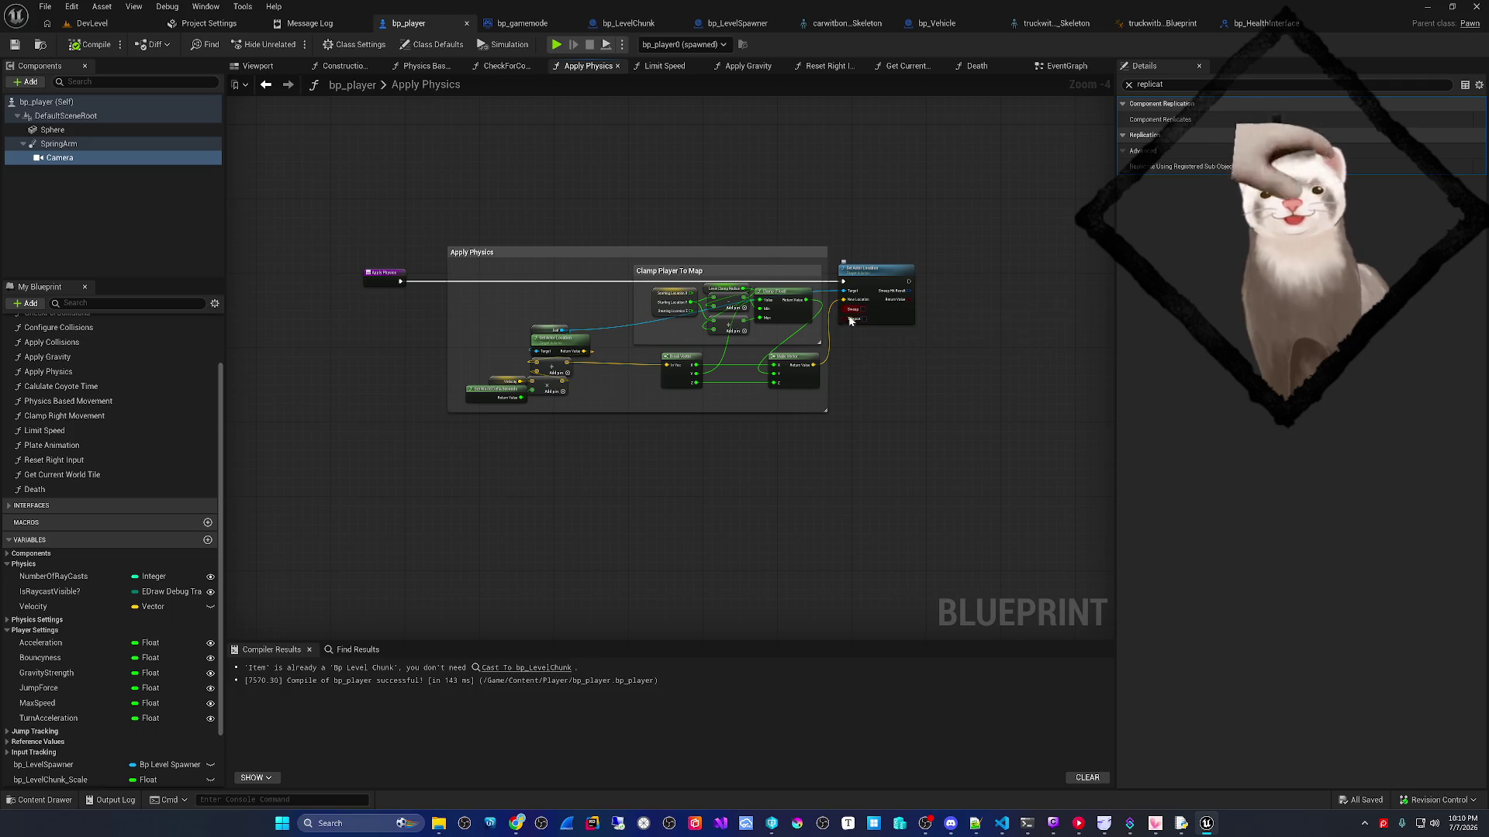
{"action": "scroll", "coordinate": [852, 318], "scroll_direction": "up", "scroll_amount": 4}
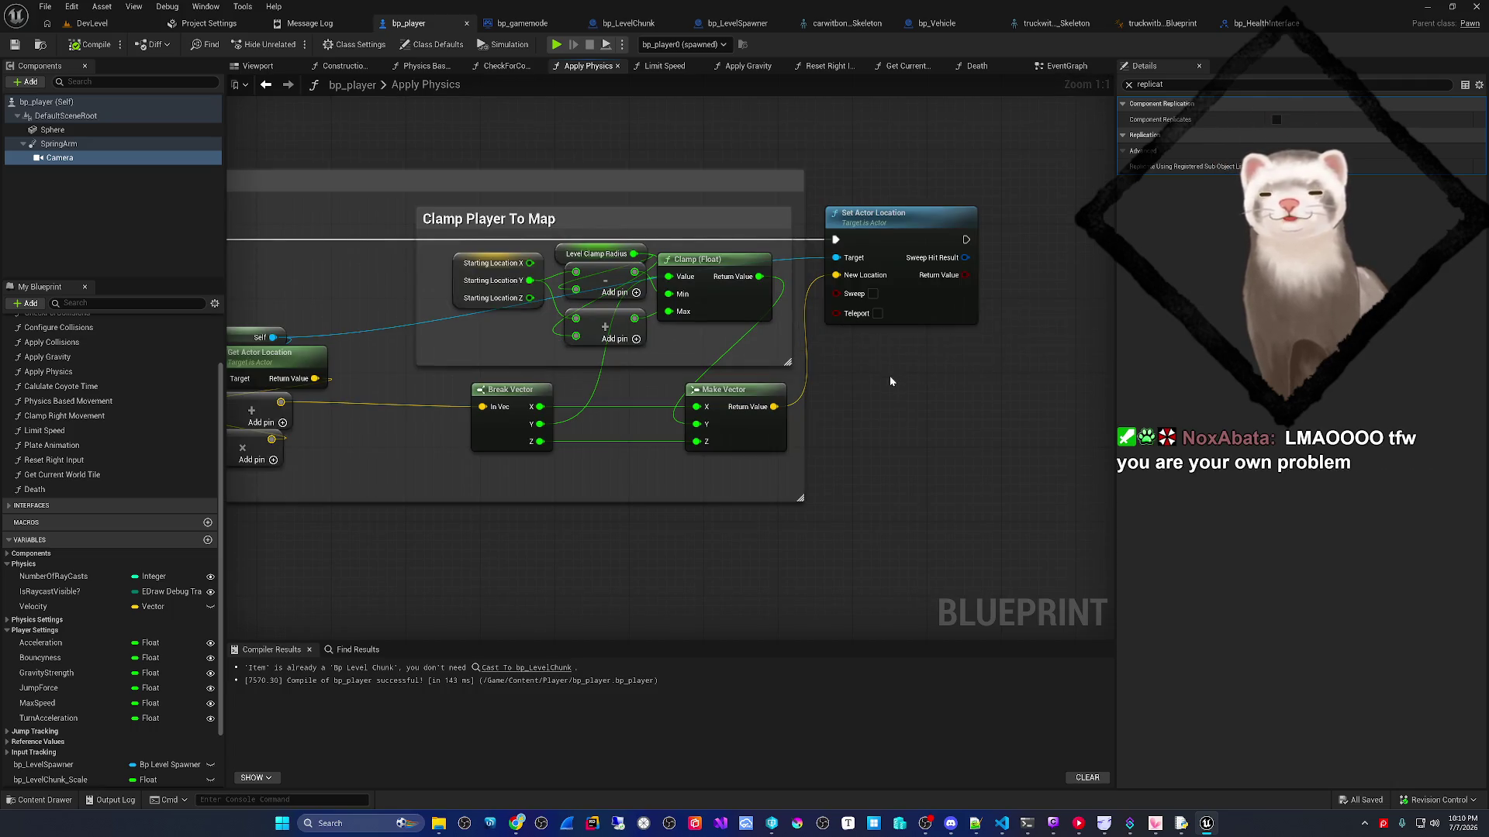
- After Set Actor Location, add a Print String fed by Append of 'My Set Location:' and Make Vector's result
{"action": "mouse_move", "coordinate": [877, 370]}
{"action": "left_mouse_down"}
{"action": "mouse_move", "coordinate": [1001, 356]}
{"action": "mouse_move", "coordinate": [866, 396]}
{"action": "mouse_move", "coordinate": [784, 399]}
{"action": "mouse_move", "coordinate": [874, 412]}
{"action": "mouse_move", "coordinate": [739, 441]}
{"action": "left_mouse_up"}
{"action": "mouse_move", "coordinate": [813, 330]}
{"action": "left_mouse_down"}
{"action": "mouse_move", "coordinate": [928, 409]}
{"action": "mouse_move", "coordinate": [816, 458]}
{"action": "left_mouse_up"}
{"action": "type", "text": "print"}
{"action": "key", "text": "Return"}
{"action": "type", "text": "append"}
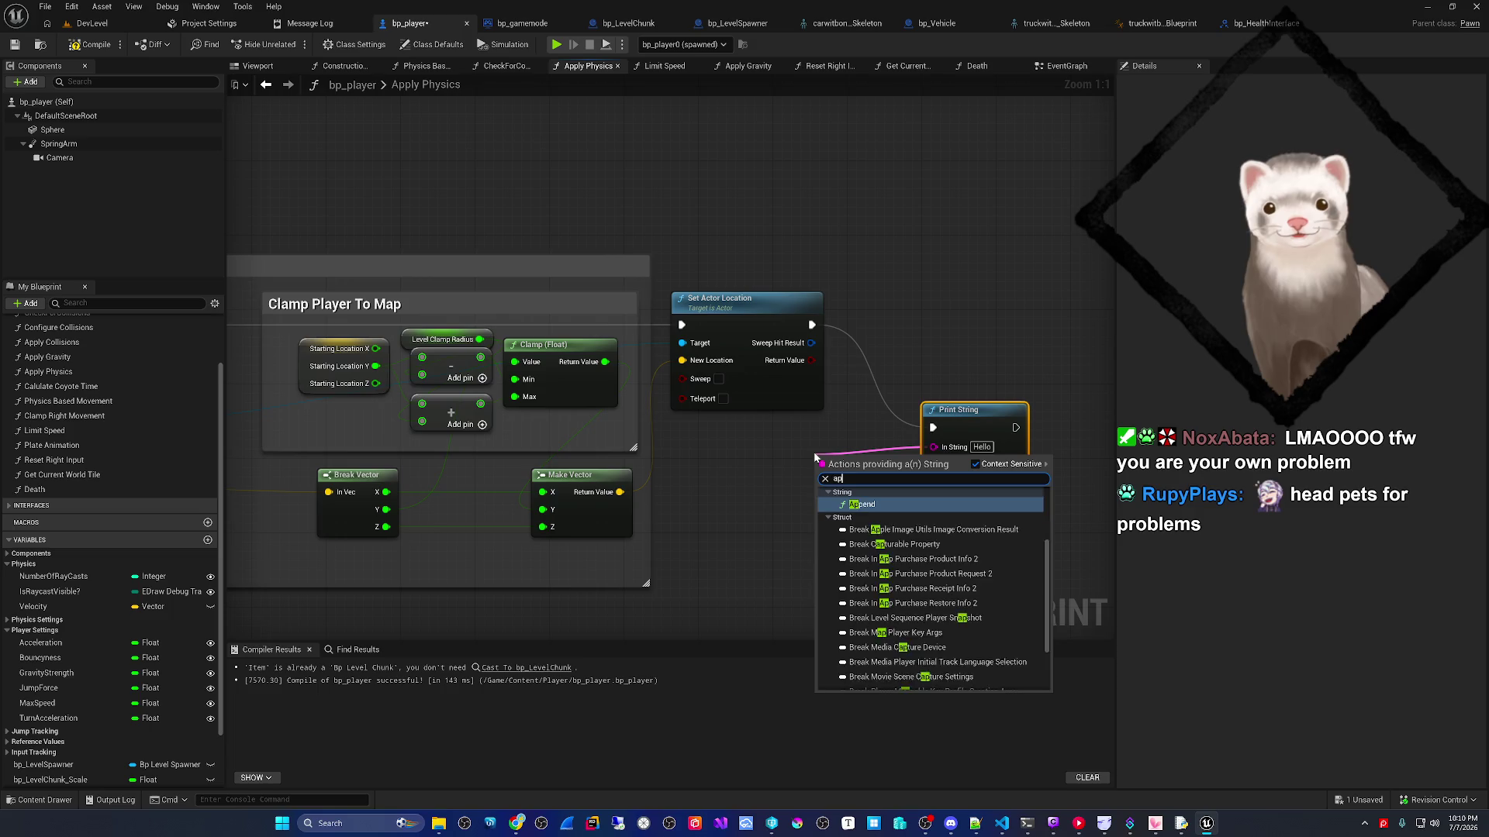
{"action": "key", "text": "Return"}
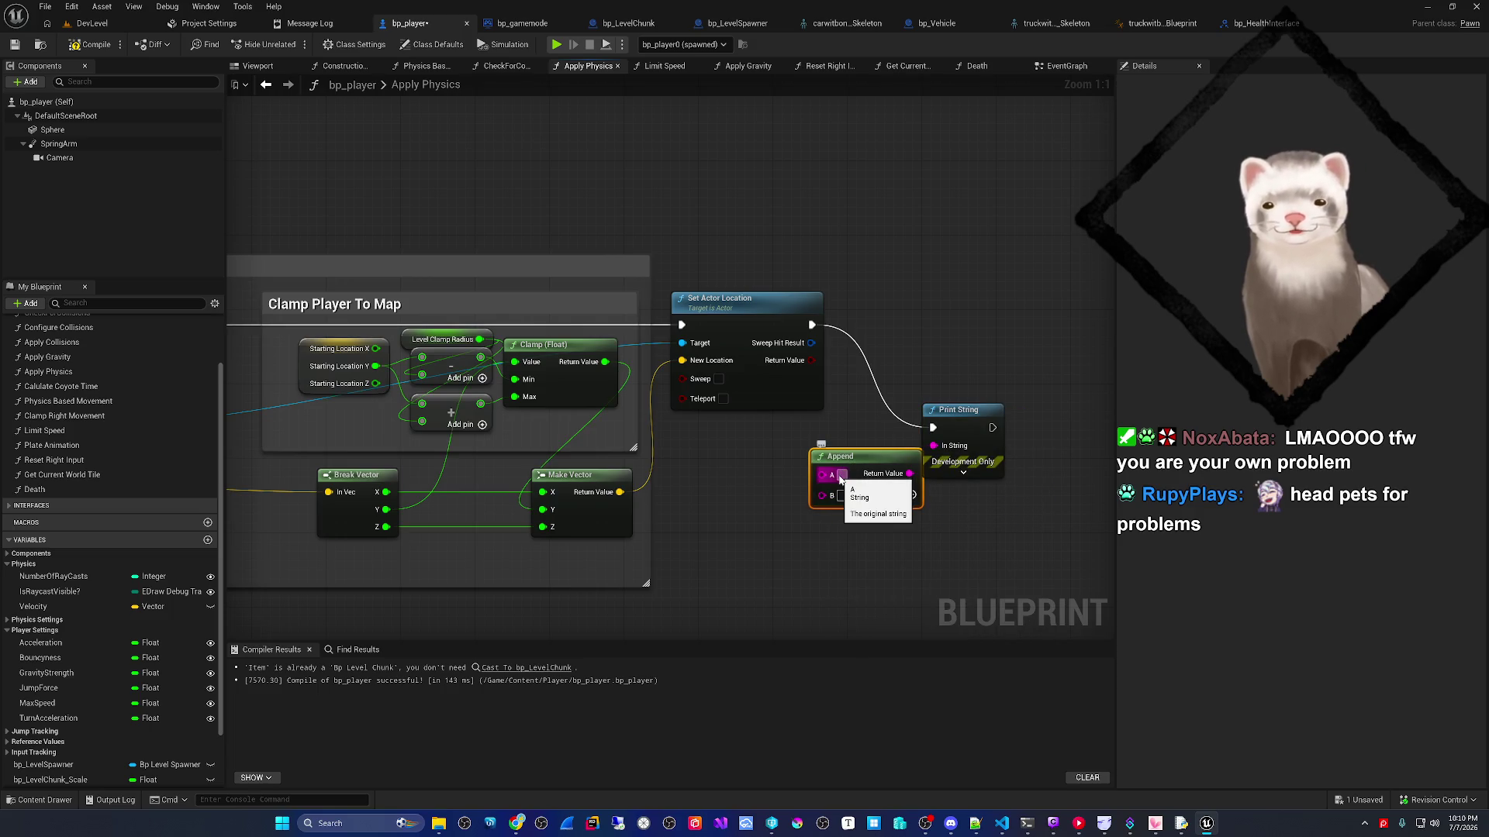
{"action": "type", "text": "peed:"}
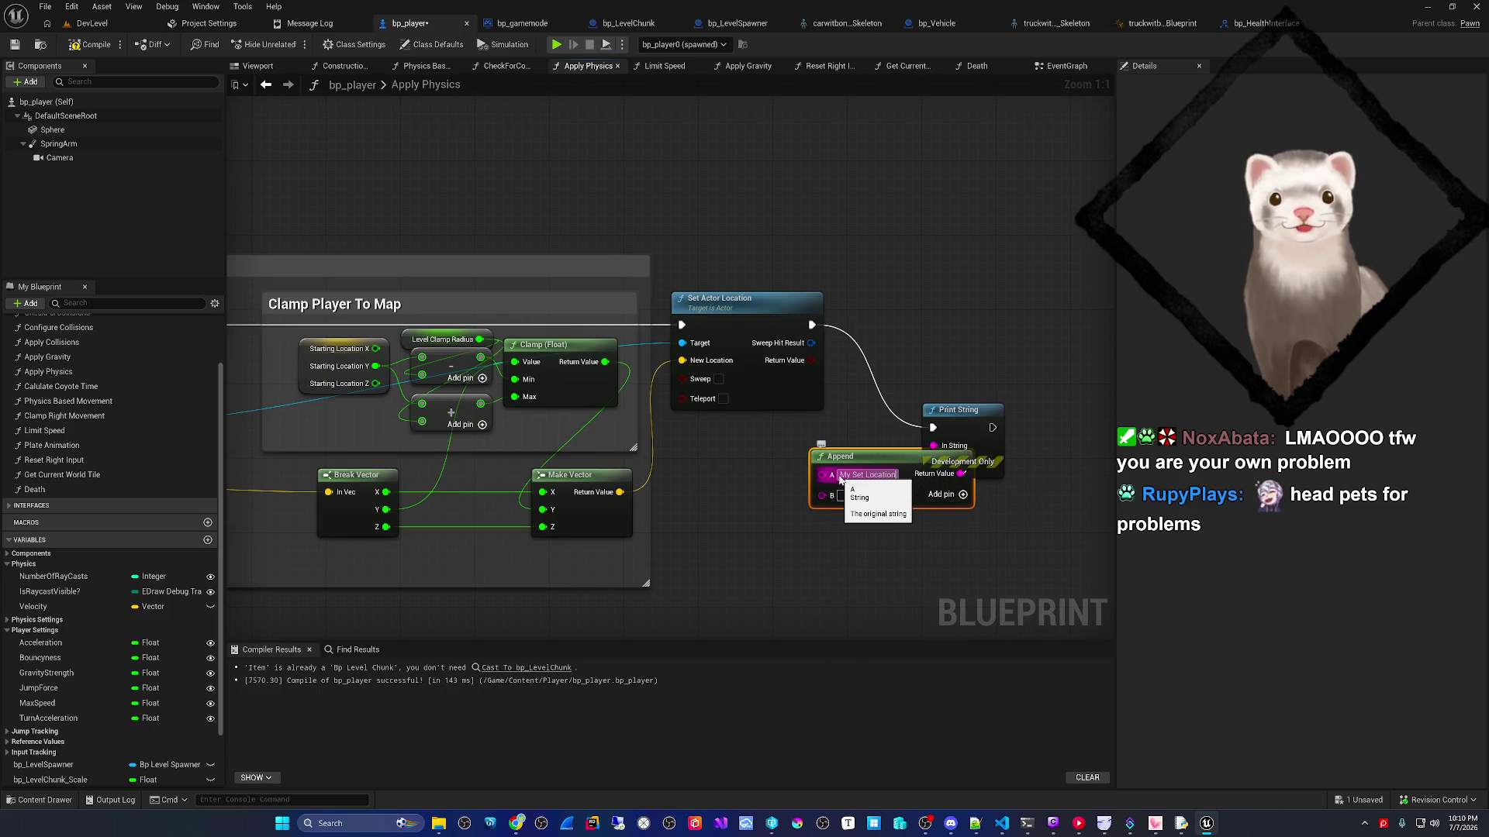
{"action": "left_click_drag", "start_coordinate": [856, 473], "coordinate": [778, 465]}
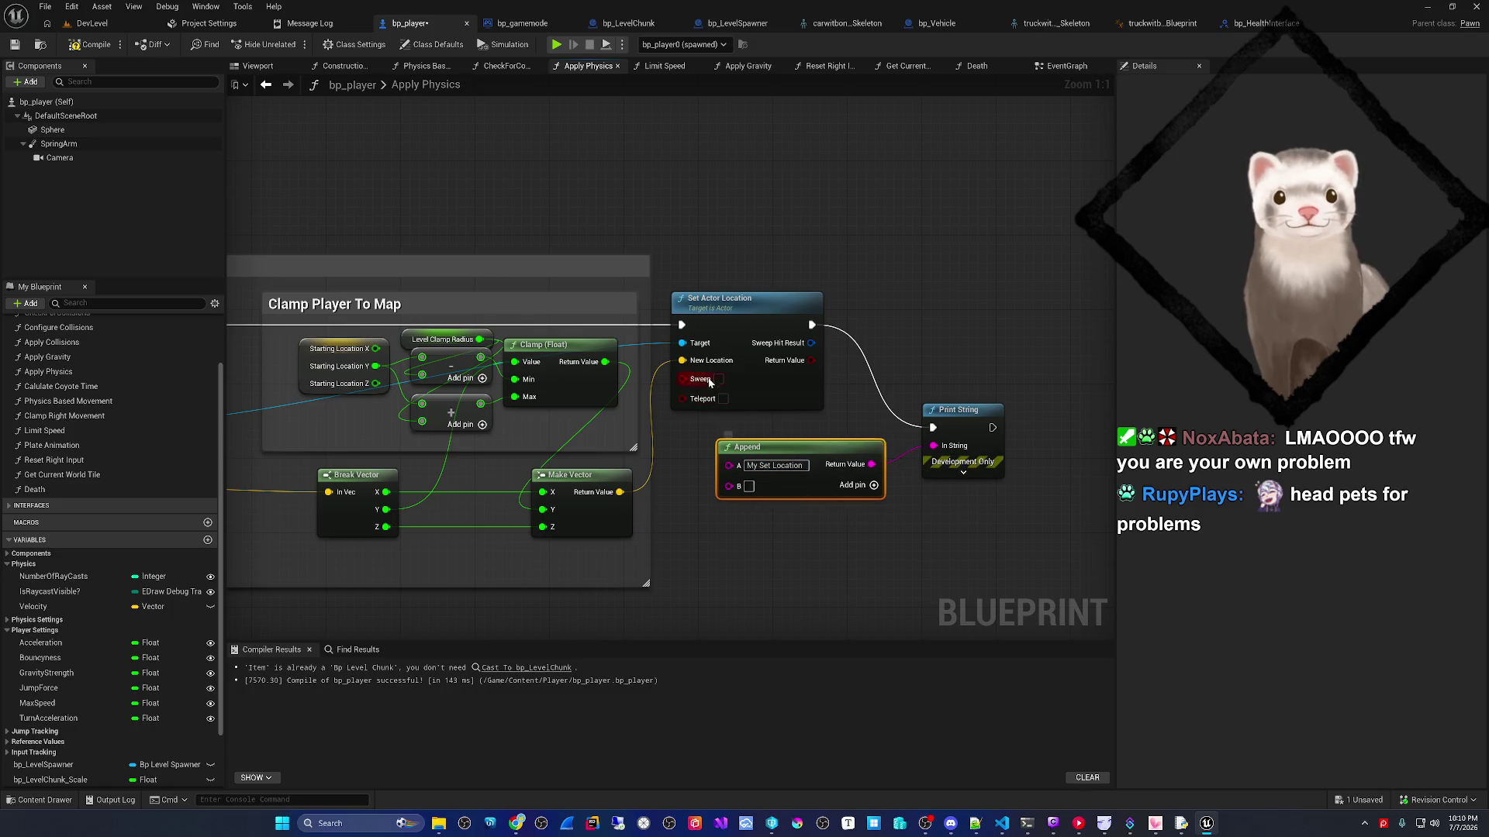
{"action": "mouse_move", "coordinate": [620, 492]}
{"action": "left_mouse_down"}
{"action": "mouse_move", "coordinate": [698, 508]}
{"action": "mouse_move", "coordinate": [742, 487]}
{"action": "left_mouse_up"}
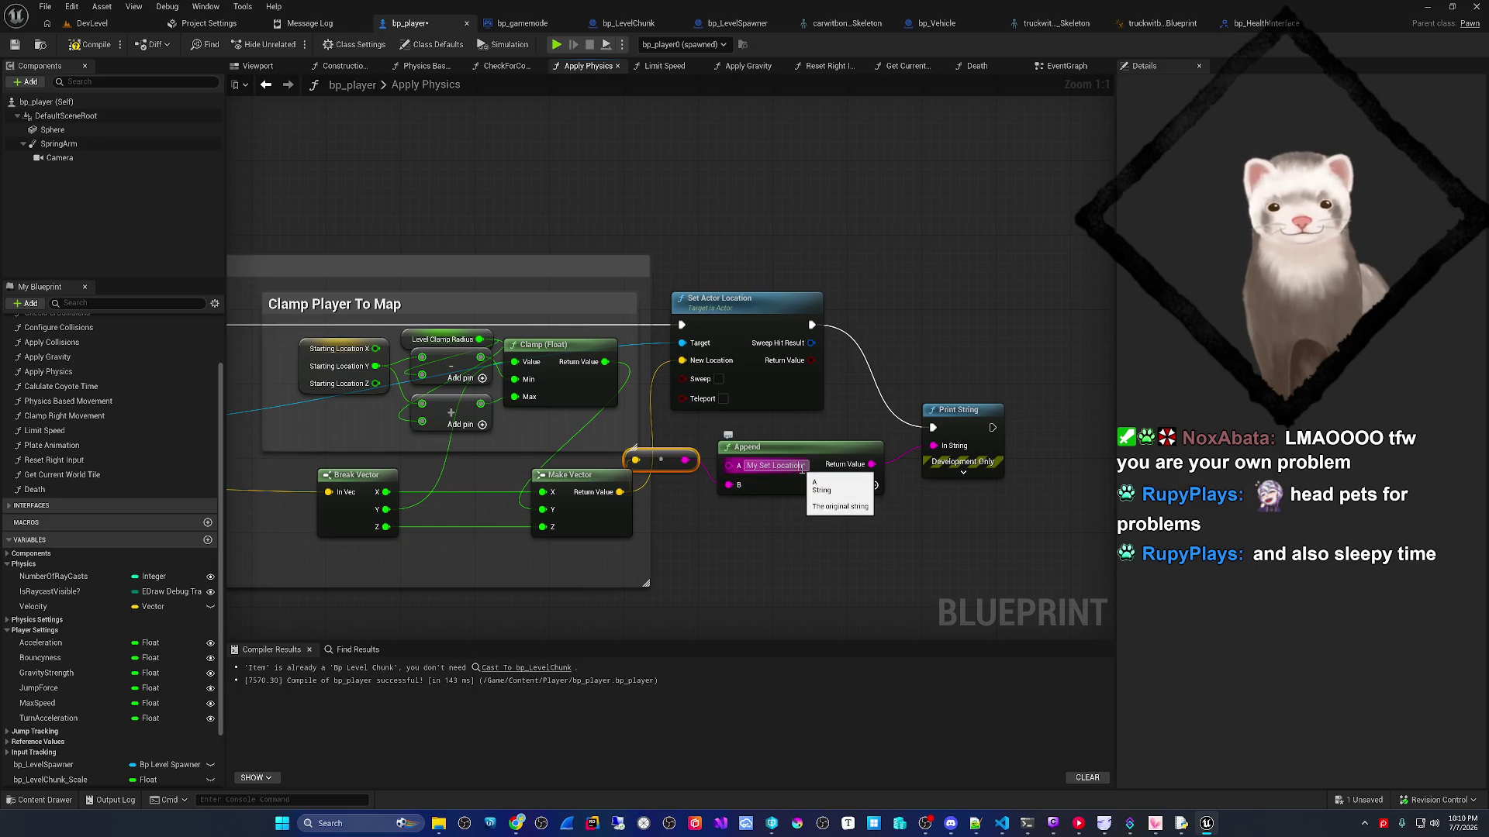
{"action": "type", "text": ":"}
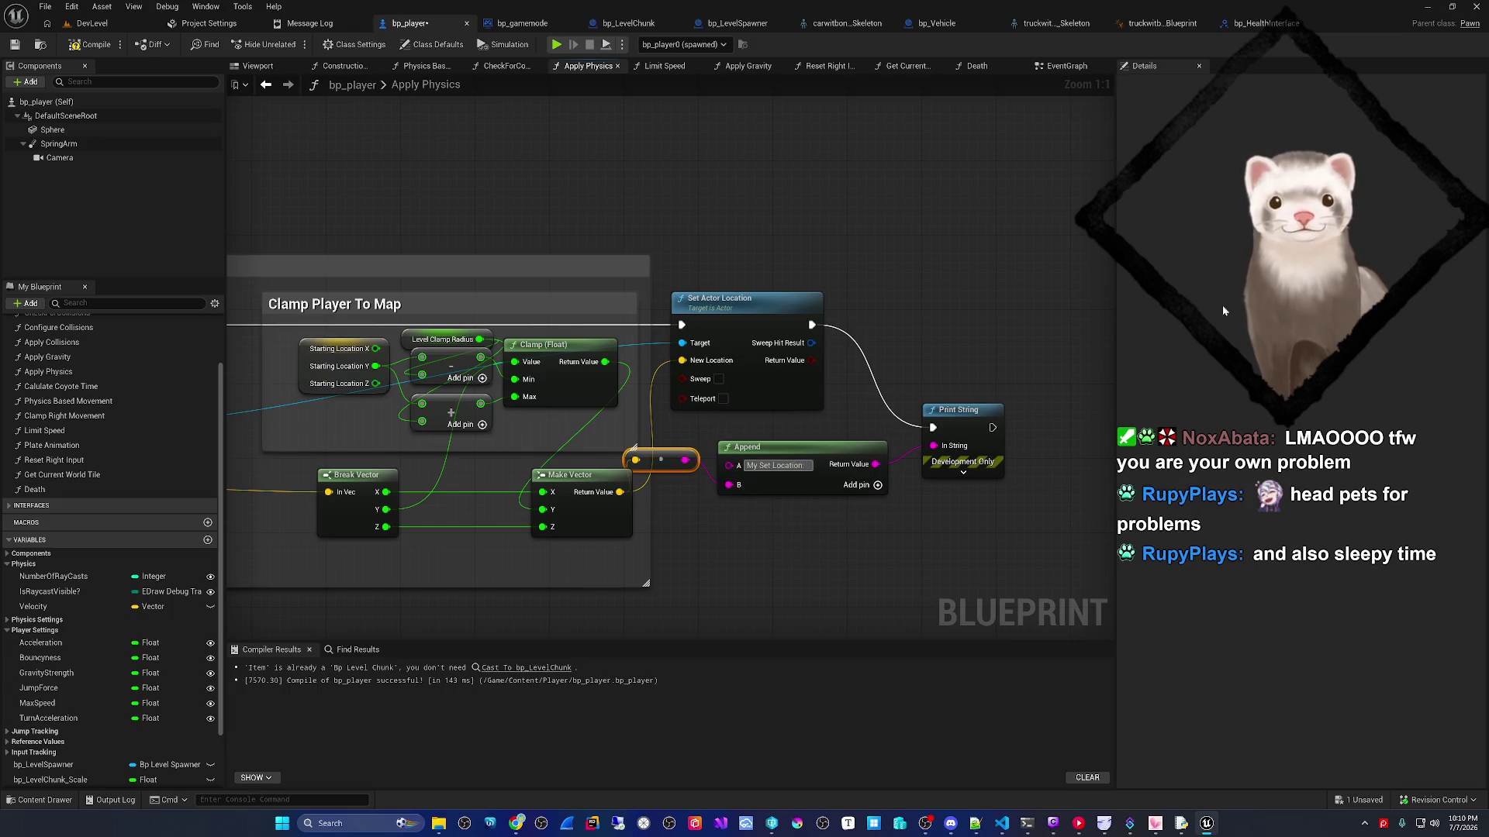
{"action": "key", "text": "ctrl+s"}
- Set the Print String duration to 0.0 and start a play test
{"action": "left_click", "coordinate": [963, 472]}
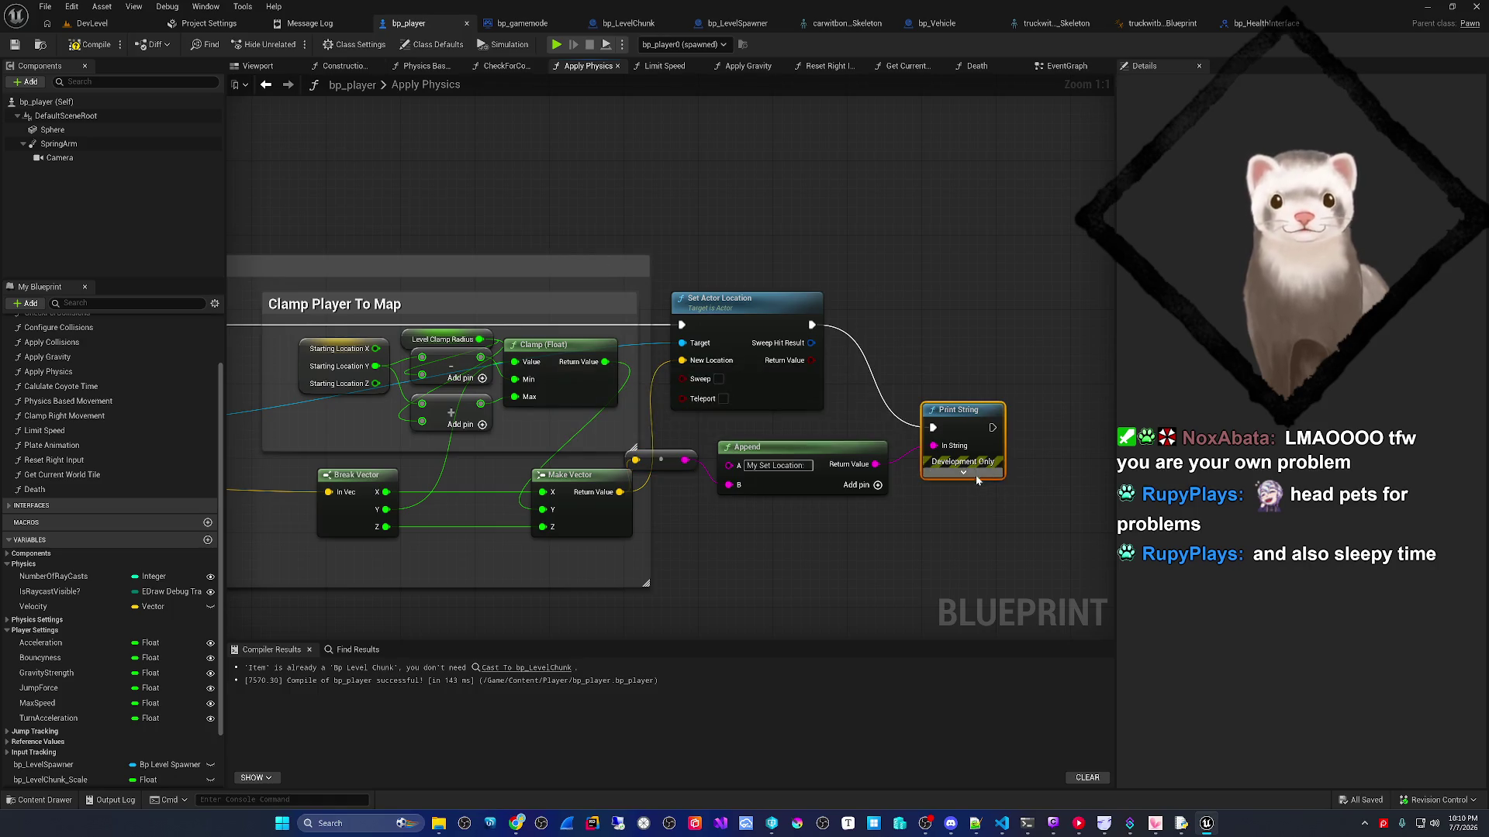
{"action": "type", "text": "0.0"}
{"action": "key", "text": "Return"}
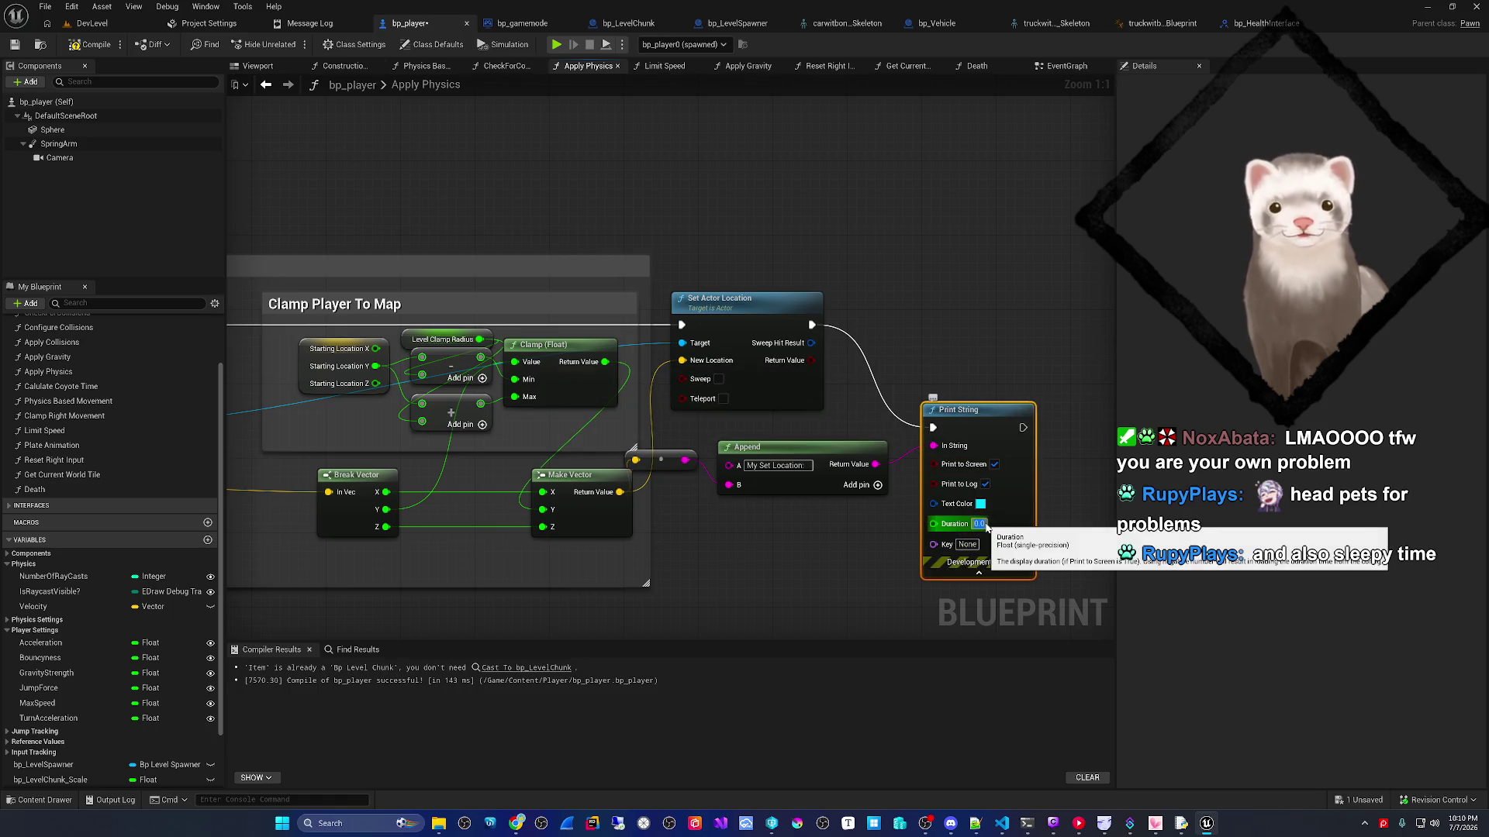
{"action": "key", "text": "ctrl+s"}
{"action": "key", "text": "alt+p"}
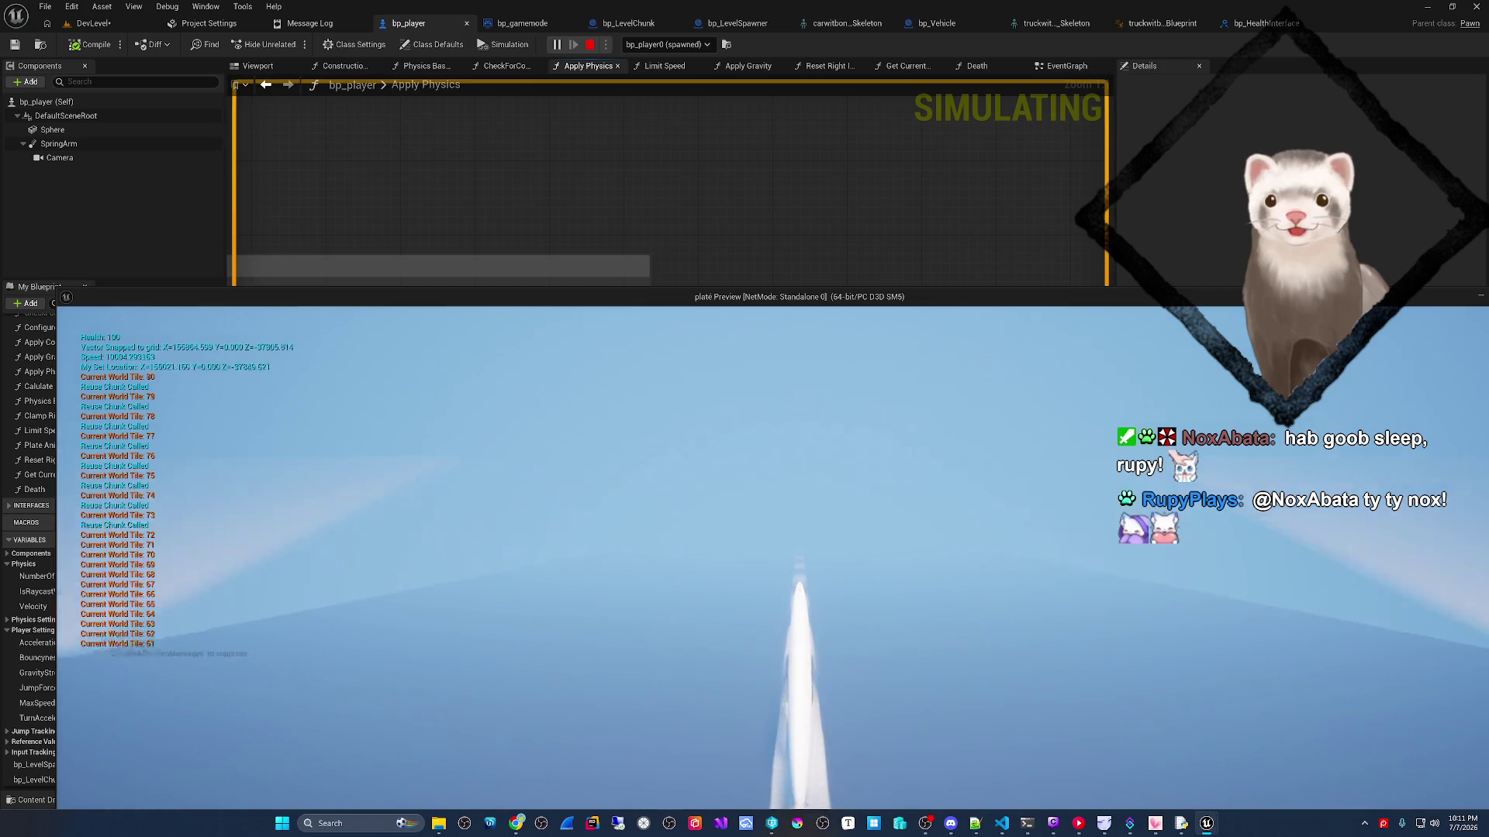
- Stop the test, replay DevLevel twice watching the My Set Location readout, then reopen bp_player
{"action": "key", "text": "Escape"}
{"action": "left_click", "coordinate": [92, 23]}
{"action": "key", "text": "alt+p"}
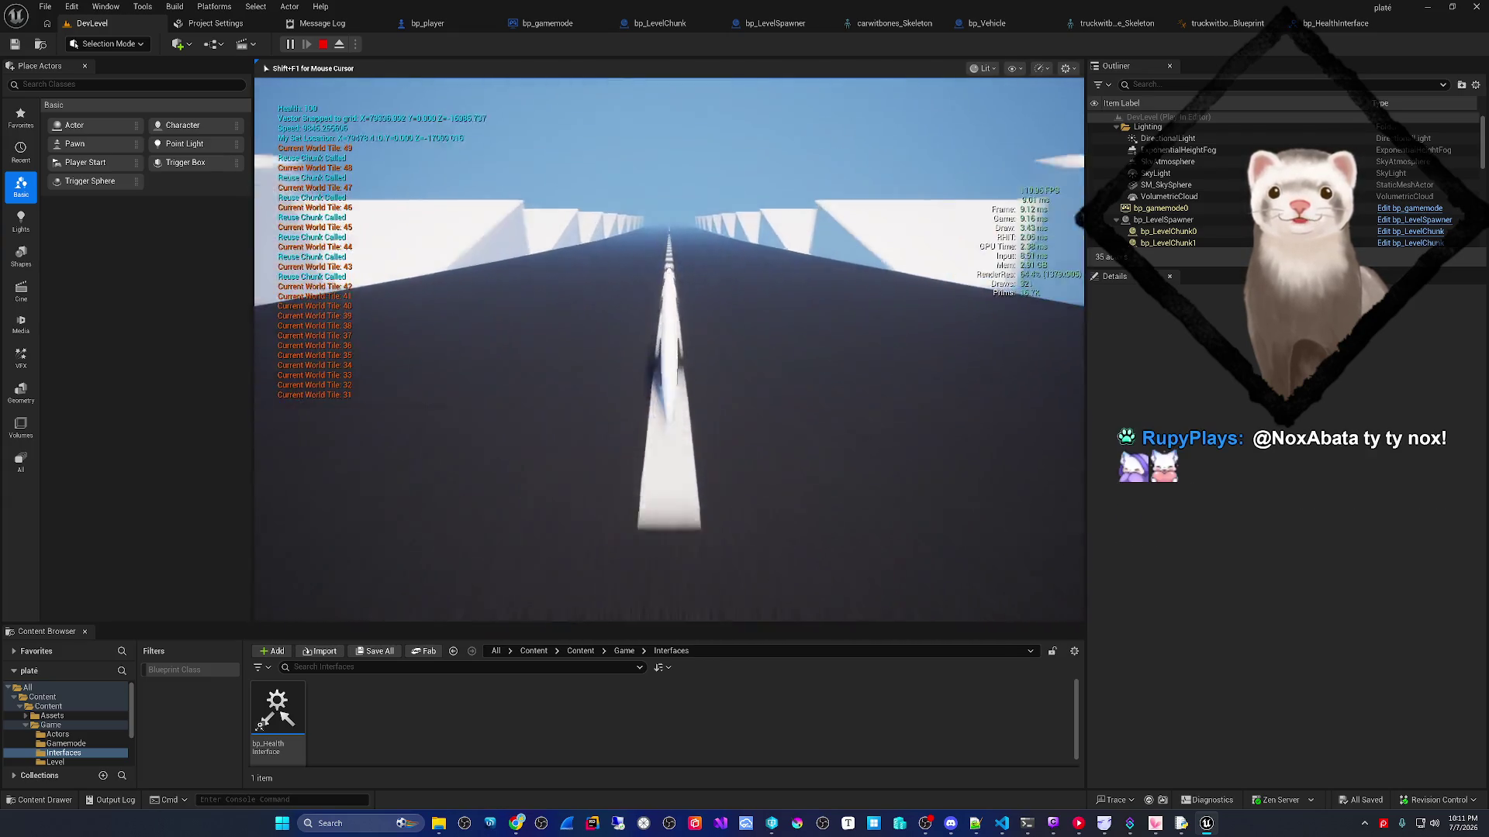
{"action": "key", "text": "Escape"}
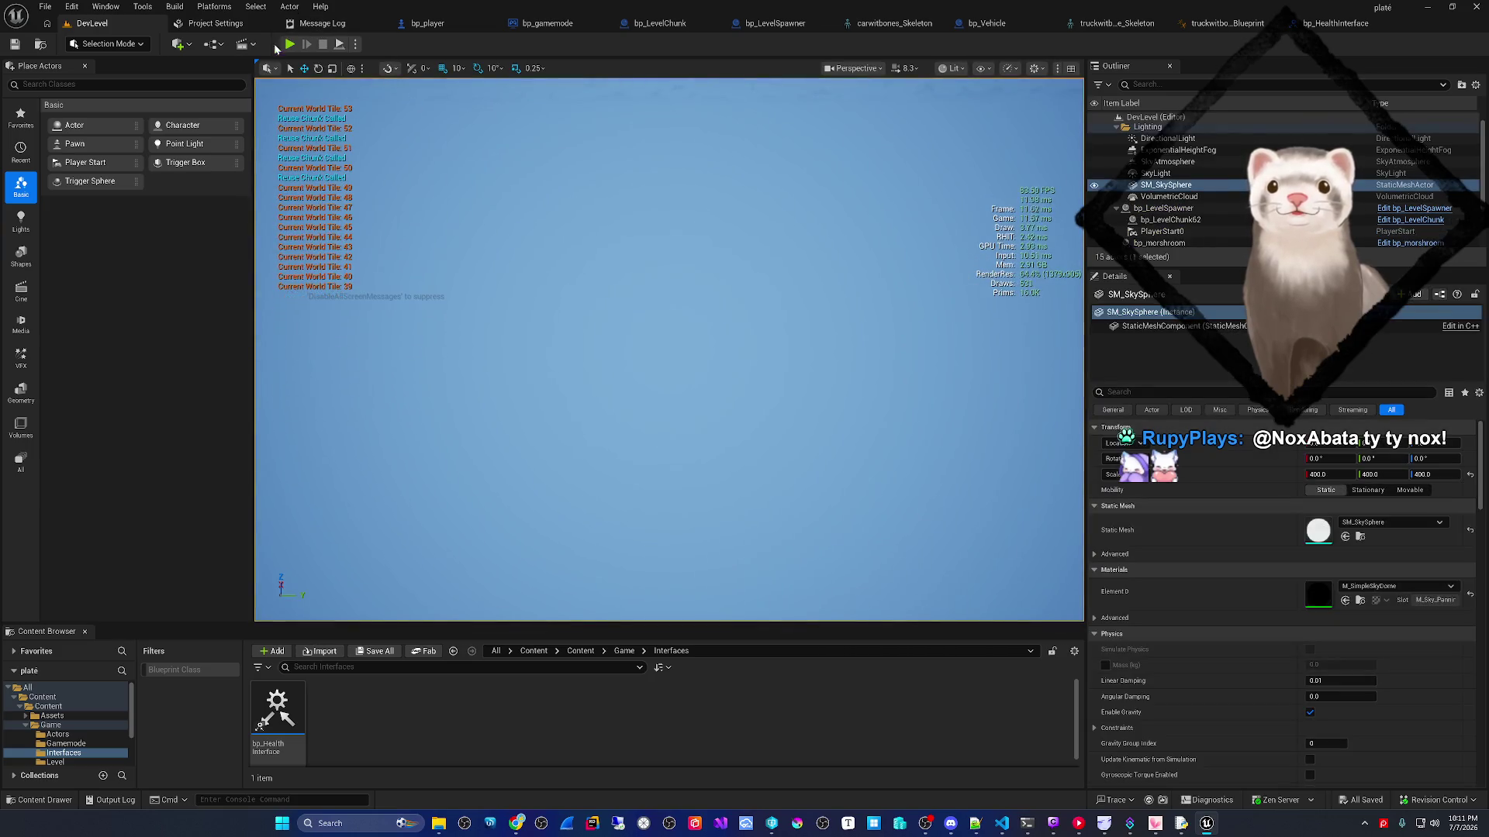
{"action": "left_click", "coordinate": [288, 44]}
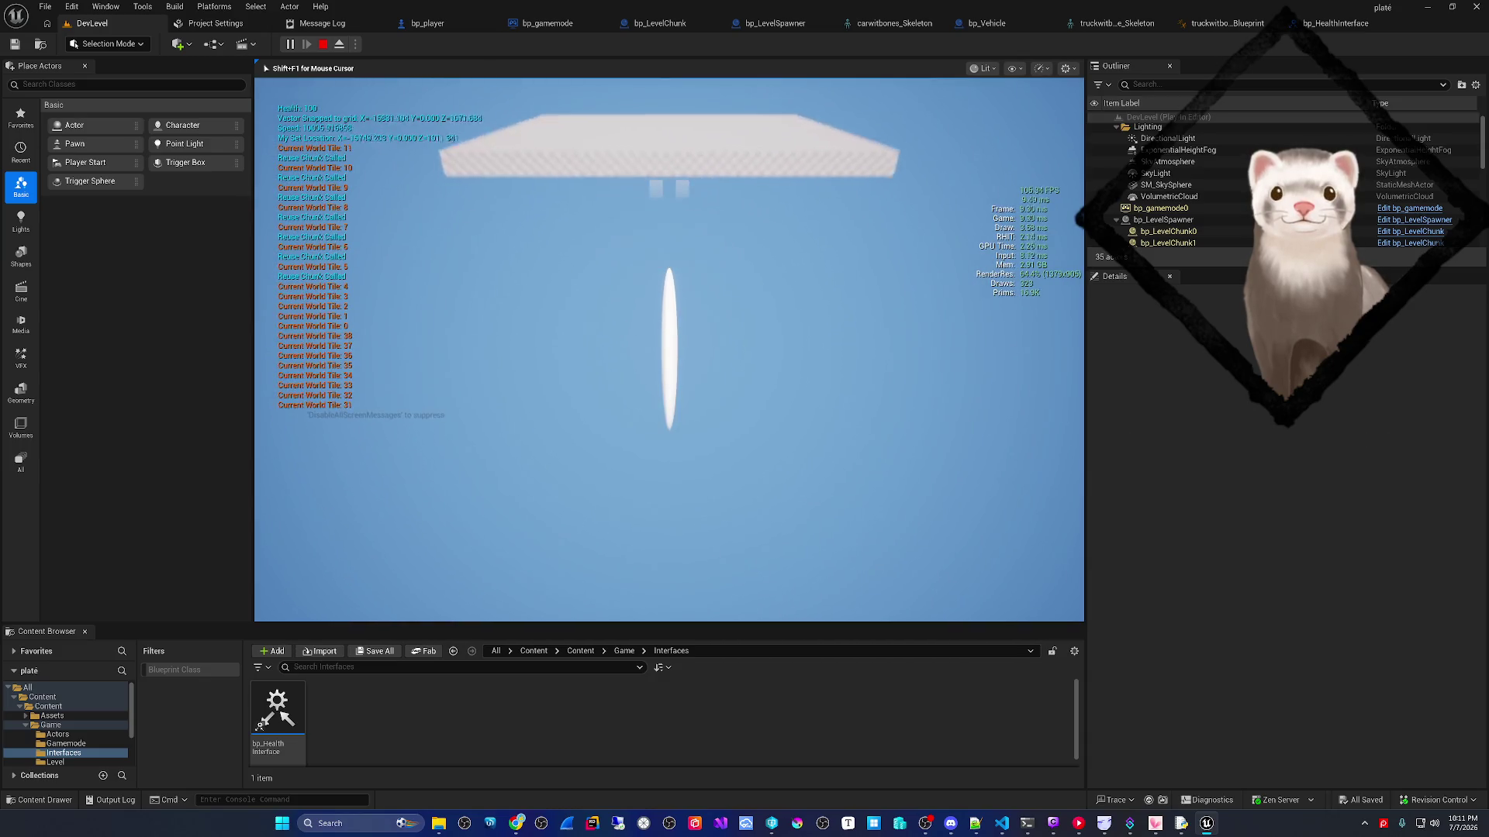
{"action": "key", "text": "Escape"}
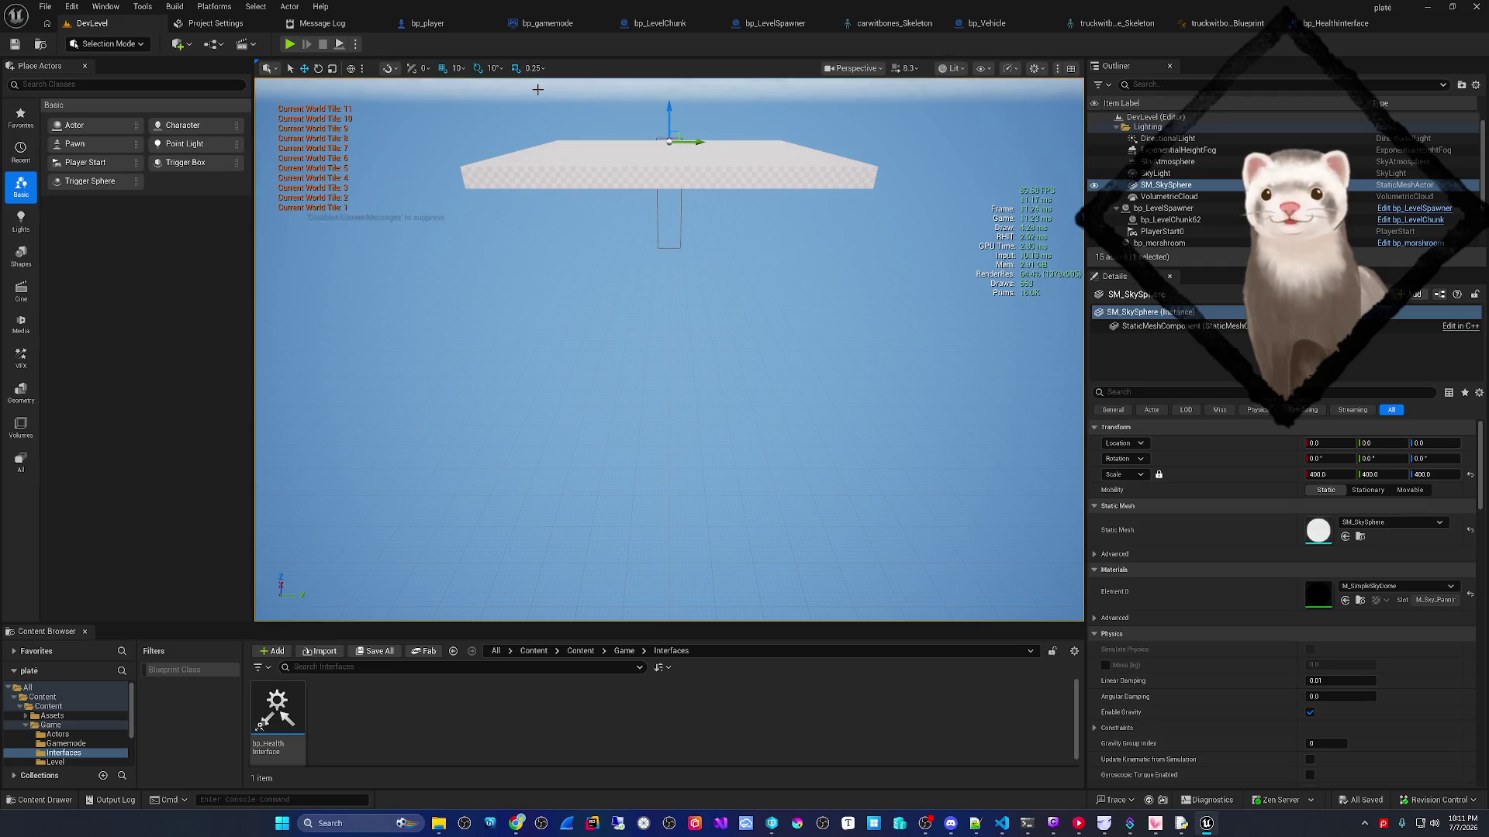
{"action": "left_click", "coordinate": [427, 24]}
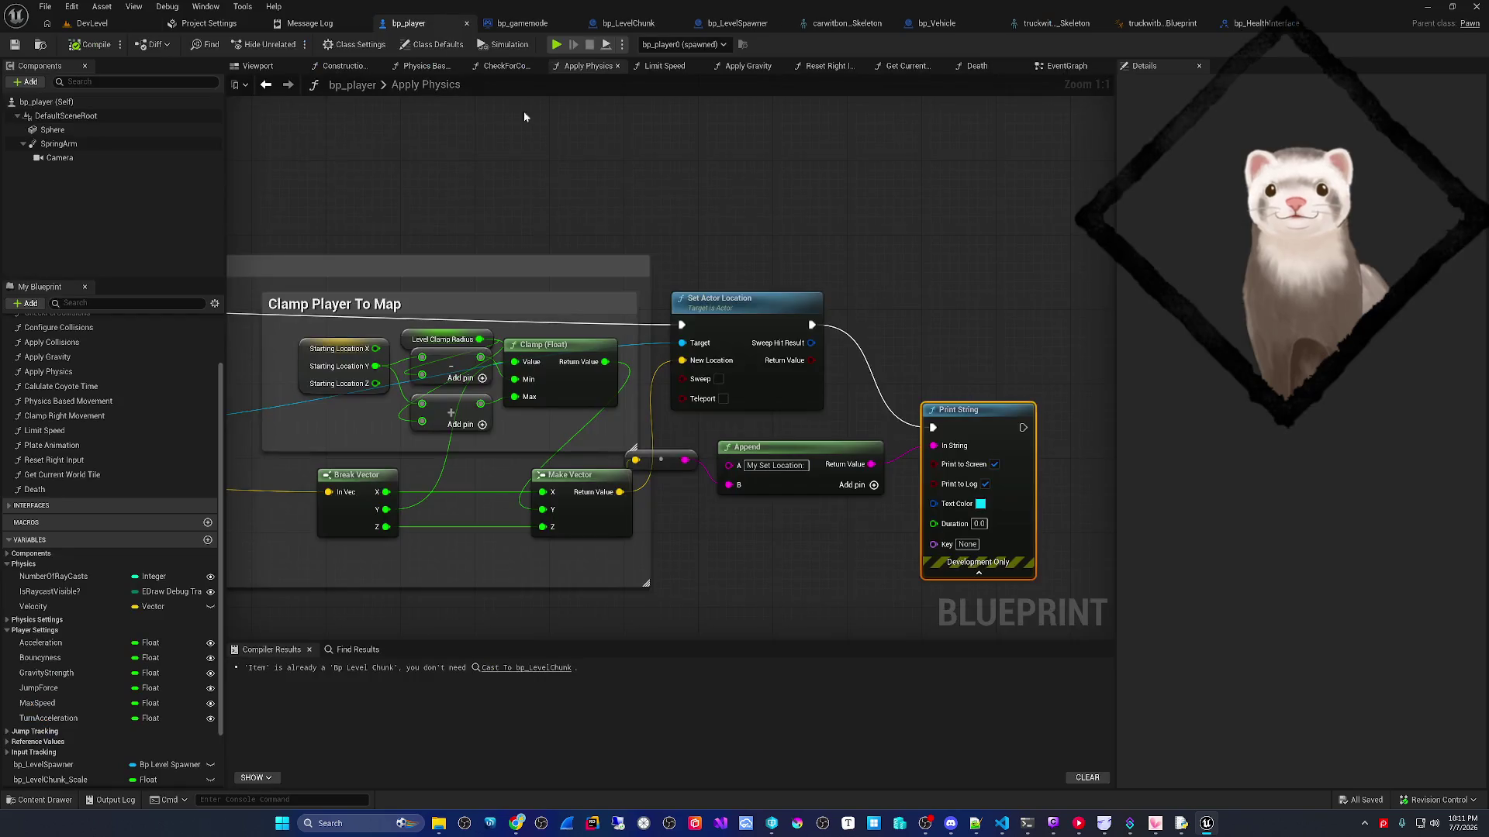
{"action": "mouse_move", "coordinate": [668, 436]}
{"action": "left_mouse_down"}
{"action": "mouse_move", "coordinate": [863, 394]}
{"action": "mouse_move", "coordinate": [993, 338]}
{"action": "left_mouse_up"}
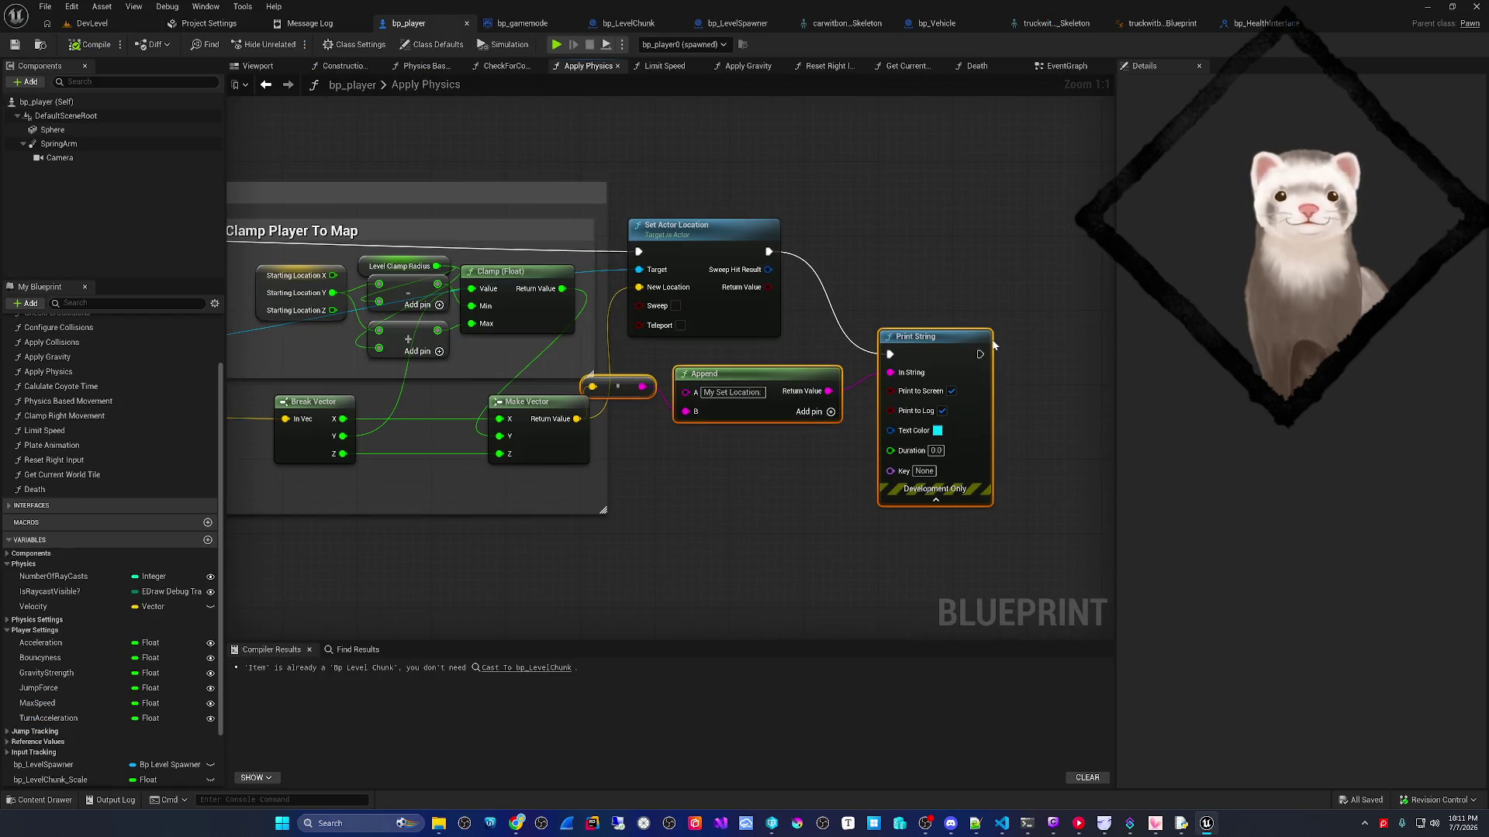
{"action": "key", "text": "Delete"}
{"action": "scroll", "coordinate": [989, 339], "scroll_direction": "down", "scroll_amount": 2}
{"action": "mouse_move", "coordinate": [807, 455]}
{"action": "left_mouse_down"}
{"action": "mouse_move", "coordinate": [990, 419]}
{"action": "mouse_move", "coordinate": [900, 405]}
{"action": "left_mouse_up"}
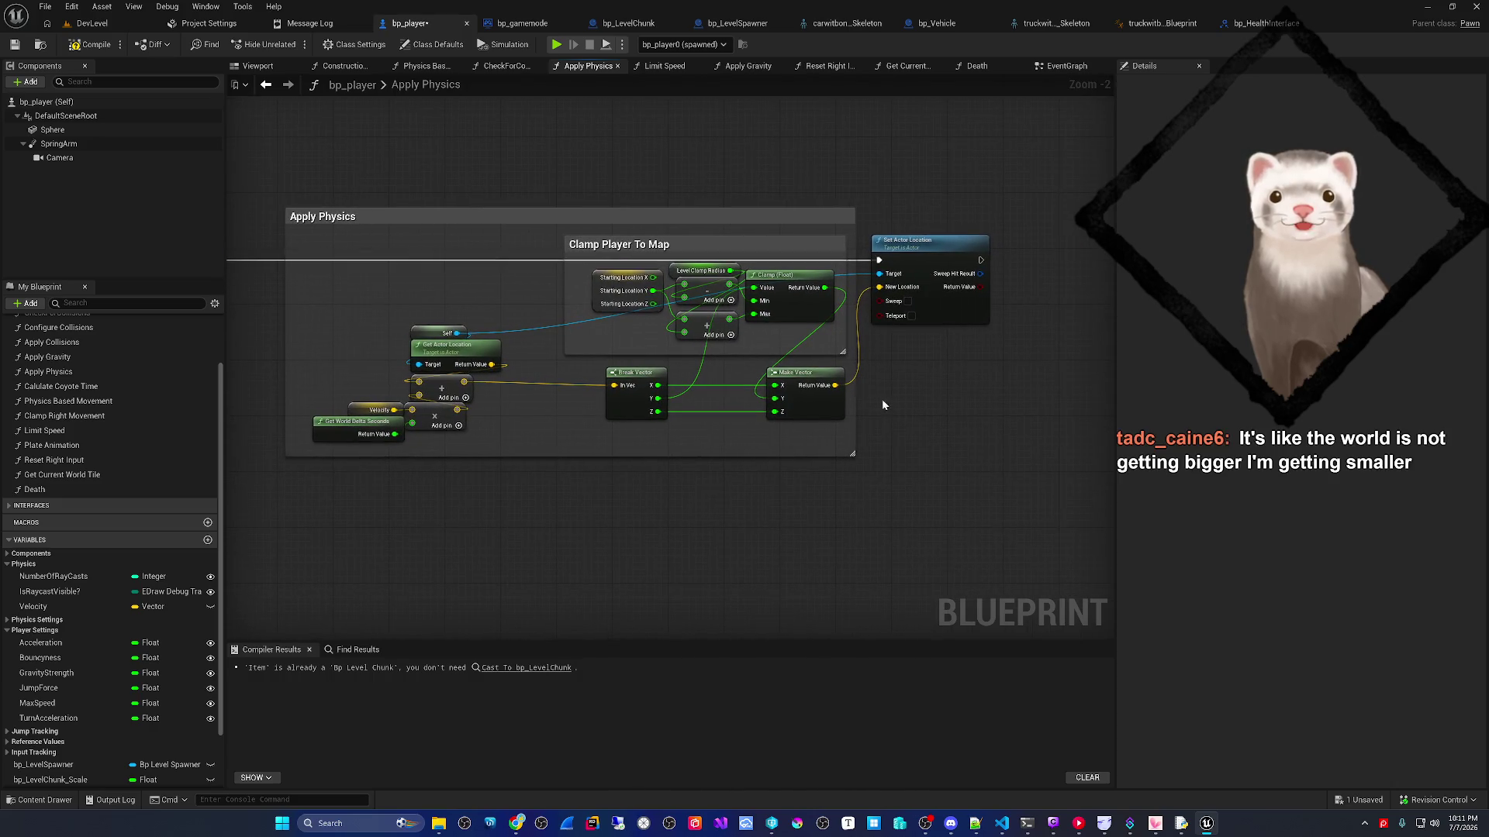
{"action": "scroll", "coordinate": [817, 392], "scroll_direction": "up", "scroll_amount": 2}
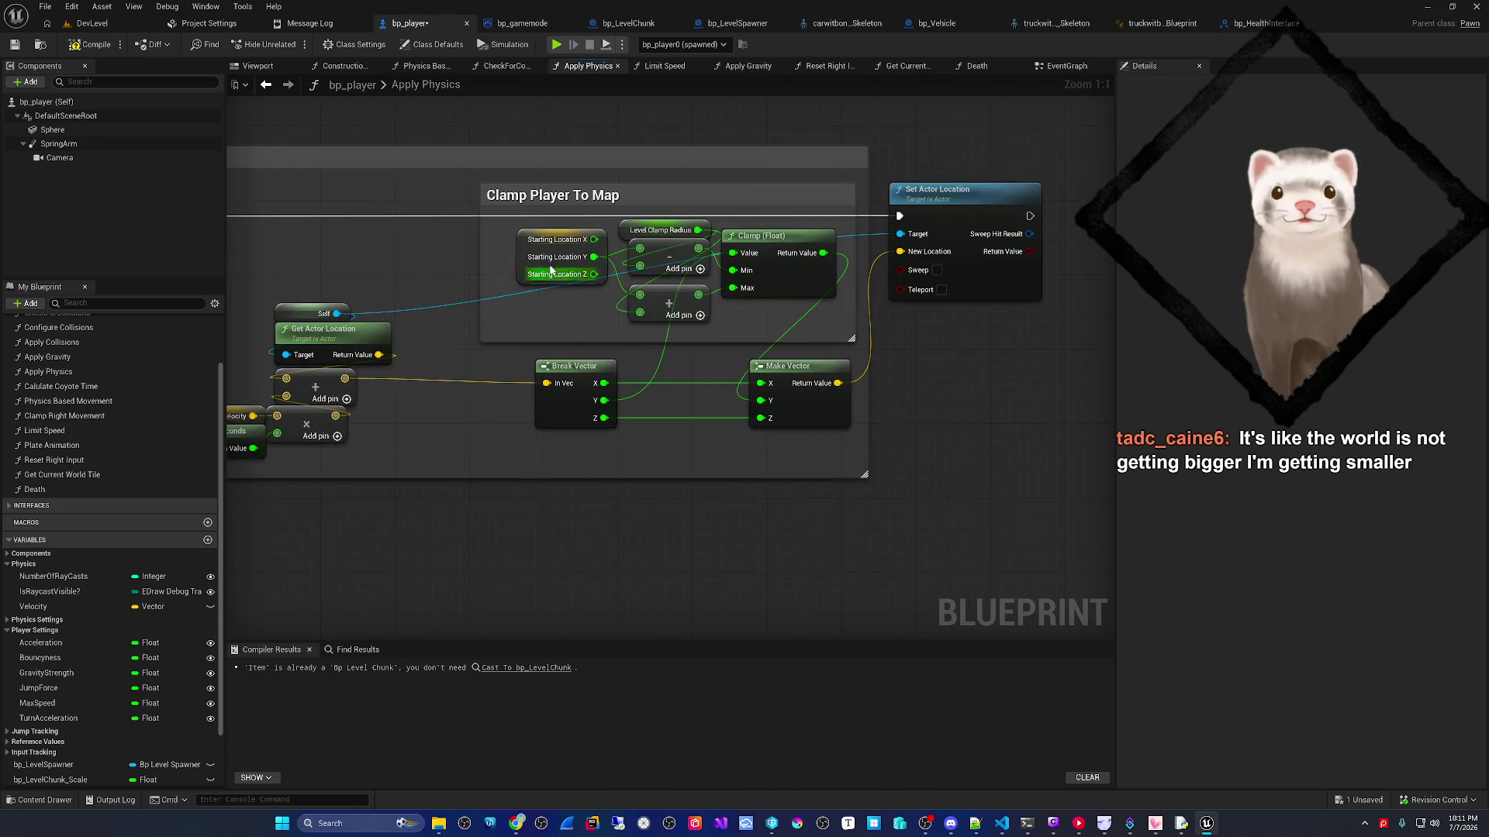
{"action": "left_click", "coordinate": [520, 248]}
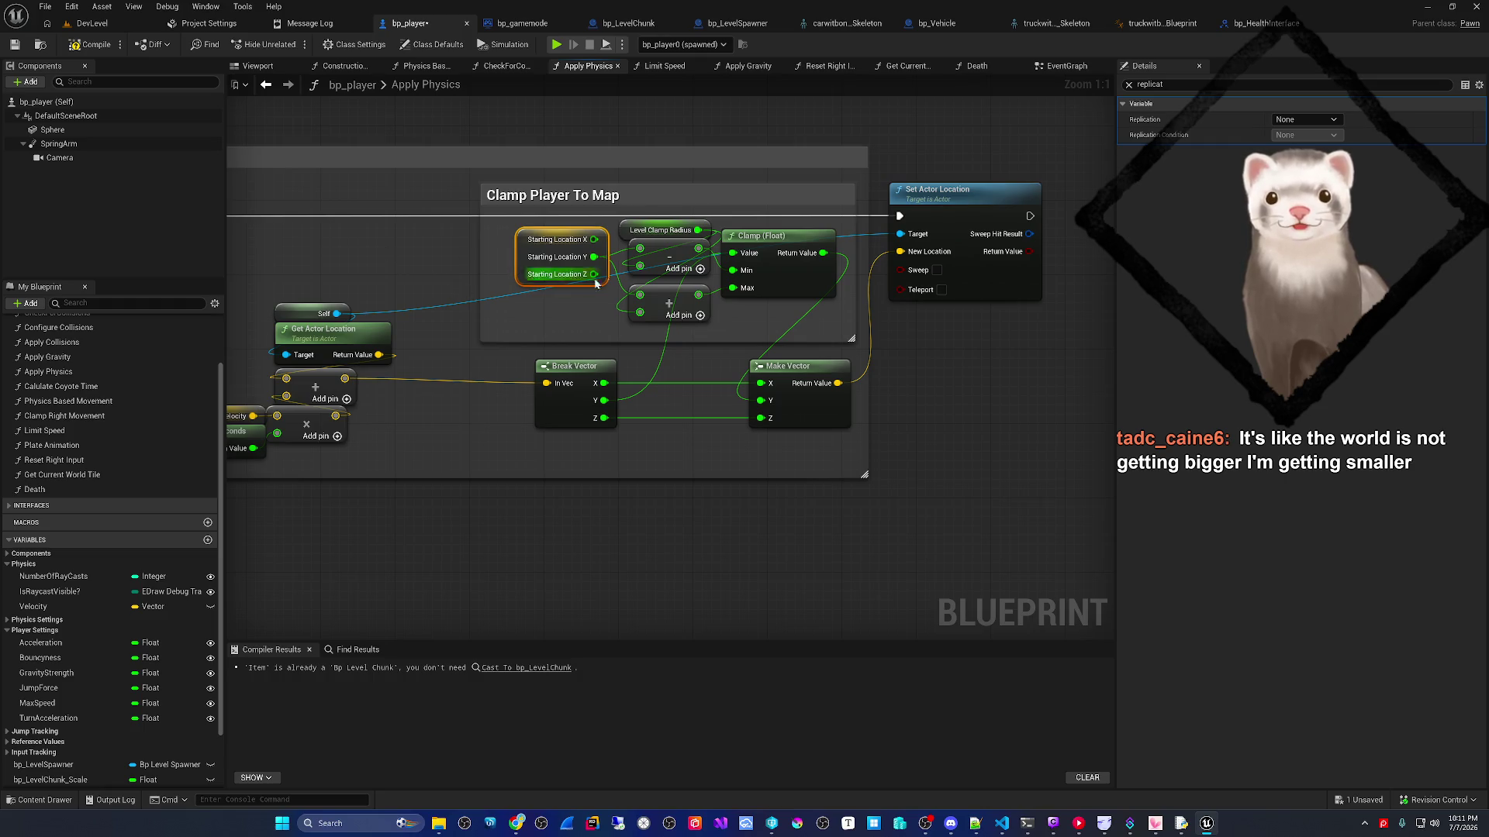
{"action": "left_click_drag", "start_coordinate": [621, 307], "coordinate": [574, 286]}
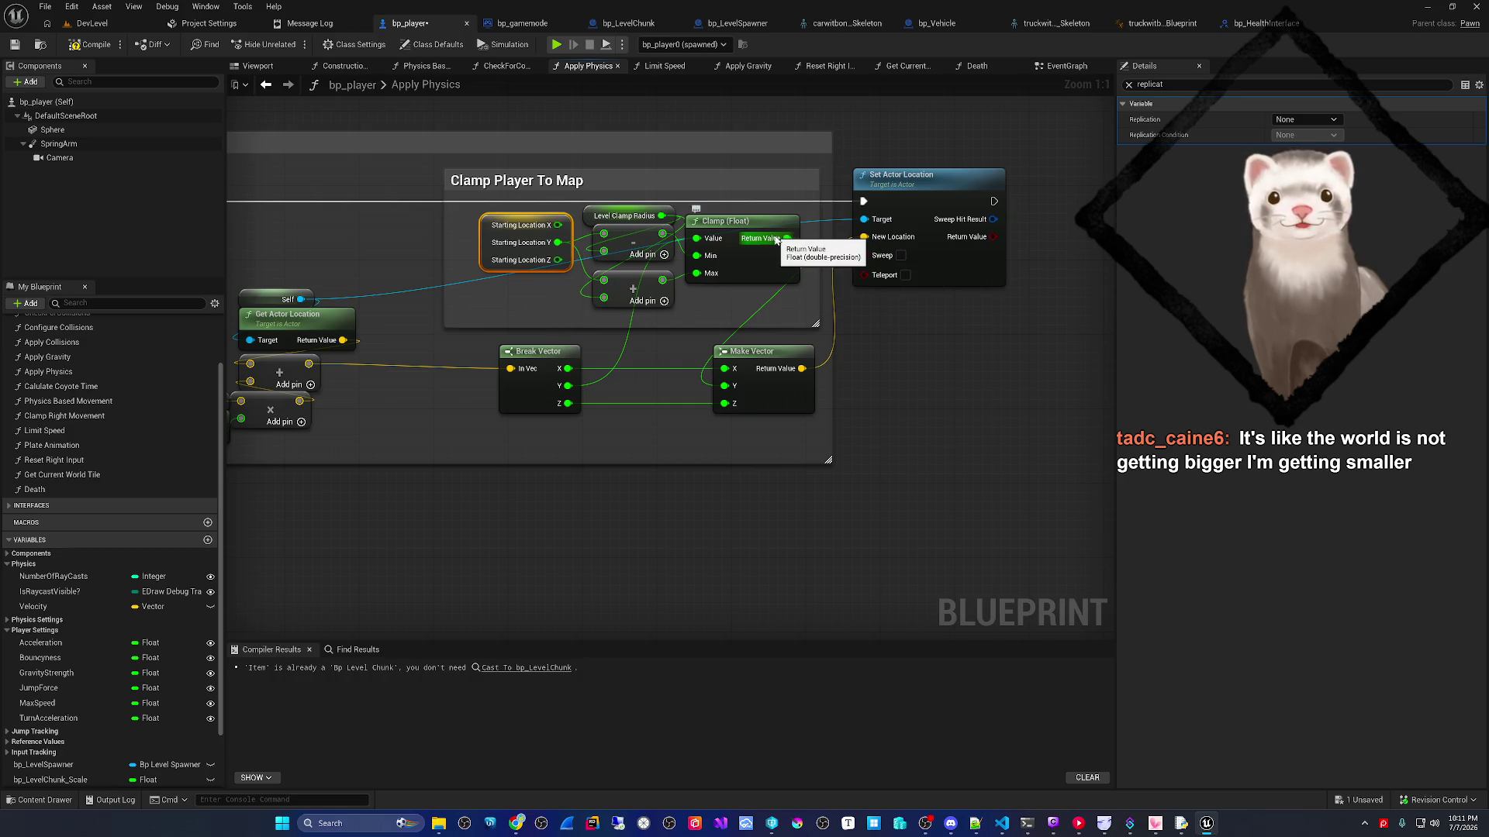
{"action": "key", "text": "Home"}
{"action": "left_click", "coordinate": [456, 322]}
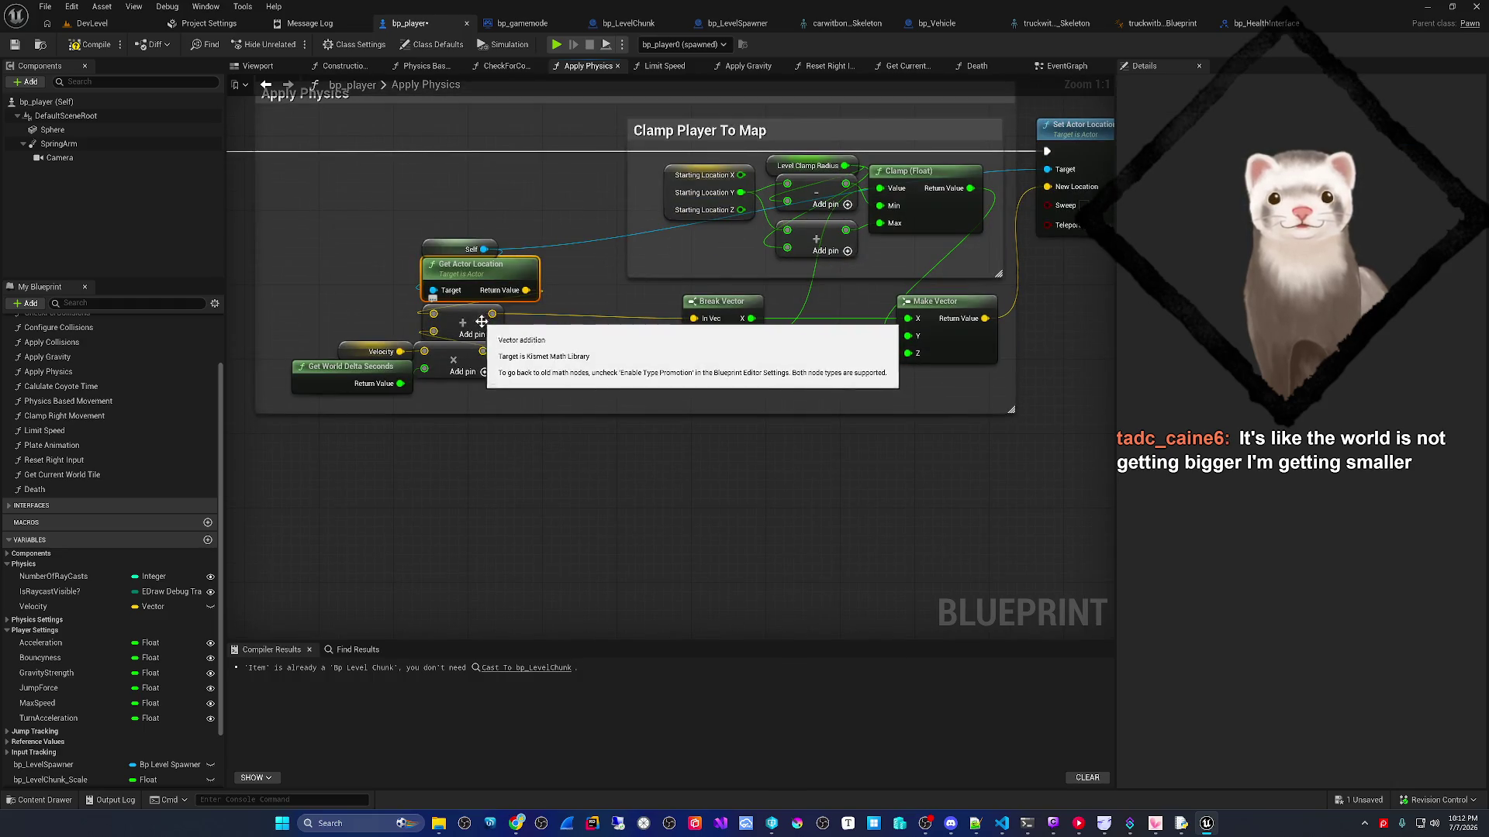
{"action": "left_click", "coordinate": [373, 351]}
{"action": "left_click", "coordinate": [348, 388]}
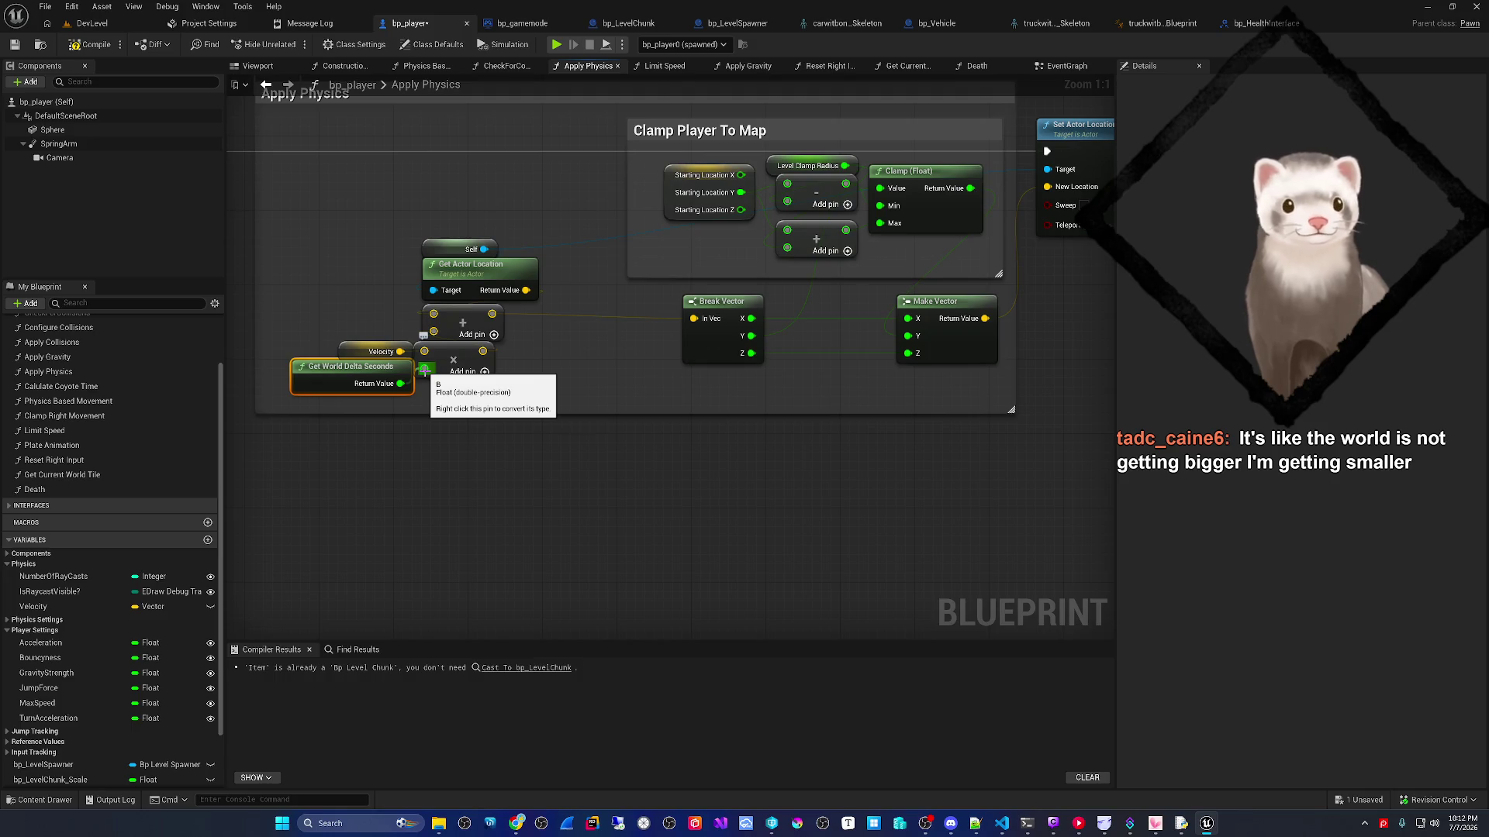
{"action": "left_click", "coordinate": [456, 316]}
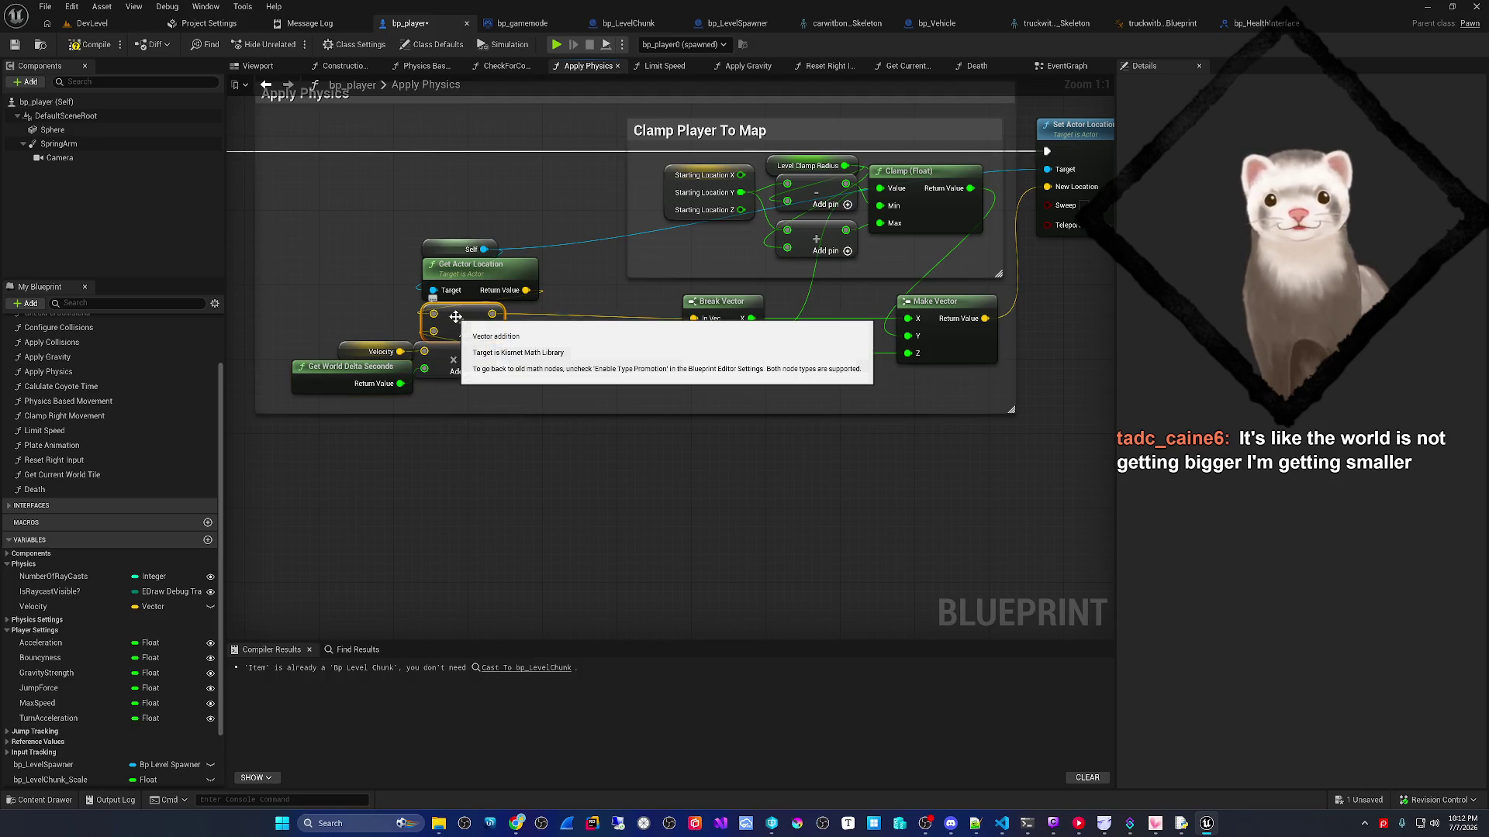
{"action": "left_click", "coordinate": [473, 278]}
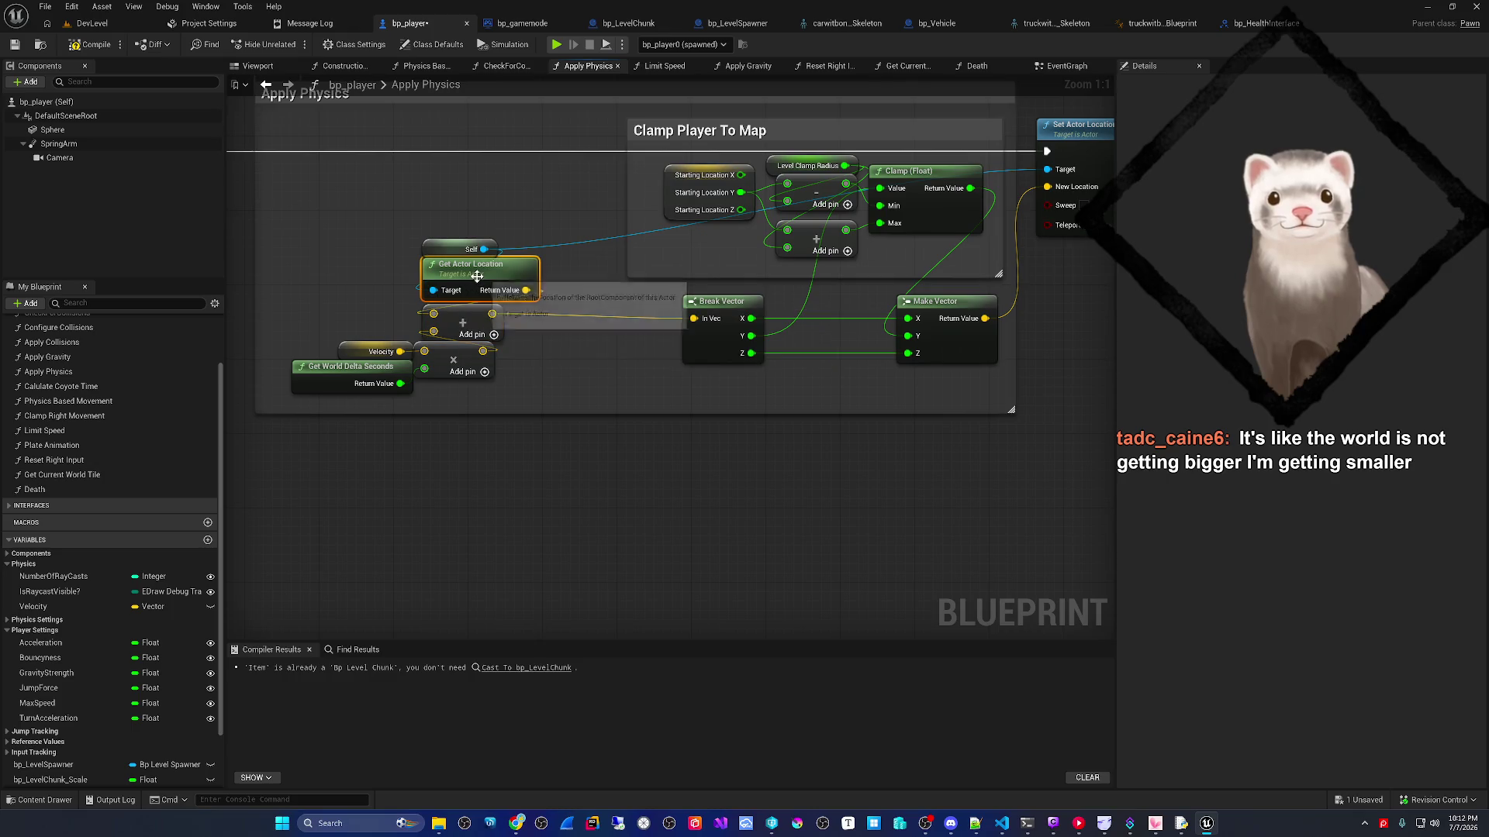
{"action": "left_click", "coordinate": [624, 341]}
{"action": "left_click", "coordinate": [733, 335]}
{"action": "left_click", "coordinate": [695, 219]}
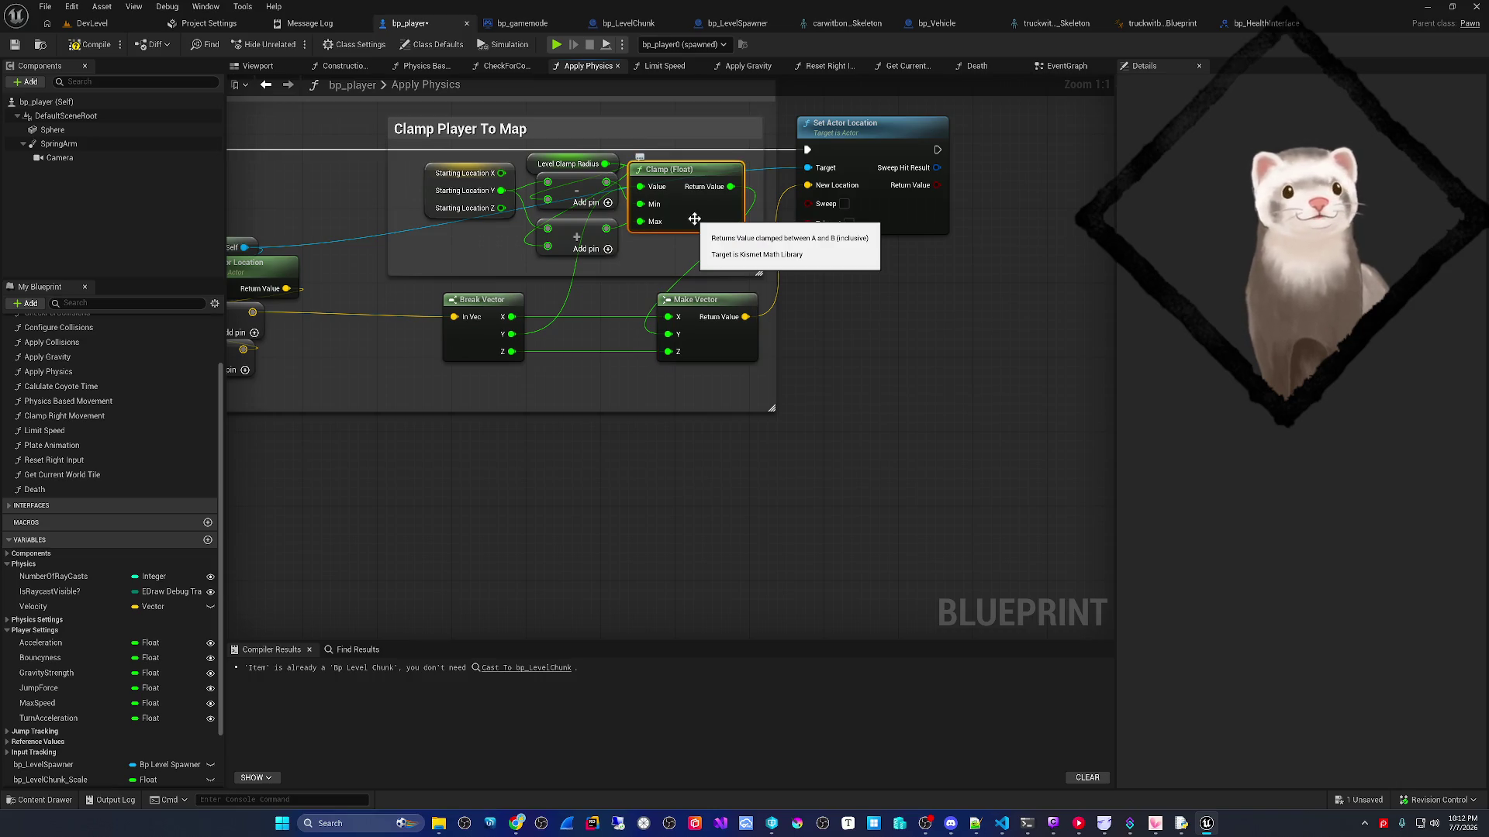
{"action": "mouse_move", "coordinate": [842, 332]}
{"action": "left_mouse_down"}
{"action": "mouse_move", "coordinate": [923, 358]}
{"action": "mouse_move", "coordinate": [910, 328]}
{"action": "mouse_move", "coordinate": [966, 367]}
{"action": "mouse_move", "coordinate": [947, 332]}
{"action": "mouse_move", "coordinate": [983, 329]}
{"action": "left_mouse_up"}
- Ask the VS Code assistant whether moving the player by (velocity × delta seconds) + actor location causes the problem
{"action": "mouse_move", "coordinate": [1004, 818]}
{"action": "left_click", "coordinate": [1022, 760]}
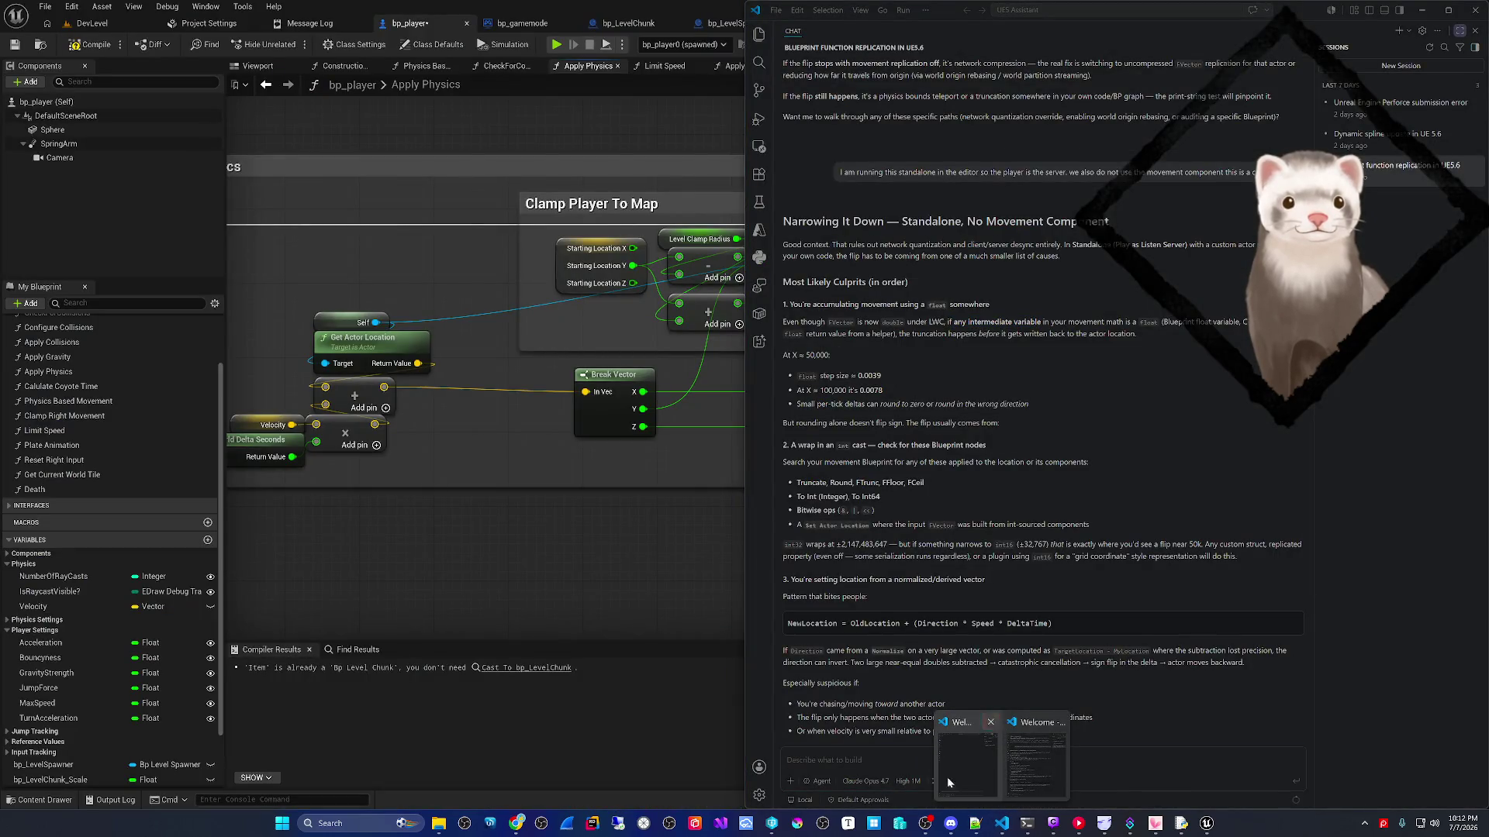
{"action": "left_click", "coordinate": [918, 752]}
{"action": "type", "text": "I curren"}
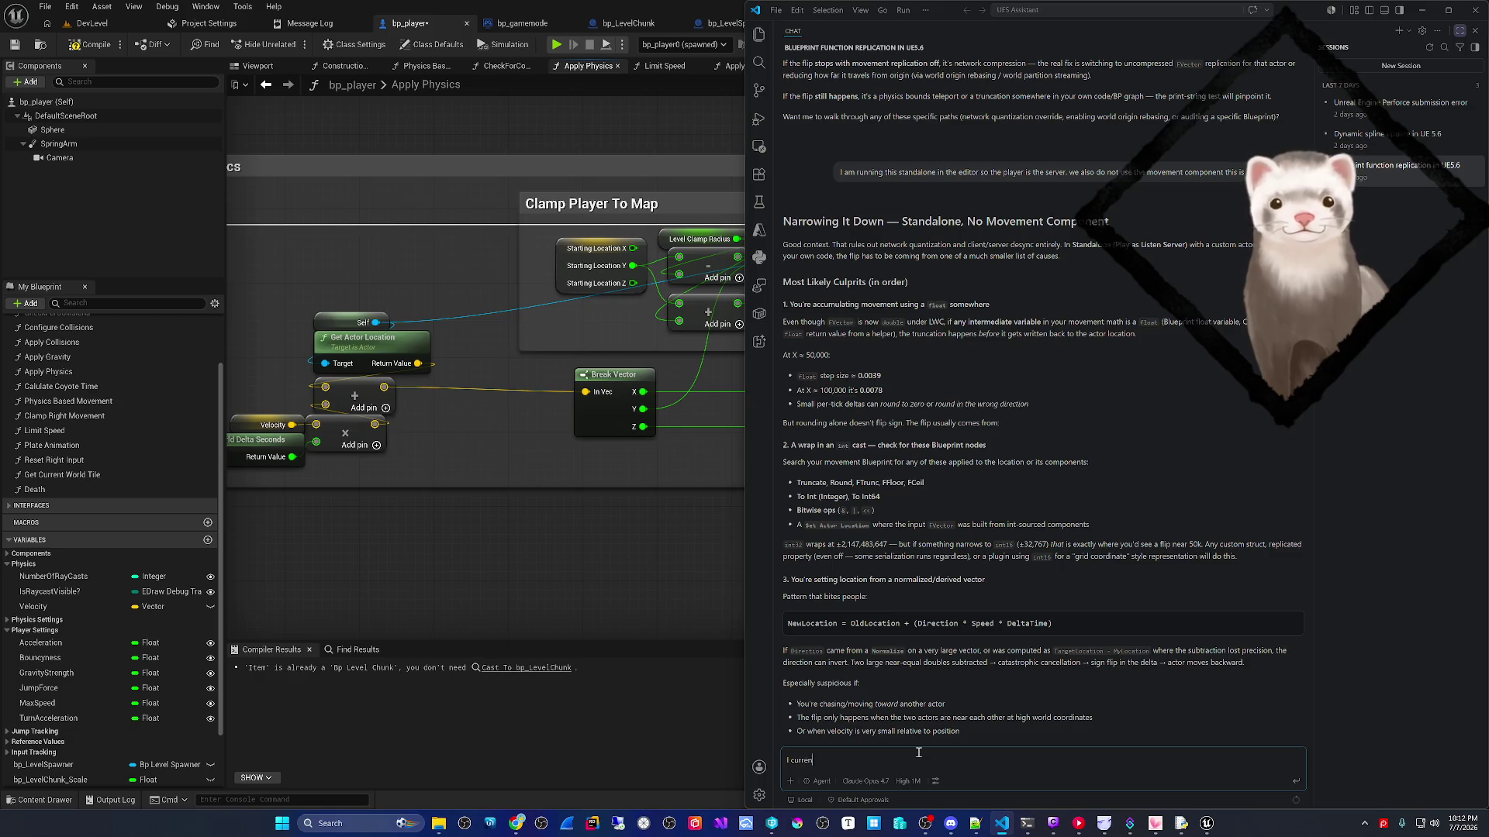
{"action": "type", "text": "tly move the player using a Vel*deltasec"}
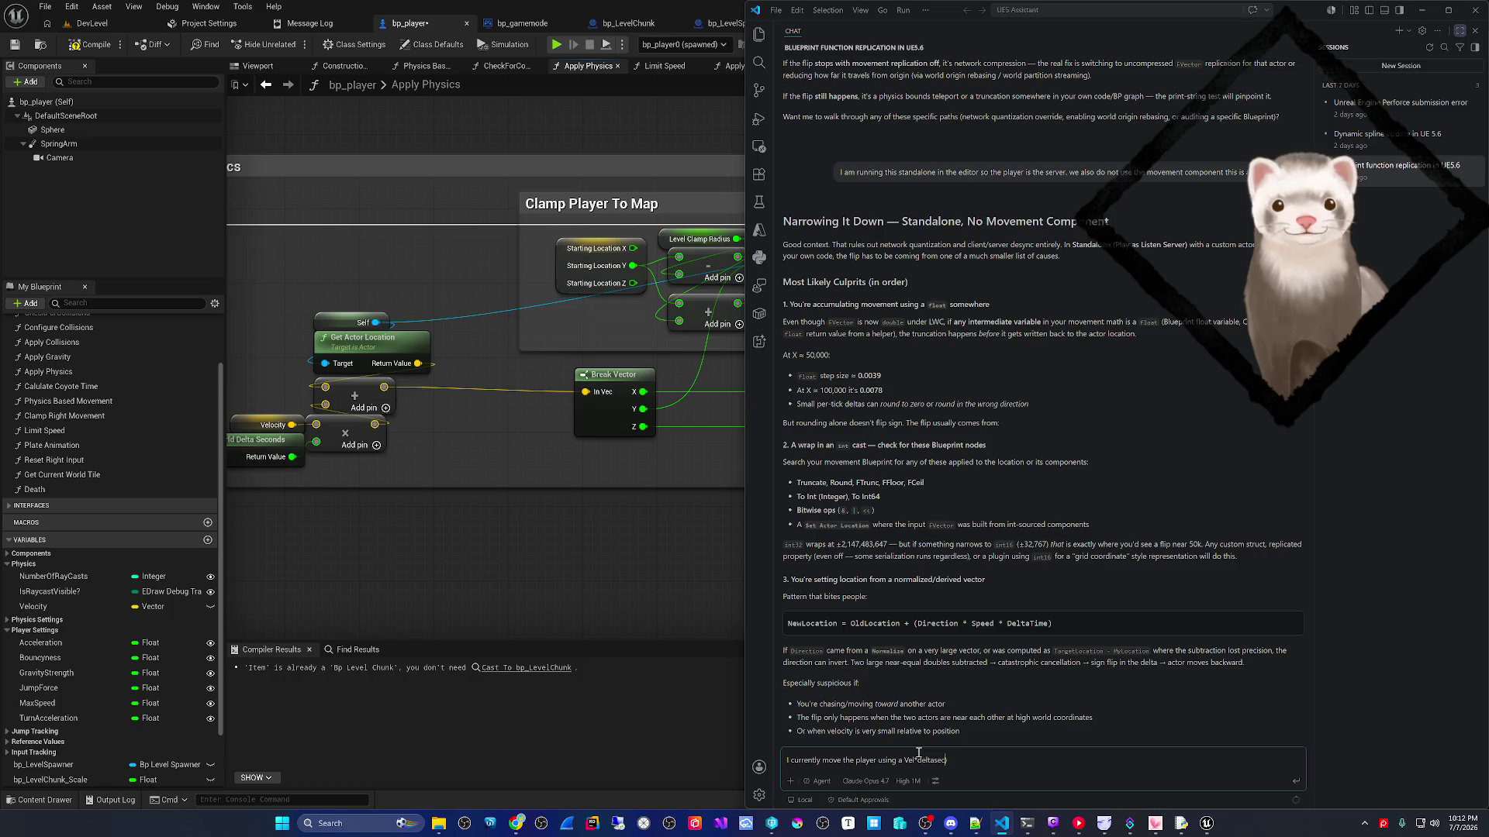
{"action": "type", "text": "("}
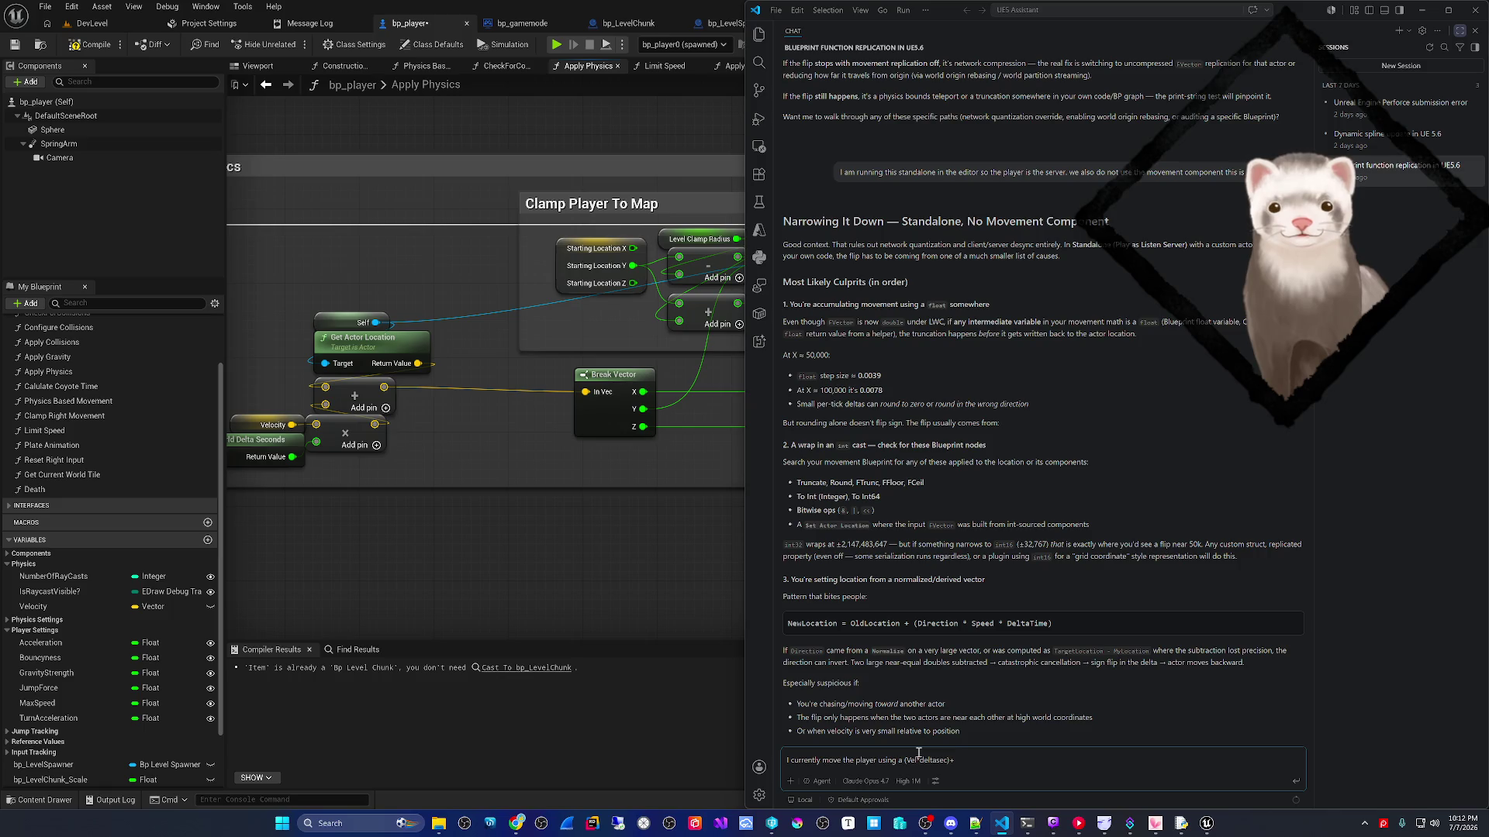
{"action": "type", "text": " location."}
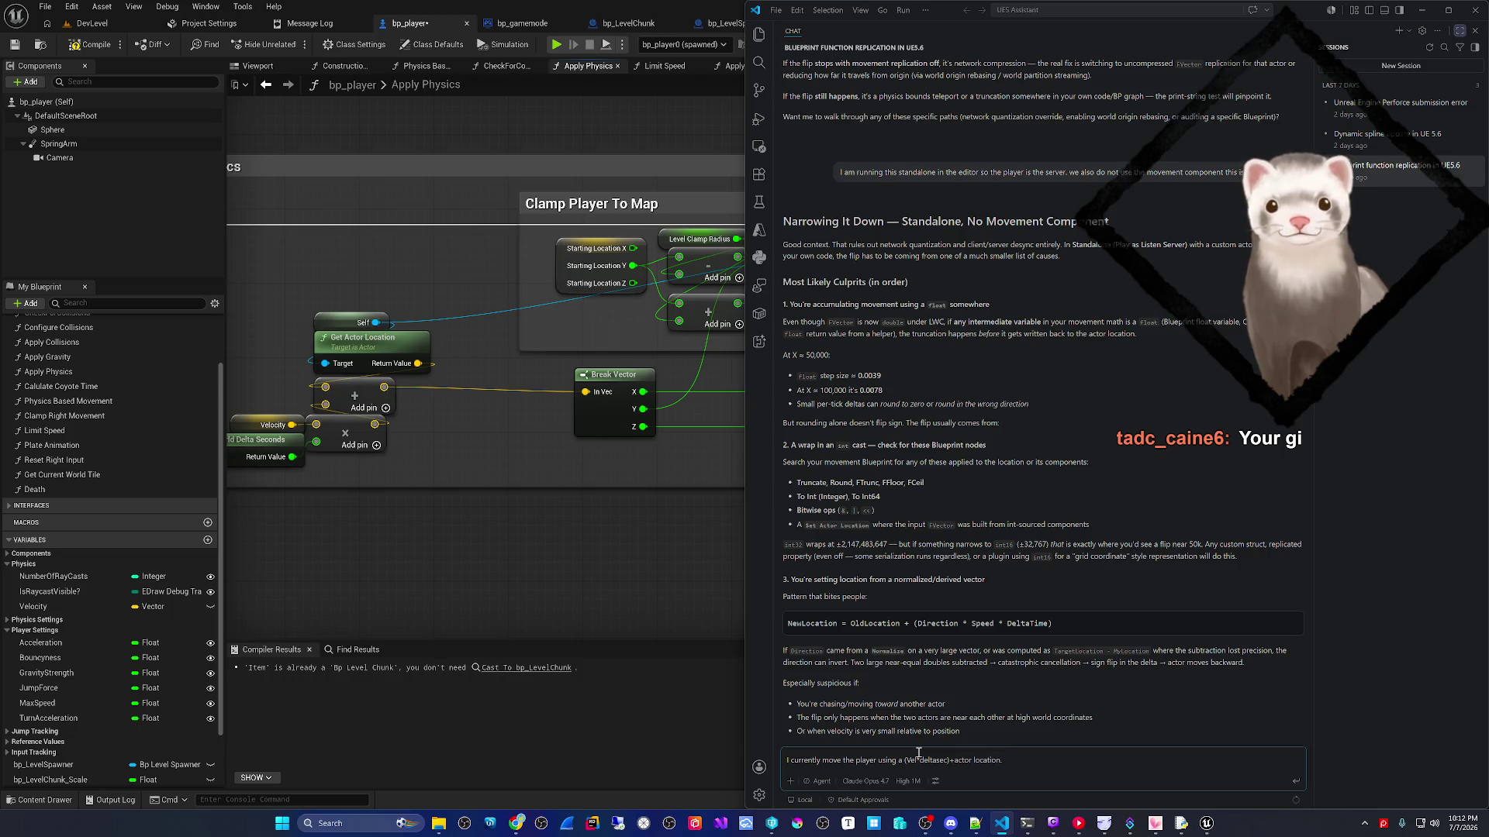
{"action": "type", "text": " Would this cause the prob"}
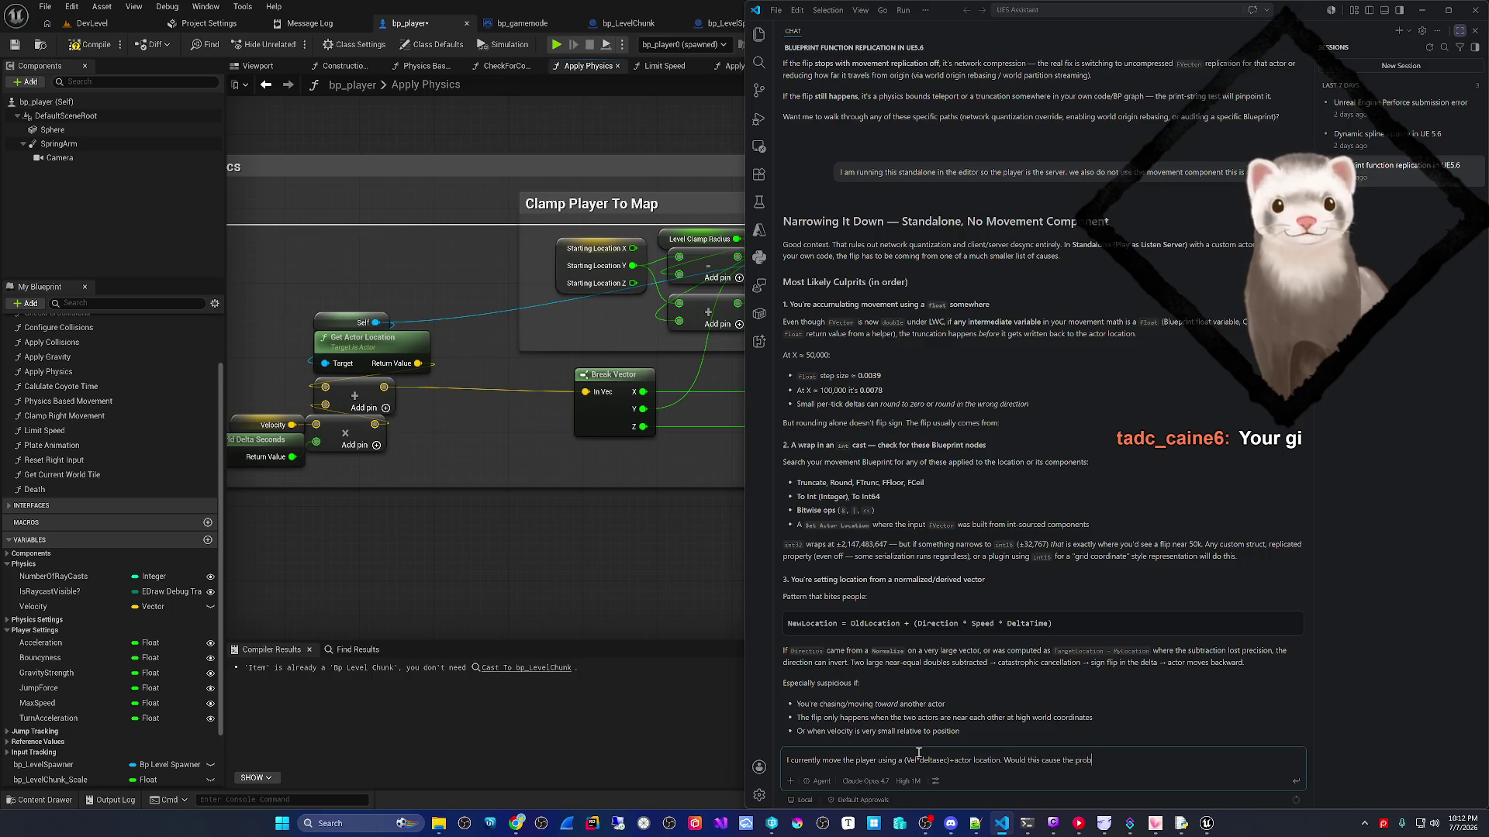
{"action": "type", "text": "lem? it seems like I'm"}
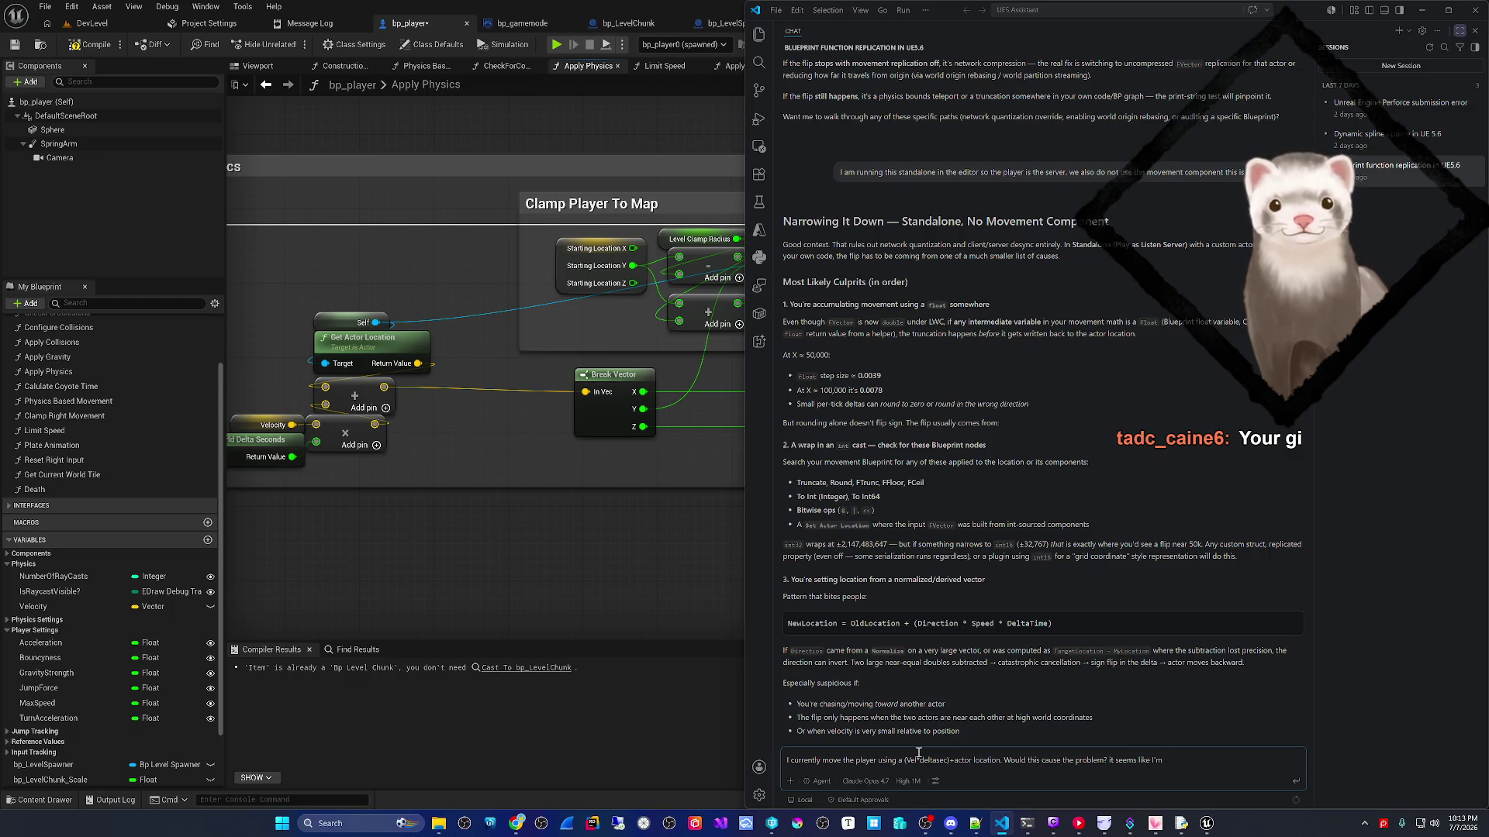
{"action": "left_click", "coordinate": [430, 504]}
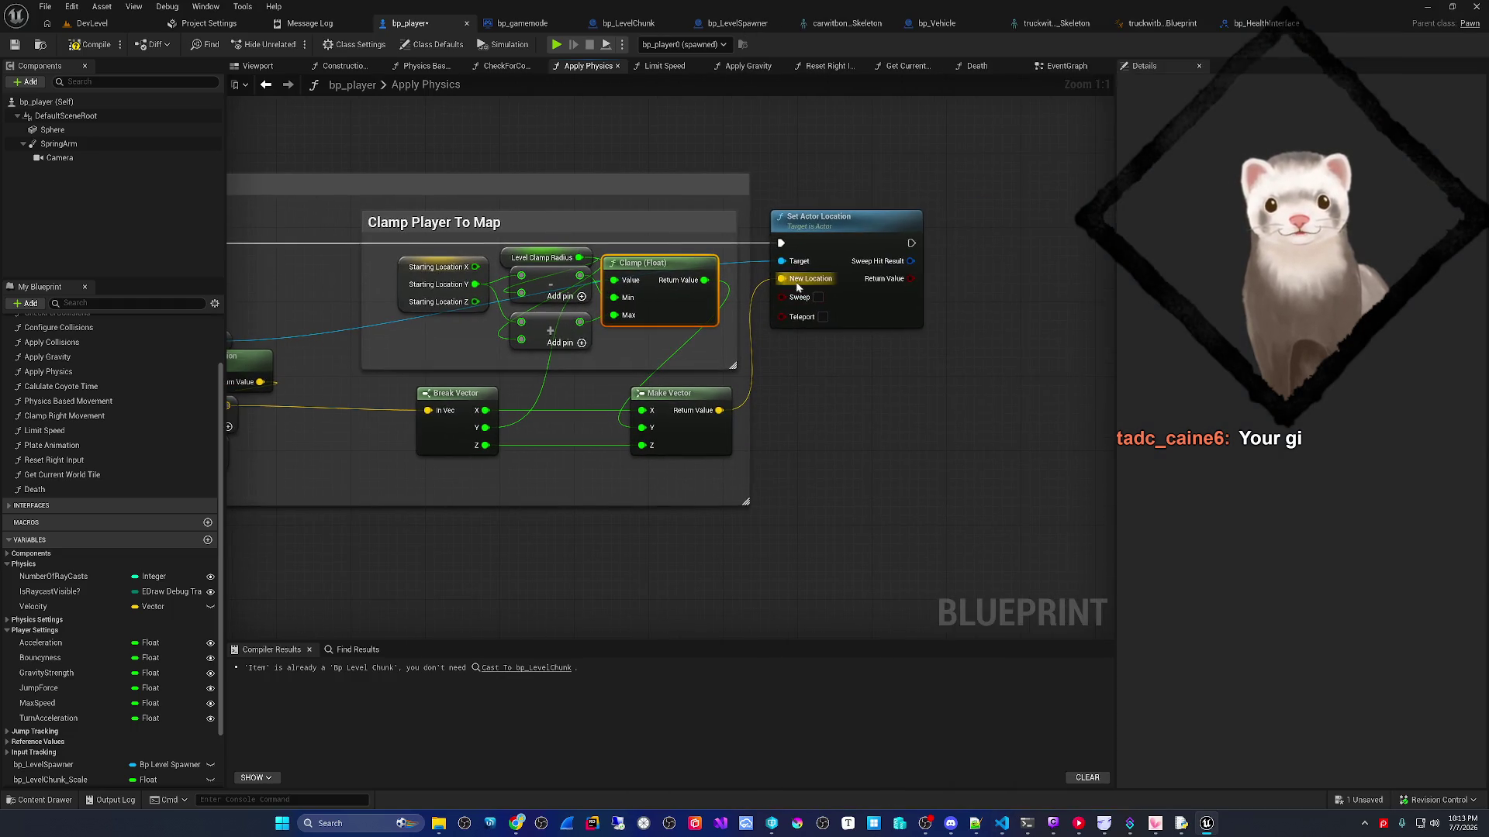
- Add a self-targeted Add Actor World Offset node beside Set Actor Location
{"action": "left_click", "coordinate": [833, 291]}
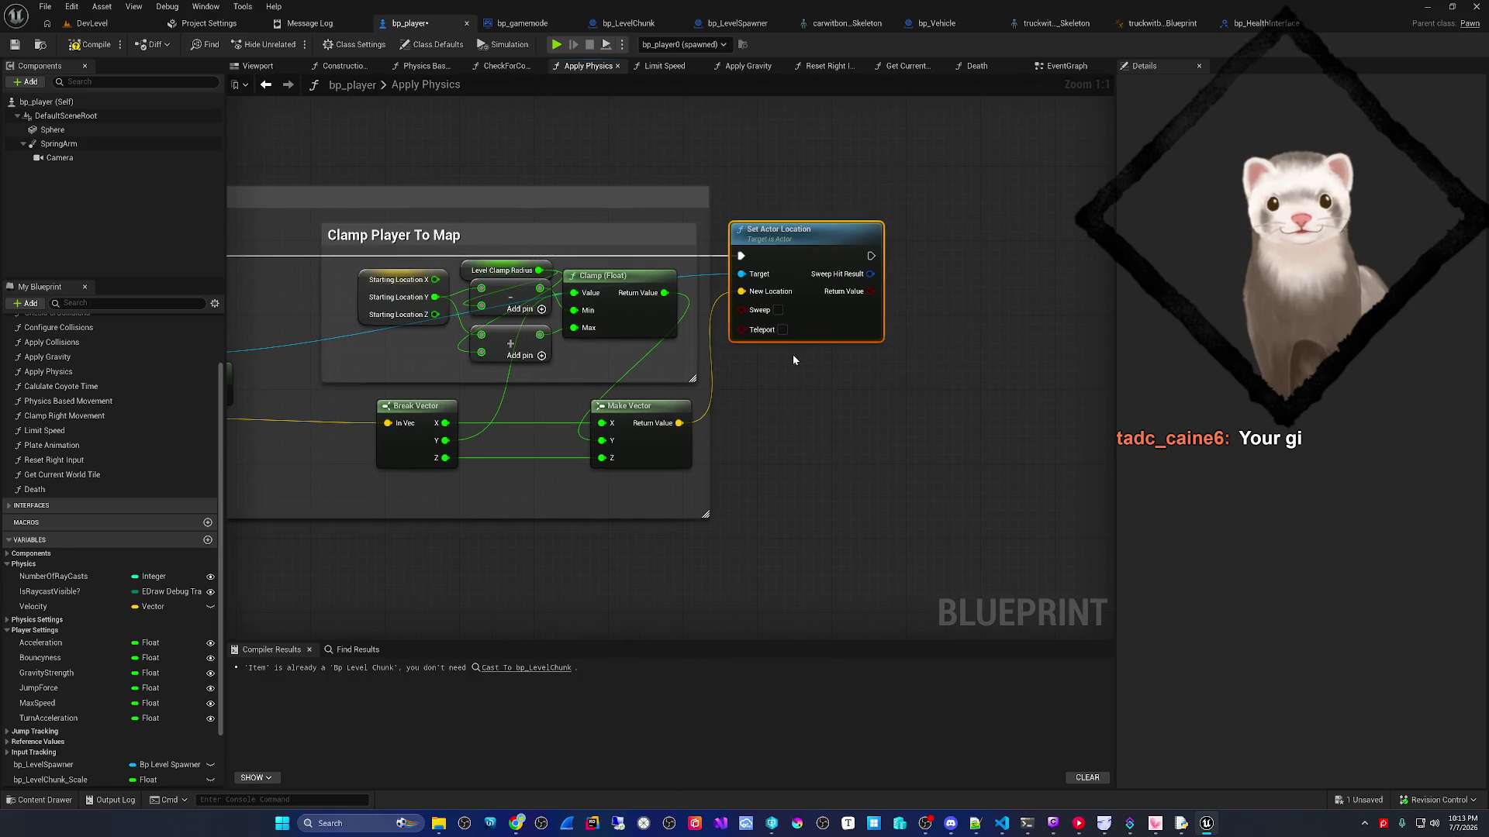
{"action": "left_click_drag", "start_coordinate": [783, 367], "coordinate": [921, 335]}
{"action": "mouse_move", "coordinate": [316, 321]}
{"action": "left_mouse_down"}
{"action": "mouse_move", "coordinate": [594, 362]}
{"action": "mouse_move", "coordinate": [929, 350]}
{"action": "left_mouse_up"}
{"action": "type", "text": "add off"}
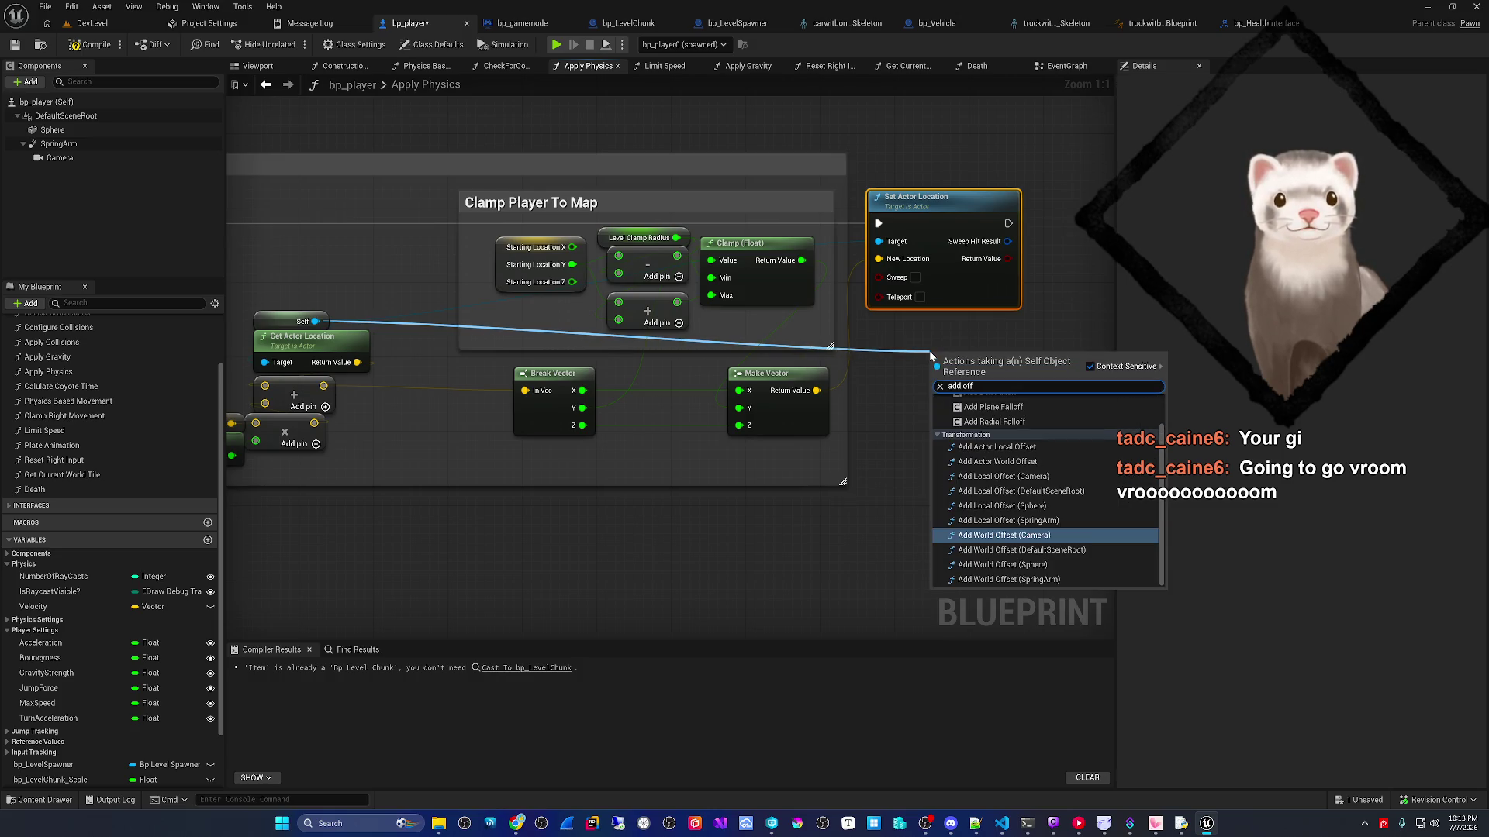
{"action": "type", "text": "set"}
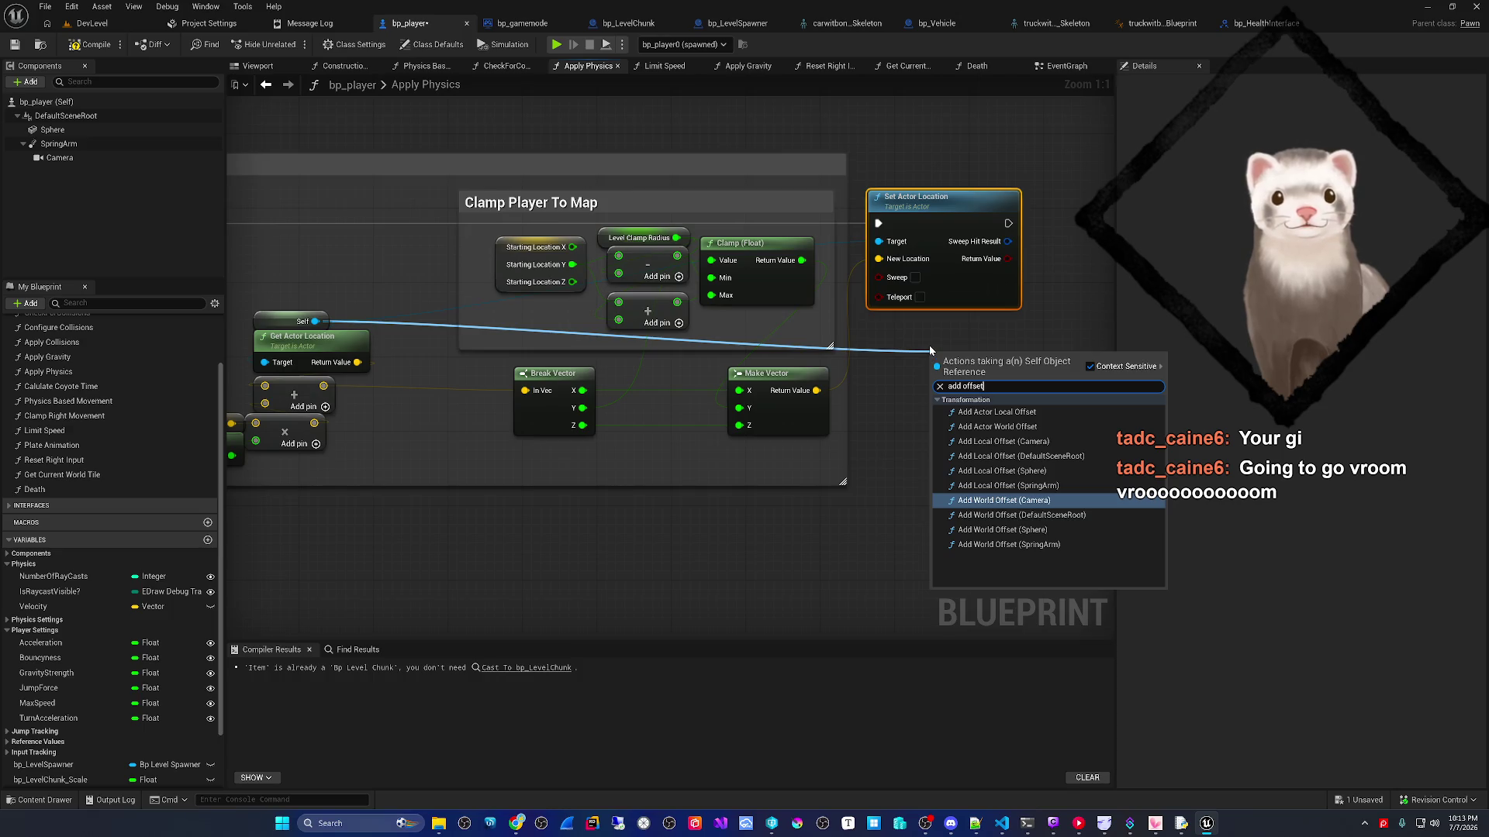
{"action": "left_click", "coordinate": [1031, 427]}
{"action": "left_click_drag", "start_coordinate": [986, 368], "coordinate": [933, 346]}
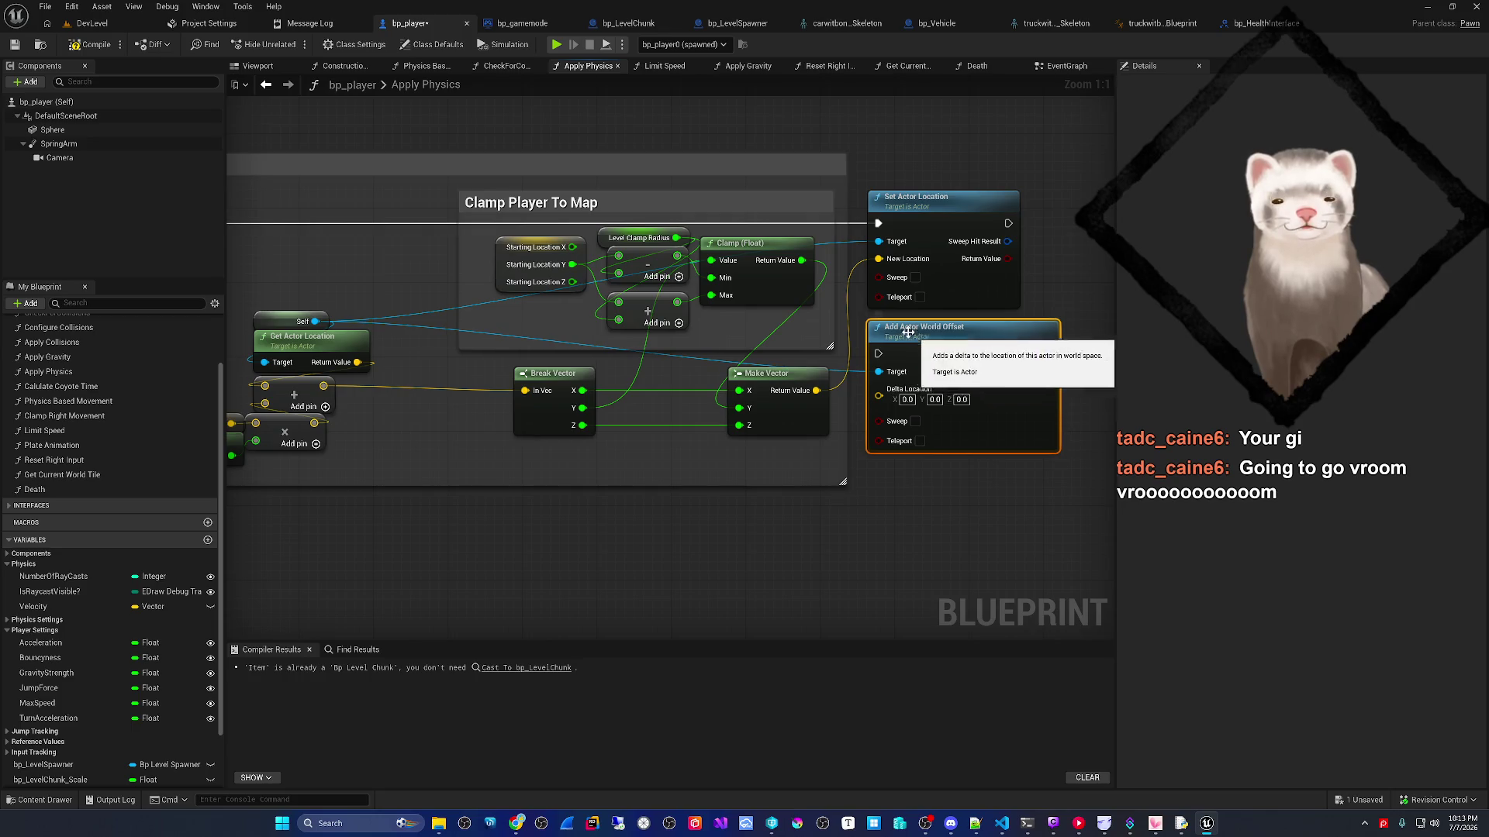
{"action": "key", "text": "Home"}
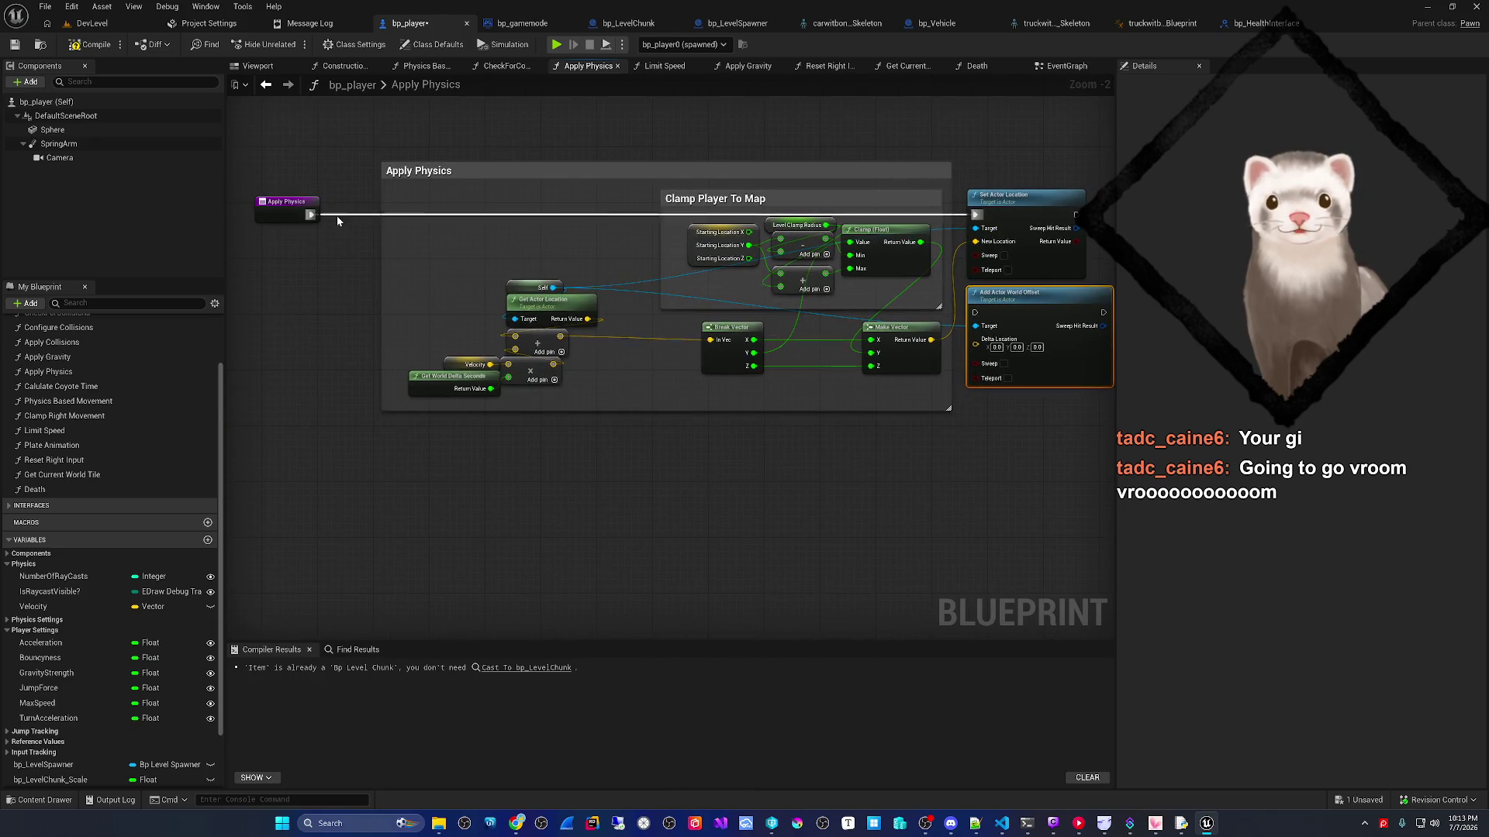
- Run Apply Physics into Add Actor World Offset, unlink Get Actor Location from the addition, and save
{"action": "mouse_move", "coordinate": [310, 215]}
{"action": "left_mouse_down"}
{"action": "mouse_move", "coordinate": [382, 267]}
{"action": "mouse_move", "coordinate": [407, 318]}
{"action": "mouse_move", "coordinate": [538, 393]}
{"action": "mouse_move", "coordinate": [635, 408]}
{"action": "mouse_move", "coordinate": [814, 402]}
{"action": "mouse_move", "coordinate": [901, 380]}
{"action": "mouse_move", "coordinate": [975, 313]}
{"action": "left_mouse_up"}
{"action": "left_click", "coordinate": [515, 336], "text": "alt"}
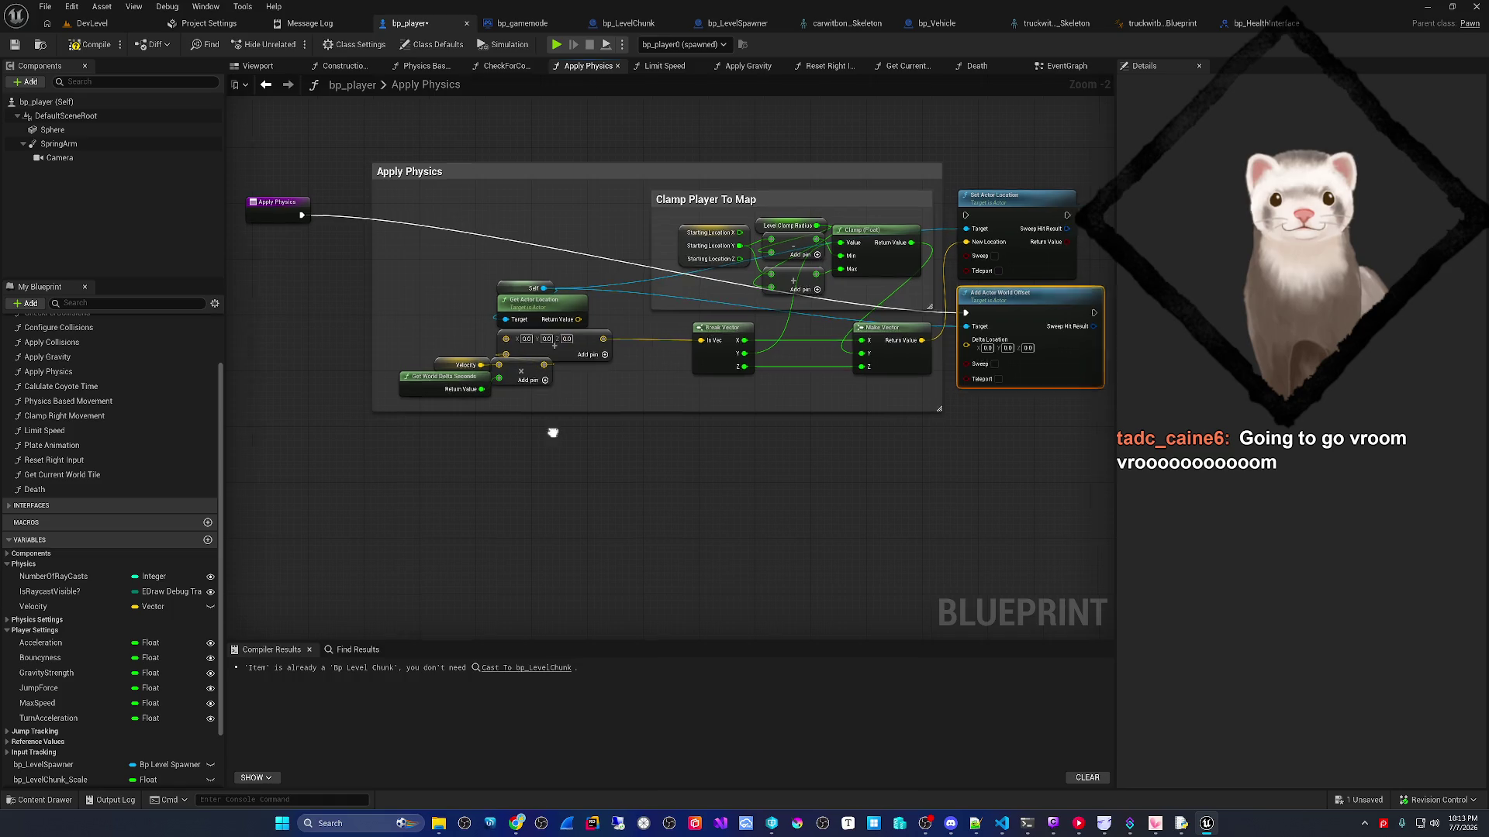
{"action": "left_click_drag", "start_coordinate": [552, 429], "coordinate": [488, 432]}
{"action": "key", "text": "ctrl+s"}
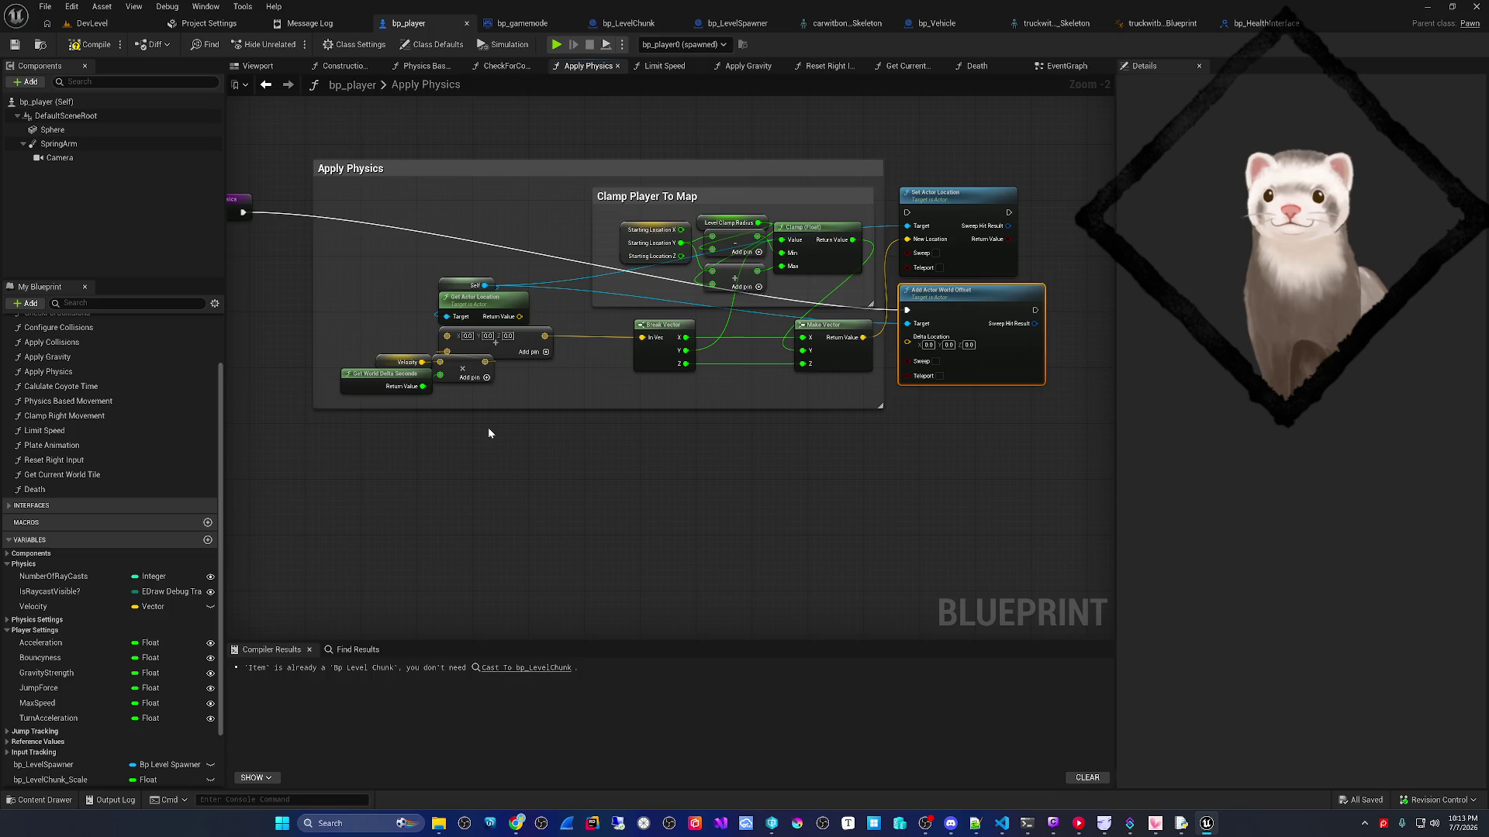
{"action": "left_click", "coordinate": [101, 25]}
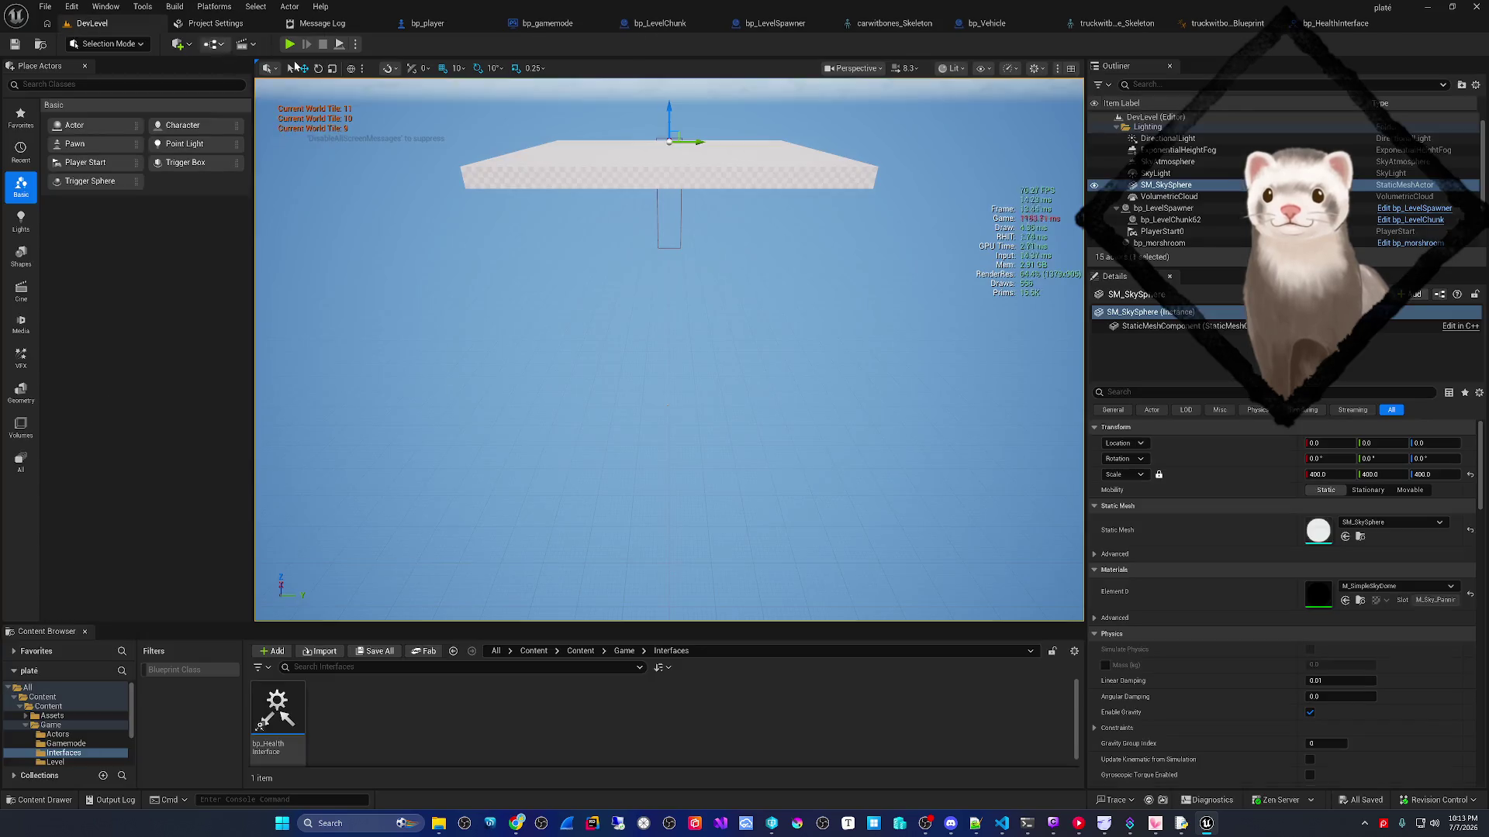
- Play-test the DevLevel level and stop the session
{"action": "left_click", "coordinate": [481, 25]}
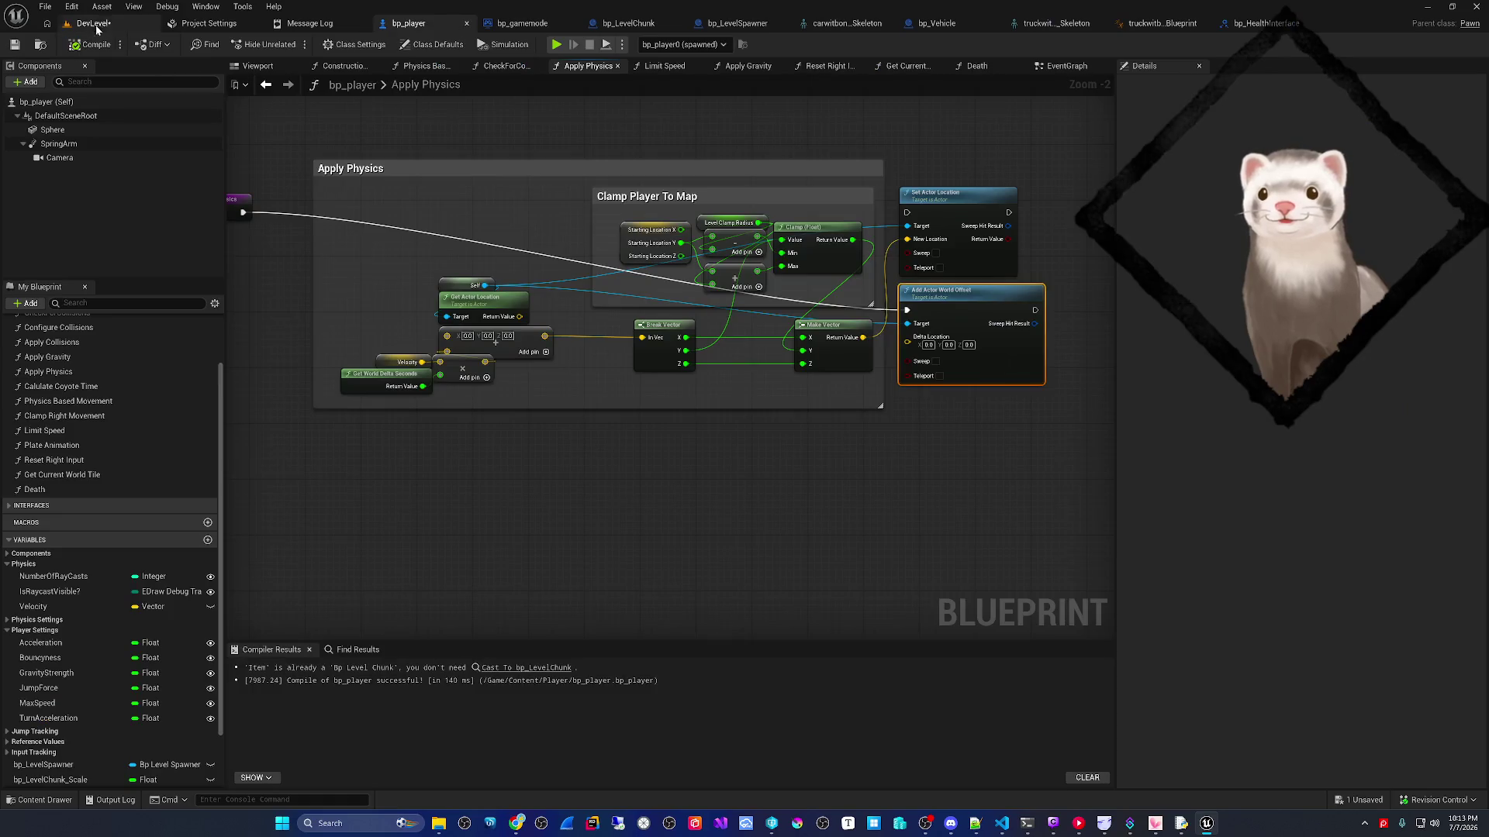
{"action": "left_click", "coordinate": [91, 23]}
{"action": "left_click", "coordinate": [290, 45]}
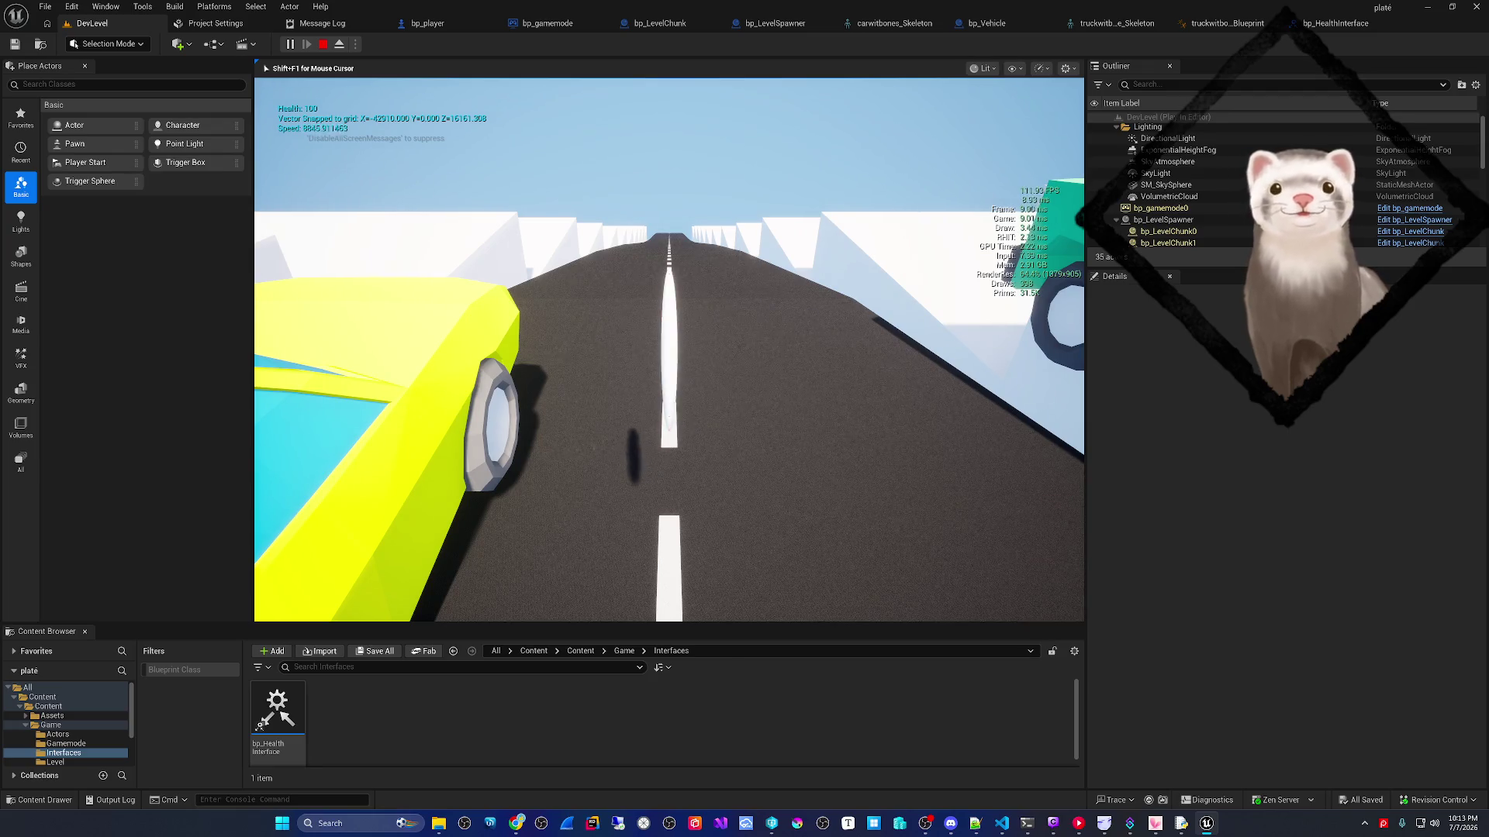
{"action": "key", "text": "Escape"}
- Connect Make Vector's Return Value to Add Actor World Offset's Delta Location, then compile and save bp_player
{"action": "left_click", "coordinate": [543, 23]}
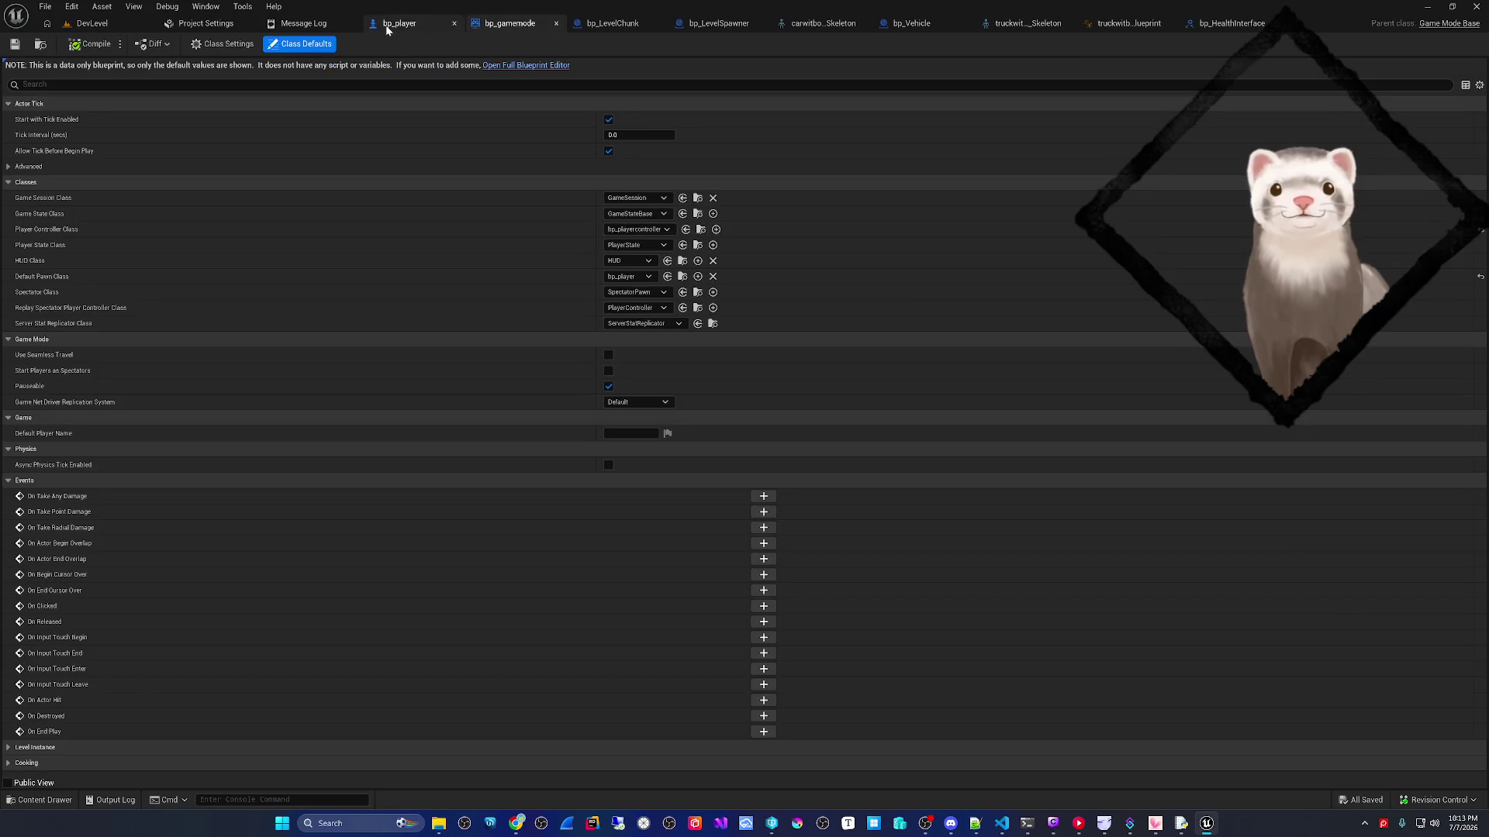
{"action": "left_click", "coordinate": [397, 29]}
{"action": "scroll", "coordinate": [500, 410], "scroll_direction": "up", "scroll_amount": 1}
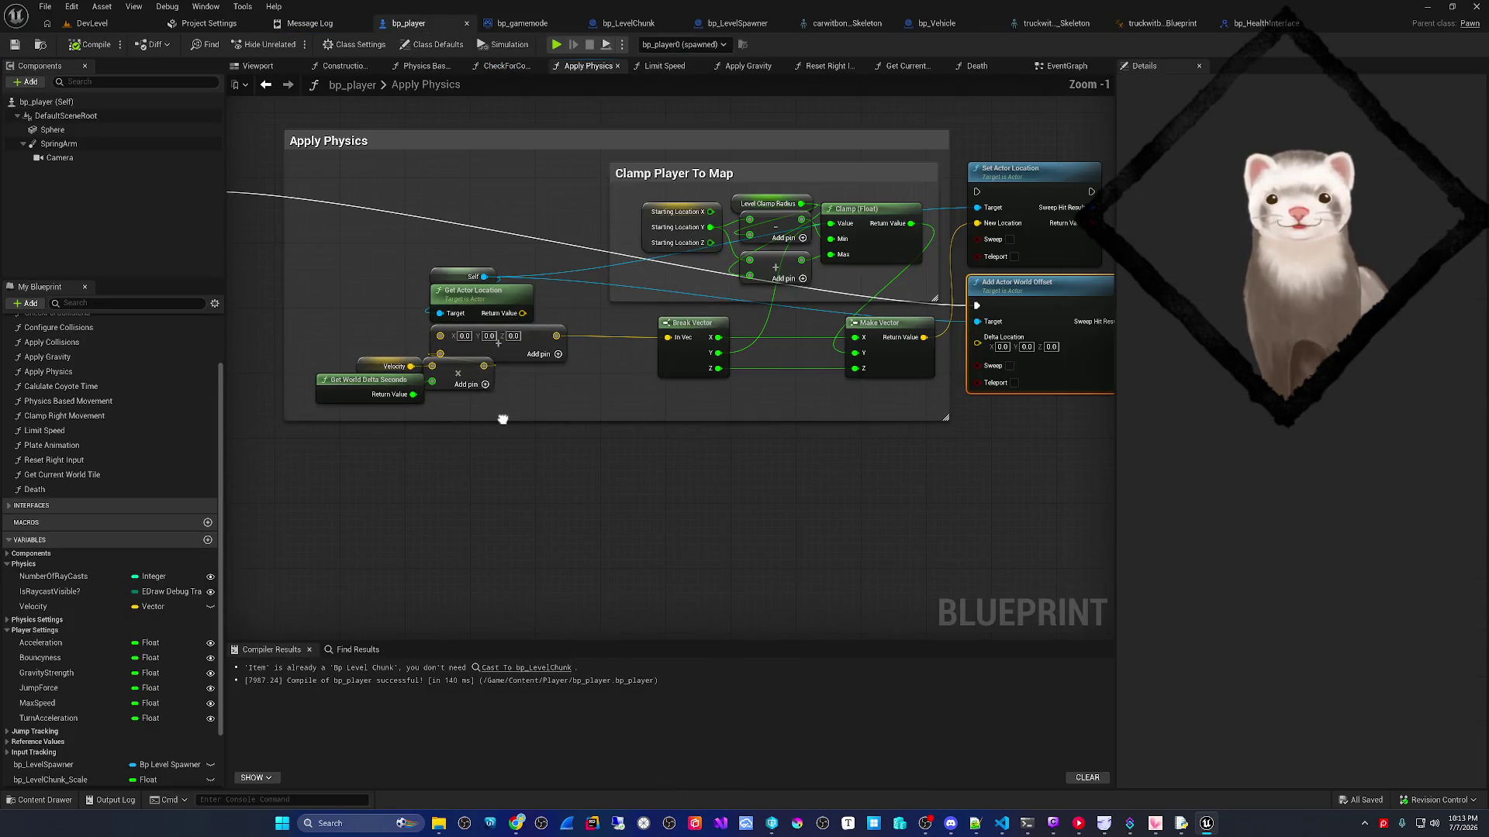
{"action": "scroll", "coordinate": [502, 415], "scroll_direction": "up", "scroll_amount": 1}
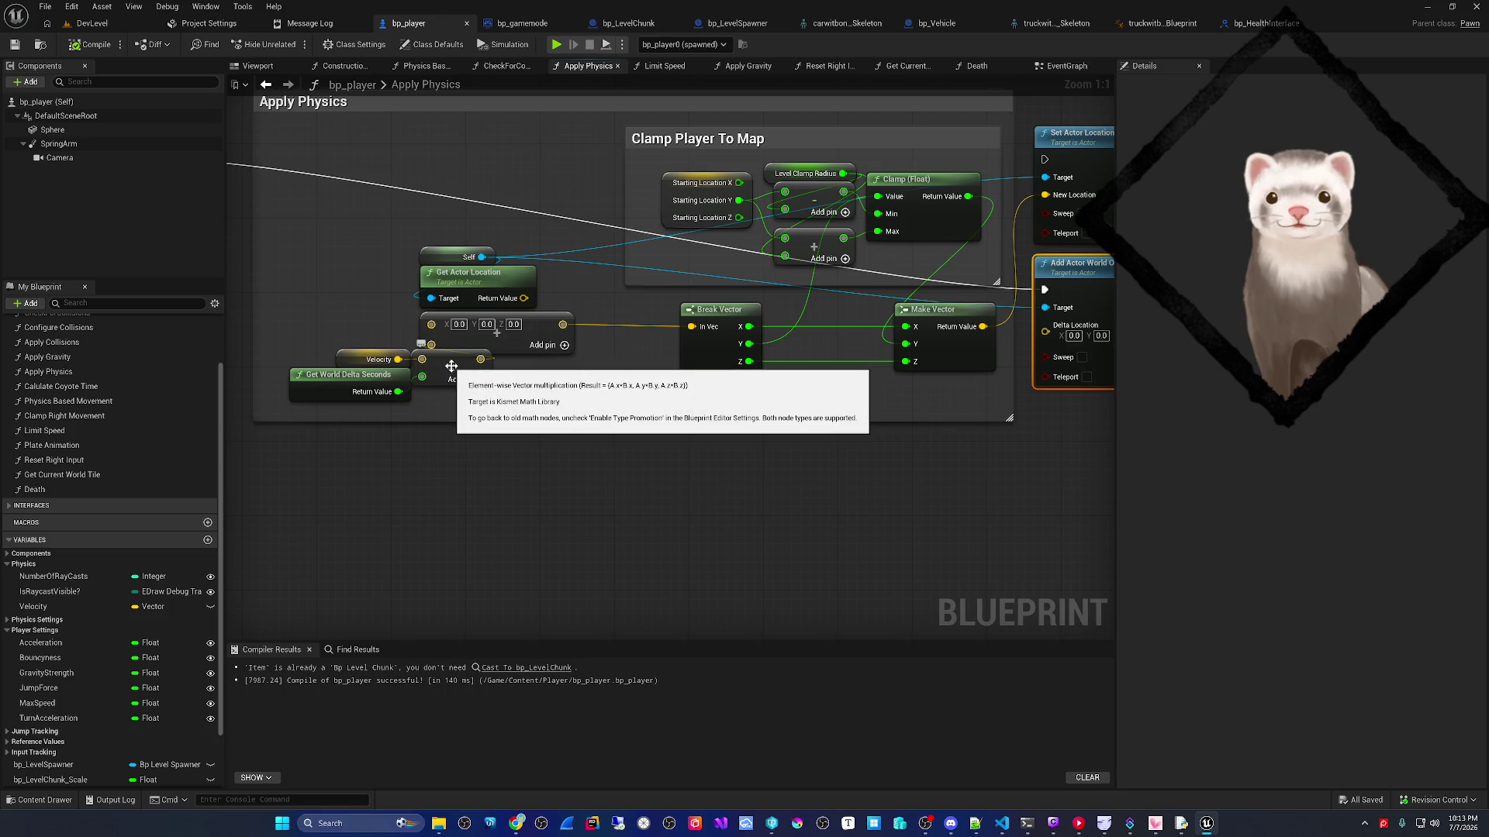
{"action": "left_click_drag", "start_coordinate": [444, 394], "coordinate": [378, 402]}
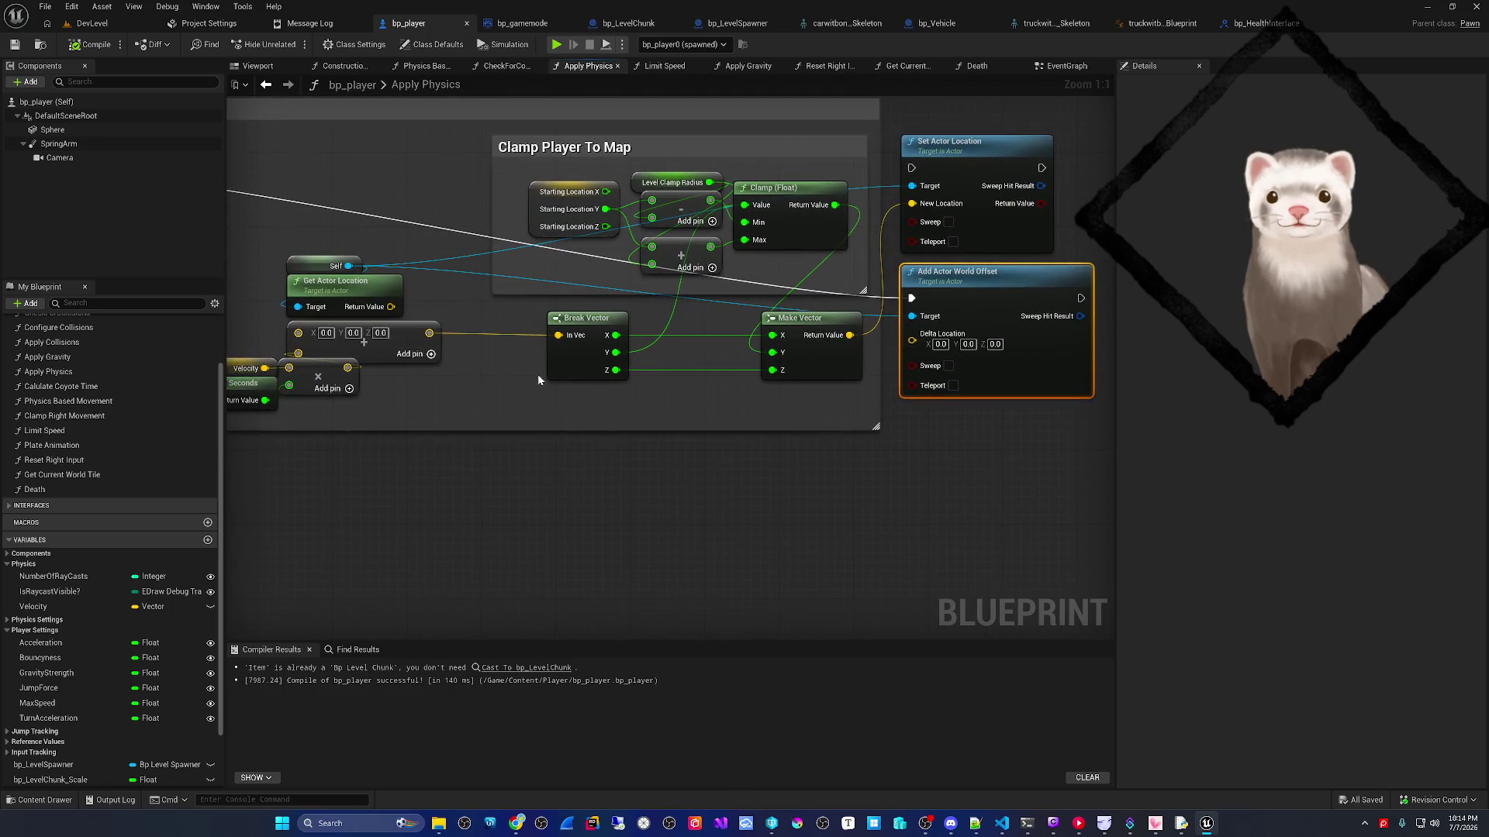
{"action": "left_click_drag", "start_coordinate": [850, 335], "coordinate": [913, 340]}
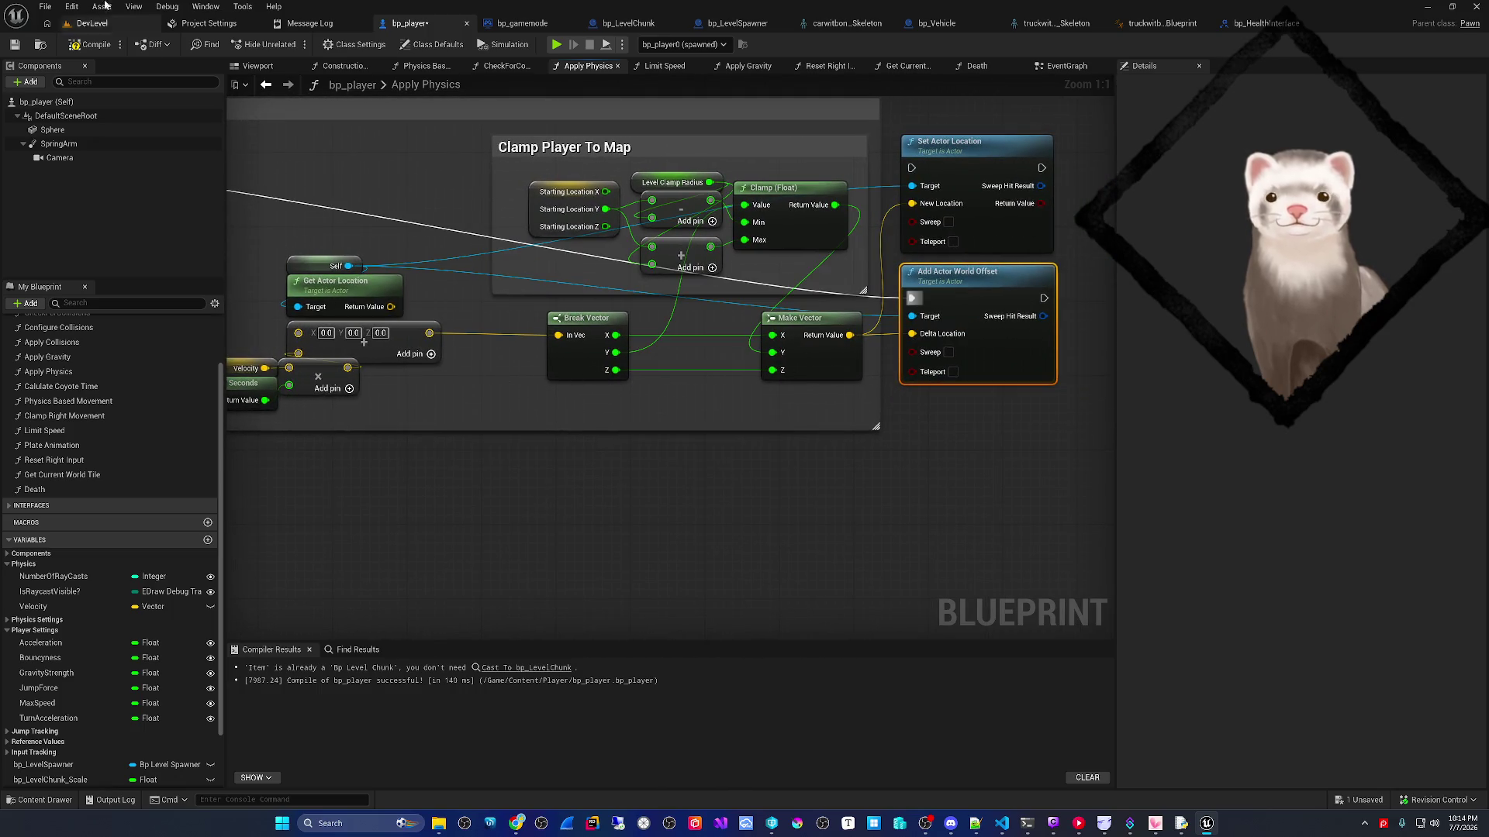
{"action": "left_click", "coordinate": [74, 45]}
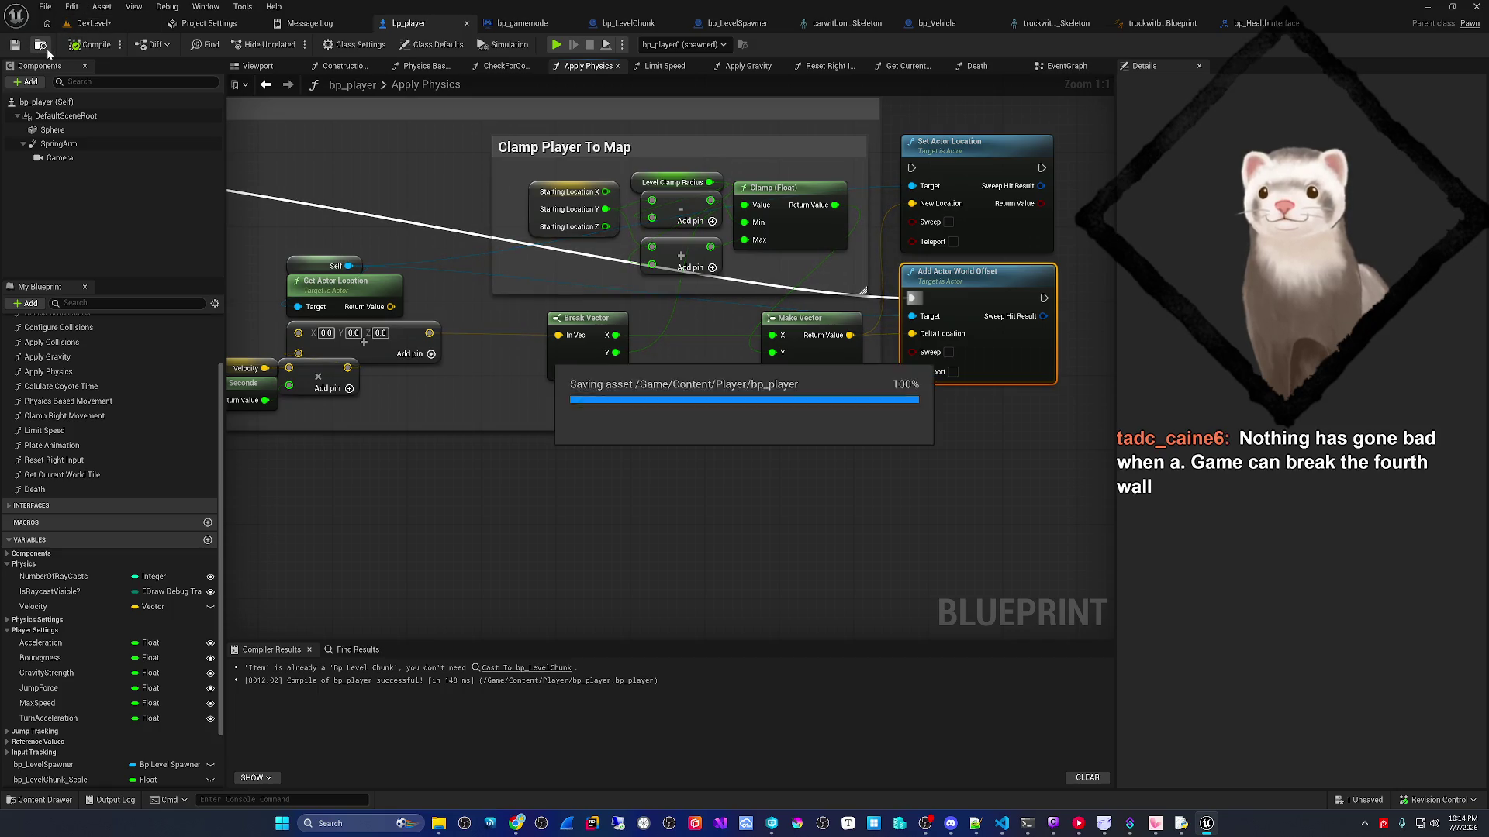